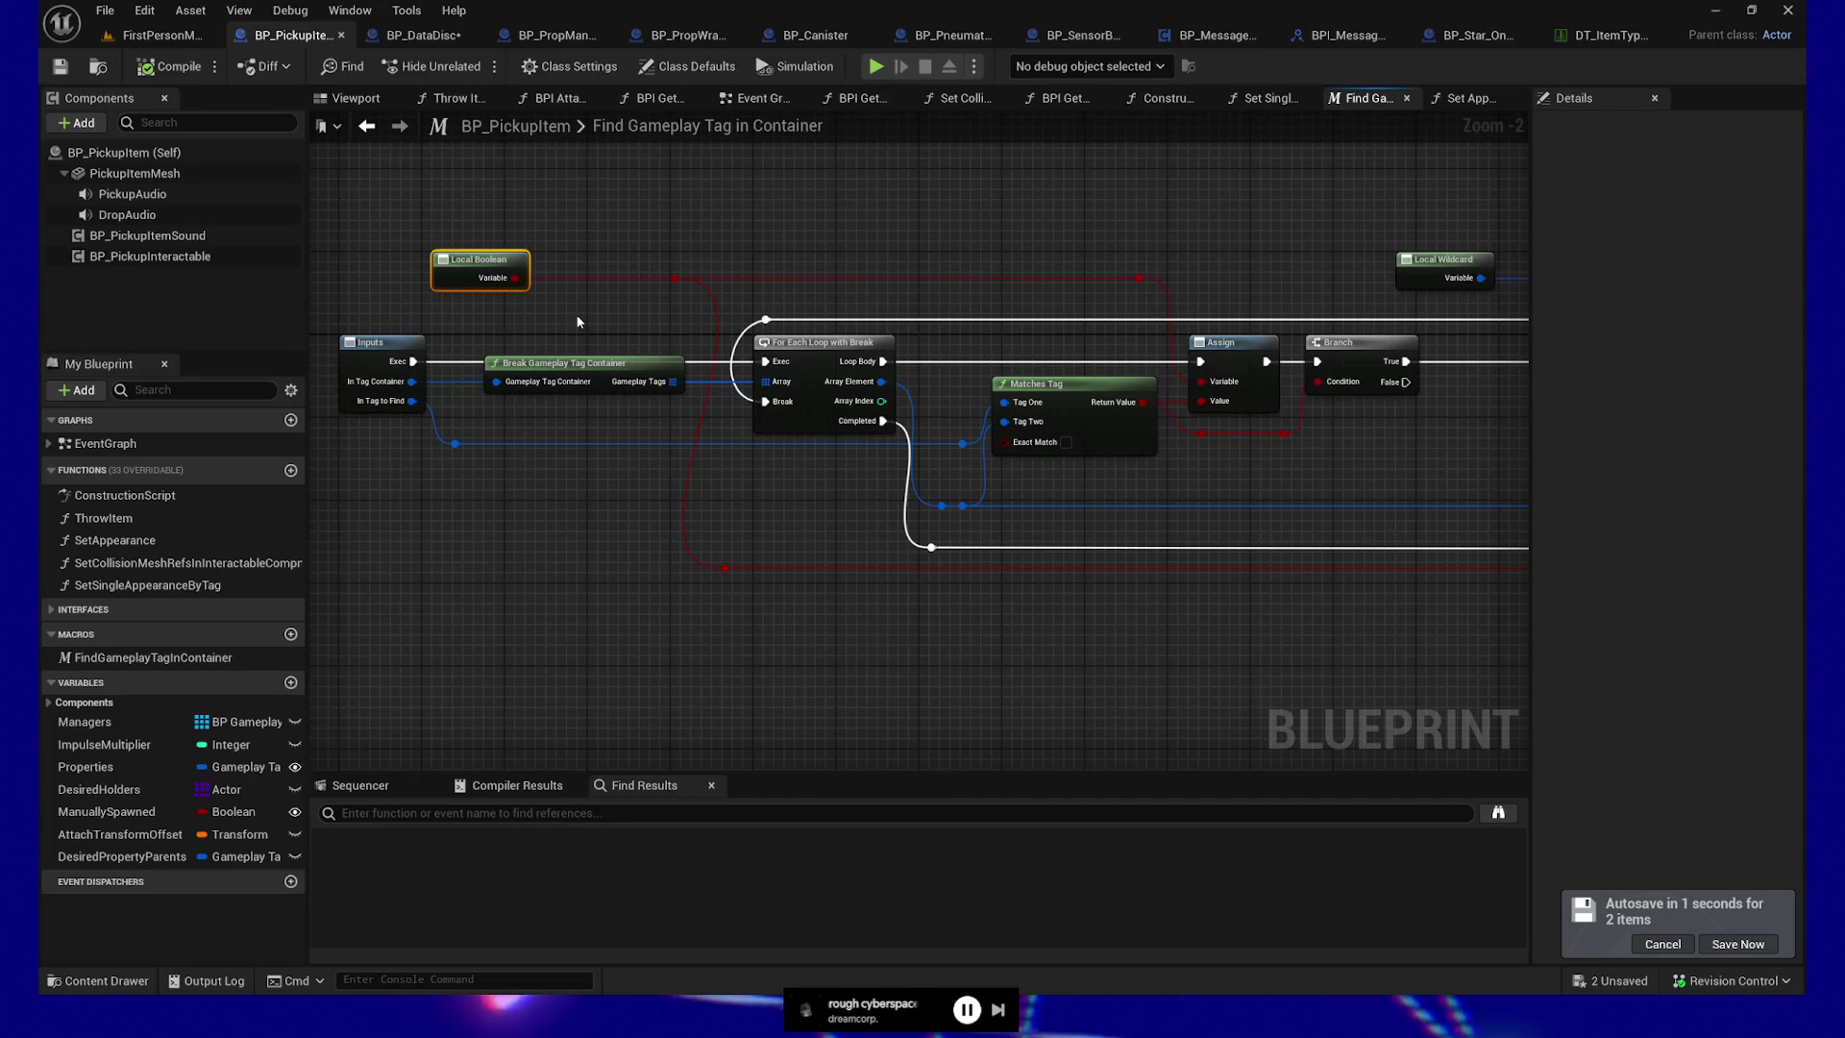
# Inspect the macro's Matches Tag, For Each Loop with Break and Local Wildcard nodes
pyautogui.scroll(1, 575, 592)
pyautogui.moveTo(625, 590); pyautogui.dragTo(657, 633)
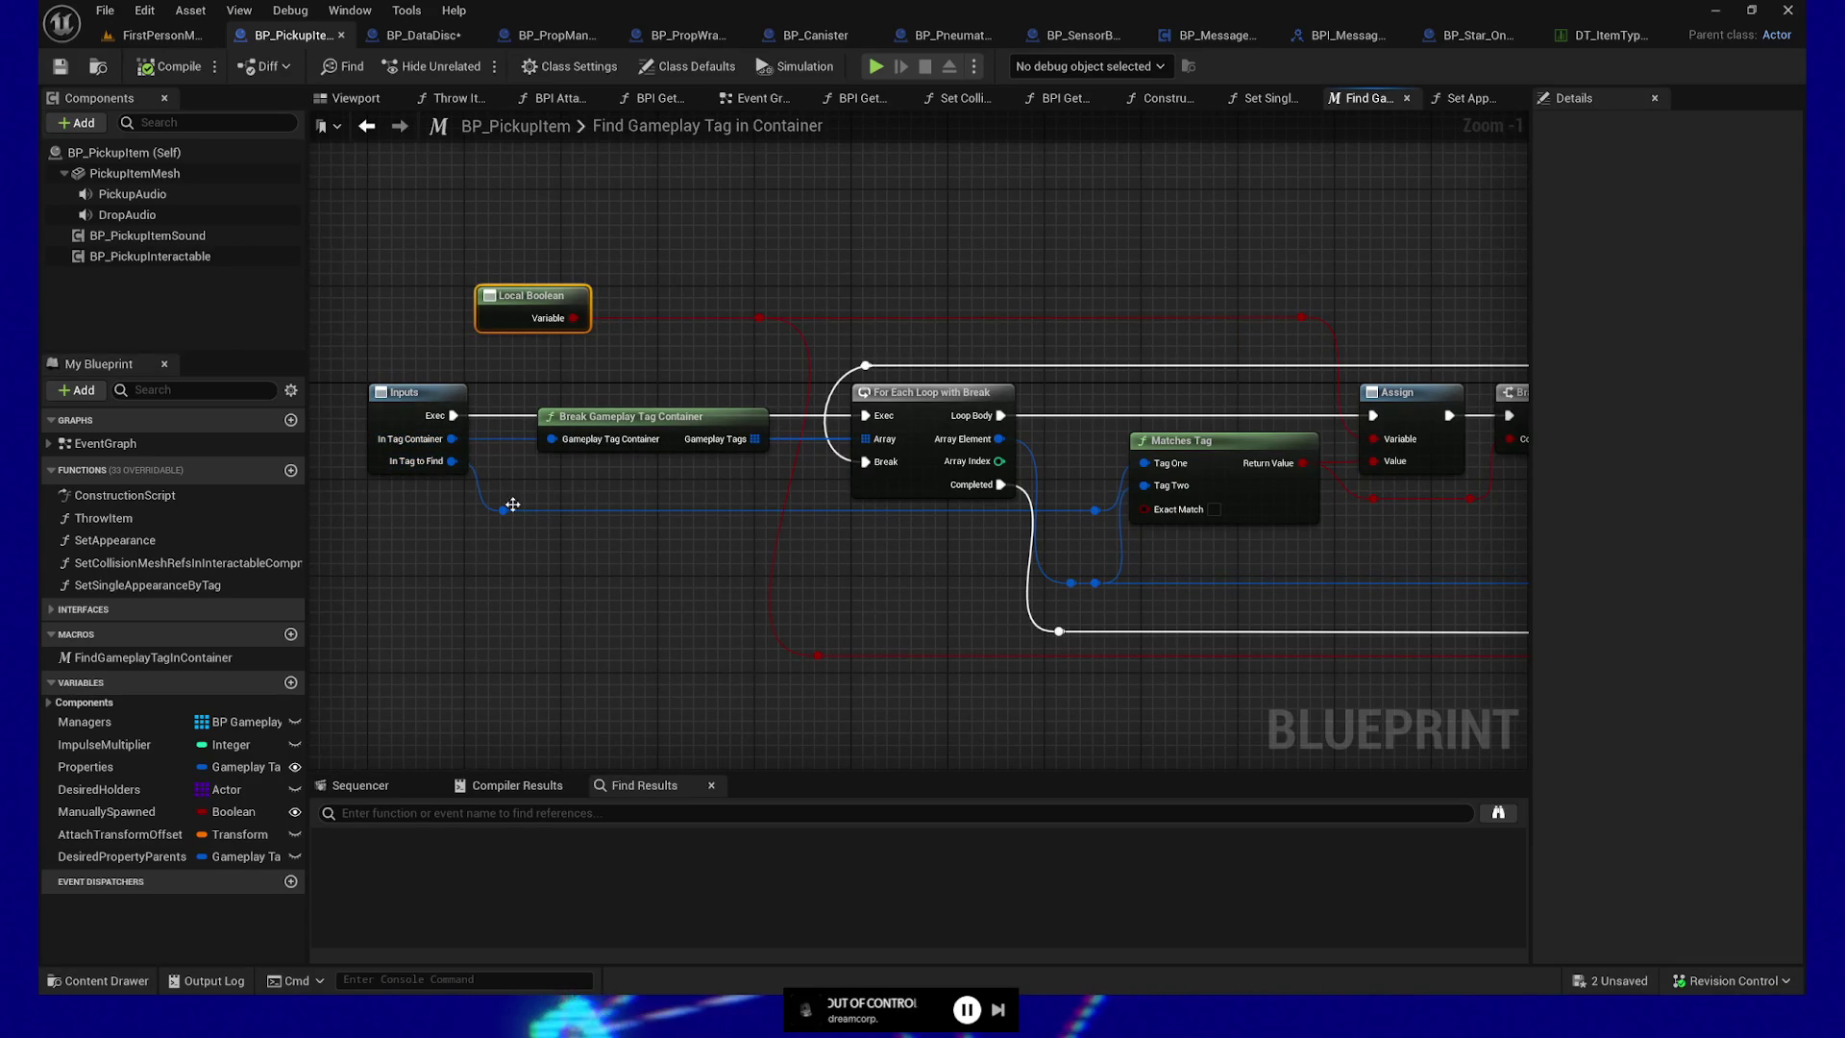
pyautogui.moveTo(641, 487); pyautogui.dragTo(449, 473)
pyautogui.moveTo(990, 554); pyautogui.dragTo(1132, 536)
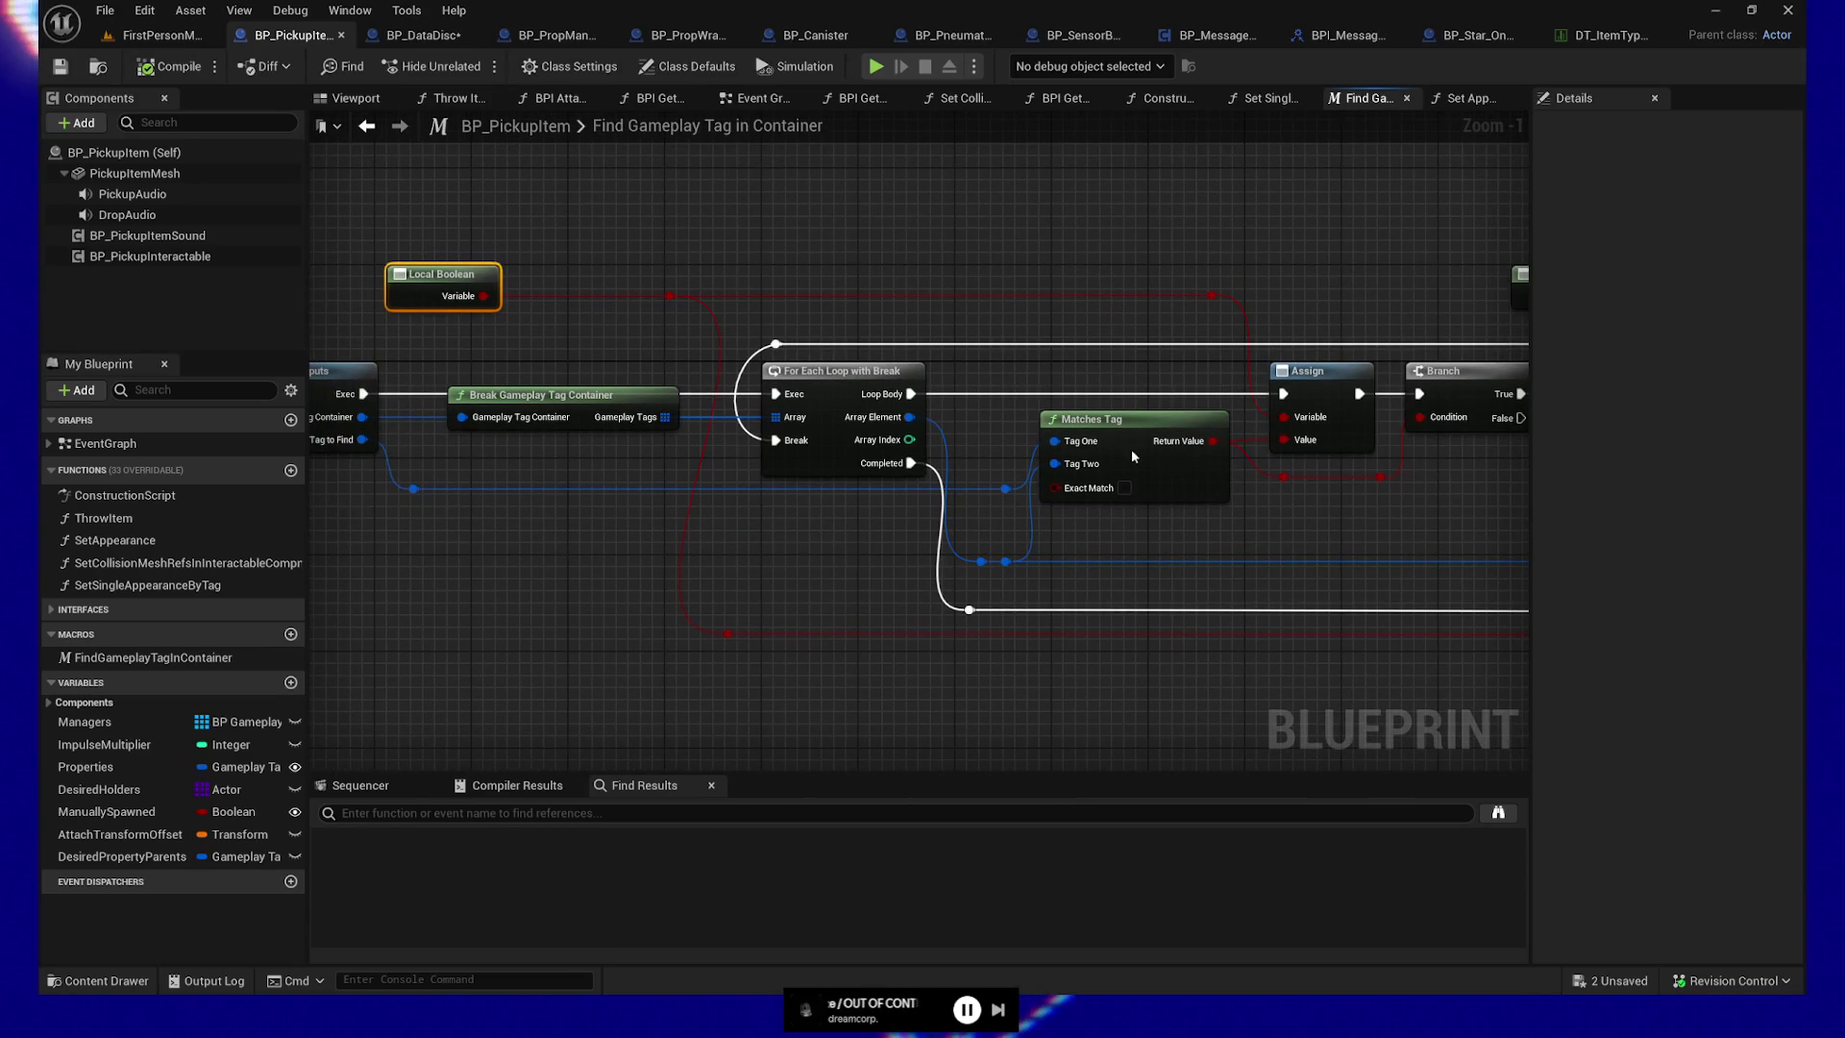
pyautogui.click(1127, 420)
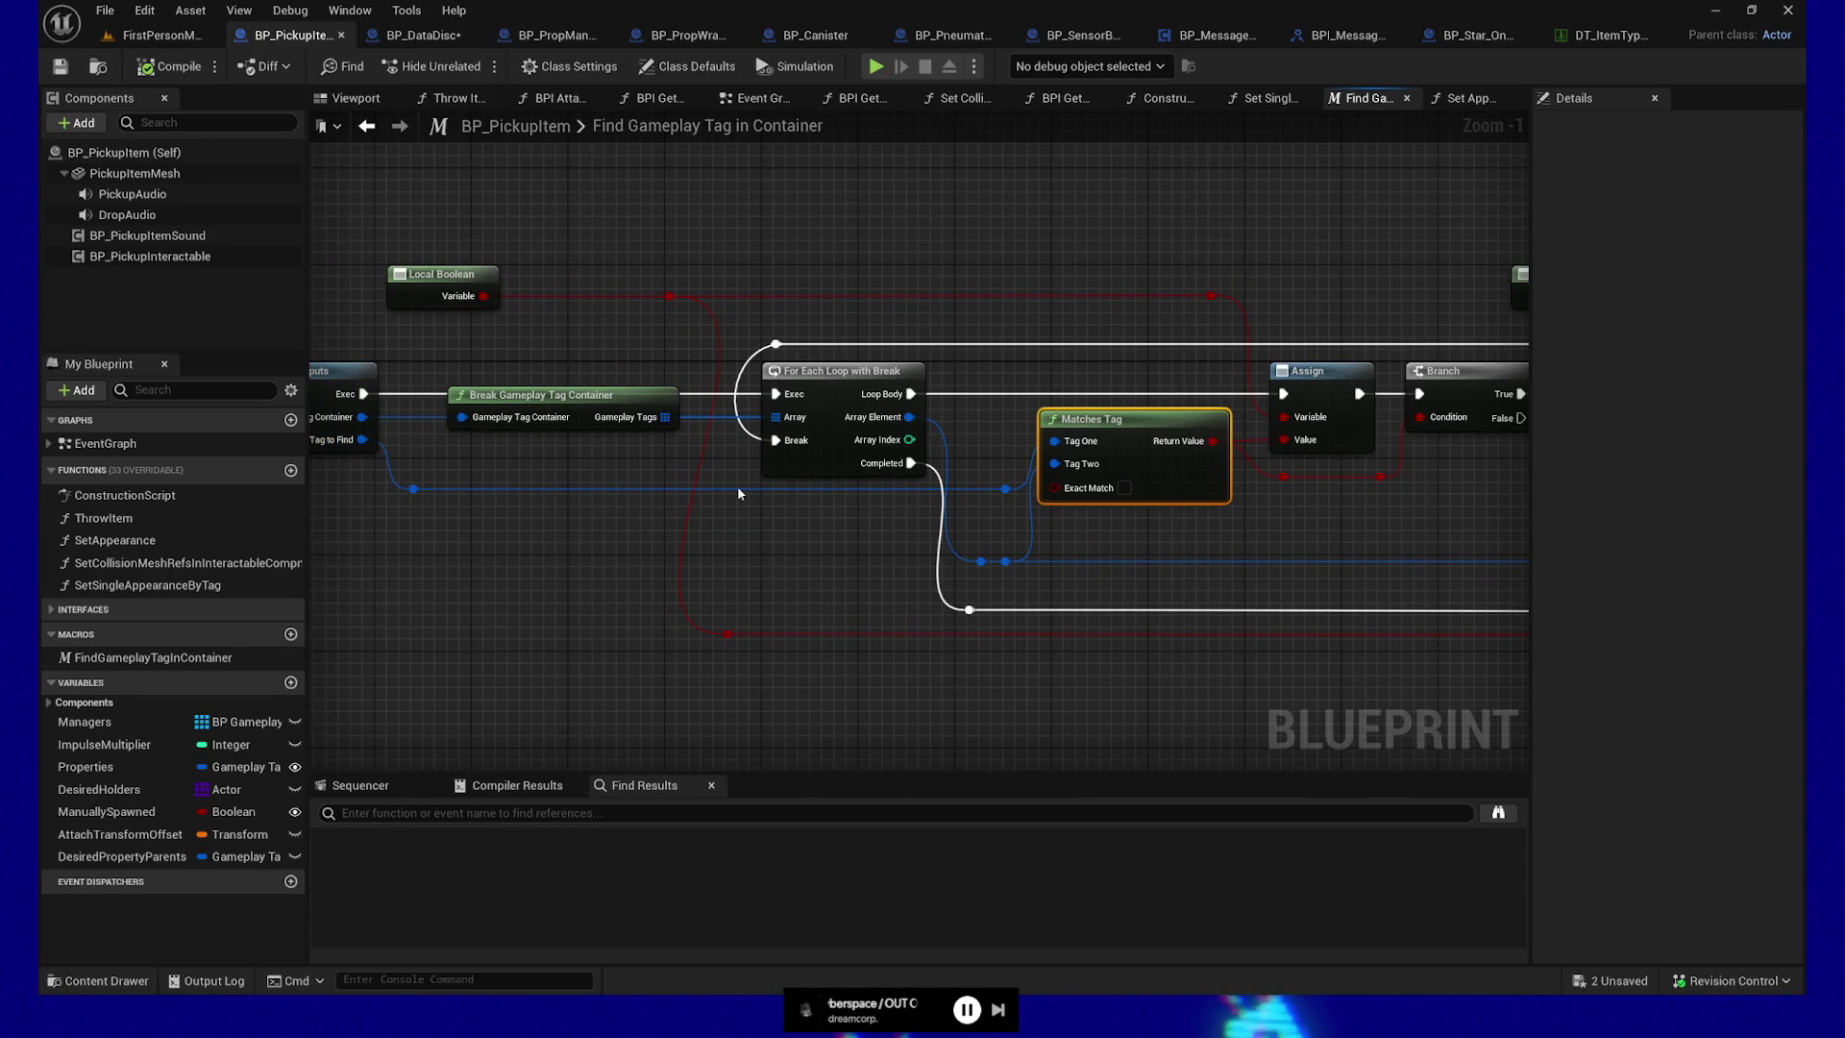
pyautogui.click(841, 365)
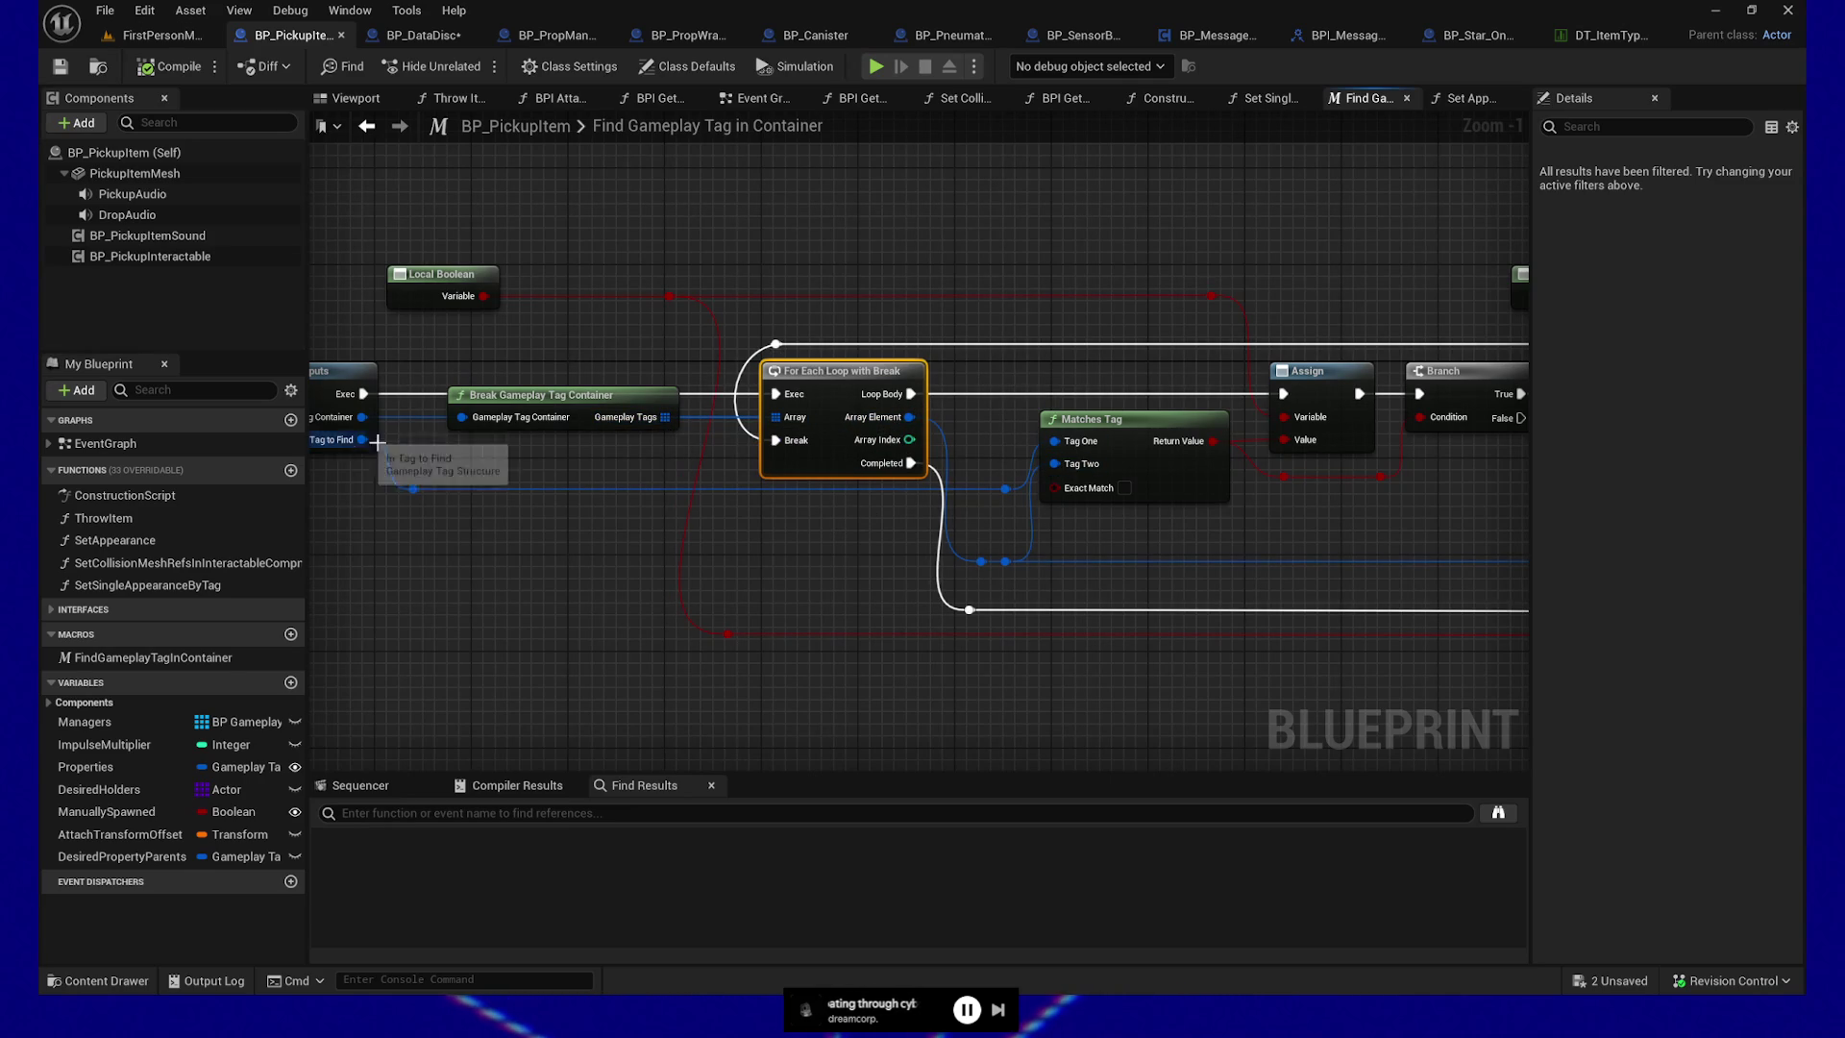
pyautogui.moveTo(1218, 538); pyautogui.dragTo(1059, 539)
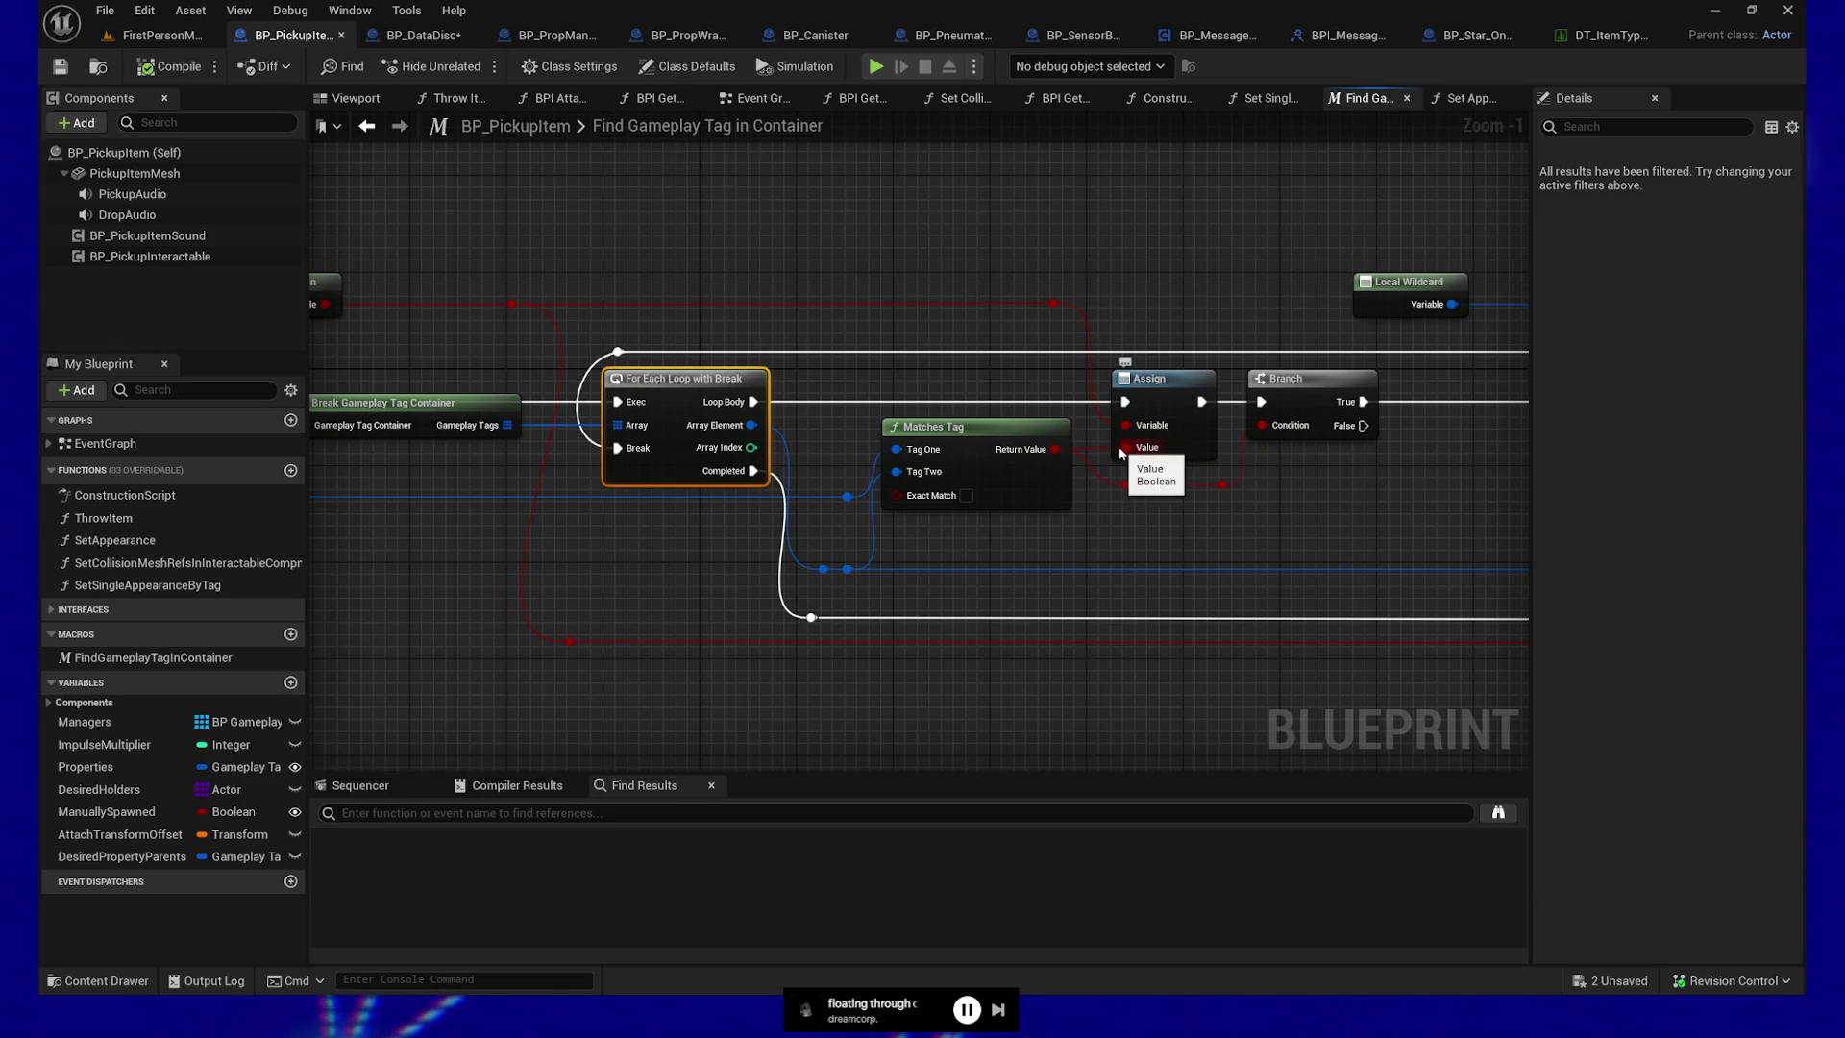
pyautogui.moveTo(1394, 490); pyautogui.dragTo(953, 516)
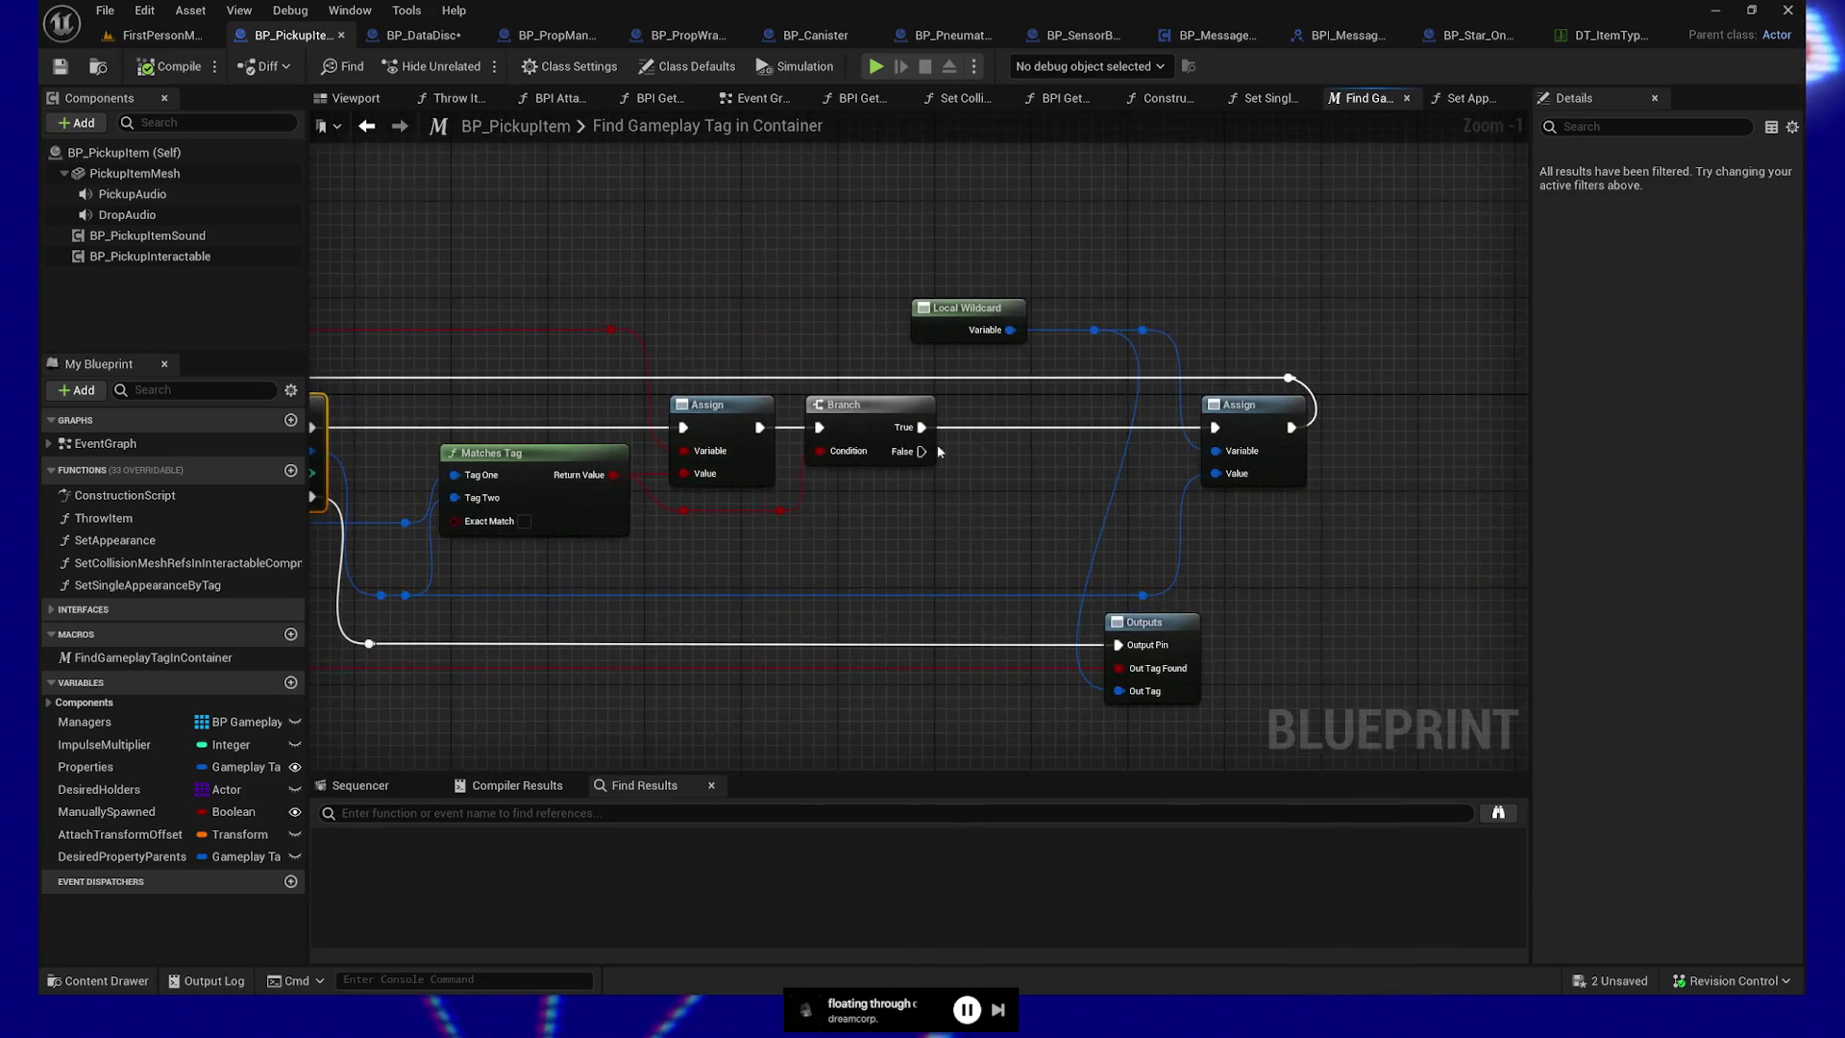
pyautogui.moveTo(900, 270); pyautogui.dragTo(1047, 362)
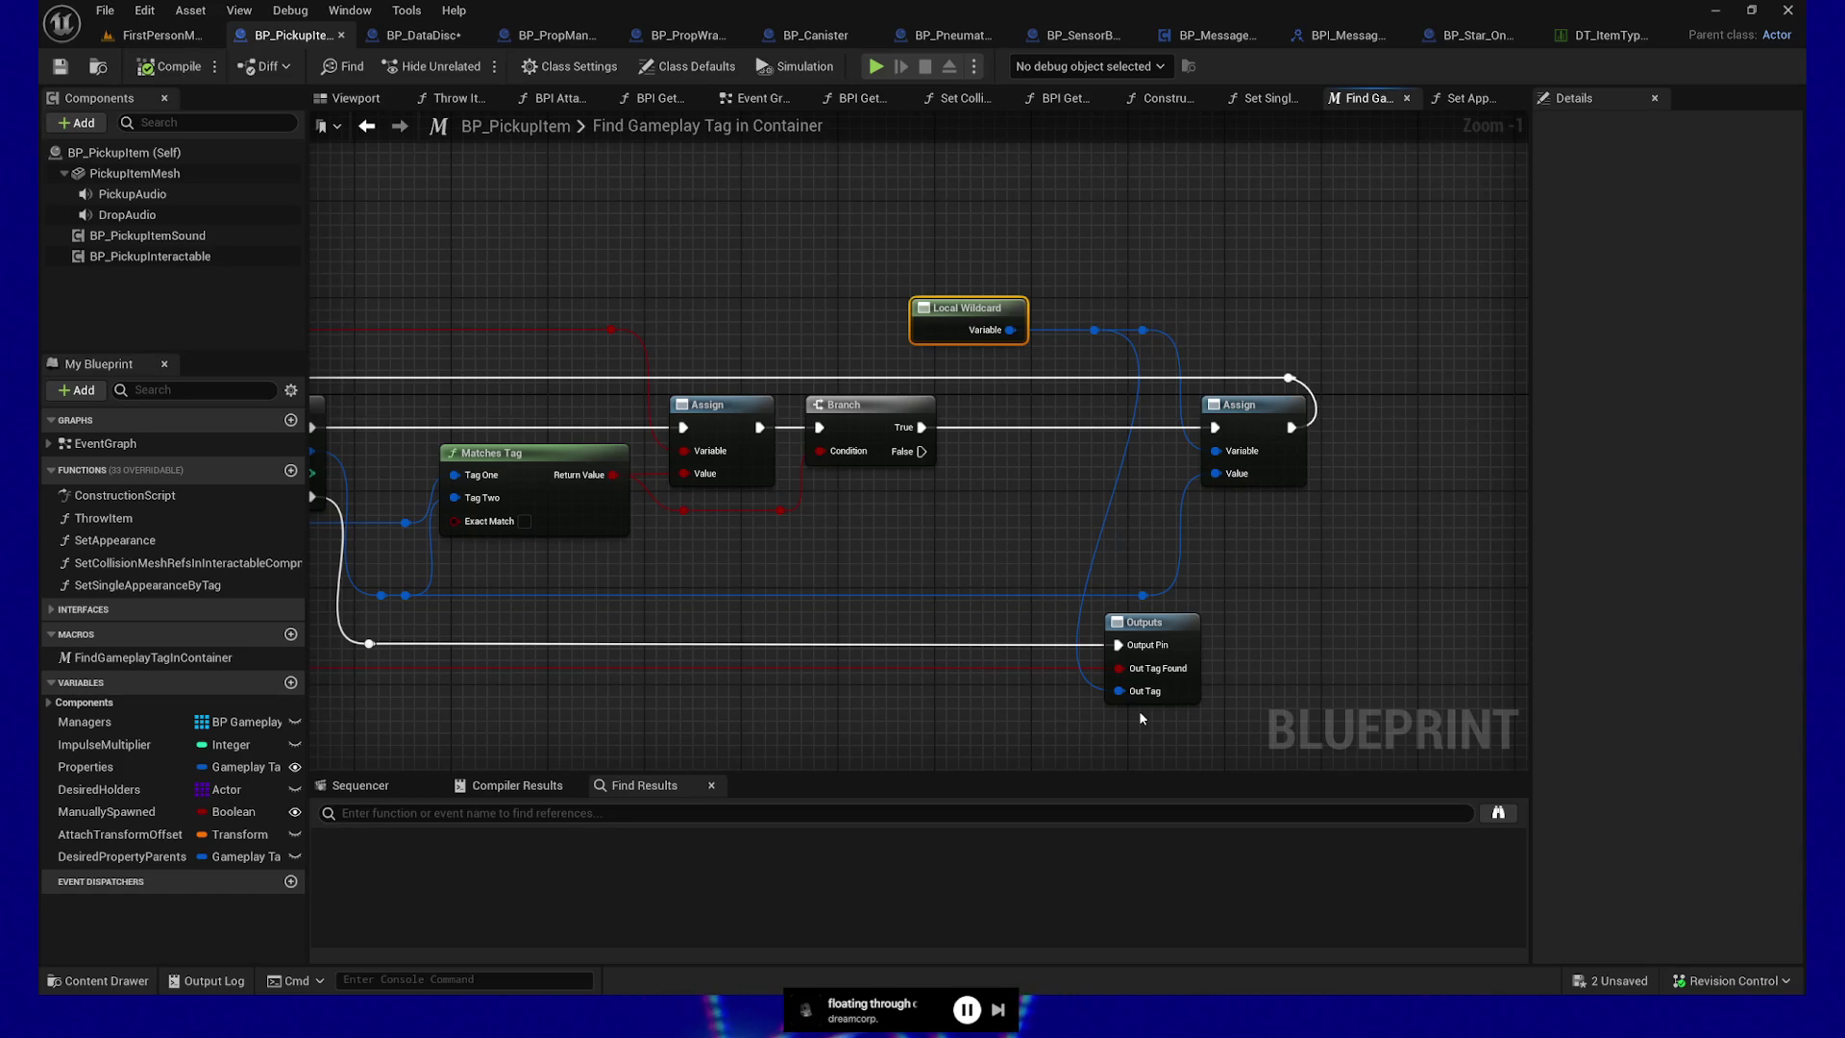
# Unlink both Matches Tag inputs, feed Tag One from the reroute knot, and compile
pyautogui.moveTo(949, 551); pyautogui.dragTo(1092, 546)
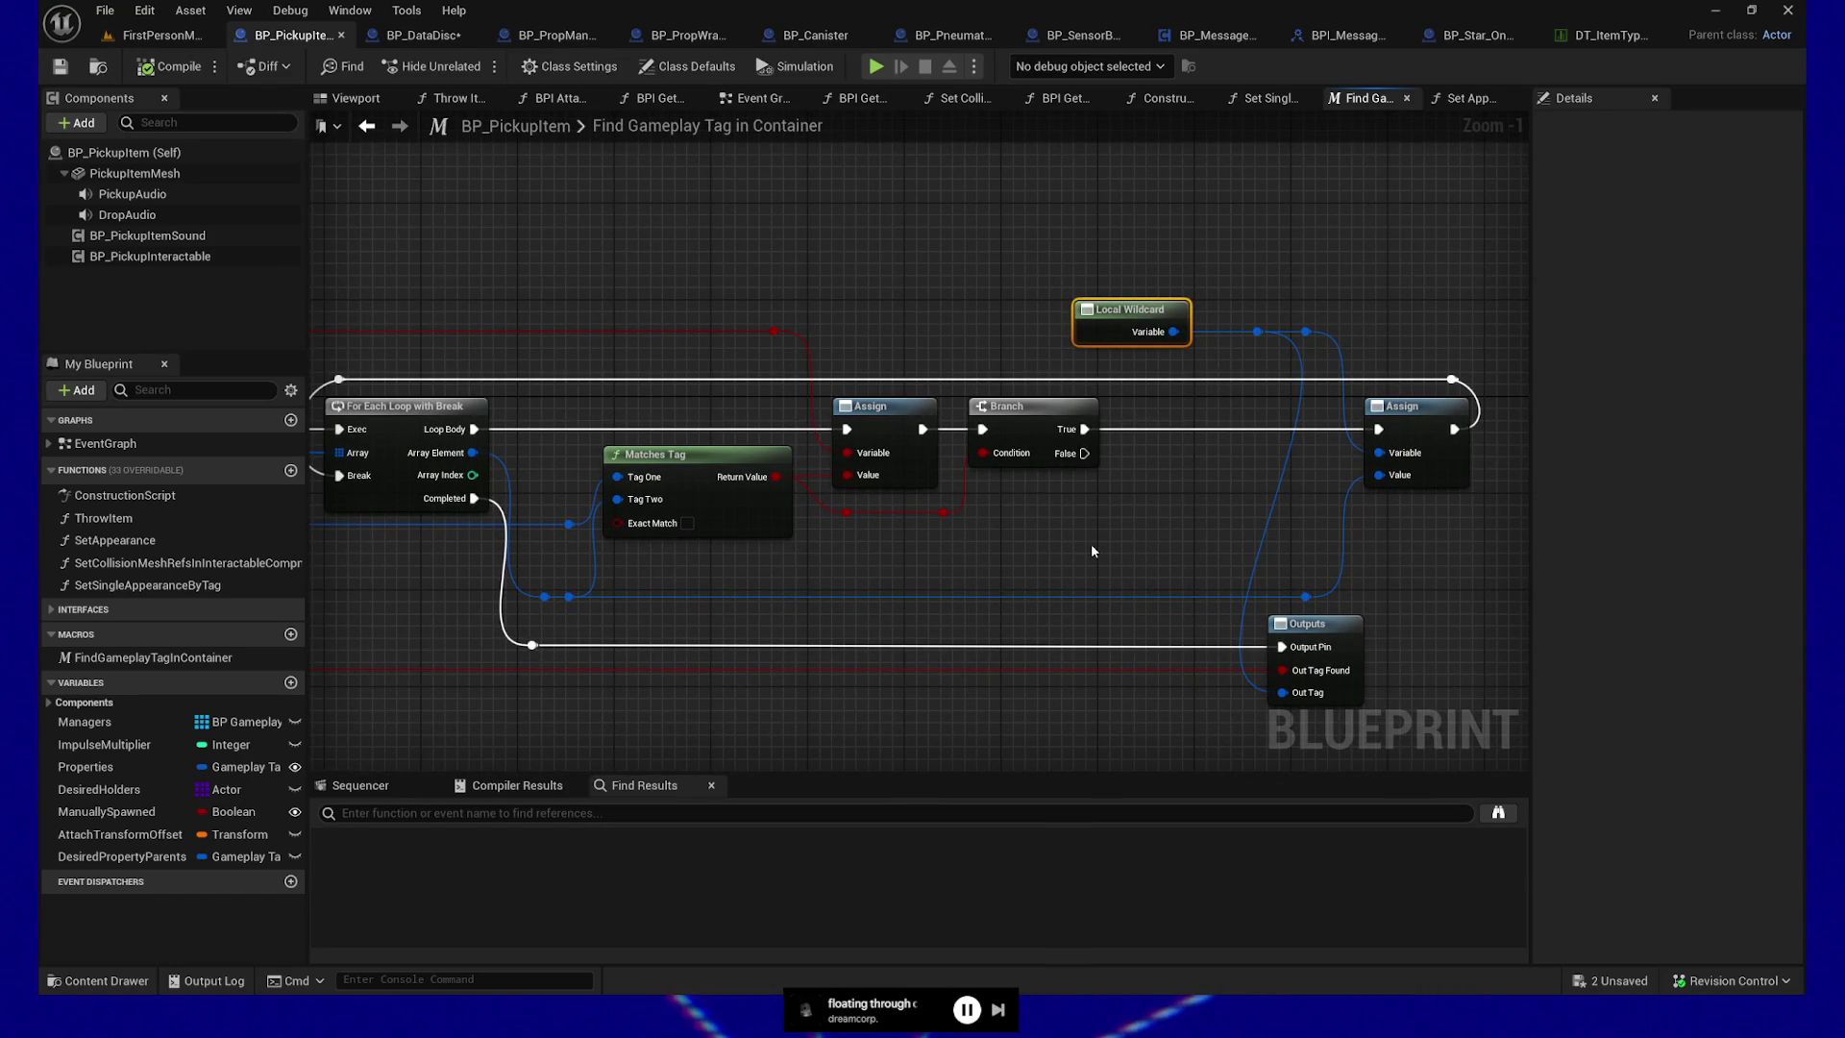
pyautogui.moveTo(1092, 551); pyautogui.dragTo(1050, 556)
pyautogui.moveTo(1332, 337); pyautogui.dragTo(1432, 498)
pyautogui.moveTo(1338, 566); pyautogui.dragTo(1261, 569)
pyautogui.moveTo(1044, 525)
pyautogui.mouseDown()
pyautogui.moveTo(1125, 538)
pyautogui.moveTo(1039, 538)
pyautogui.moveTo(1313, 488)
pyautogui.mouseUp()
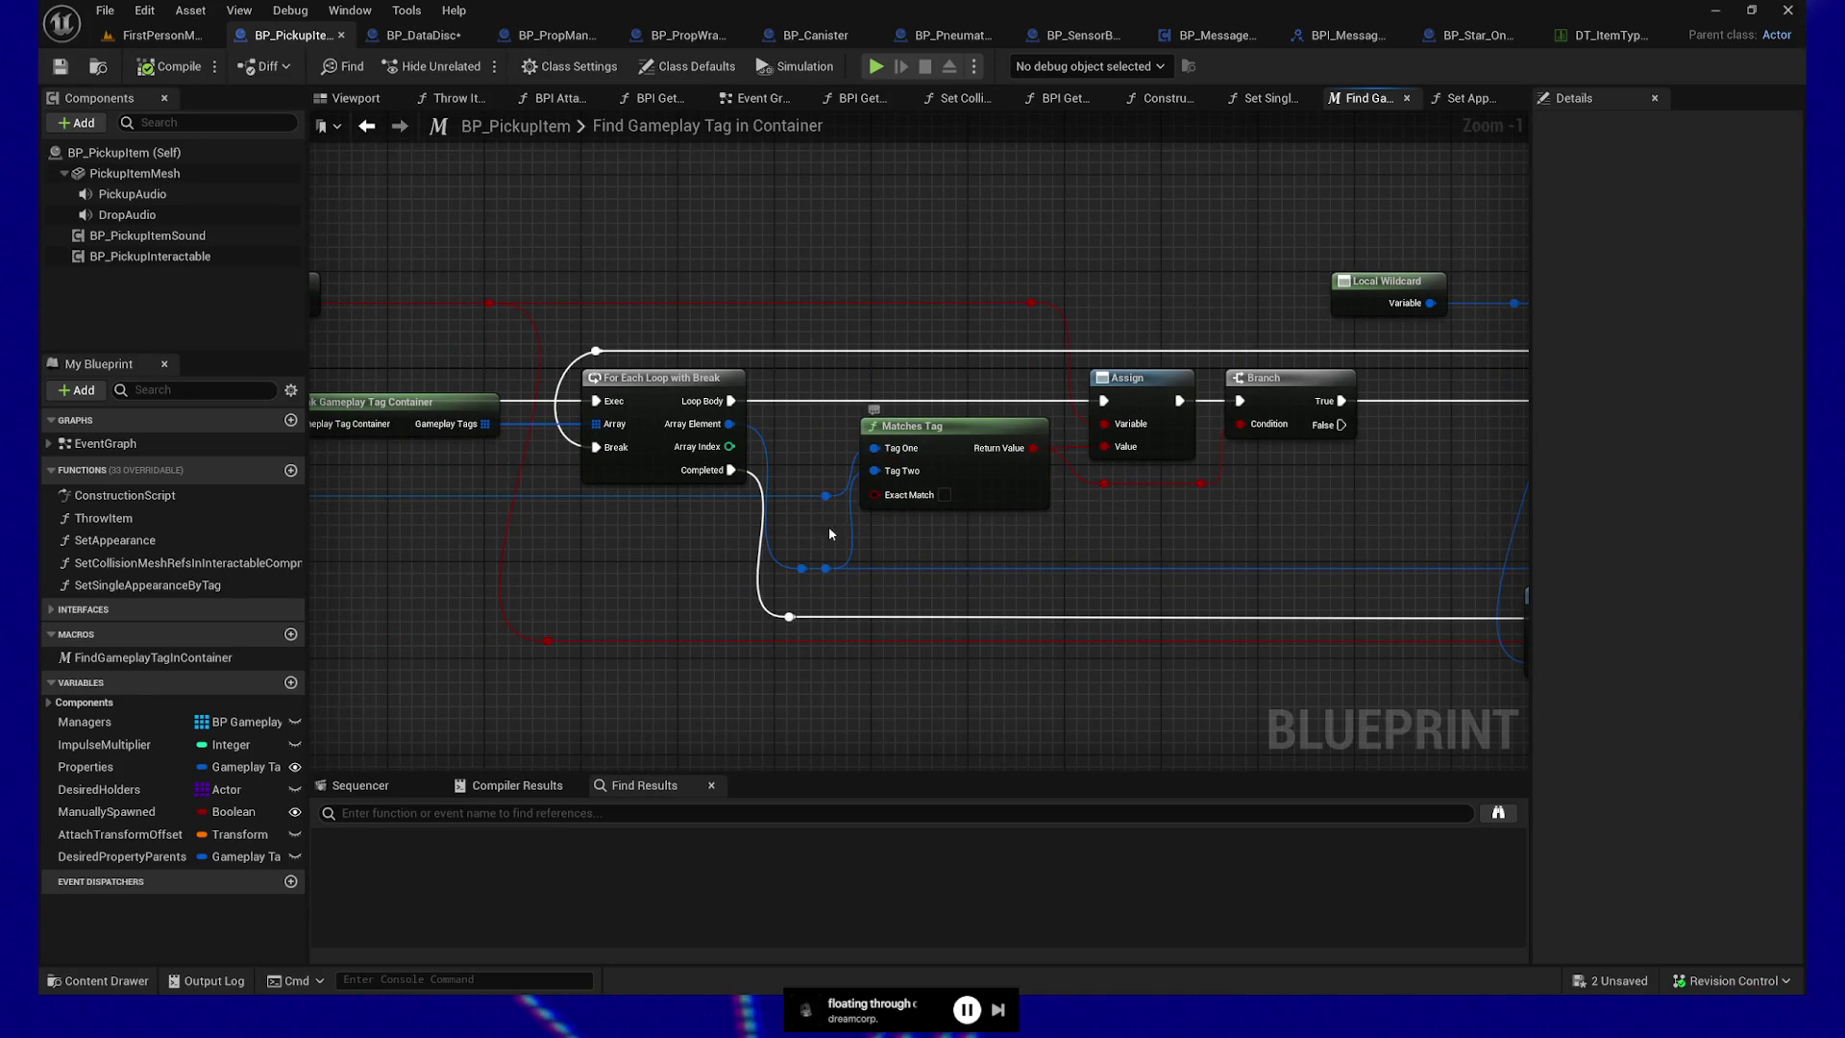
pyautogui.moveTo(525, 552); pyautogui.dragTo(914, 520)
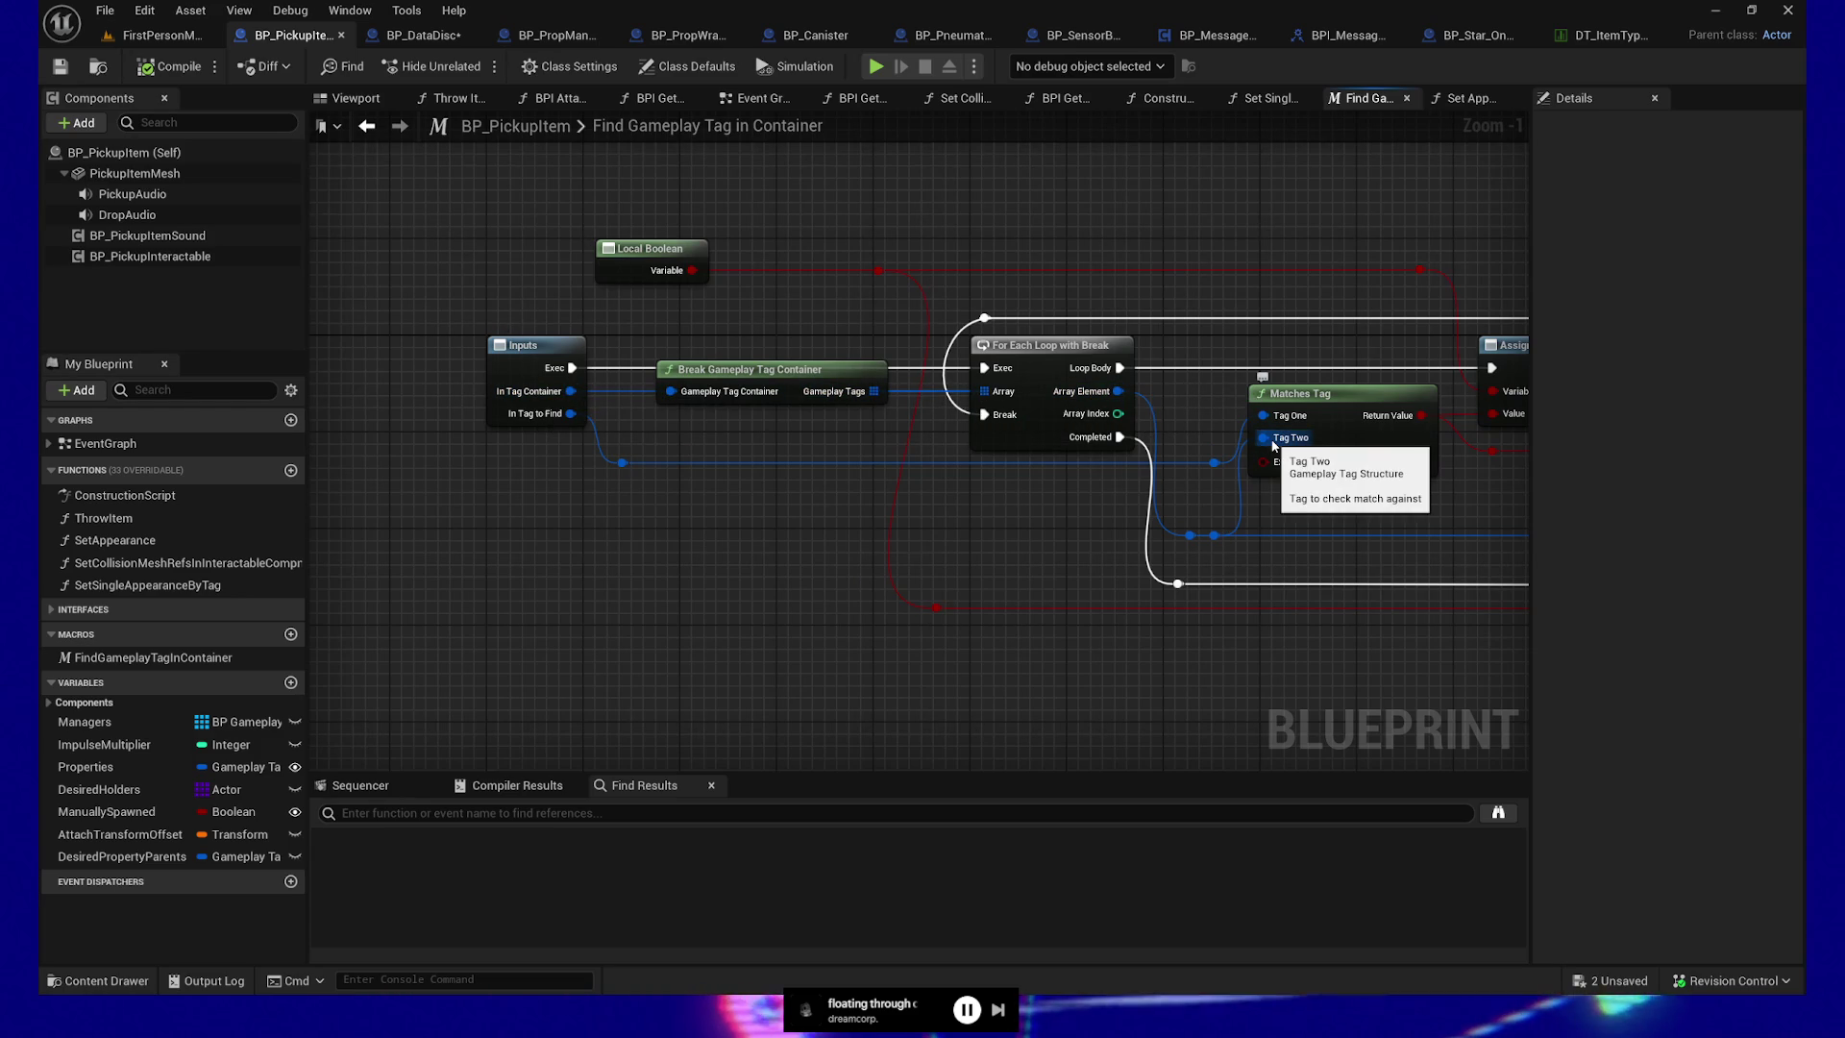
pyautogui.moveTo(1227, 464)
pyautogui.mouseDown()
pyautogui.moveTo(1066, 480)
pyautogui.moveTo(1105, 460)
pyautogui.mouseUp()
pyautogui.keyDown('alt'); pyautogui.click(1103, 454); pyautogui.keyUp('alt')
pyautogui.keyDown('alt'); pyautogui.click(1102, 432); pyautogui.keyUp('alt')
pyautogui.moveTo(1054, 550); pyautogui.dragTo(1102, 432)
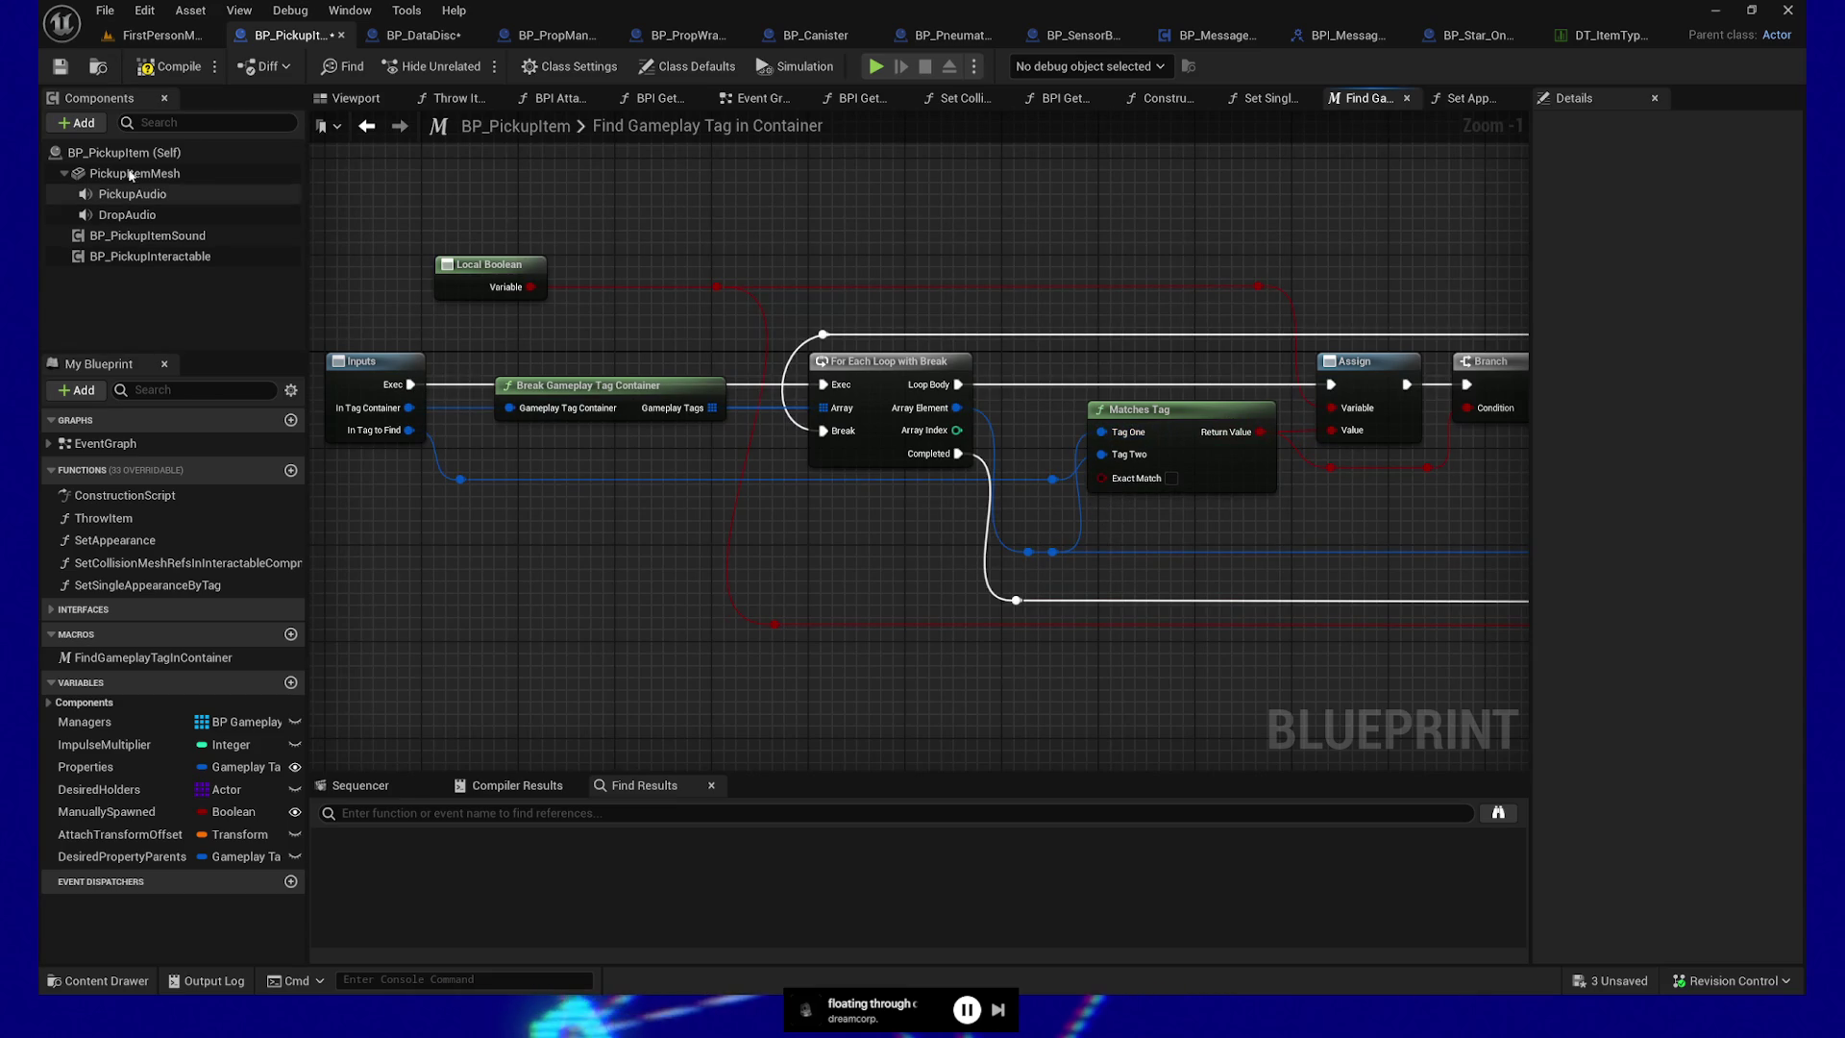
pyautogui.click(161, 65)
# Remove the Set Appearance breakpoint, save BP_PickupItem, and abort the paused execution
pyautogui.press('F9')
pyautogui.click(59, 65)
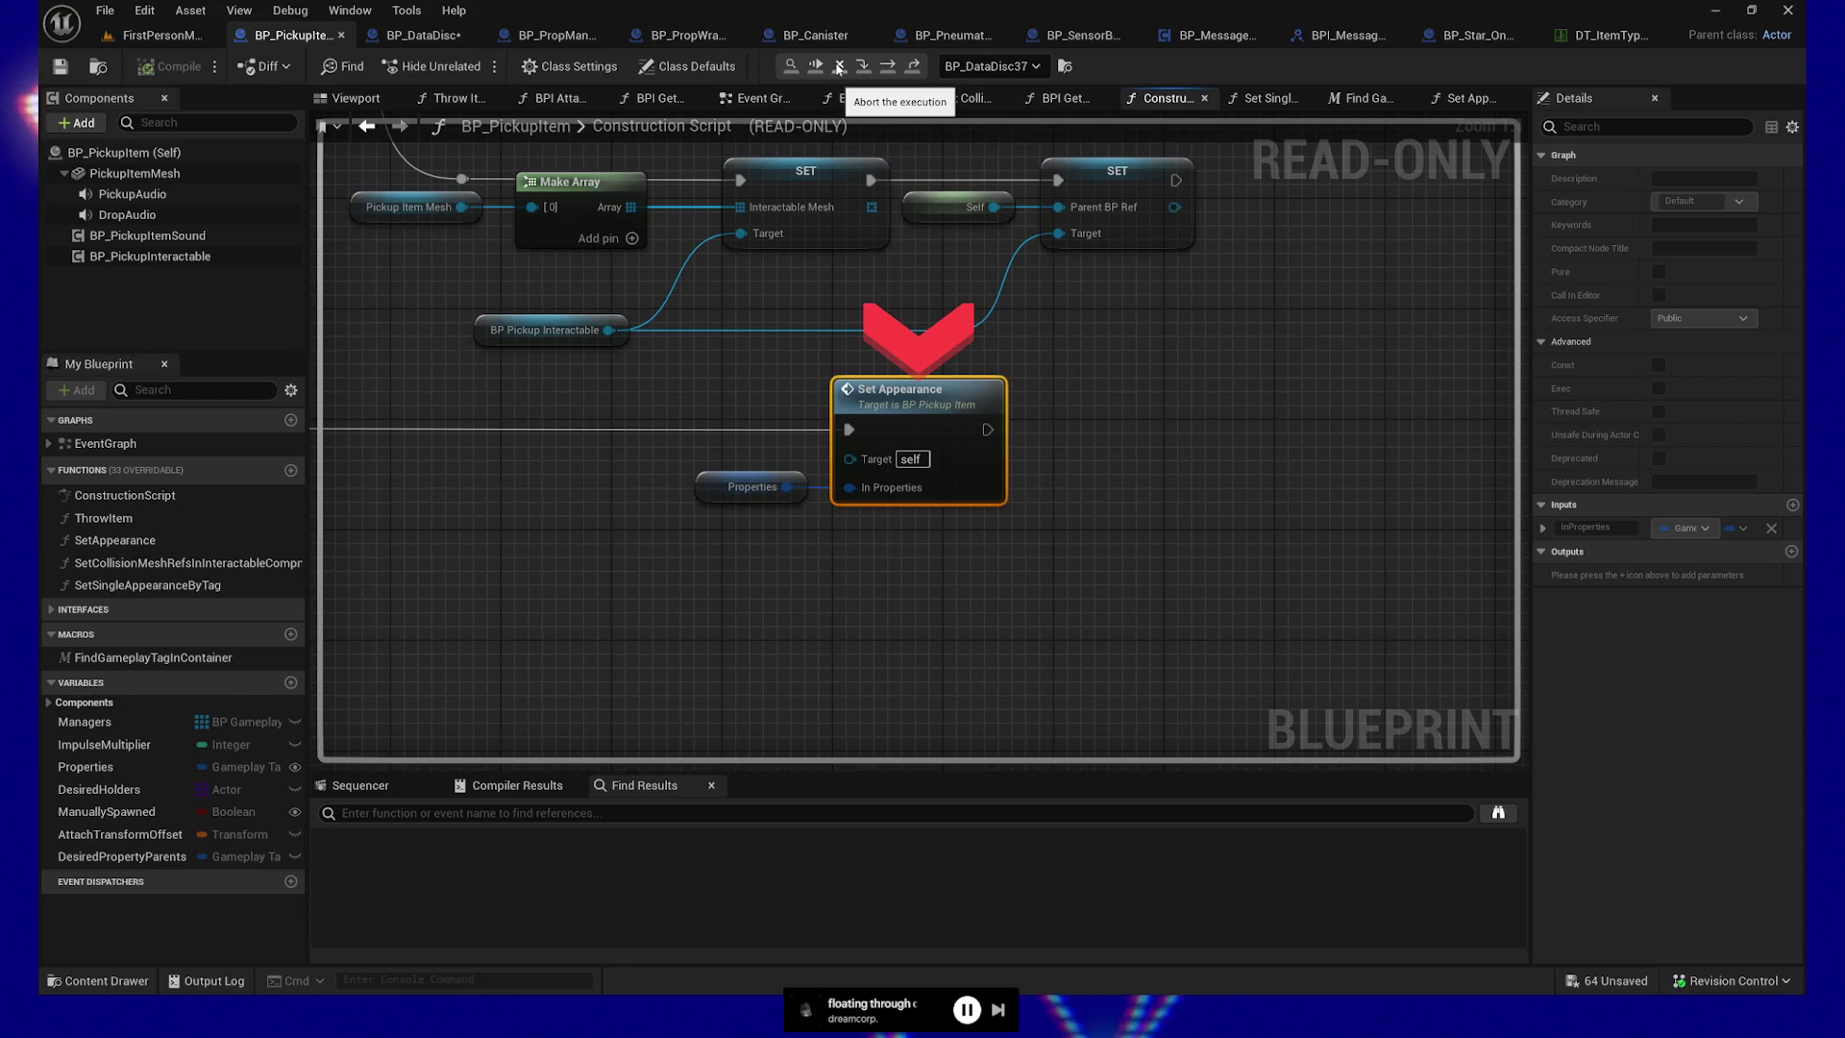
pyautogui.click(839, 67)
# Start a play session from a spot near the bookshelves in FirstPersonMap
pyautogui.click(164, 35)
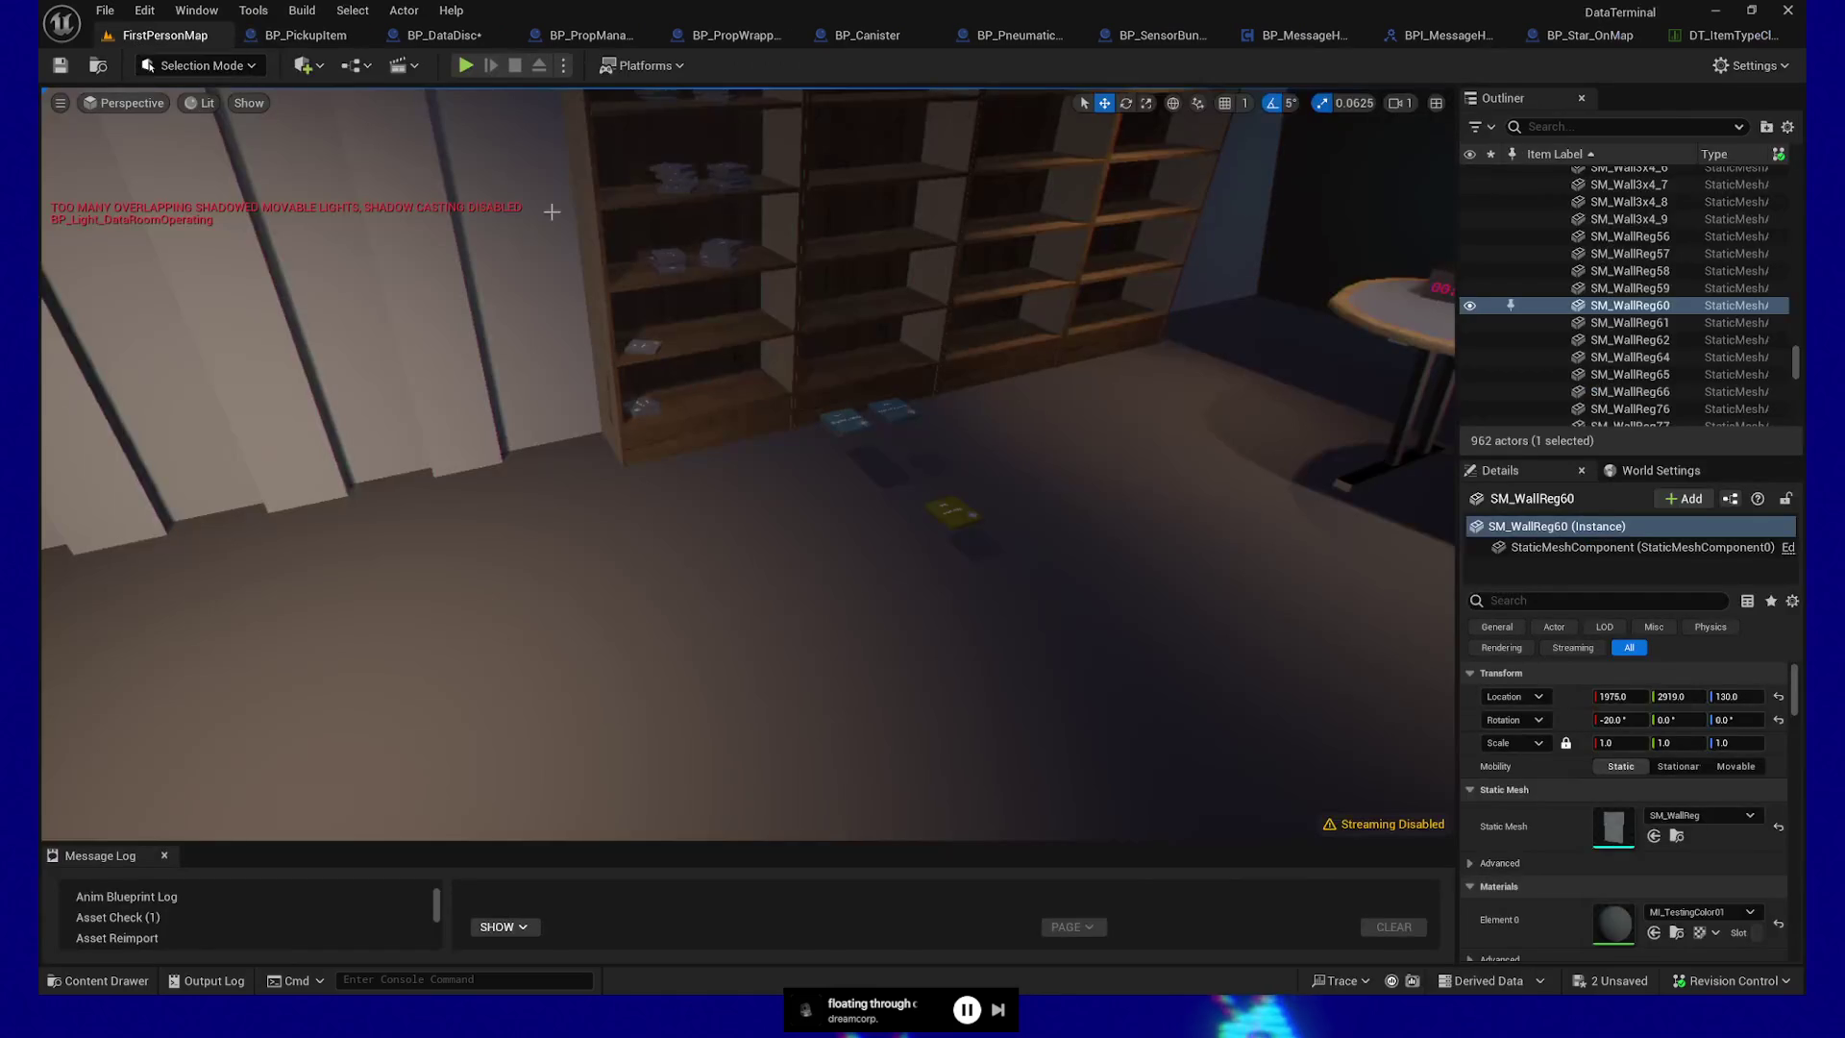
pyautogui.moveTo(1039, 461); pyautogui.dragTo(1009, 422)
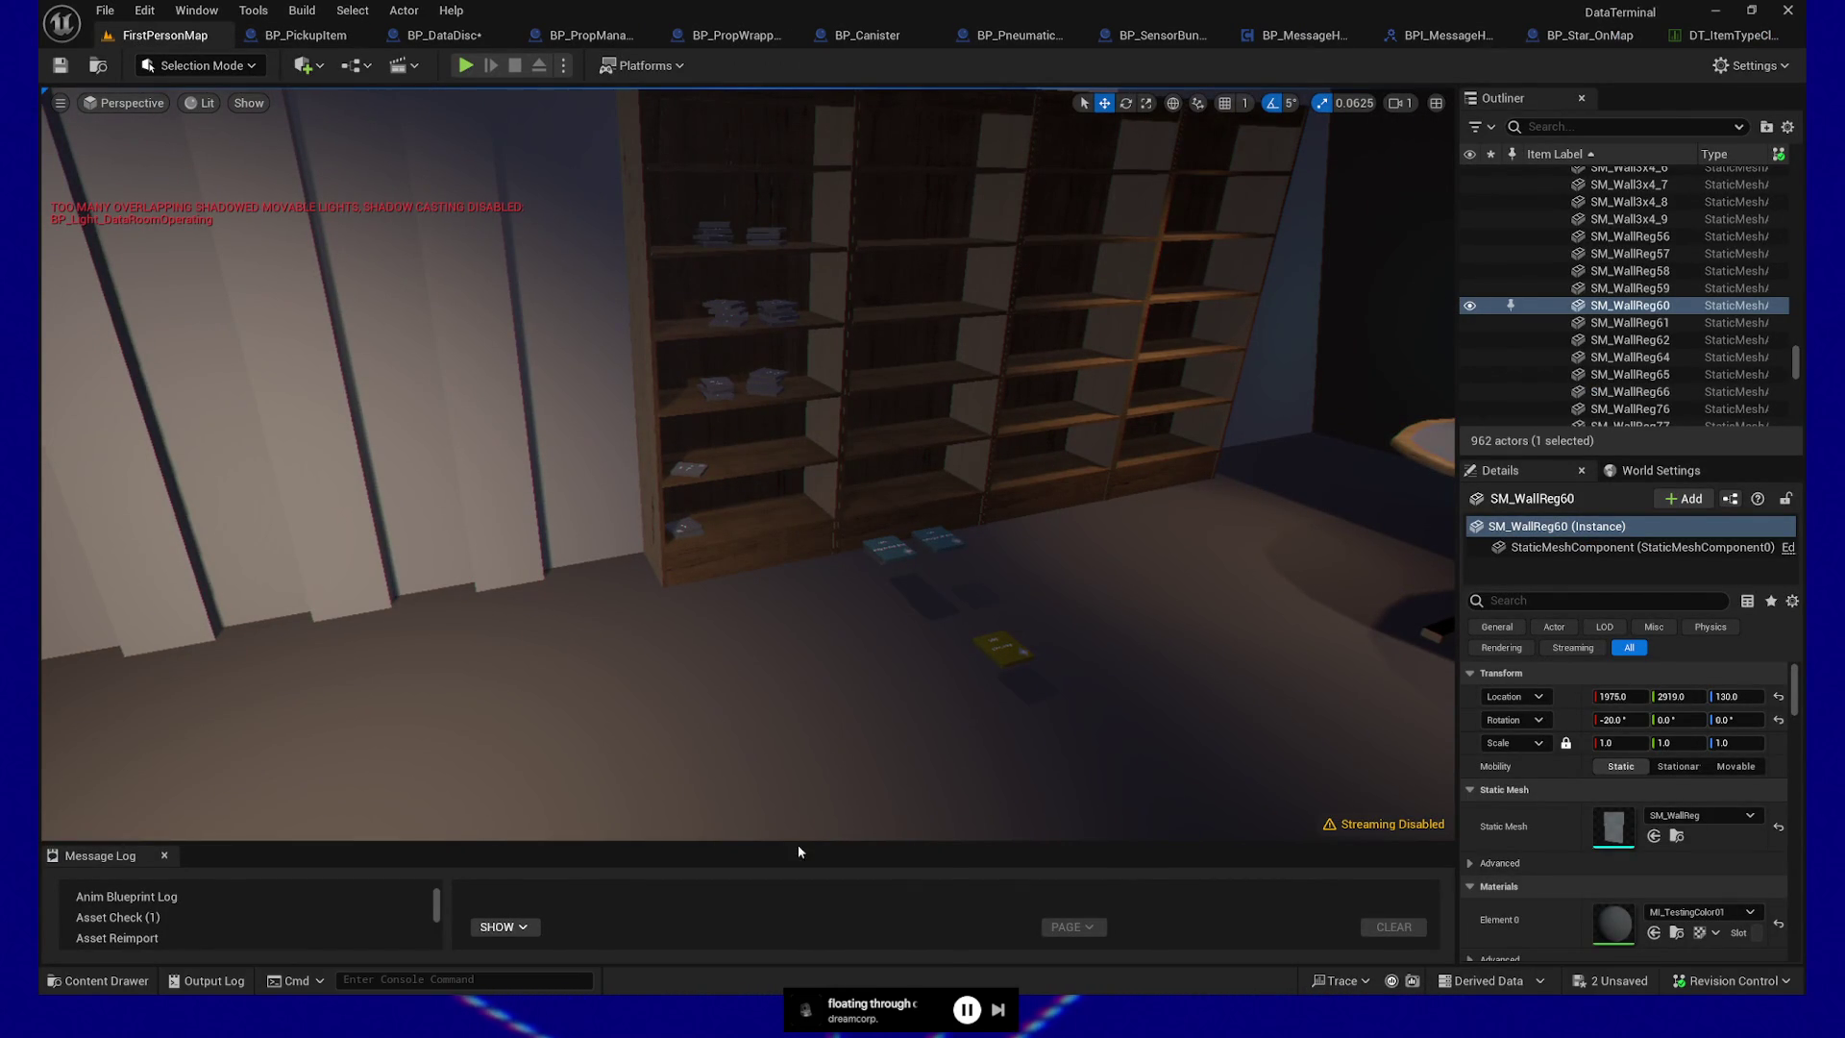
pyautogui.rightClick(766, 774)
pyautogui.click(812, 763)
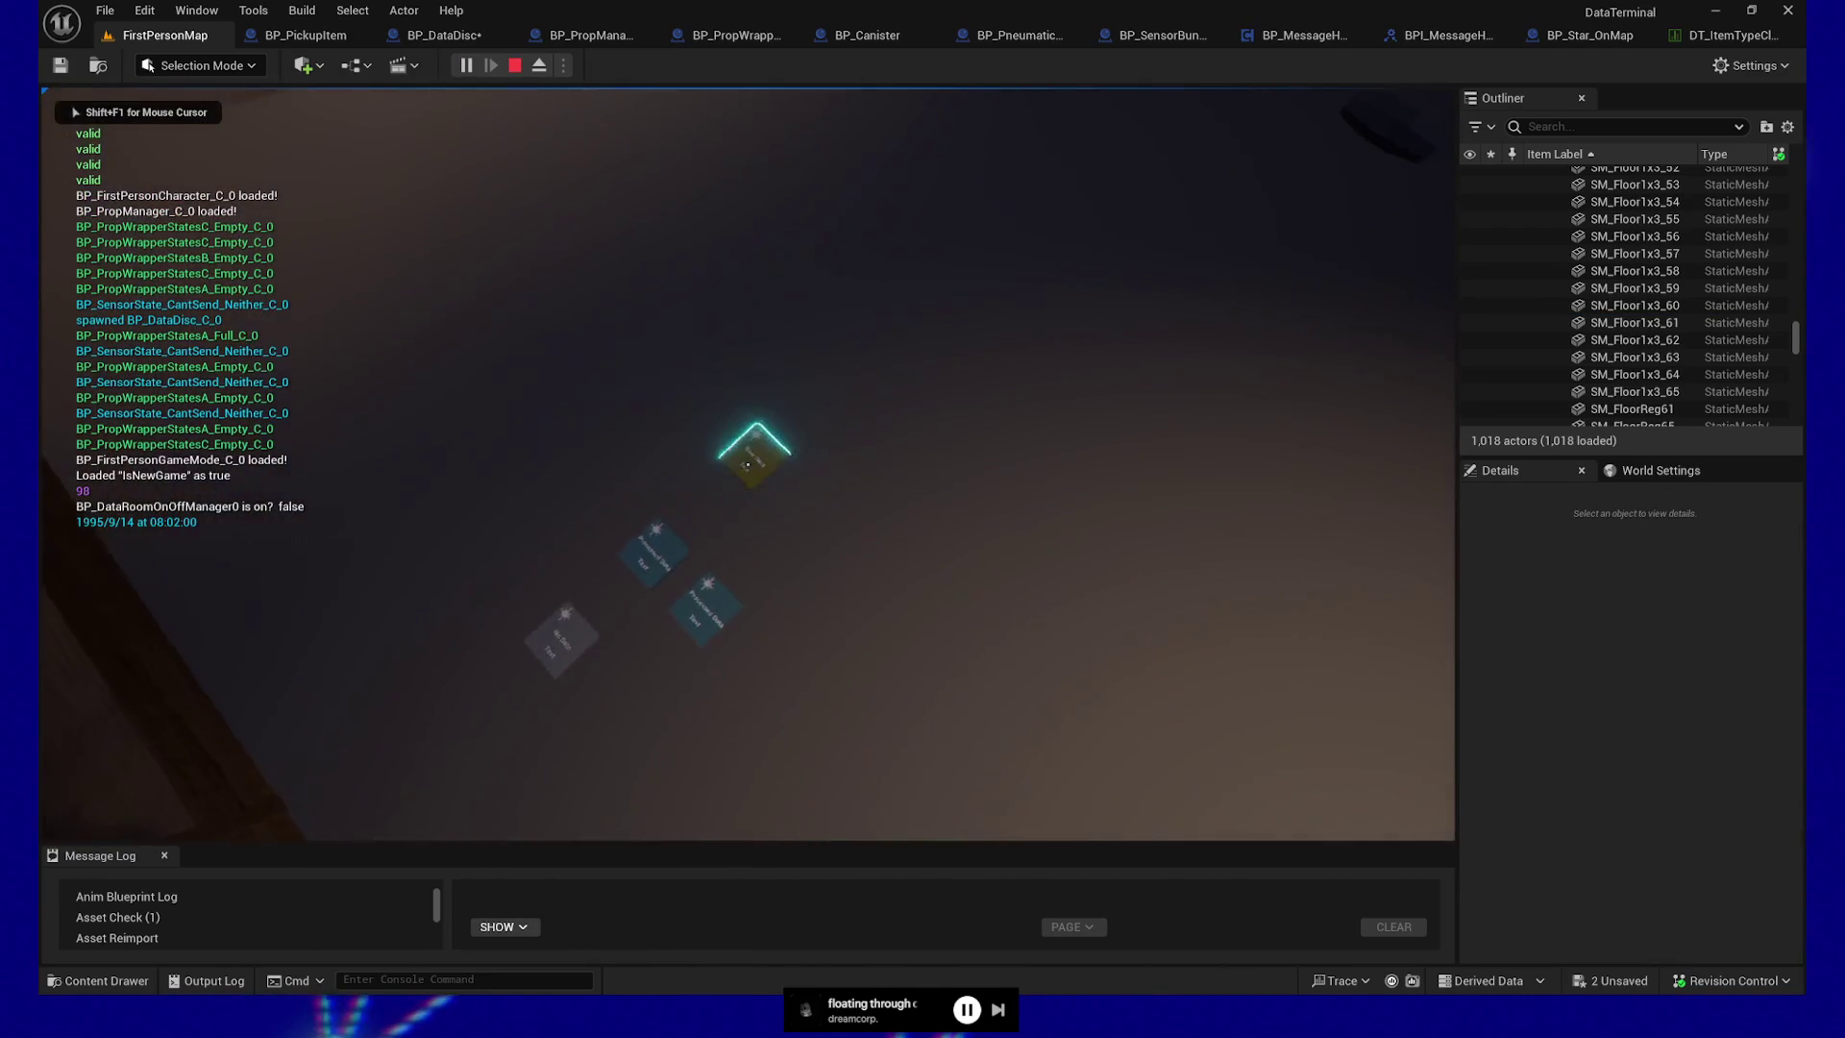
# Pick up and drop the Raw Data and Processed Data disks, then quit the game
pyautogui.click(747, 465)
pyautogui.click(748, 465)
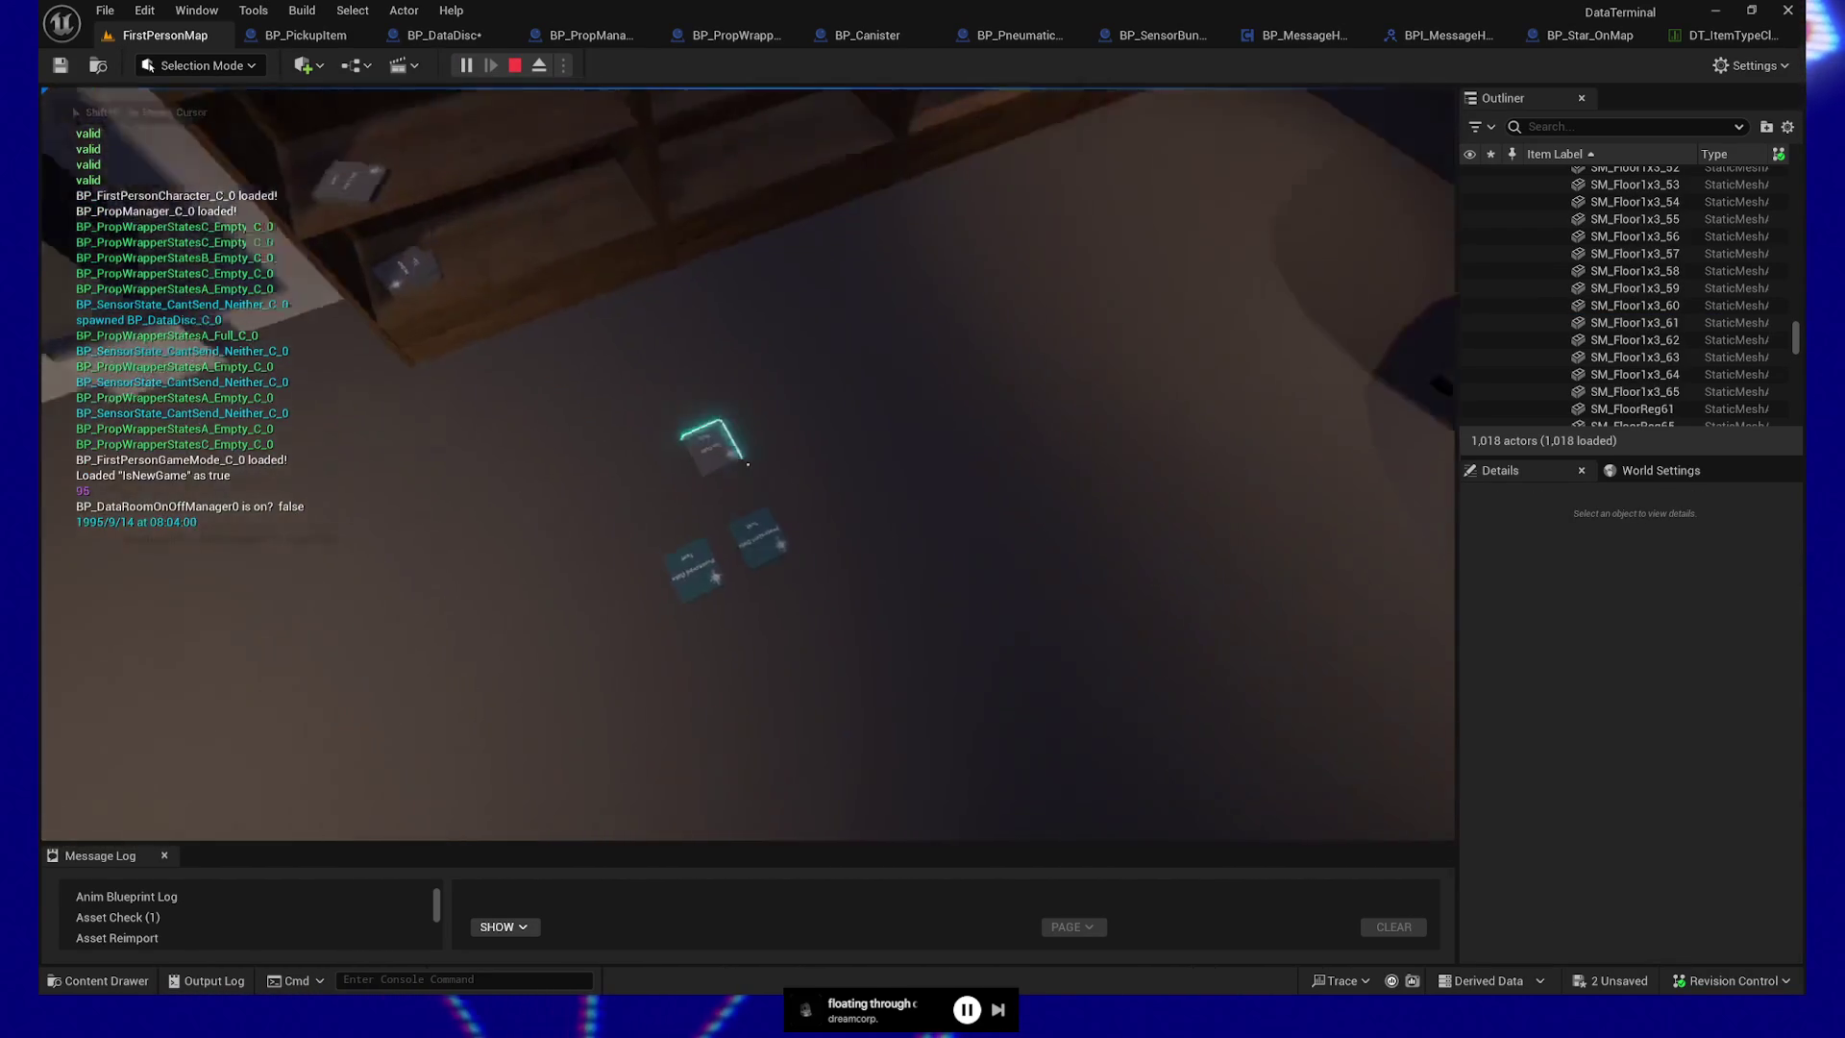
pyautogui.click(748, 465)
pyautogui.click(748, 465)
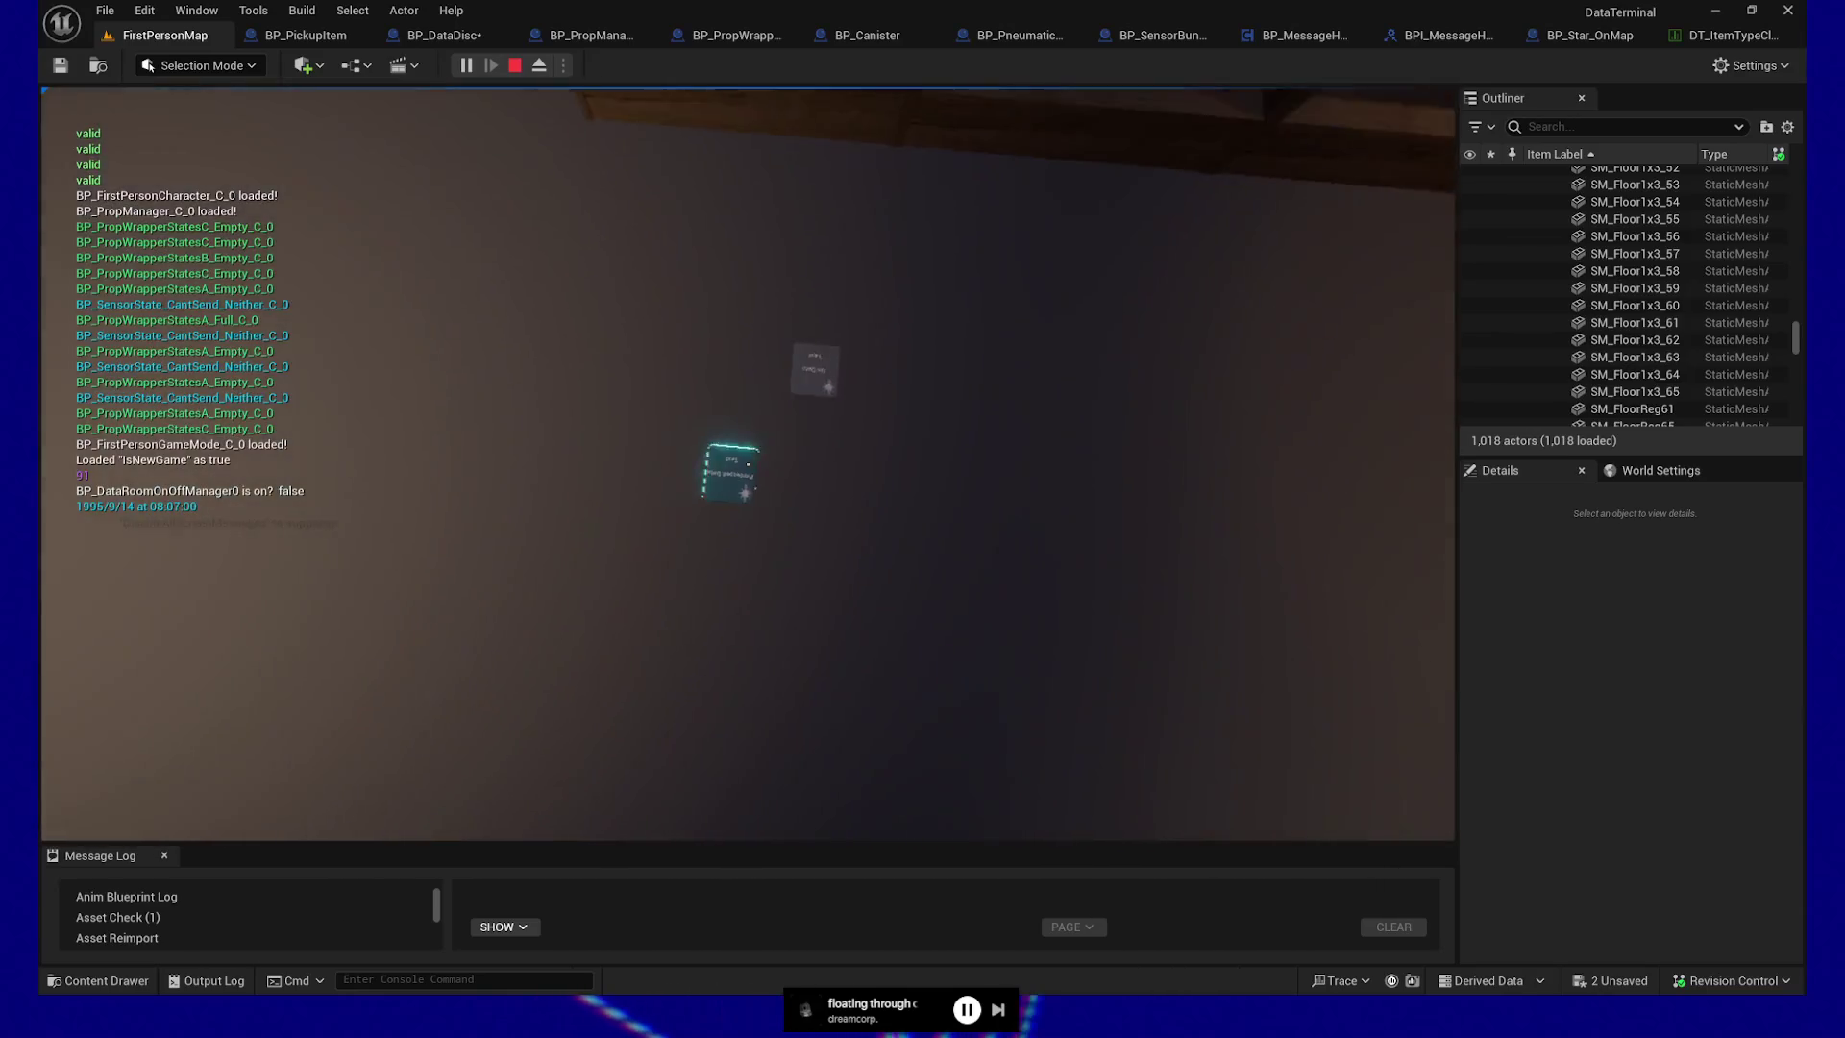
pyautogui.click(748, 465)
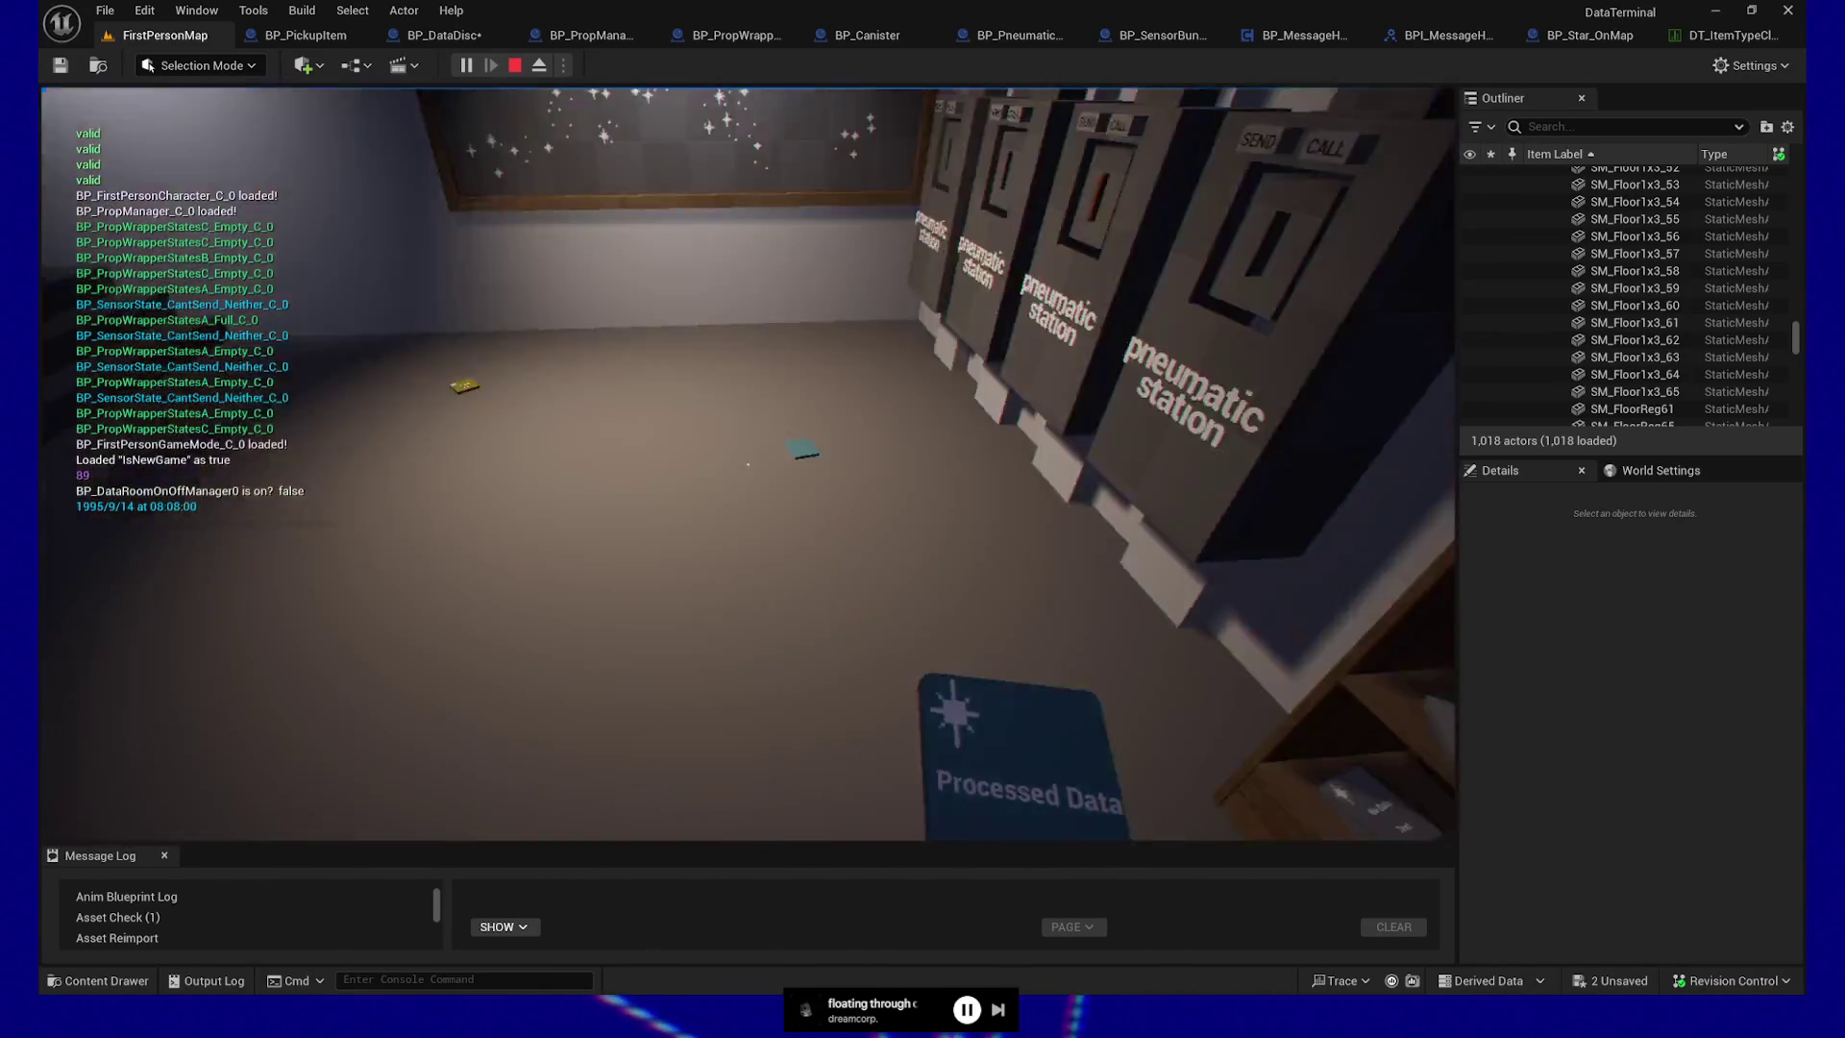
pyautogui.click(748, 465)
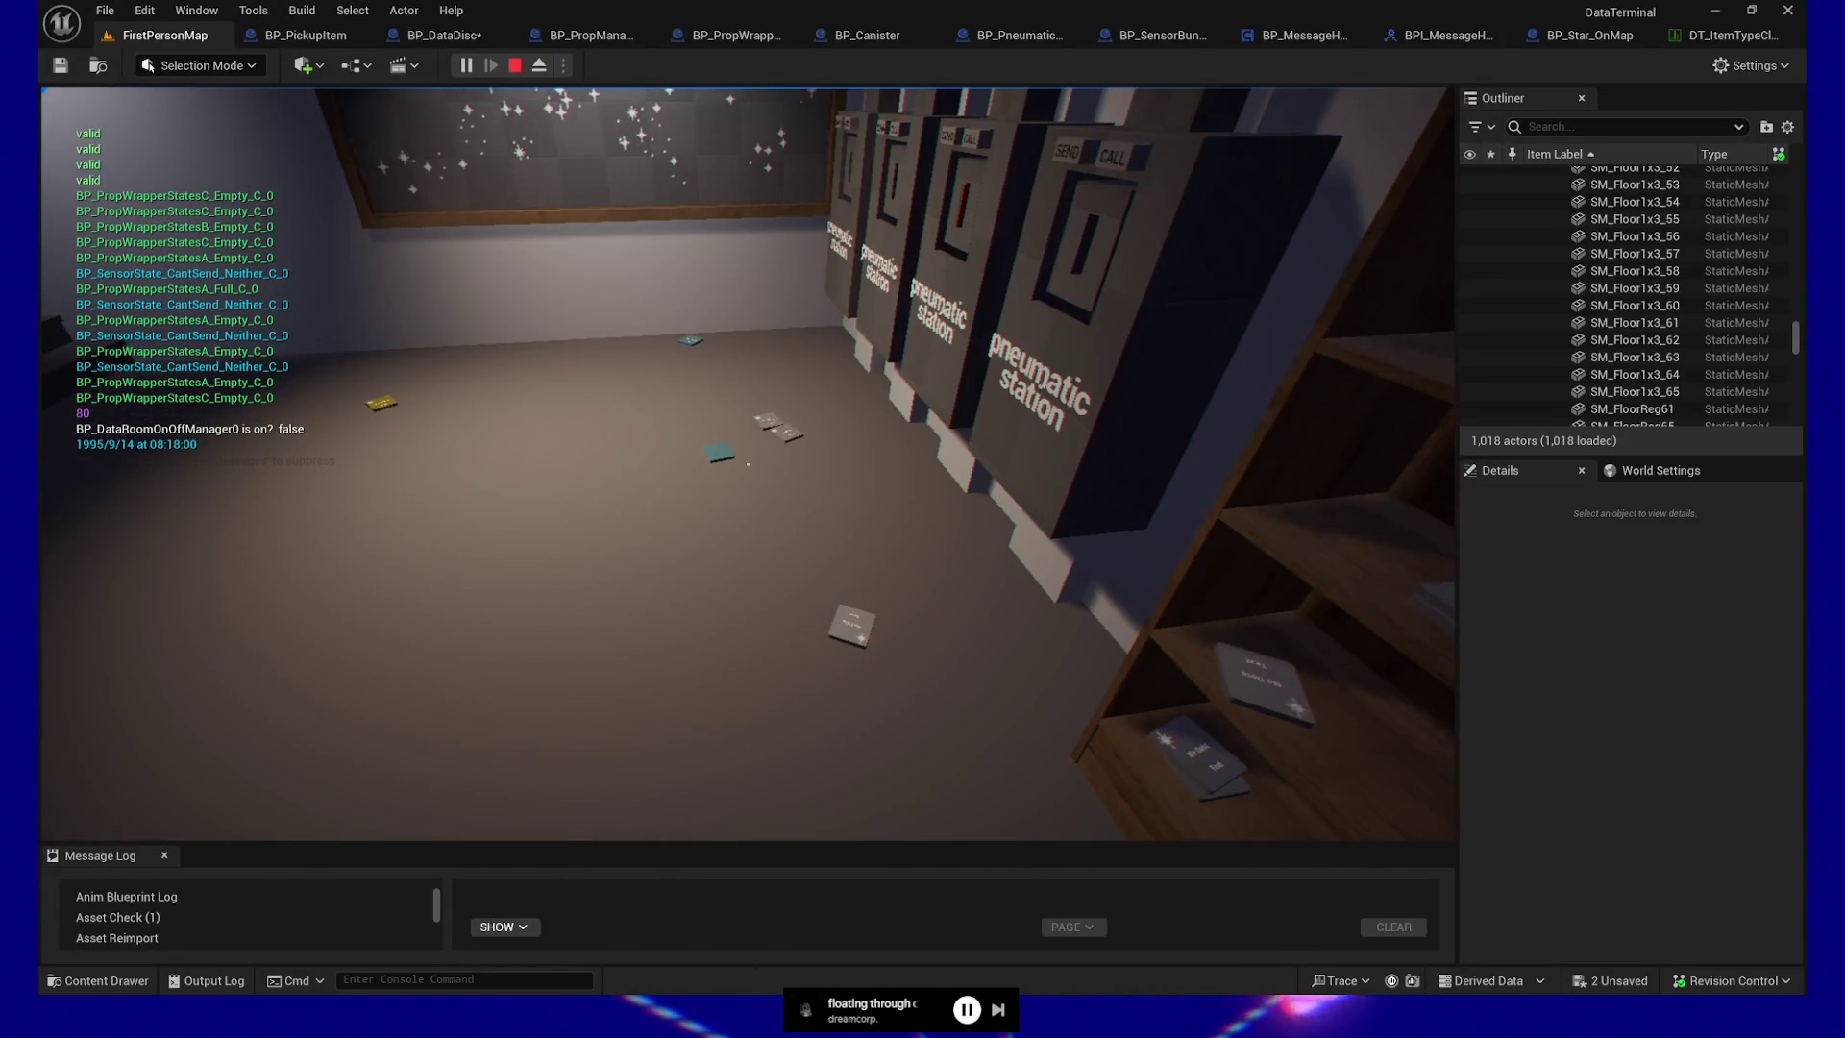
pyautogui.press('Escape')
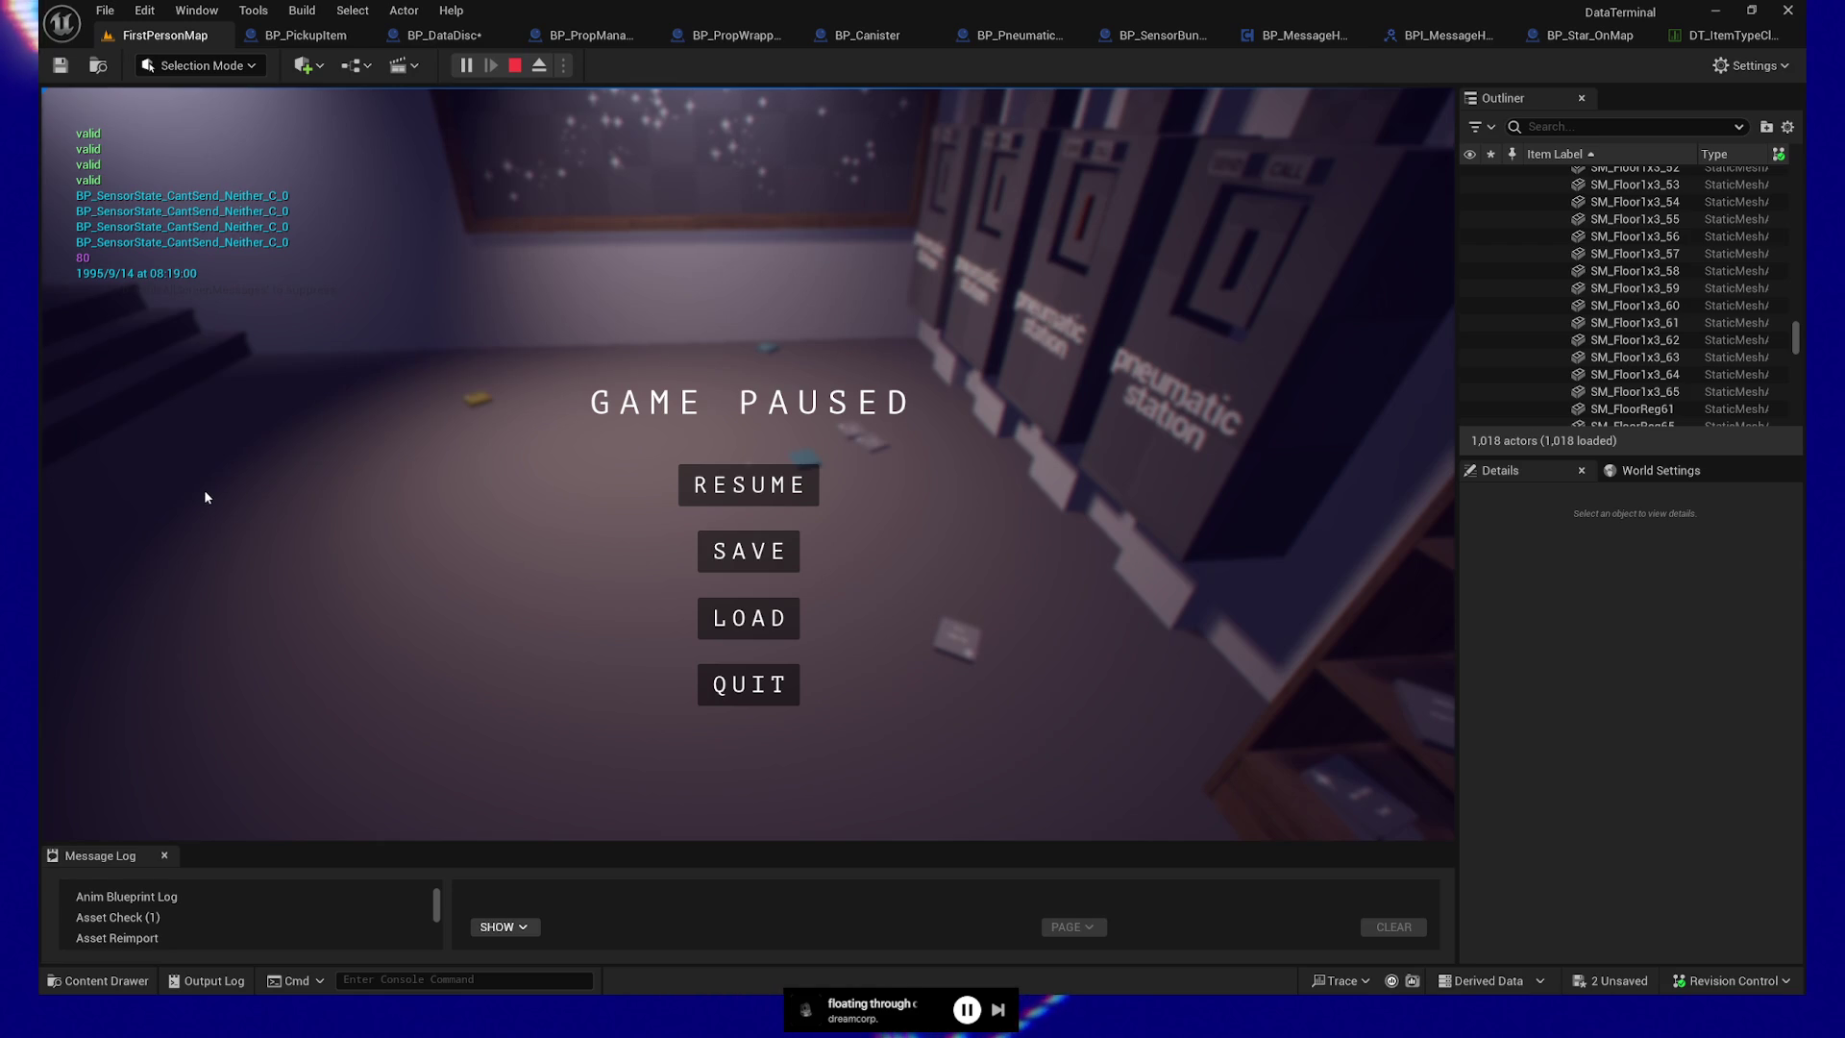
pyautogui.click(765, 684)
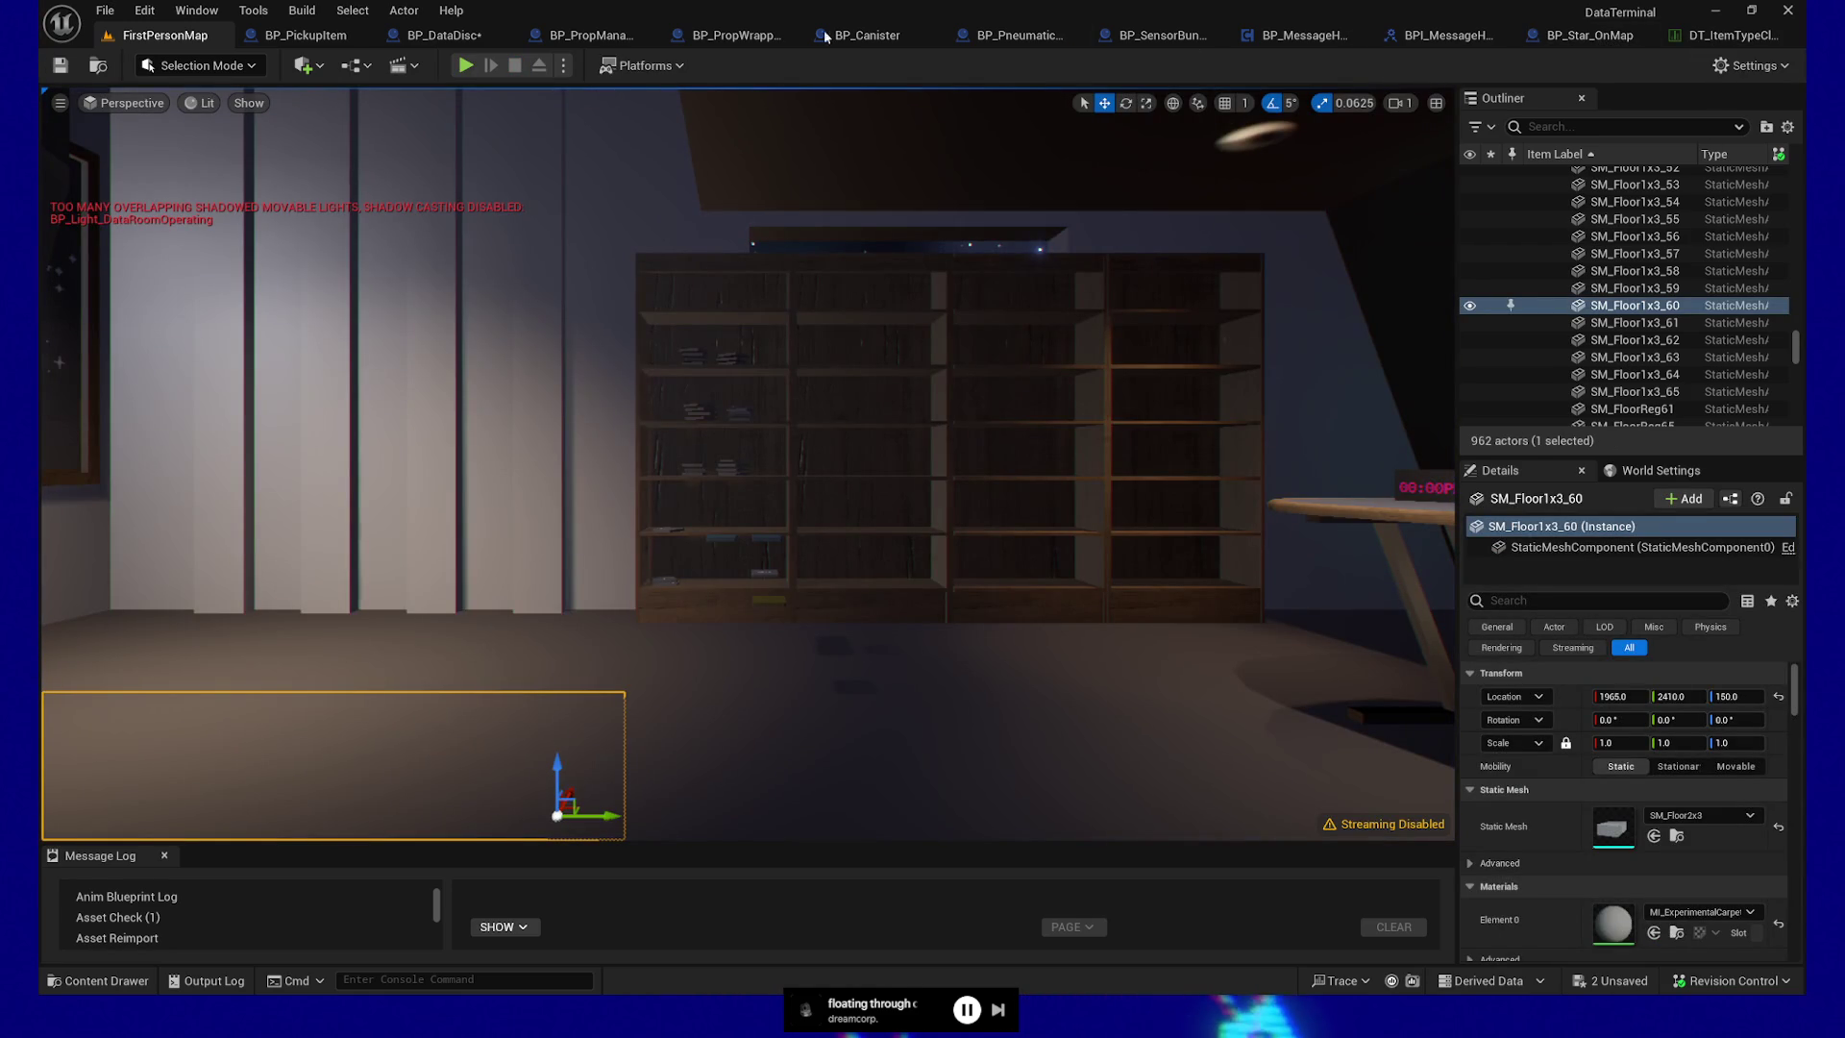
# Open the Find Gameplay Tag in Container macro from BP_PickupItem's Set Appearance function
pyautogui.click(462, 34)
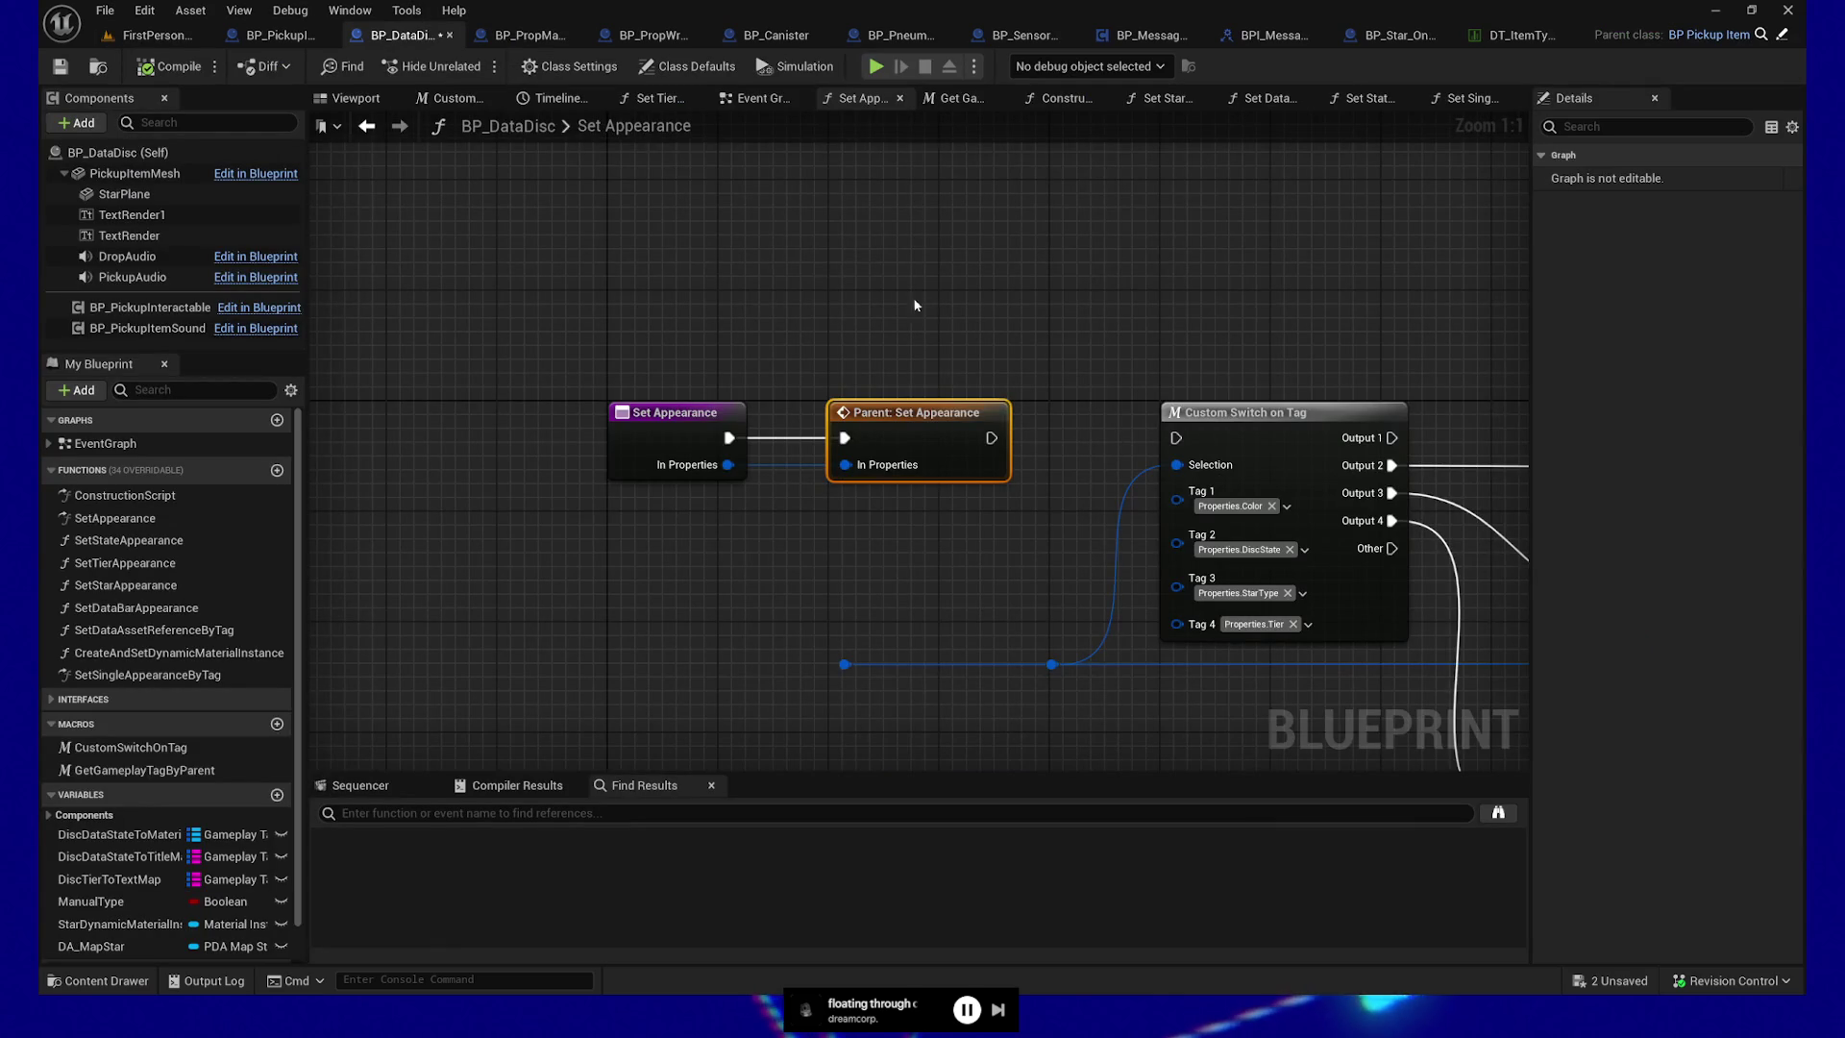
pyautogui.click(281, 35)
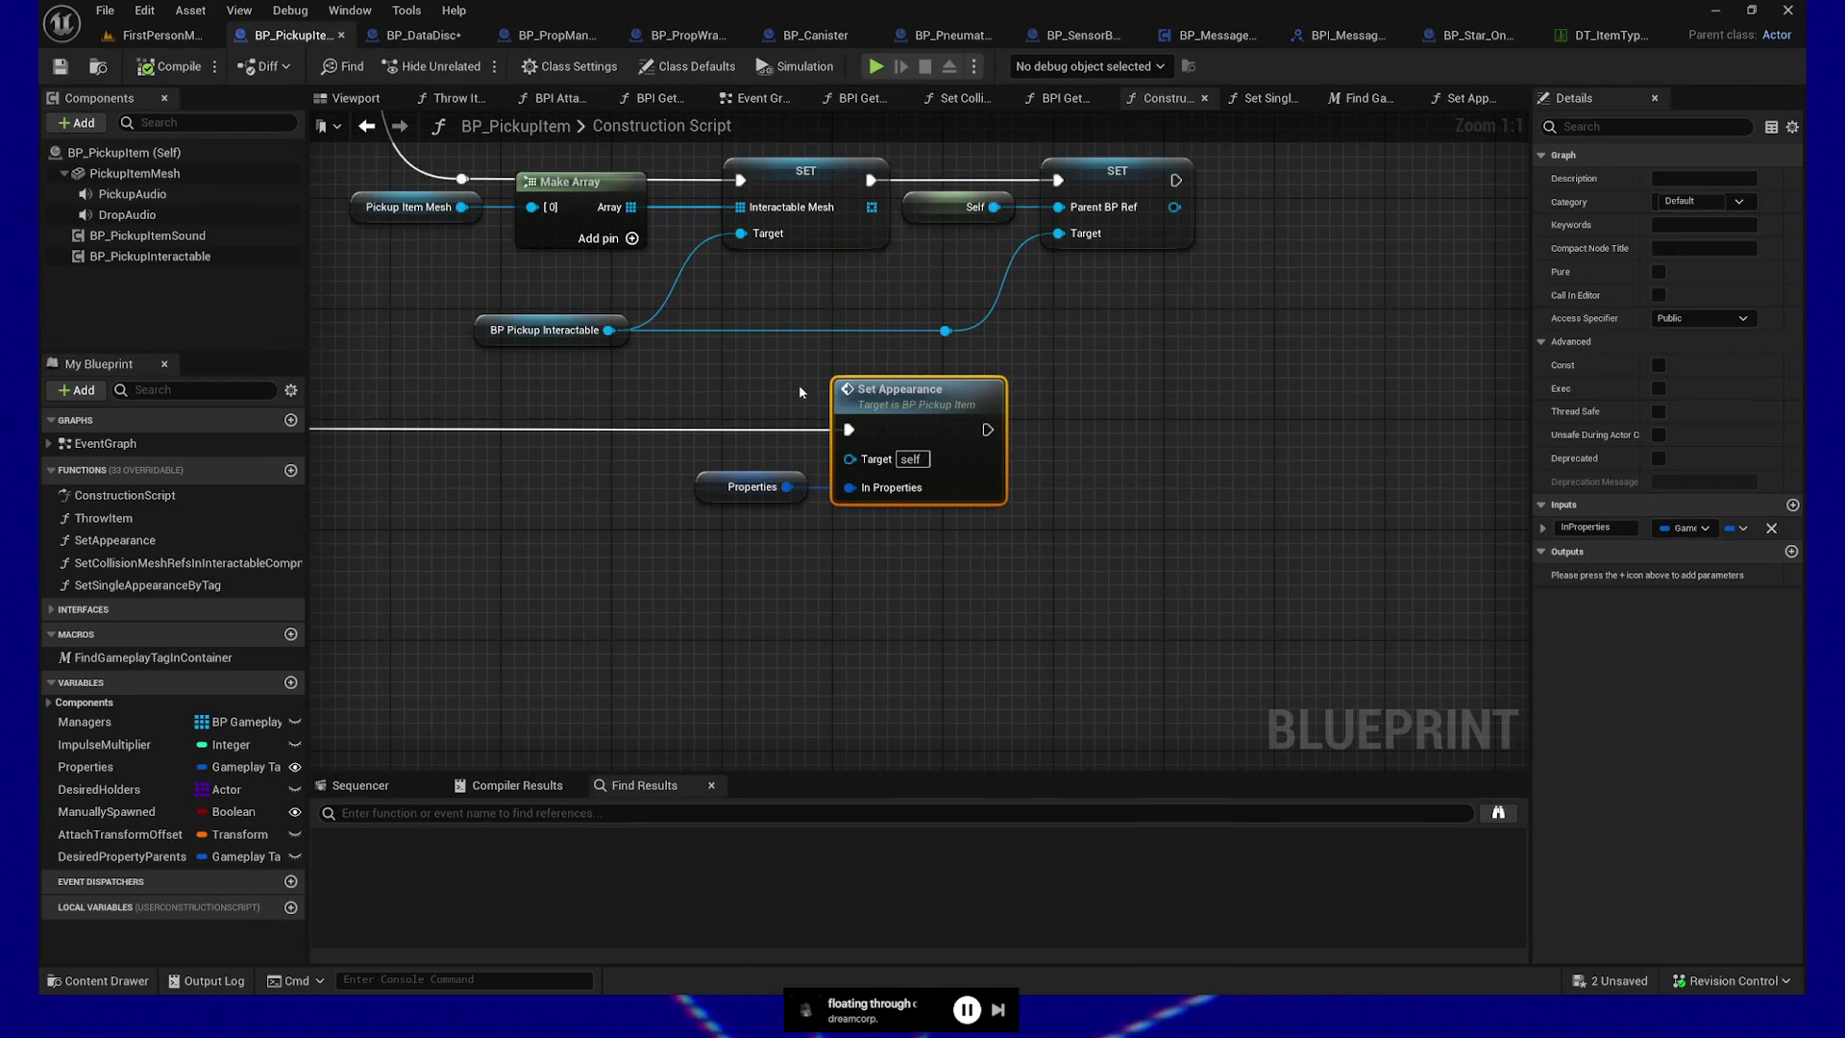
pyautogui.doubleClick(935, 403)
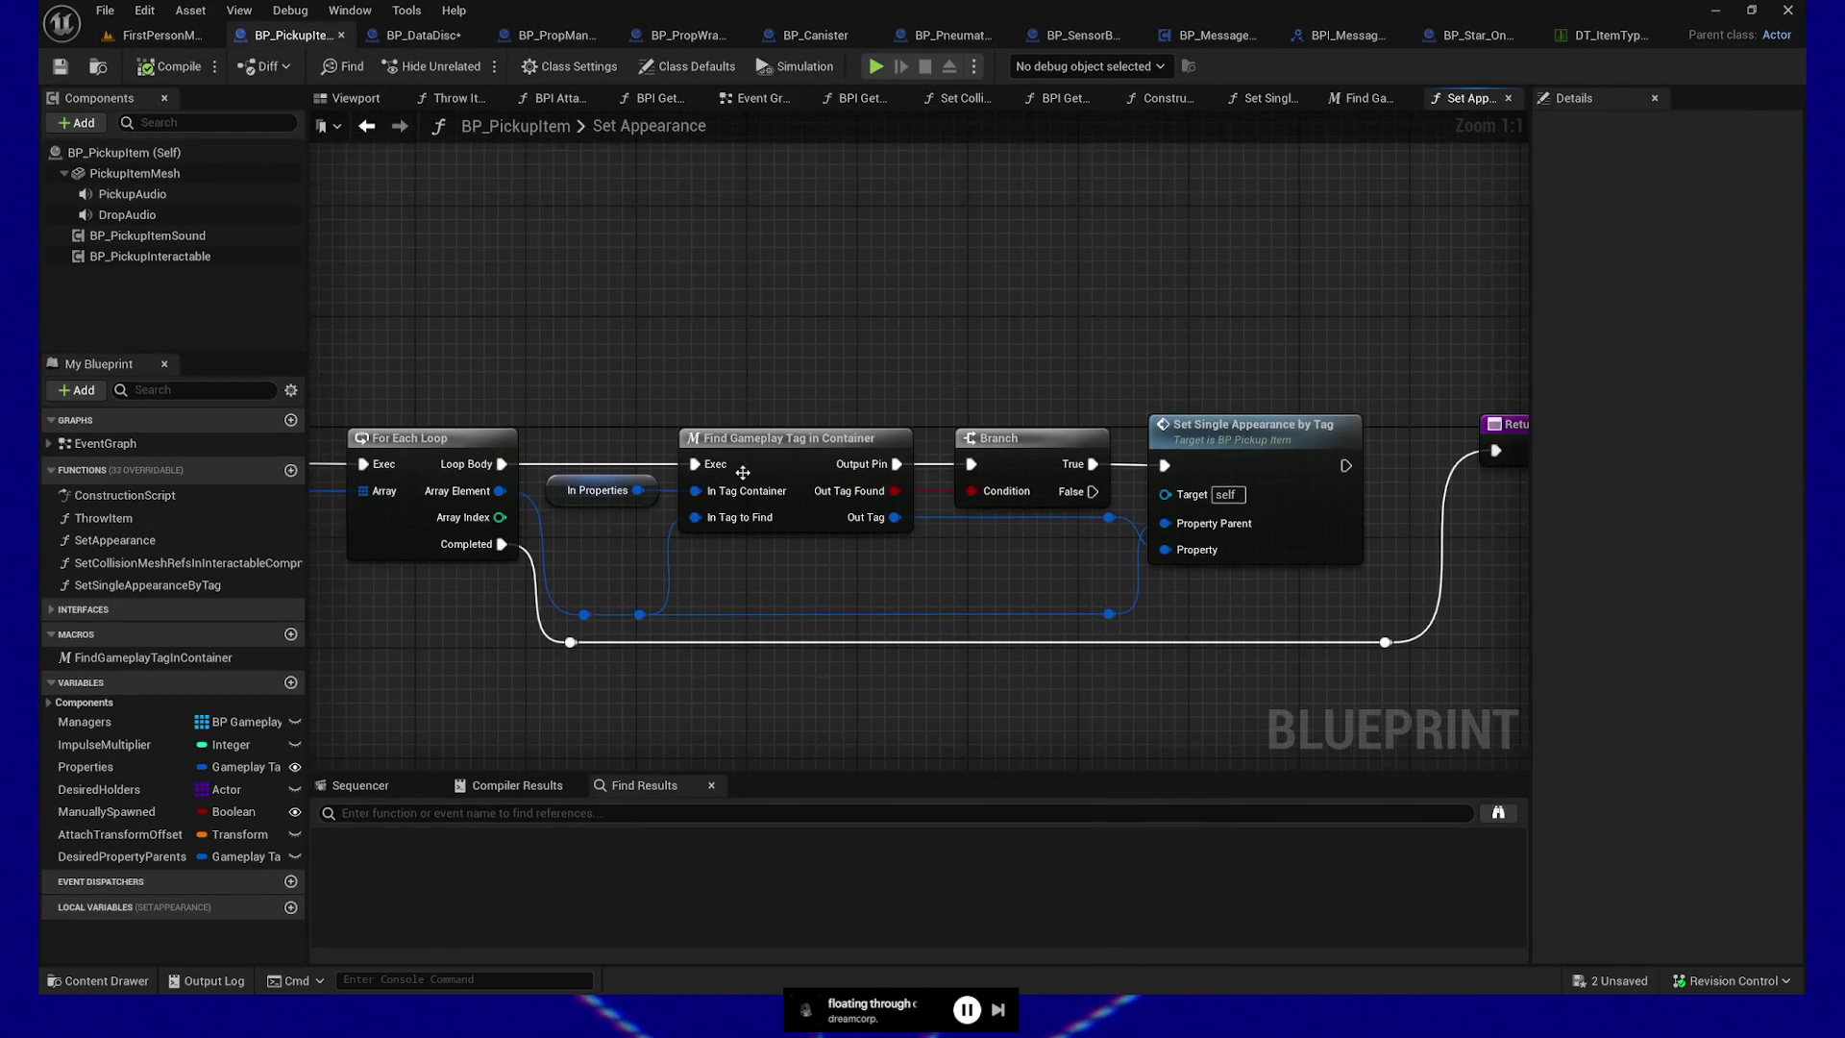
pyautogui.doubleClick(790, 440)
pyautogui.moveTo(973, 544); pyautogui.dragTo(1027, 544)
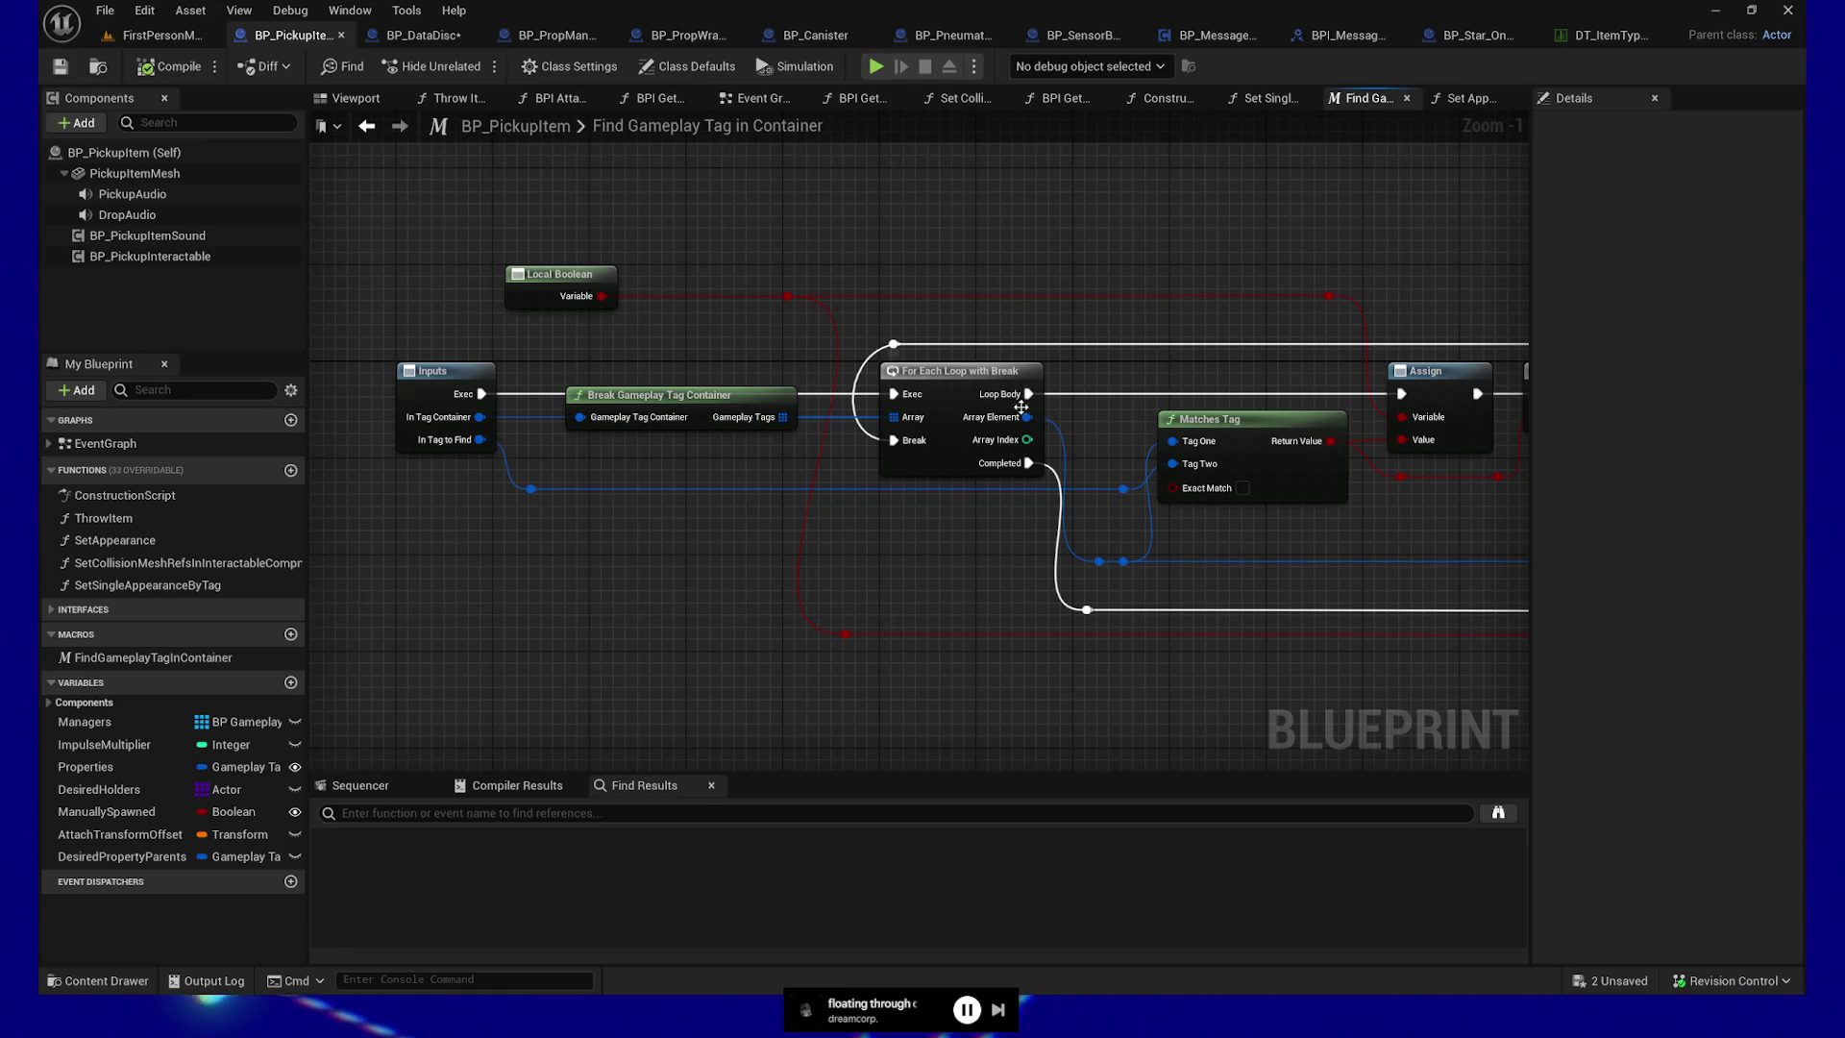
pyautogui.moveTo(1286, 601); pyautogui.dragTo(1029, 588)
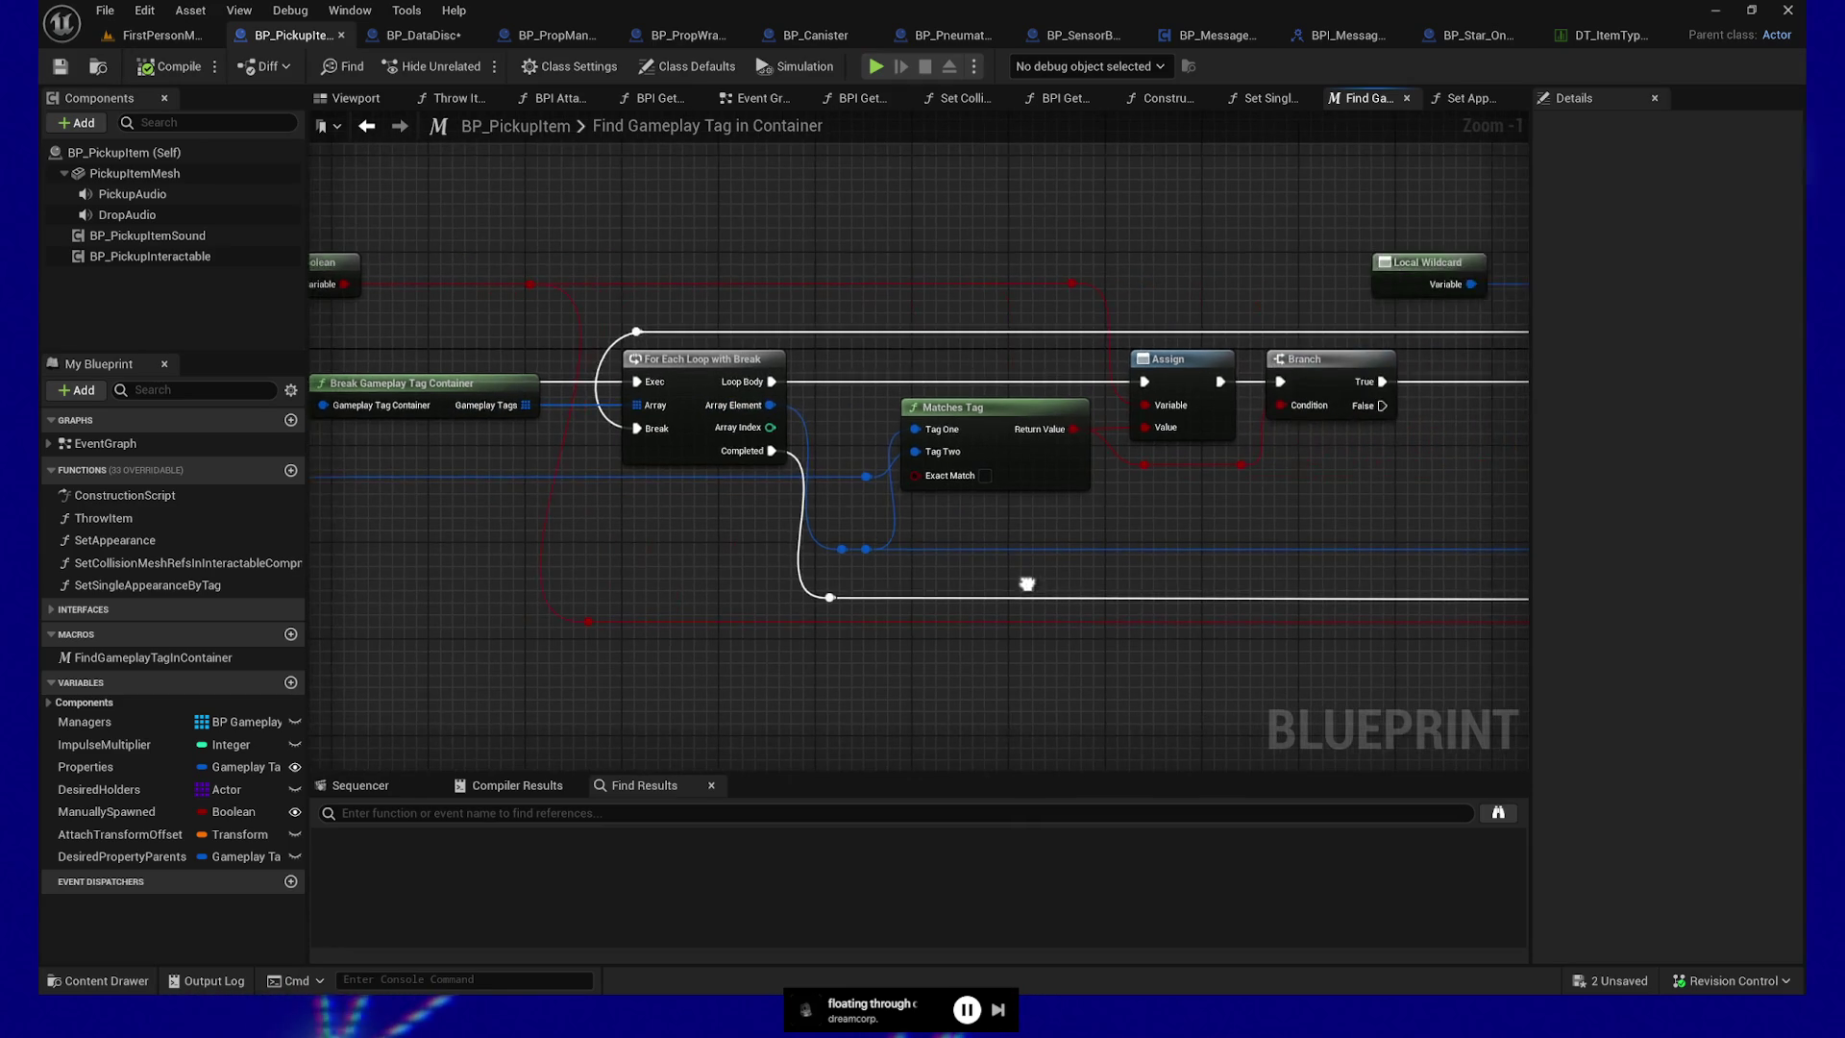
pyautogui.moveTo(1068, 515)
pyautogui.mouseDown()
pyautogui.moveTo(769, 485)
pyautogui.moveTo(724, 505)
pyautogui.mouseUp()
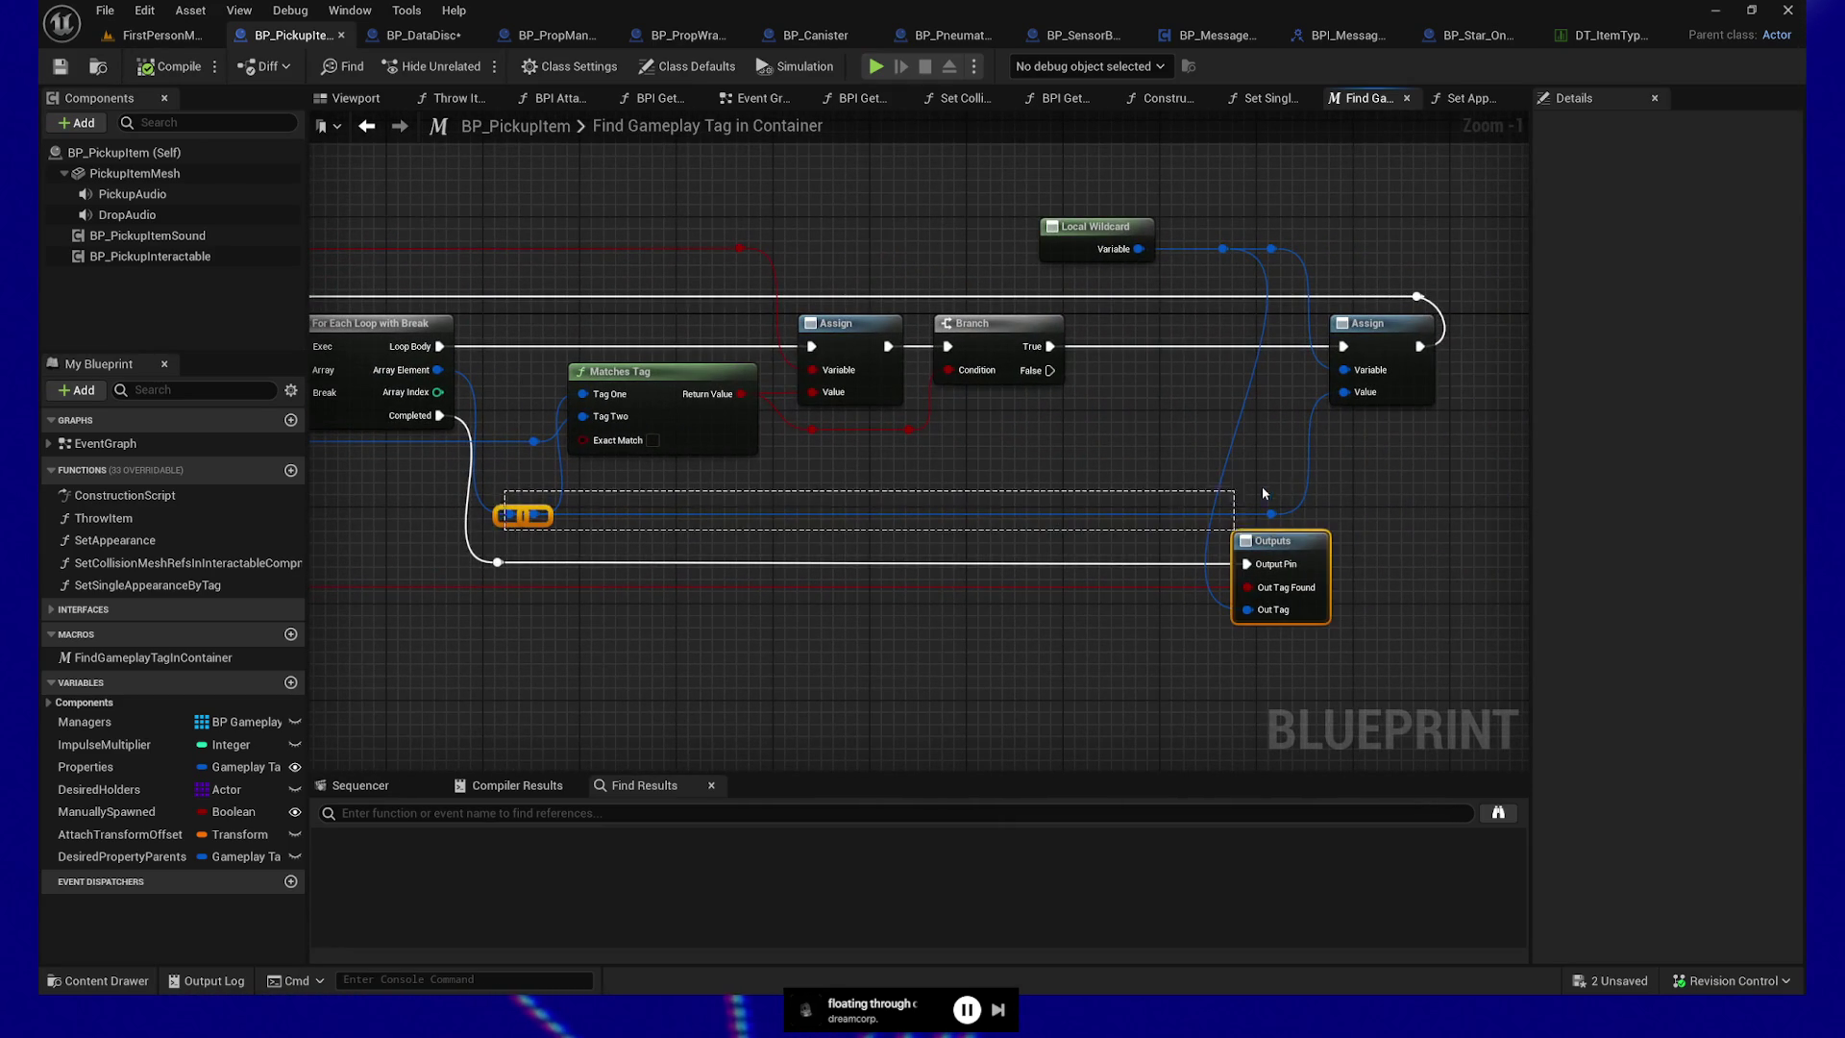
# Move the two reroute knots on Out Tag's wire upward and save BP_PickupItem
pyautogui.click(1278, 540)
pyautogui.moveTo(1287, 477)
pyautogui.mouseDown()
pyautogui.moveTo(1096, 516)
pyautogui.moveTo(525, 519)
pyautogui.mouseUp()
pyautogui.press('Up')
pyautogui.press('Up')
pyautogui.press('Up')
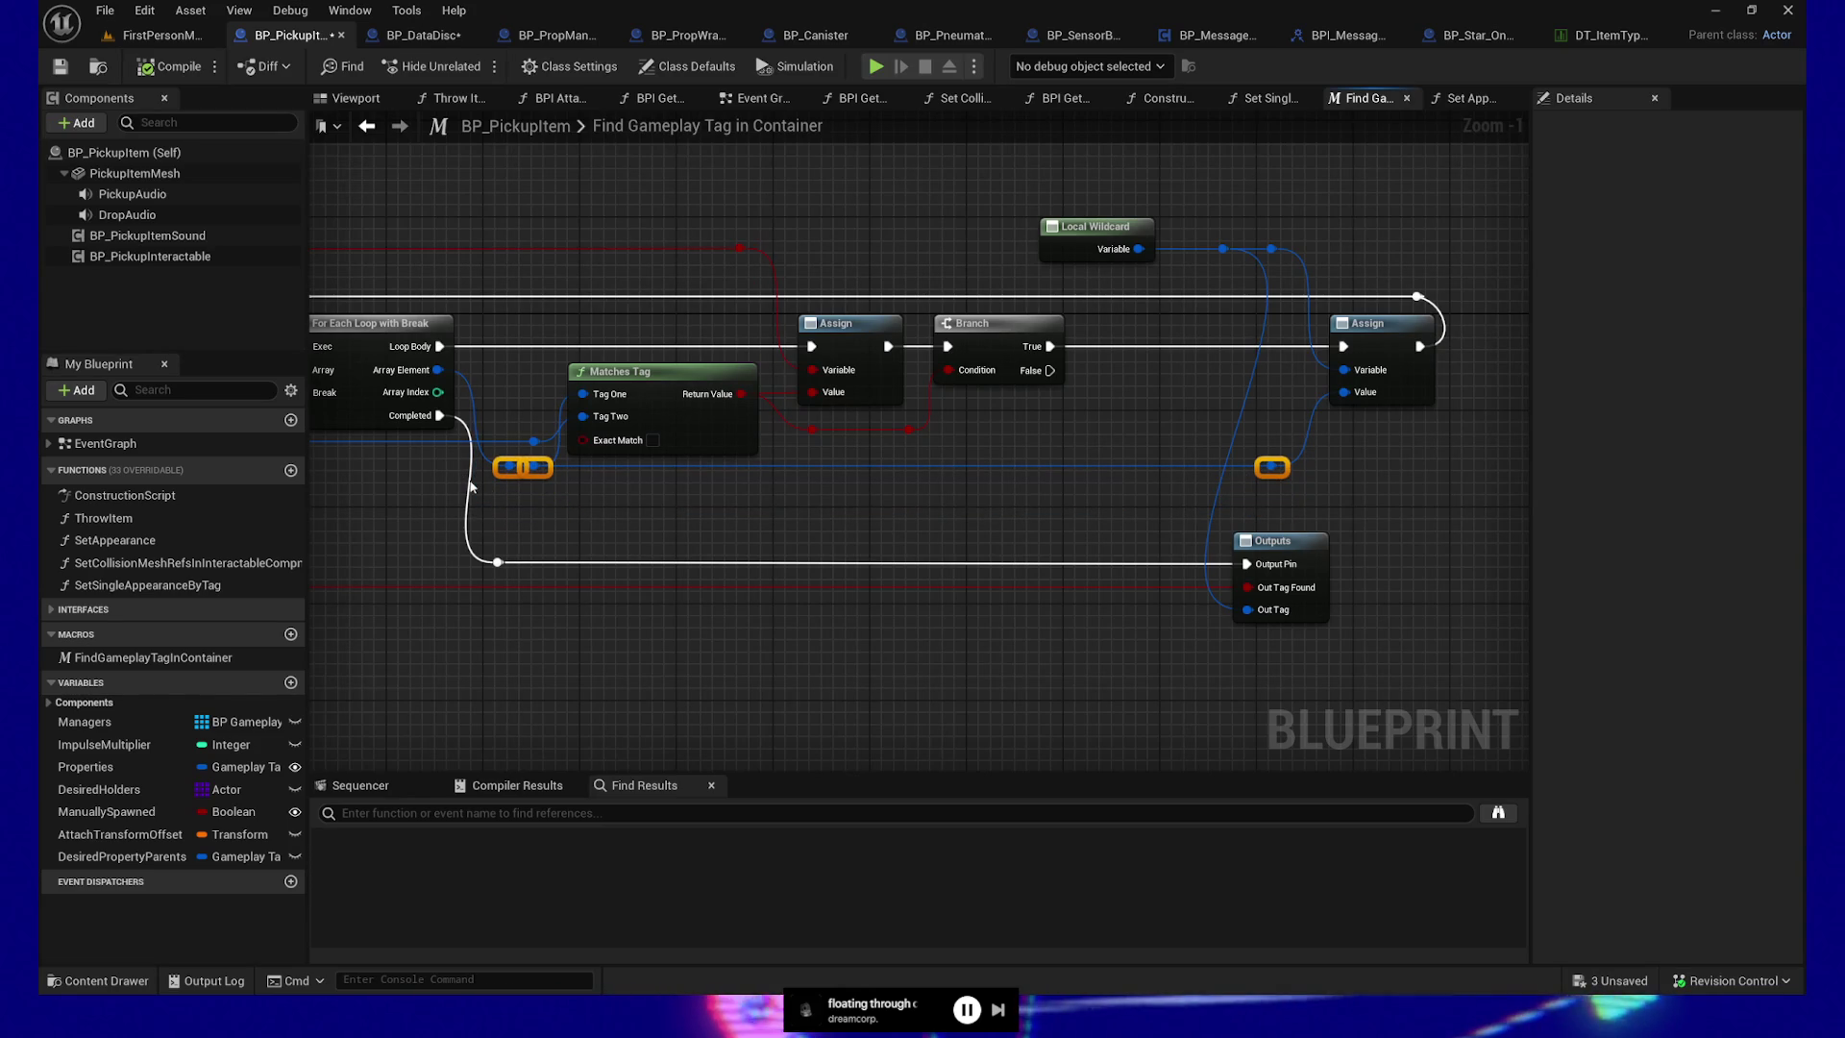
pyautogui.moveTo(544, 510); pyautogui.dragTo(811, 536)
pyautogui.moveTo(1005, 552); pyautogui.dragTo(1124, 528)
pyautogui.click(140, 65)
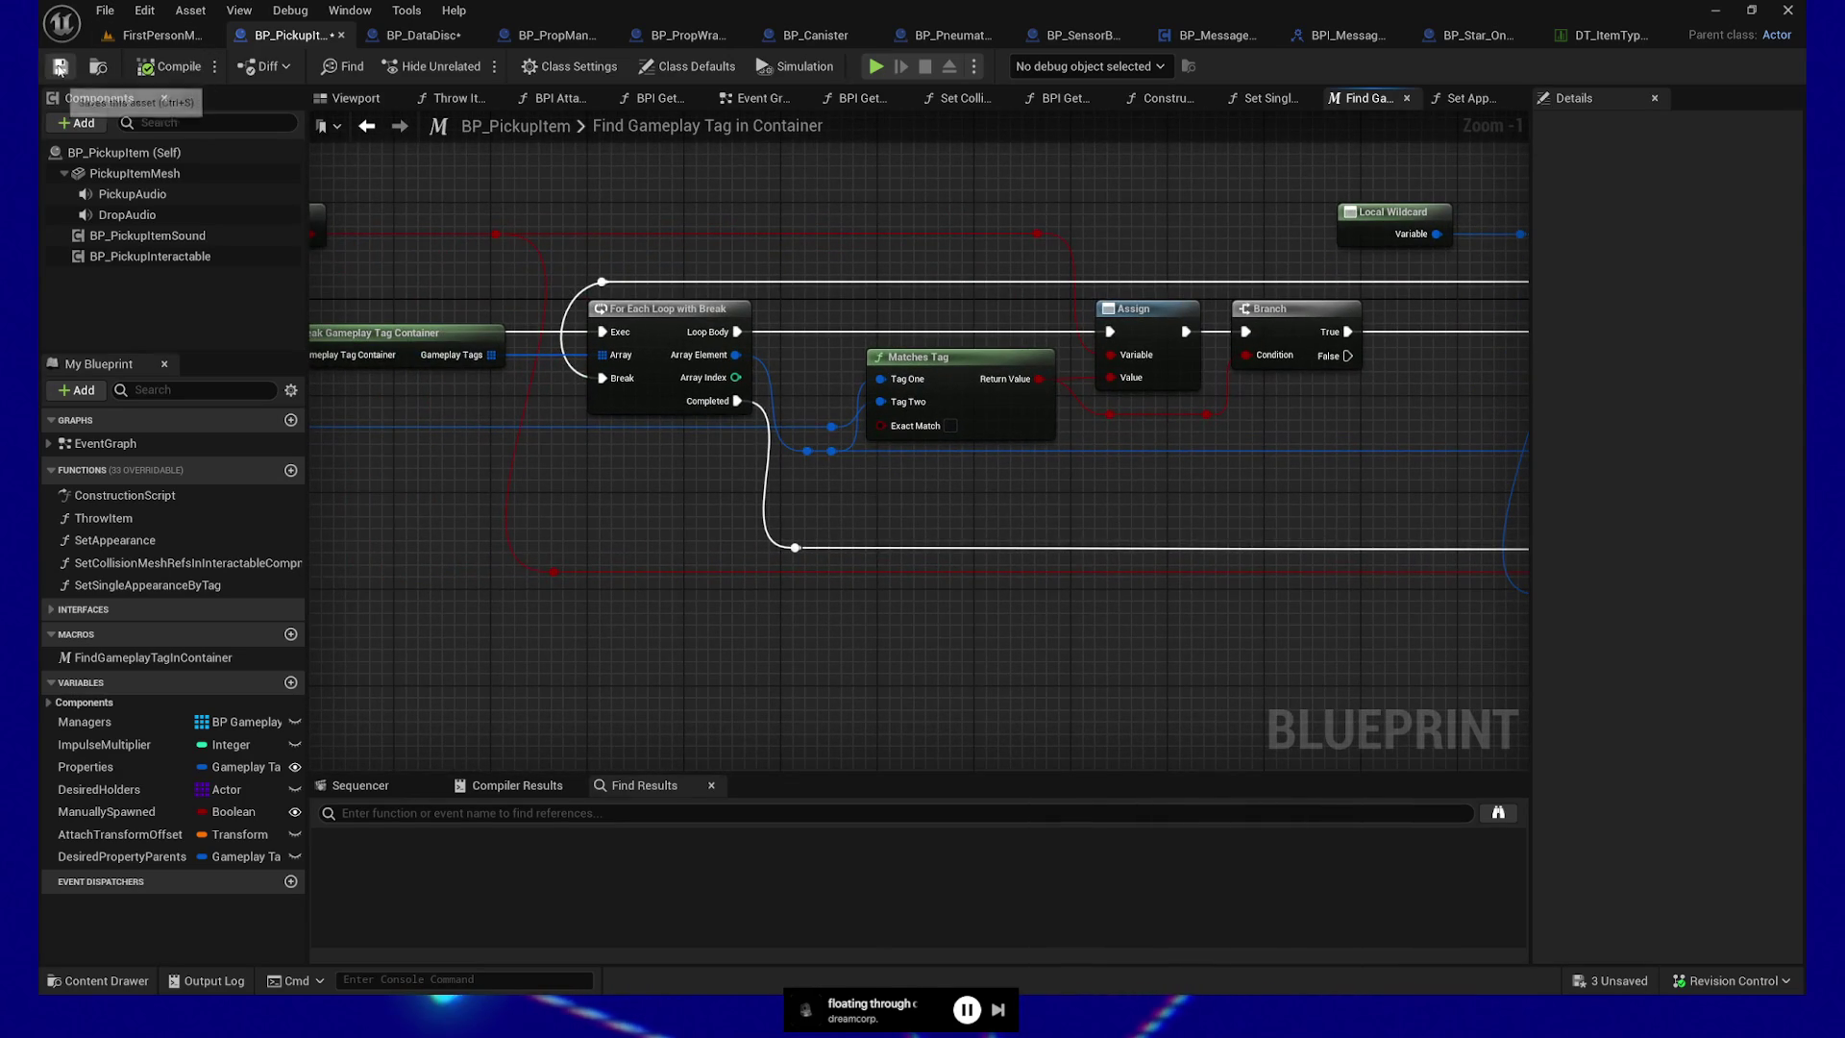
# In BP_DataDisc, pan Set Appearance to review its Append, Print String and Set Texture Parameter Value nodes
pyautogui.click(435, 38)
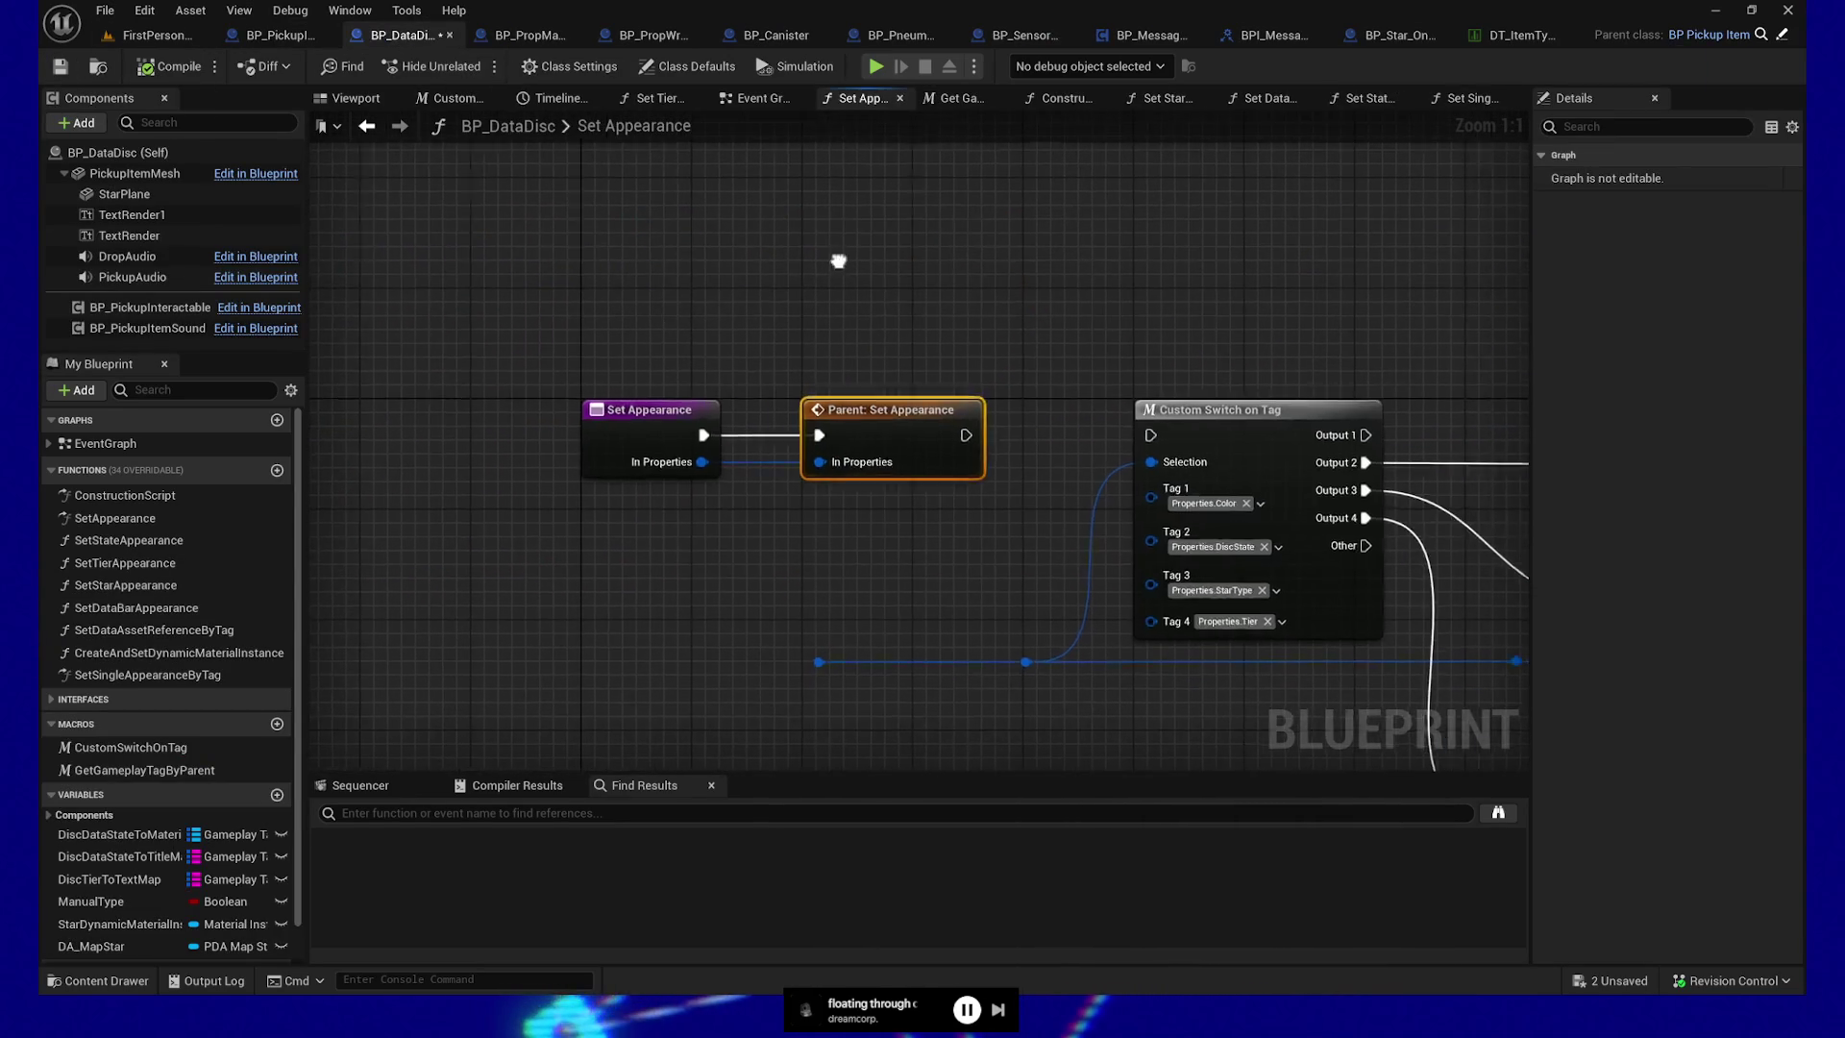
pyautogui.moveTo(852, 263); pyautogui.dragTo(641, 269)
pyautogui.scroll(-2, 942, 543)
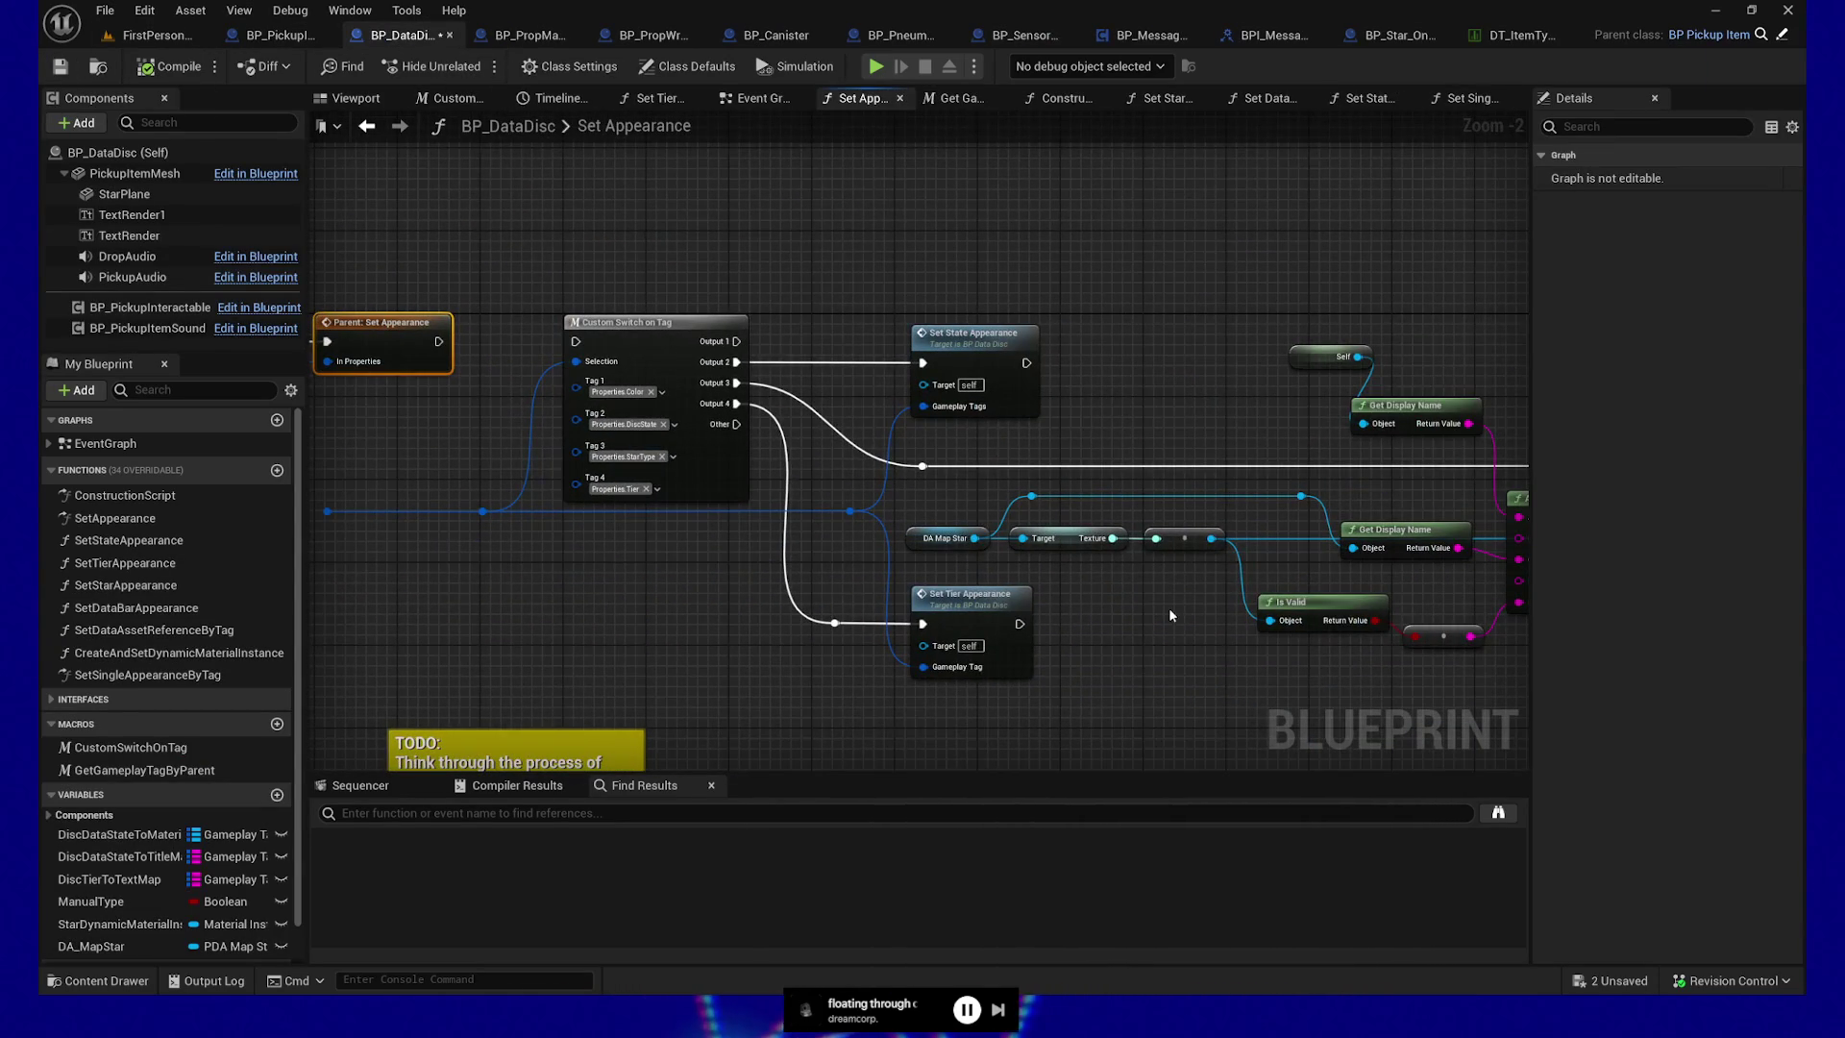
pyautogui.moveTo(1170, 610); pyautogui.dragTo(772, 583)
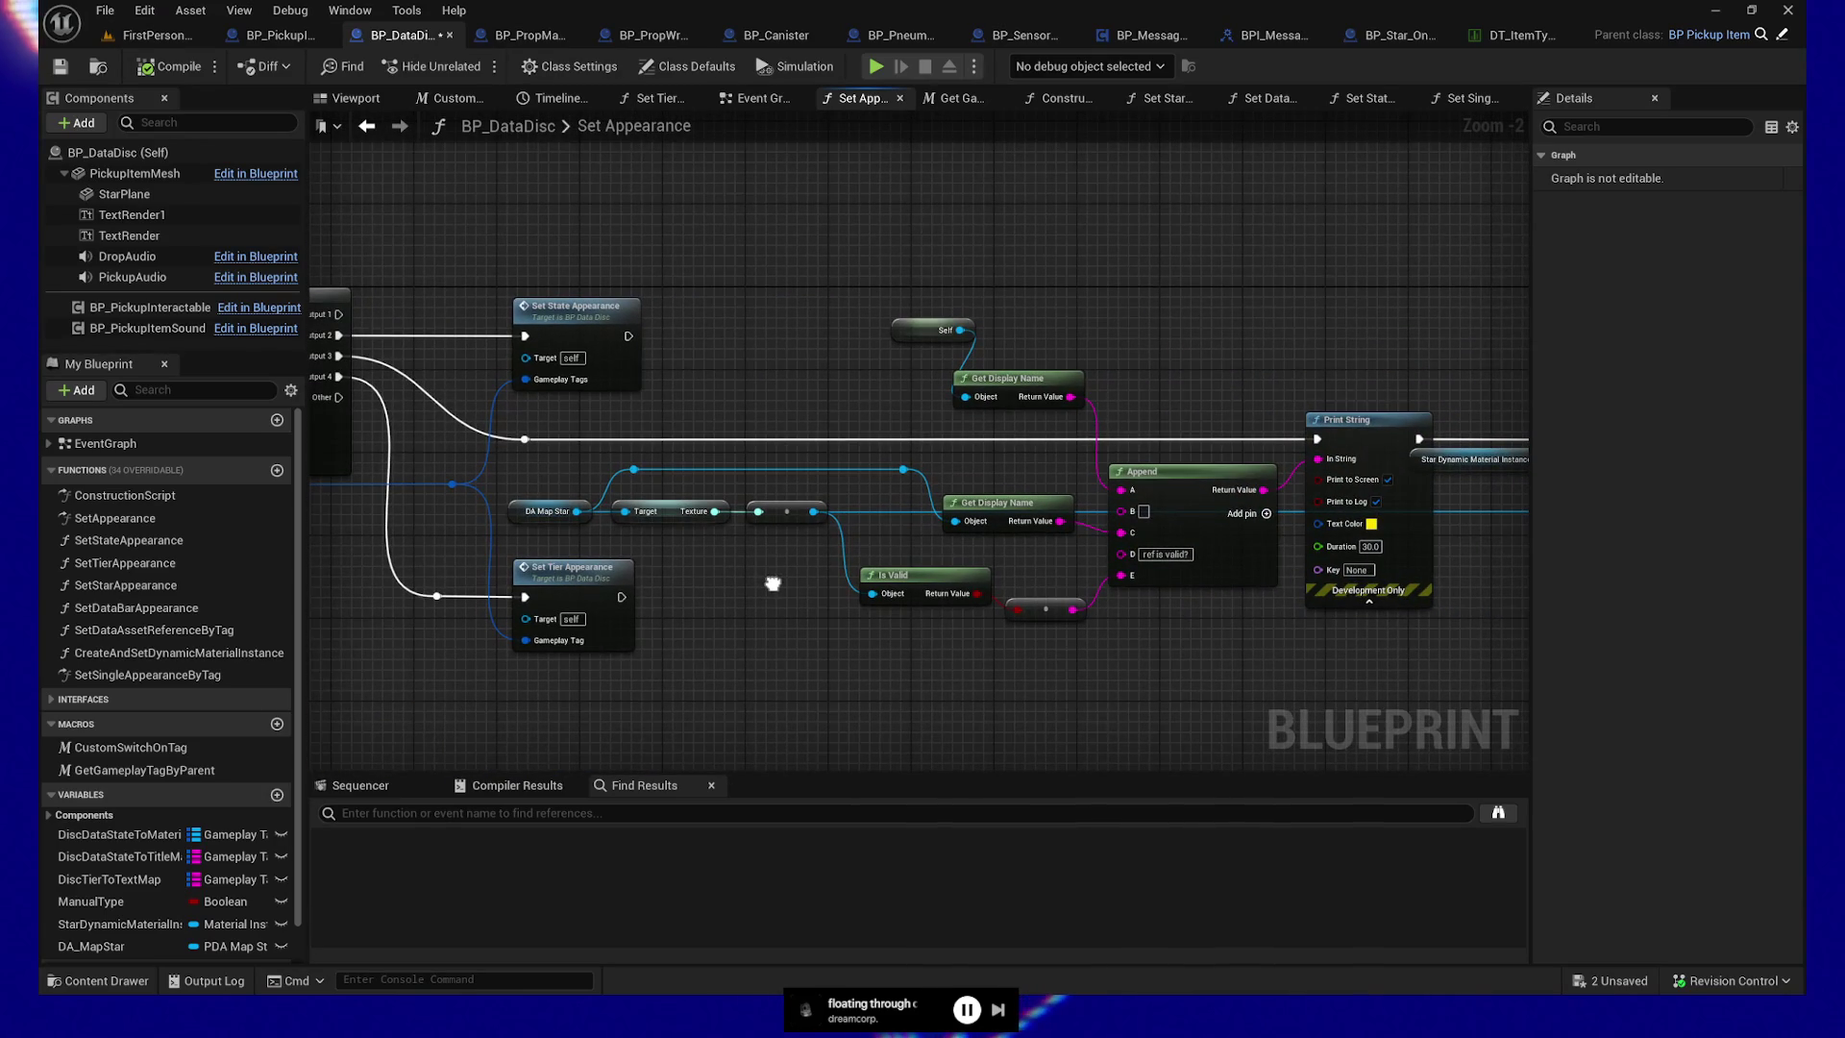
pyautogui.moveTo(1134, 663)
pyautogui.mouseDown()
pyautogui.moveTo(679, 638)
pyautogui.moveTo(1446, 604)
pyautogui.moveTo(1301, 284)
pyautogui.moveTo(1215, 260)
pyautogui.moveTo(1243, 295)
pyautogui.mouseUp()
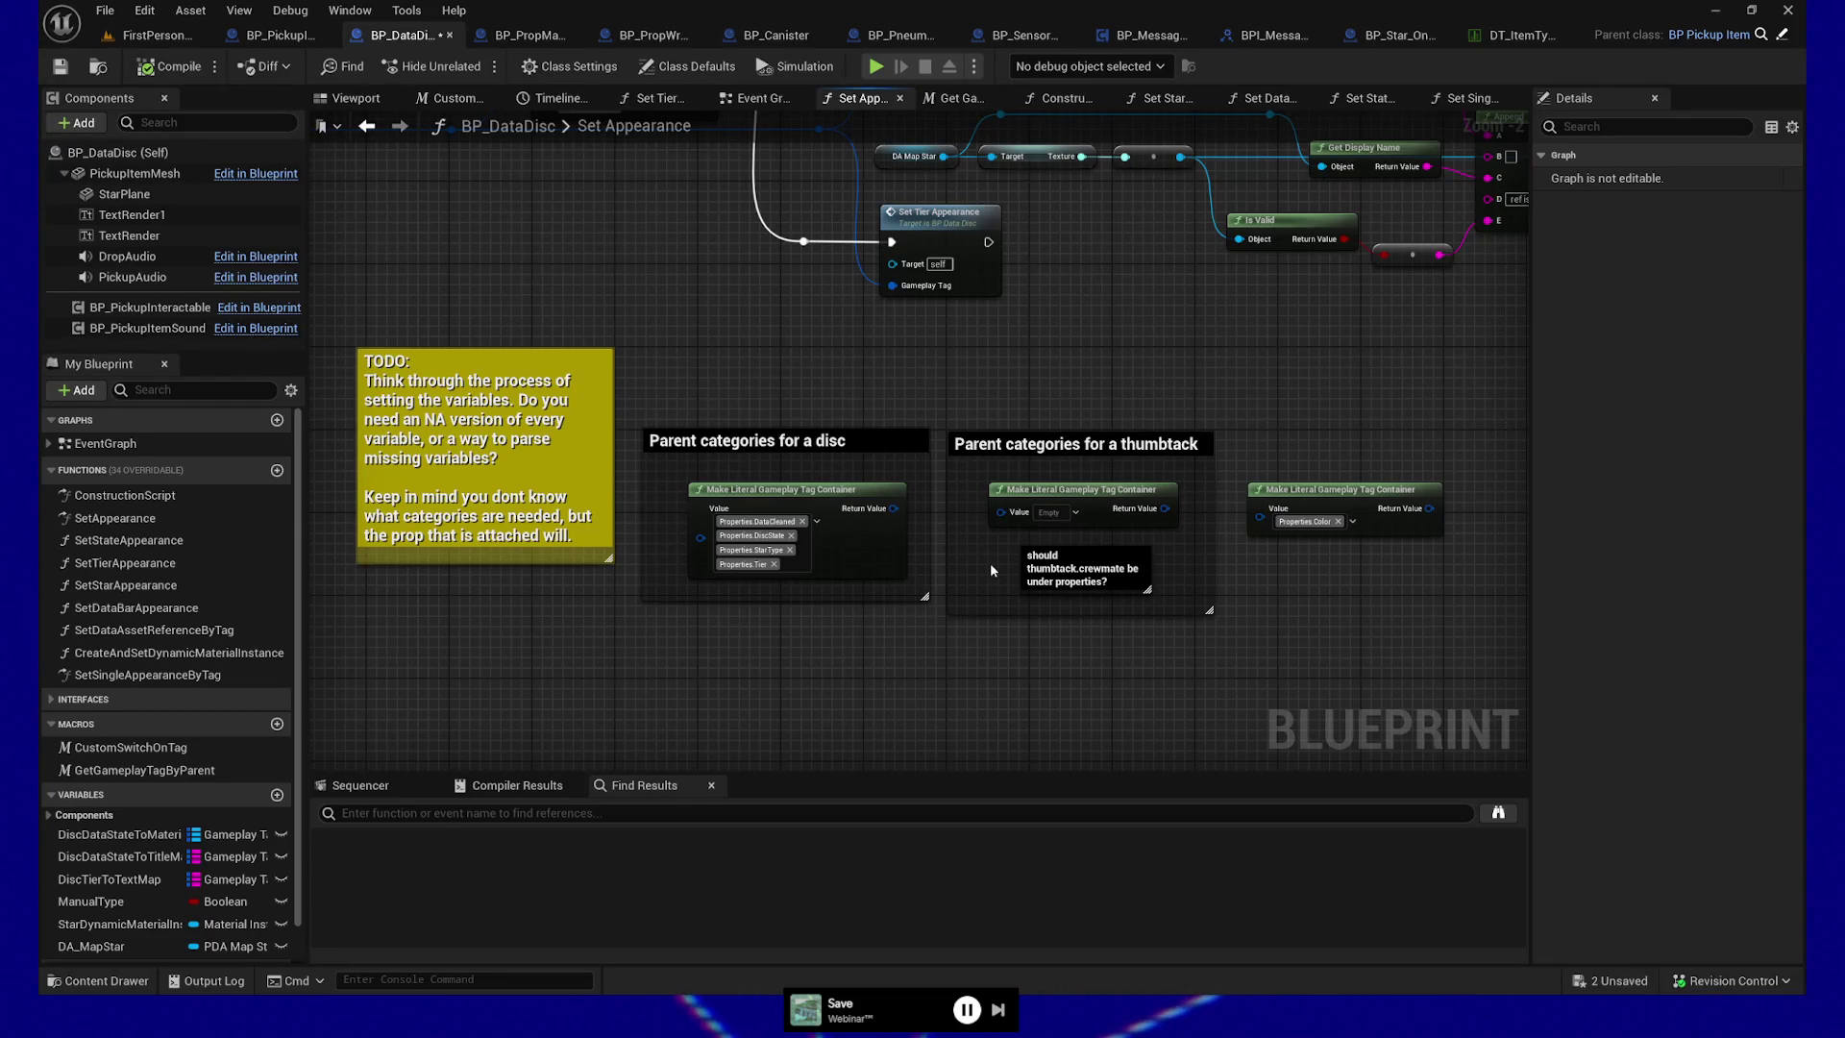
# Delete the yellow TODO comment in Set Appearance, keeping the parent-category comments
pyautogui.moveTo(780, 709)
pyautogui.mouseDown()
pyautogui.moveTo(589, 643)
pyautogui.moveTo(745, 474)
pyautogui.mouseUp()
pyautogui.moveTo(680, 301)
pyautogui.mouseDown()
pyautogui.moveTo(726, 423)
pyautogui.moveTo(595, 396)
pyautogui.mouseUp()
pyautogui.moveTo(497, 326)
pyautogui.mouseDown()
pyautogui.moveTo(529, 790)
pyautogui.moveTo(524, 764)
pyautogui.mouseUp()
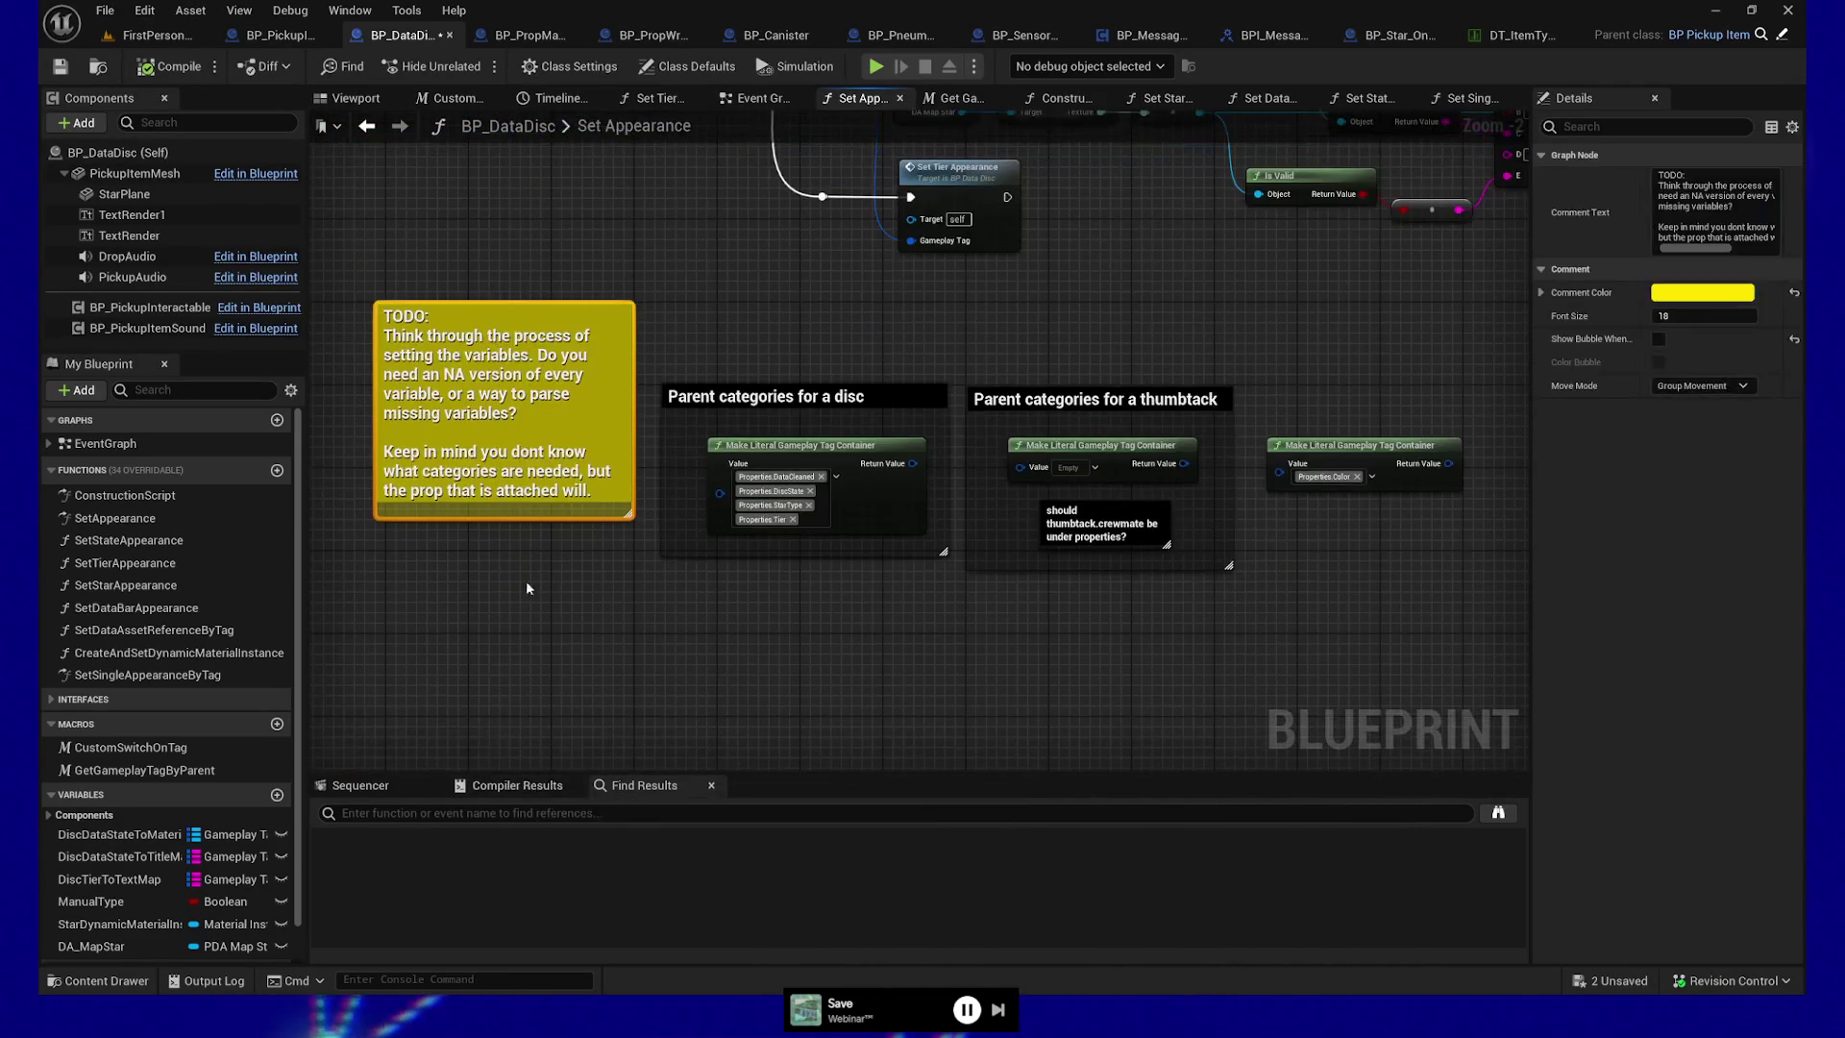
pyautogui.press('Delete')
pyautogui.moveTo(625, 373)
pyautogui.mouseDown()
pyautogui.moveTo(548, 473)
pyautogui.moveTo(1115, 634)
pyautogui.moveTo(1283, 641)
pyautogui.mouseUp()
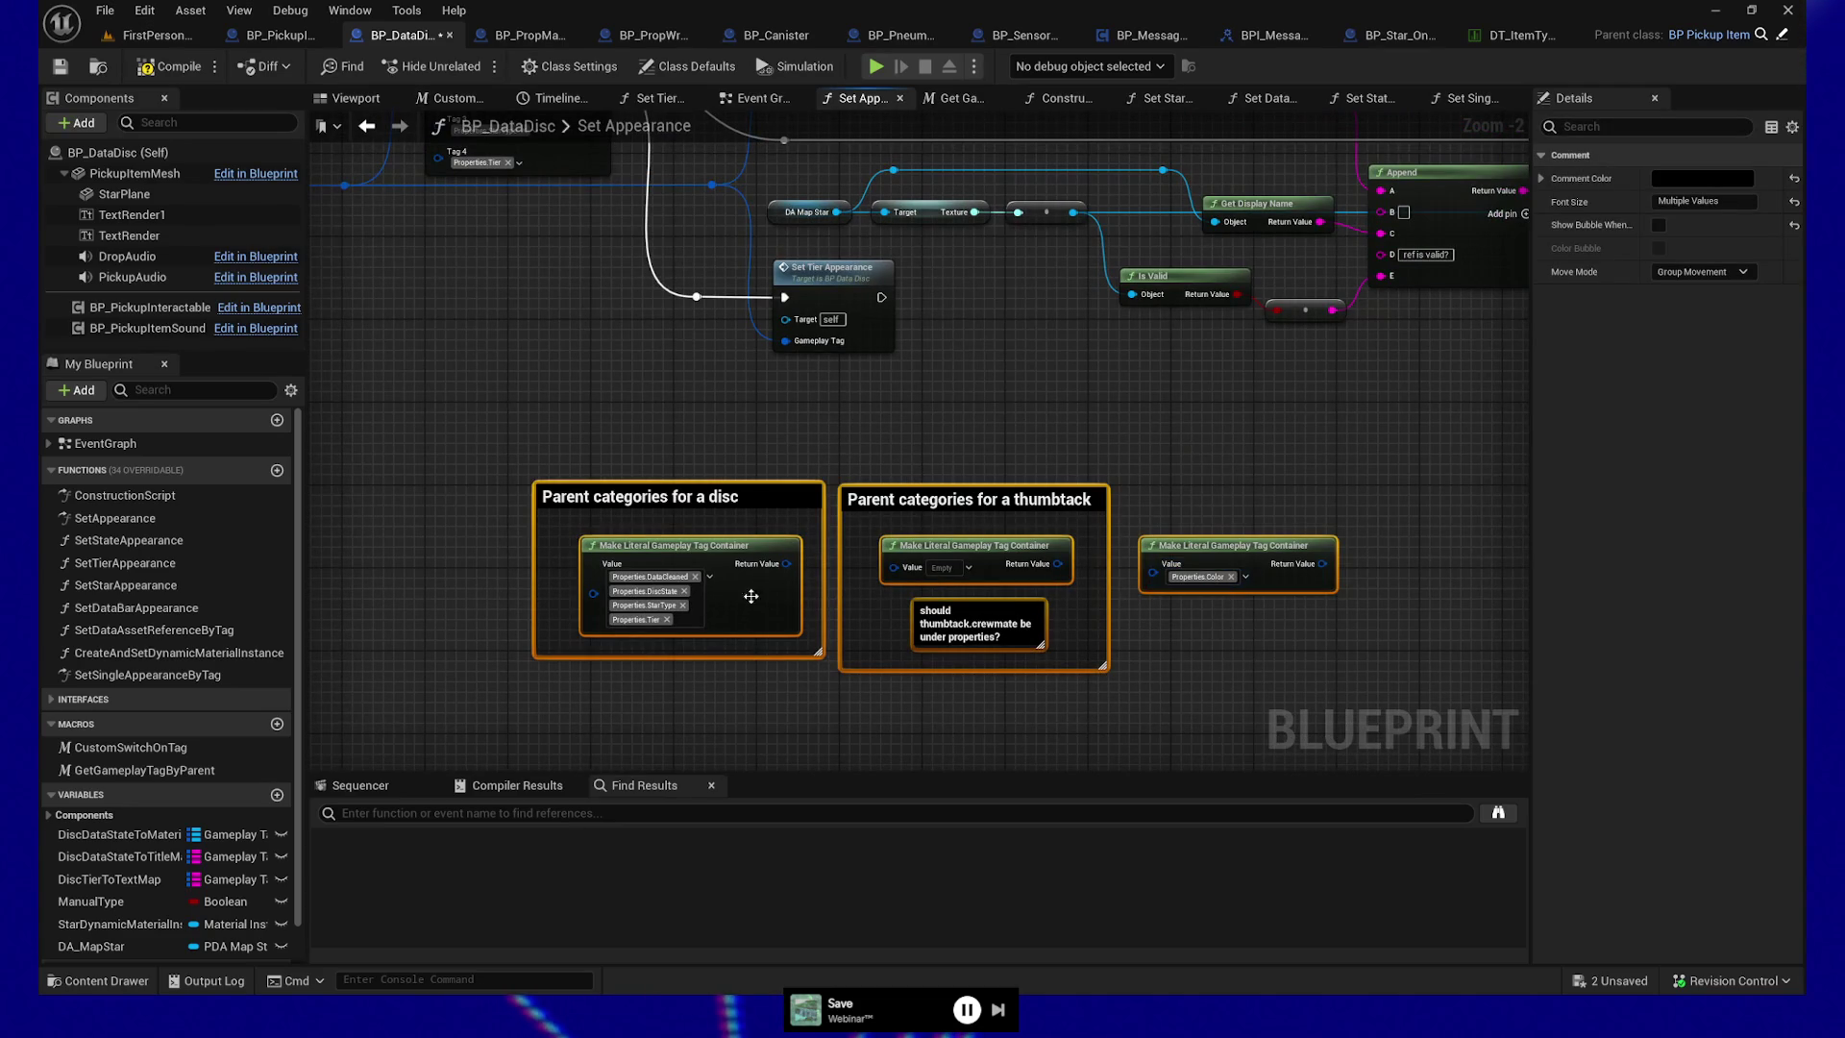
pyautogui.moveTo(1112, 418)
pyautogui.mouseDown()
pyautogui.moveTo(925, 625)
pyautogui.moveTo(1136, 619)
pyautogui.mouseUp()
pyautogui.moveTo(783, 193)
pyautogui.mouseDown()
pyautogui.moveTo(877, 149)
pyautogui.moveTo(804, 195)
pyautogui.moveTo(470, 211)
pyautogui.mouseUp()
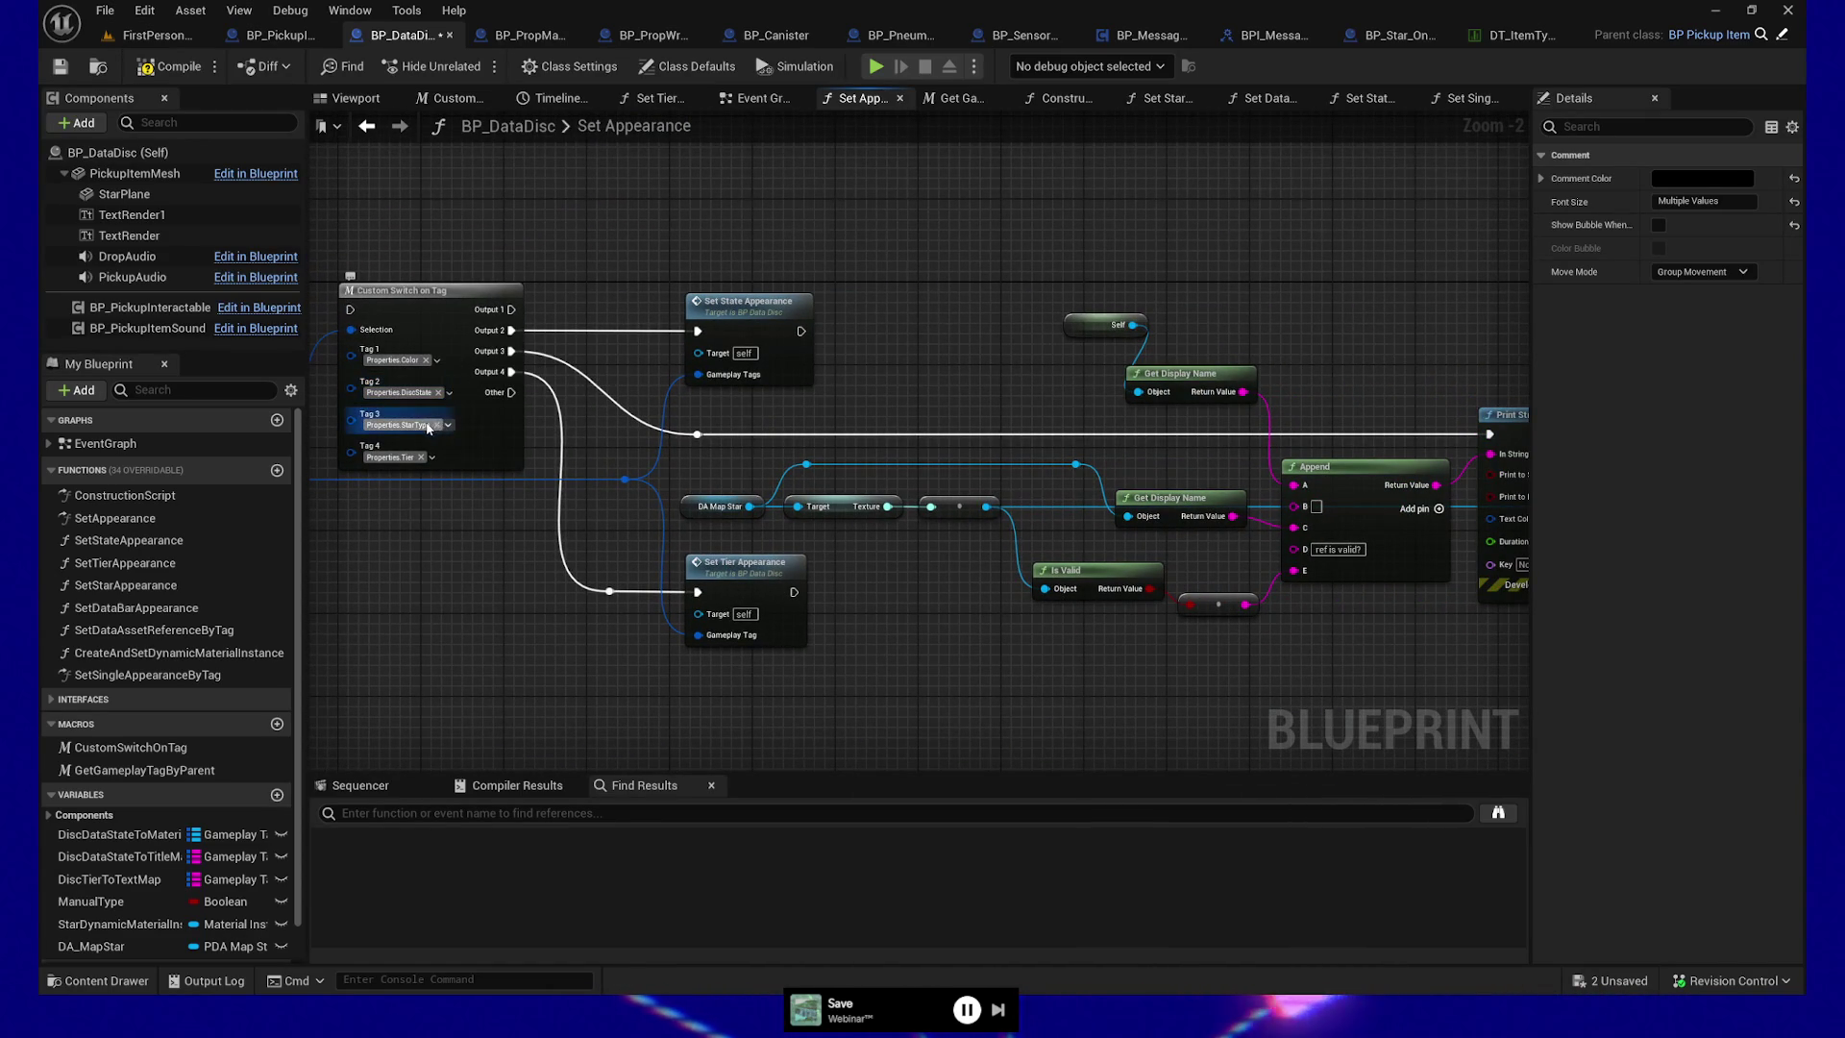
# Select DA Map Star, its texture getter, the reroute and Set Texture Parameter Value for moving to Set Star Appearance
pyautogui.moveTo(1086, 403); pyautogui.dragTo(577, 341)
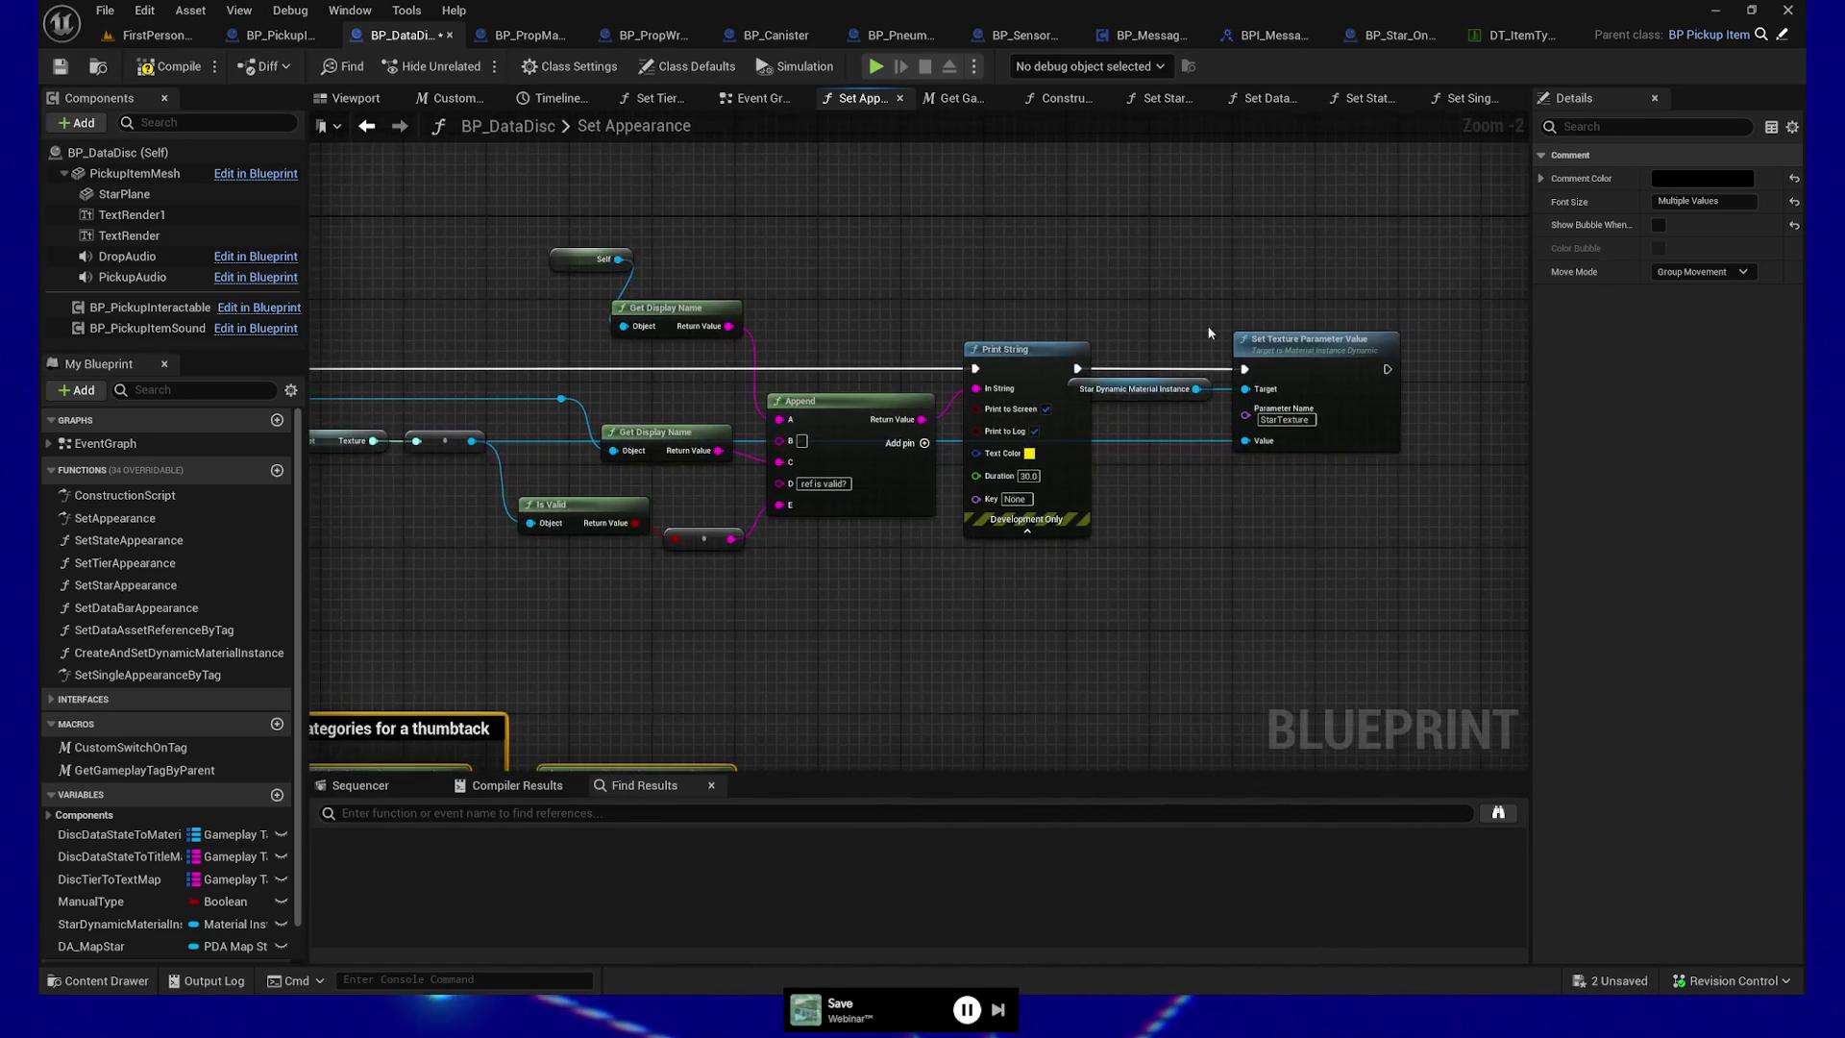
pyautogui.moveTo(1126, 299)
pyautogui.mouseDown()
pyautogui.moveTo(1306, 456)
pyautogui.moveTo(1381, 494)
pyautogui.mouseUp()
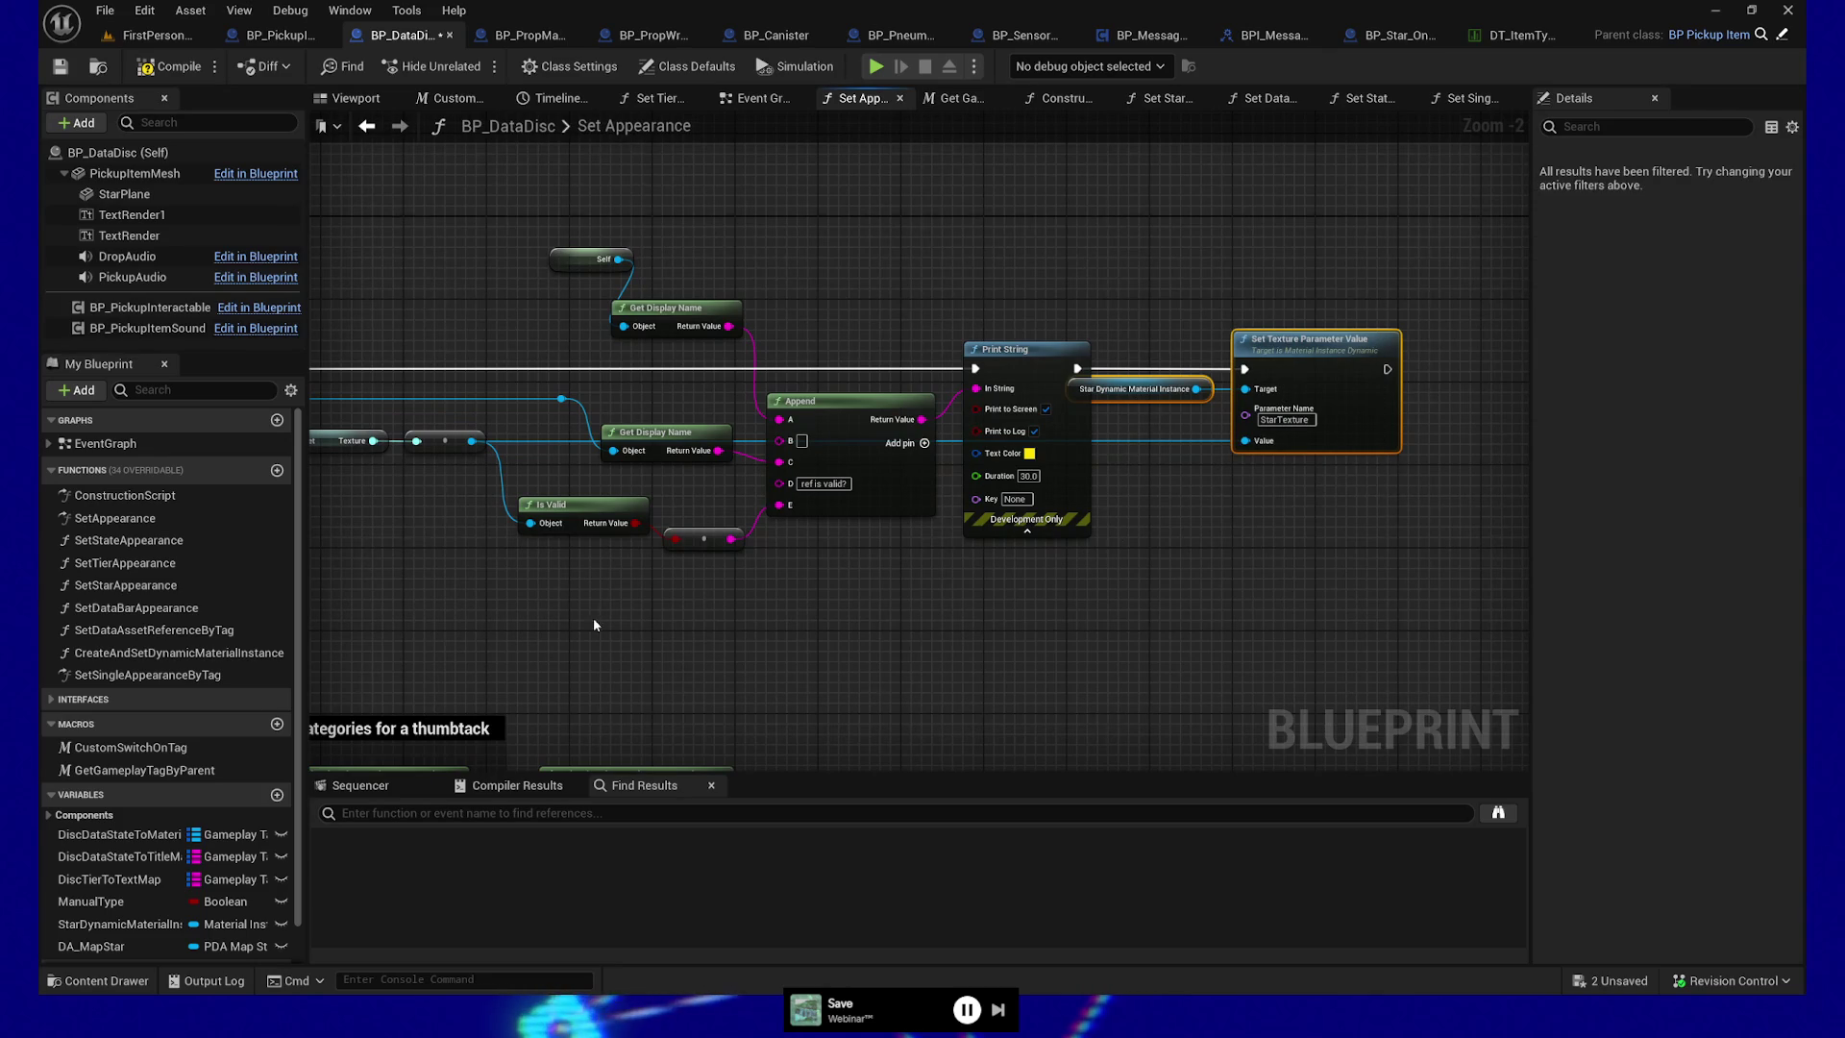
pyautogui.moveTo(580, 615); pyautogui.dragTo(940, 618)
pyautogui.moveTo(569, 381); pyautogui.dragTo(901, 455)
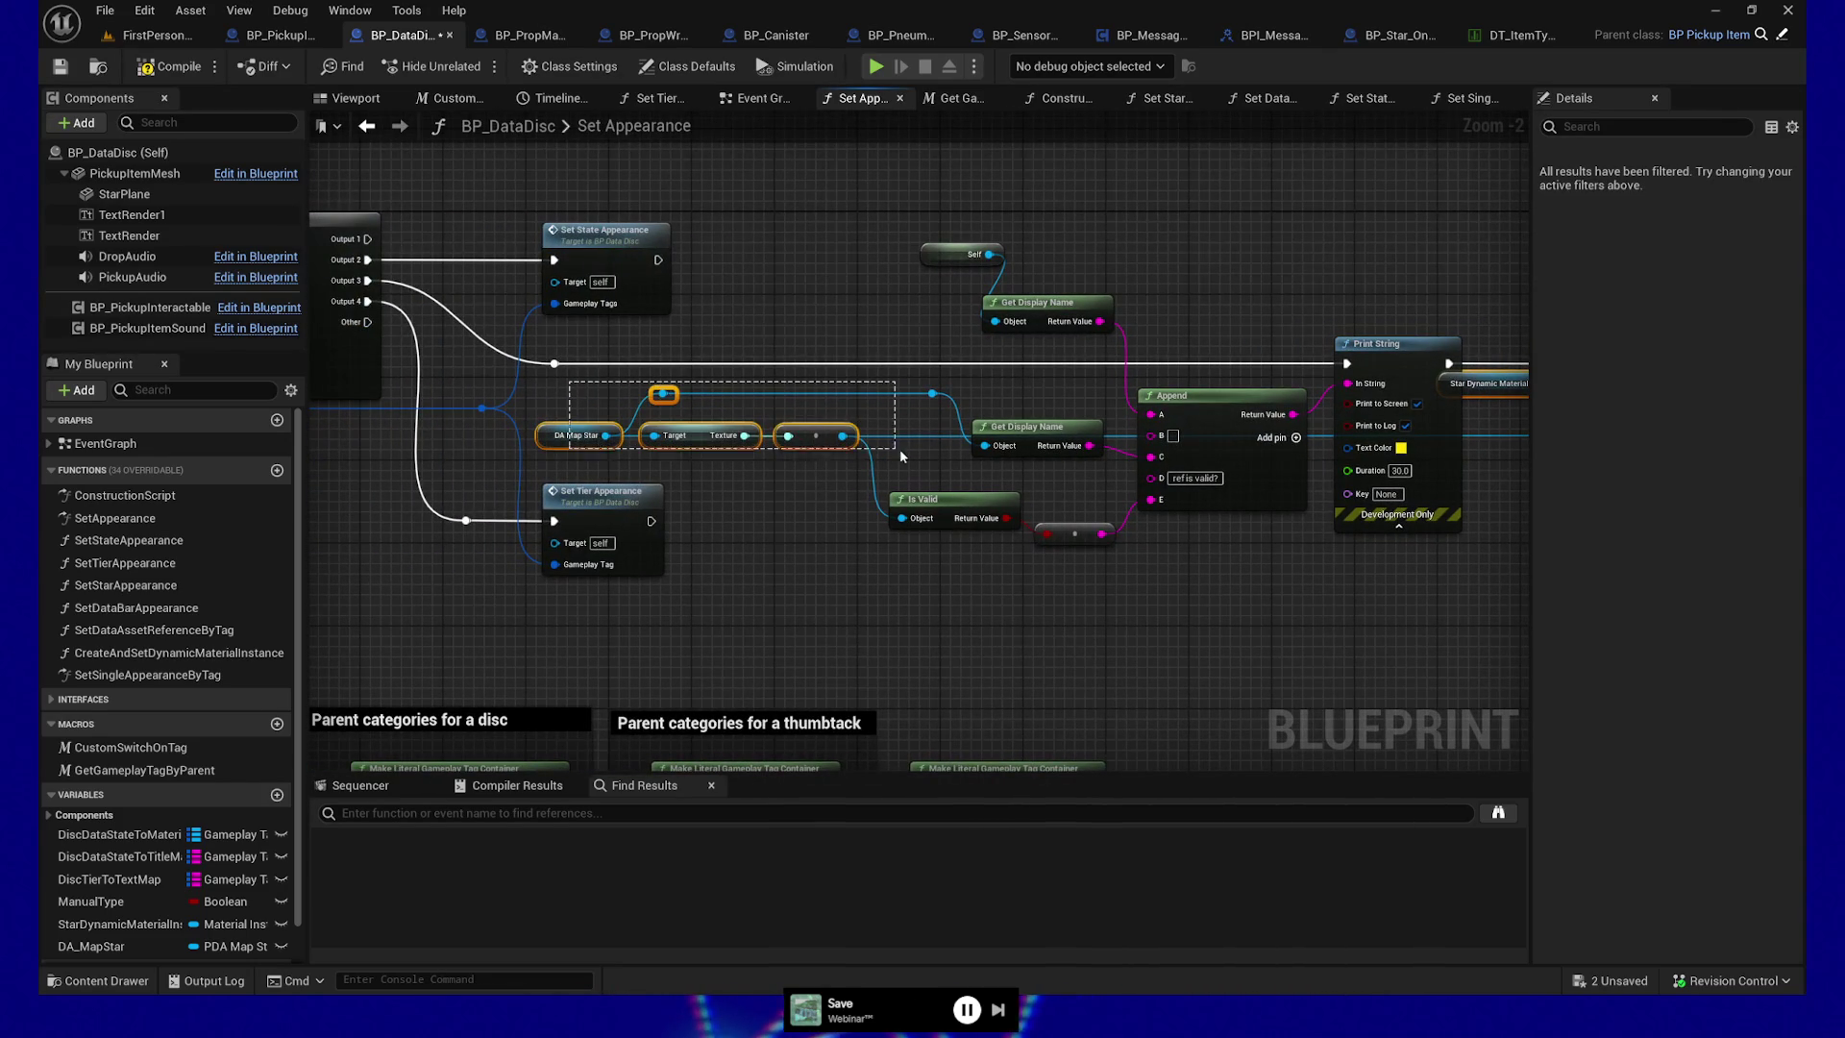
pyautogui.moveTo(543, 411); pyautogui.dragTo(678, 444)
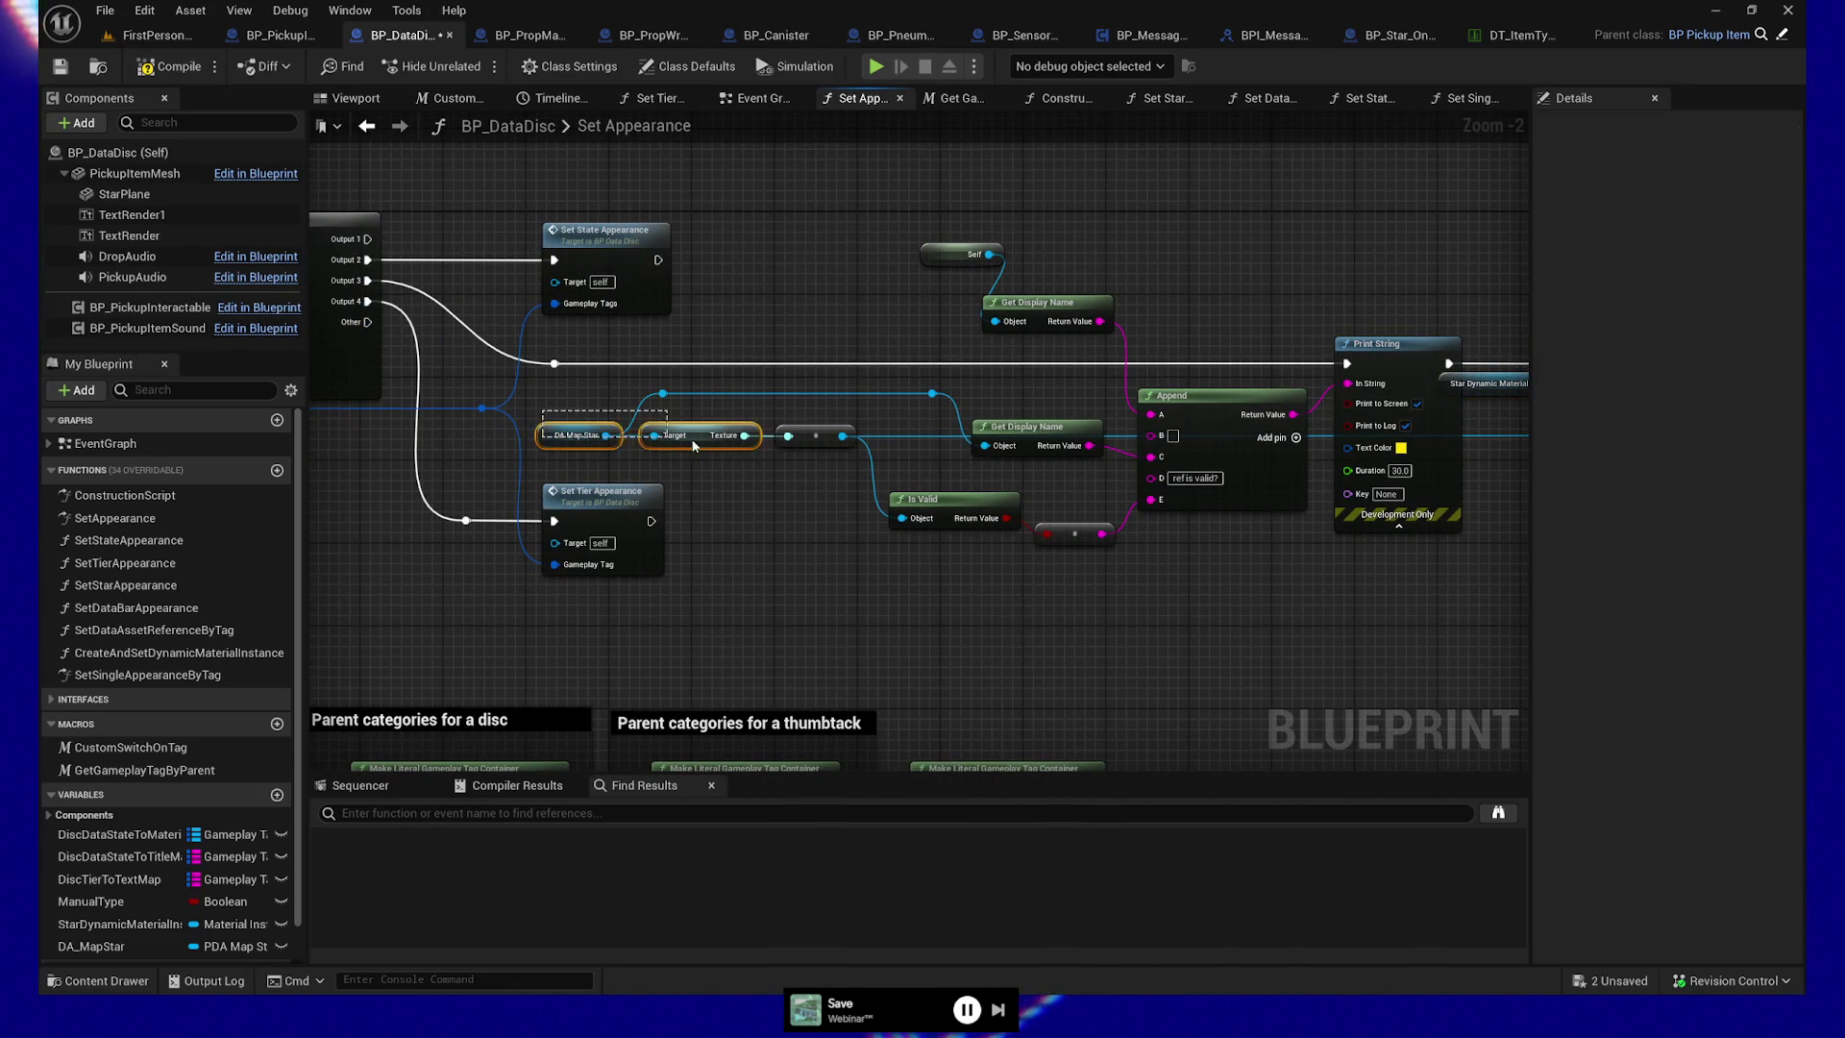
pyautogui.moveTo(814, 454); pyautogui.dragTo(814, 455)
pyautogui.moveTo(1531, 290)
pyautogui.mouseDown()
pyautogui.moveTo(1266, 291)
pyautogui.moveTo(1395, 453)
pyautogui.mouseUp()
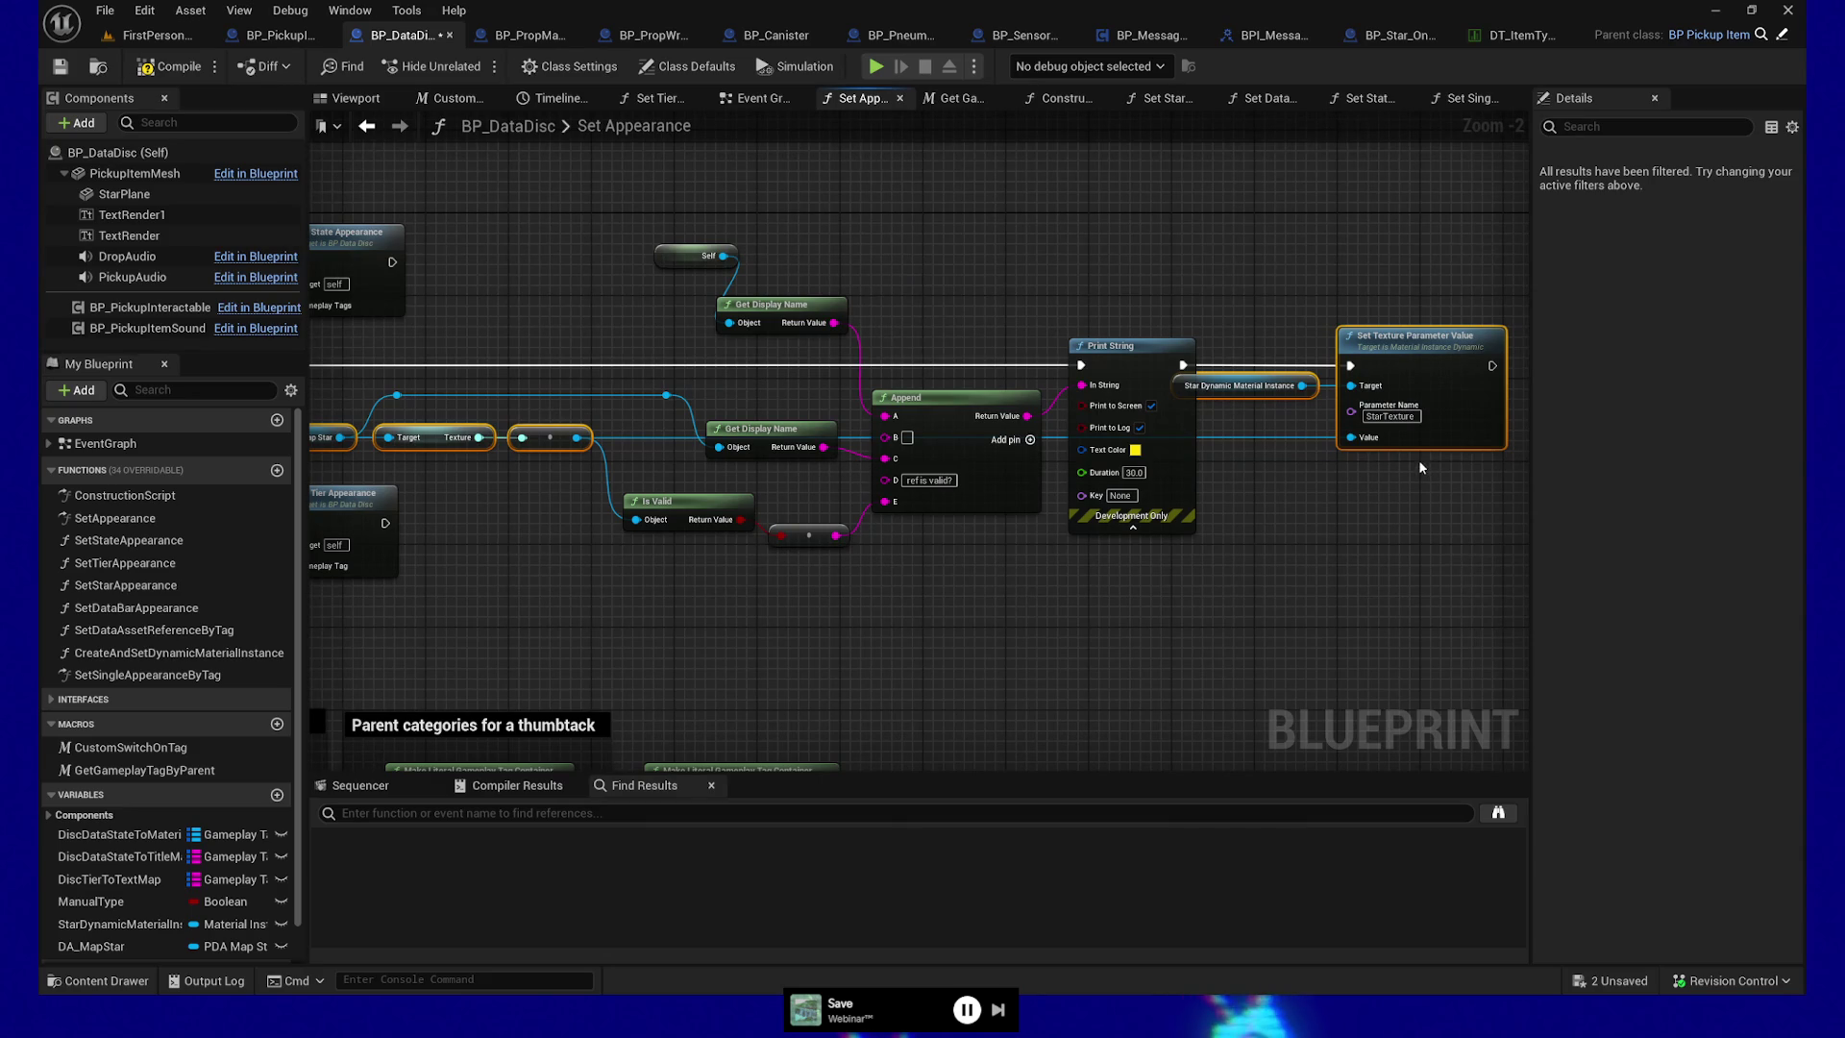
pyautogui.moveTo(634, 256)
pyautogui.mouseDown()
pyautogui.moveTo(564, 280)
pyautogui.moveTo(761, 301)
pyautogui.mouseUp()
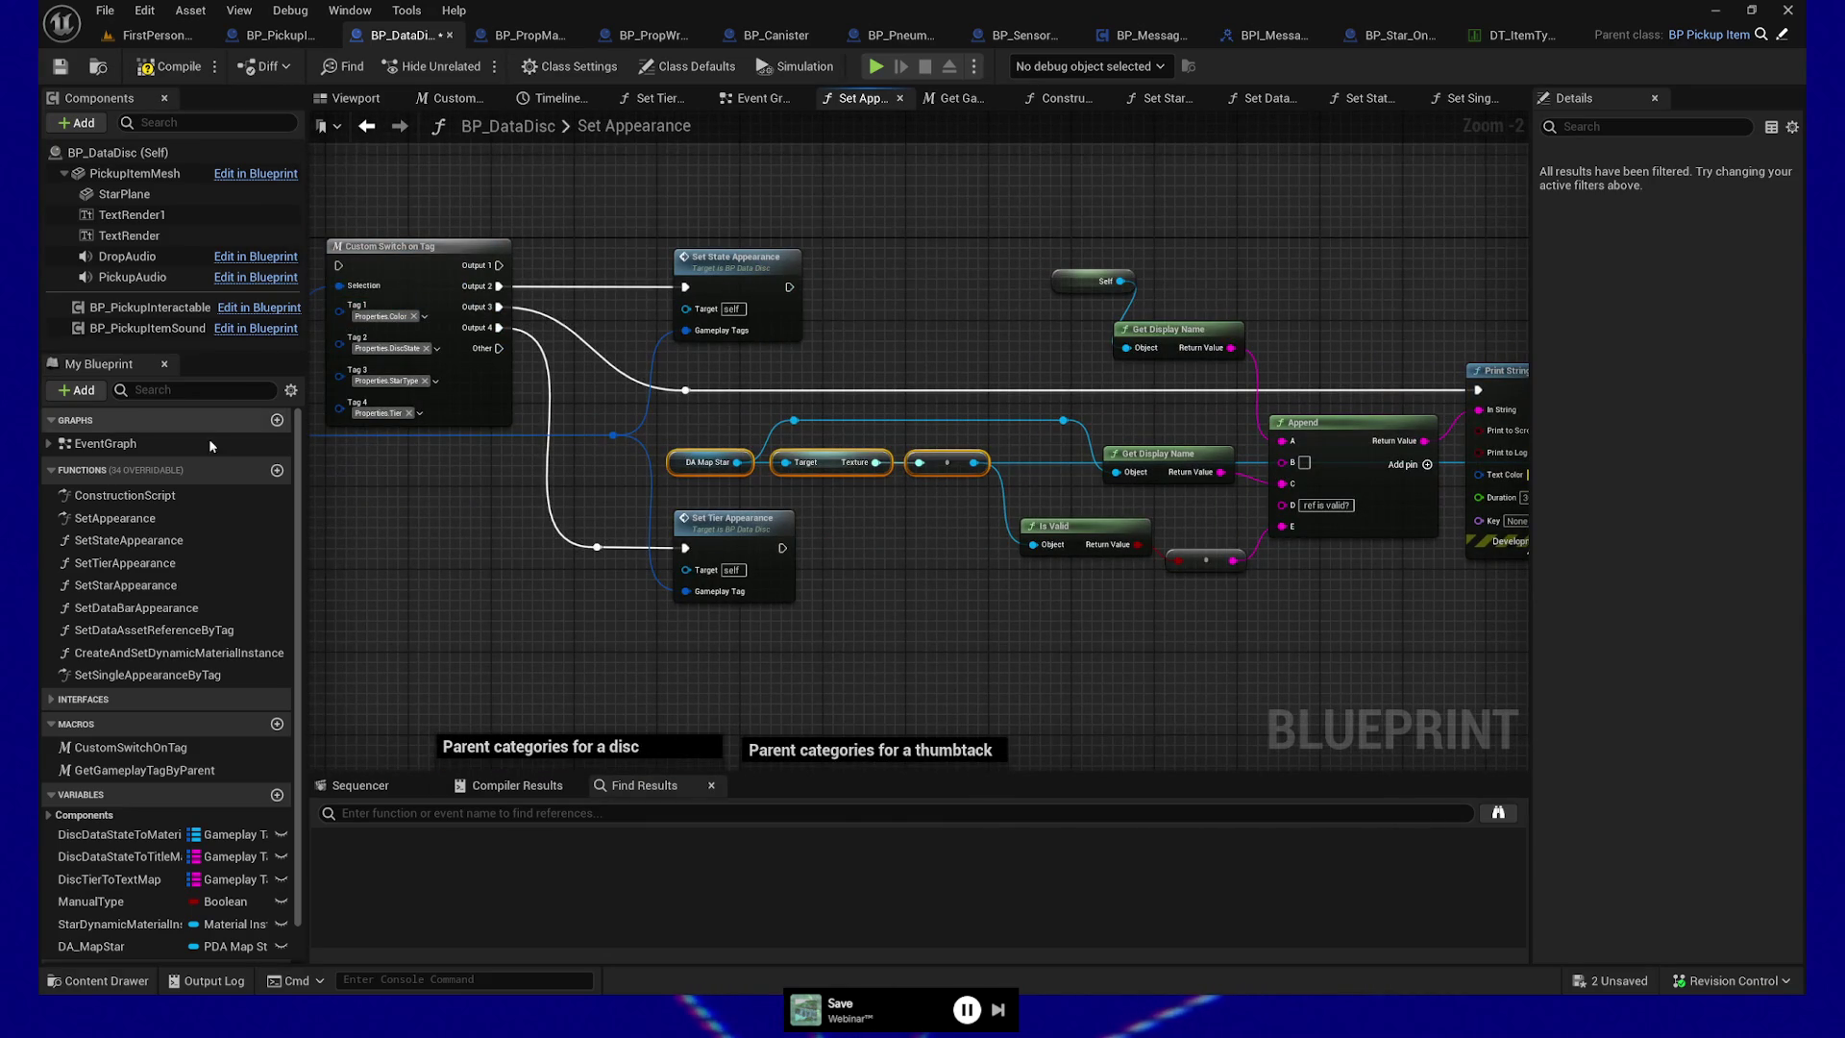
pyautogui.doubleClick(135, 595)
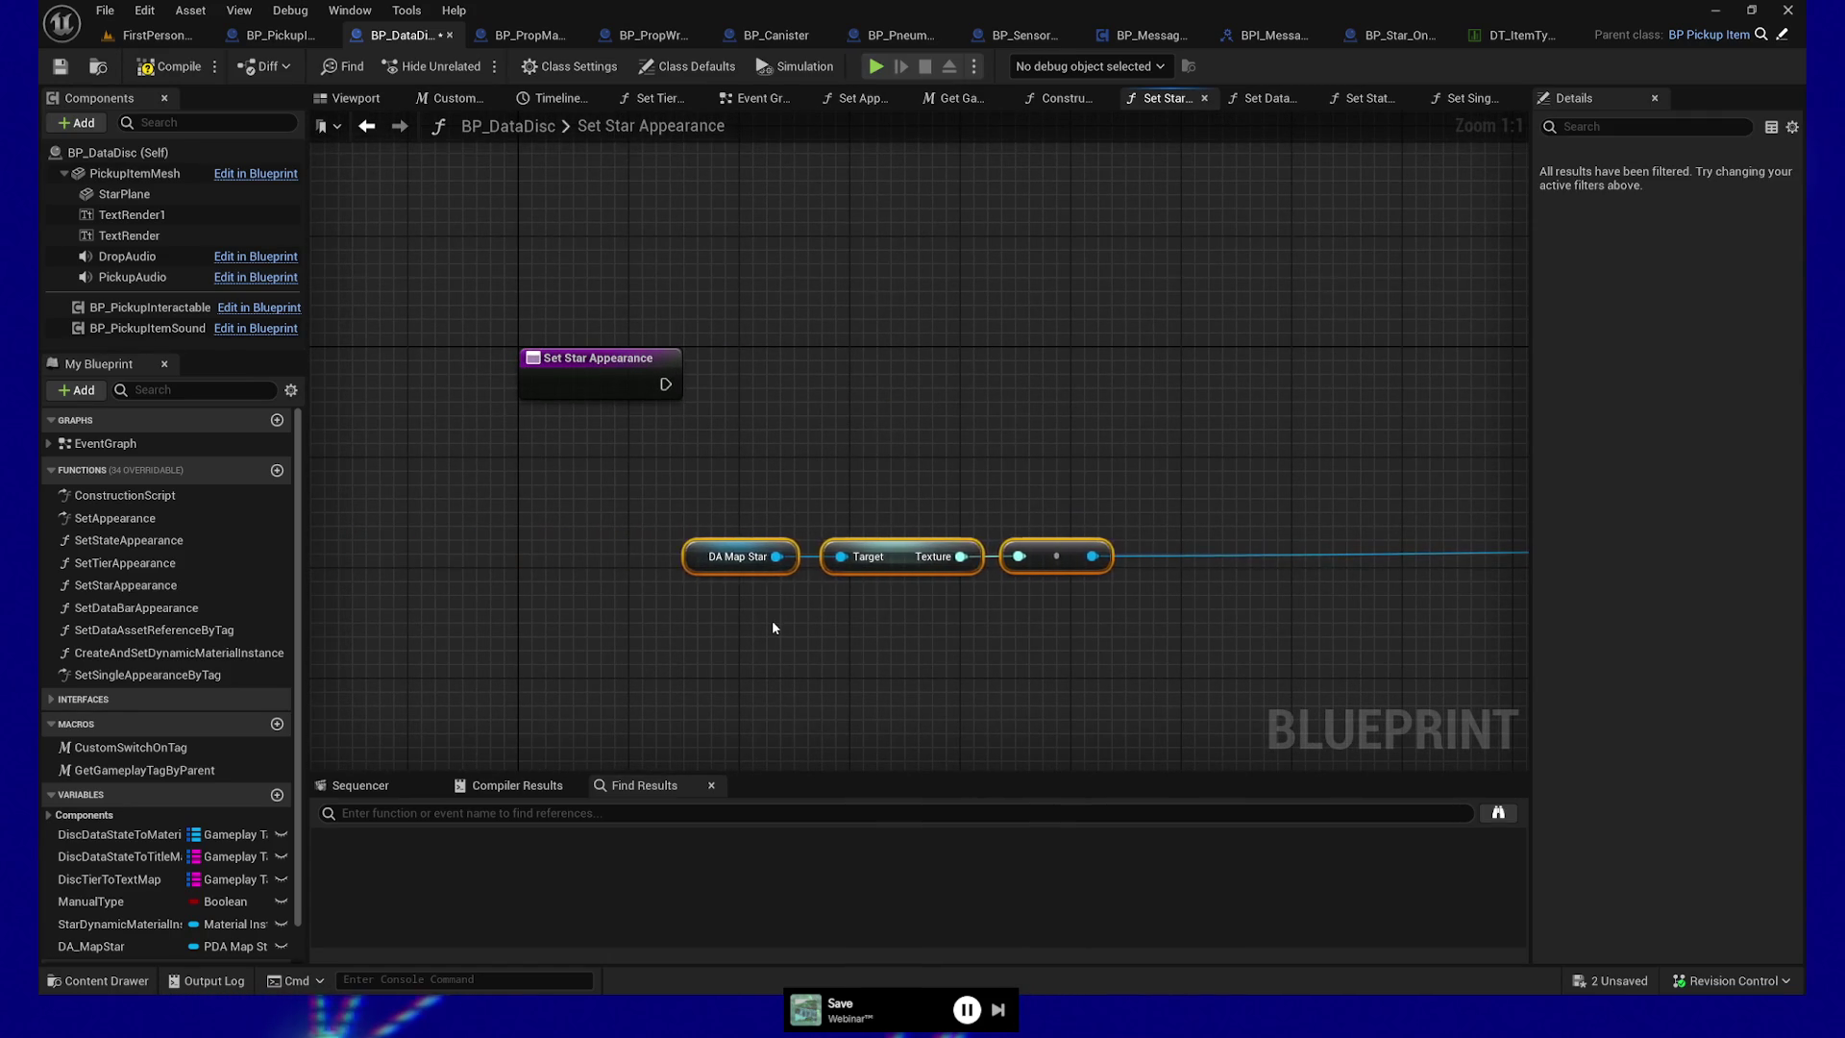
# Wire the Set Star Appearance entry into Set Texture Parameter Value, arrange the nodes, and save
pyautogui.moveTo(874, 472)
pyautogui.mouseDown()
pyautogui.moveTo(659, 400)
pyautogui.moveTo(502, 456)
pyautogui.mouseUp()
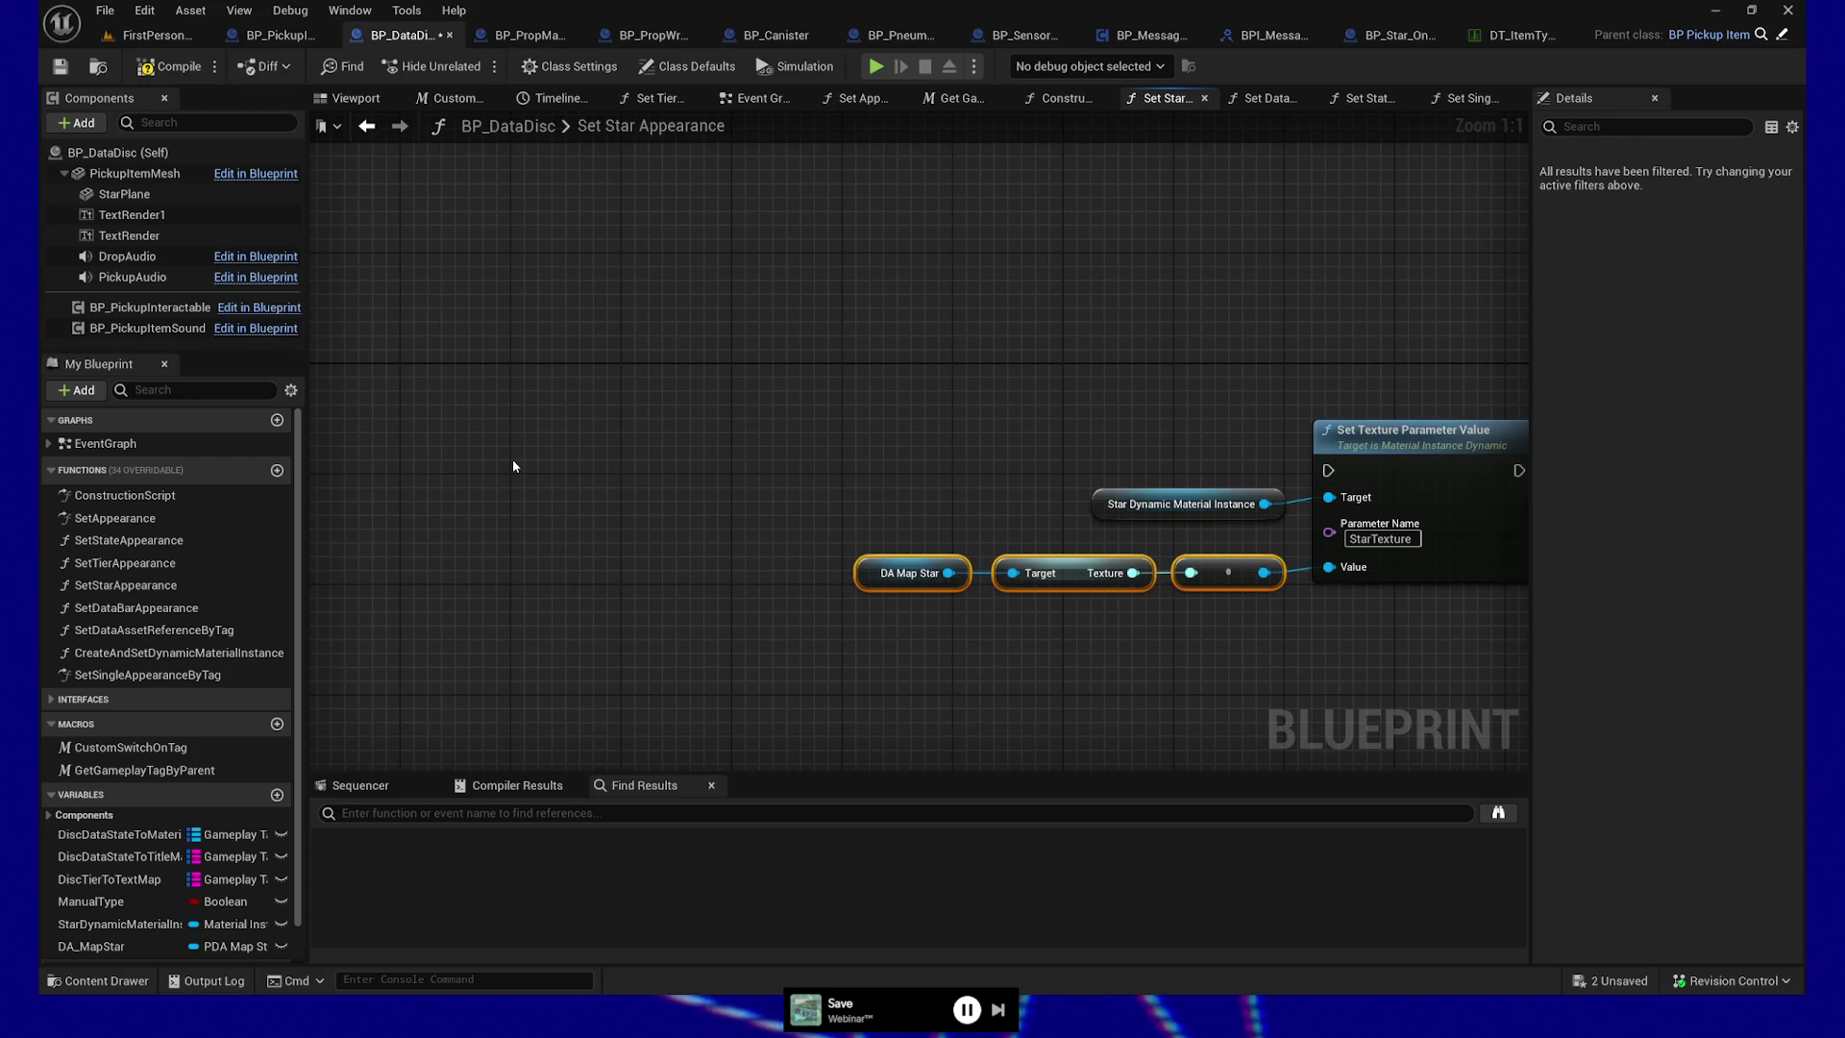
pyautogui.scroll(-1, 684, 427)
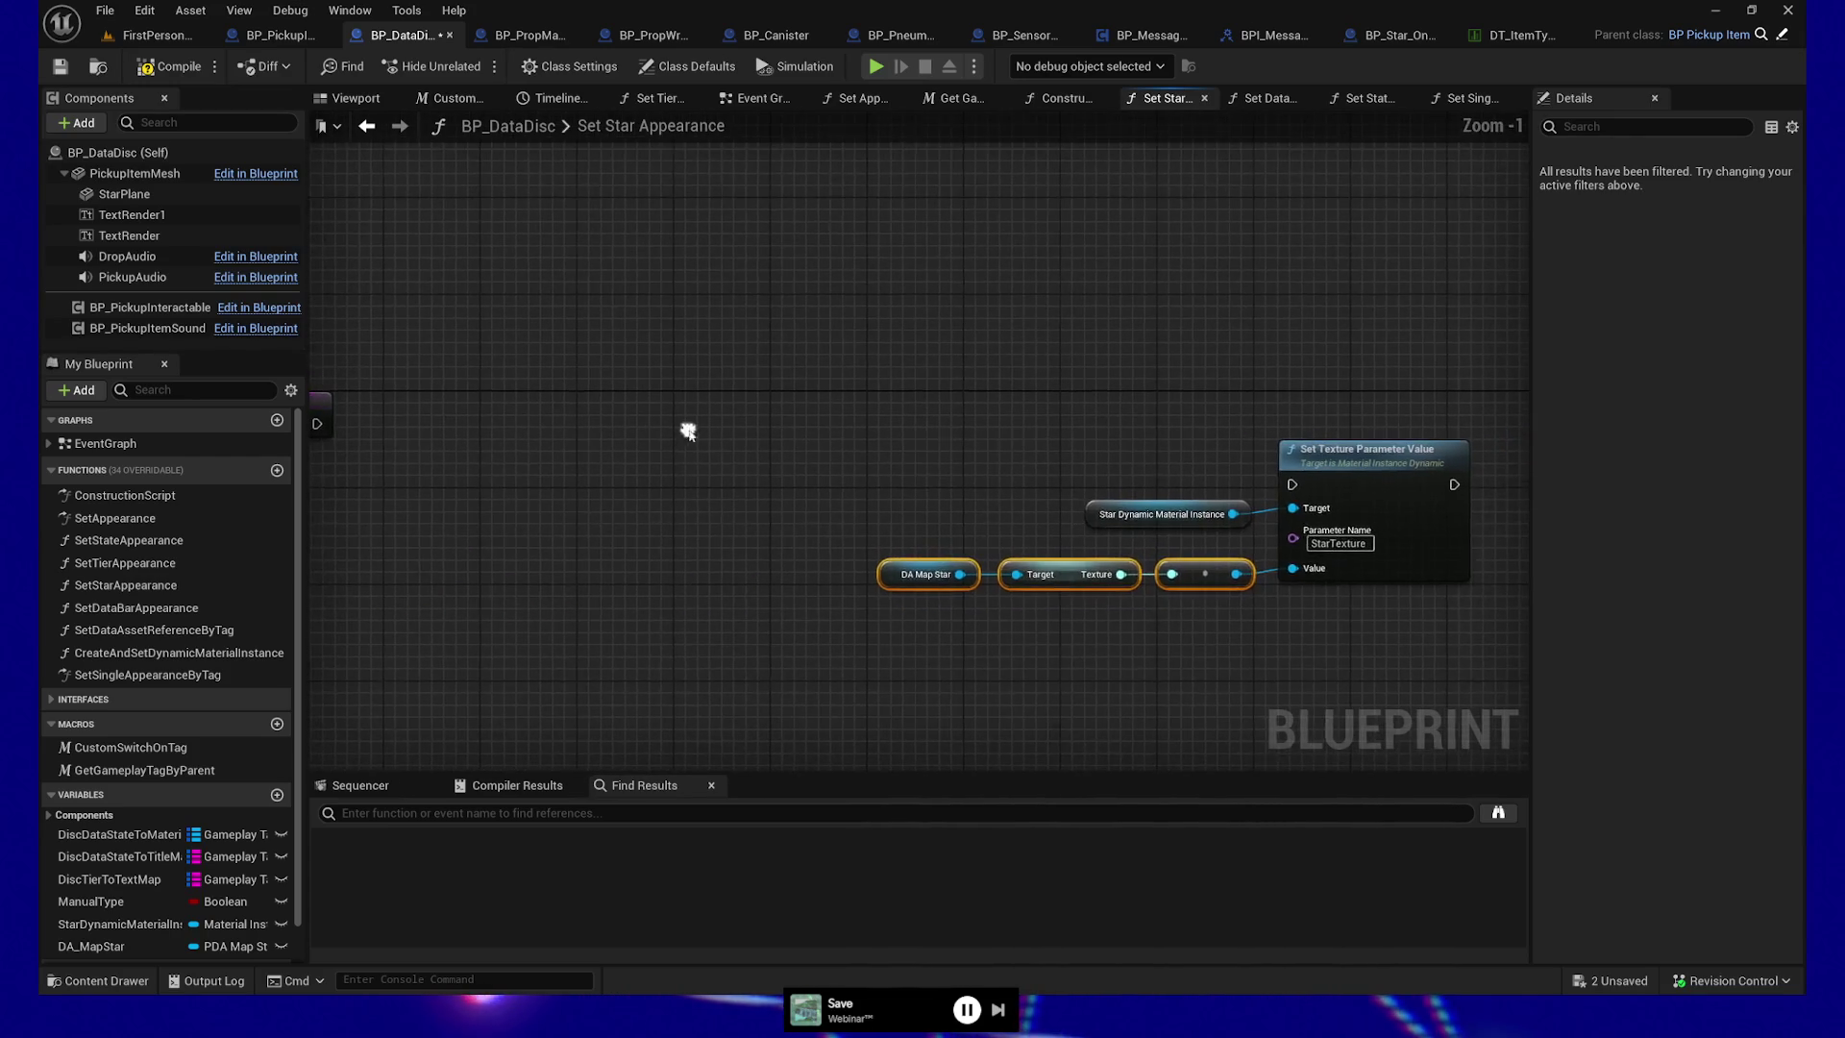
pyautogui.moveTo(459, 418); pyautogui.dragTo(517, 419)
pyautogui.moveTo(381, 433); pyautogui.dragTo(1357, 493)
pyautogui.moveTo(937, 605)
pyautogui.mouseDown()
pyautogui.moveTo(1386, 516)
pyautogui.moveTo(1288, 406)
pyautogui.moveTo(1218, 424)
pyautogui.mouseUp()
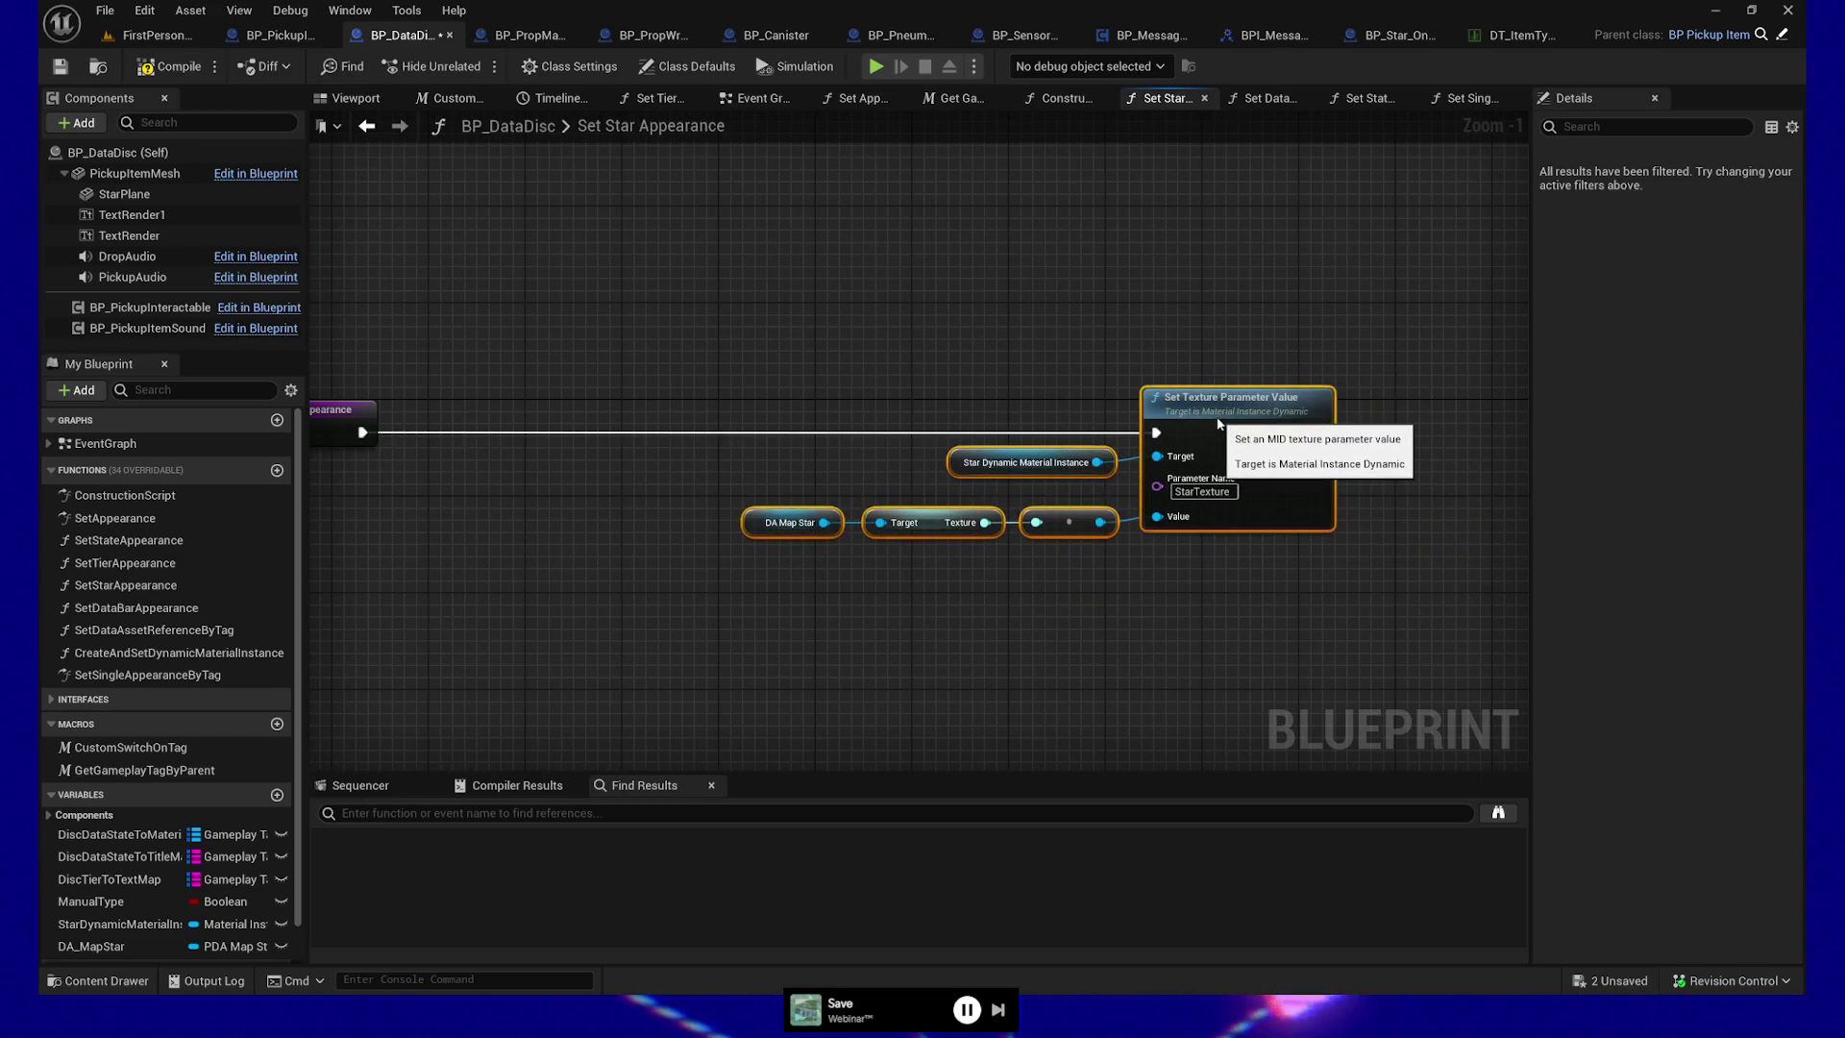
pyautogui.moveTo(1252, 315); pyautogui.dragTo(1291, 325)
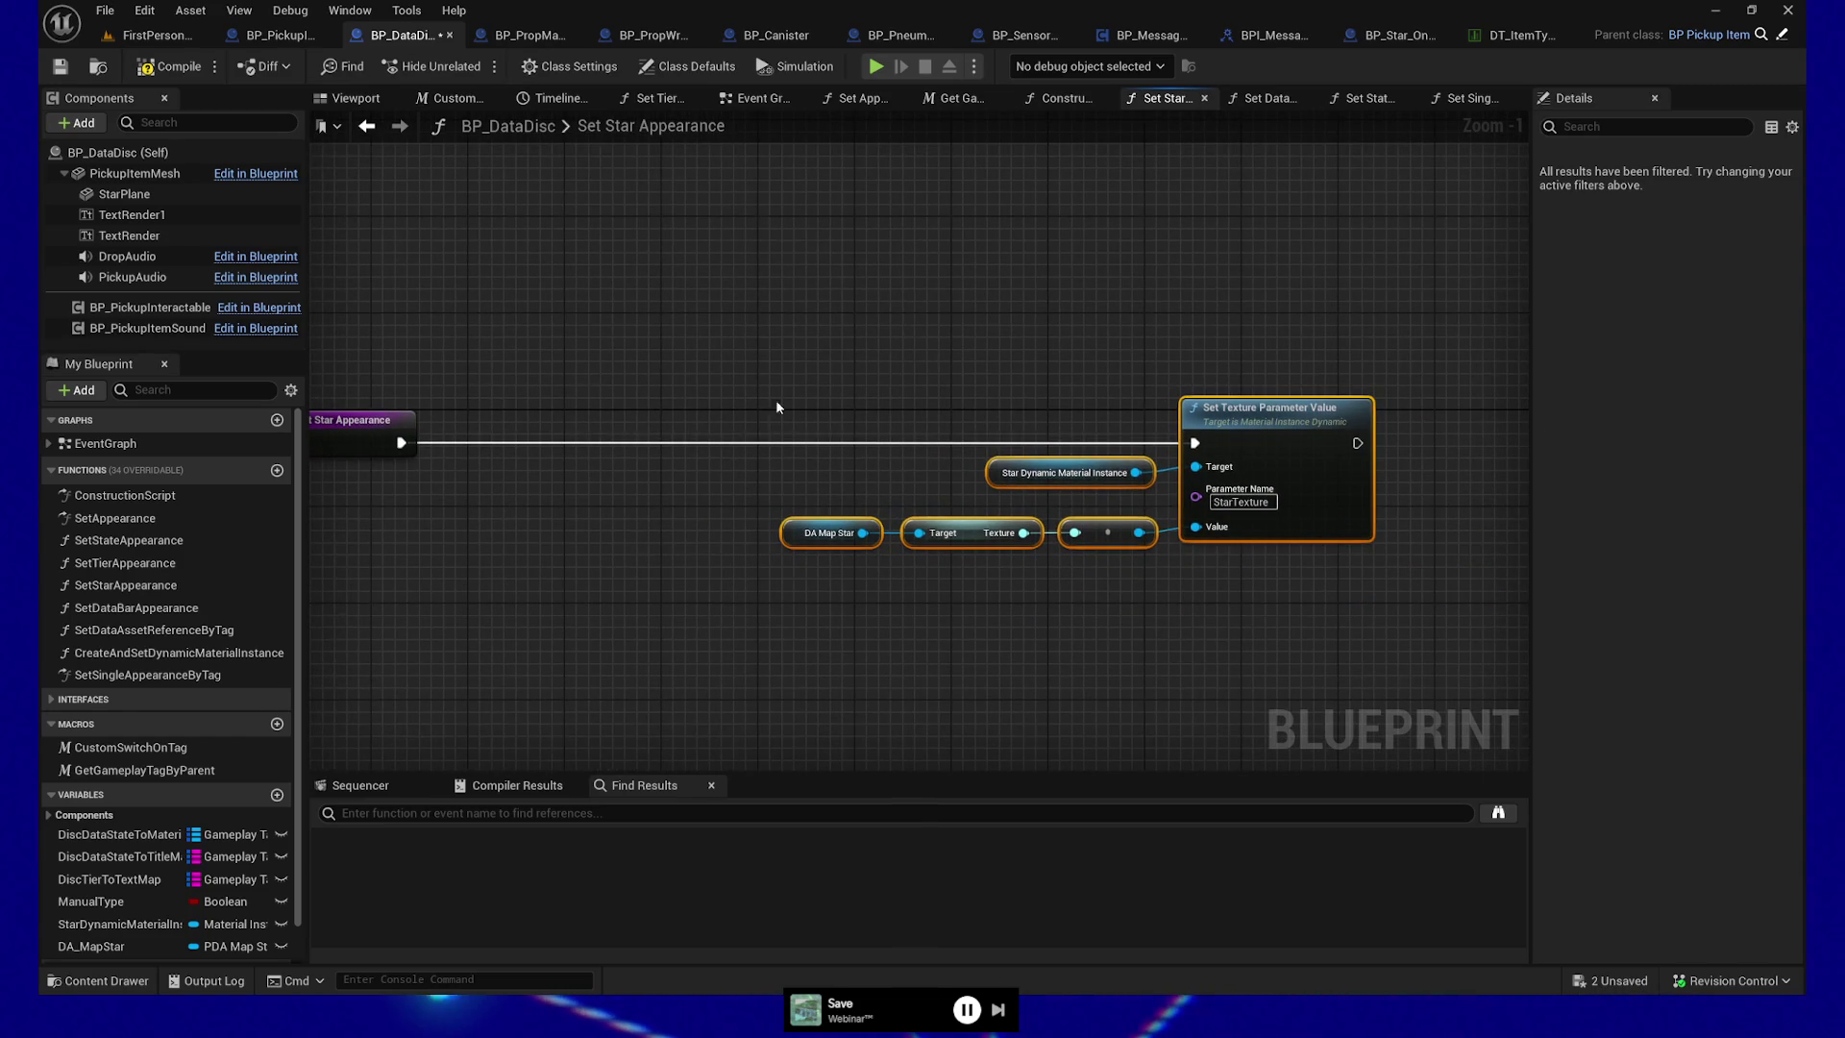
pyautogui.click(61, 65)
# Select Star Dynamic Material Instance, then all nodes in Set Star Appearance
pyautogui.moveTo(707, 330); pyautogui.dragTo(1484, 654)
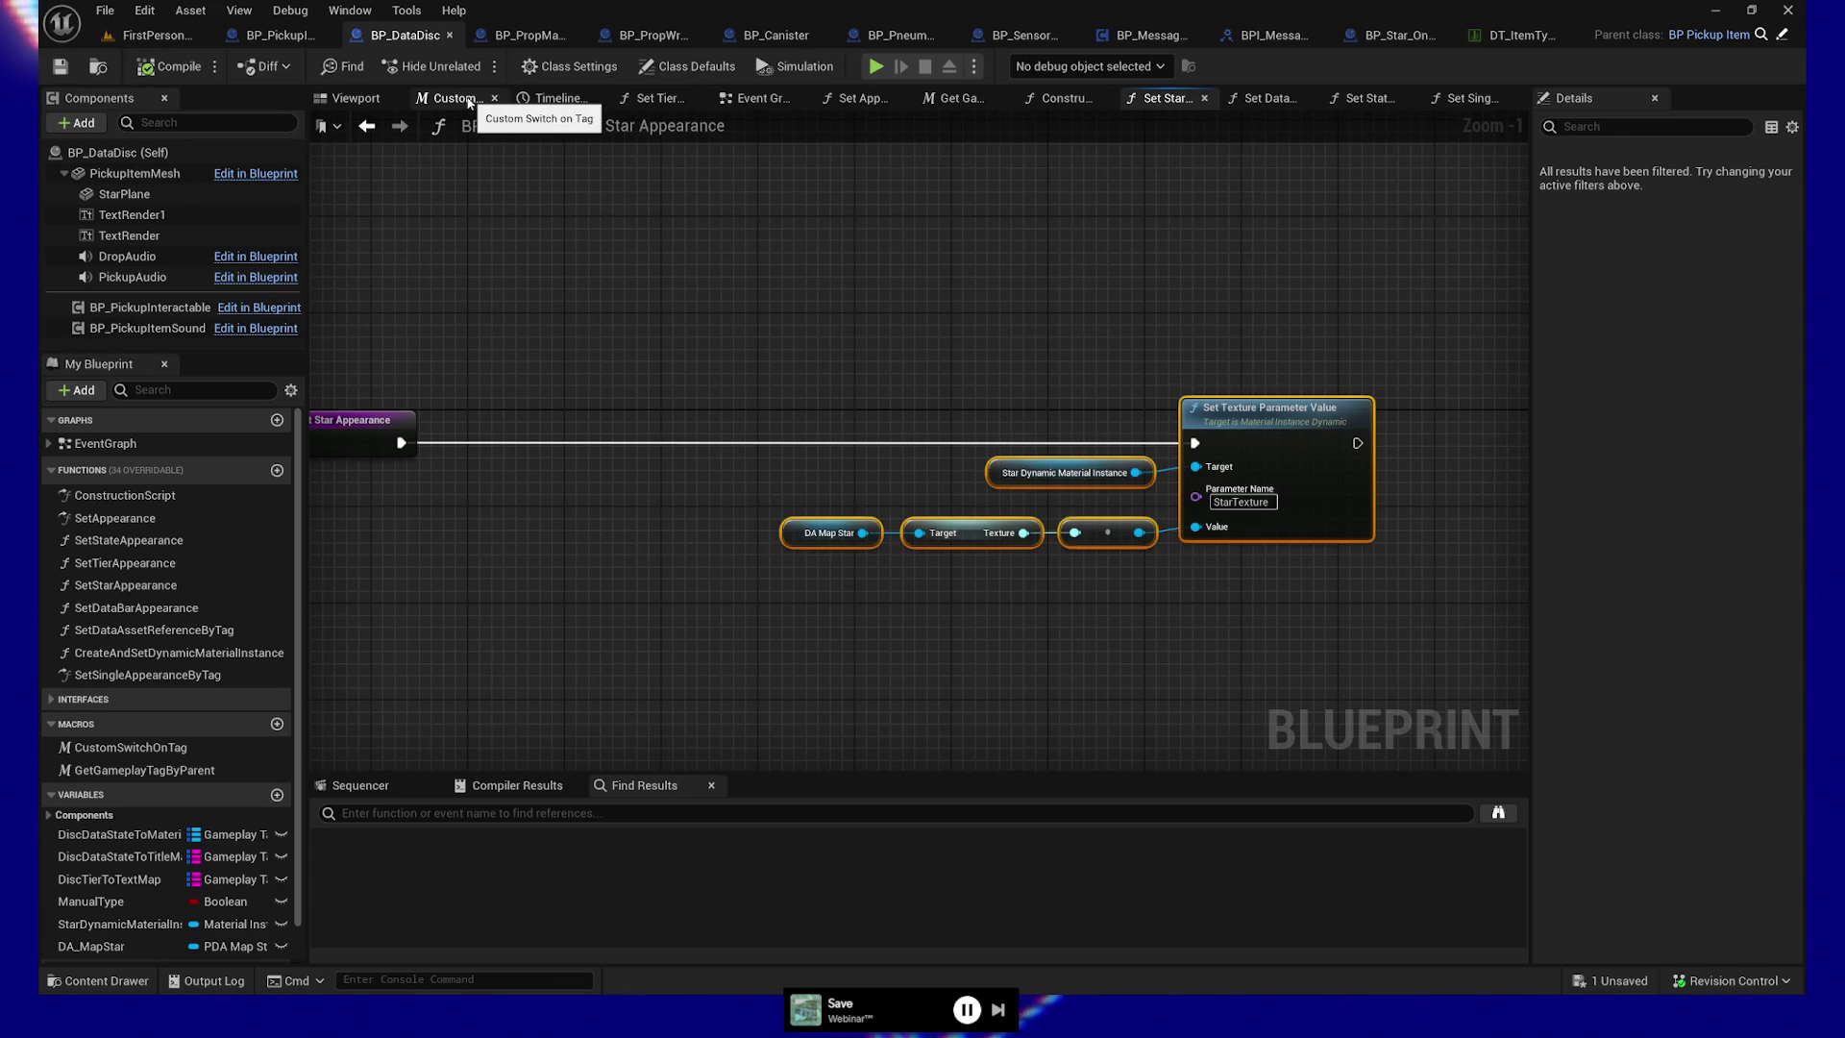
pyautogui.moveTo(736, 359)
pyautogui.mouseDown()
pyautogui.moveTo(1448, 623)
pyautogui.moveTo(1195, 576)
pyautogui.mouseUp()
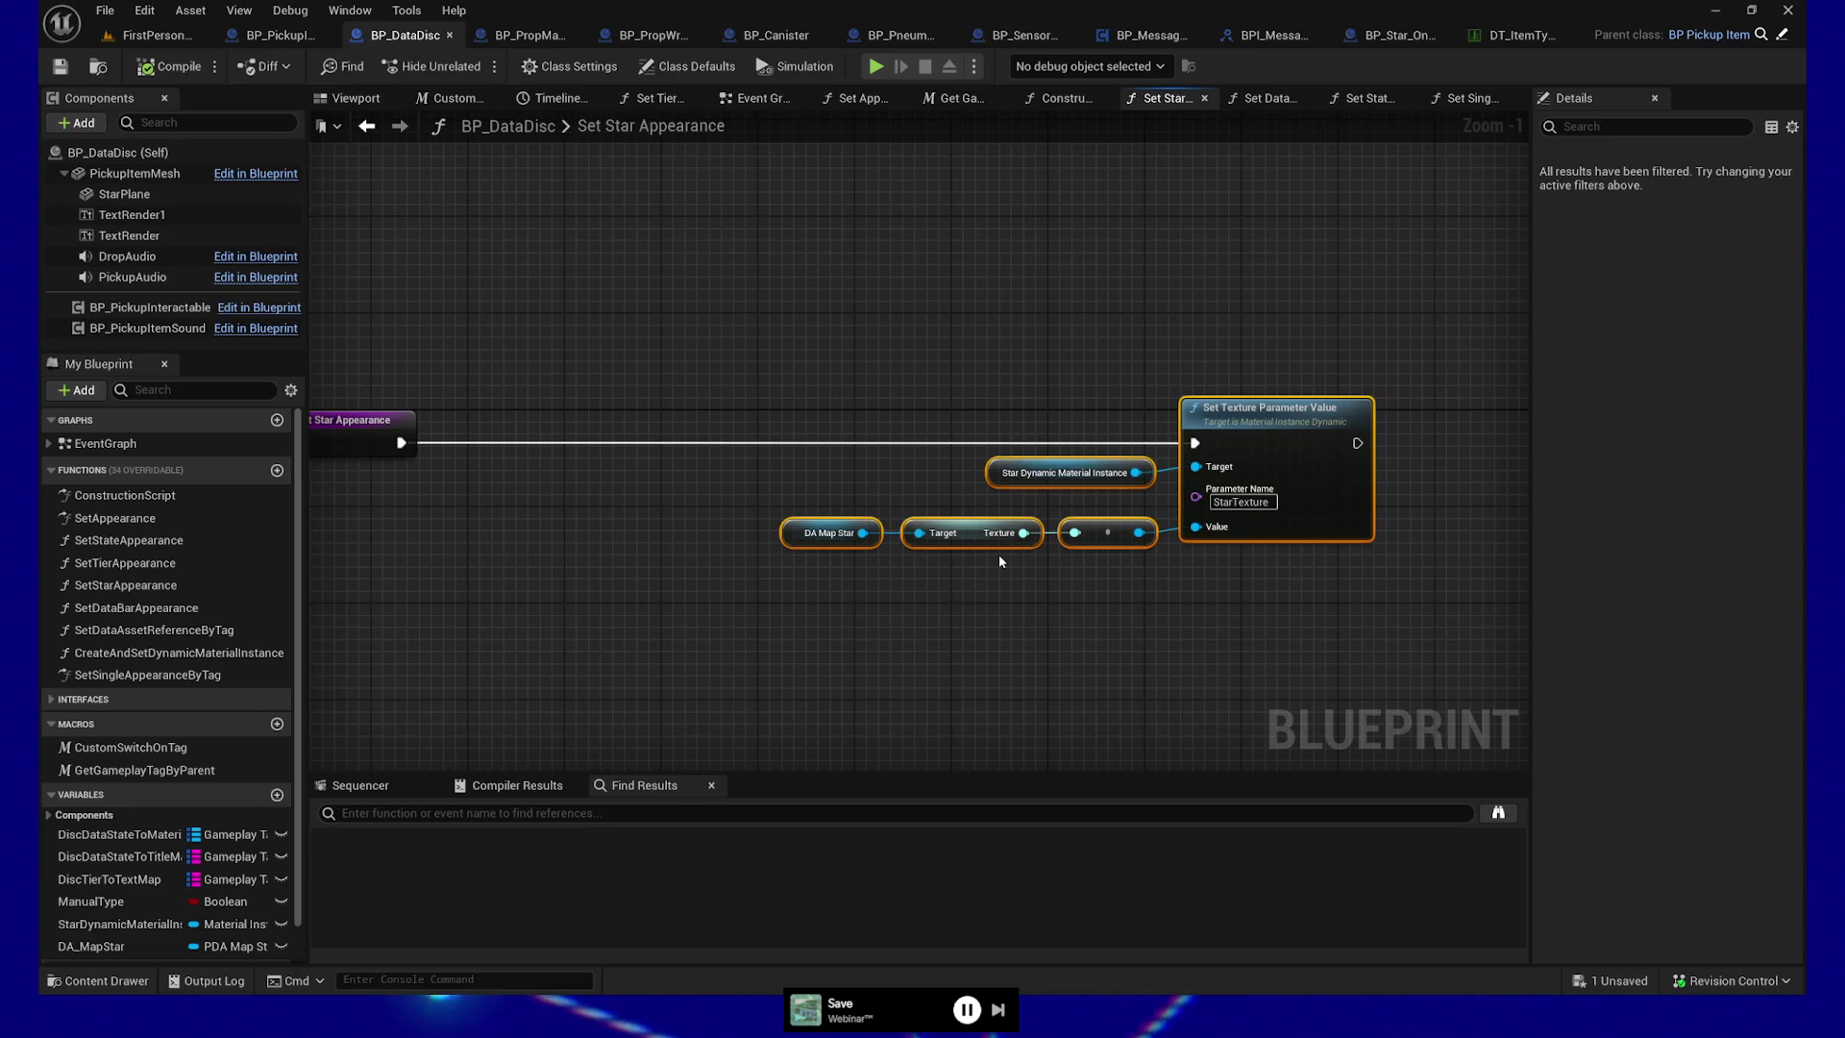
pyautogui.moveTo(1017, 652); pyautogui.dragTo(1020, 692)
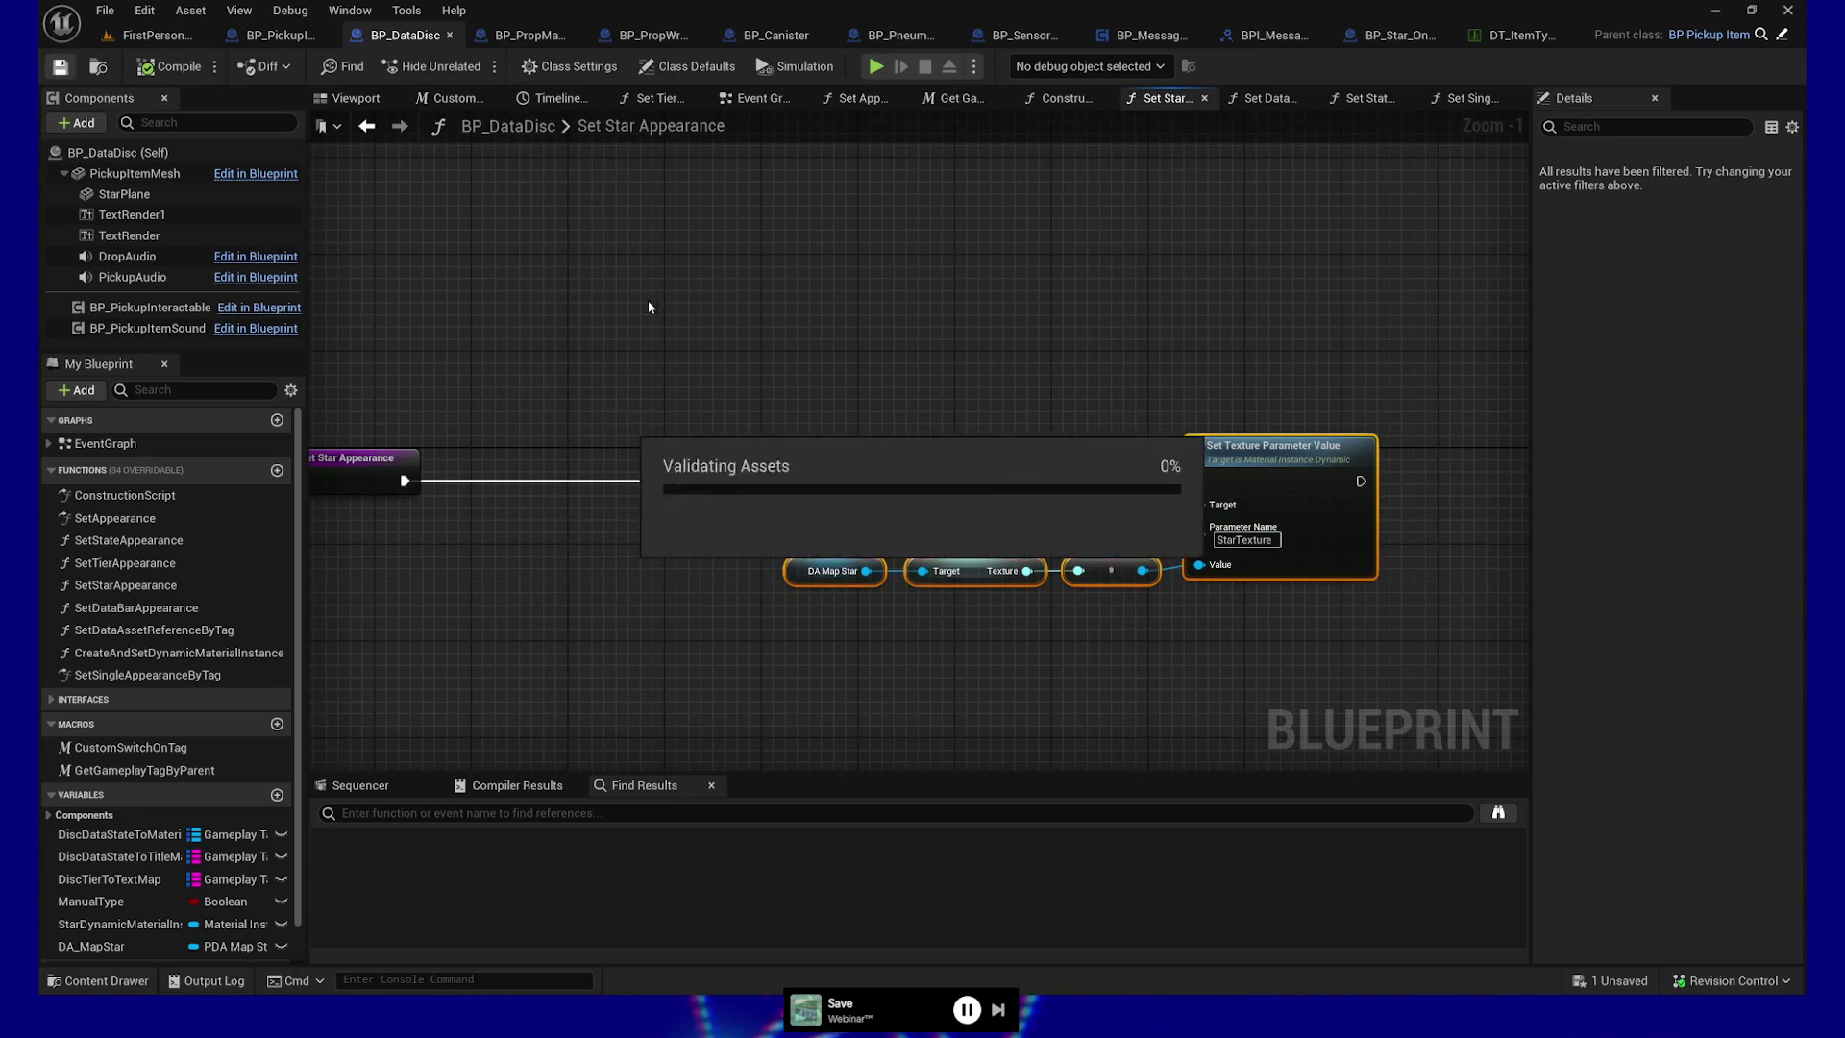
pyautogui.moveTo(814, 353)
pyautogui.mouseDown()
pyautogui.moveTo(1013, 350)
pyautogui.moveTo(952, 308)
pyautogui.moveTo(1121, 407)
pyautogui.mouseUp()
pyautogui.moveTo(1296, 487); pyautogui.dragTo(1437, 597)
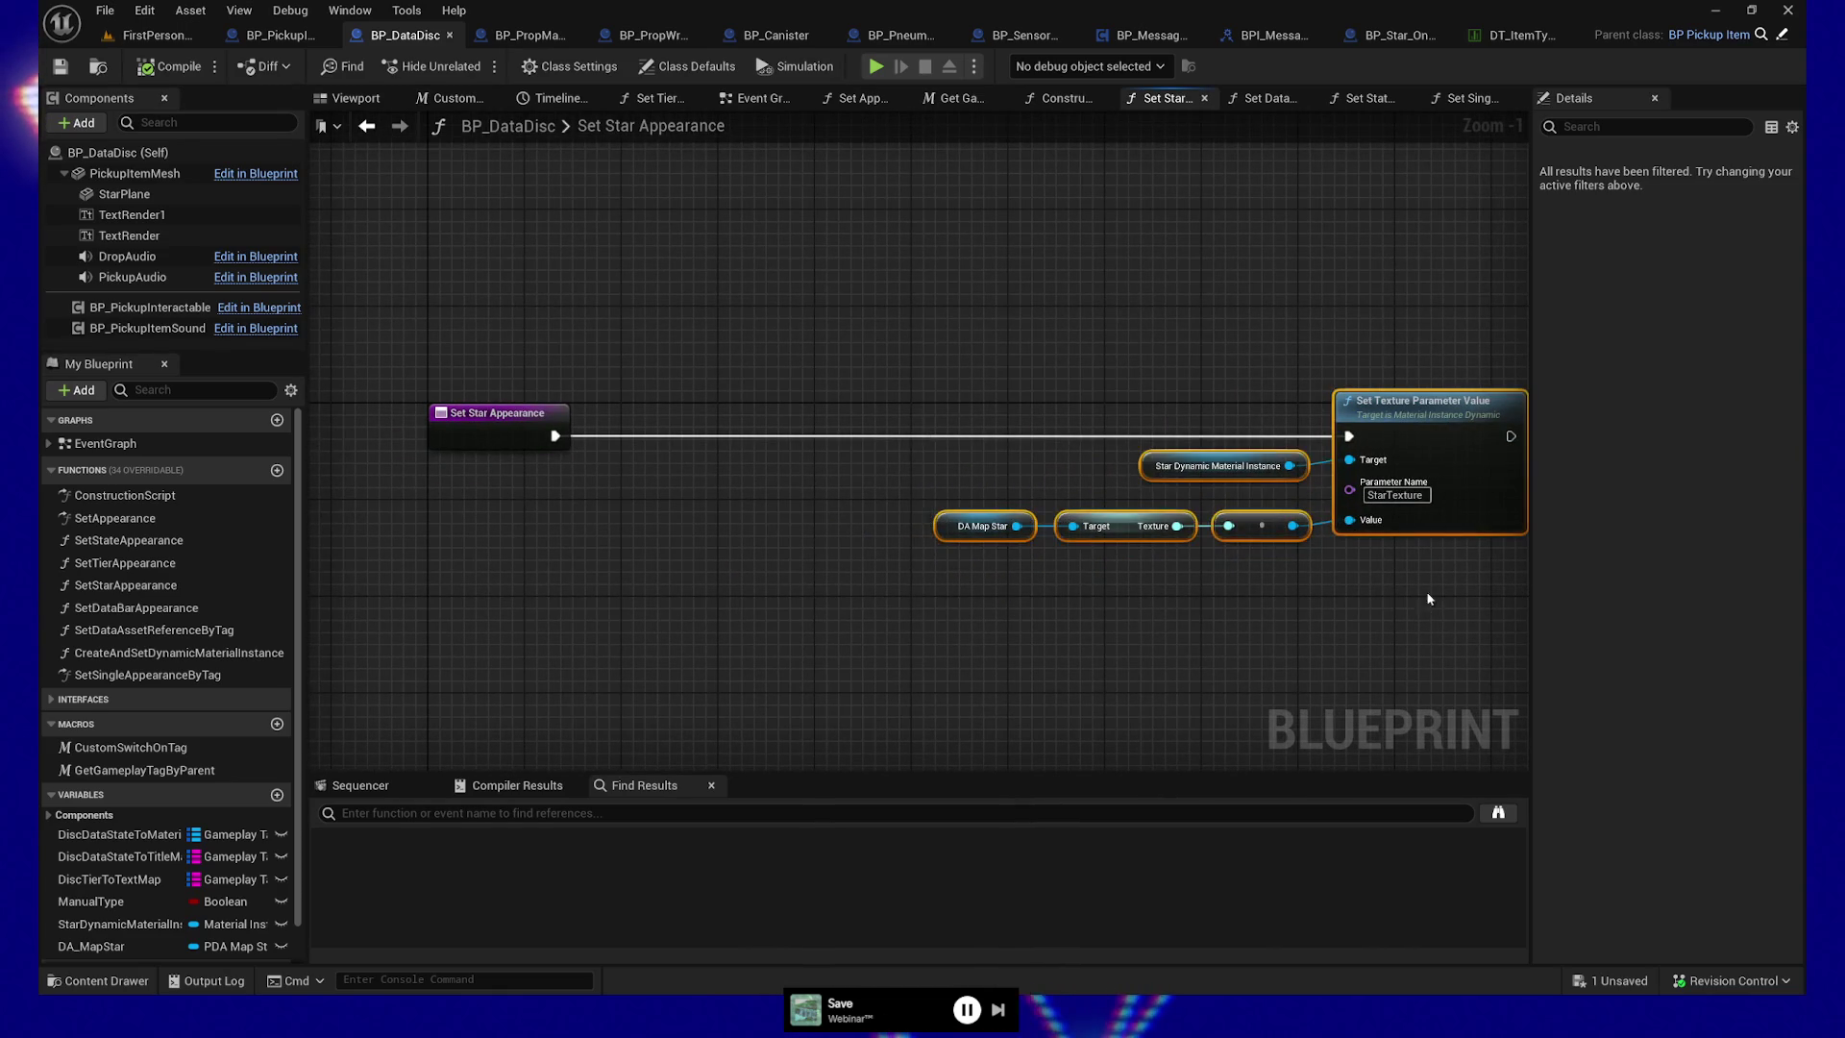
pyautogui.moveTo(424, 329)
pyautogui.mouseDown()
pyautogui.moveTo(1208, 584)
pyautogui.moveTo(1365, 577)
pyautogui.mouseUp()
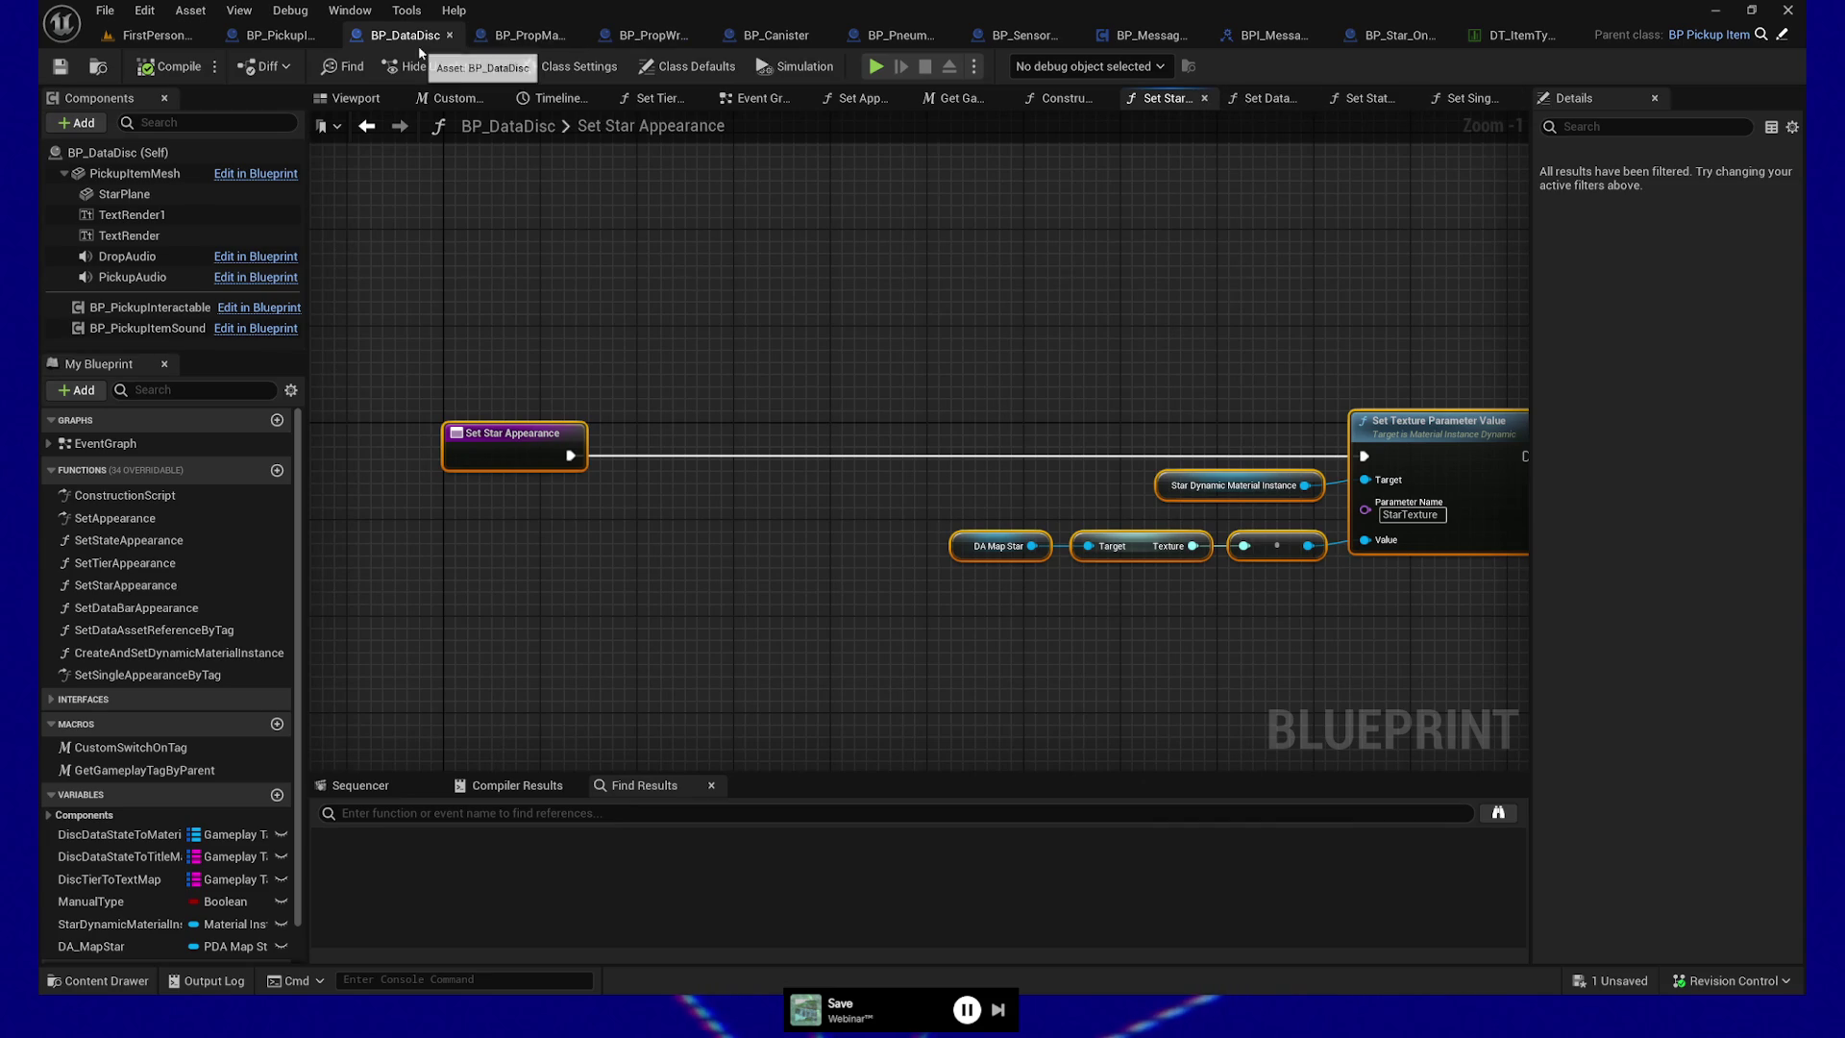
pyautogui.click(1470, 98)
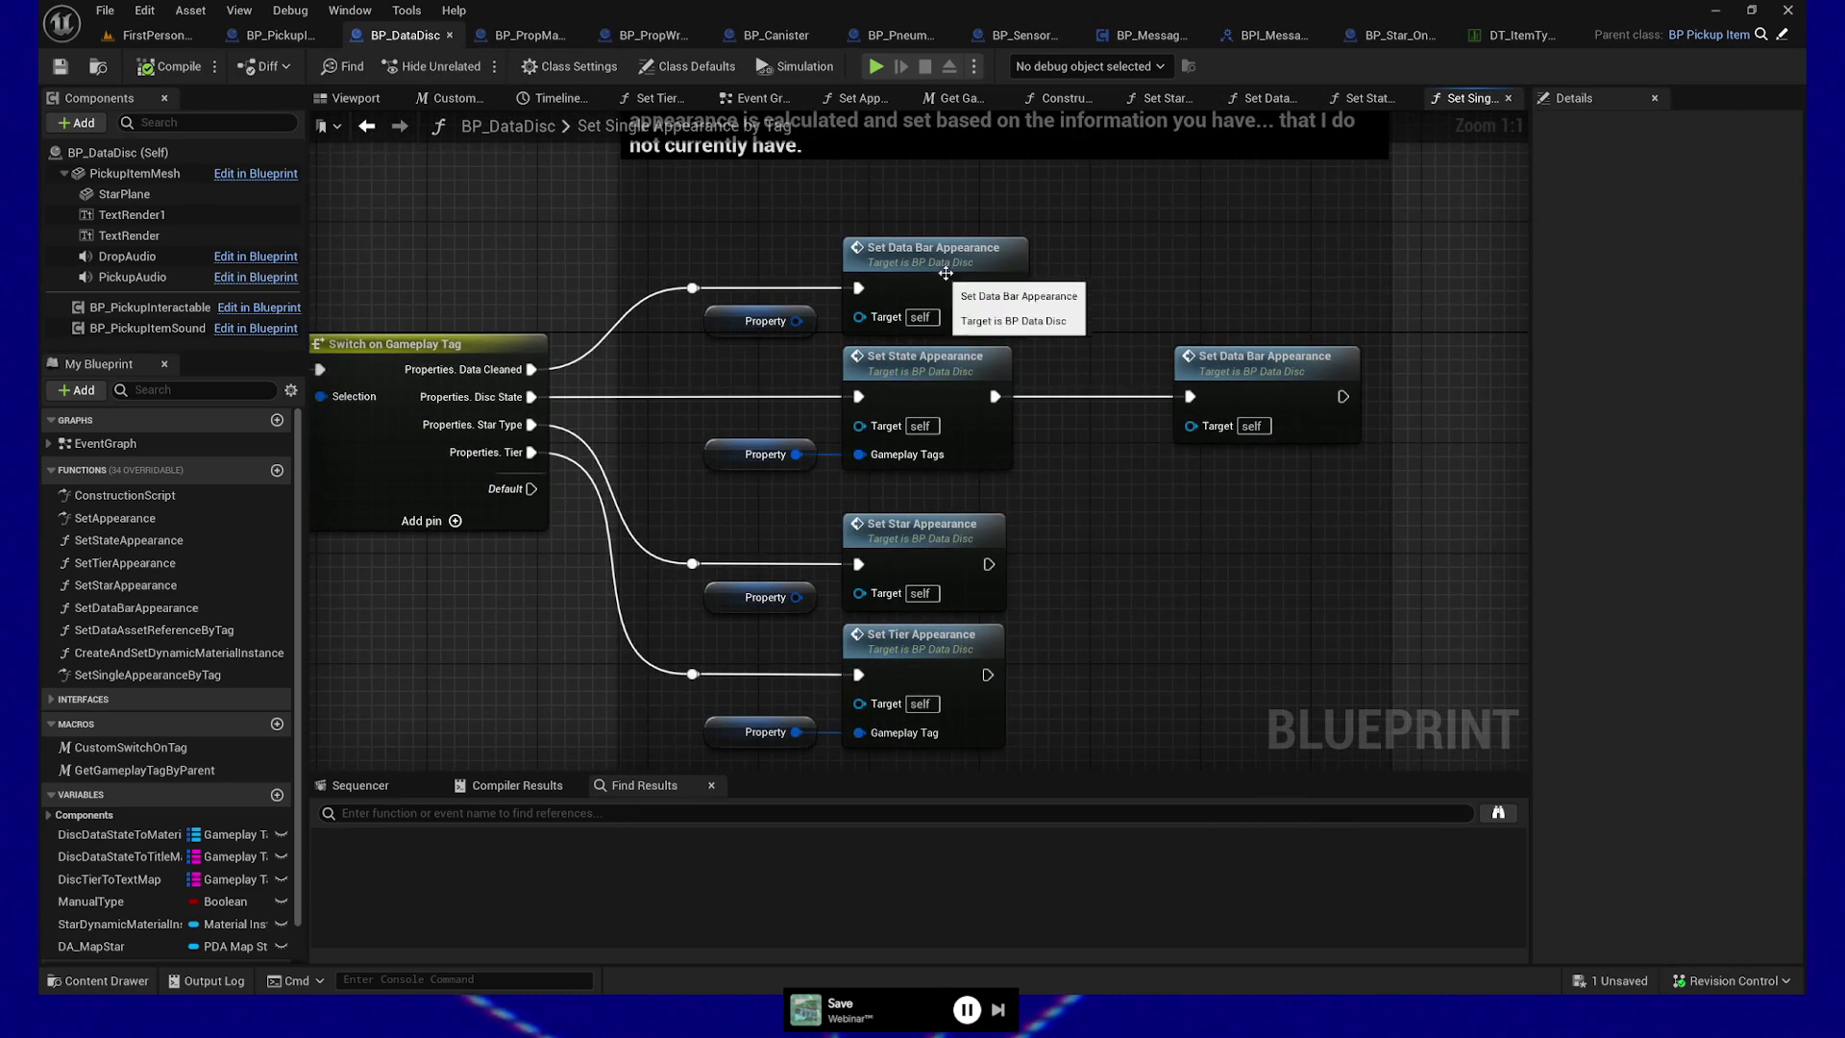
# Inspect the Set Star Appearance call, then select DA Map Star to check its default
pyautogui.click(948, 558)
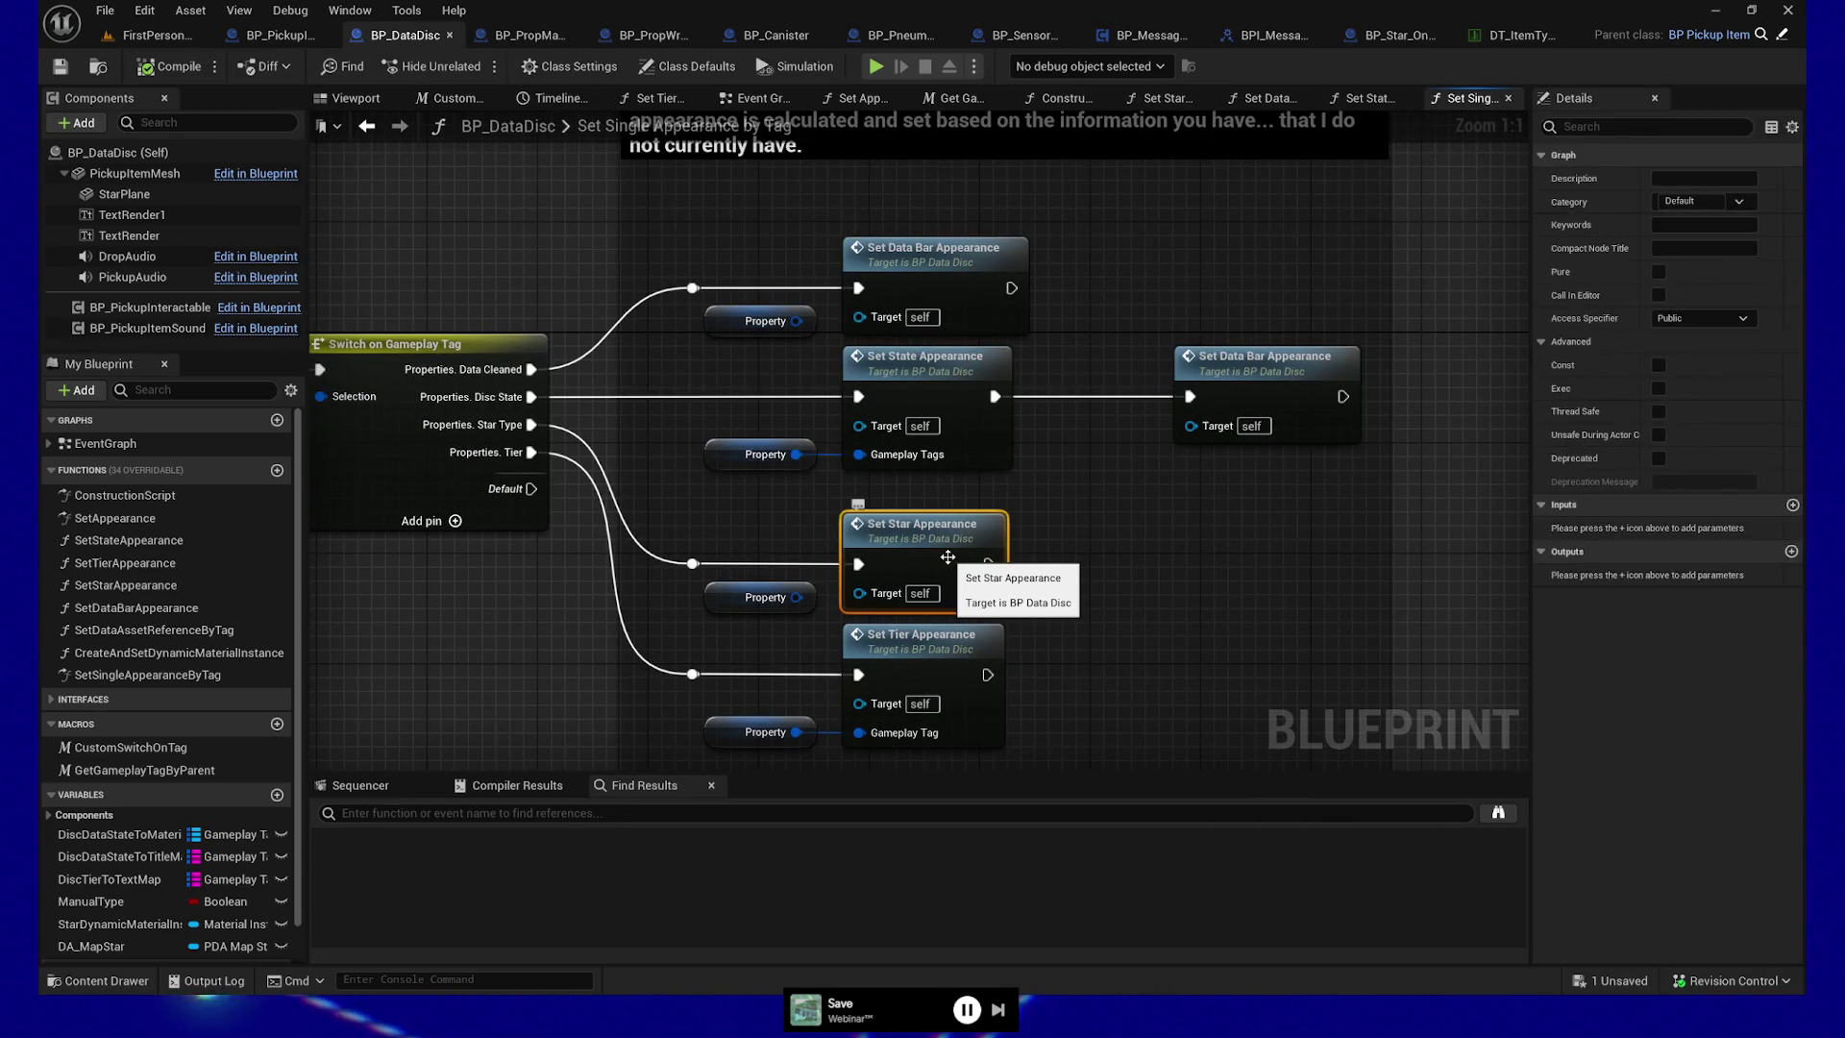
pyautogui.click(1386, 99)
pyautogui.click(1169, 99)
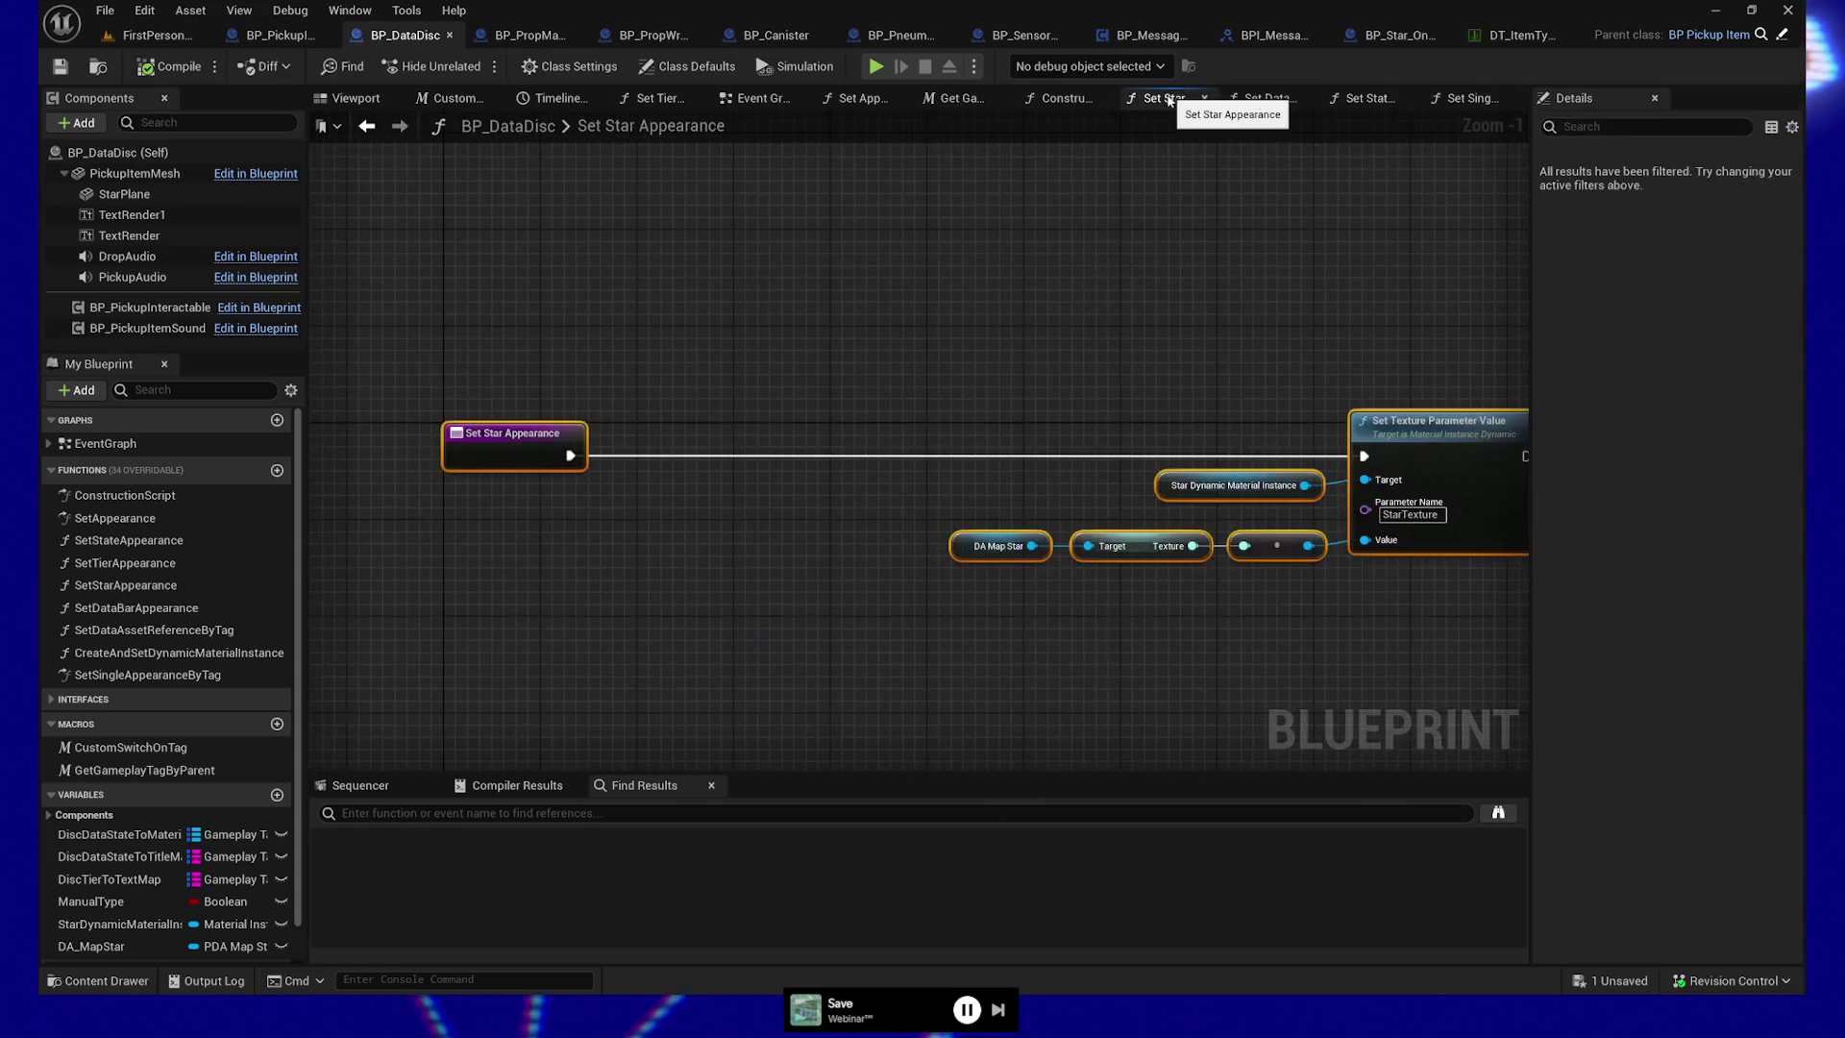
pyautogui.moveTo(772, 469); pyautogui.dragTo(897, 528)
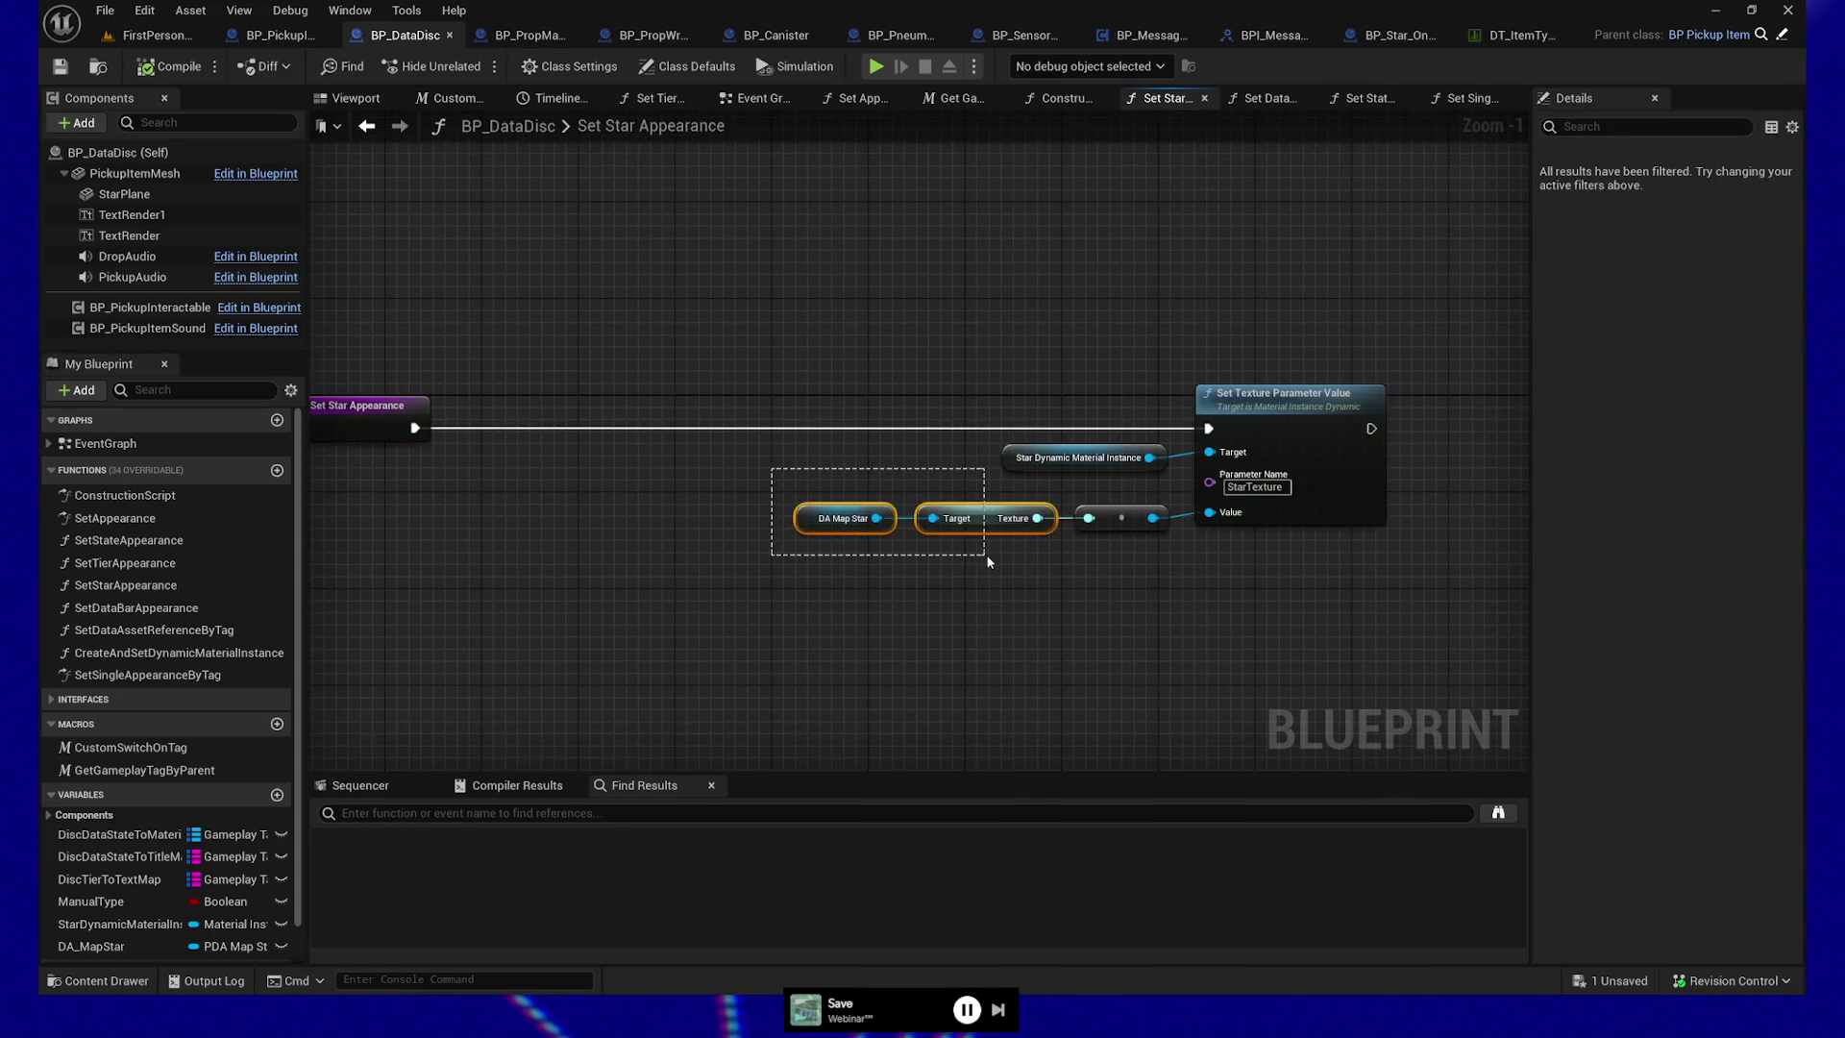
pyautogui.moveTo(774, 460); pyautogui.dragTo(869, 550)
pyautogui.moveTo(742, 470); pyautogui.dragTo(903, 544)
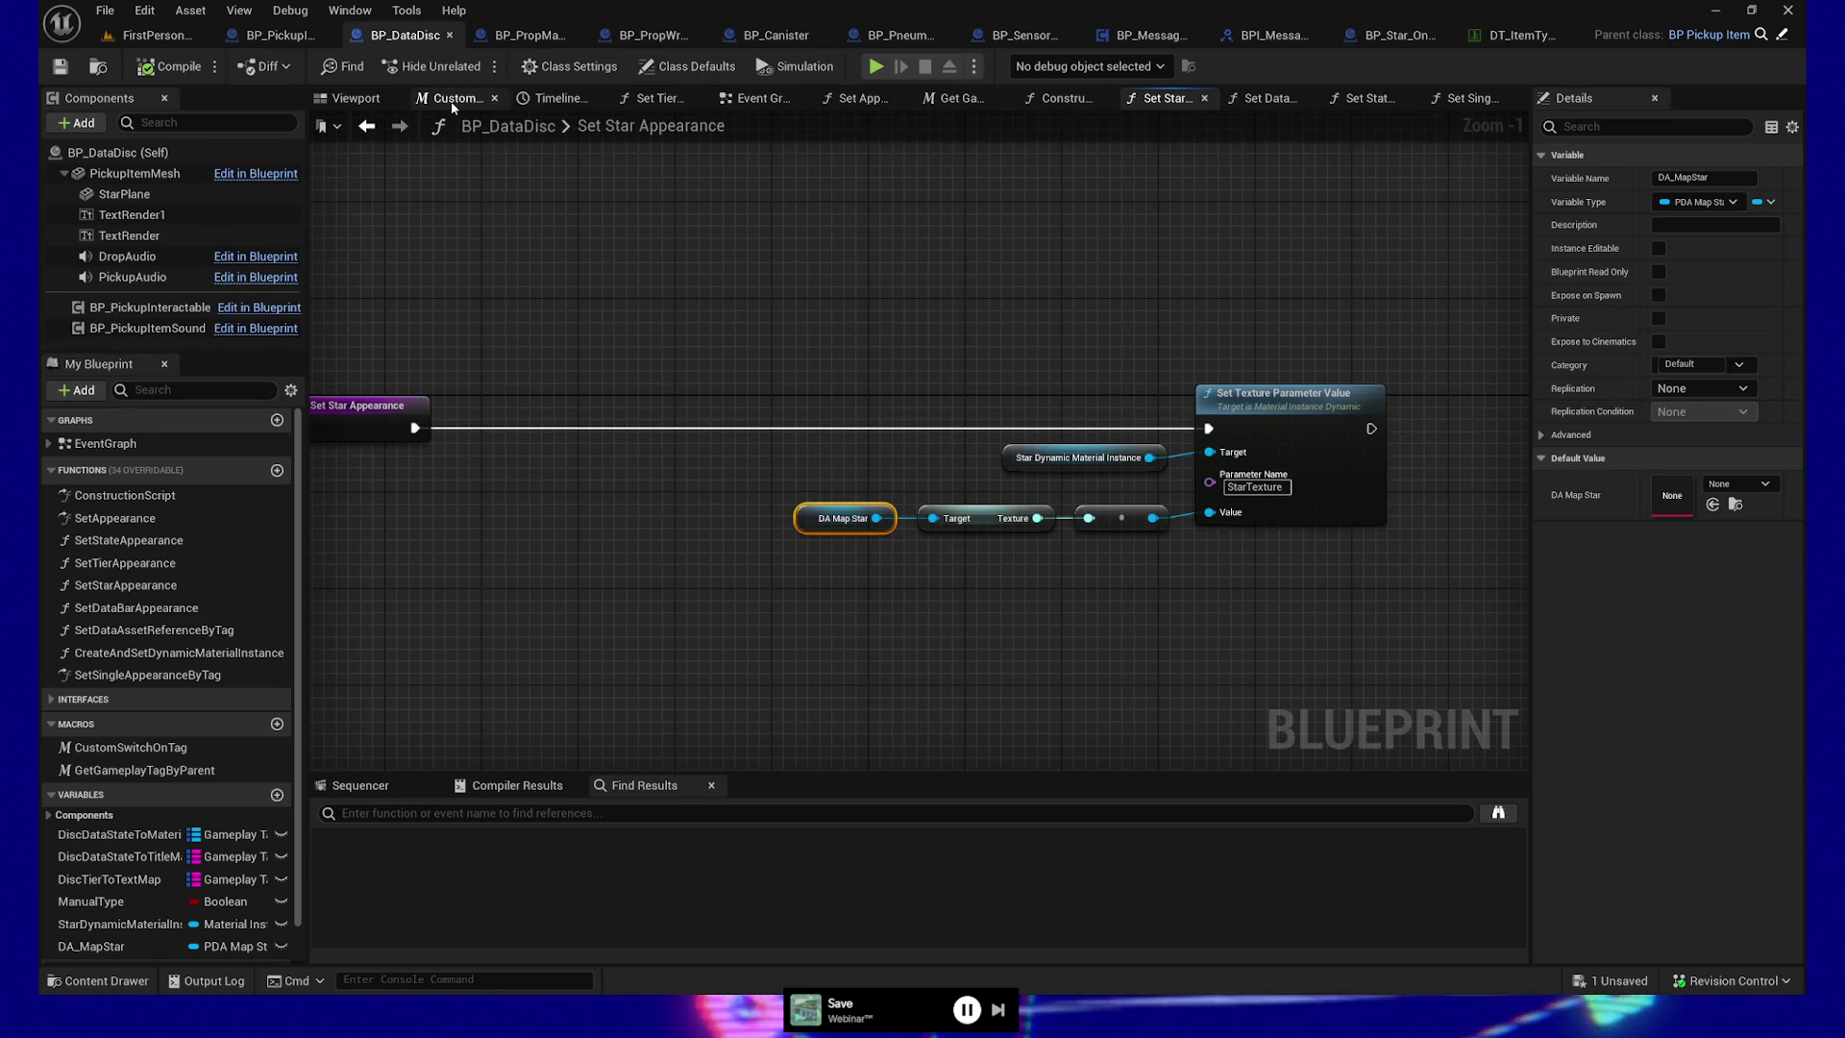
# Pan the Construction Script to where DA Map Star is set and Get Gameplay Tag by Parent sits
pyautogui.click(1067, 100)
pyautogui.moveTo(718, 371); pyautogui.dragTo(1297, 392)
pyautogui.moveTo(688, 565); pyautogui.dragTo(1067, 567)
pyautogui.moveTo(851, 564)
pyautogui.mouseDown()
pyautogui.moveTo(1371, 558)
pyautogui.moveTo(1240, 564)
pyautogui.mouseUp()
pyautogui.scroll(-1, 1028, 557)
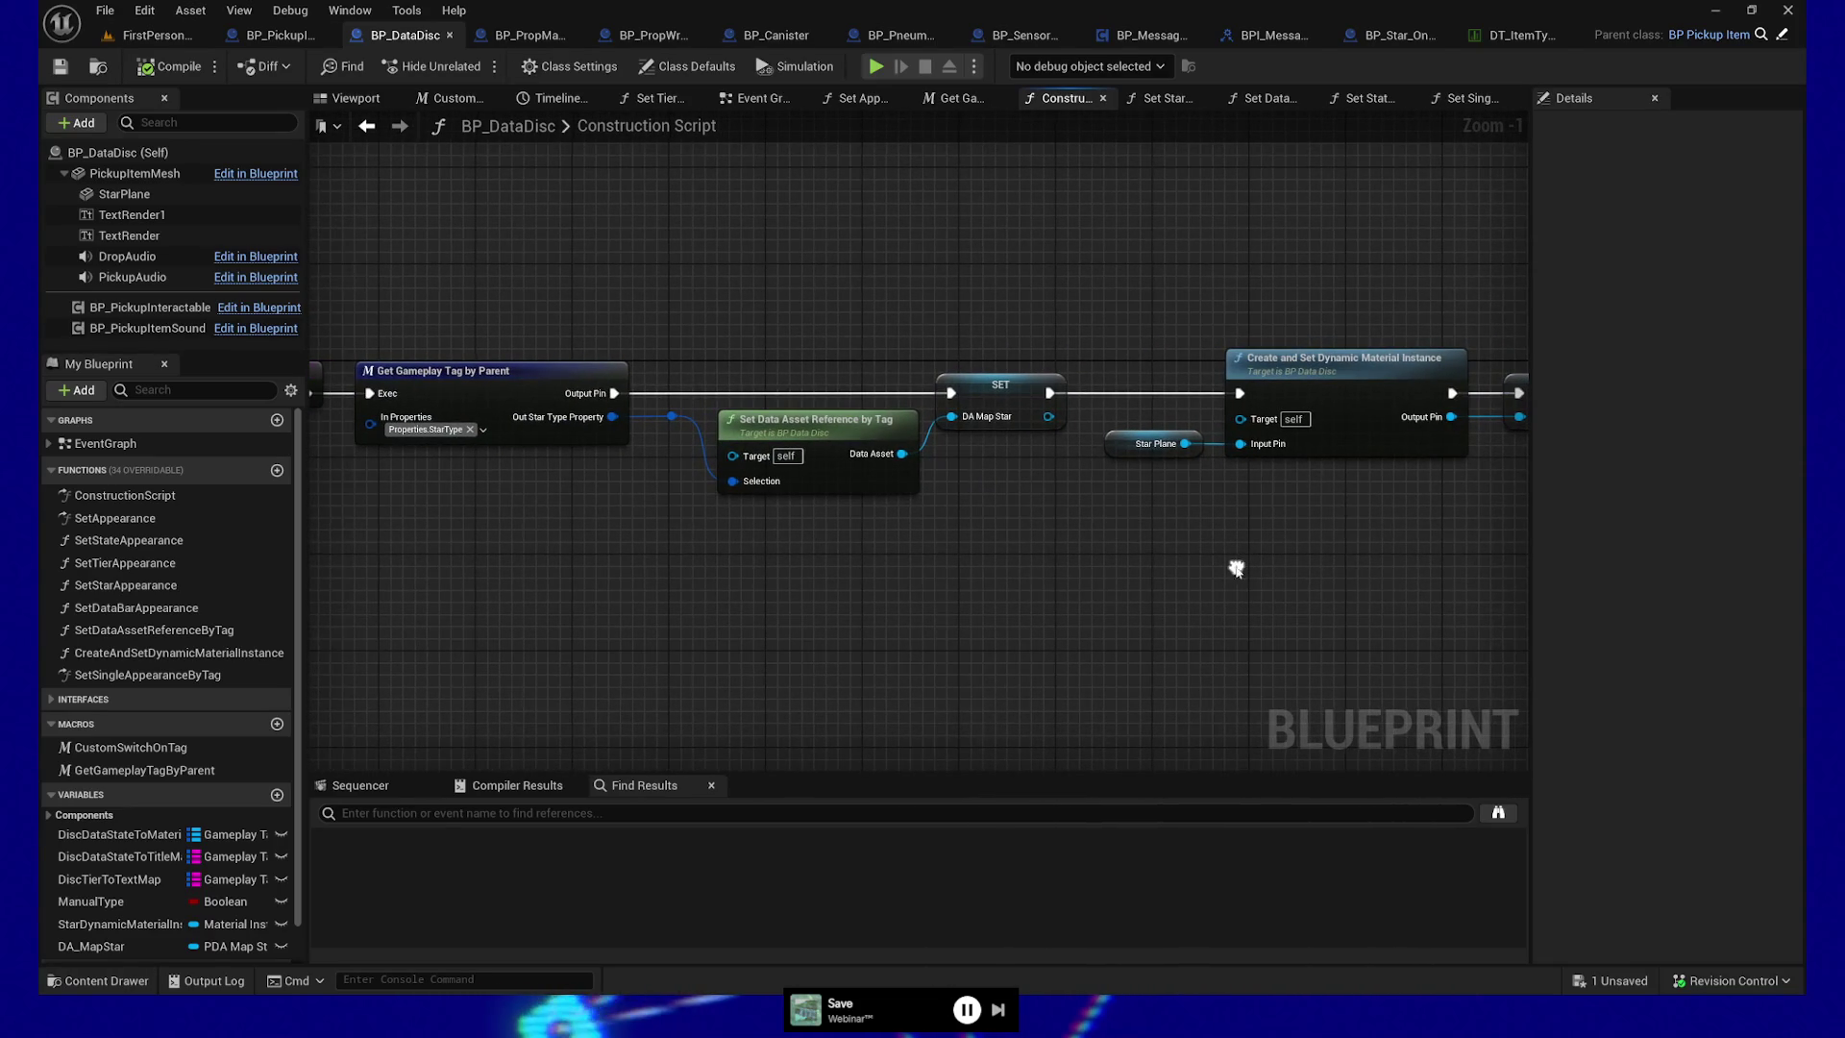
# Select Get Gameplay Tag by Parent and bring the Construction Script entry node into view
pyautogui.moveTo(465, 308)
pyautogui.mouseDown()
pyautogui.moveTo(630, 536)
pyautogui.moveTo(560, 564)
pyautogui.moveTo(741, 572)
pyautogui.mouseUp()
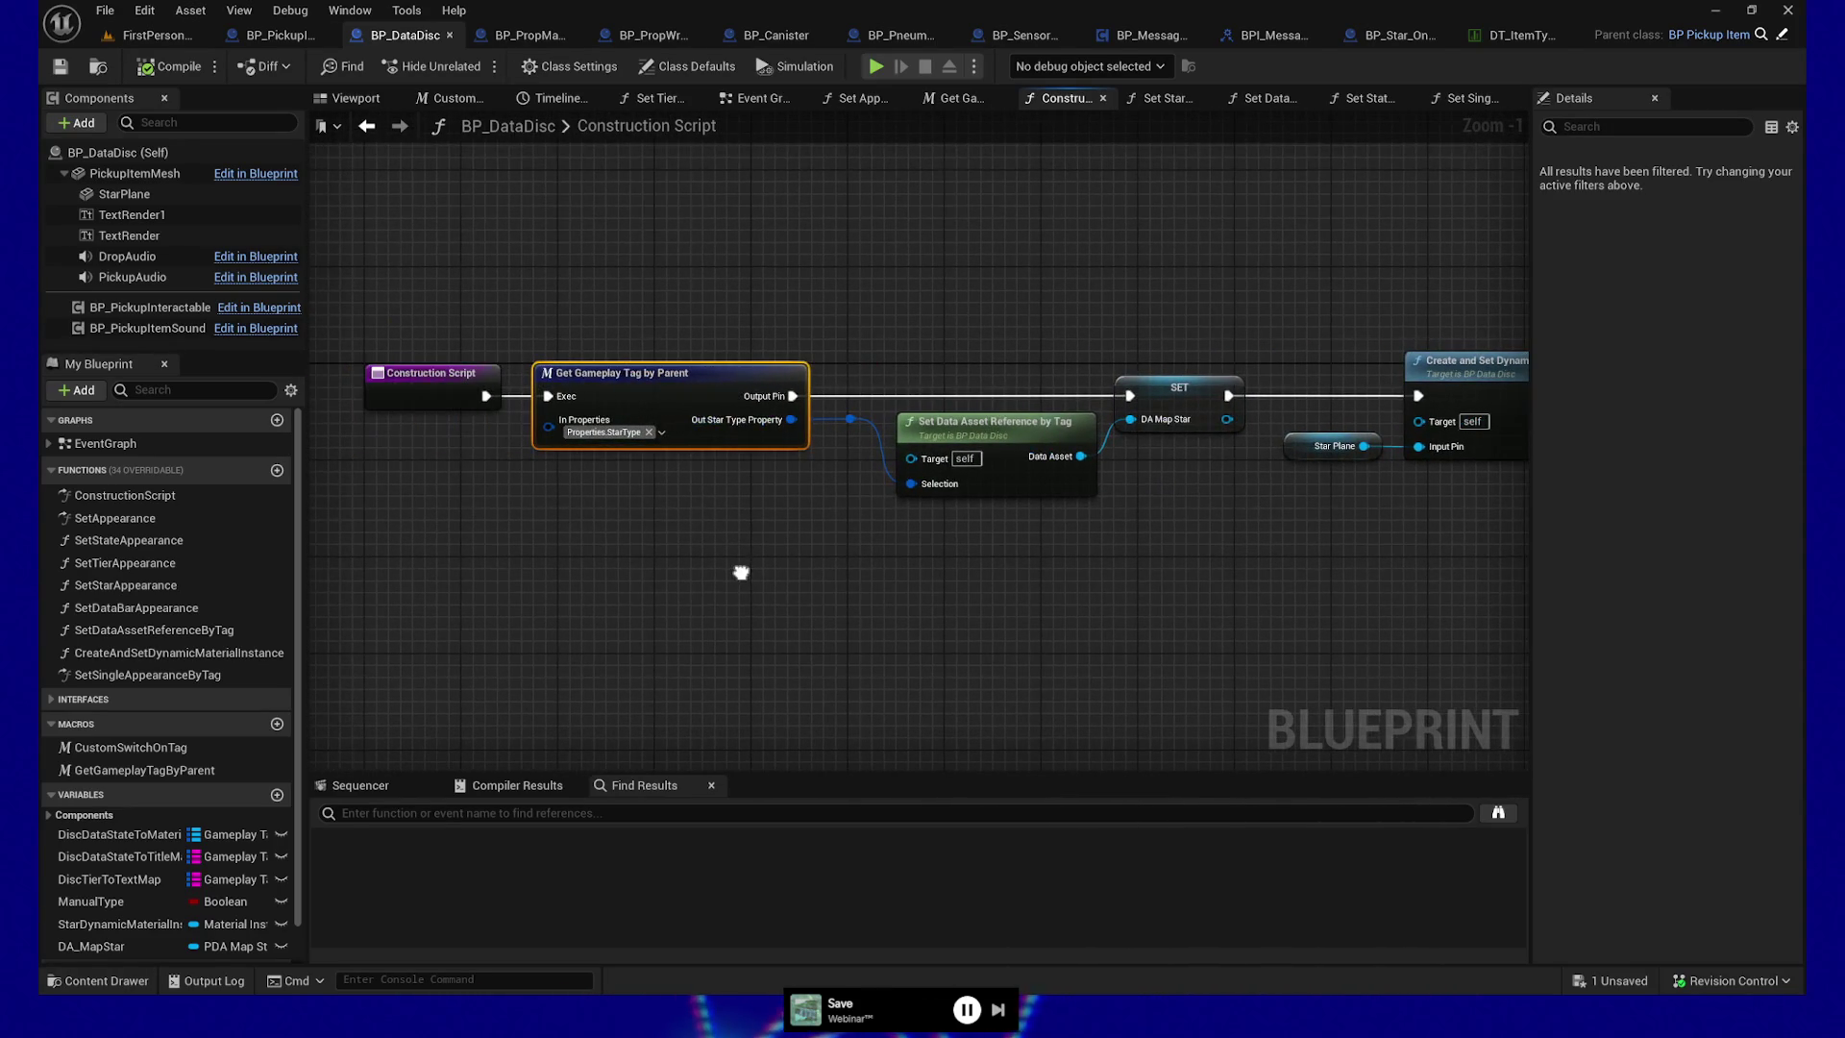
pyautogui.moveTo(1158, 618); pyautogui.dragTo(1042, 616)
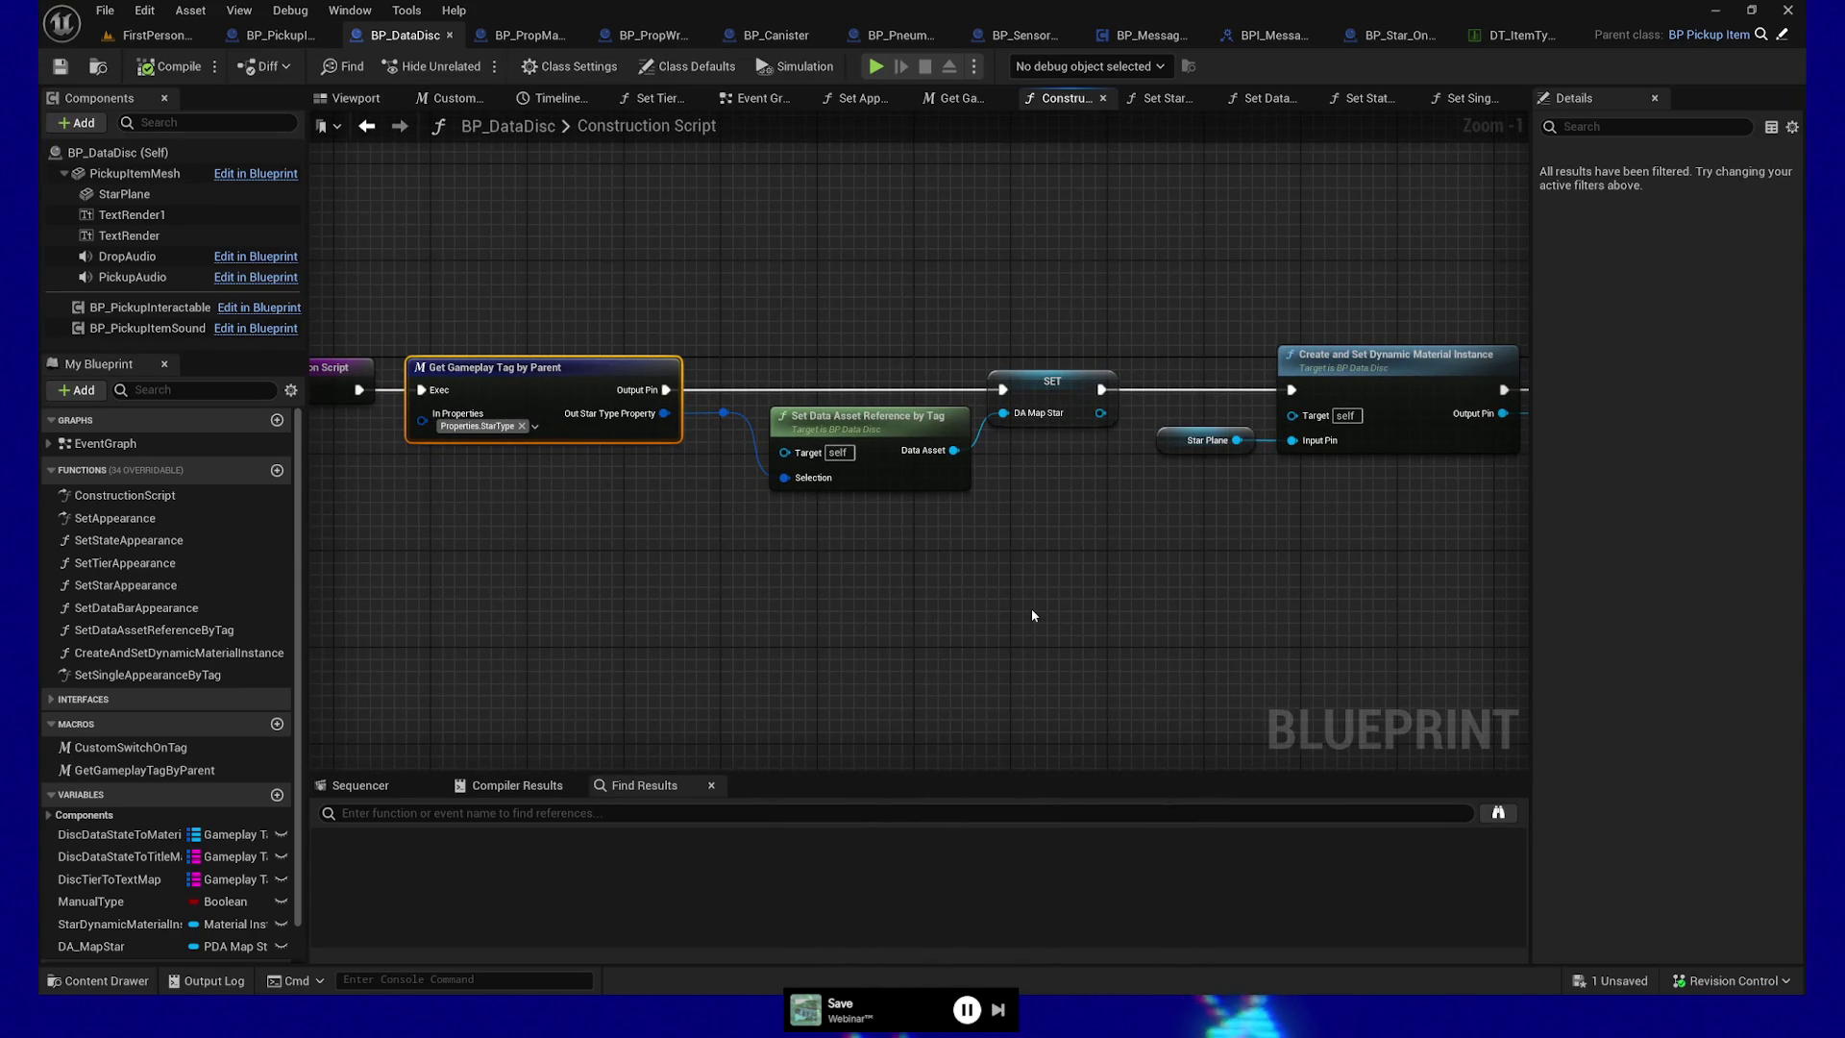
pyautogui.moveTo(1032, 615); pyautogui.dragTo(984, 619)
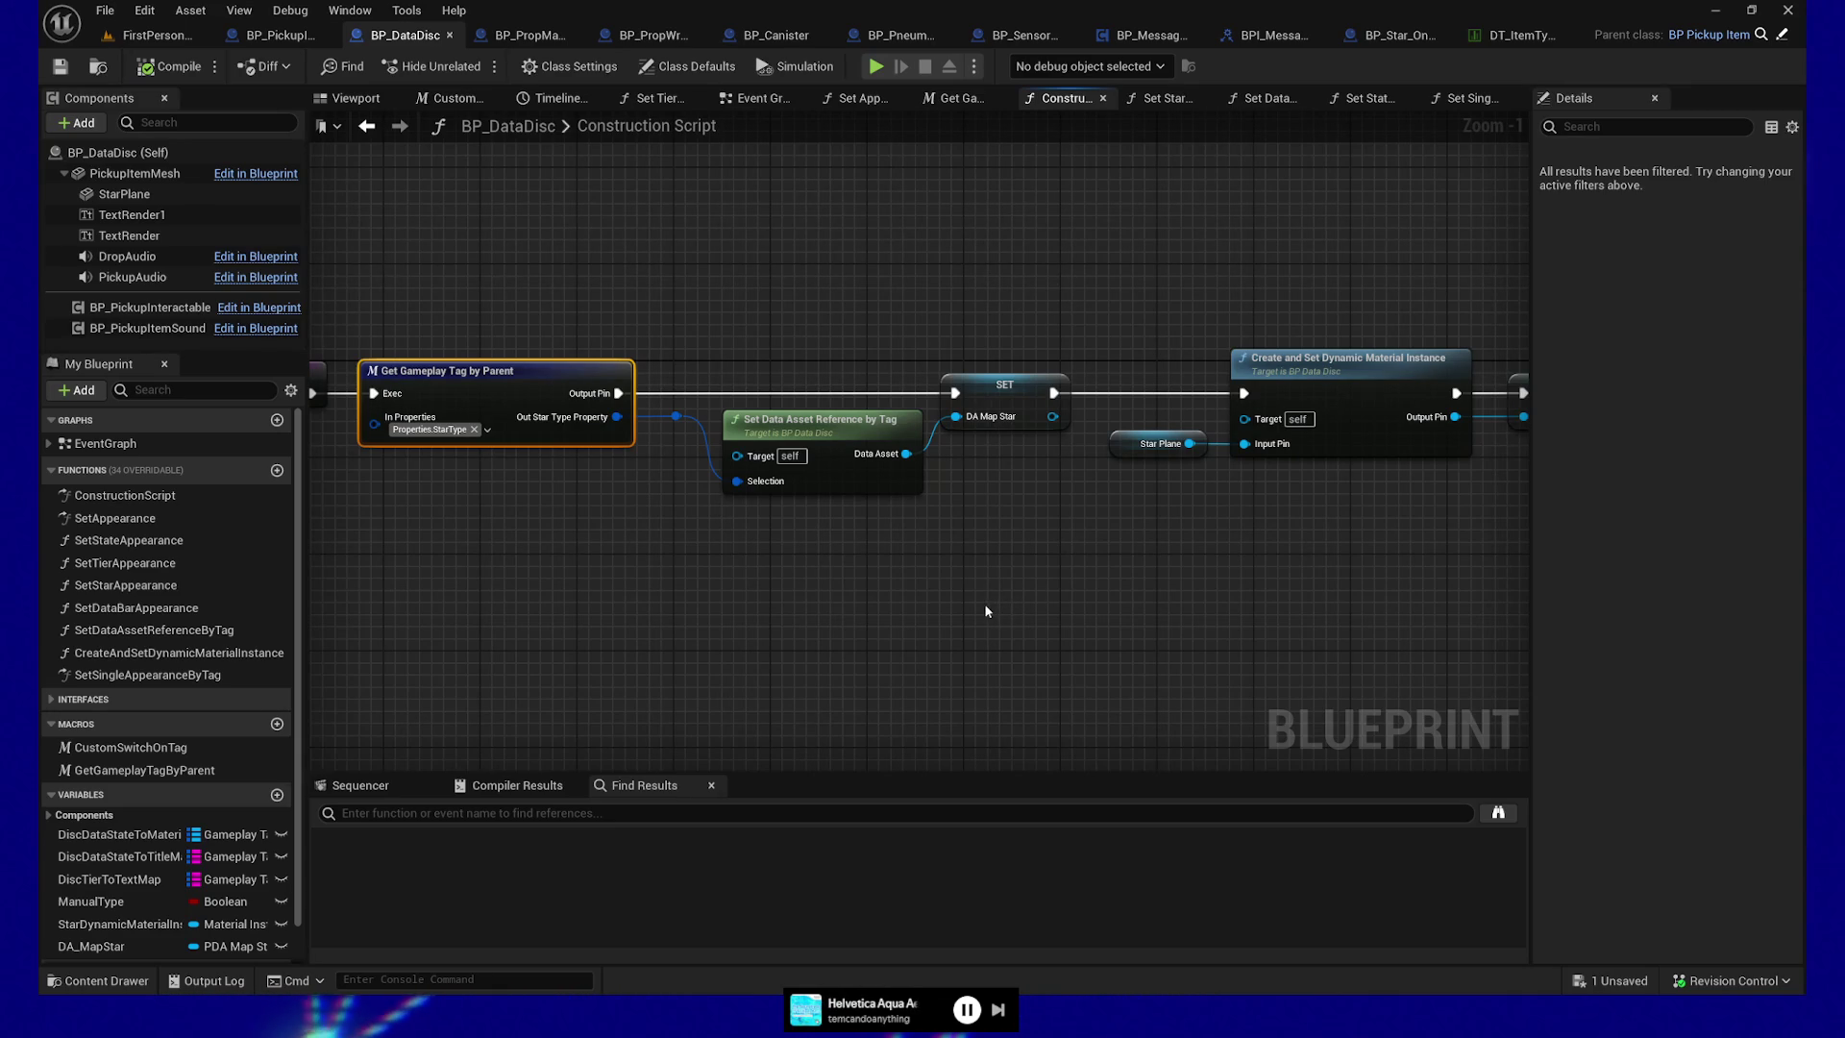
pyautogui.scroll(-1, 942, 573)
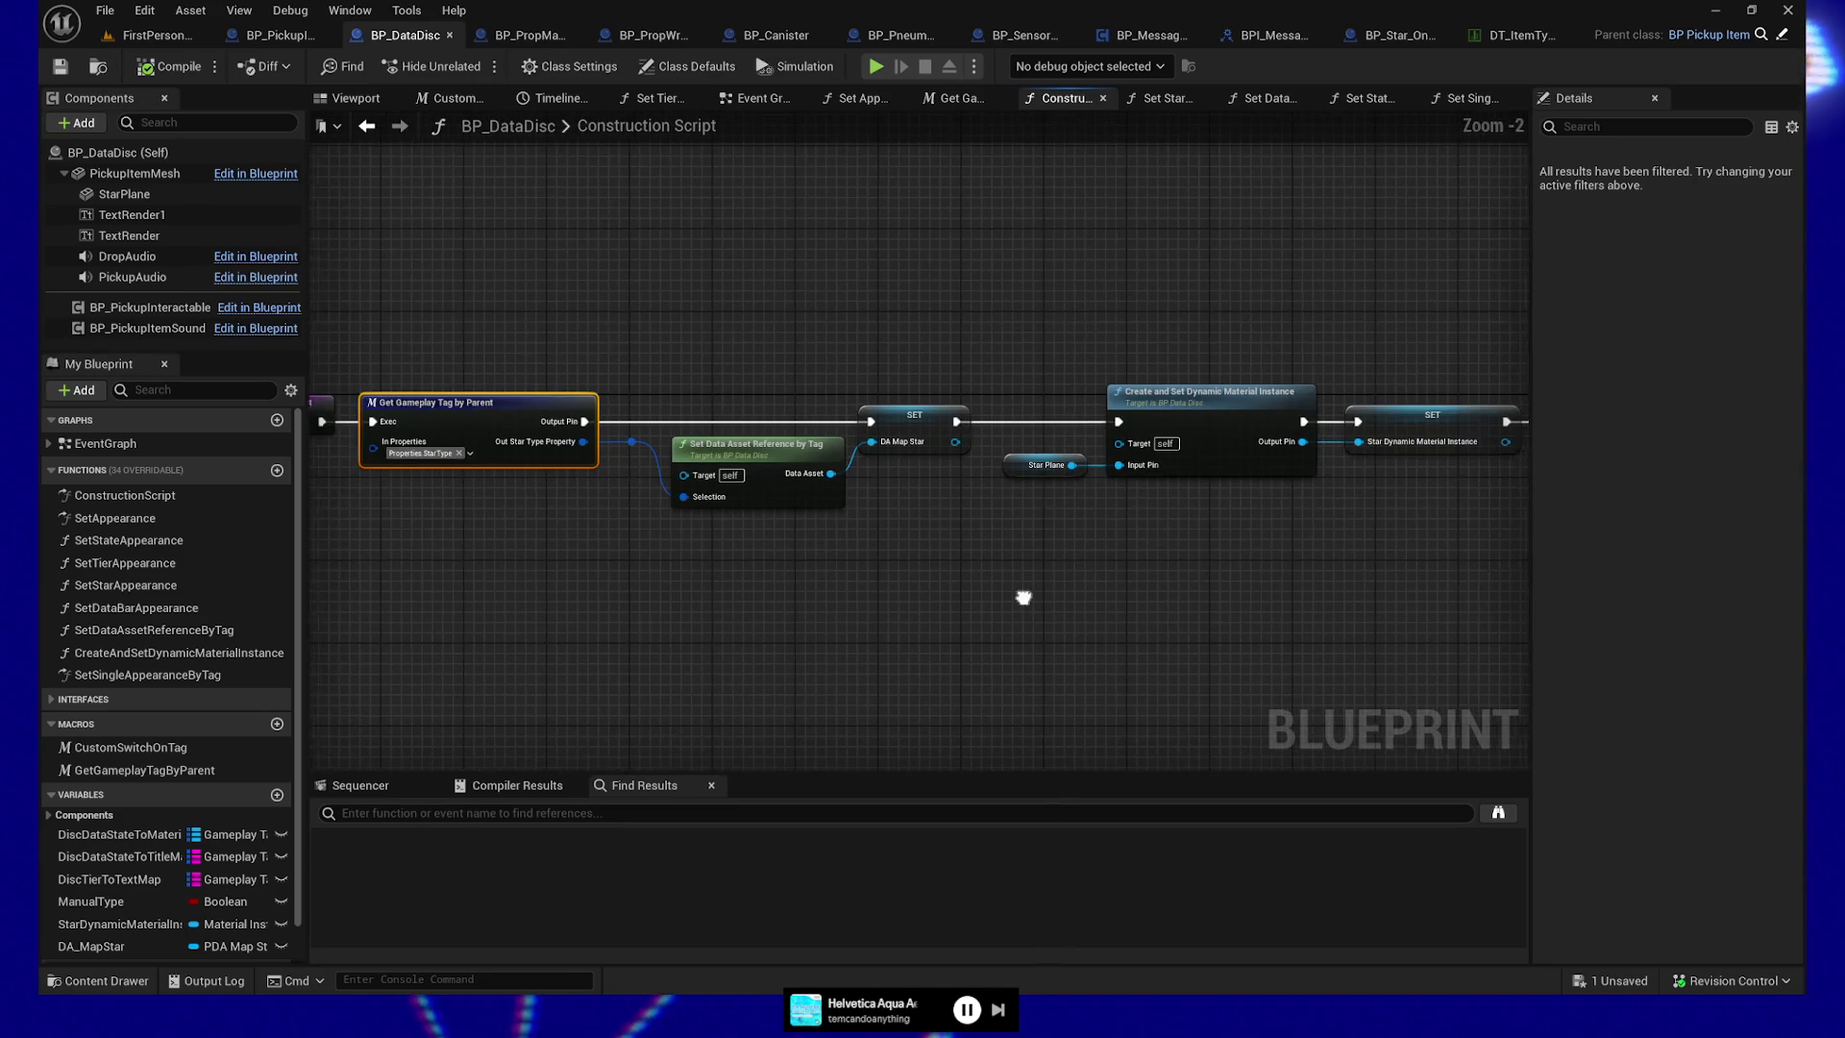
pyautogui.scroll(-2, 983, 603)
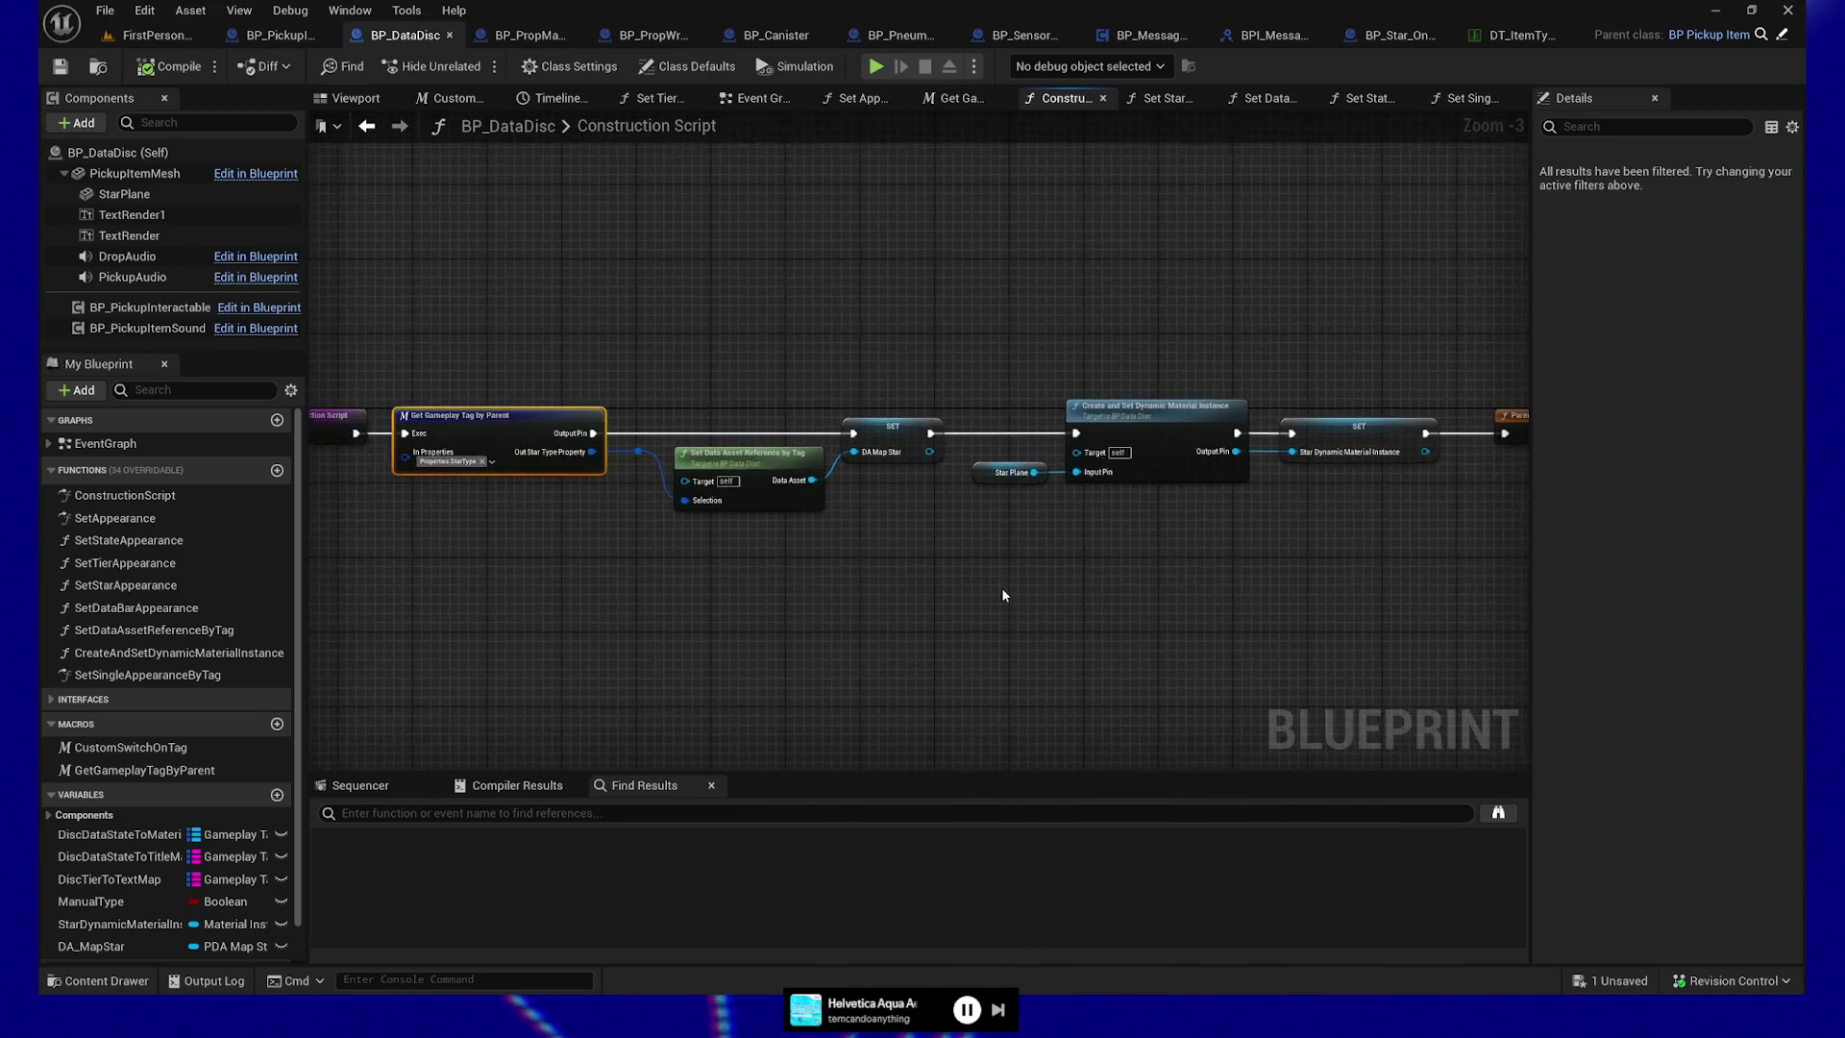
pyautogui.scroll(1, 969, 592)
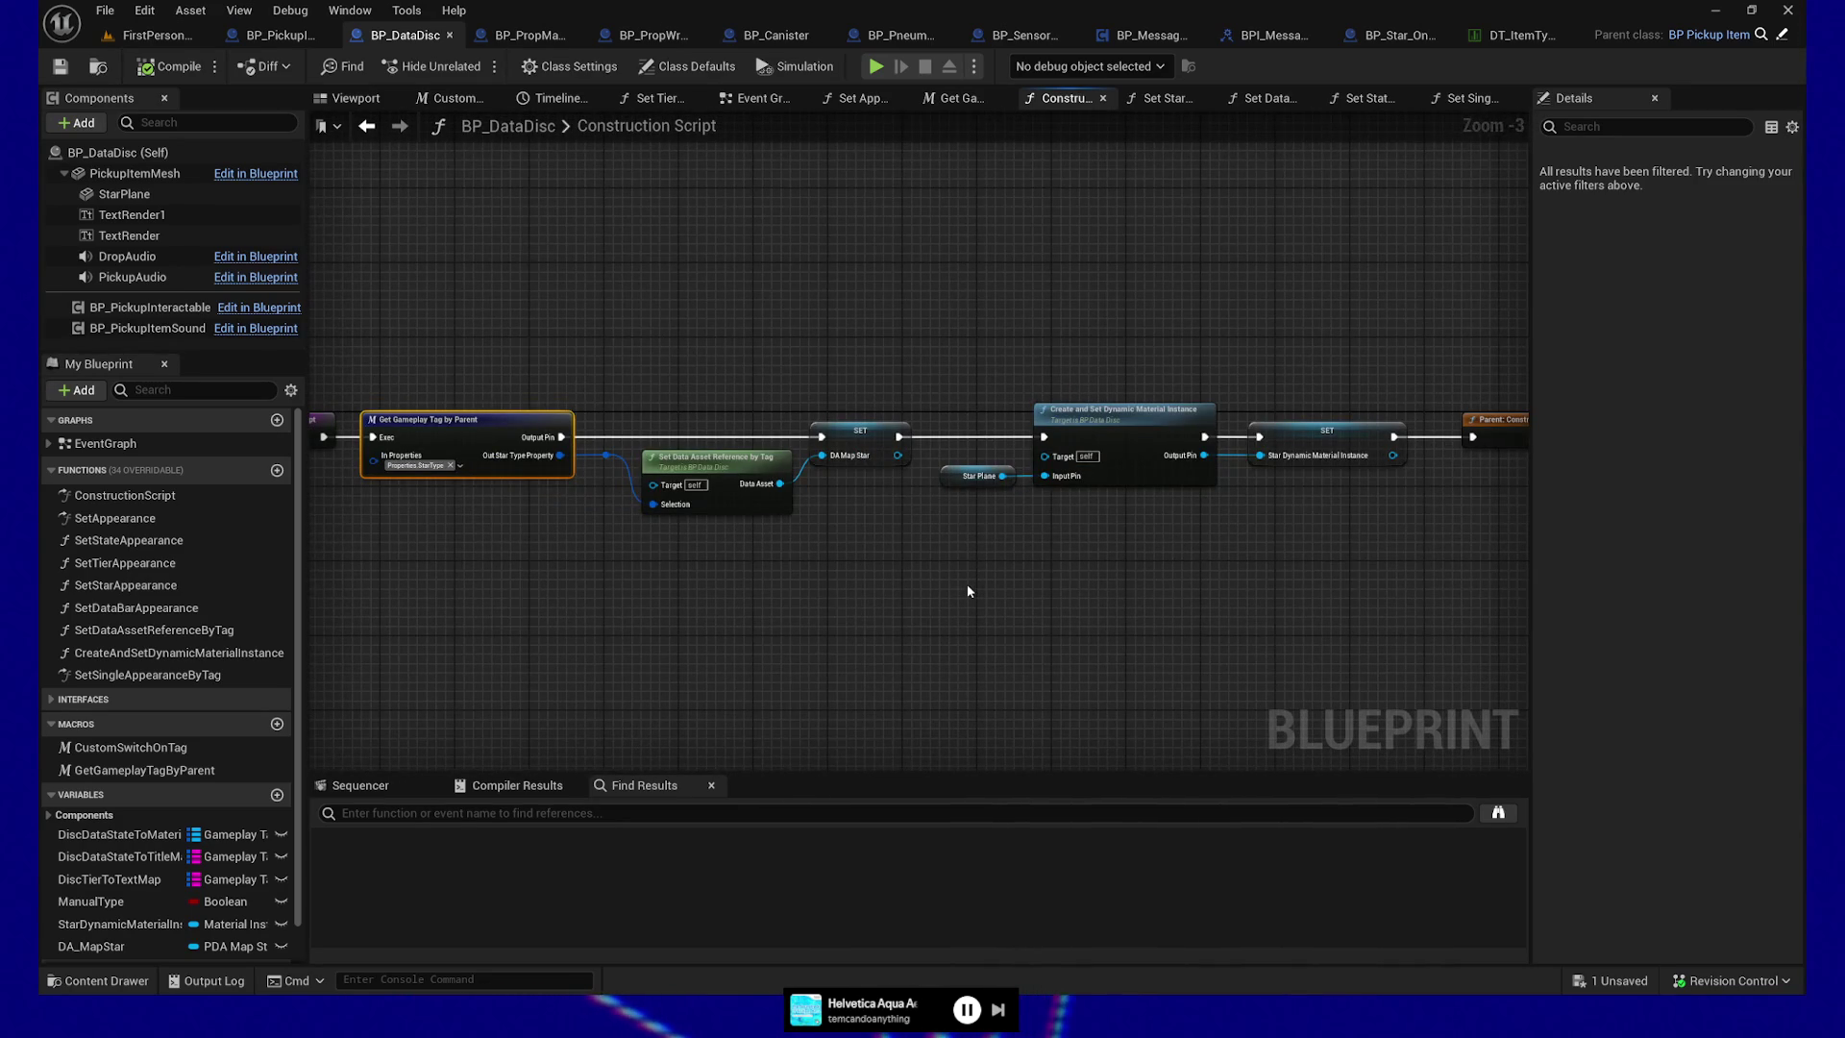
# Take the star material chain off the exec line, wiring Construction Script straight to Parent Construction Script
pyautogui.moveTo(420, 341)
pyautogui.mouseDown()
pyautogui.moveTo(1109, 589)
pyautogui.moveTo(1339, 617)
pyautogui.mouseUp()
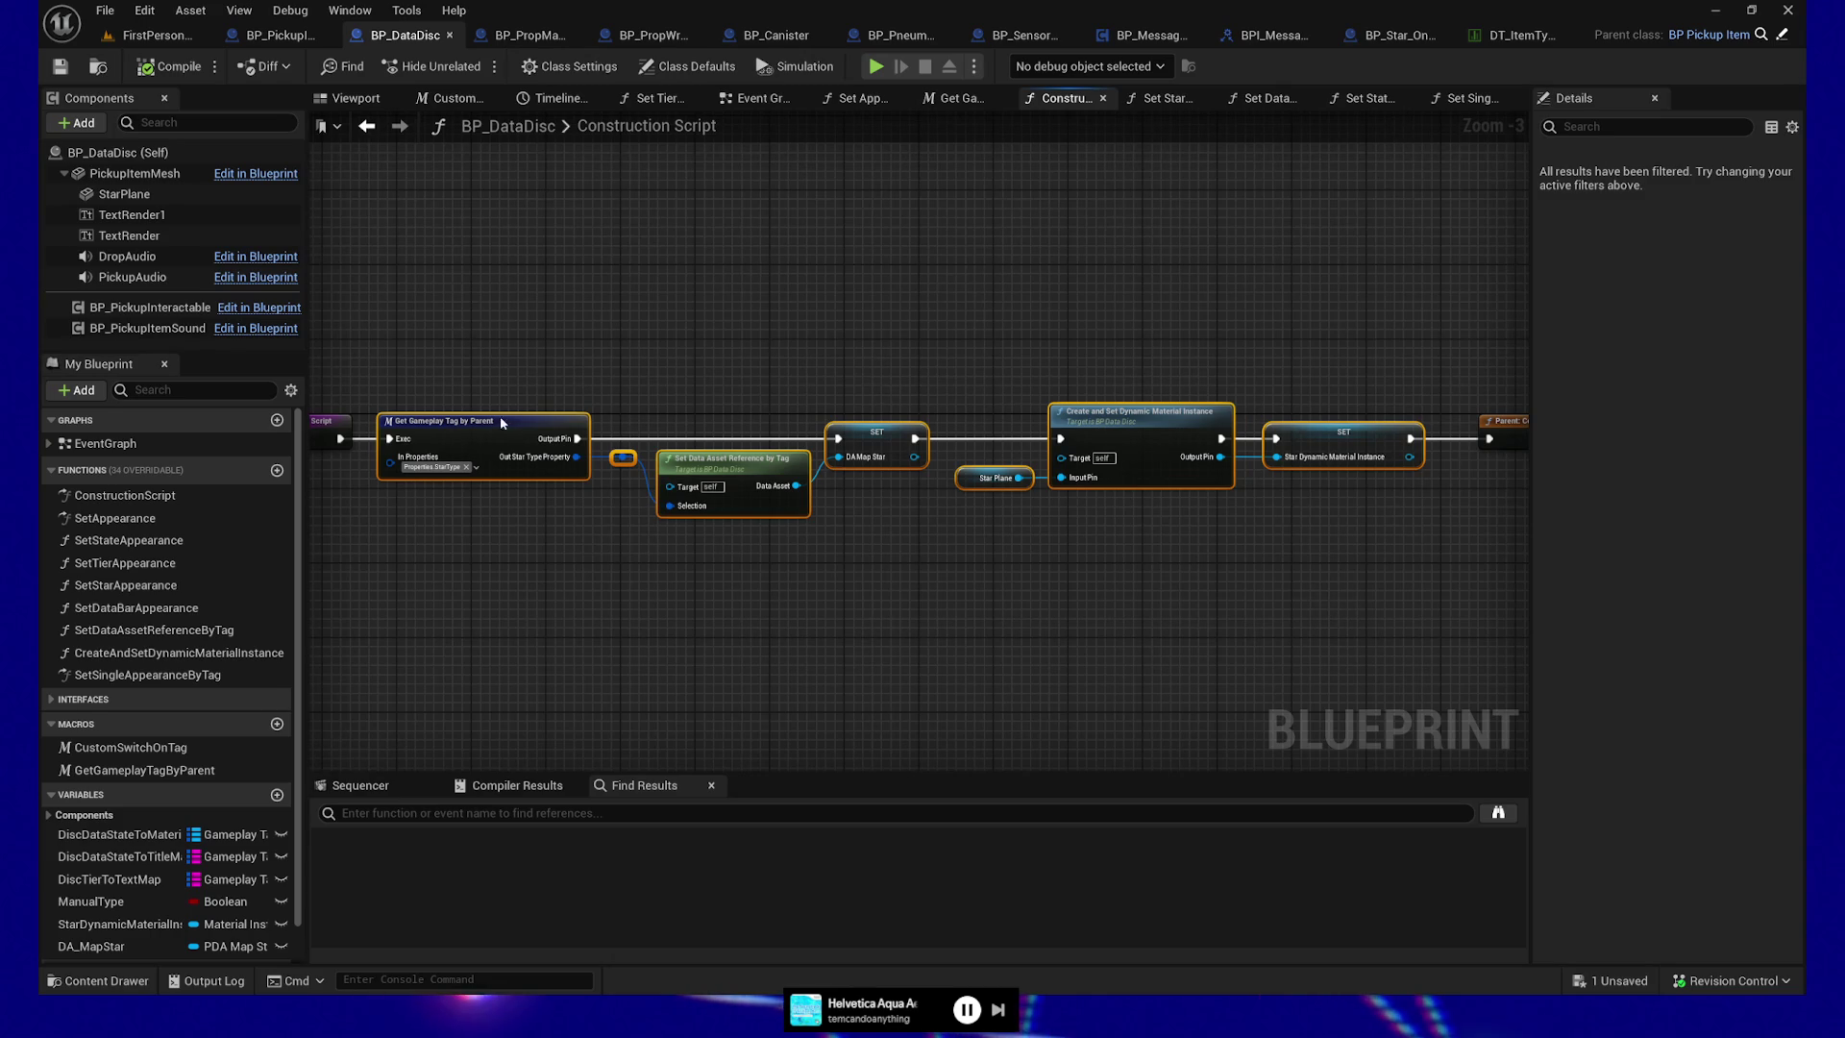
pyautogui.press('Delete')
pyautogui.moveTo(340, 438); pyautogui.dragTo(1486, 437)
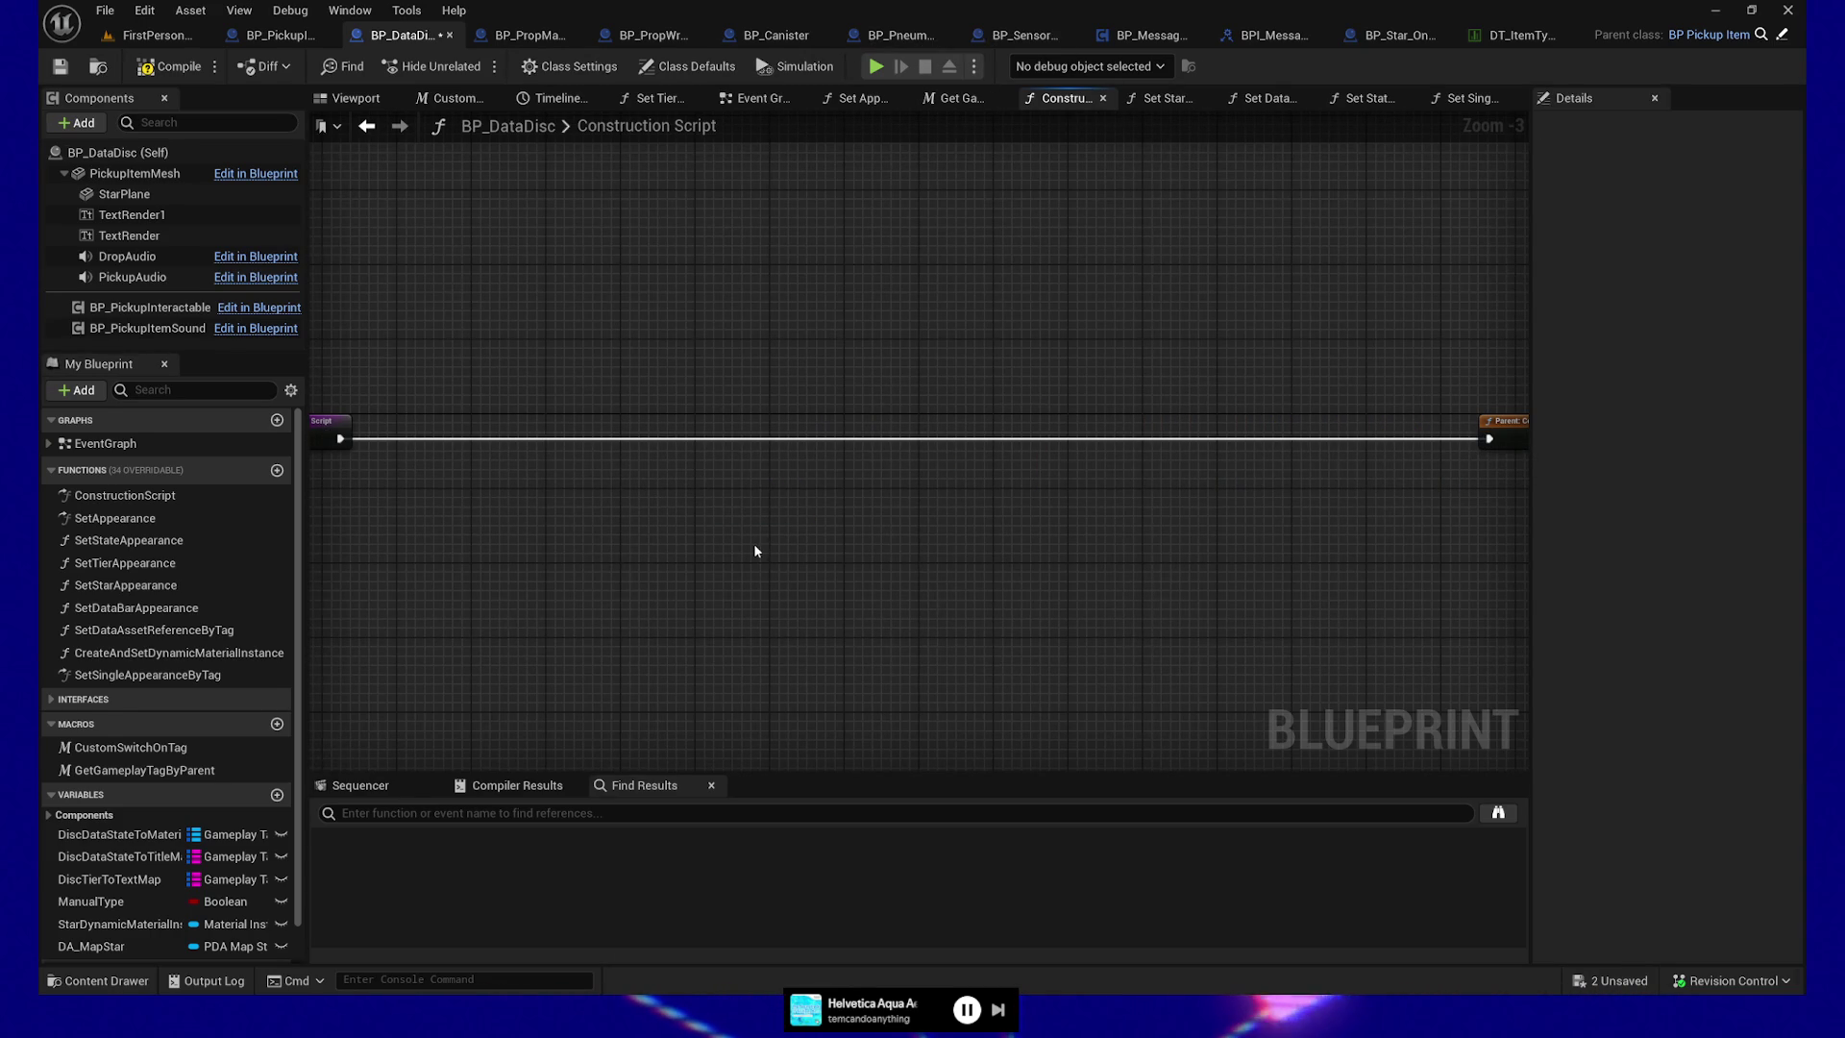
pyautogui.hotkey('ctrl', 'z')
pyautogui.hotkey('ctrl', 'z')
pyautogui.moveTo(403, 341)
pyautogui.mouseDown()
pyautogui.moveTo(1301, 605)
pyautogui.moveTo(1398, 604)
pyautogui.mouseUp()
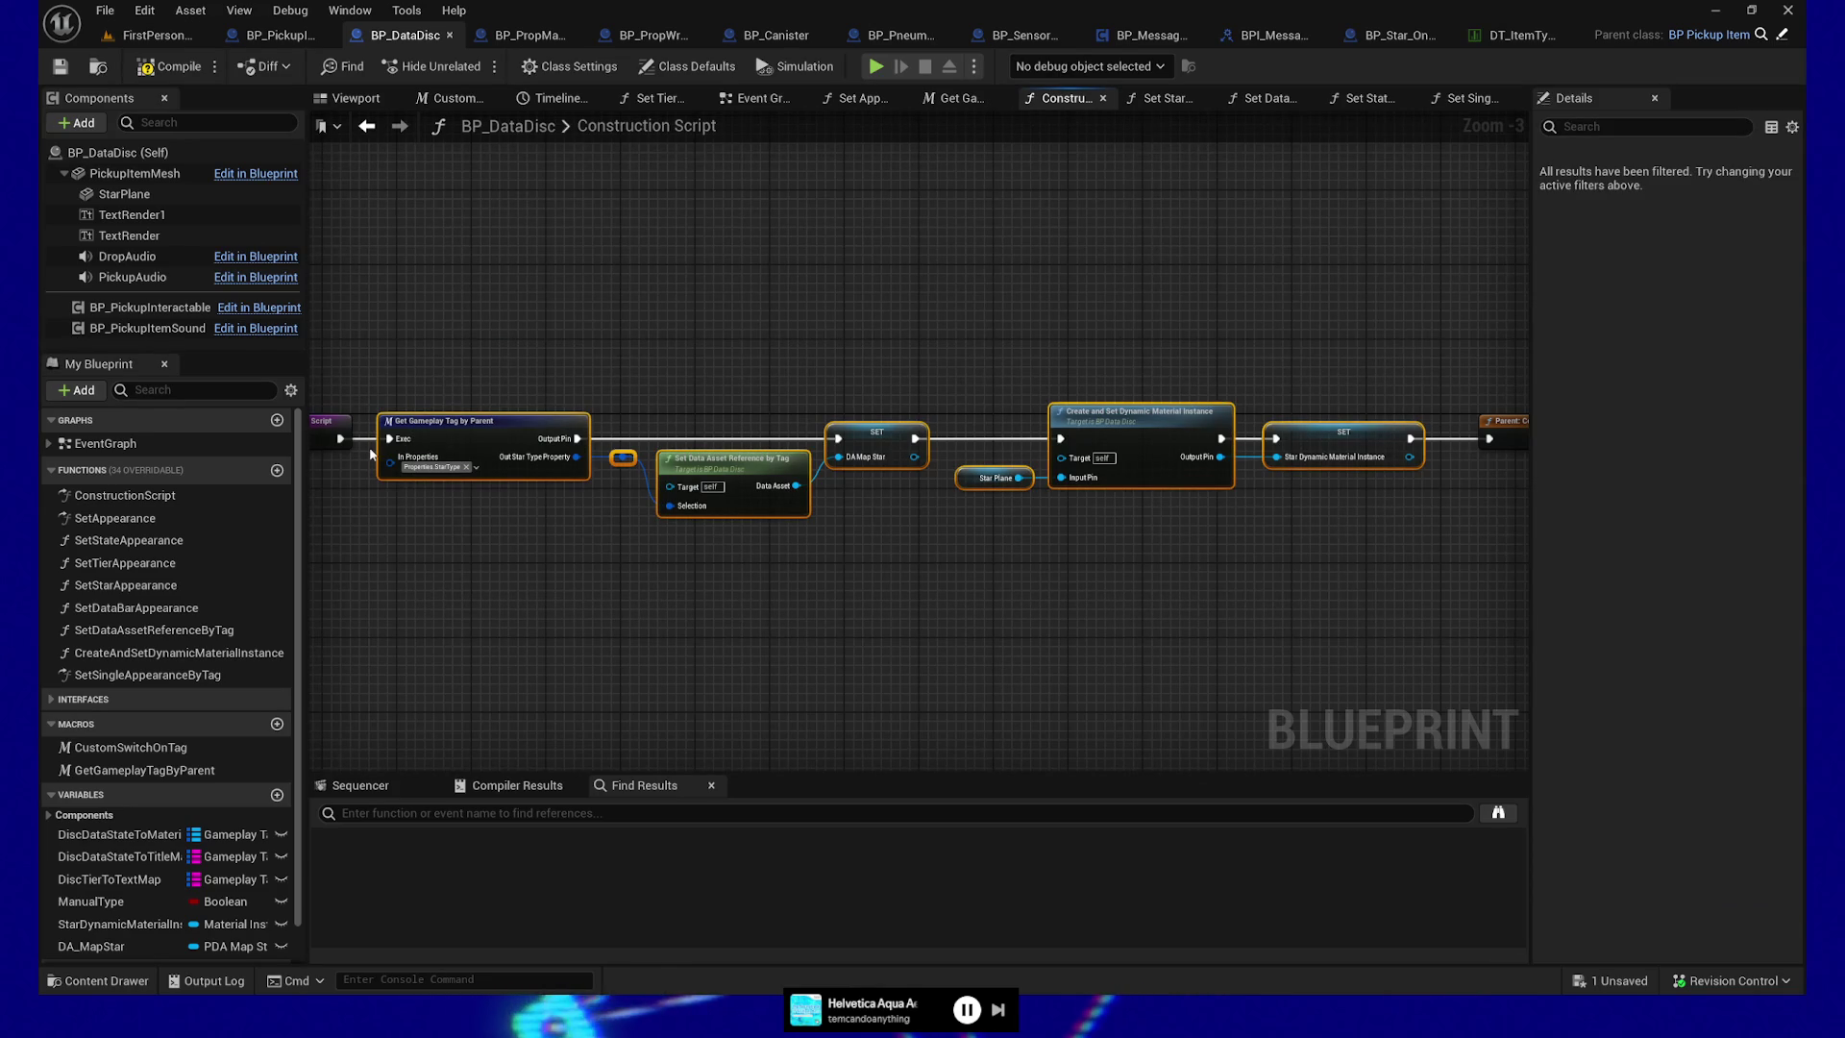
pyautogui.moveTo(341, 442)
pyautogui.mouseDown()
pyautogui.moveTo(384, 385)
pyautogui.moveTo(1461, 388)
pyautogui.moveTo(1491, 439)
pyautogui.mouseUp()
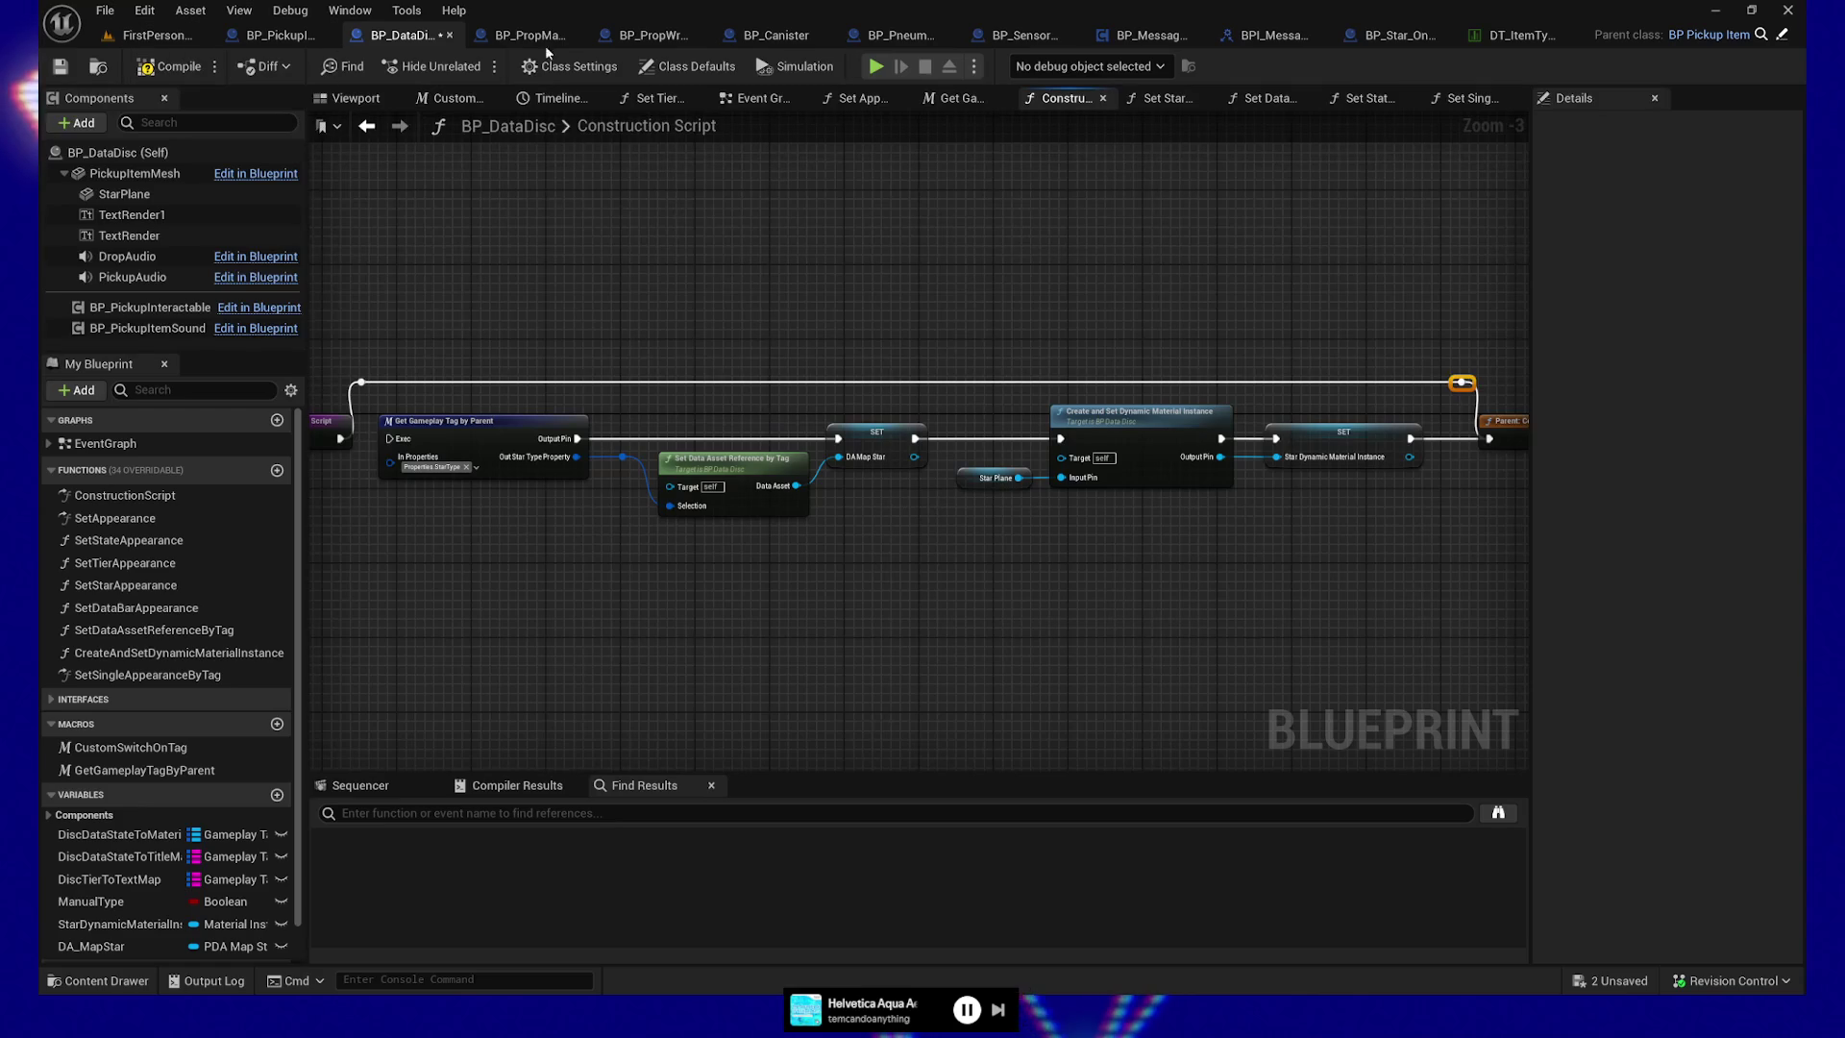
pyautogui.click(1186, 108)
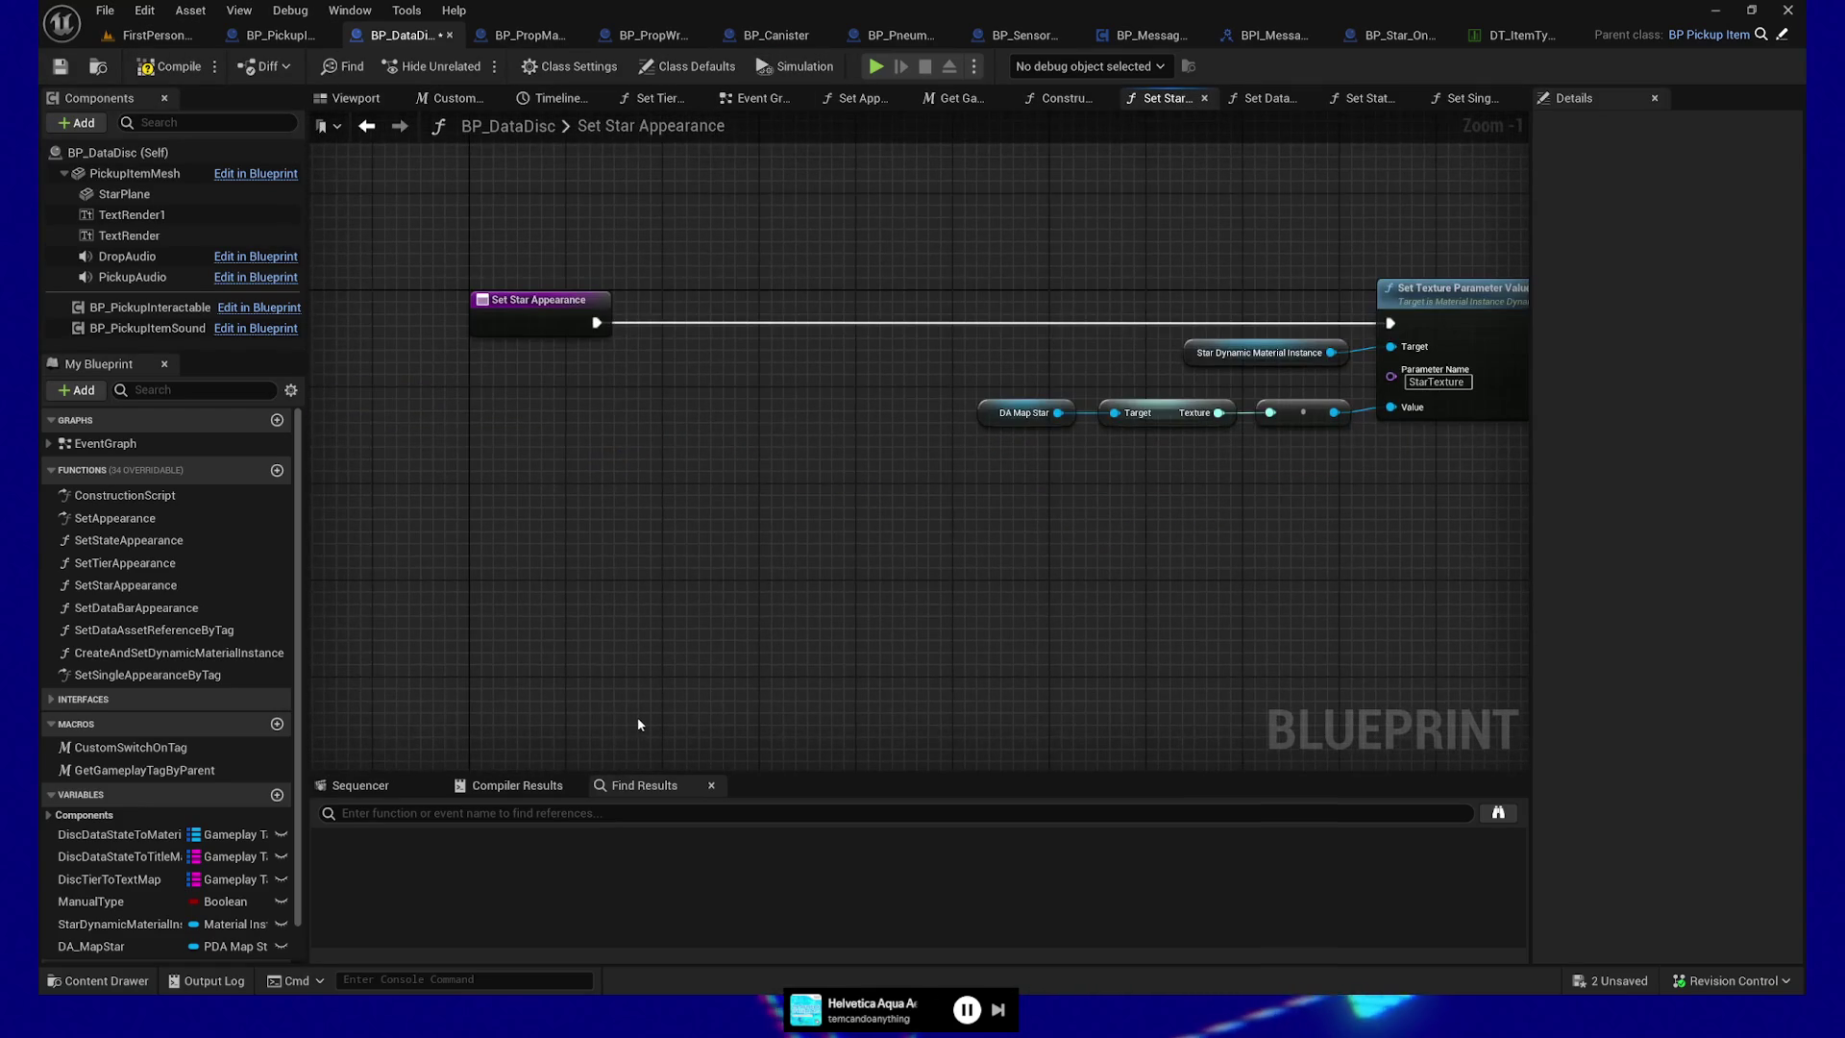
# Move the pasted star chain up beside the Set Star Appearance entry and link it in
pyautogui.scroll(-1, 788, 477)
pyautogui.moveTo(788, 478); pyautogui.dragTo(872, 465)
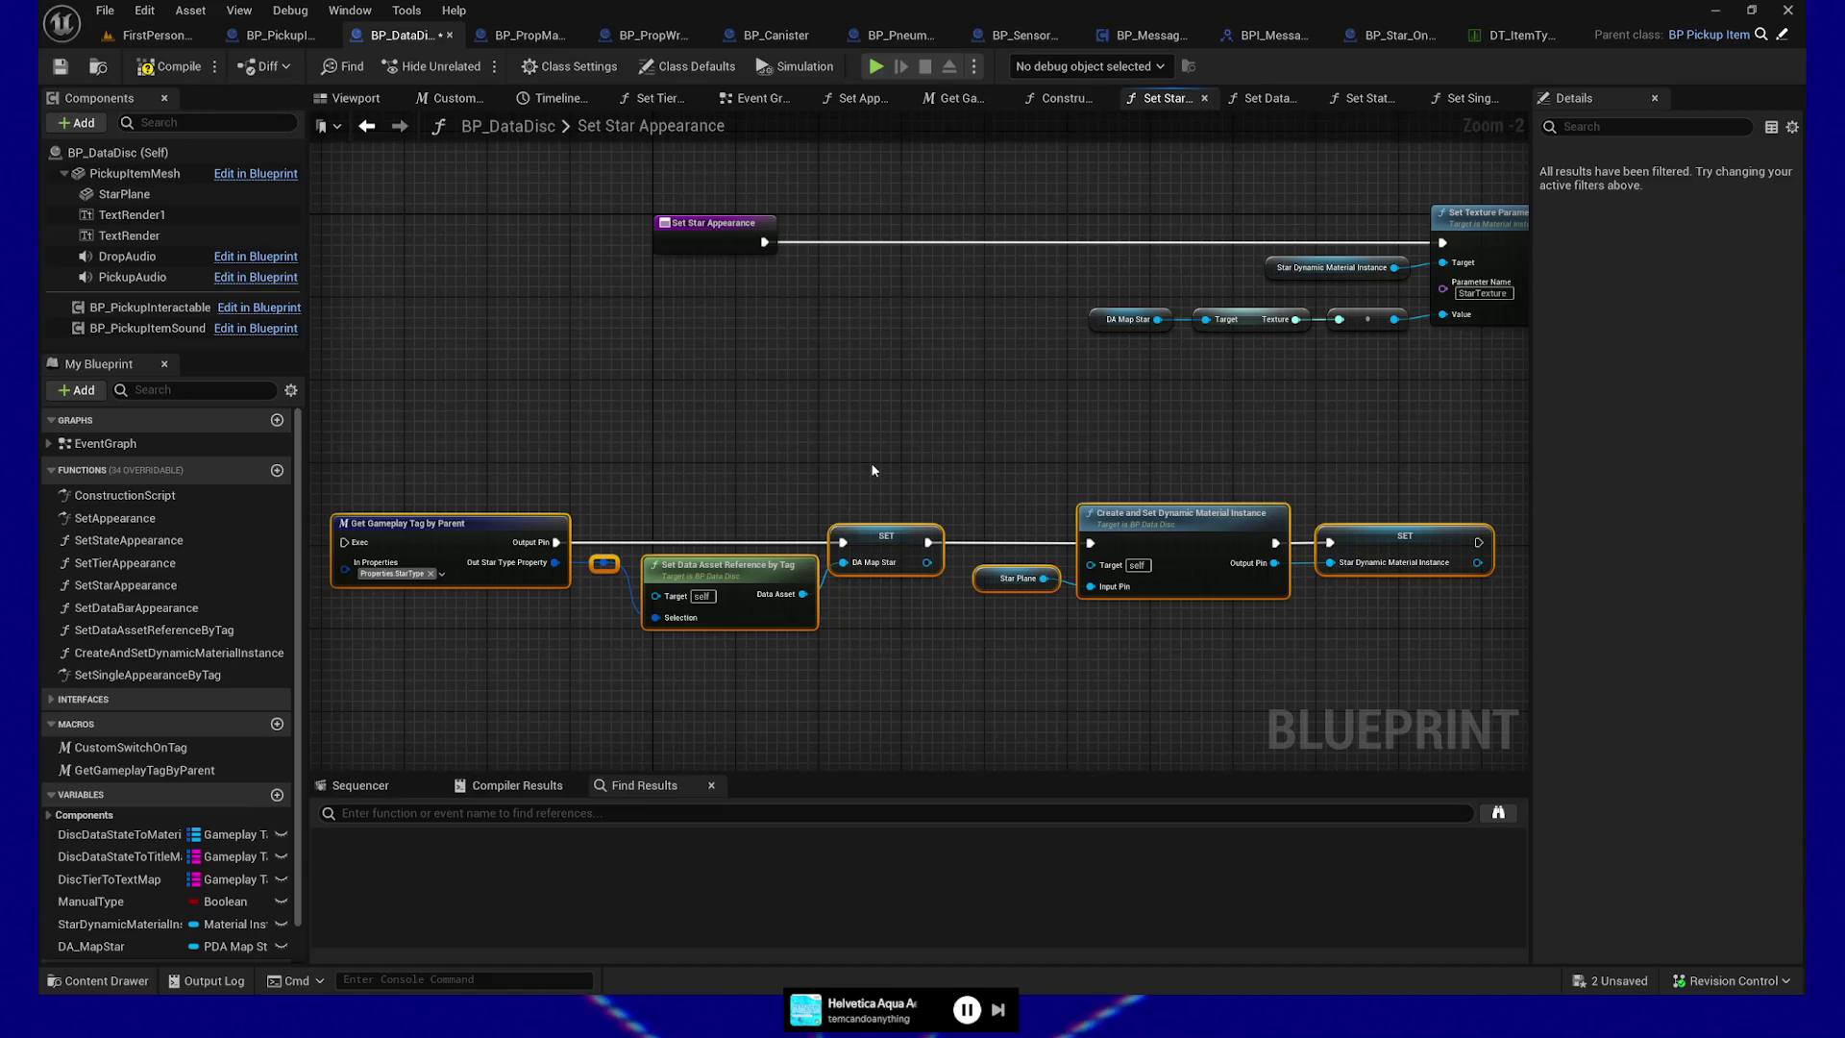
pyautogui.moveTo(433, 483); pyautogui.dragTo(1474, 680)
pyautogui.moveTo(550, 524)
pyautogui.mouseDown()
pyautogui.moveTo(920, 429)
pyautogui.moveTo(774, 422)
pyautogui.mouseUp()
pyautogui.moveTo(618, 234)
pyautogui.mouseDown()
pyautogui.moveTo(474, 434)
pyautogui.moveTo(518, 494)
pyautogui.mouseUp()
pyautogui.moveTo(687, 446)
pyautogui.mouseDown()
pyautogui.moveTo(528, 445)
pyautogui.moveTo(610, 453)
pyautogui.mouseUp()
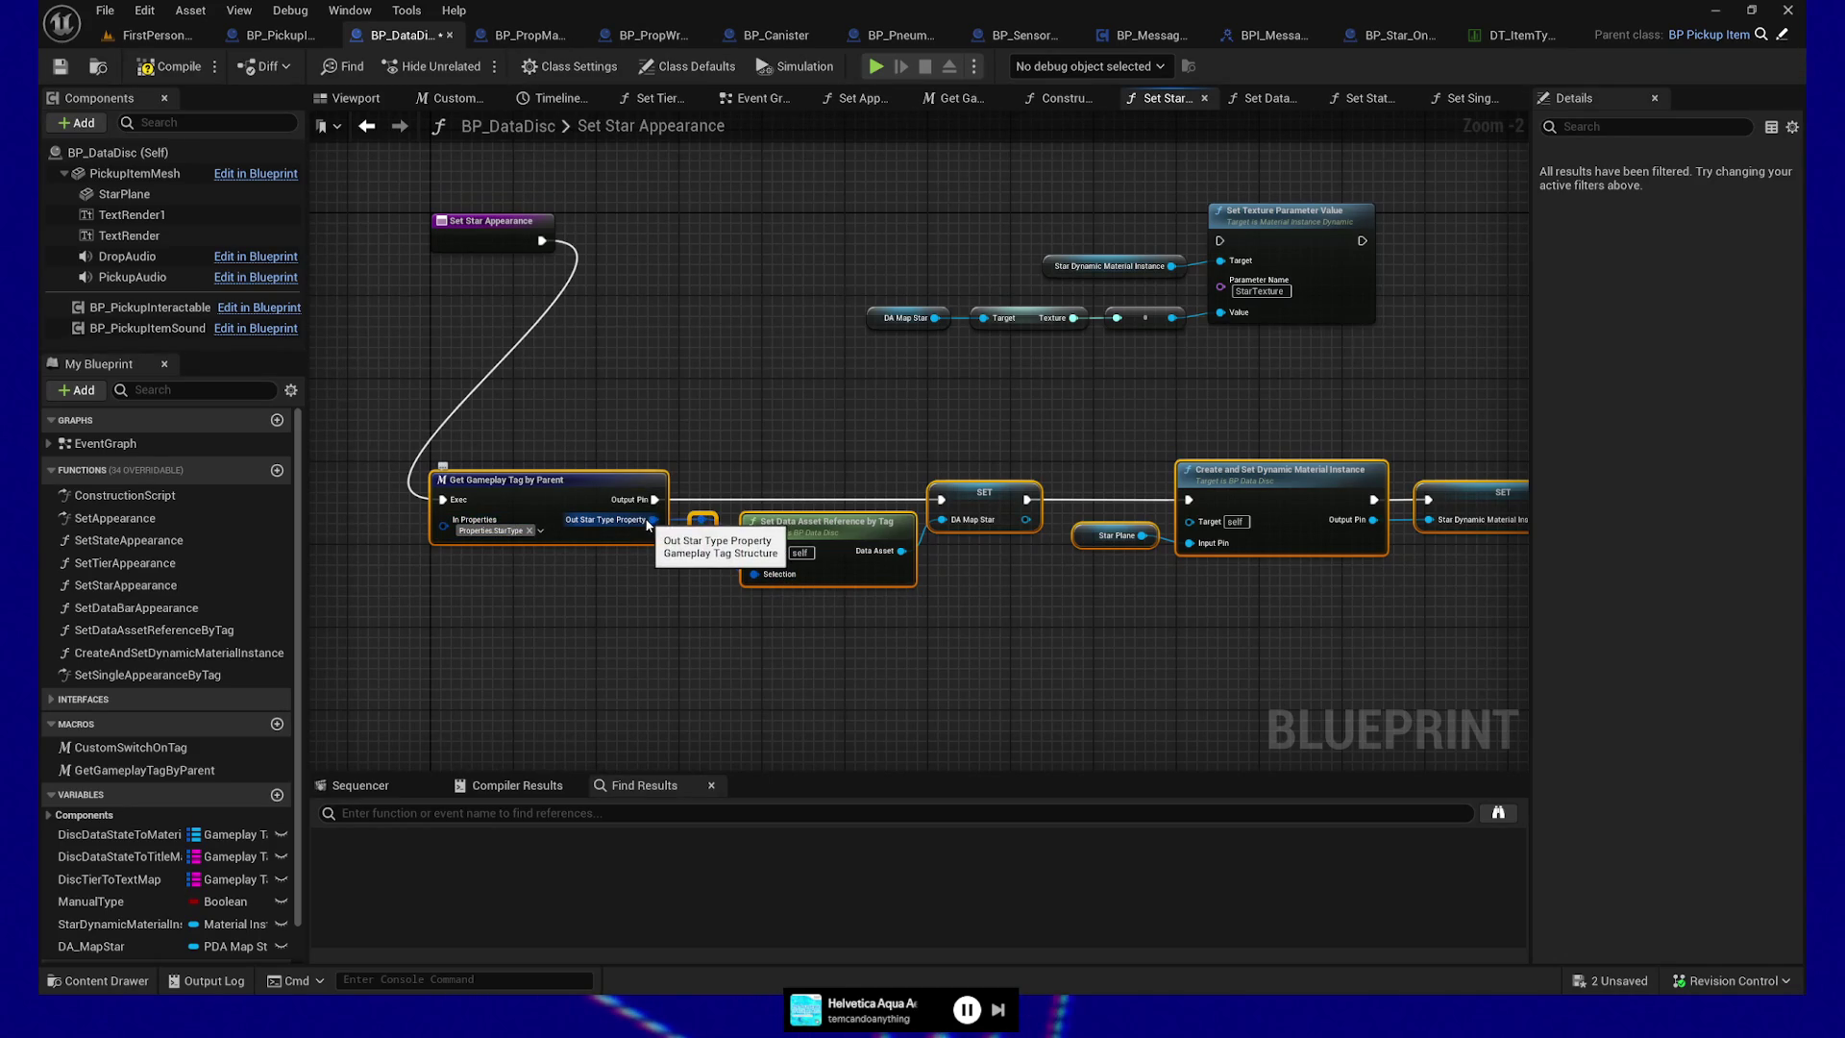
# Rewire the entry to SET DA Map Star and chain the last SET into Set Texture Parameter Value
pyautogui.moveTo(641, 530); pyautogui.dragTo(692, 527)
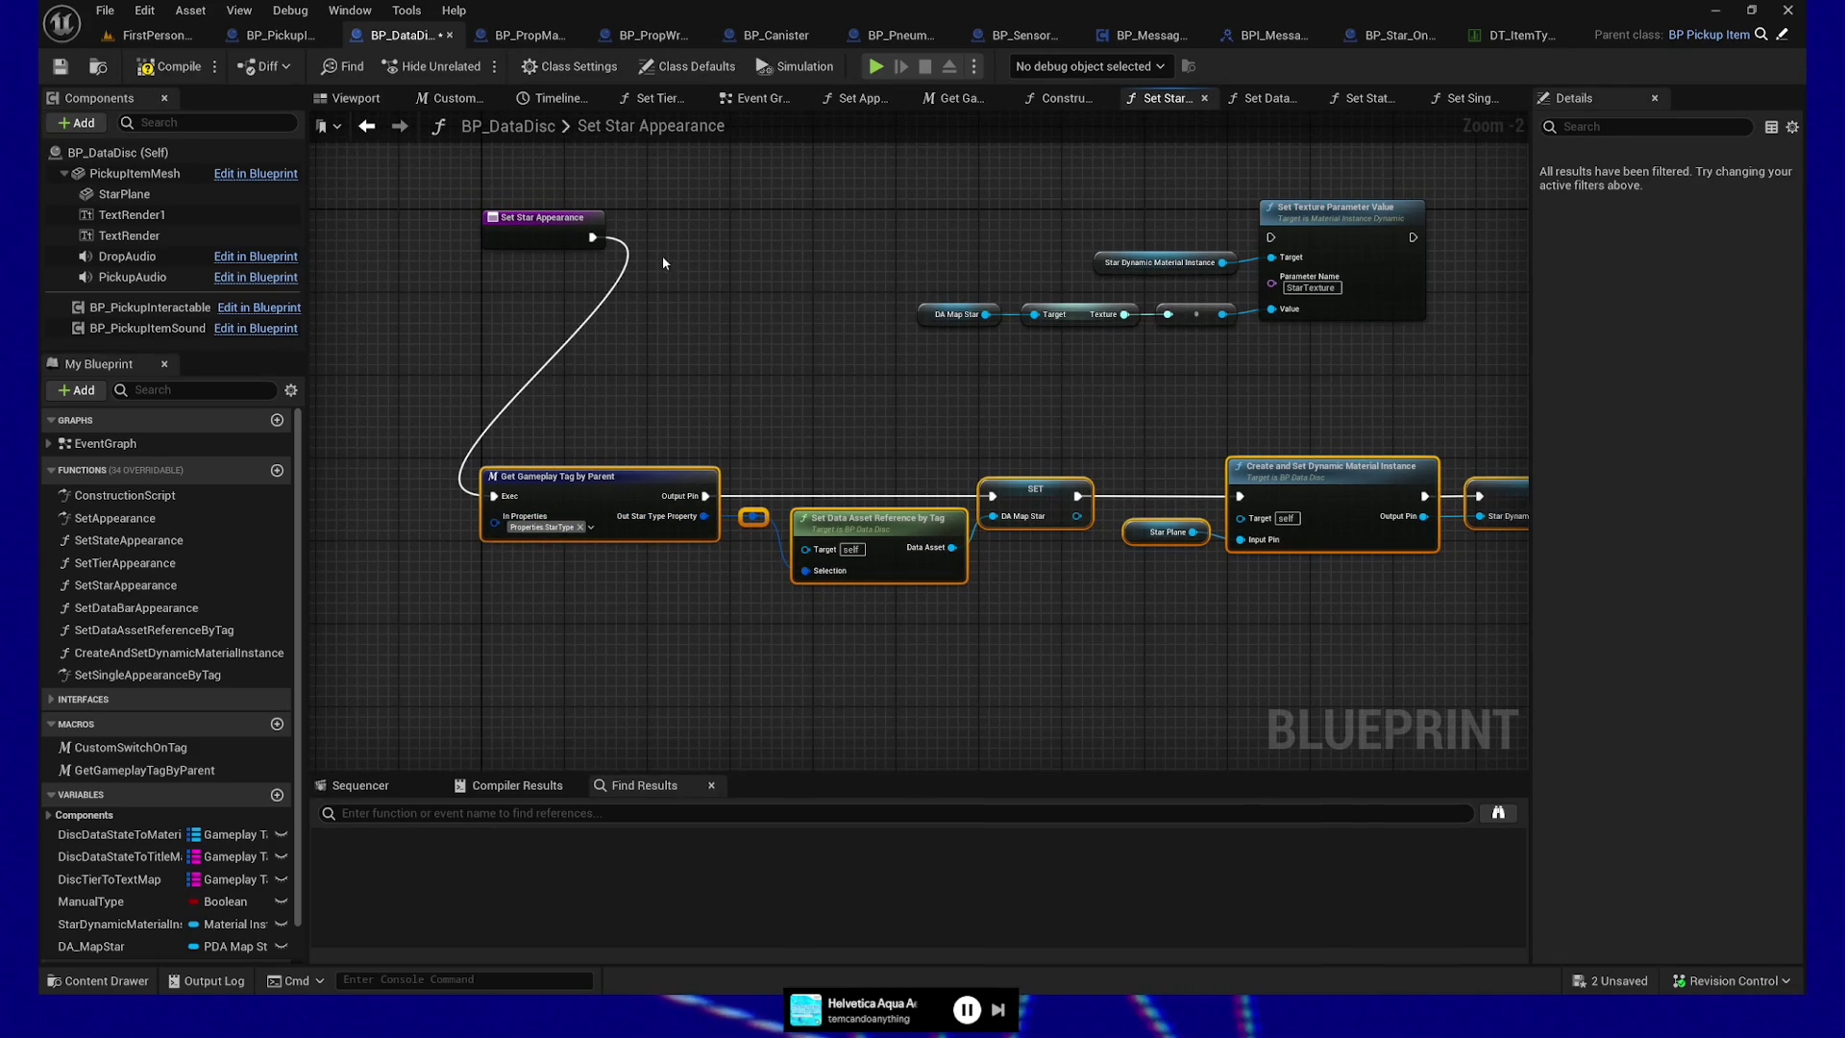
pyautogui.moveTo(592, 237)
pyautogui.mouseDown()
pyautogui.moveTo(943, 406)
pyautogui.moveTo(992, 496)
pyautogui.mouseUp()
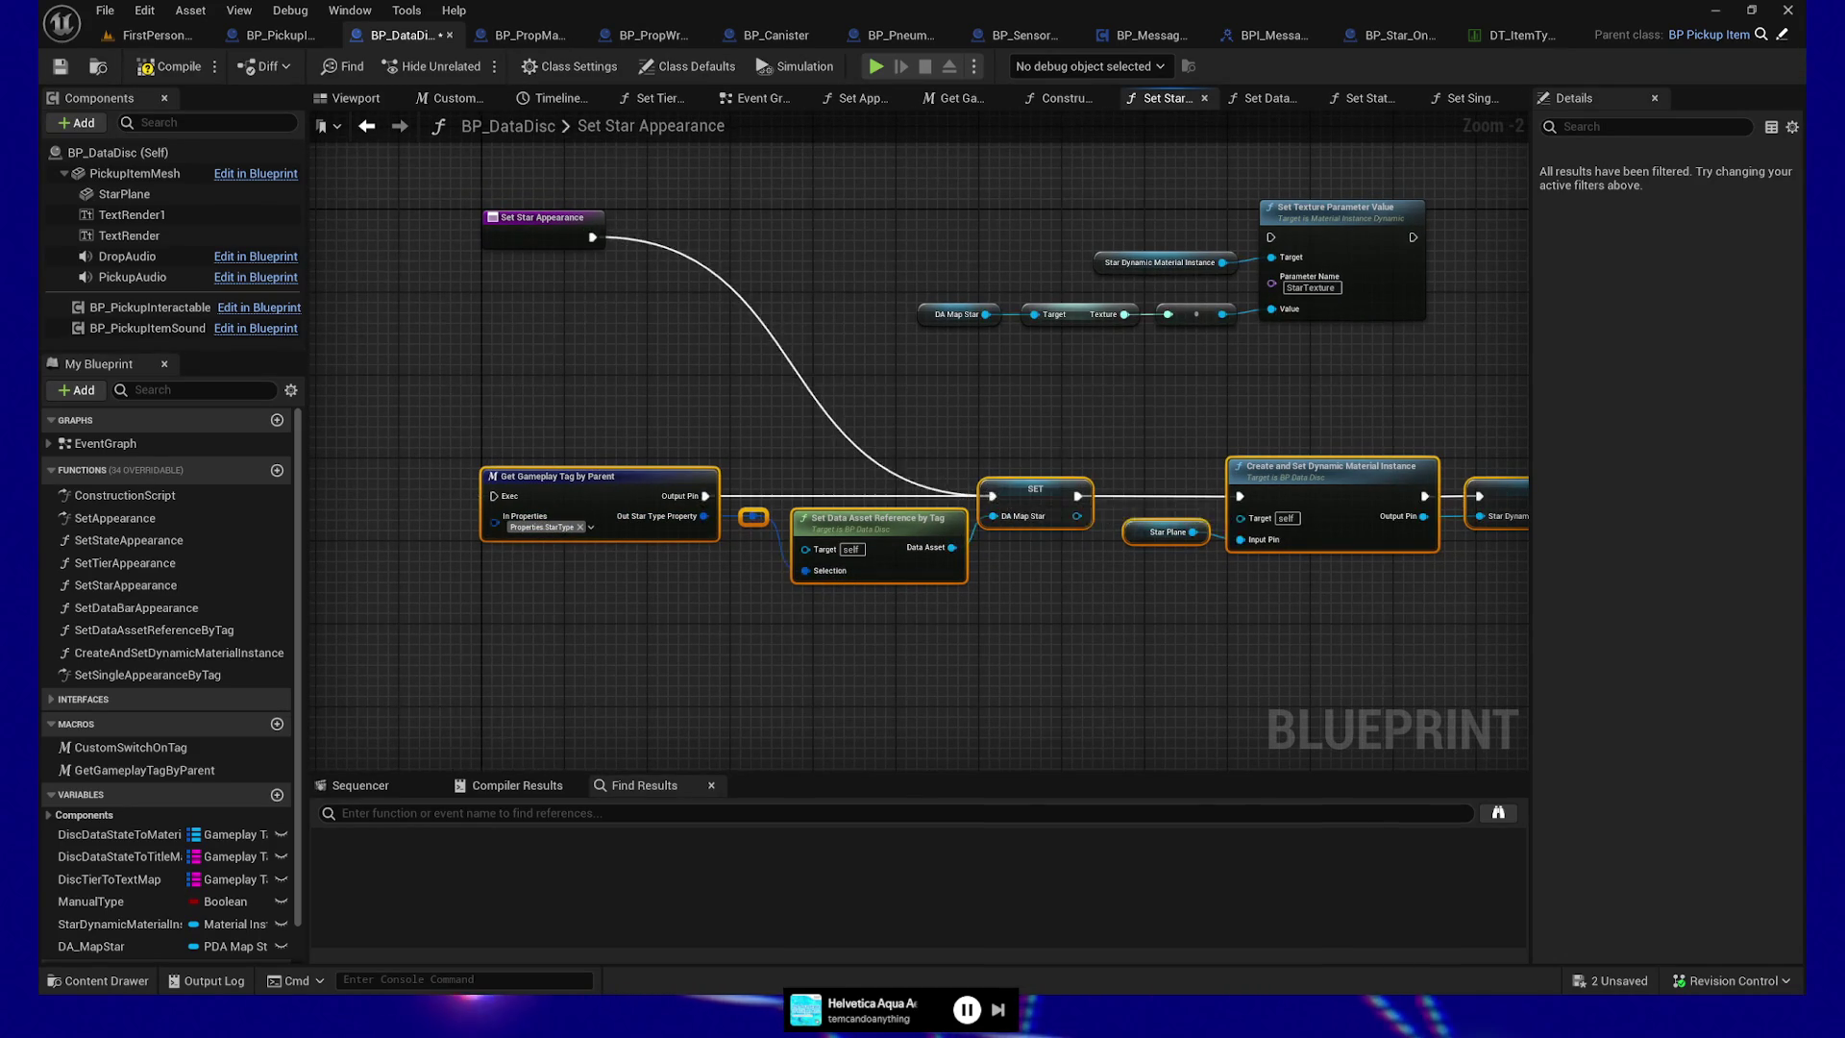
pyautogui.moveTo(1058, 440); pyautogui.dragTo(1194, 491)
pyautogui.moveTo(1373, 517); pyautogui.dragTo(961, 327)
pyautogui.click(1081, 231)
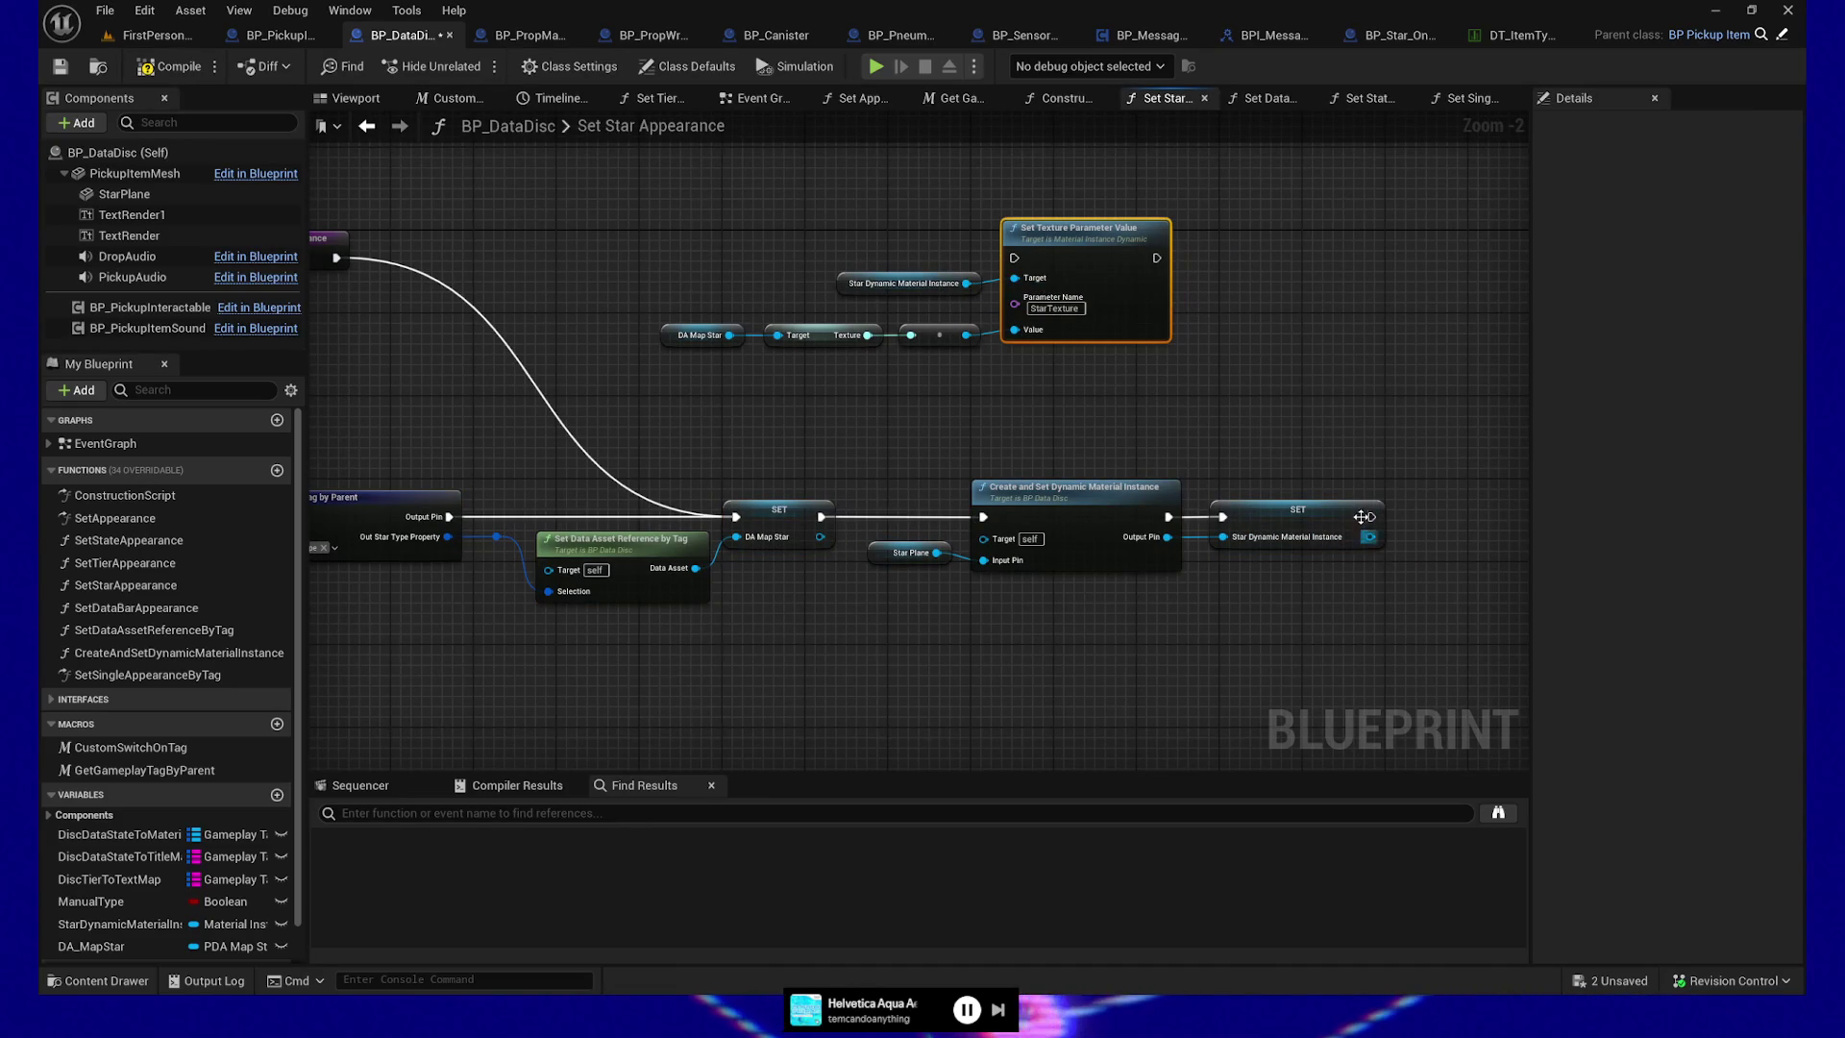
pyautogui.moveTo(1372, 517); pyautogui.dragTo(1014, 258)
pyautogui.moveTo(739, 264); pyautogui.dragTo(854, 248)
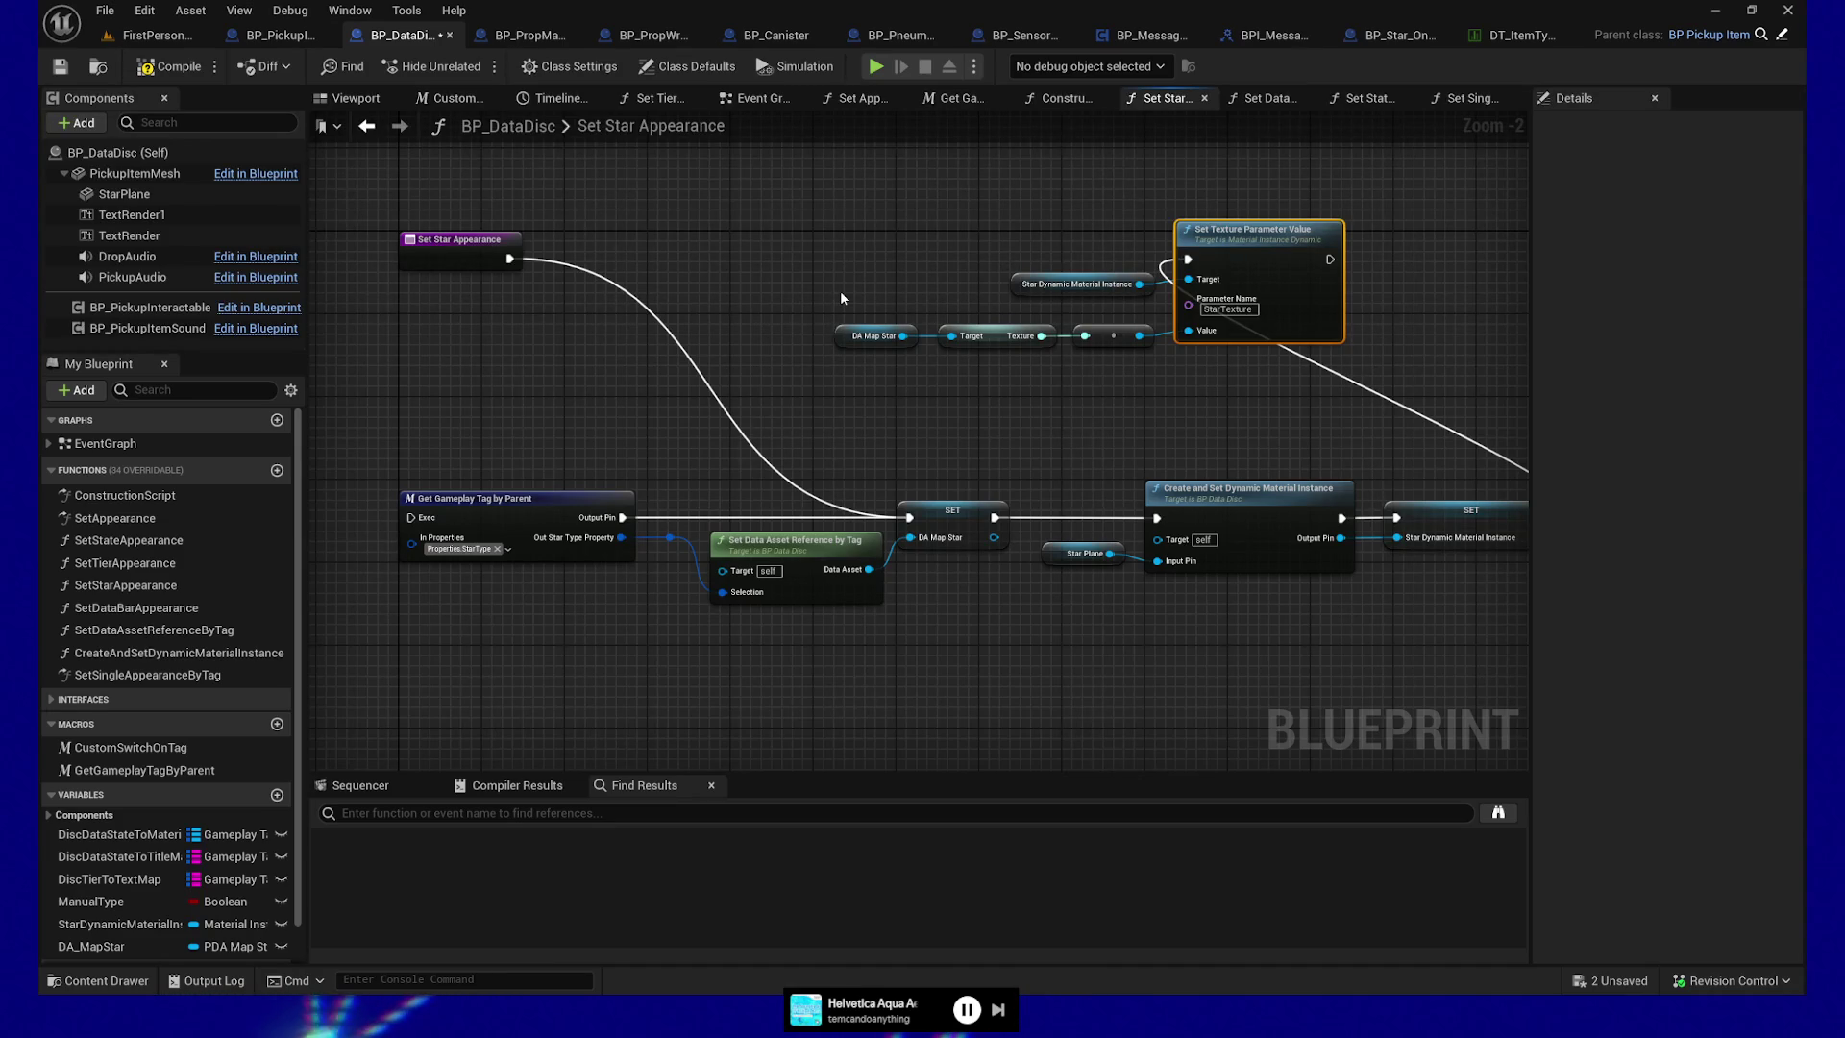
pyautogui.moveTo(485, 405); pyautogui.dragTo(488, 405)
# Open the Get Gameplay Tag by Parent macro and inspect its Properties Gameplay Tags and Star Type Property variables
pyautogui.doubleClick(613, 519)
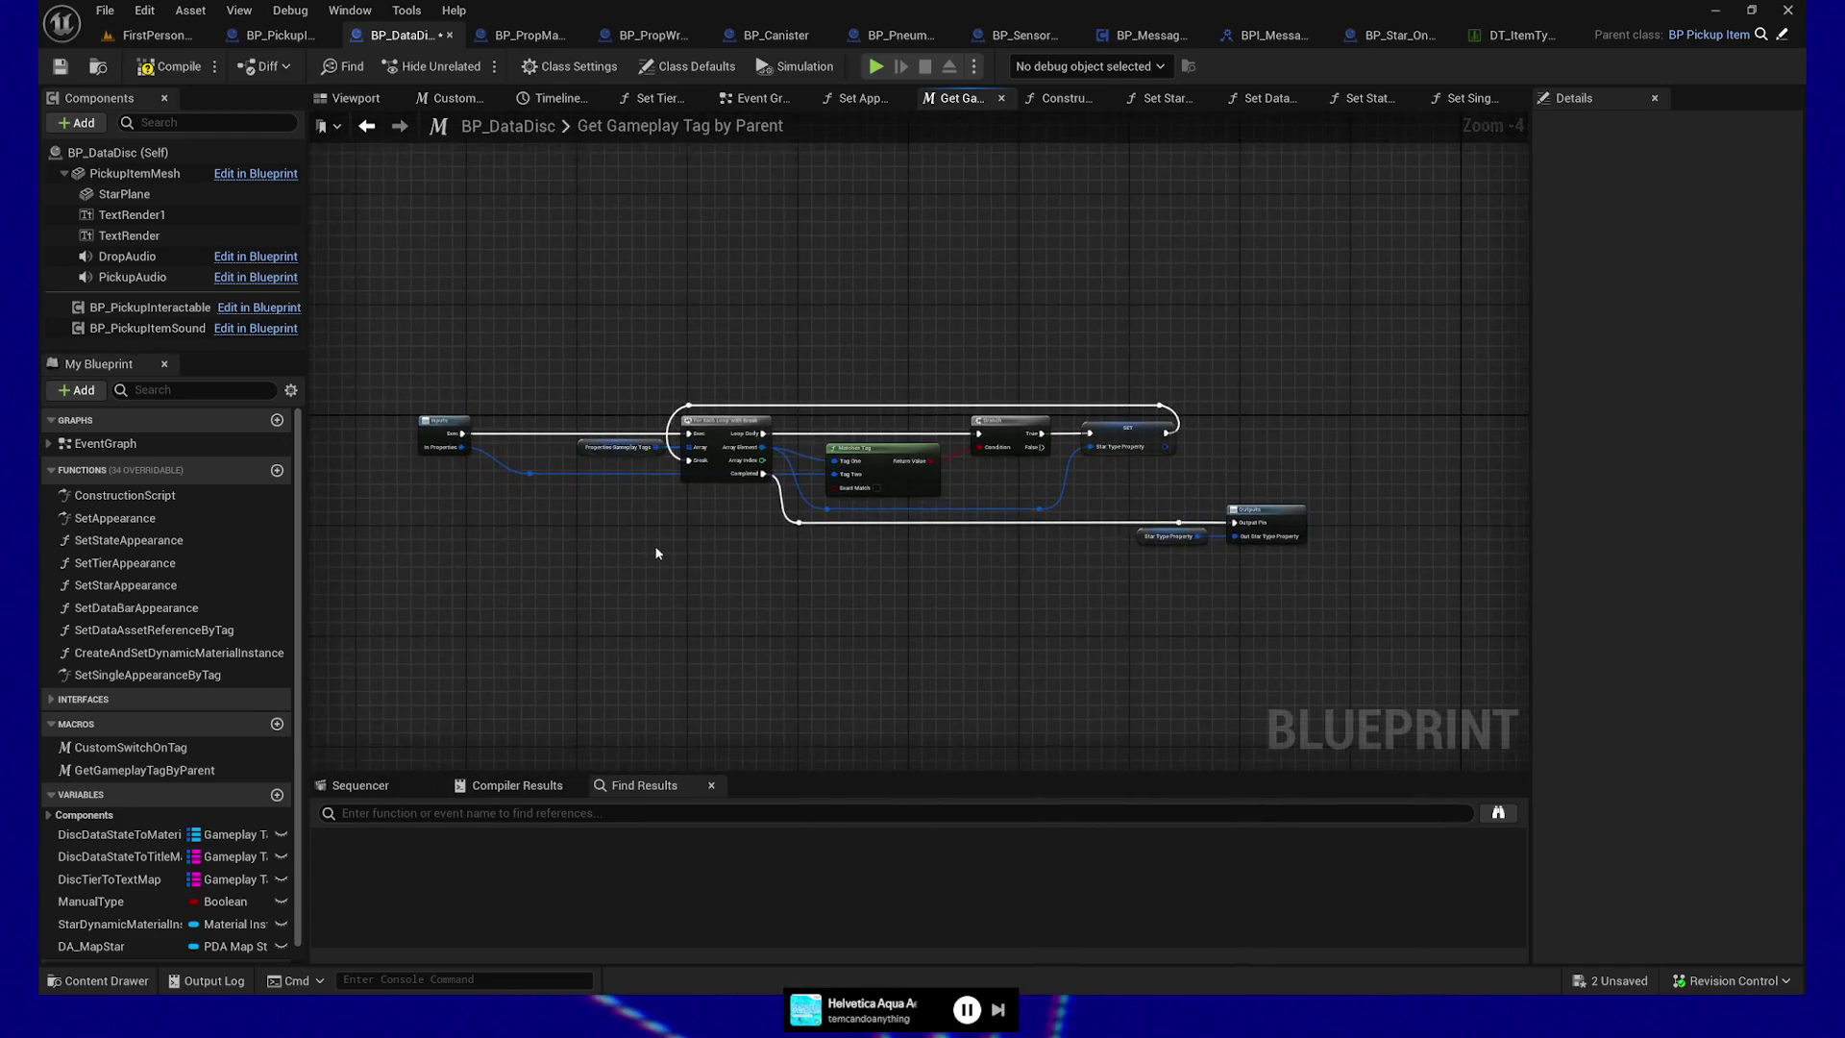
pyautogui.scroll(1, 656, 553)
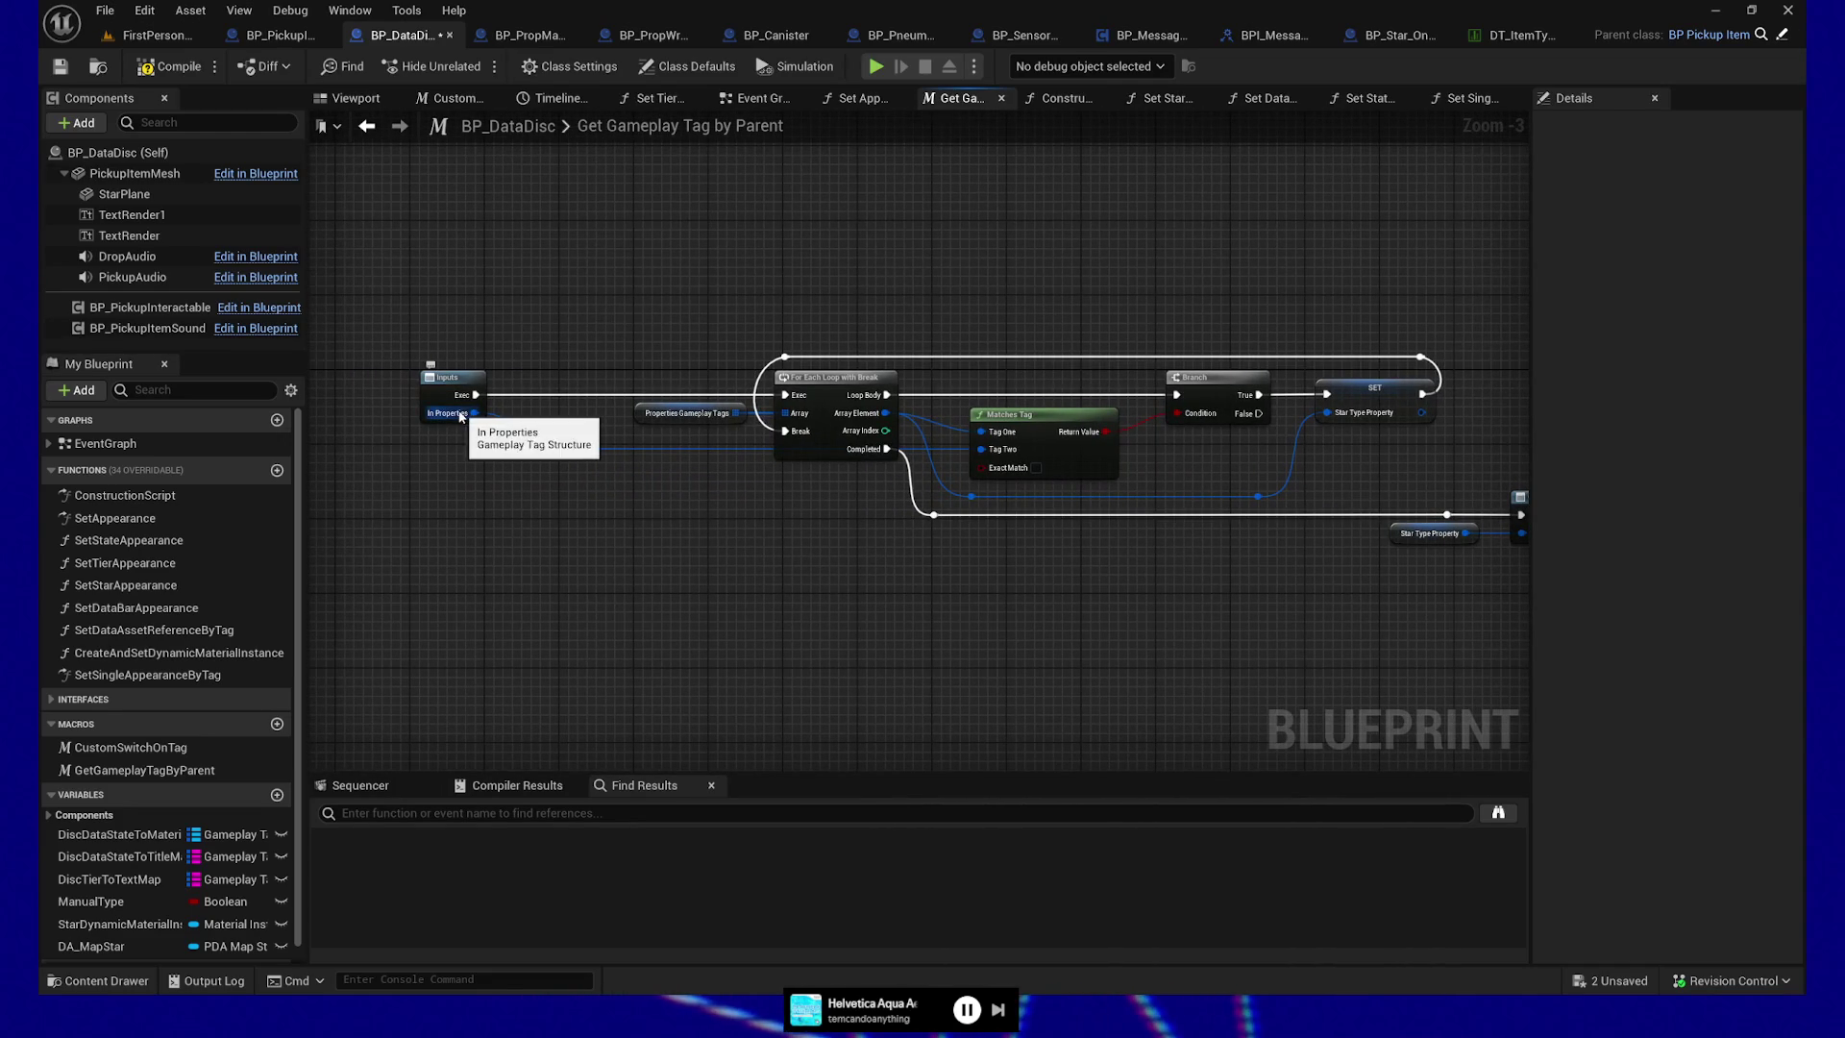
pyautogui.click(685, 420)
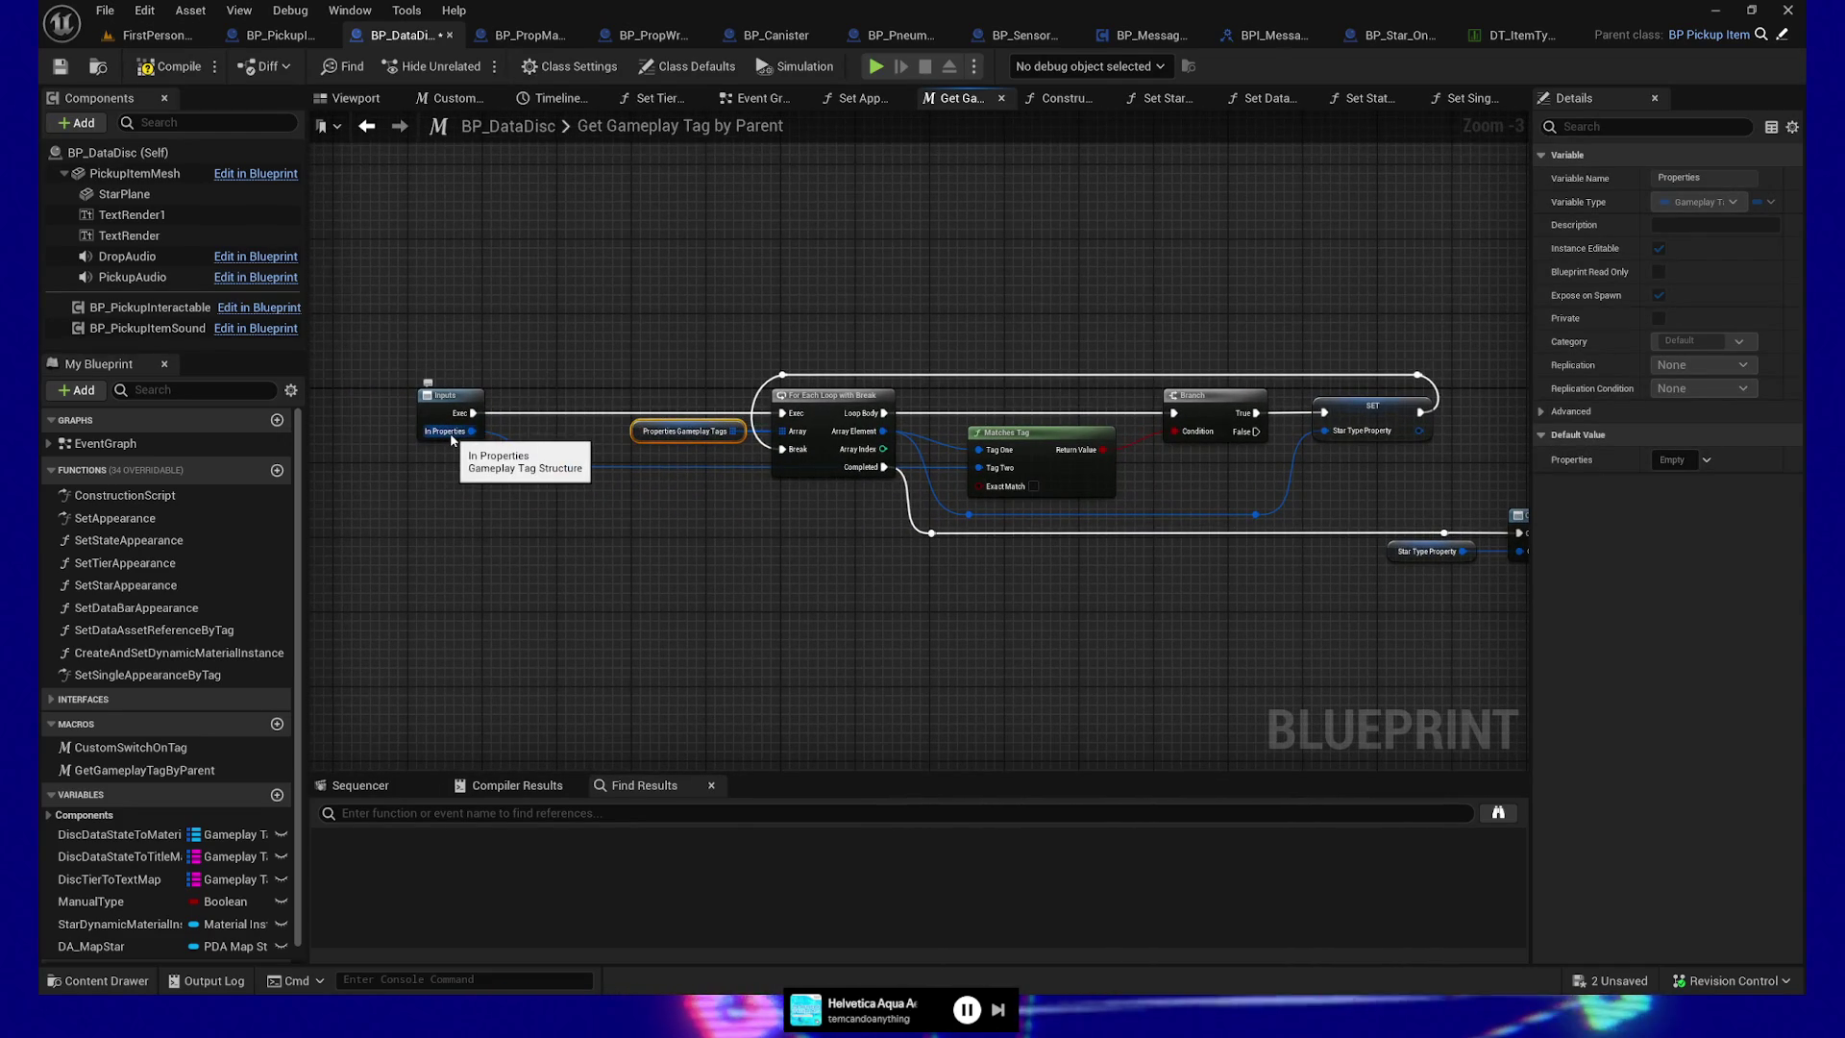
pyautogui.moveTo(650, 542); pyautogui.dragTo(602, 545)
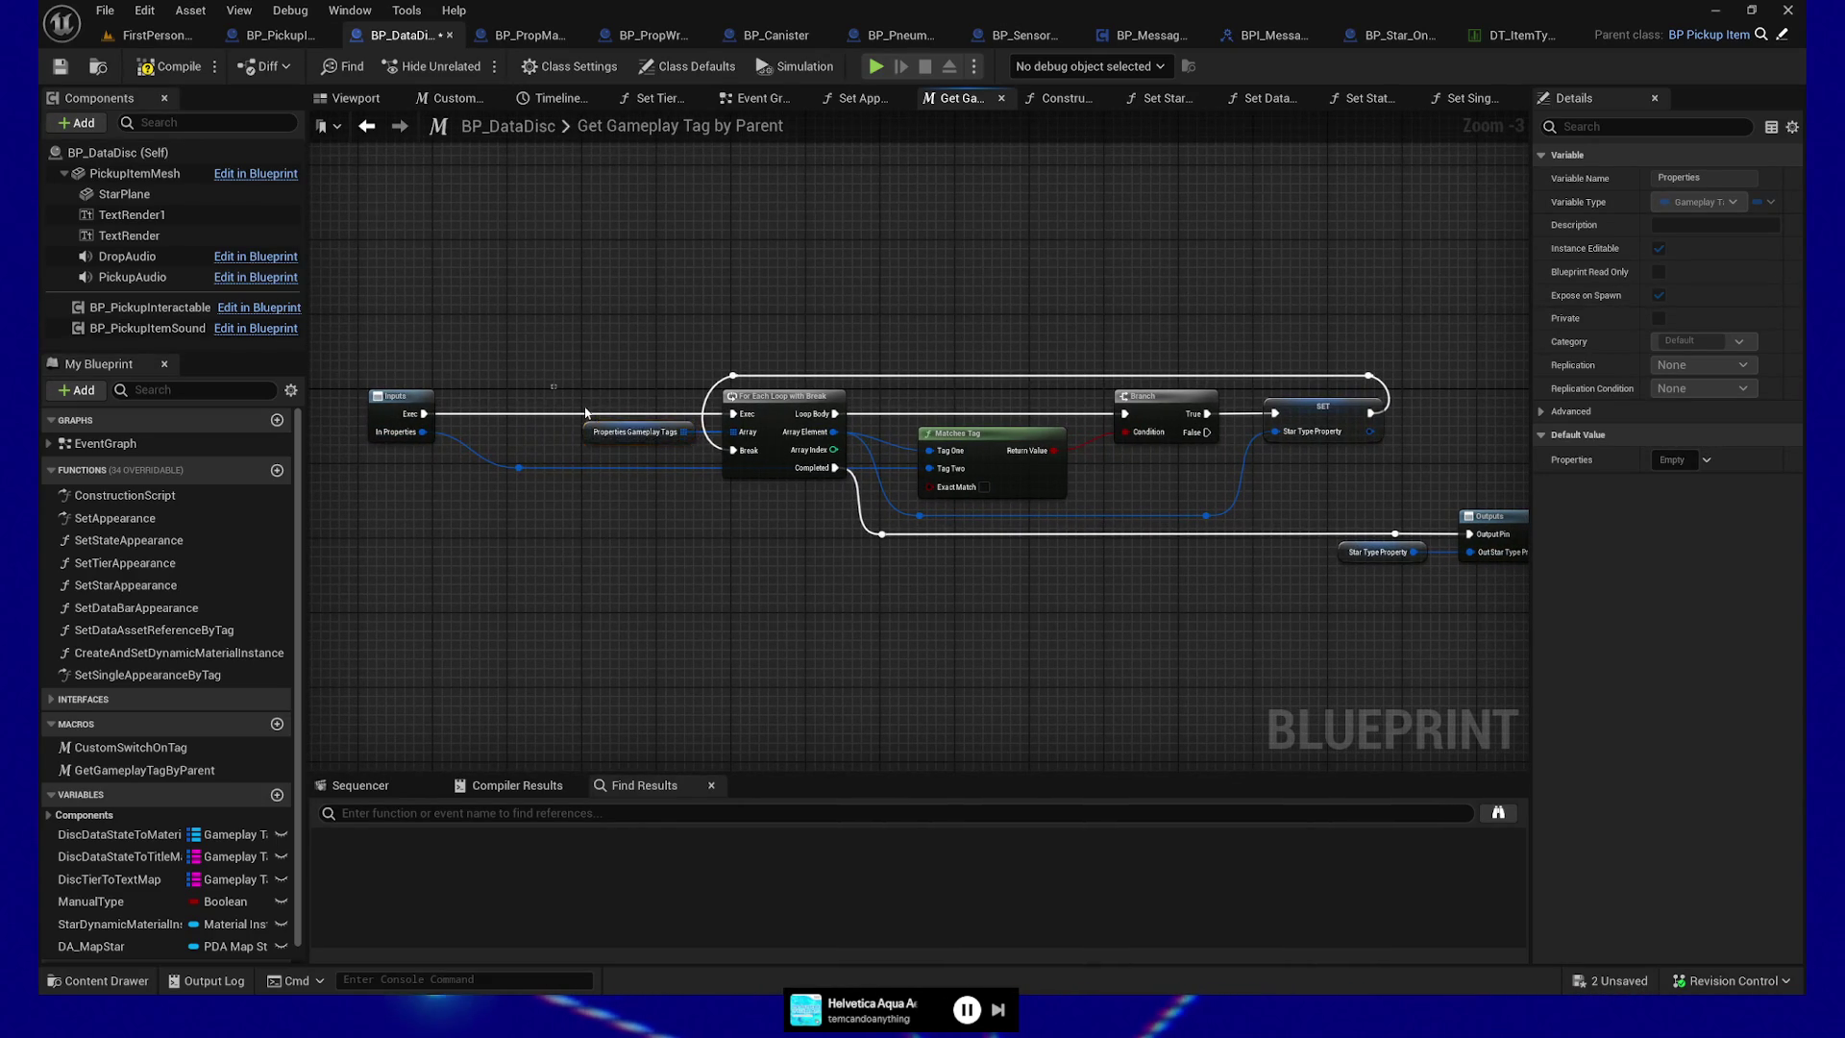
pyautogui.moveTo(695, 534); pyautogui.dragTo(657, 522)
pyautogui.scroll(-1, 665, 535)
pyautogui.scroll(1, 661, 528)
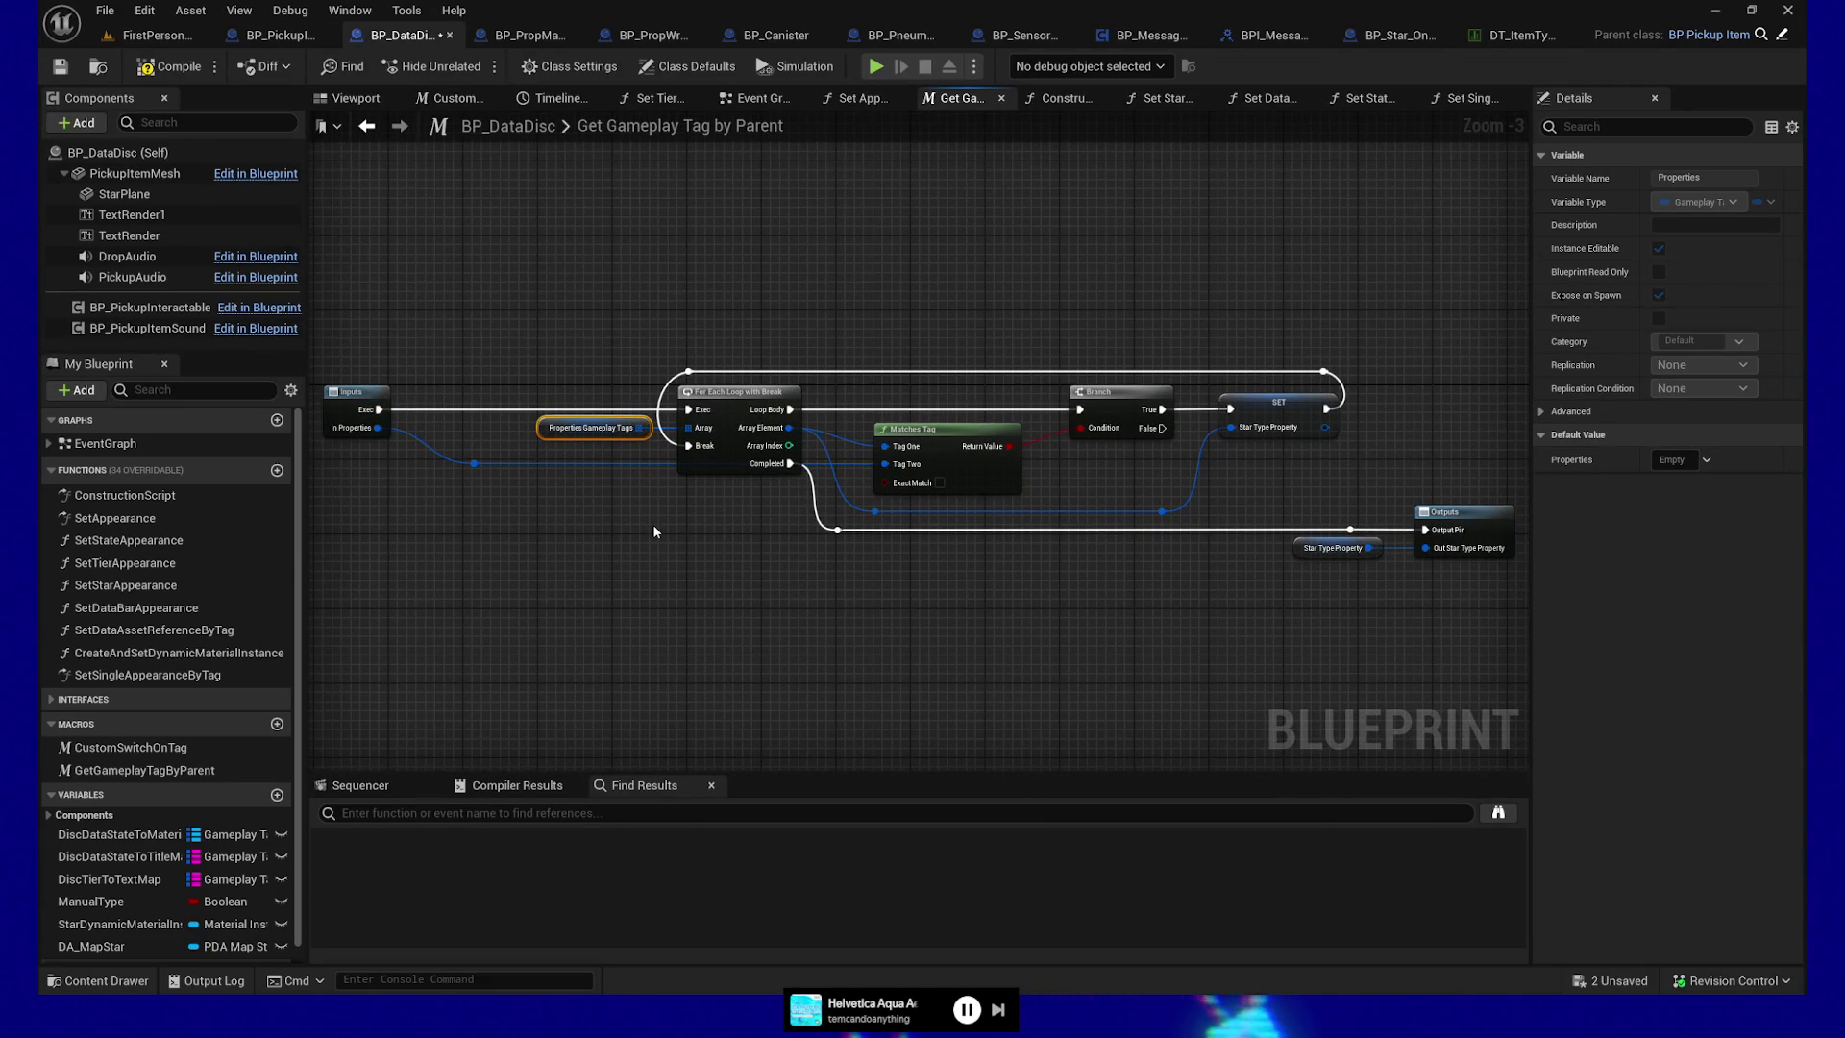
pyautogui.click(1317, 547)
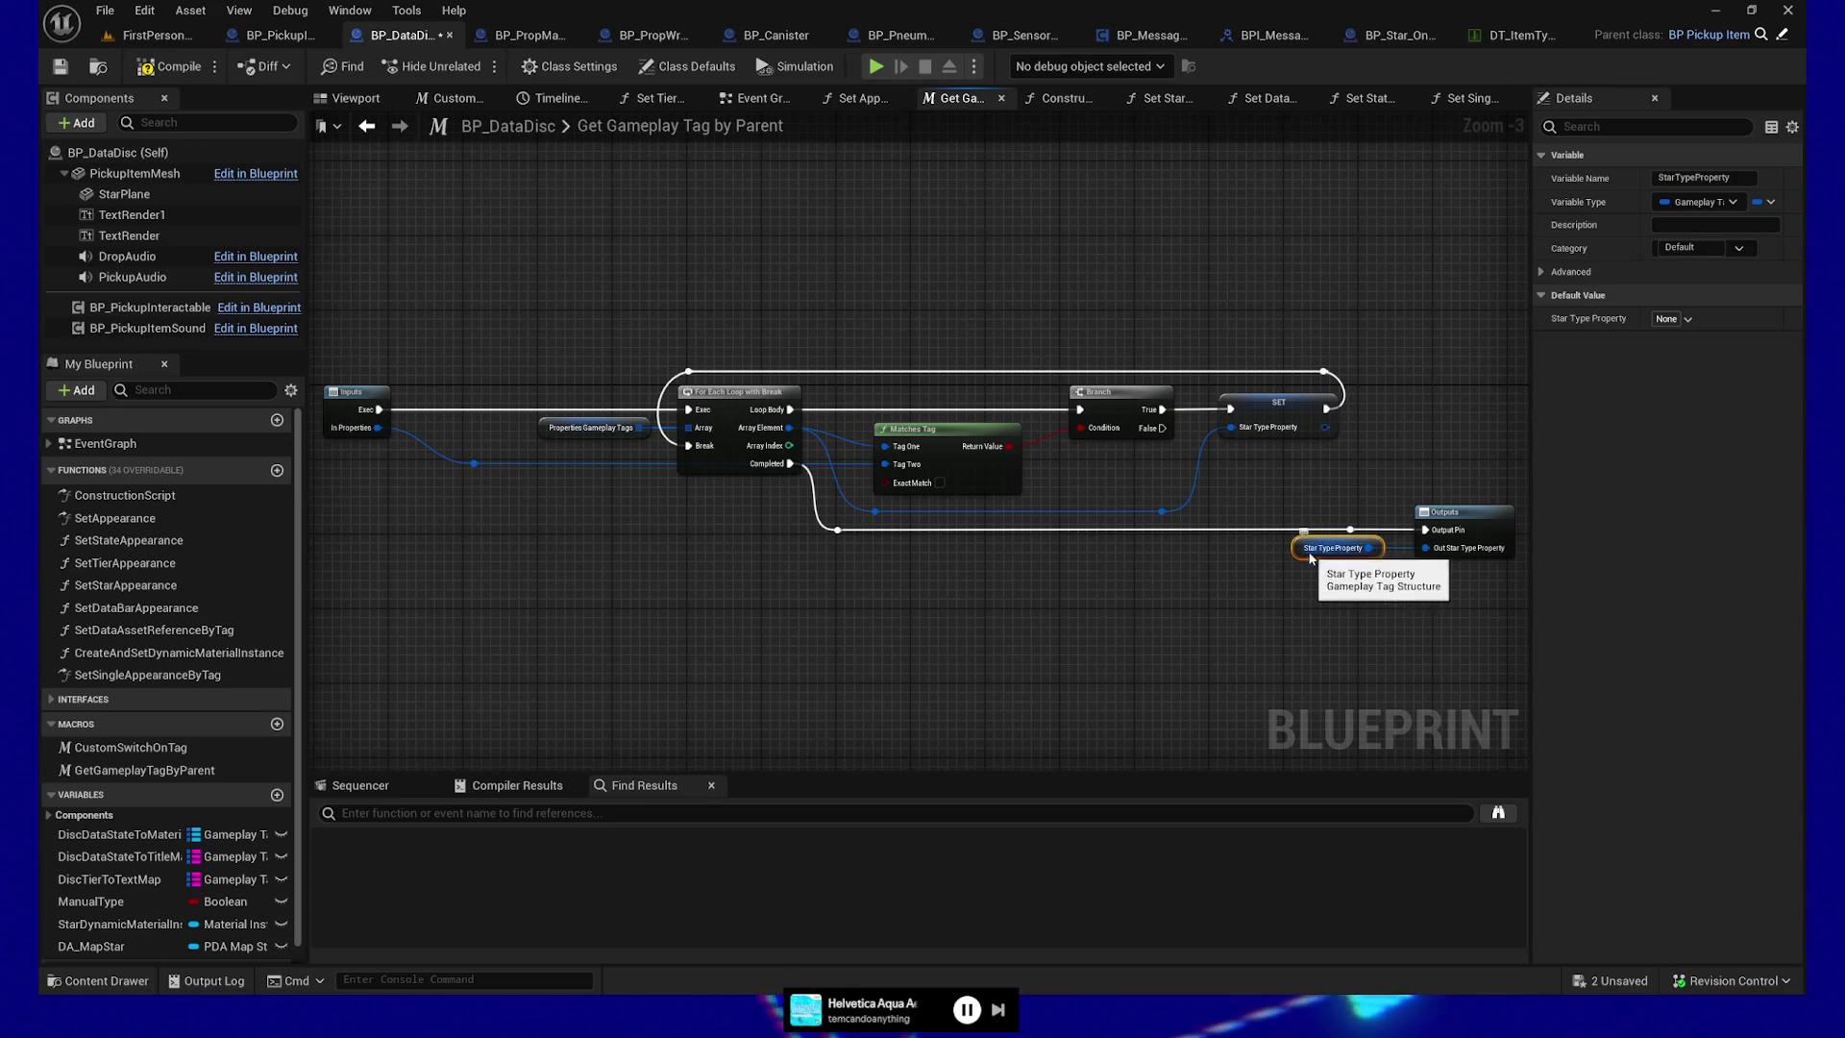
pyautogui.click(596, 432)
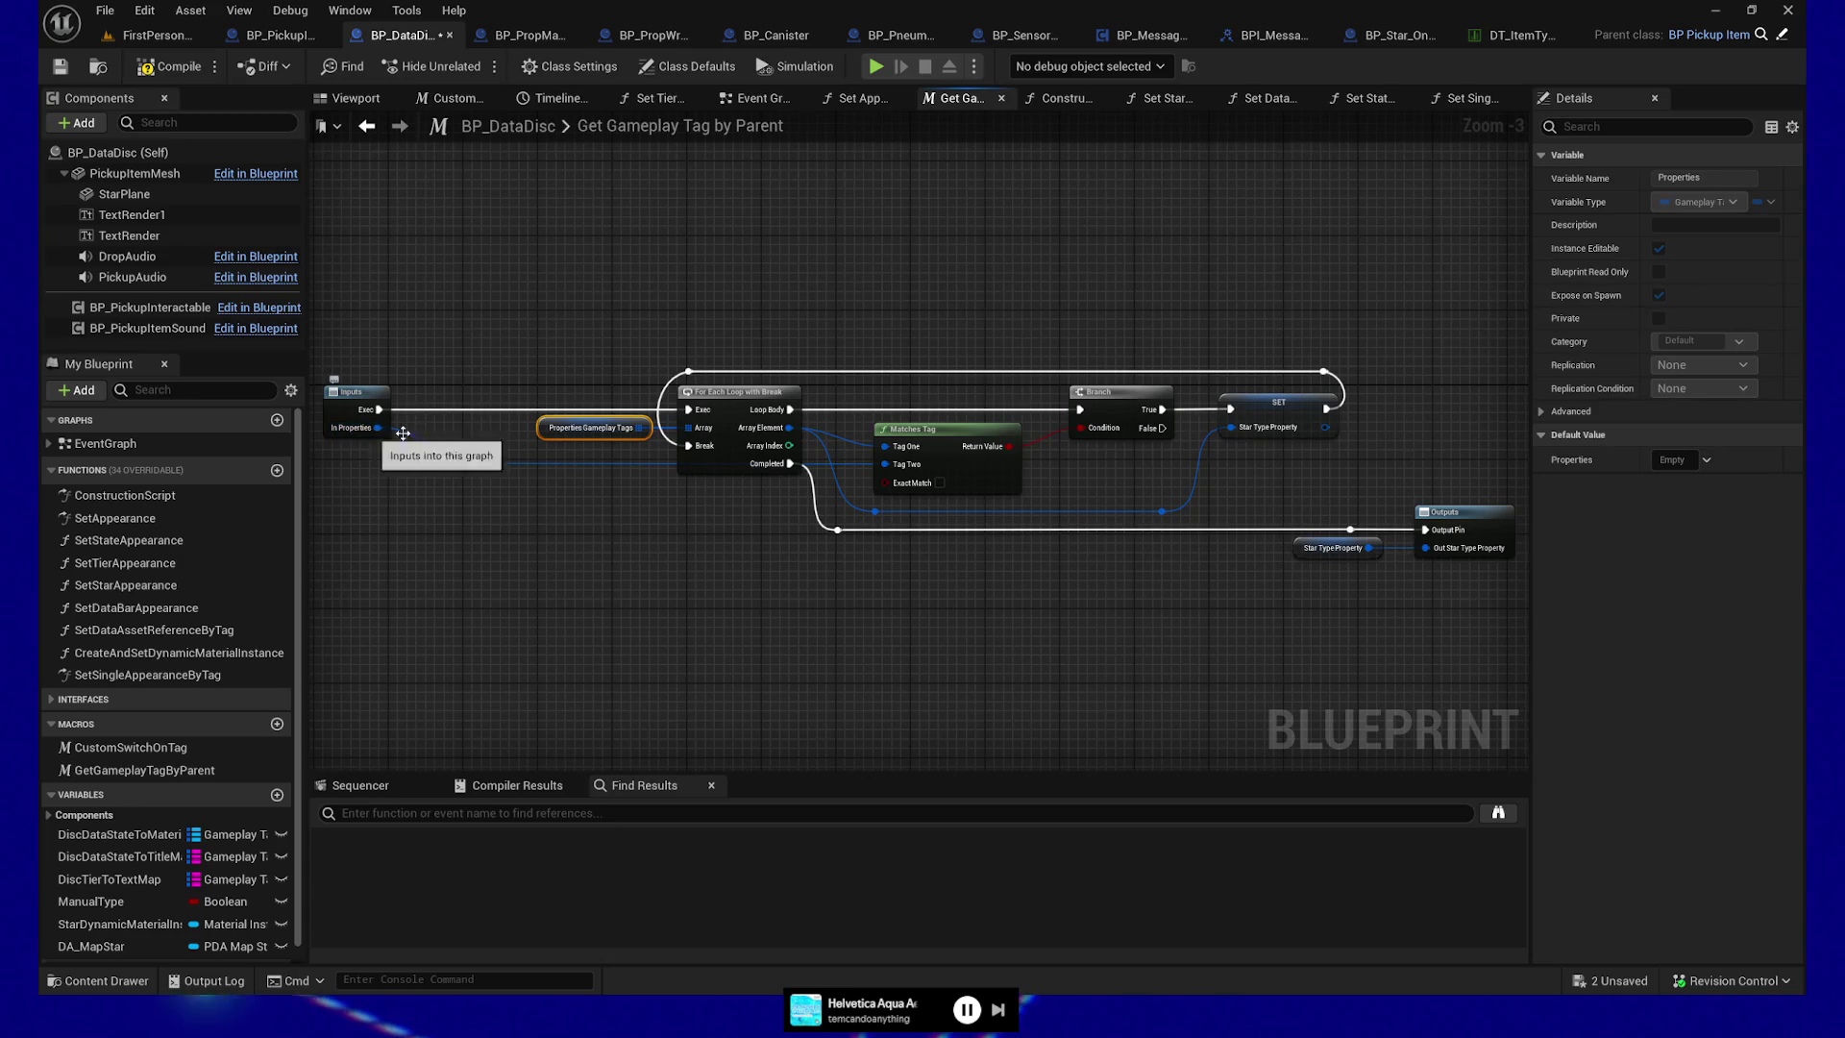
pyautogui.moveTo(542, 385); pyautogui.dragTo(616, 448)
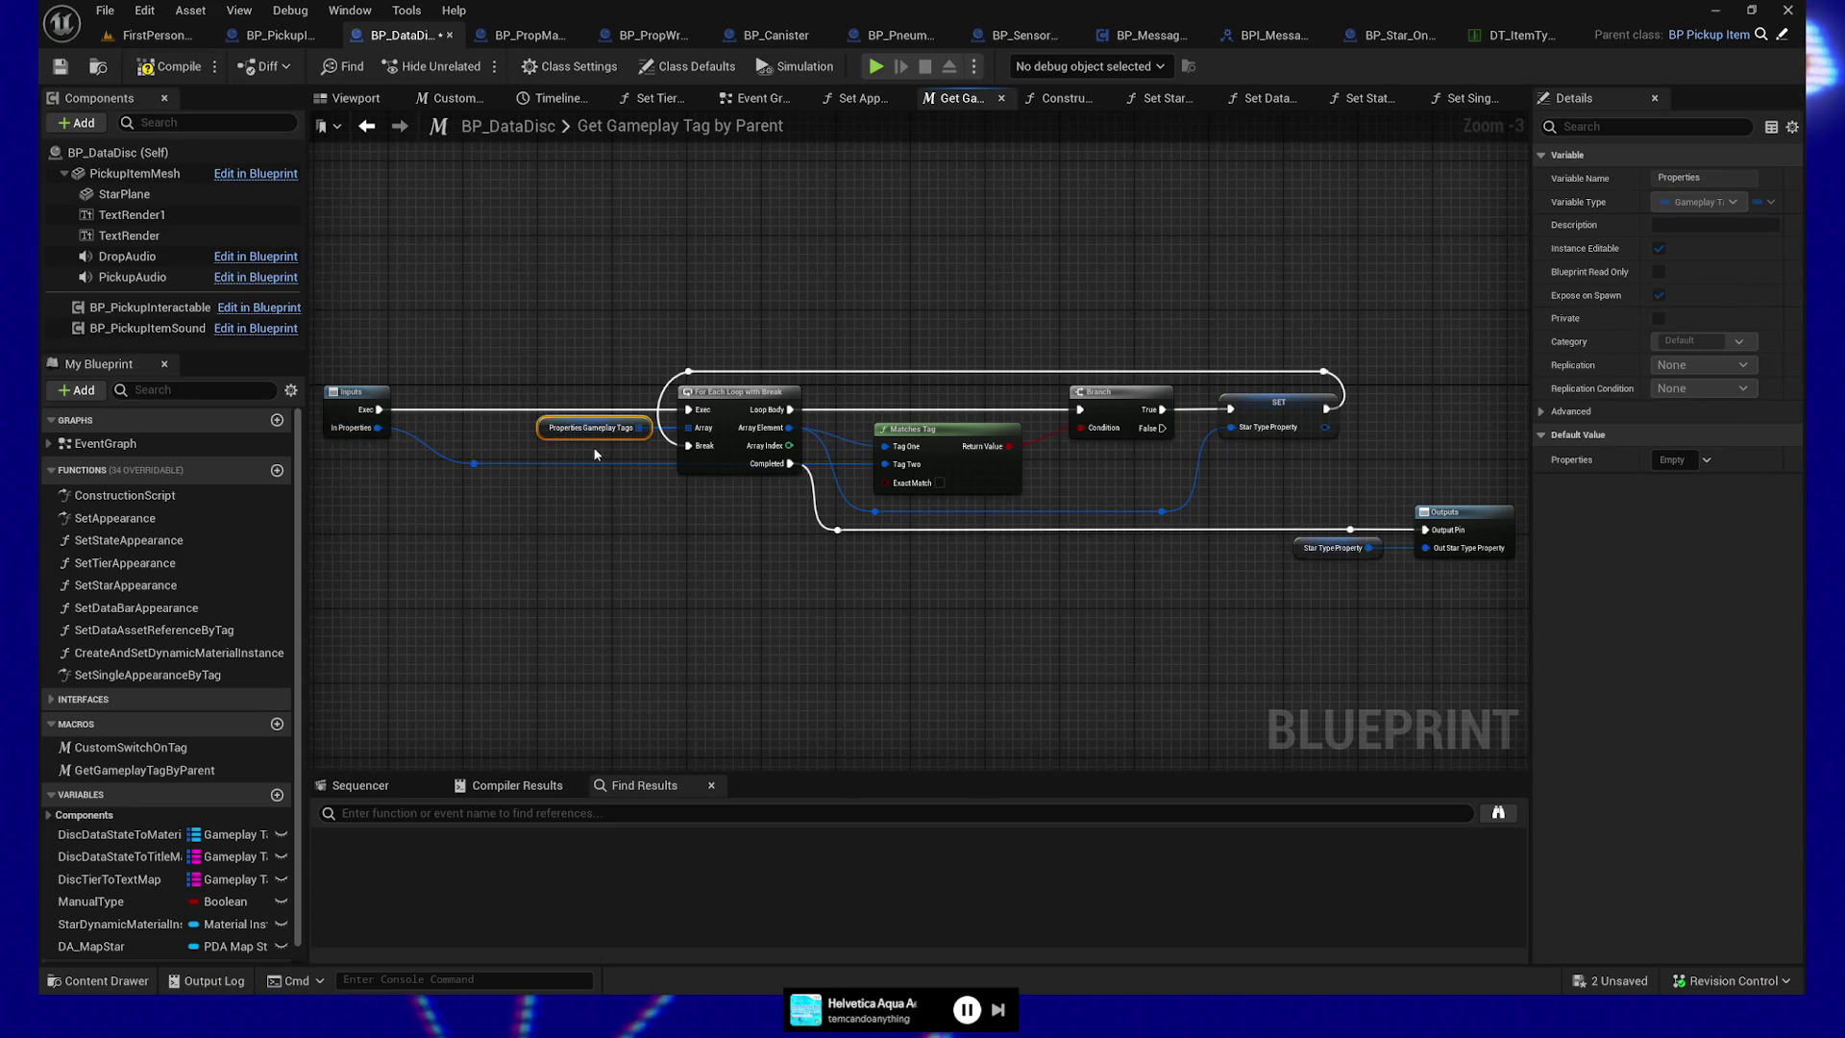
pyautogui.moveTo(603, 471); pyautogui.dragTo(674, 524)
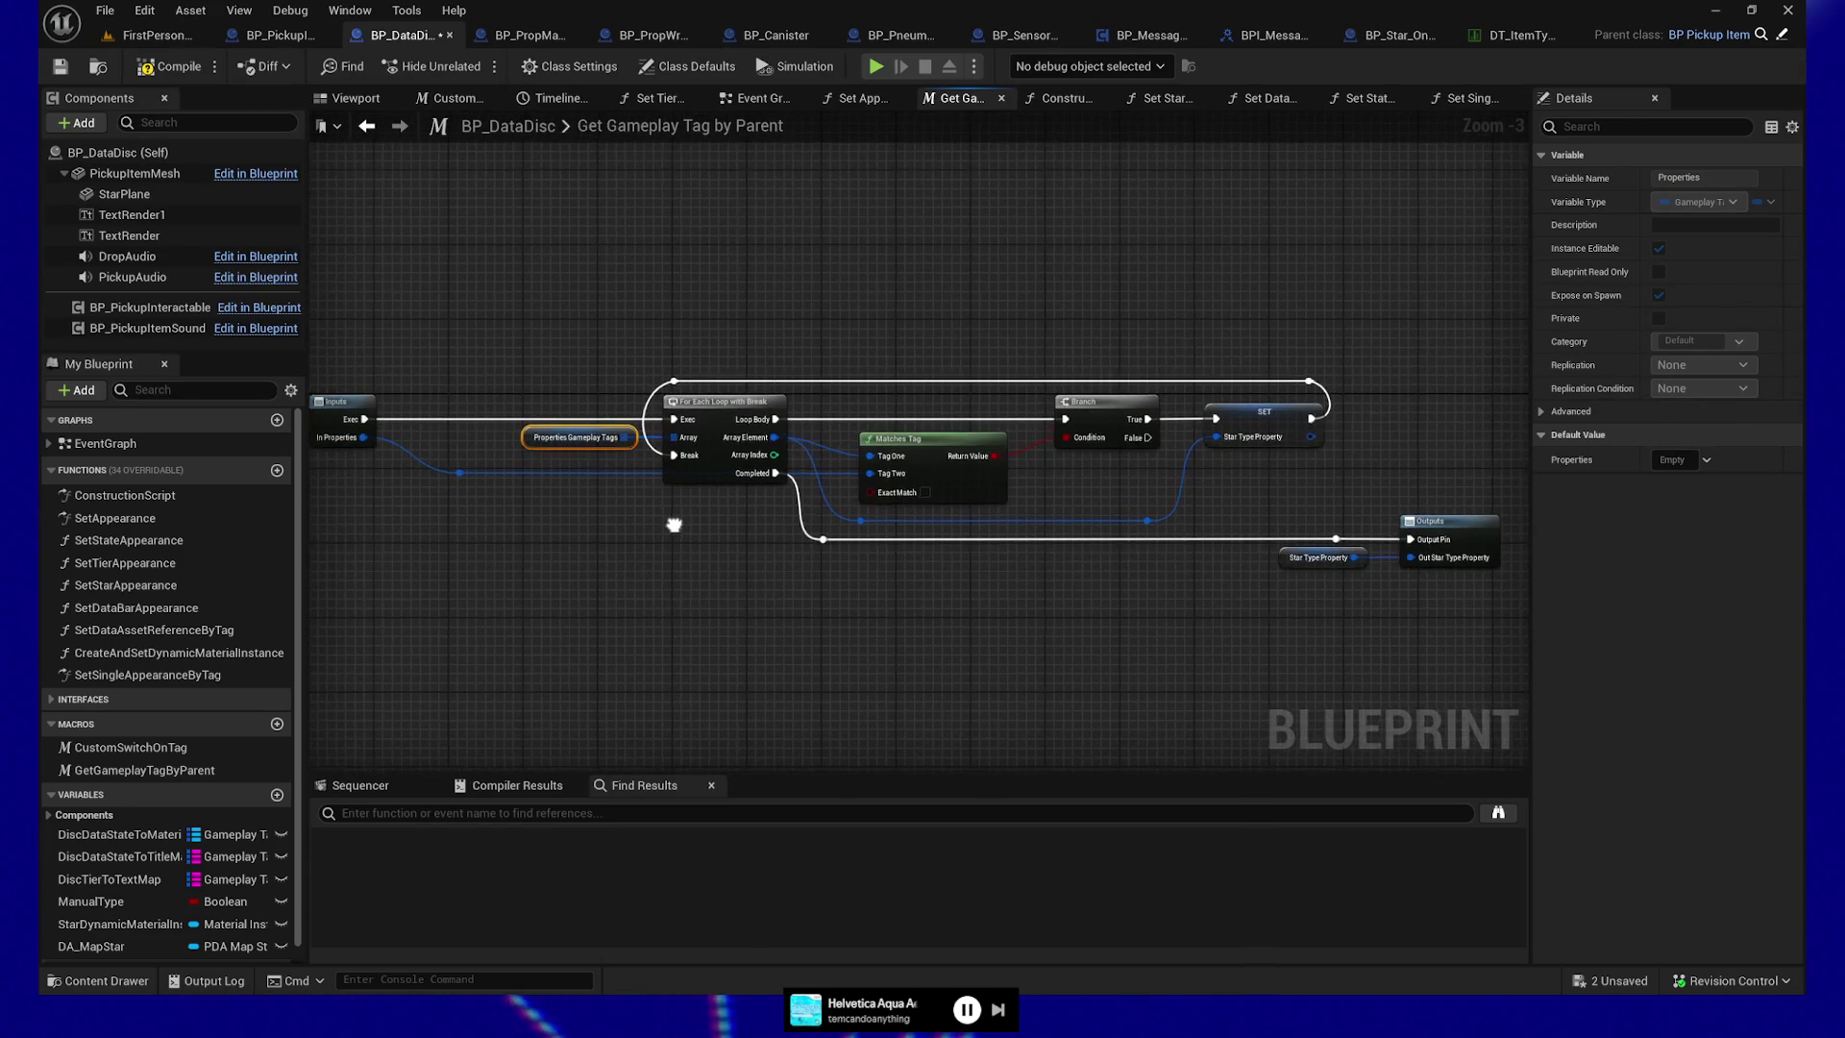
# Return to Set Star Appearance, reopen the macro, and select the Properties Gameplay Tags node
pyautogui.hotkey('alt', 'Left')
pyautogui.moveTo(701, 433); pyautogui.dragTo(657, 424)
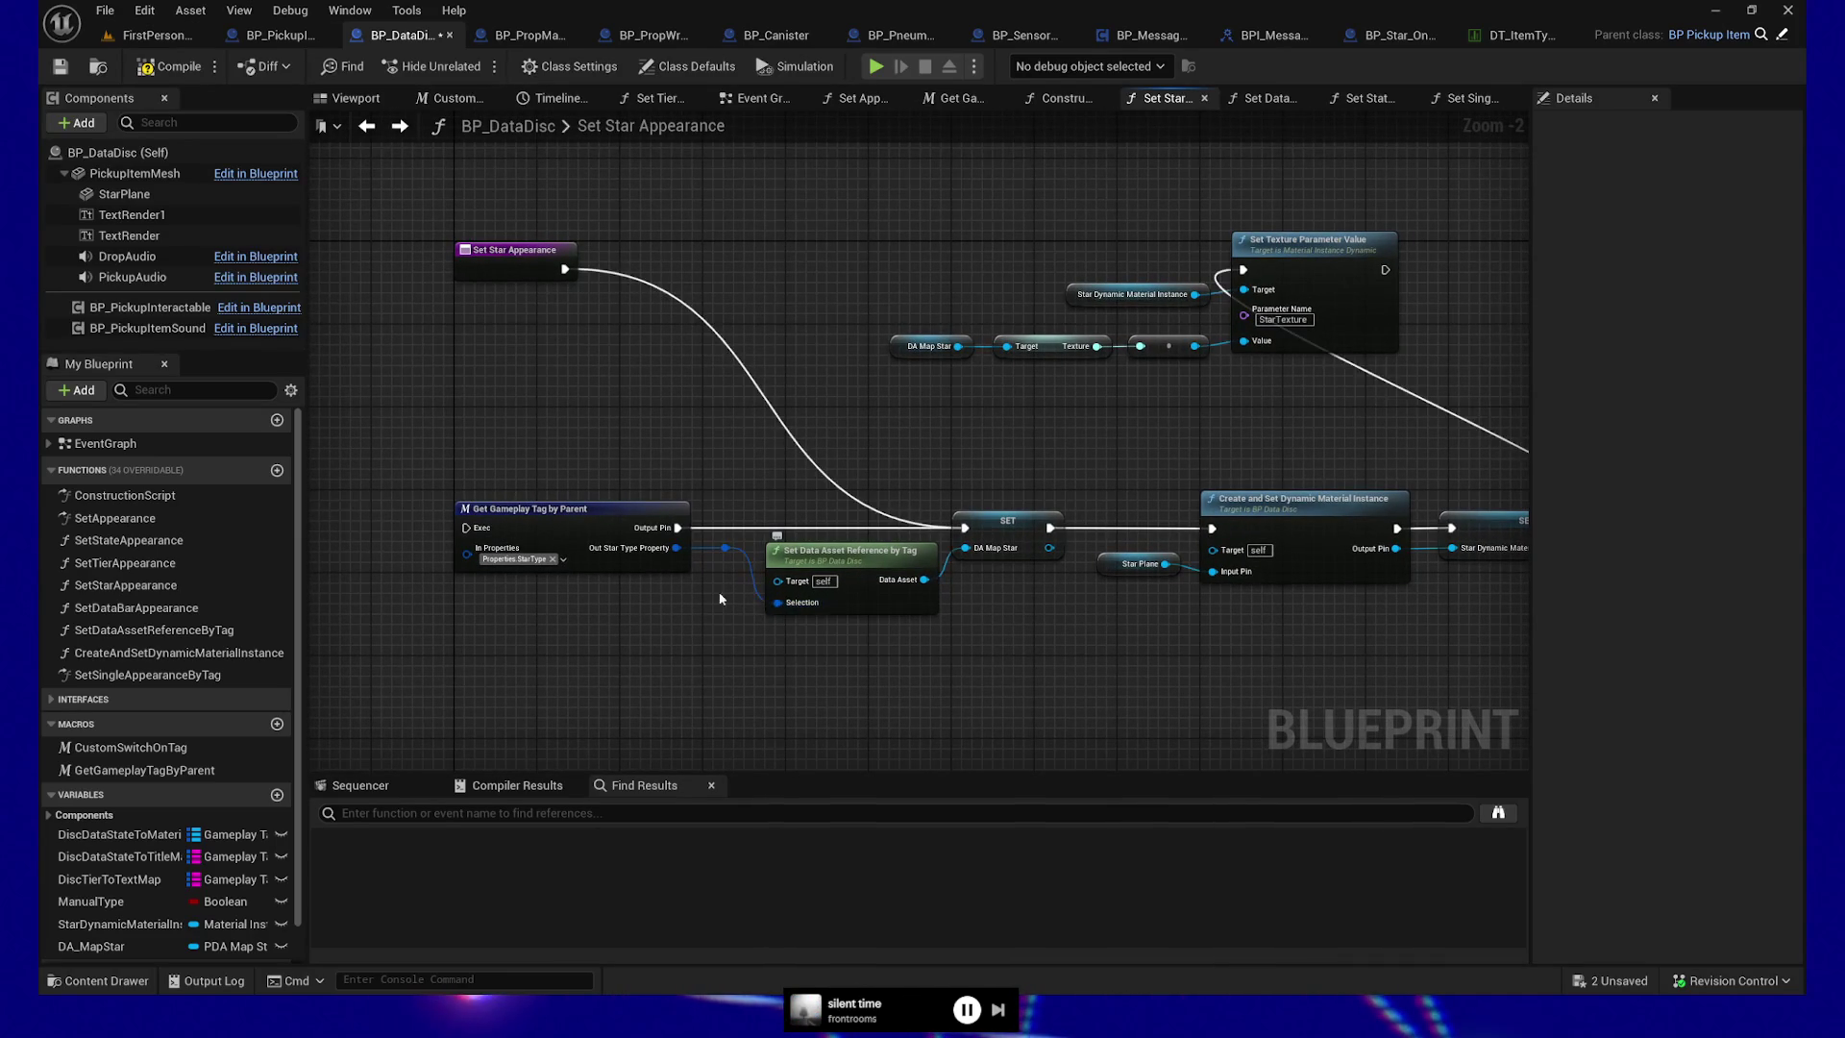
pyautogui.moveTo(385, 459); pyautogui.dragTo(708, 615)
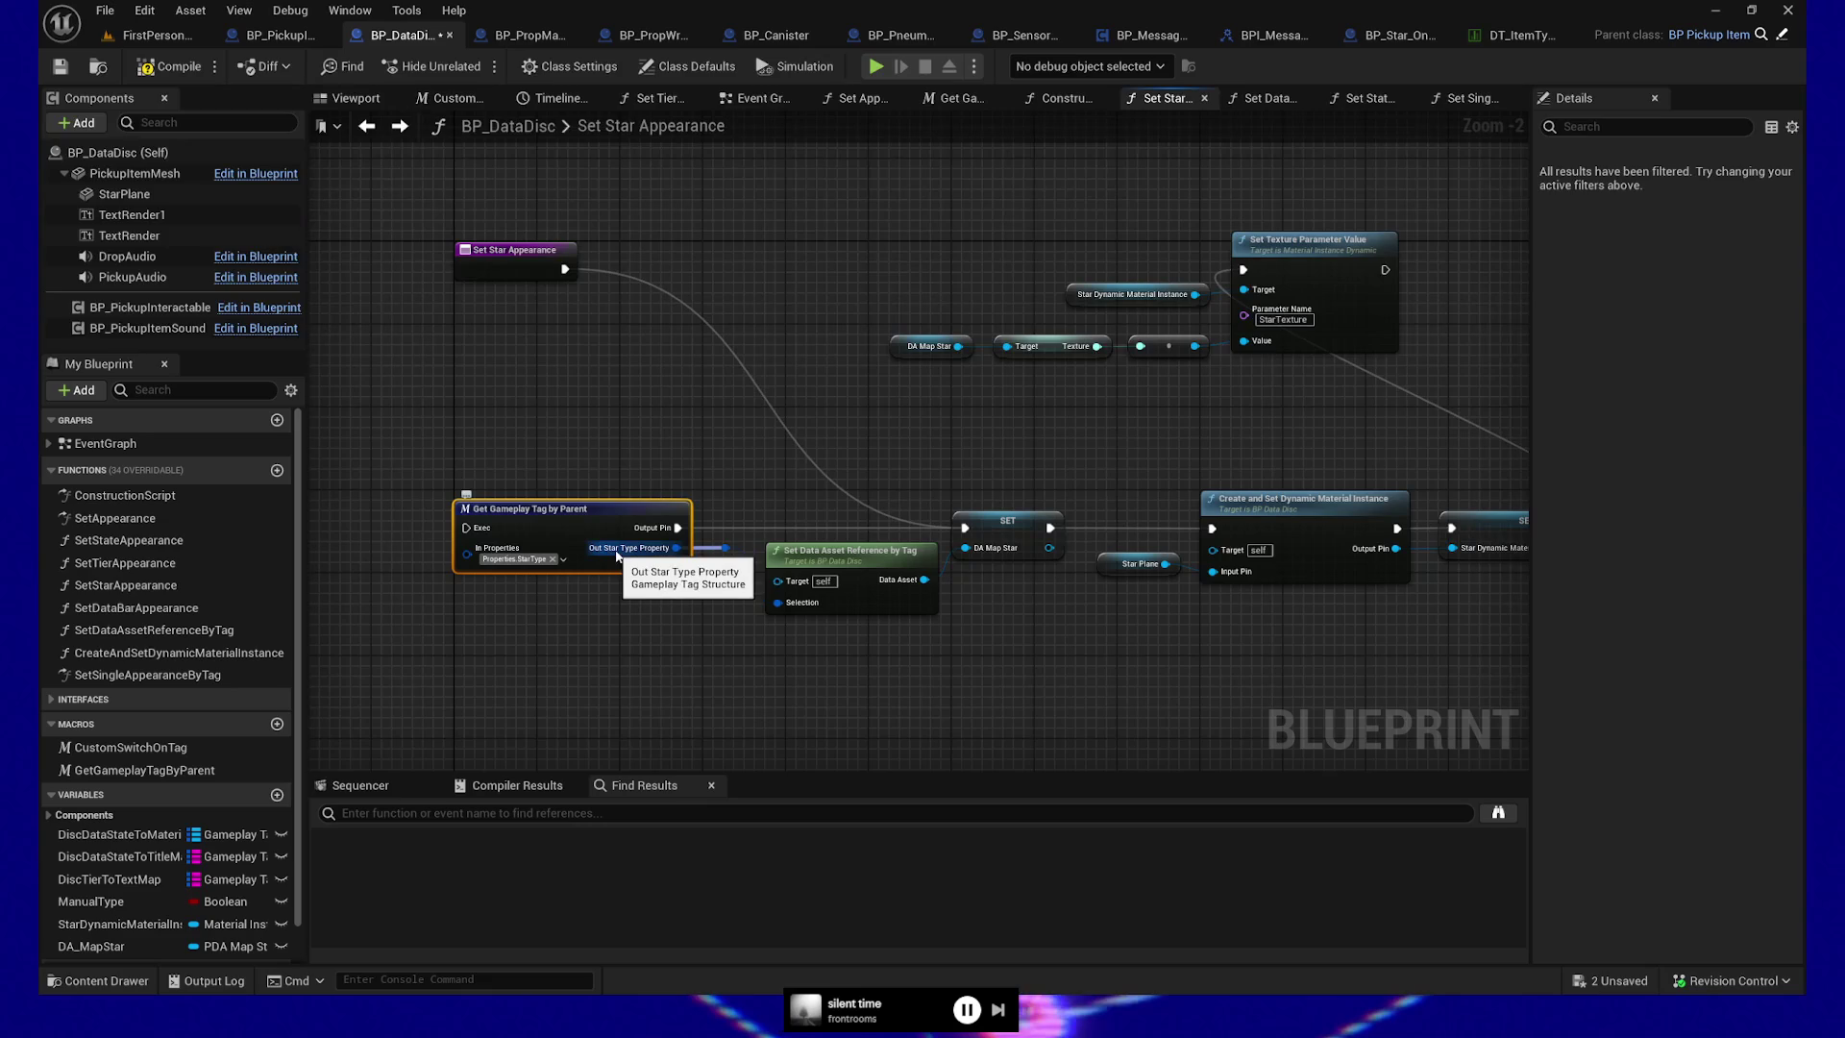
pyautogui.doubleClick(559, 511)
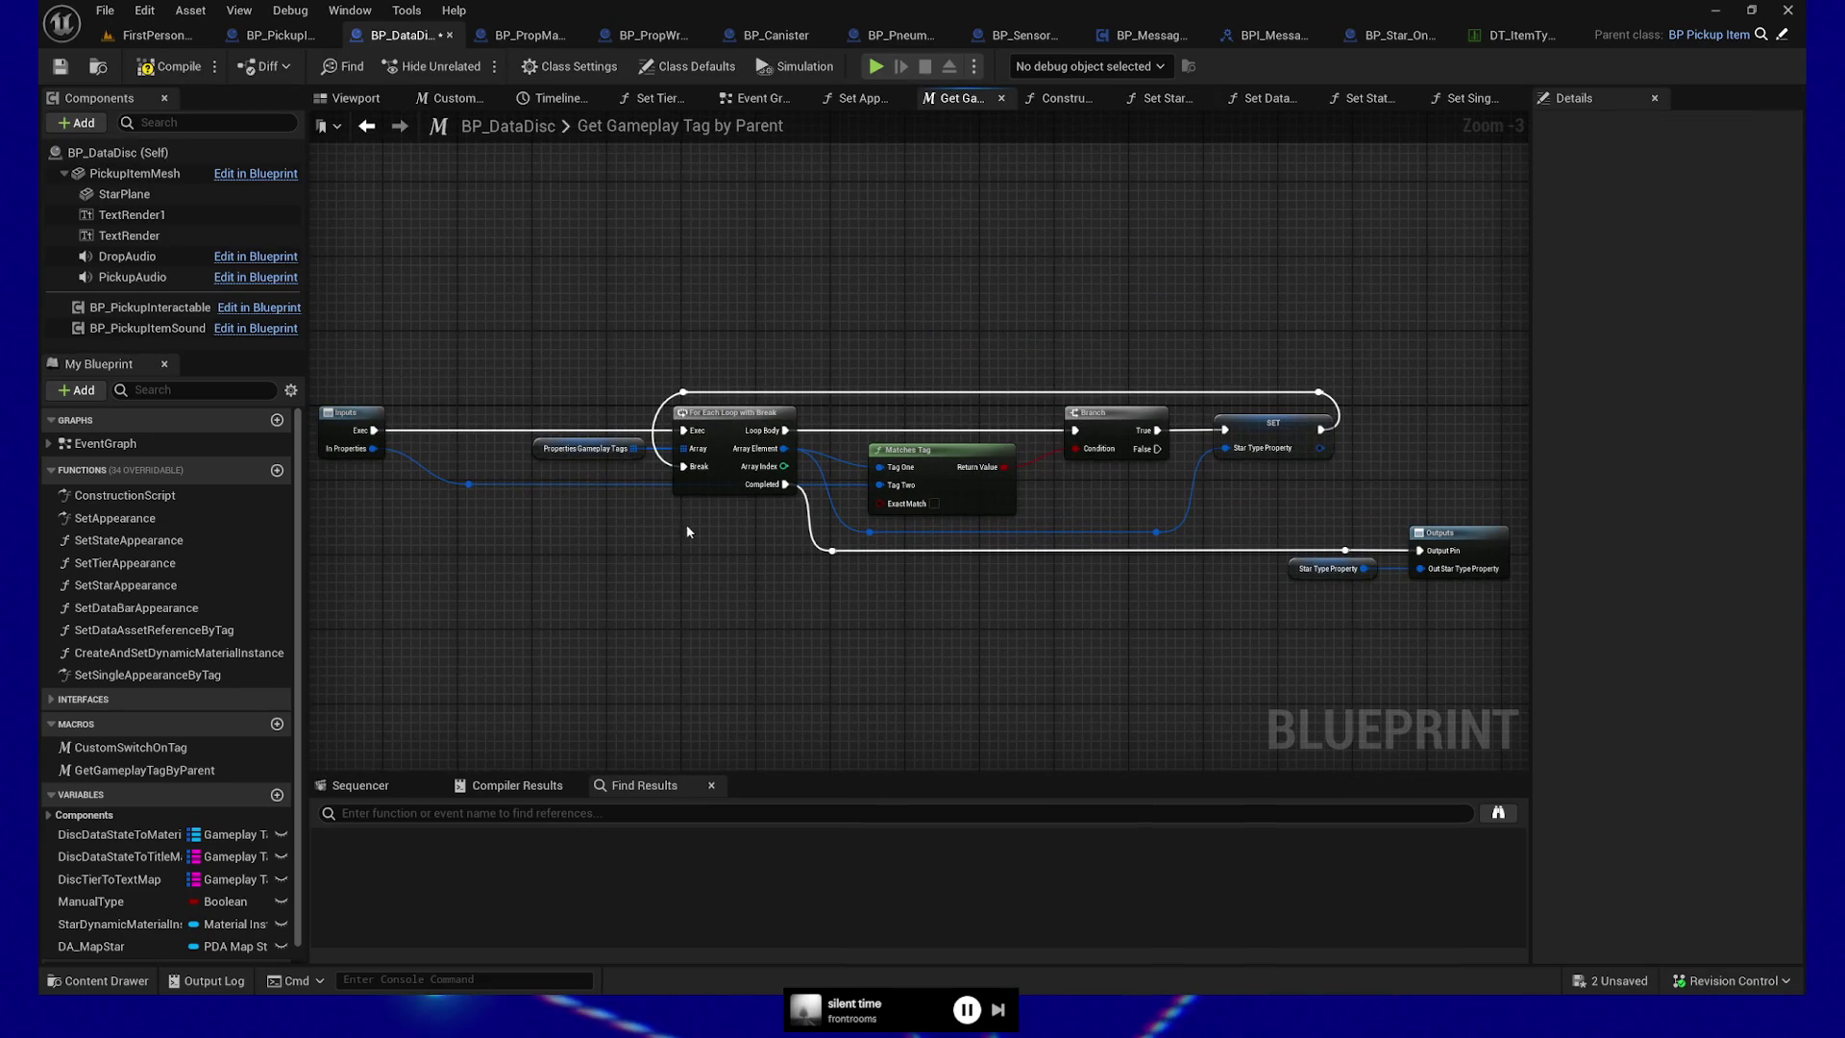
pyautogui.moveTo(748, 603)
pyautogui.mouseDown()
pyautogui.moveTo(733, 609)
pyautogui.moveTo(769, 635)
pyautogui.mouseUp()
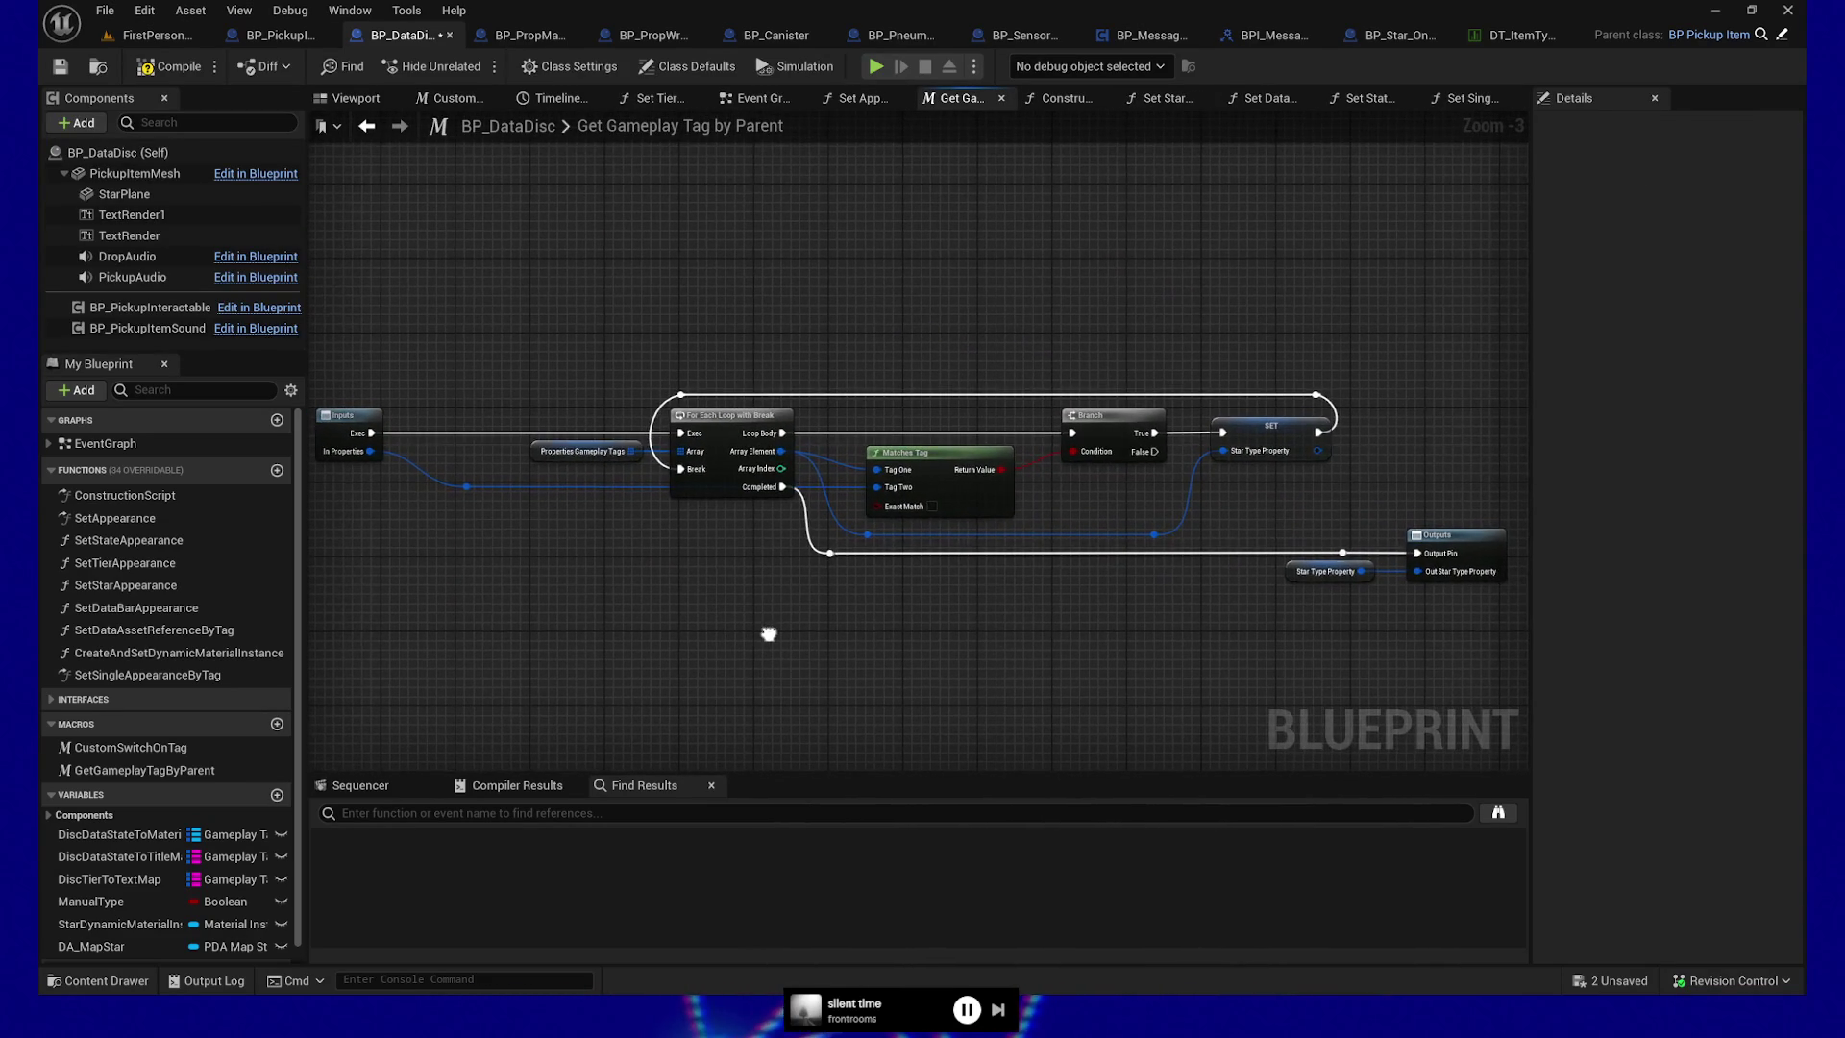
pyautogui.click(538, 451)
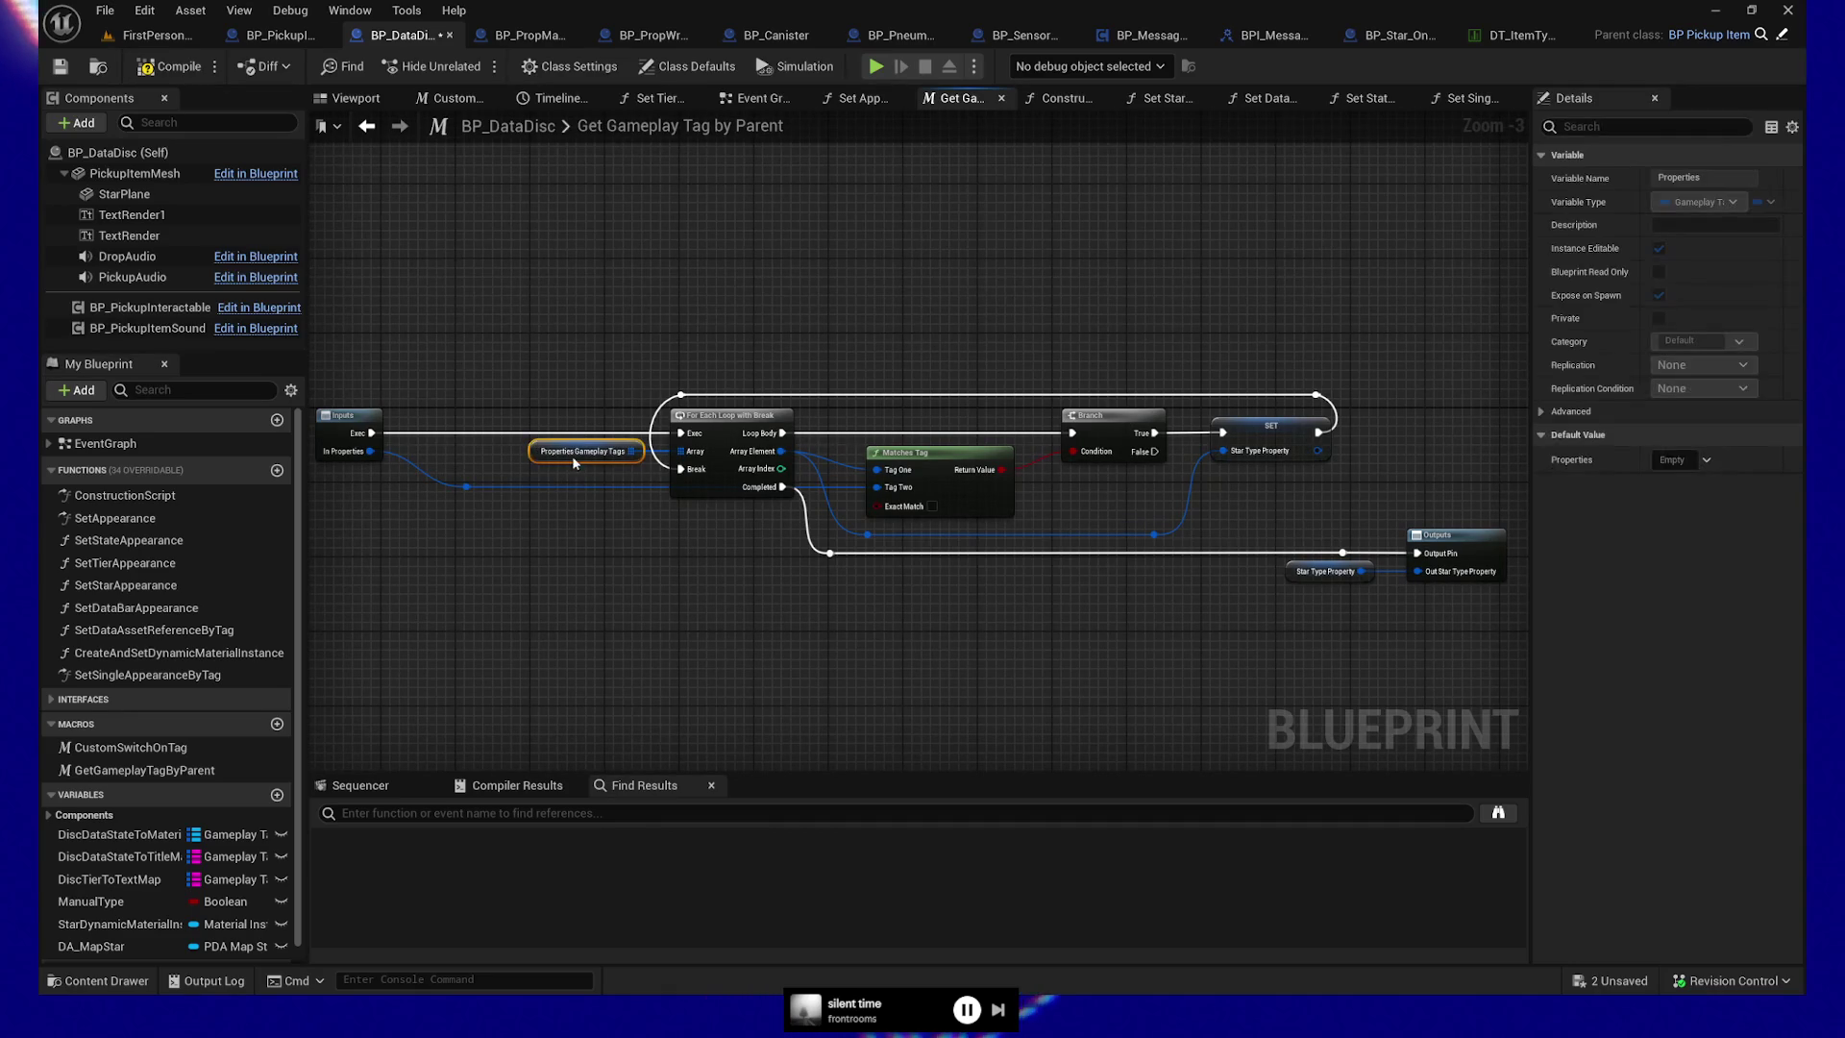
pyautogui.rightClick(538, 454)
# Find all references to the Properties variable, enlarge the results, and return to Set Star Appearance
pyautogui.moveTo(615, 624)
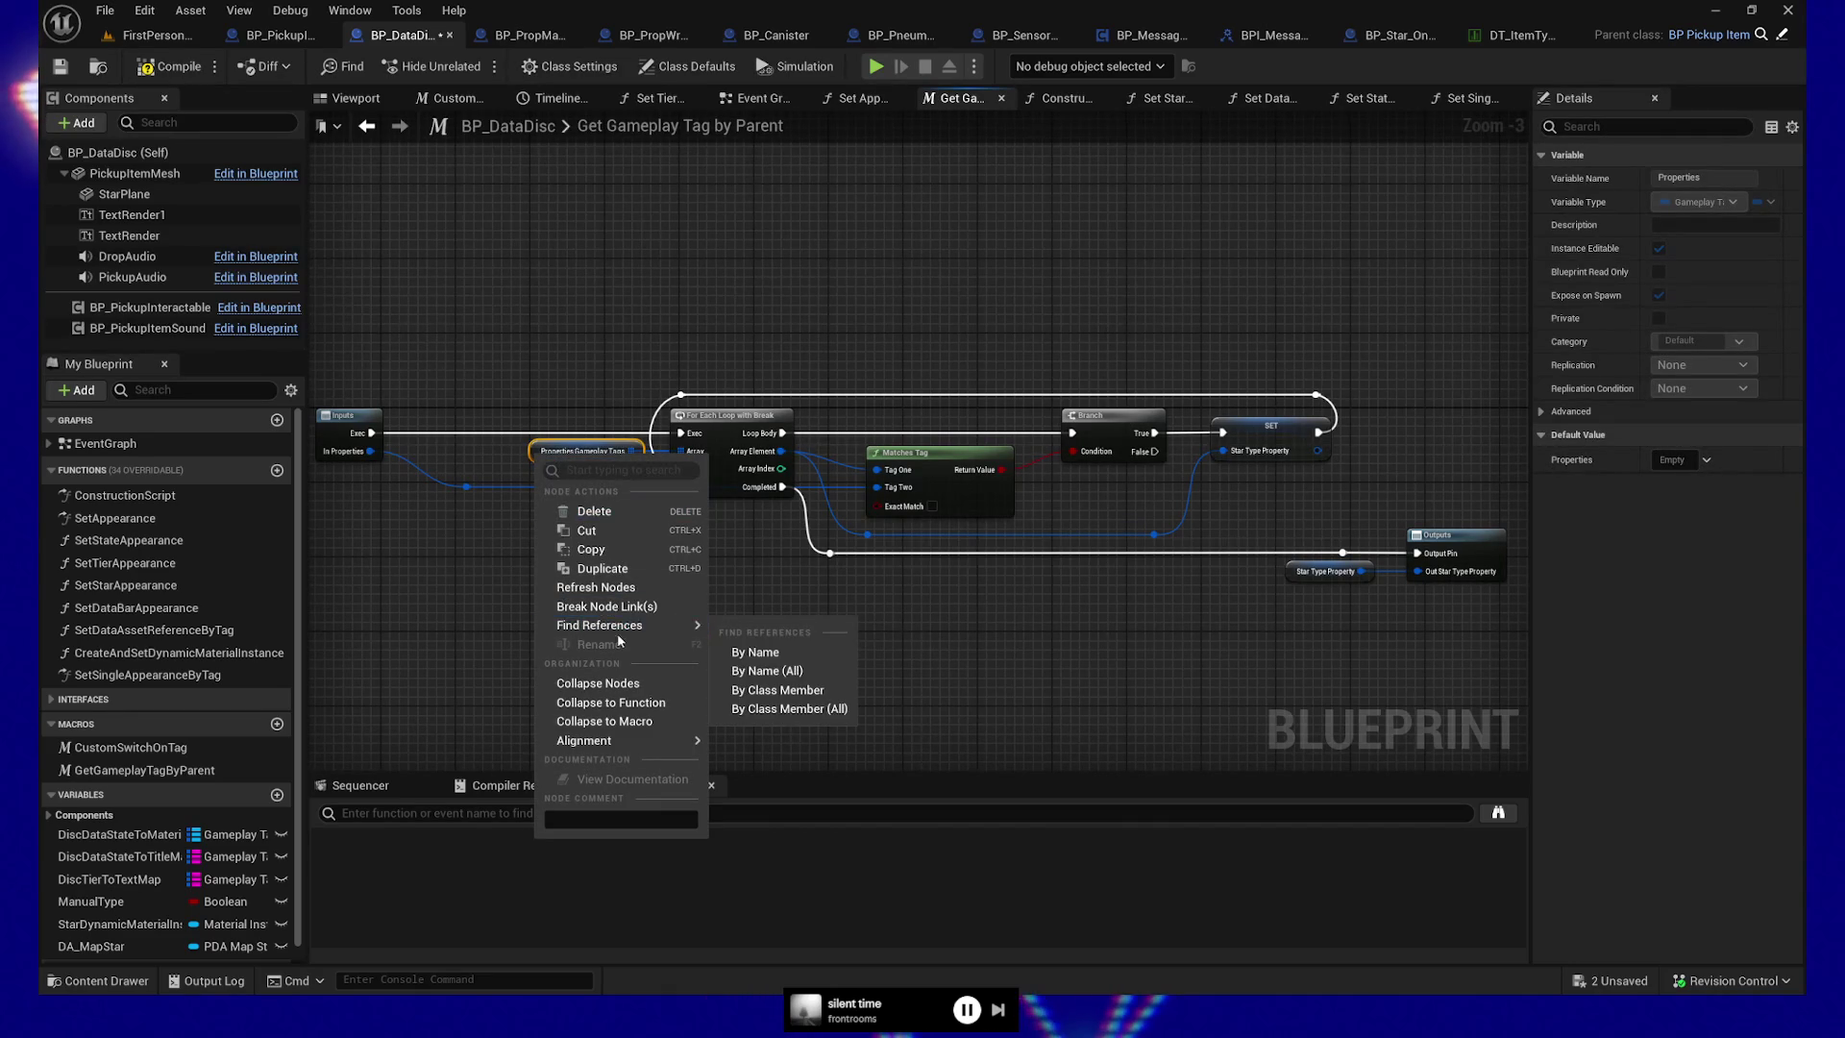
pyautogui.click(759, 645)
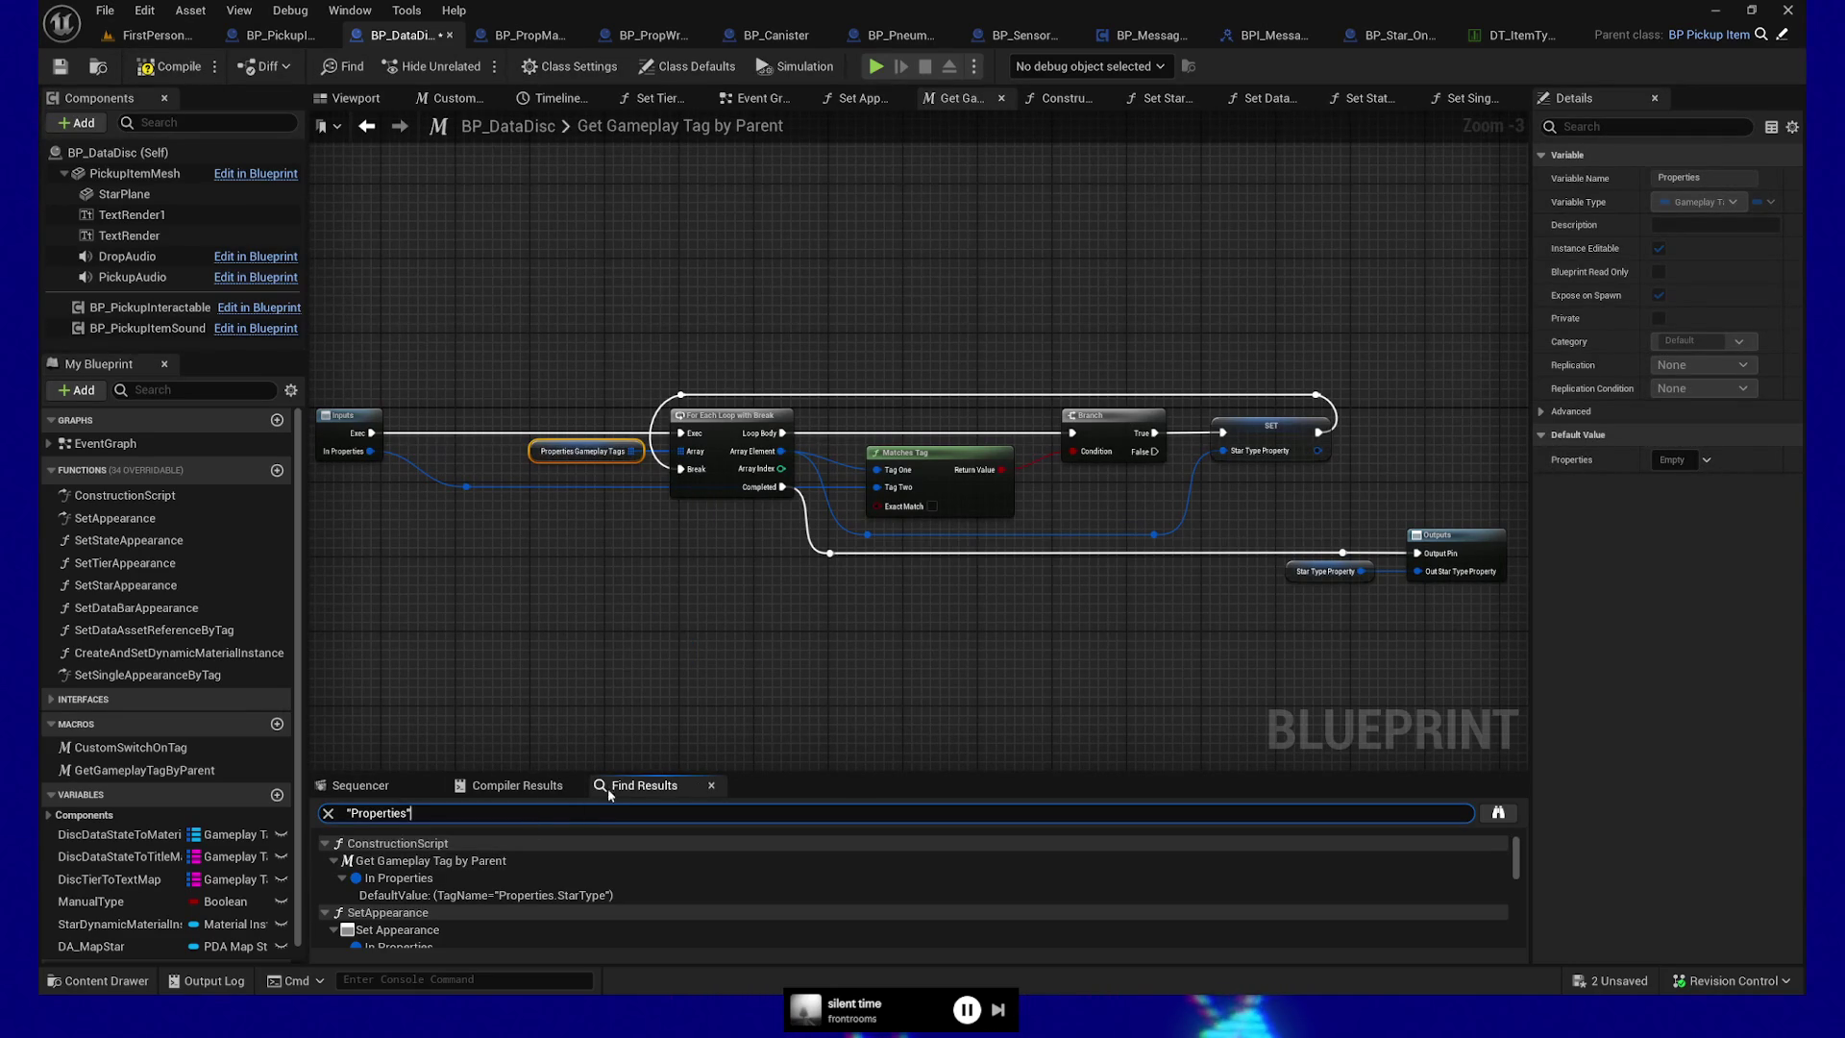
pyautogui.moveTo(752, 775); pyautogui.dragTo(748, 703)
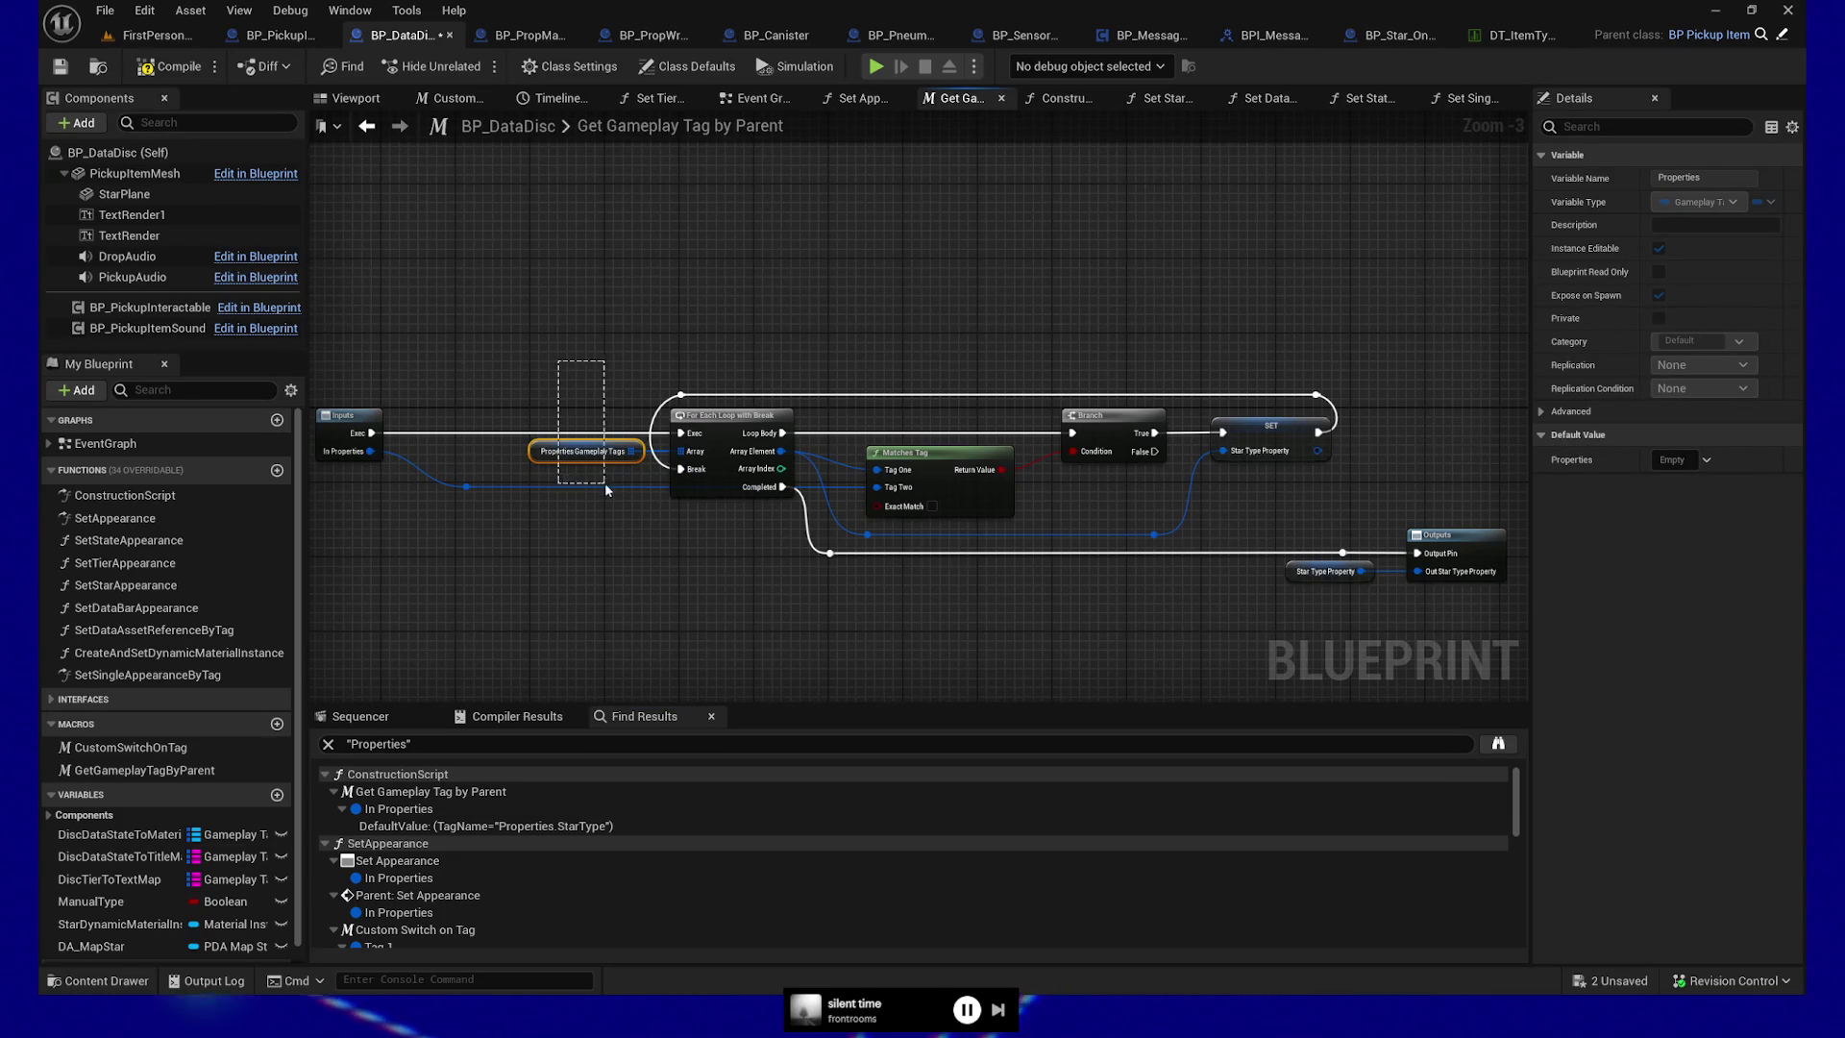
pyautogui.hotkey('alt', 'Left')
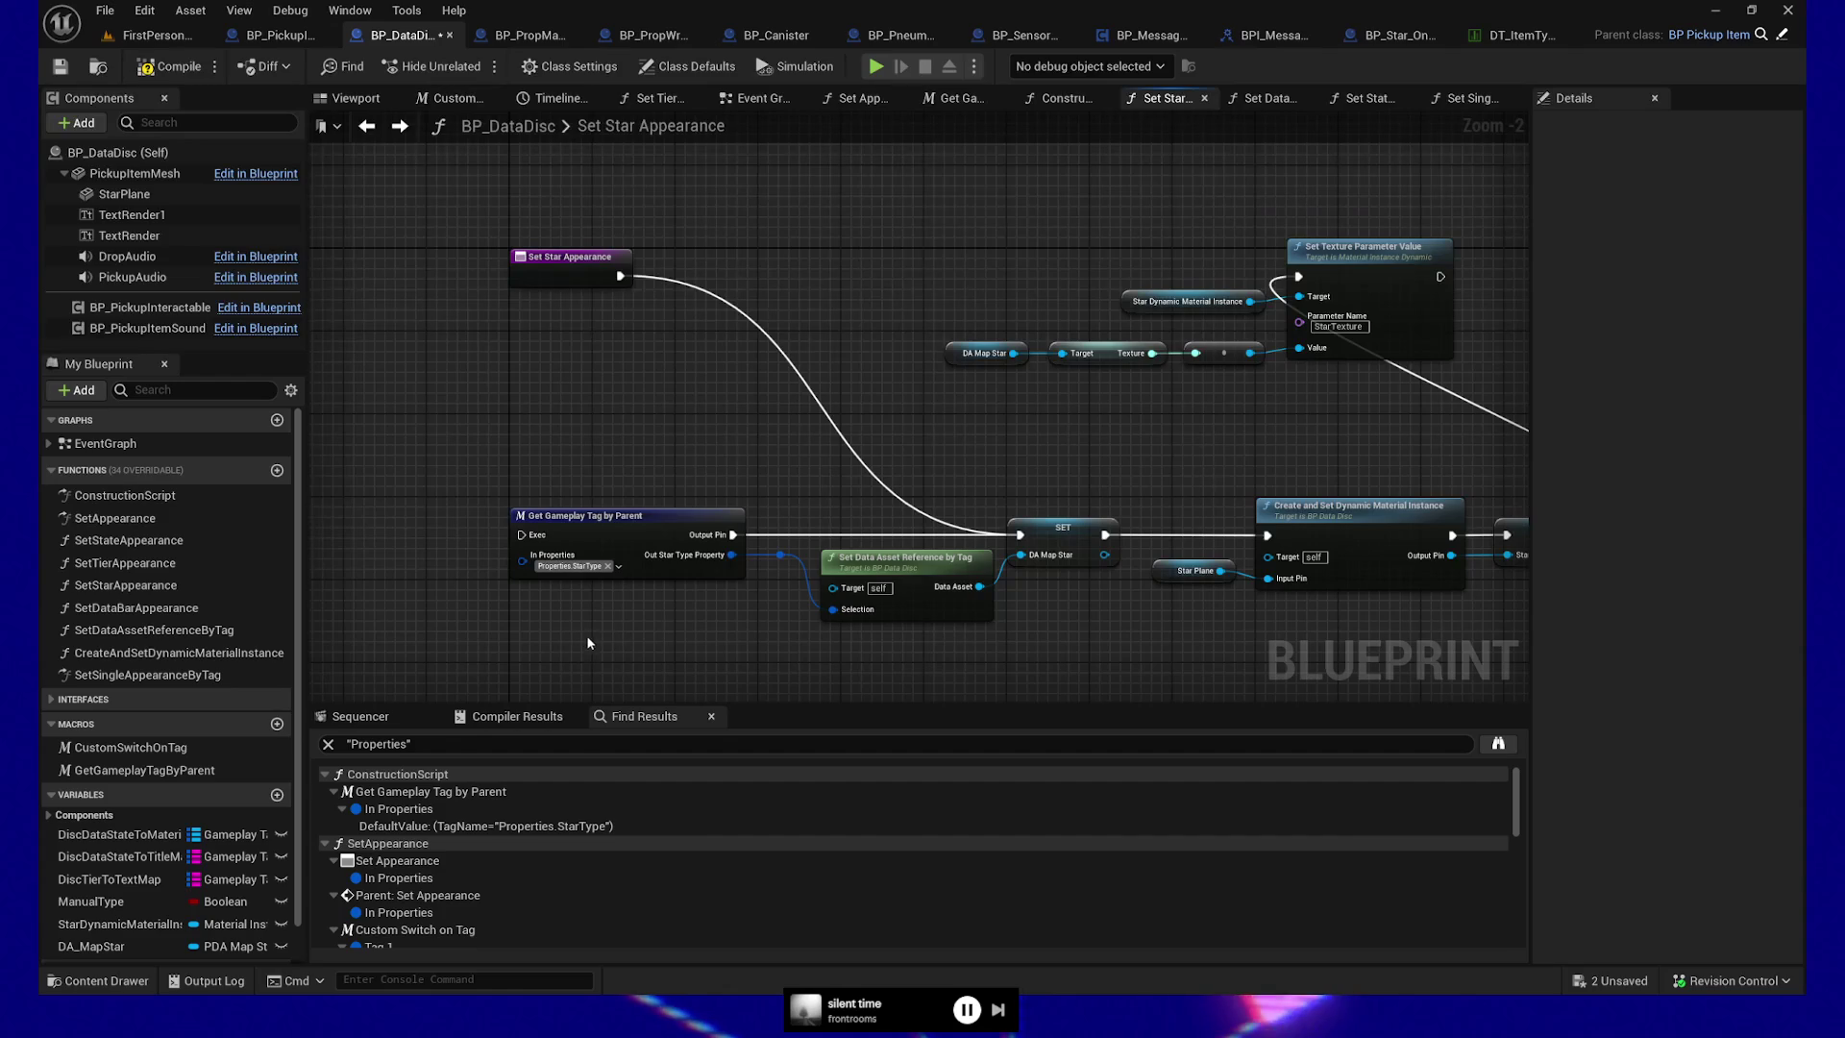
pyautogui.moveTo(752, 620); pyautogui.dragTo(668, 615)
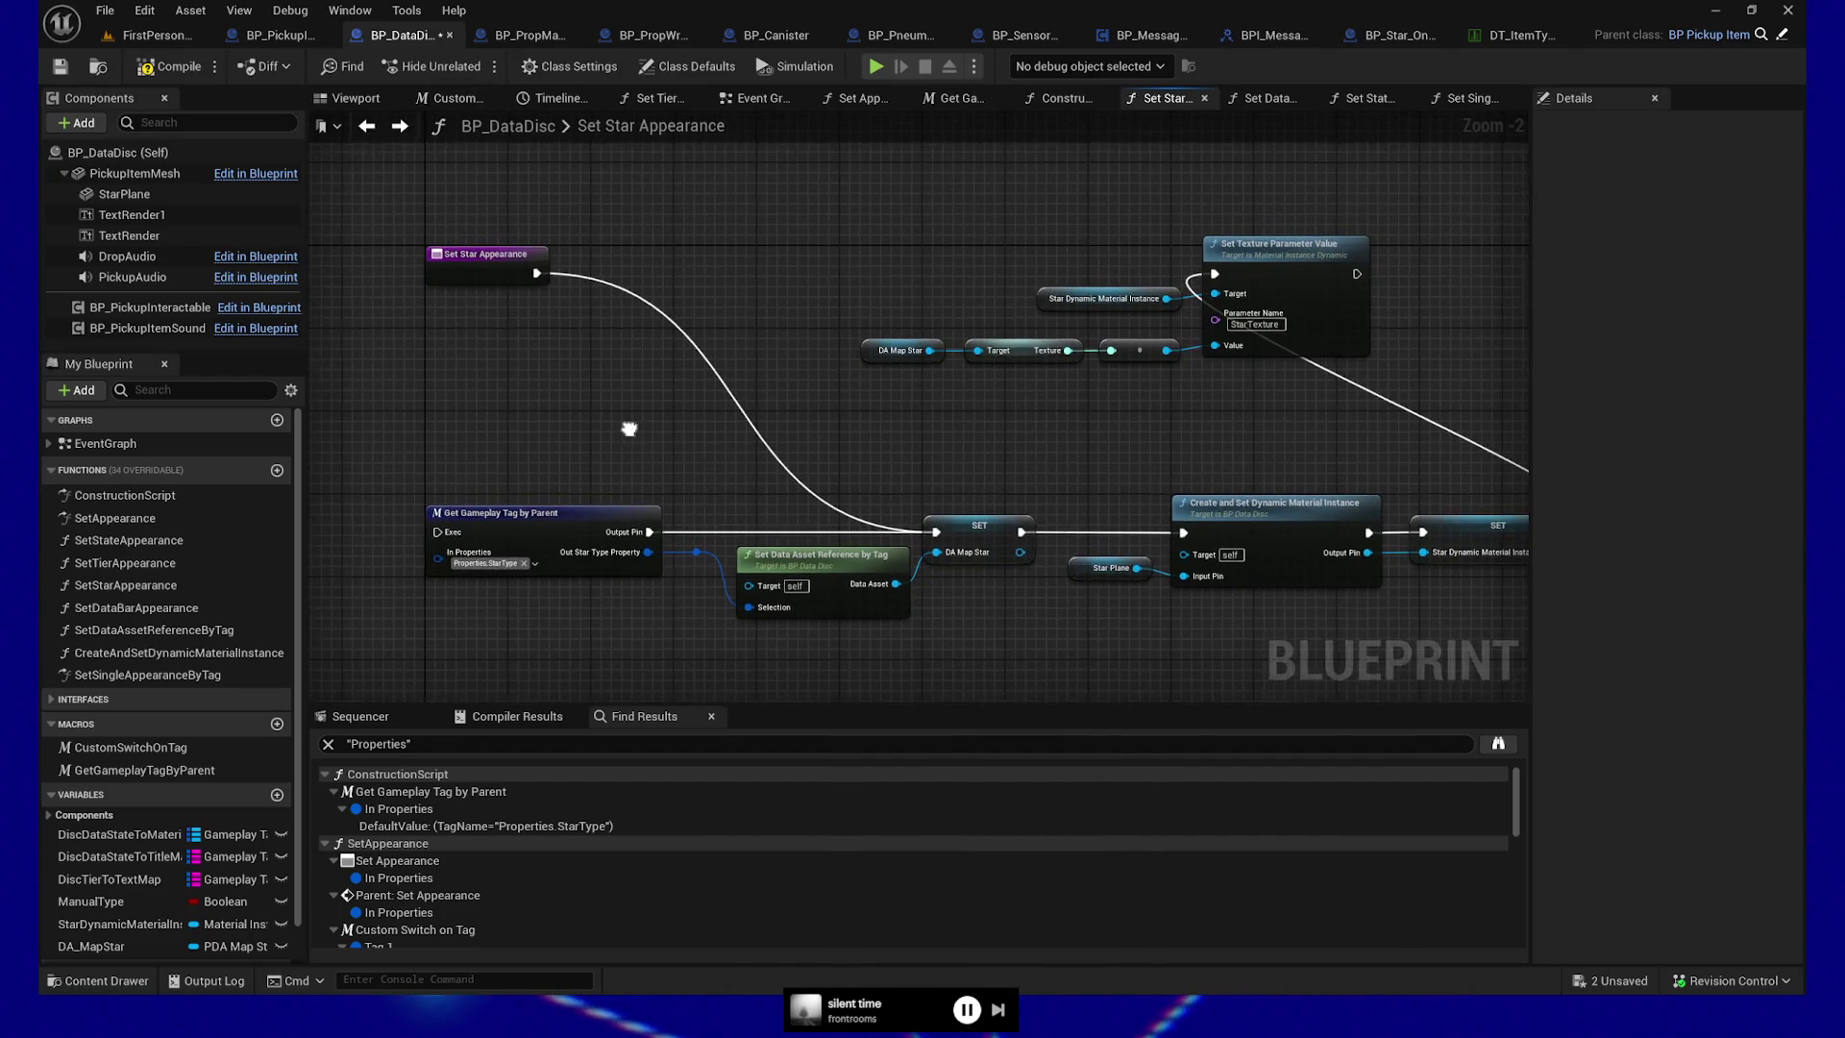
# Add a new Gameplay Tag input to the Set Star Appearance function
pyautogui.moveTo(630, 428); pyautogui.dragTo(607, 428)
pyautogui.moveTo(842, 675); pyautogui.dragTo(802, 675)
pyautogui.moveTo(773, 579); pyautogui.dragTo(742, 572)
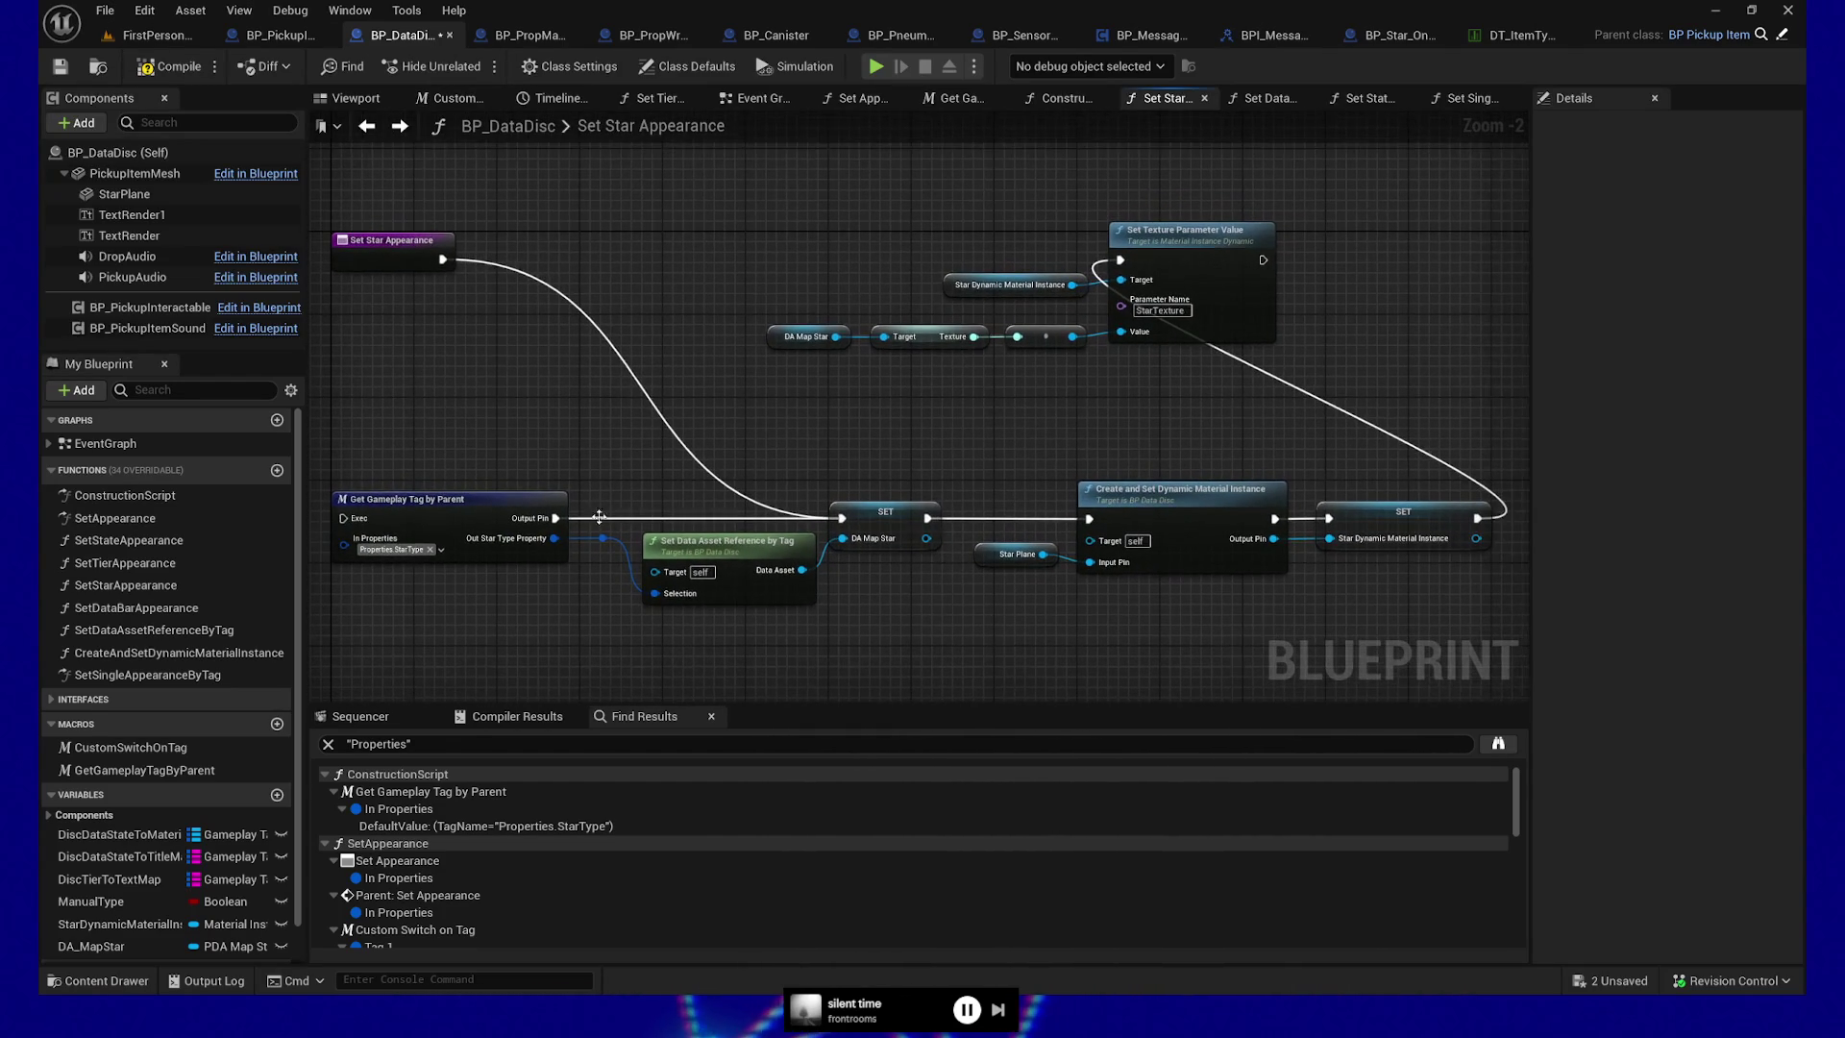
pyautogui.click(423, 499)
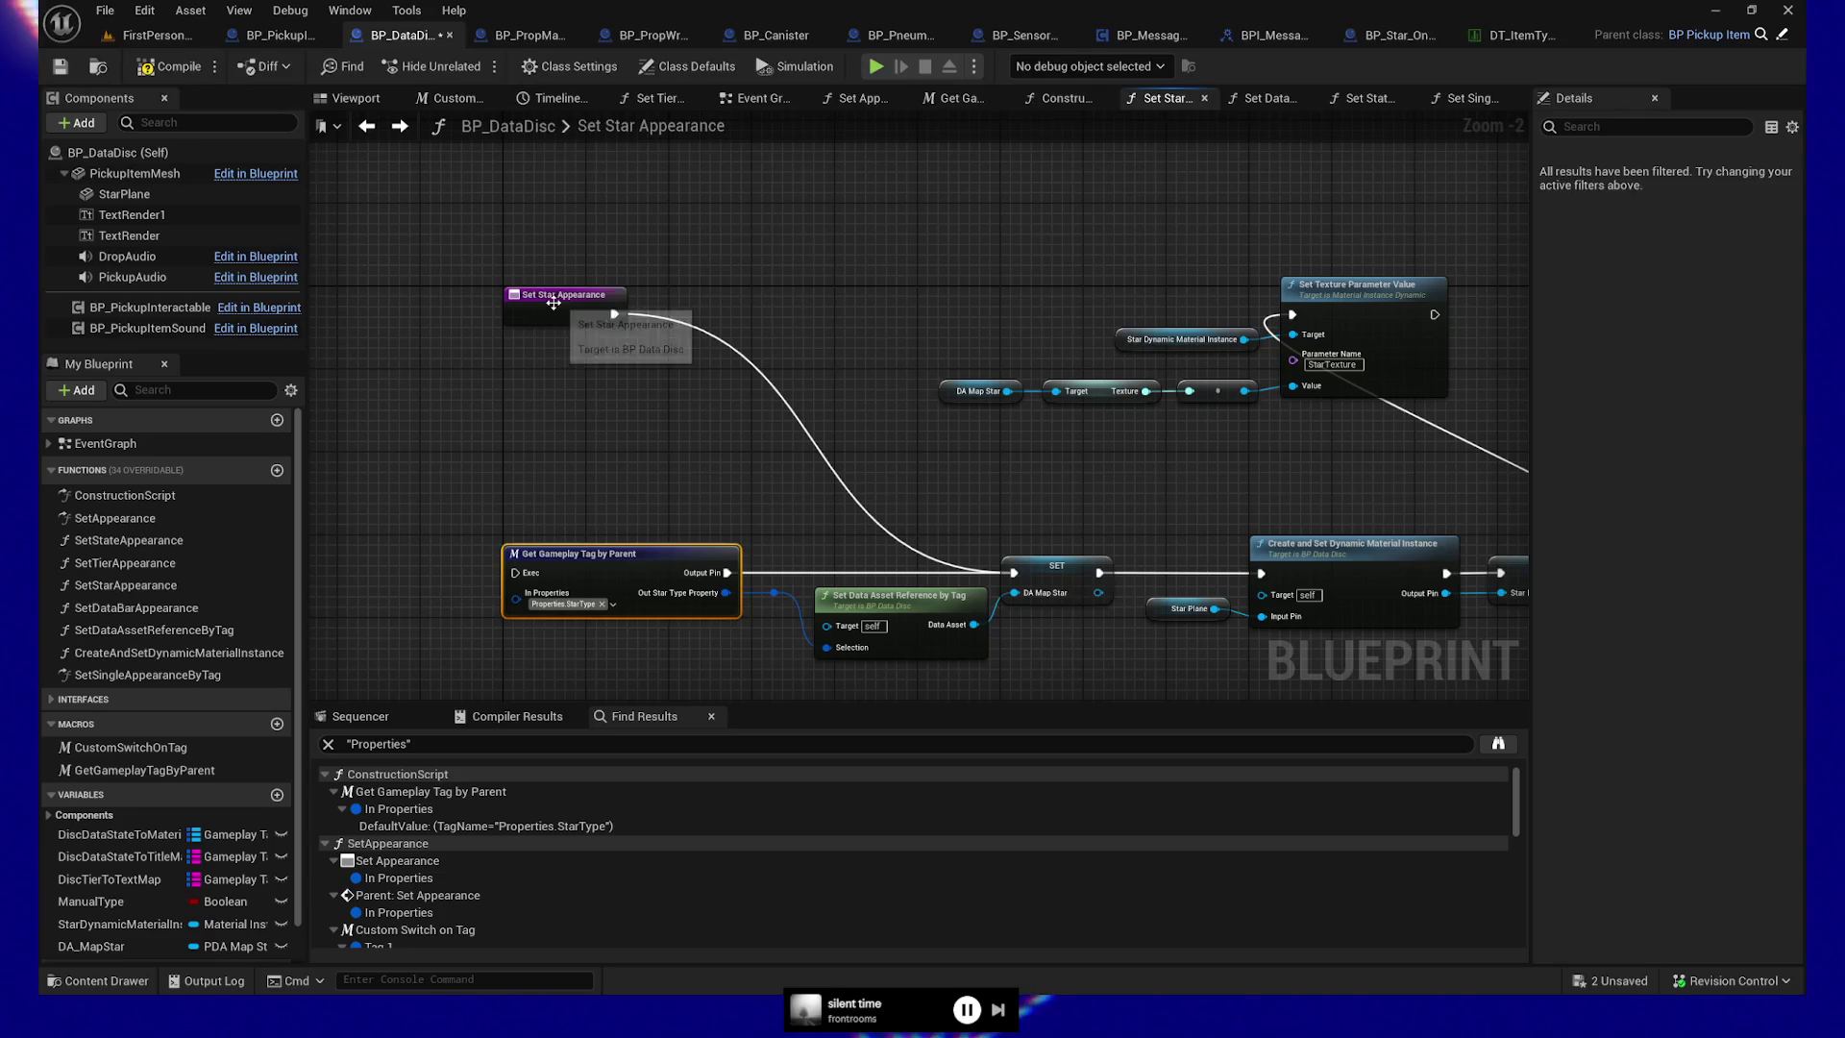
pyautogui.click(554, 303)
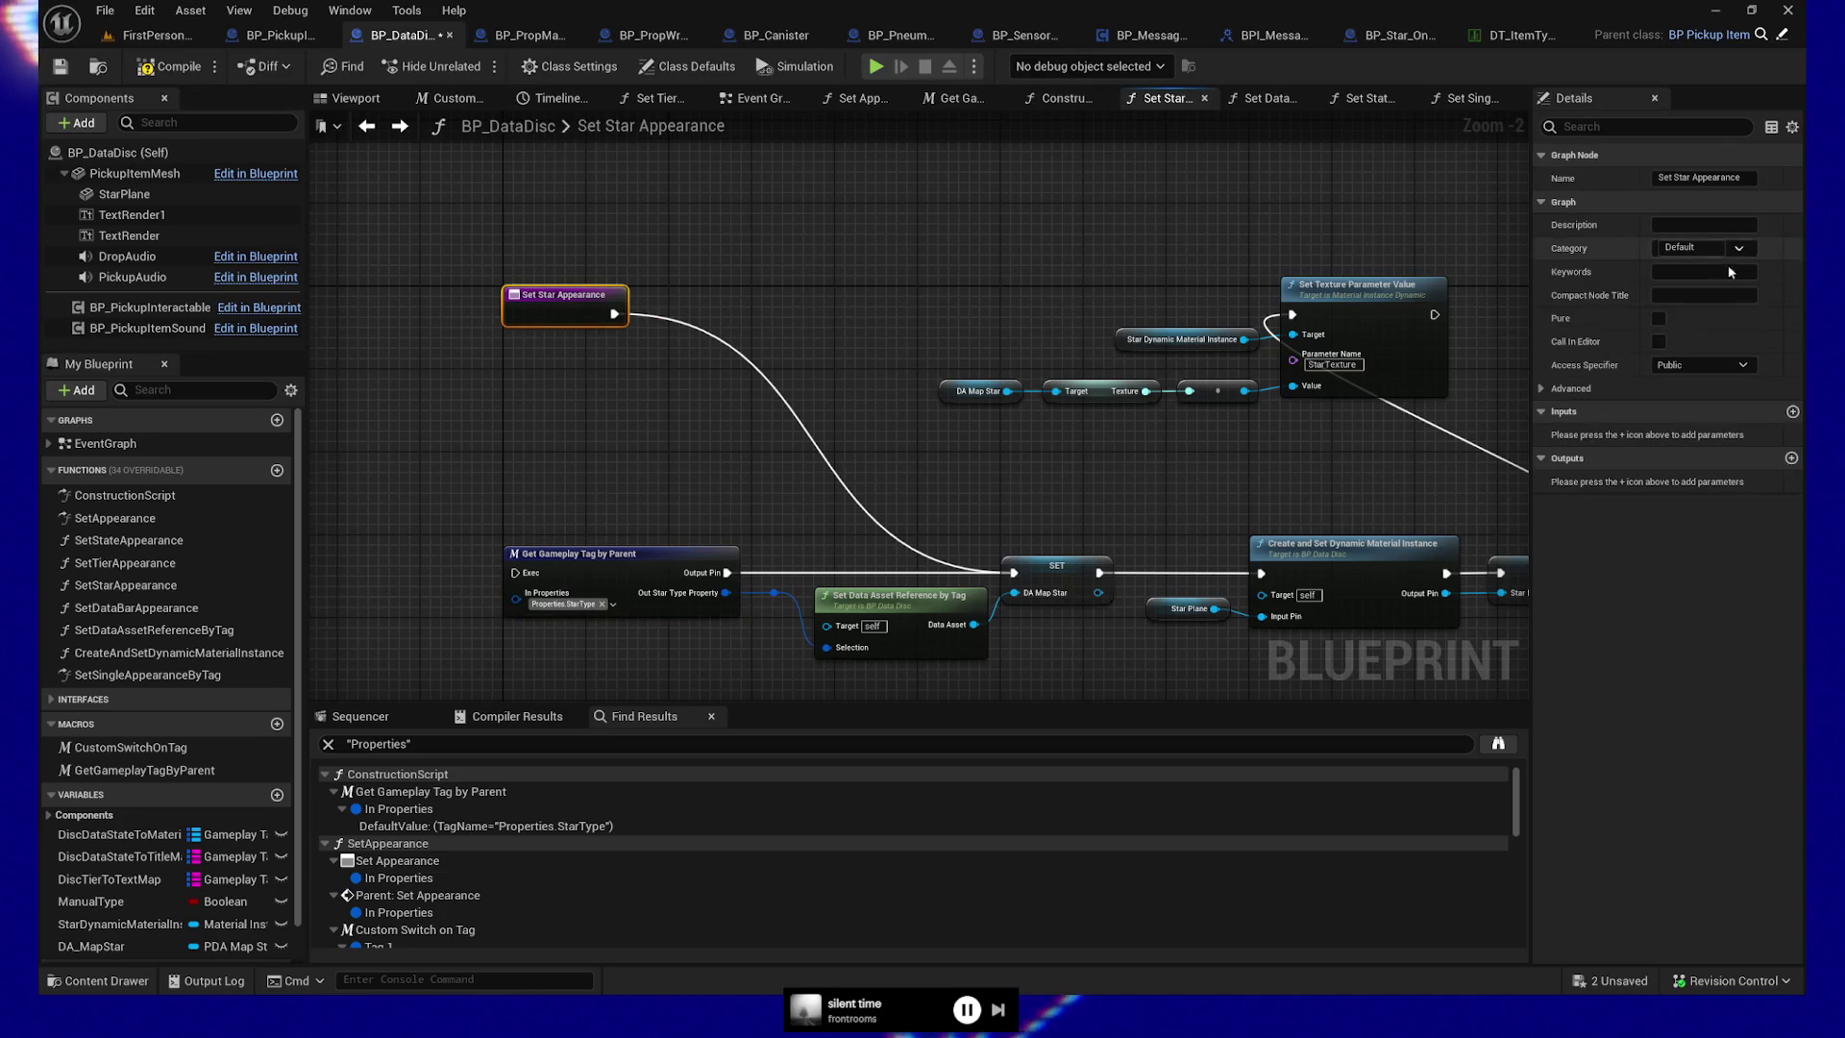
pyautogui.click(1792, 411)
pyautogui.click(1685, 439)
pyautogui.write('gameplay tag')
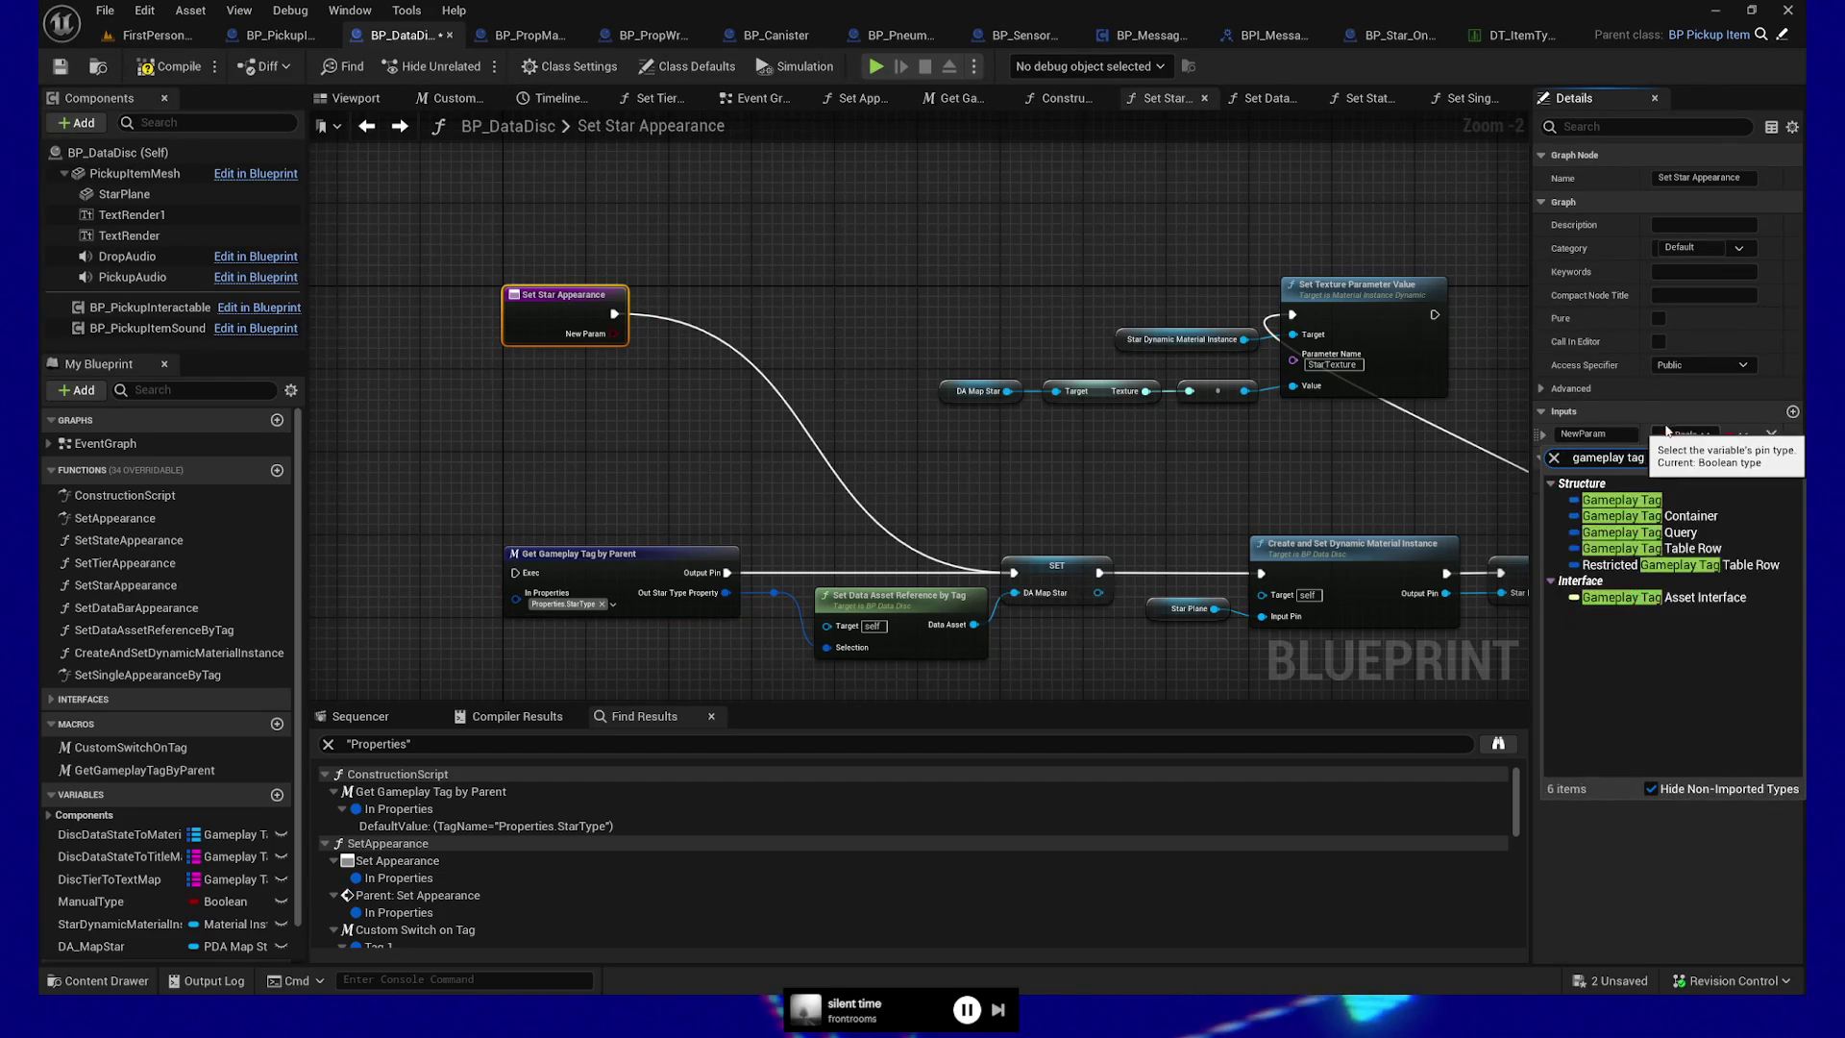
pyautogui.click(1615, 499)
pyautogui.click(1624, 434)
pyautogui.write('In')
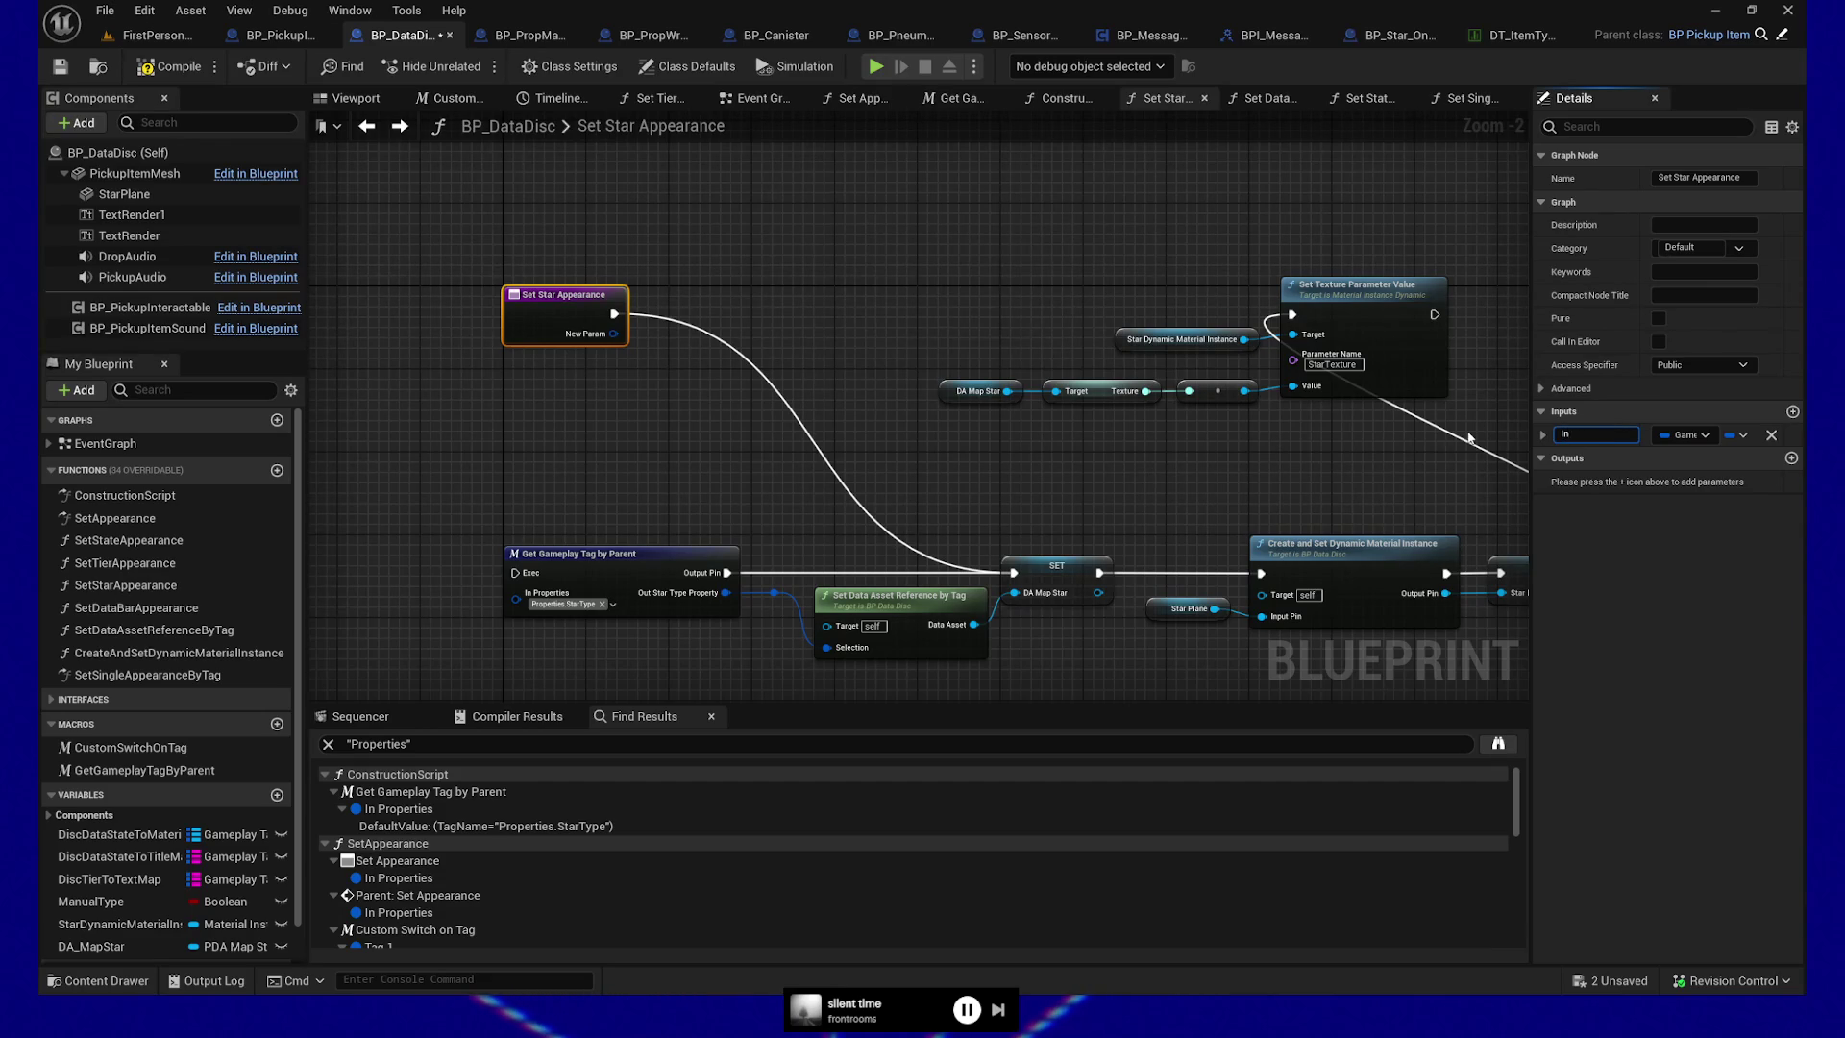
pyautogui.click(976, 233)
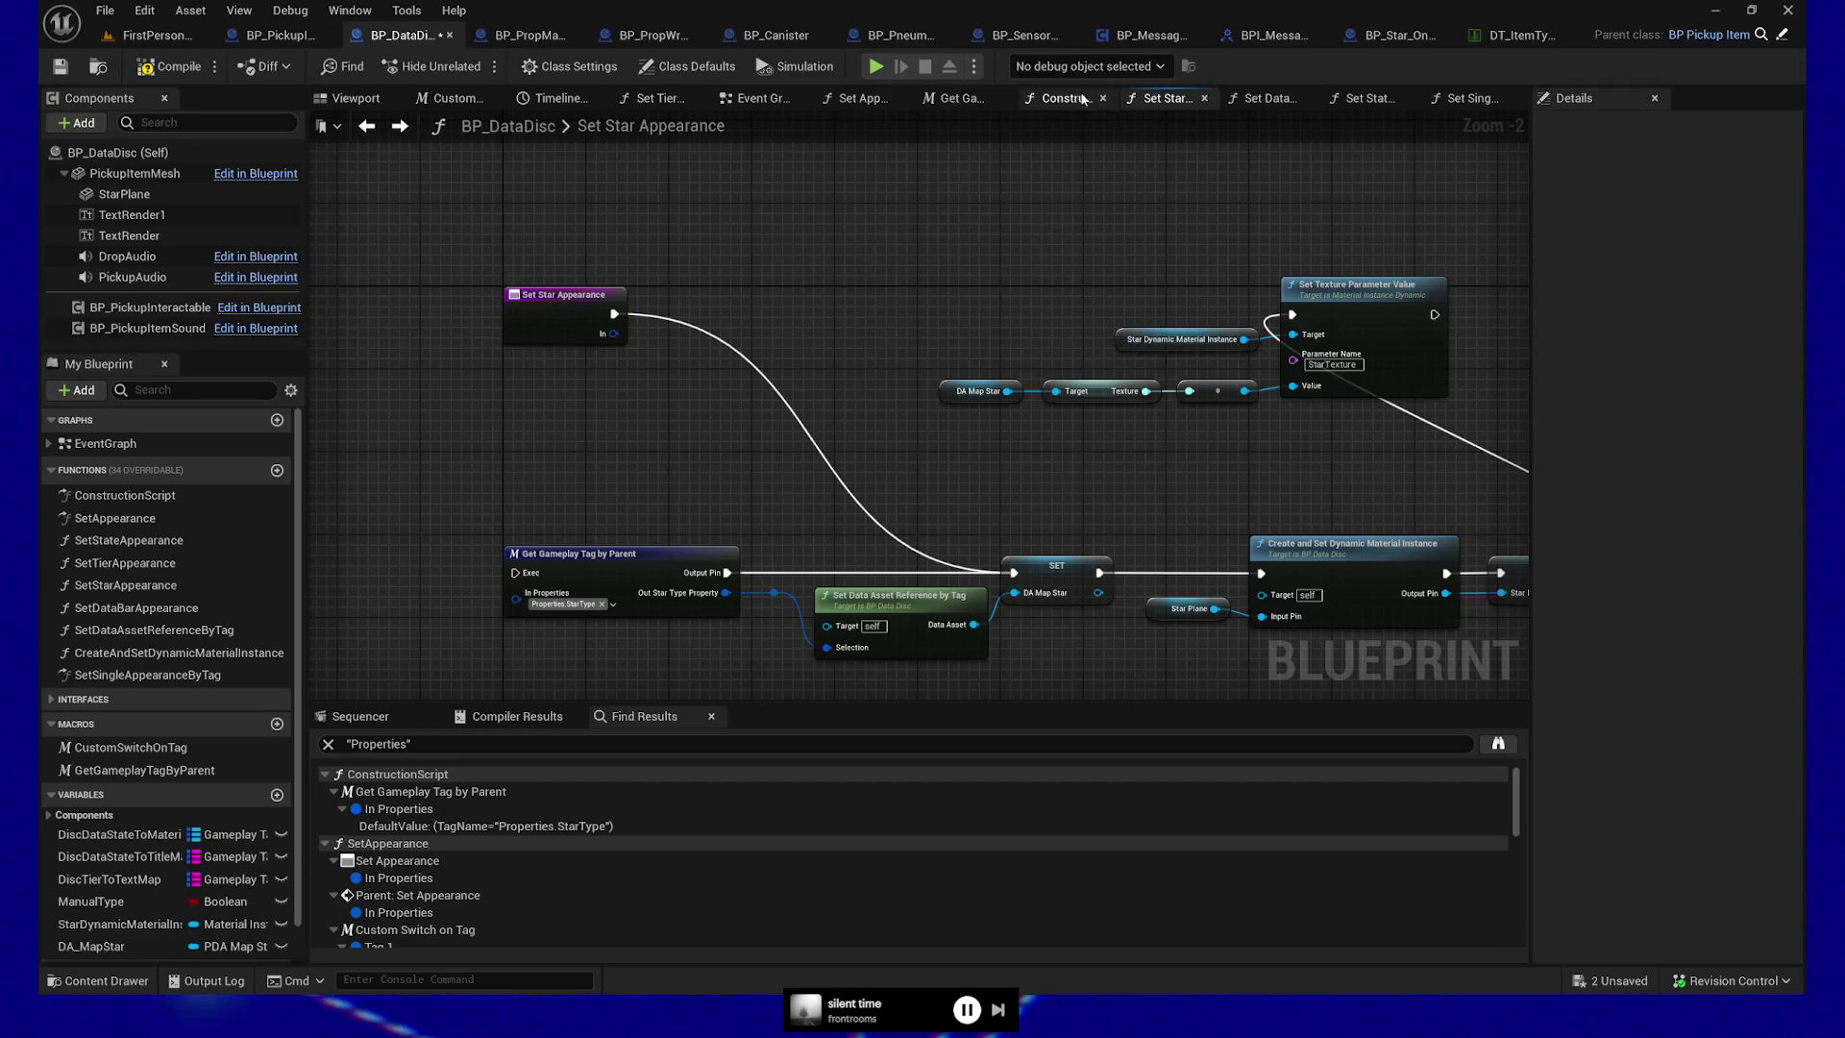
# Name the input InGameplayTag, wire it into Selection, and compile the blueprint
pyautogui.click(1471, 98)
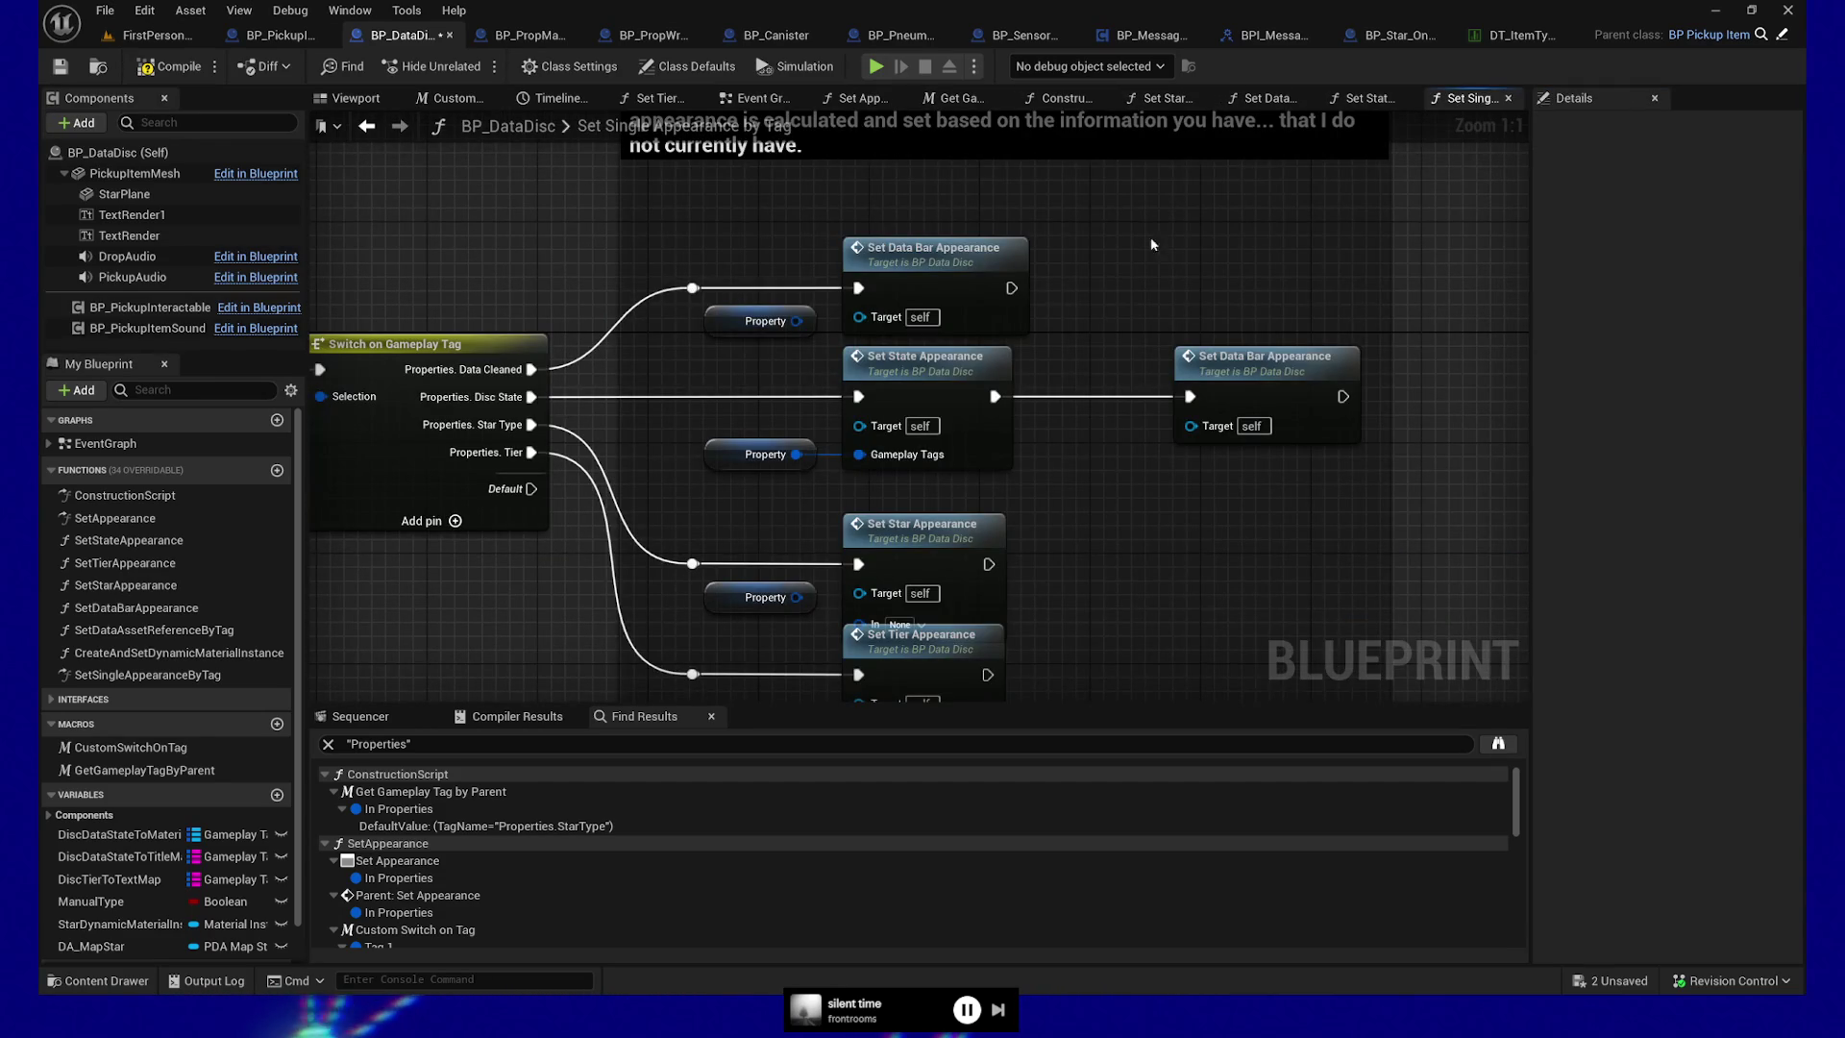
pyautogui.moveTo(1190, 568)
pyautogui.mouseDown()
pyautogui.moveTo(1218, 403)
pyautogui.moveTo(1240, 554)
pyautogui.mouseUp()
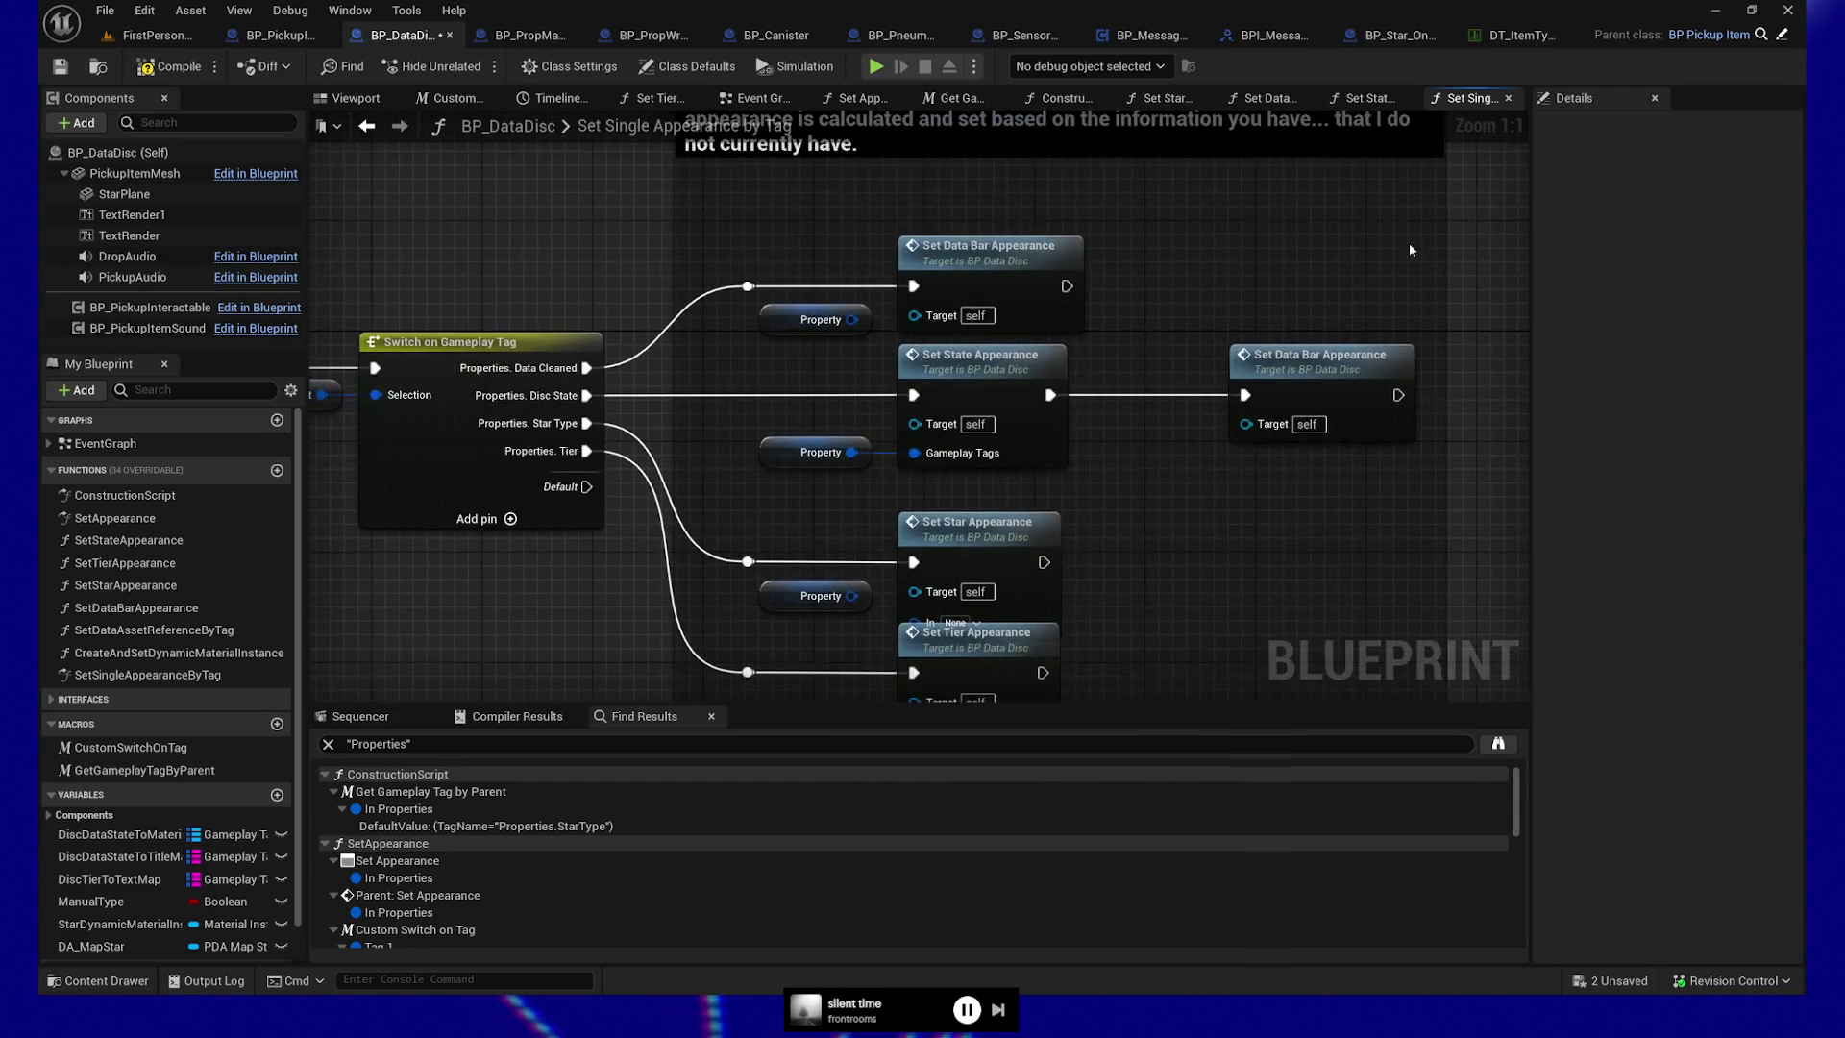
pyautogui.click(1168, 99)
pyautogui.click(551, 325)
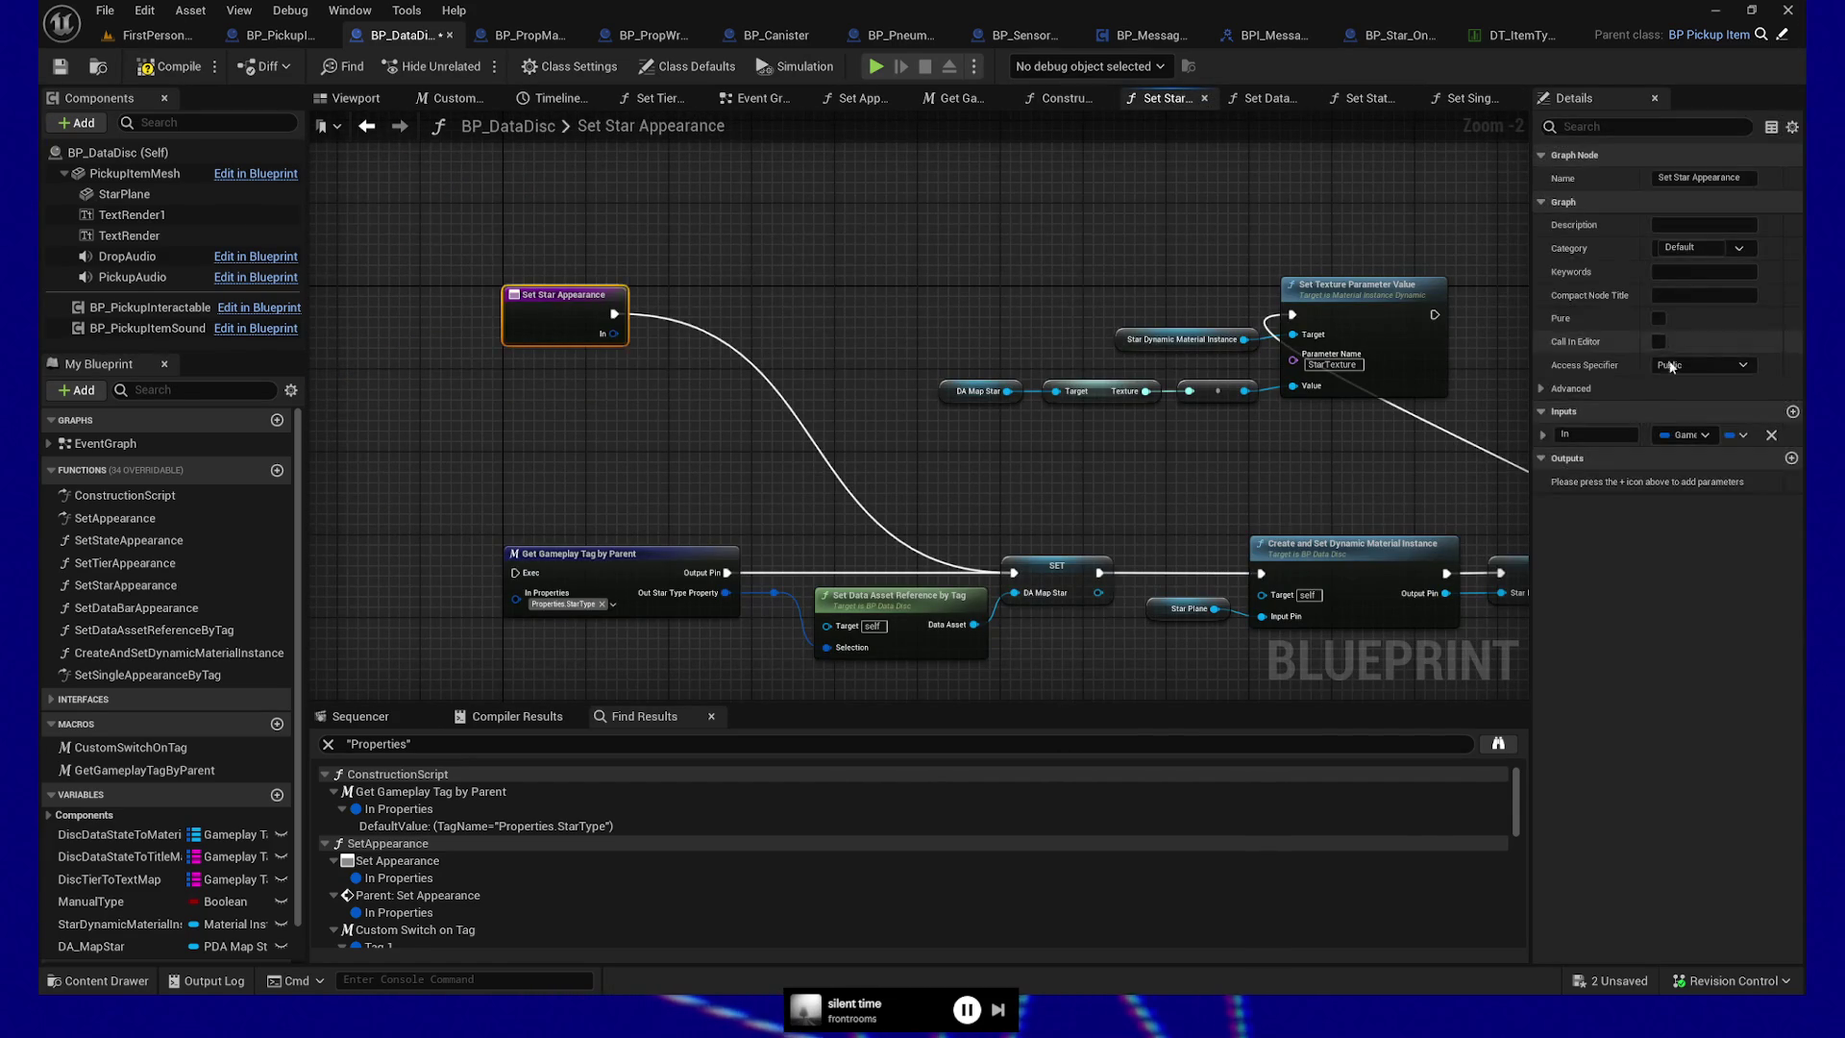
pyautogui.write('layTag')
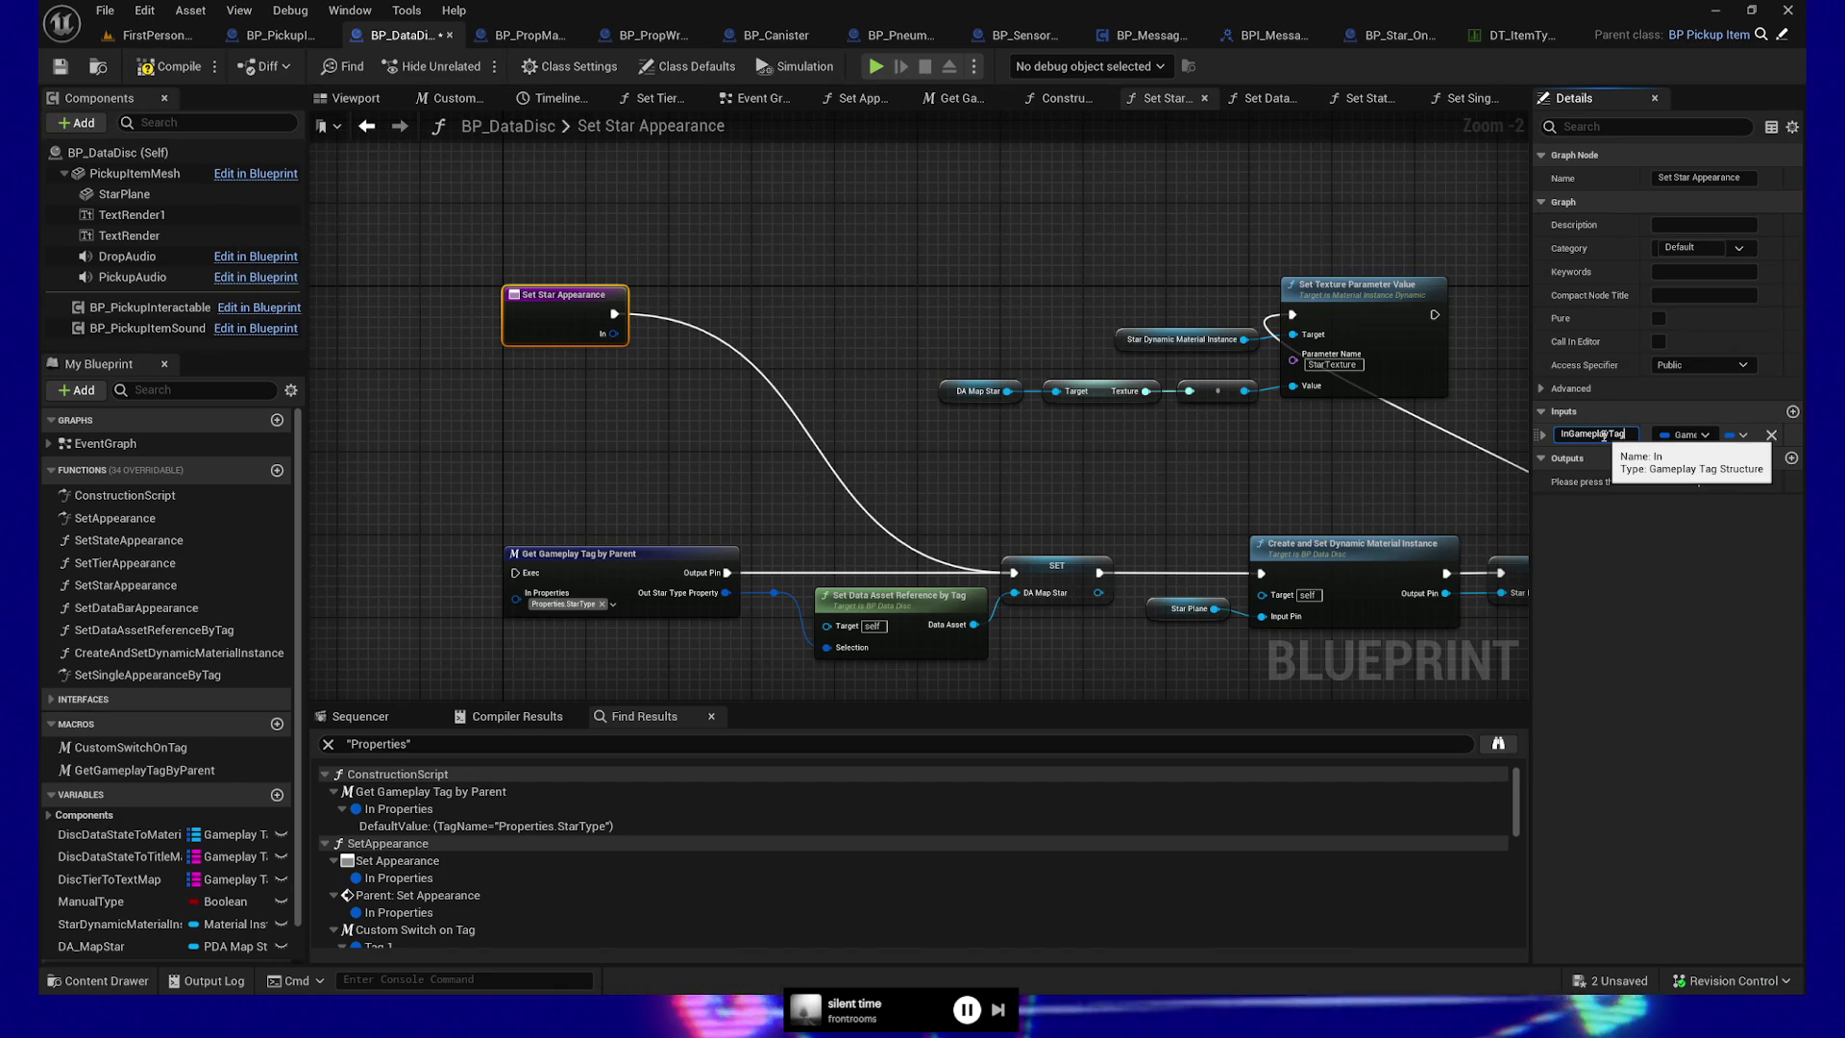
pyautogui.click(1068, 211)
pyautogui.moveTo(609, 333)
pyautogui.mouseDown()
pyautogui.moveTo(686, 416)
pyautogui.moveTo(769, 642)
pyautogui.moveTo(842, 655)
pyautogui.mouseUp()
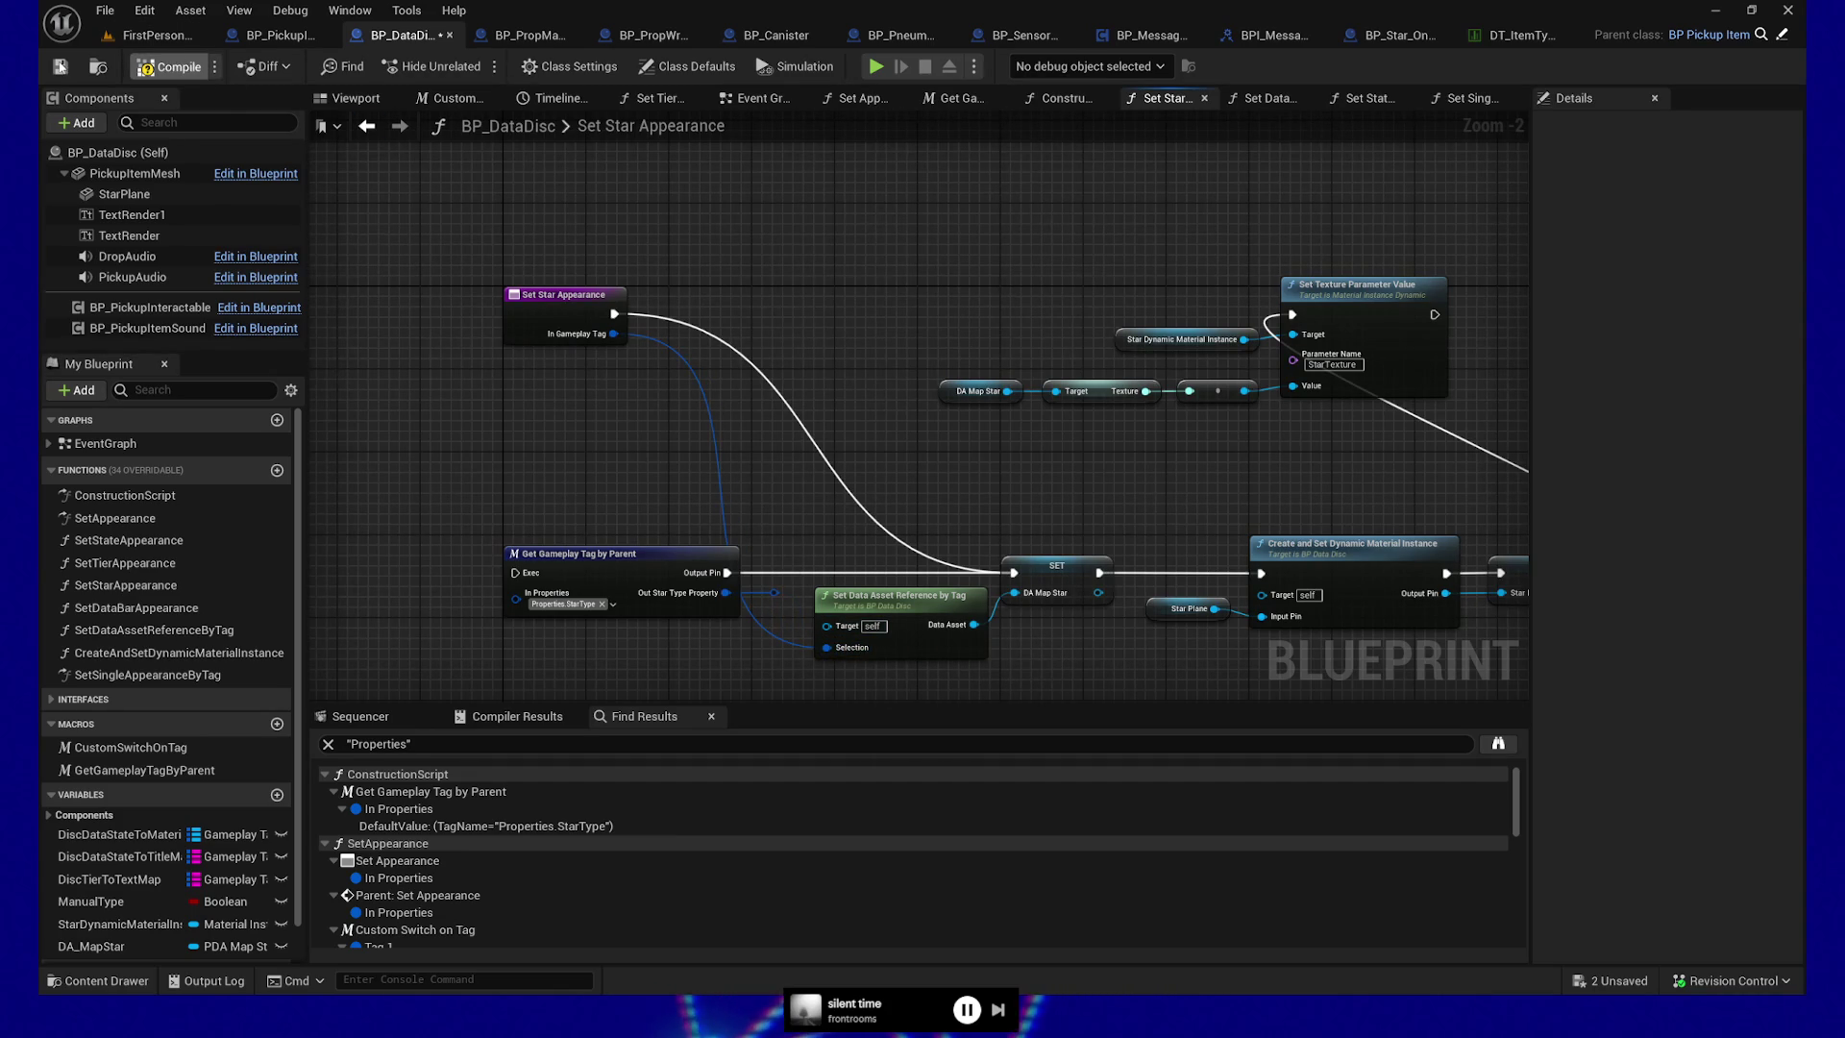
pyautogui.click(146, 69)
# Wire the third Property node into Set Star Appearance's In Gameplay Tag, then save the blueprint
pyautogui.click(1467, 99)
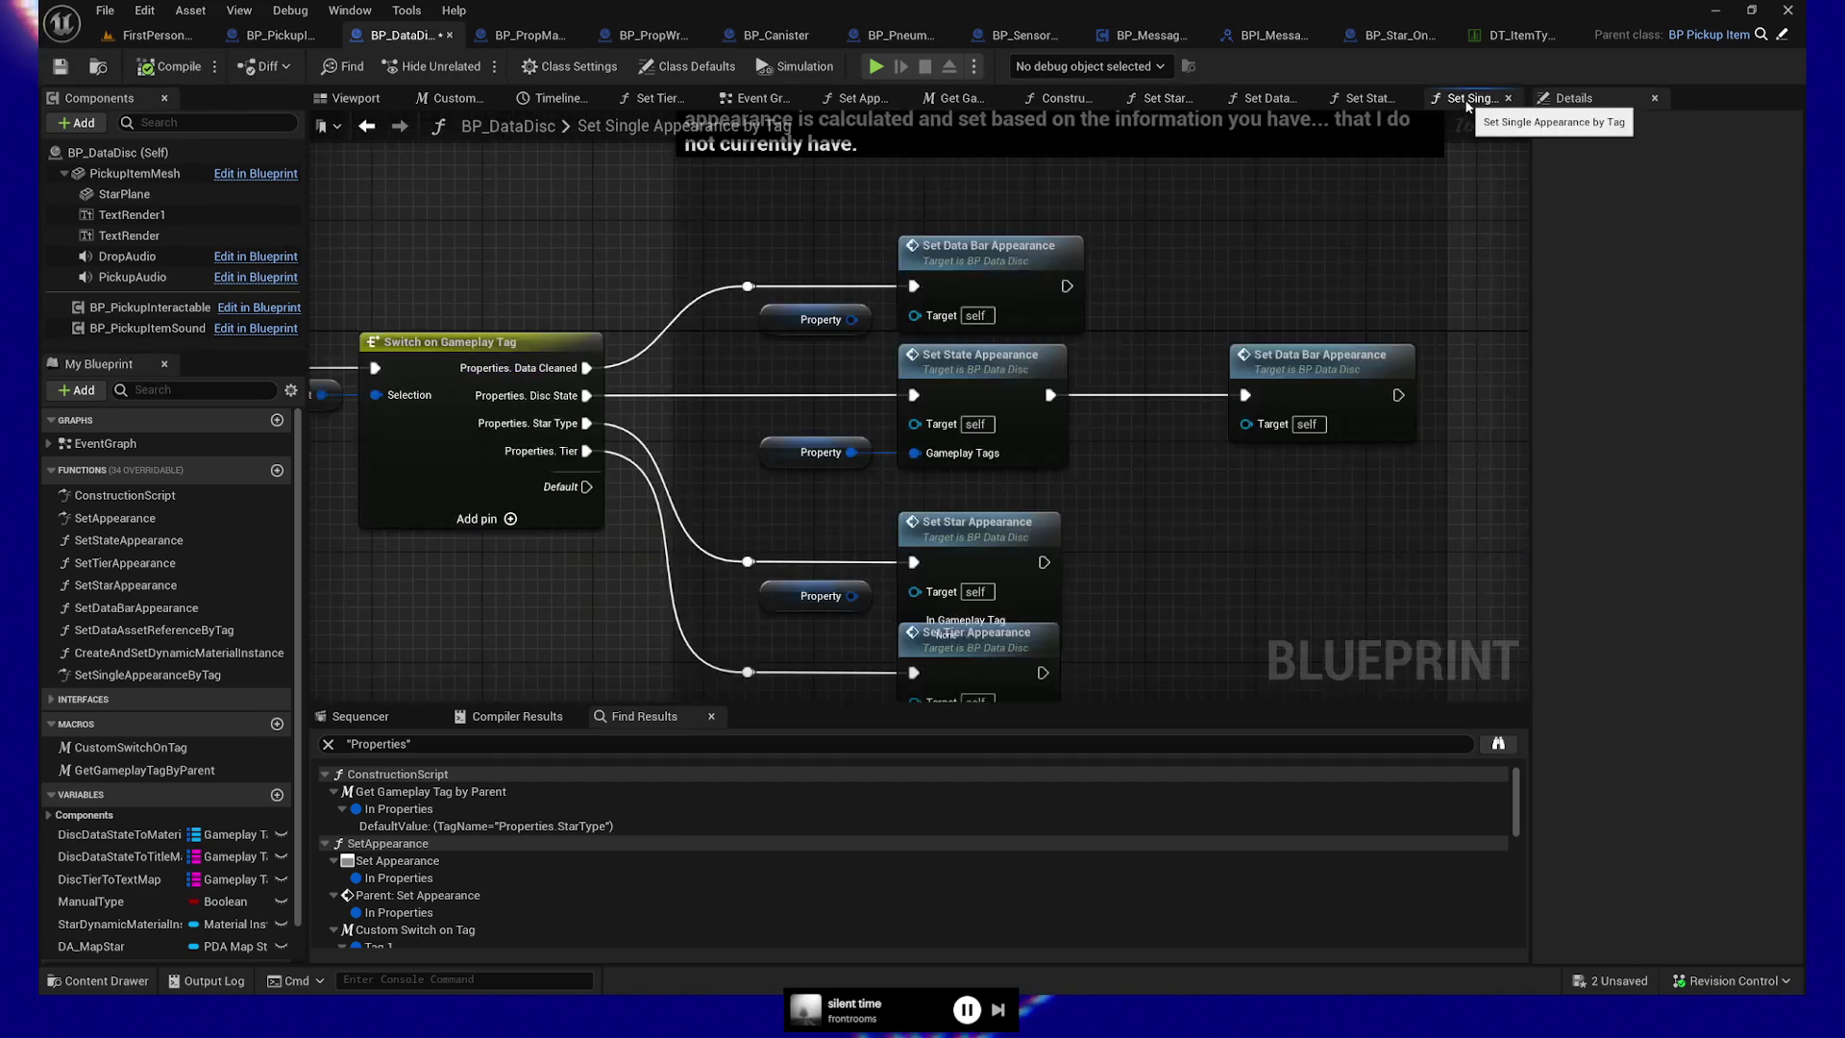
pyautogui.moveTo(852, 319)
pyautogui.mouseDown()
pyautogui.moveTo(895, 319)
pyautogui.moveTo(879, 353)
pyautogui.moveTo(895, 324)
pyautogui.moveTo(897, 344)
pyautogui.mouseUp()
pyautogui.press('Escape')
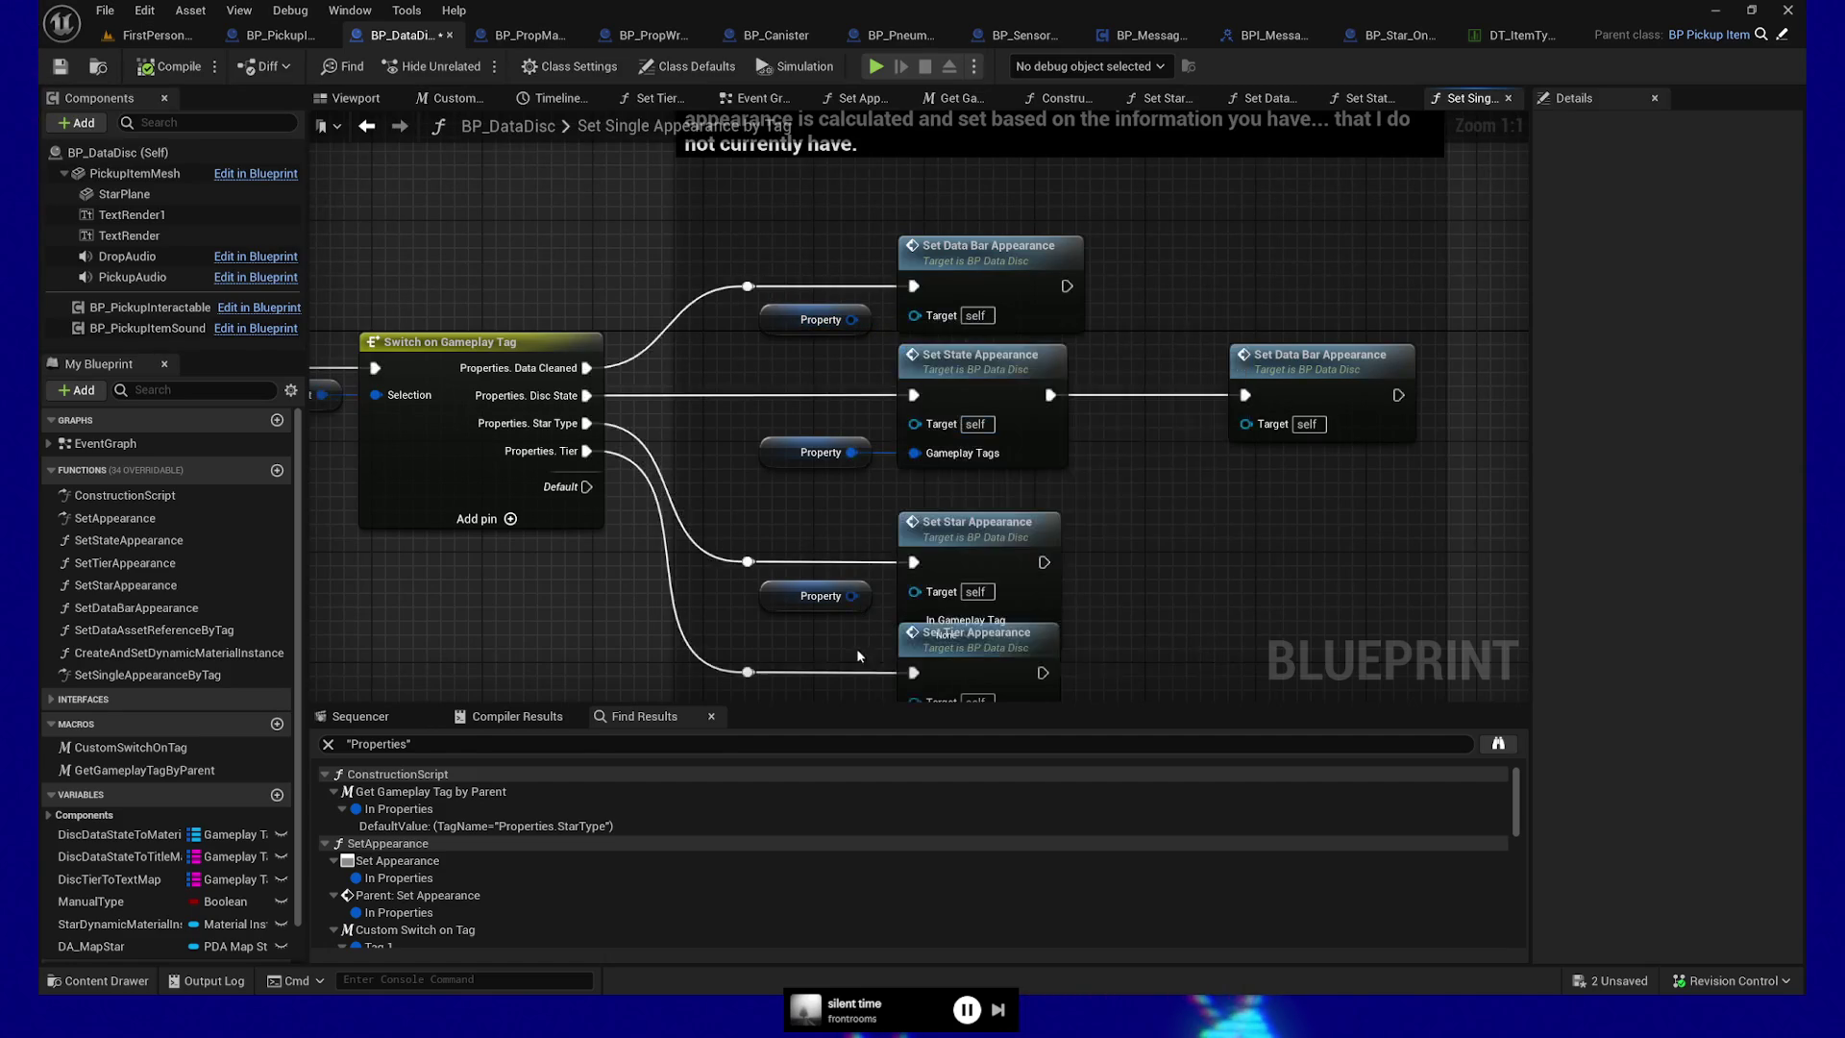
pyautogui.moveTo(851, 596); pyautogui.dragTo(916, 620)
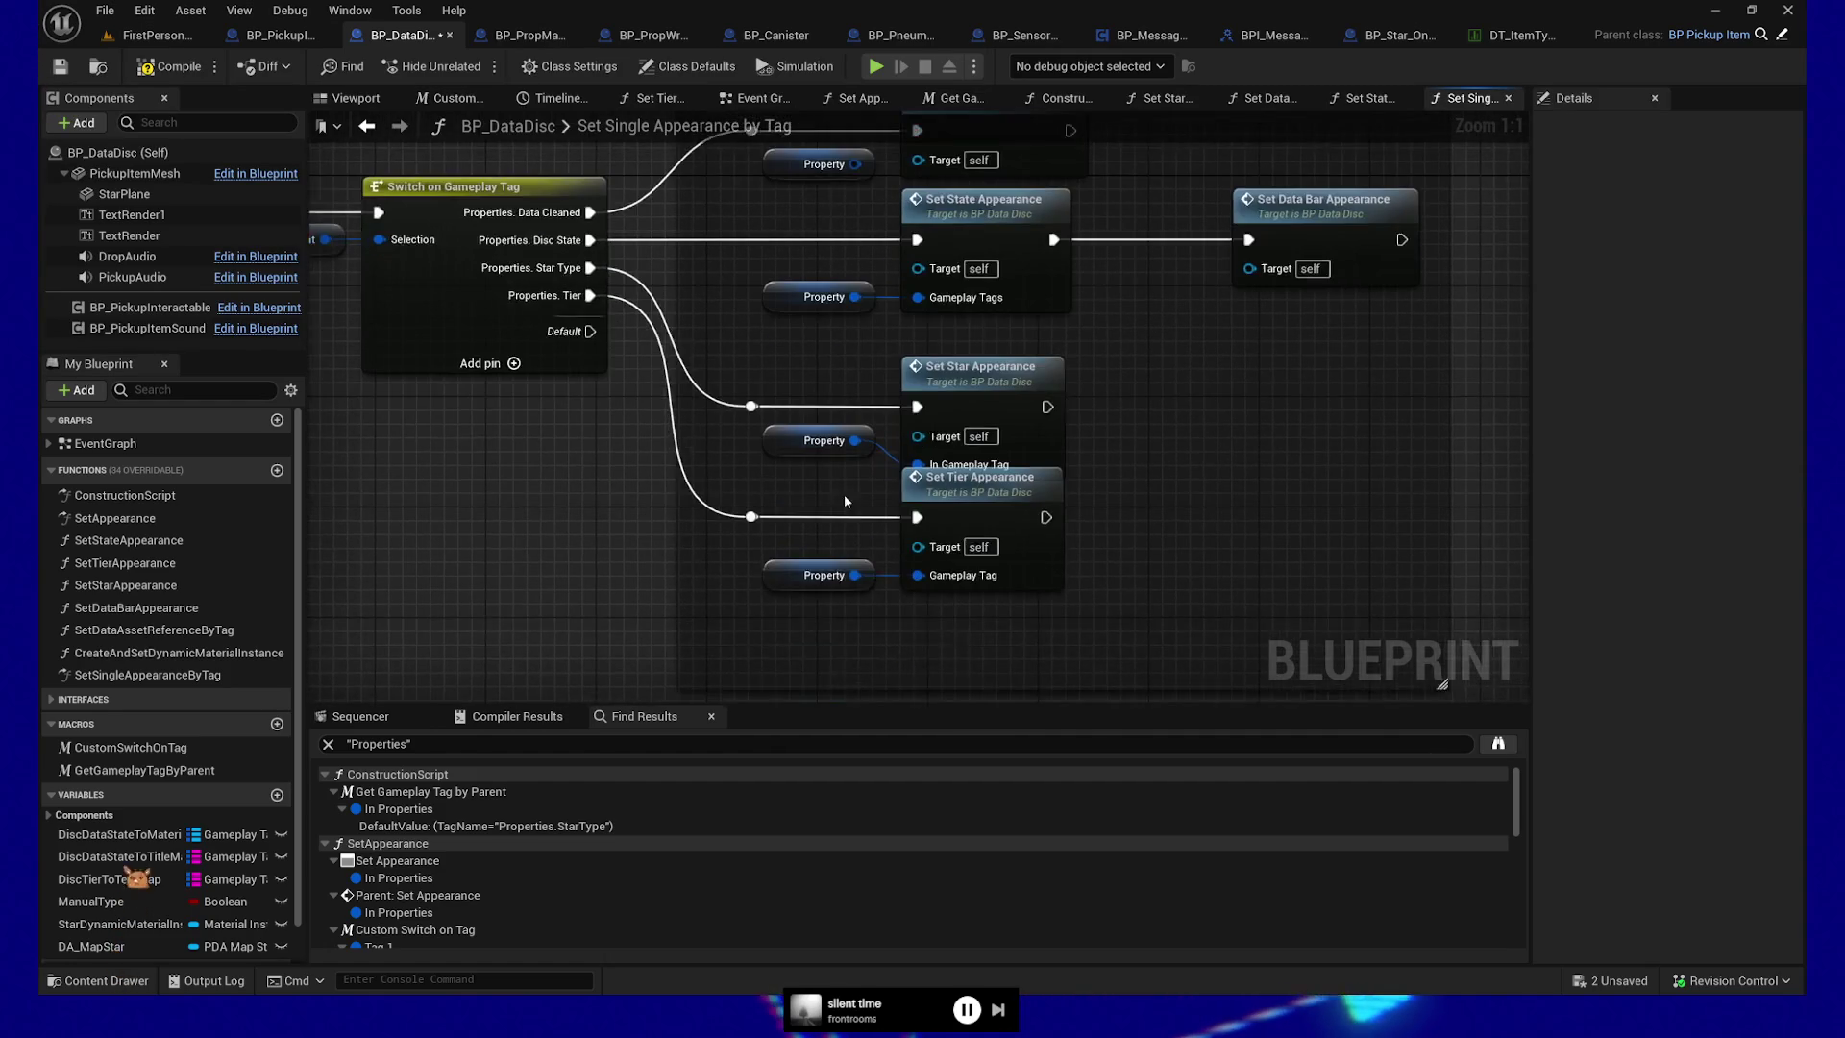
pyautogui.moveTo(749, 618)
pyautogui.mouseDown()
pyautogui.moveTo(982, 496)
pyautogui.moveTo(982, 514)
pyautogui.mouseUp()
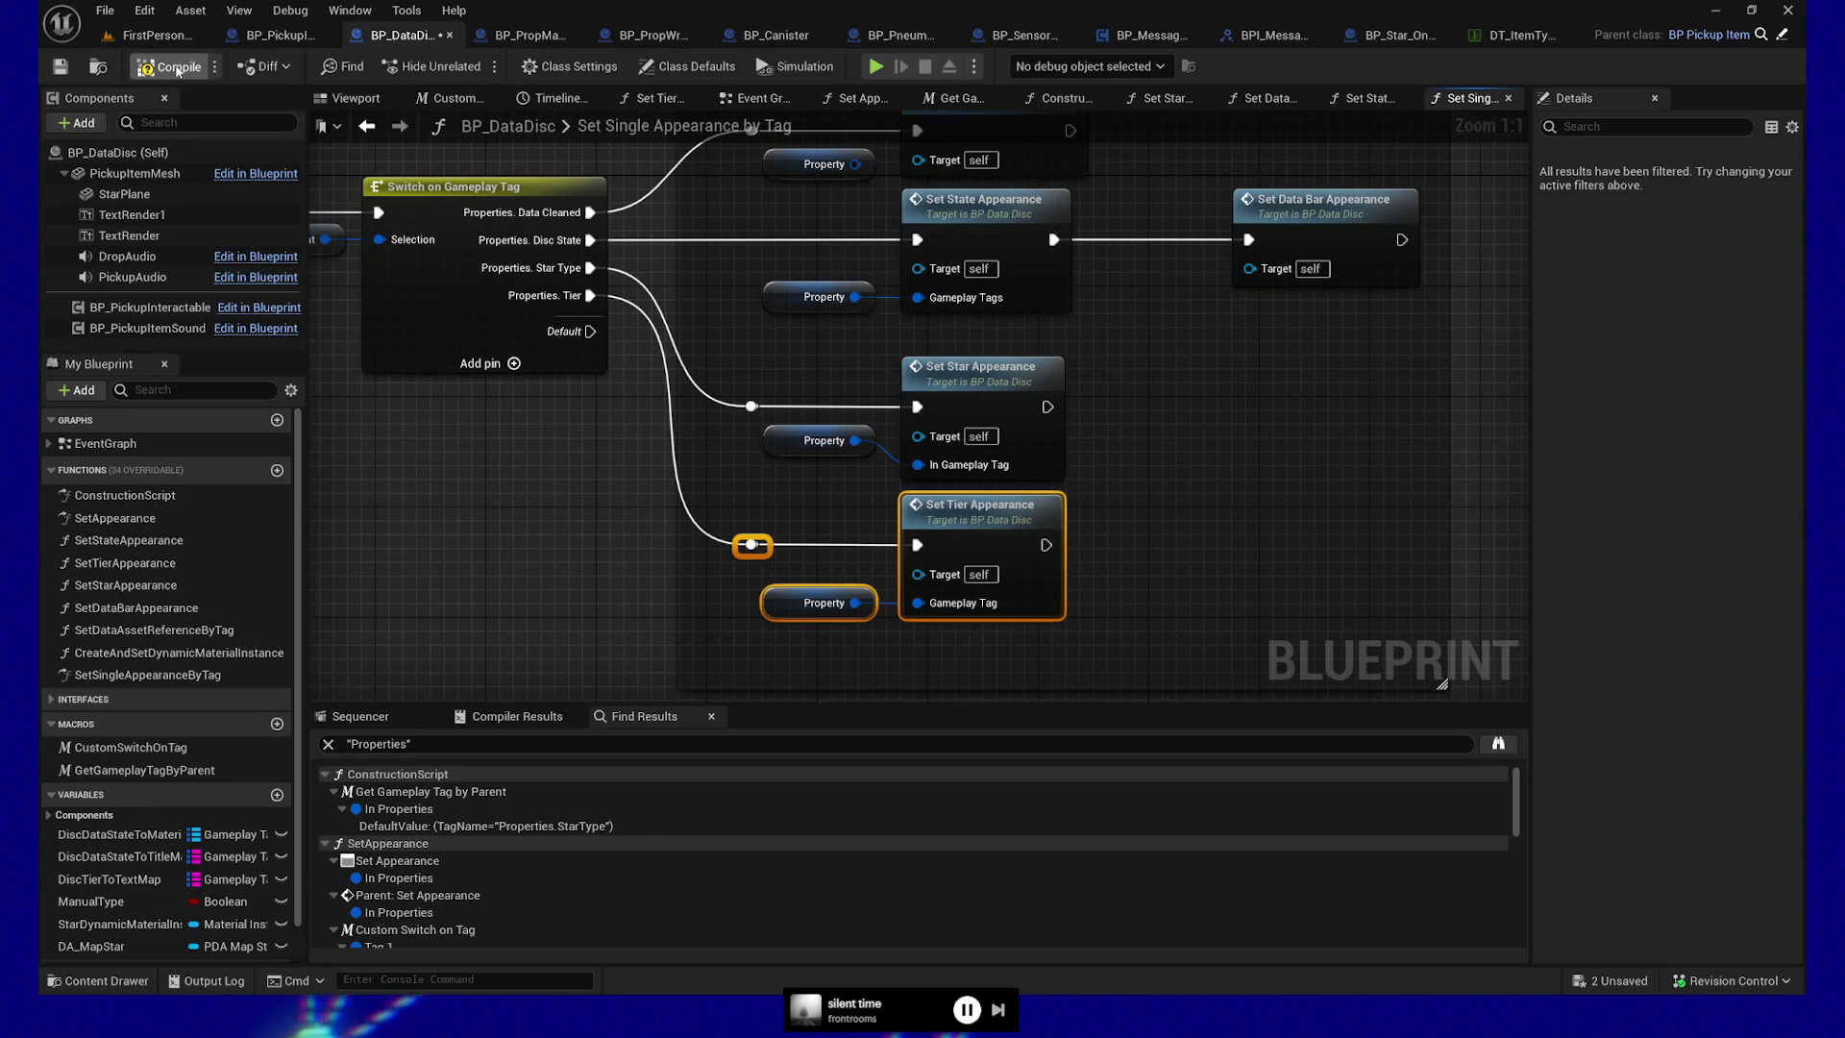
pyautogui.click(61, 68)
# Start a Play-In-Editor session from a floor spot in FirstPersonMap
pyautogui.click(151, 38)
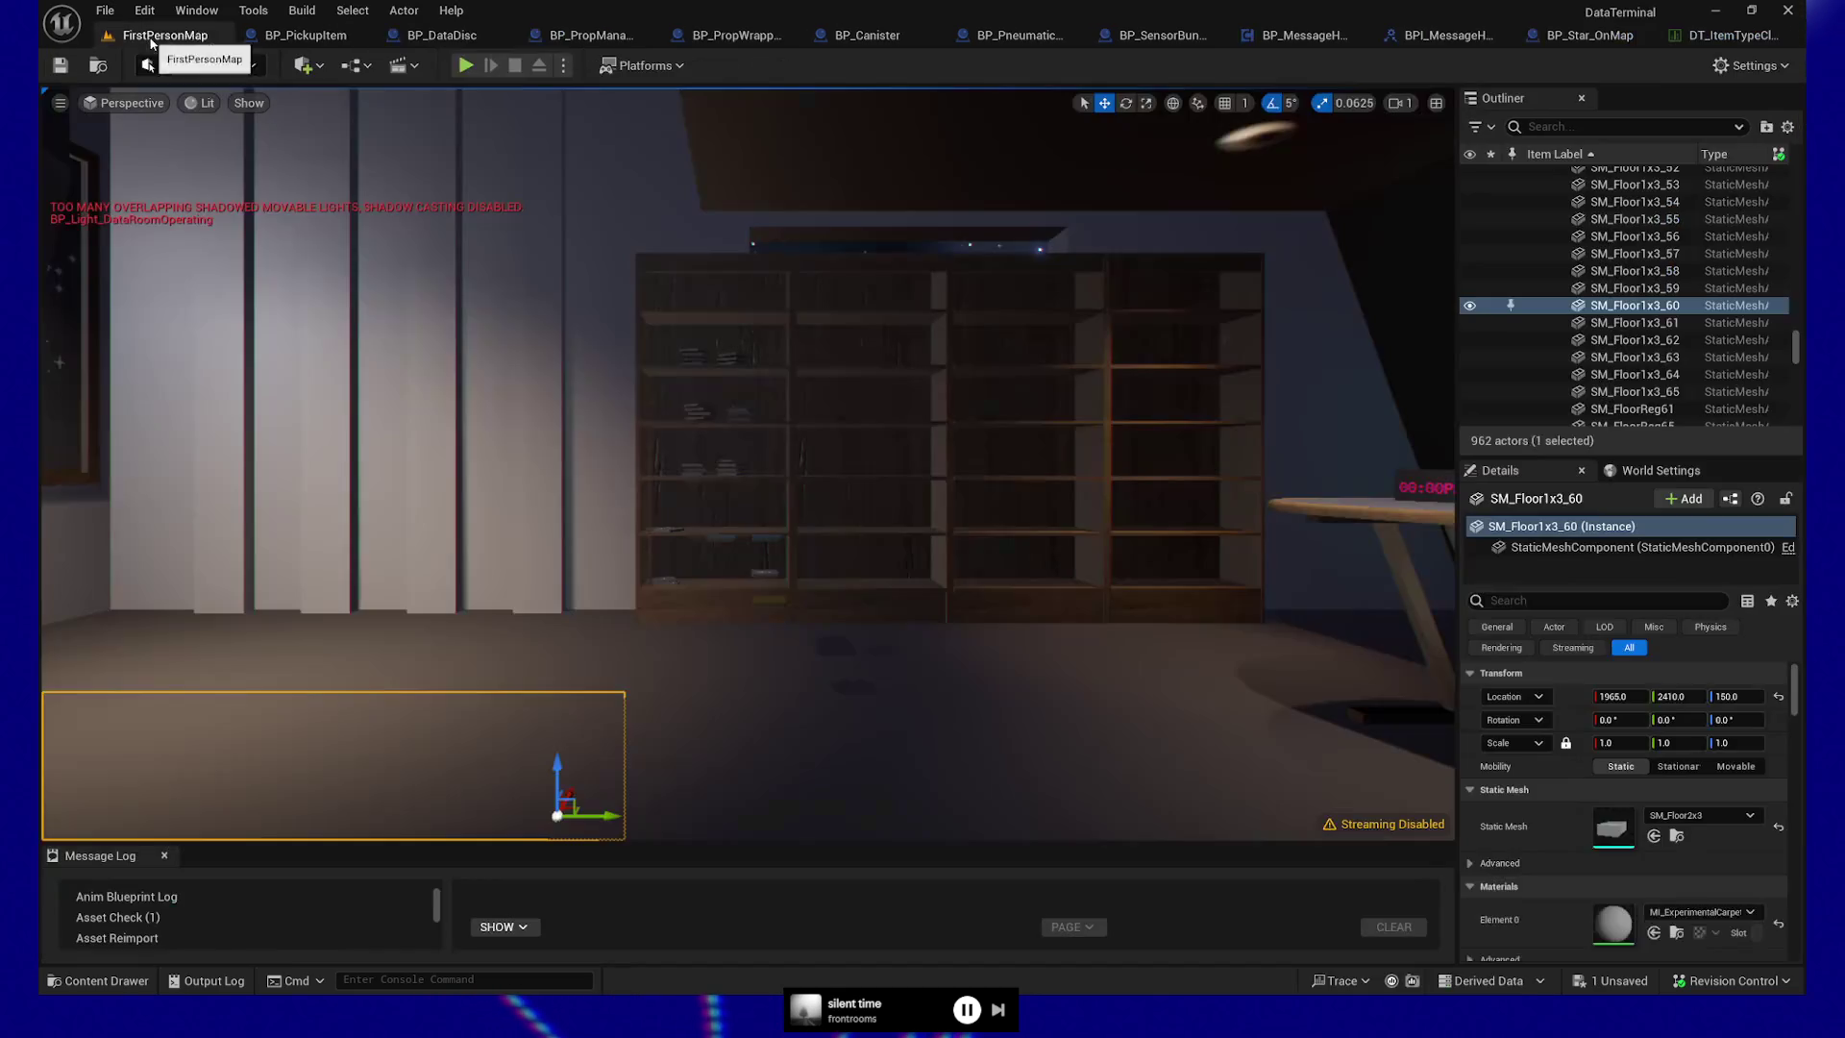
pyautogui.moveTo(765, 474)
pyautogui.mouseDown()
pyautogui.moveTo(765, 413)
pyautogui.moveTo(759, 571)
pyautogui.mouseUp()
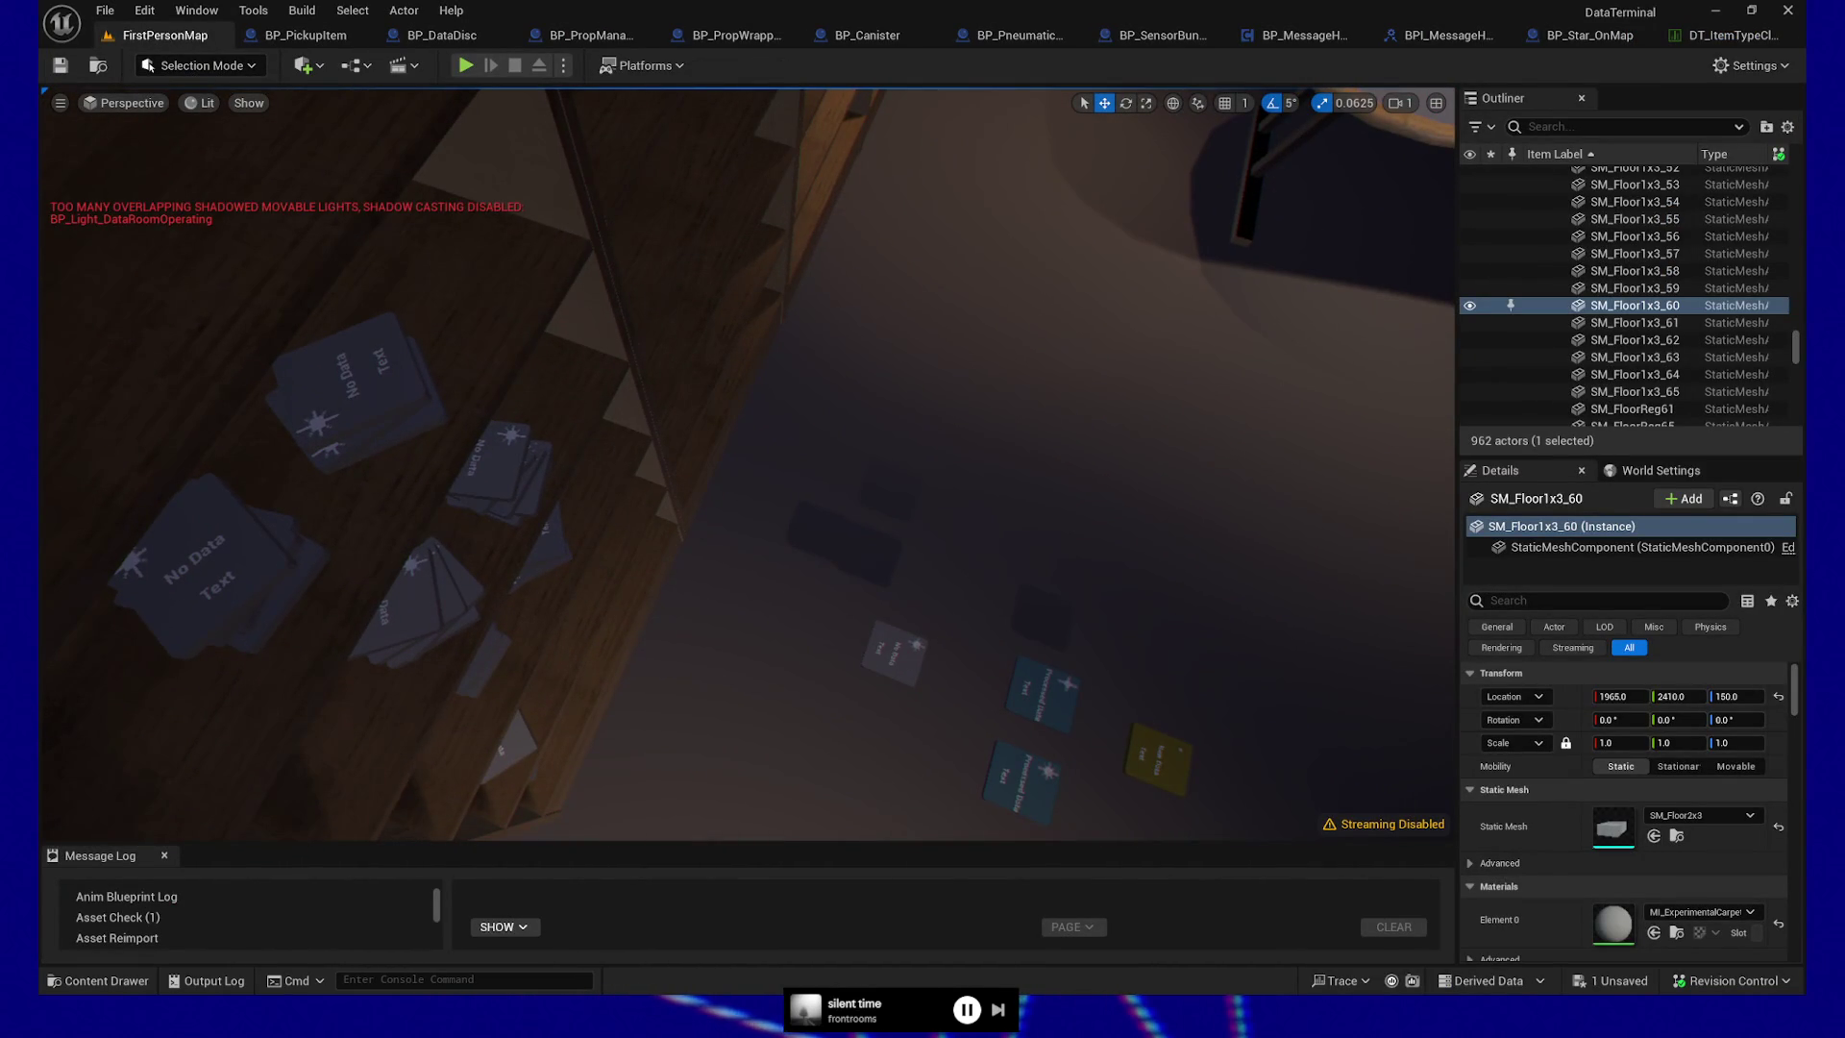
pyautogui.moveTo(1057, 704); pyautogui.dragTo(1118, 711)
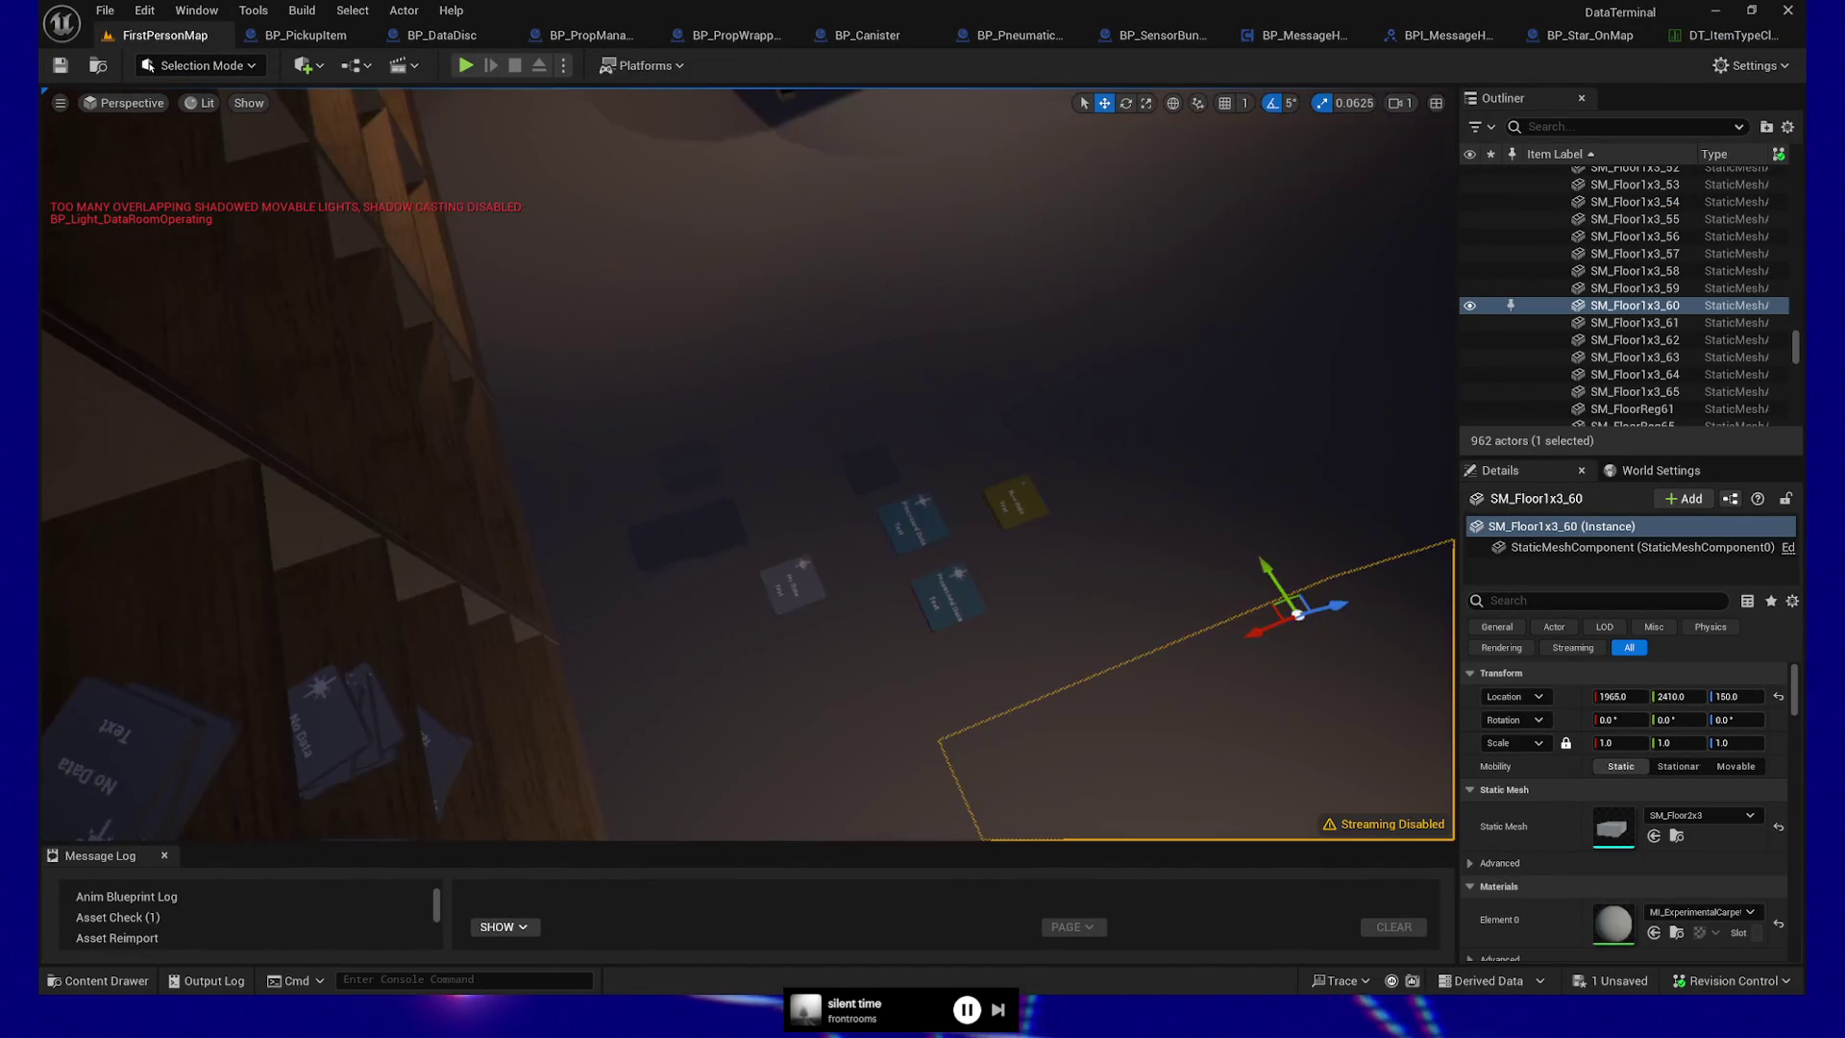
pyautogui.rightClick(1118, 711)
pyautogui.click(1183, 754)
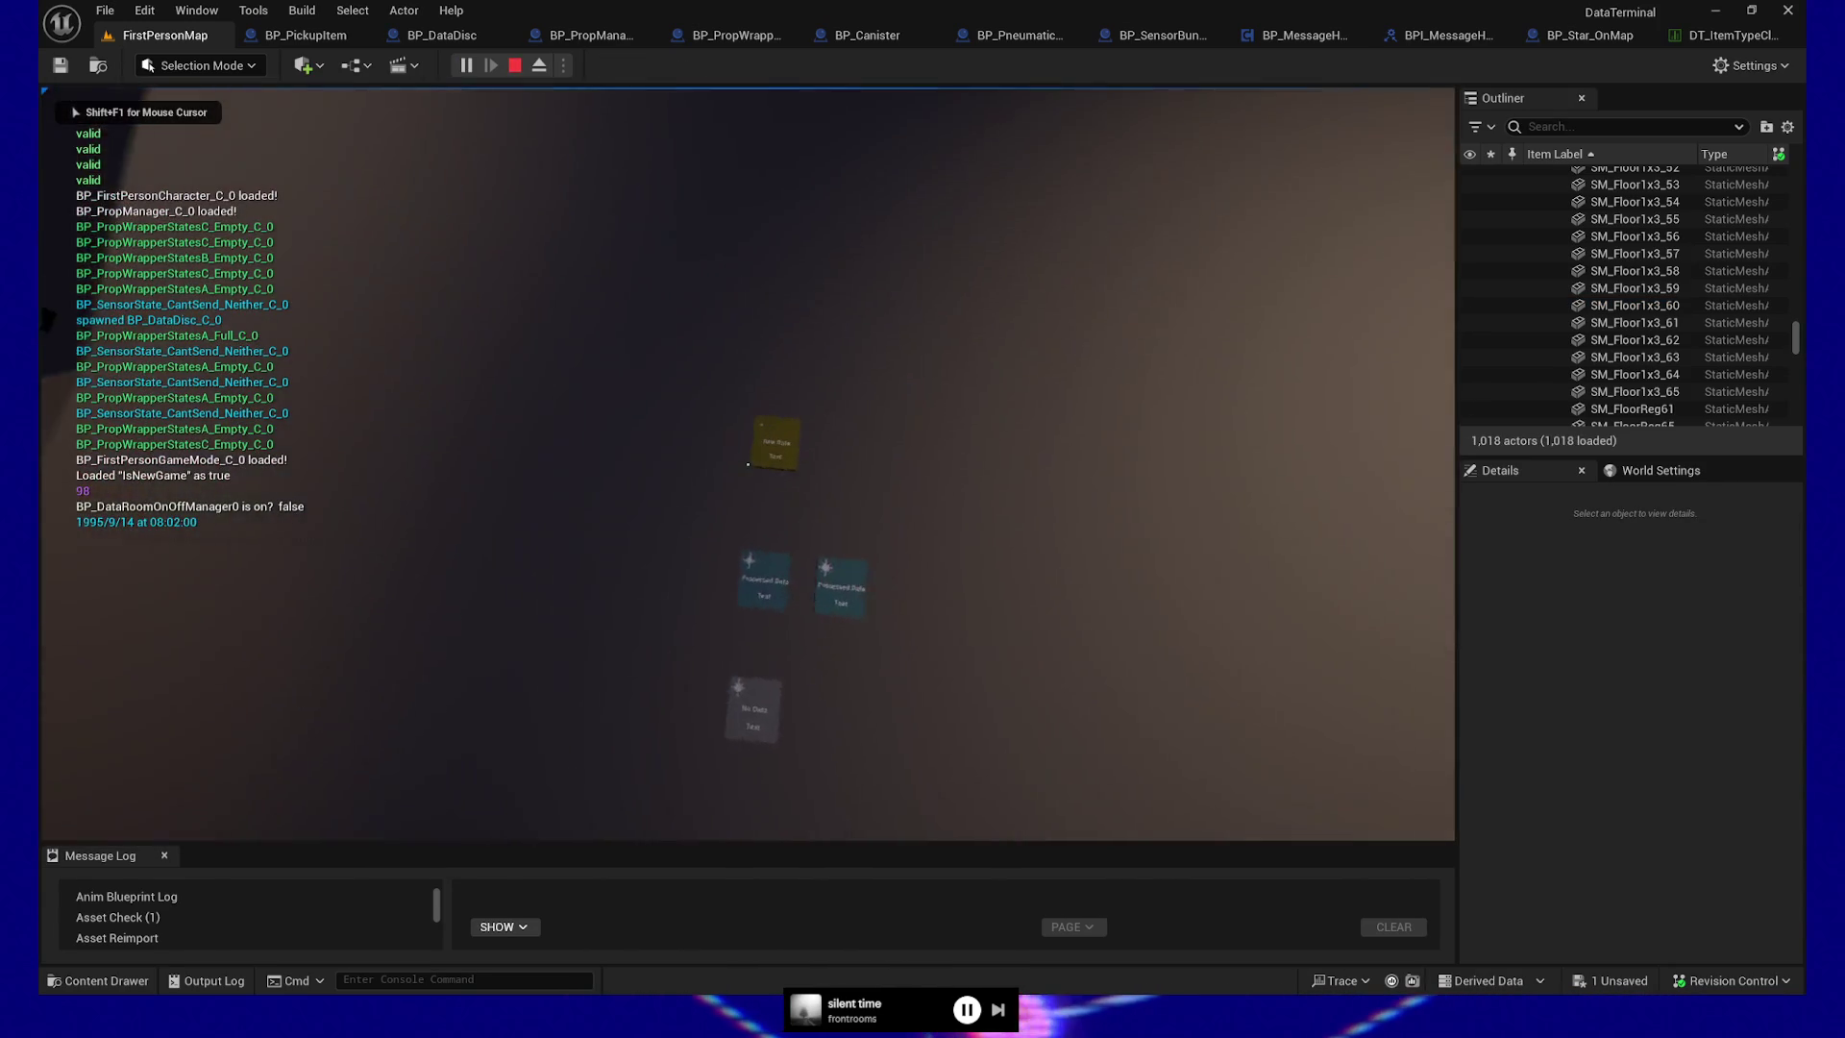
# Pick up and drop the Raw Data and Processed Data discs, then quit back to the editor
pyautogui.press('e')
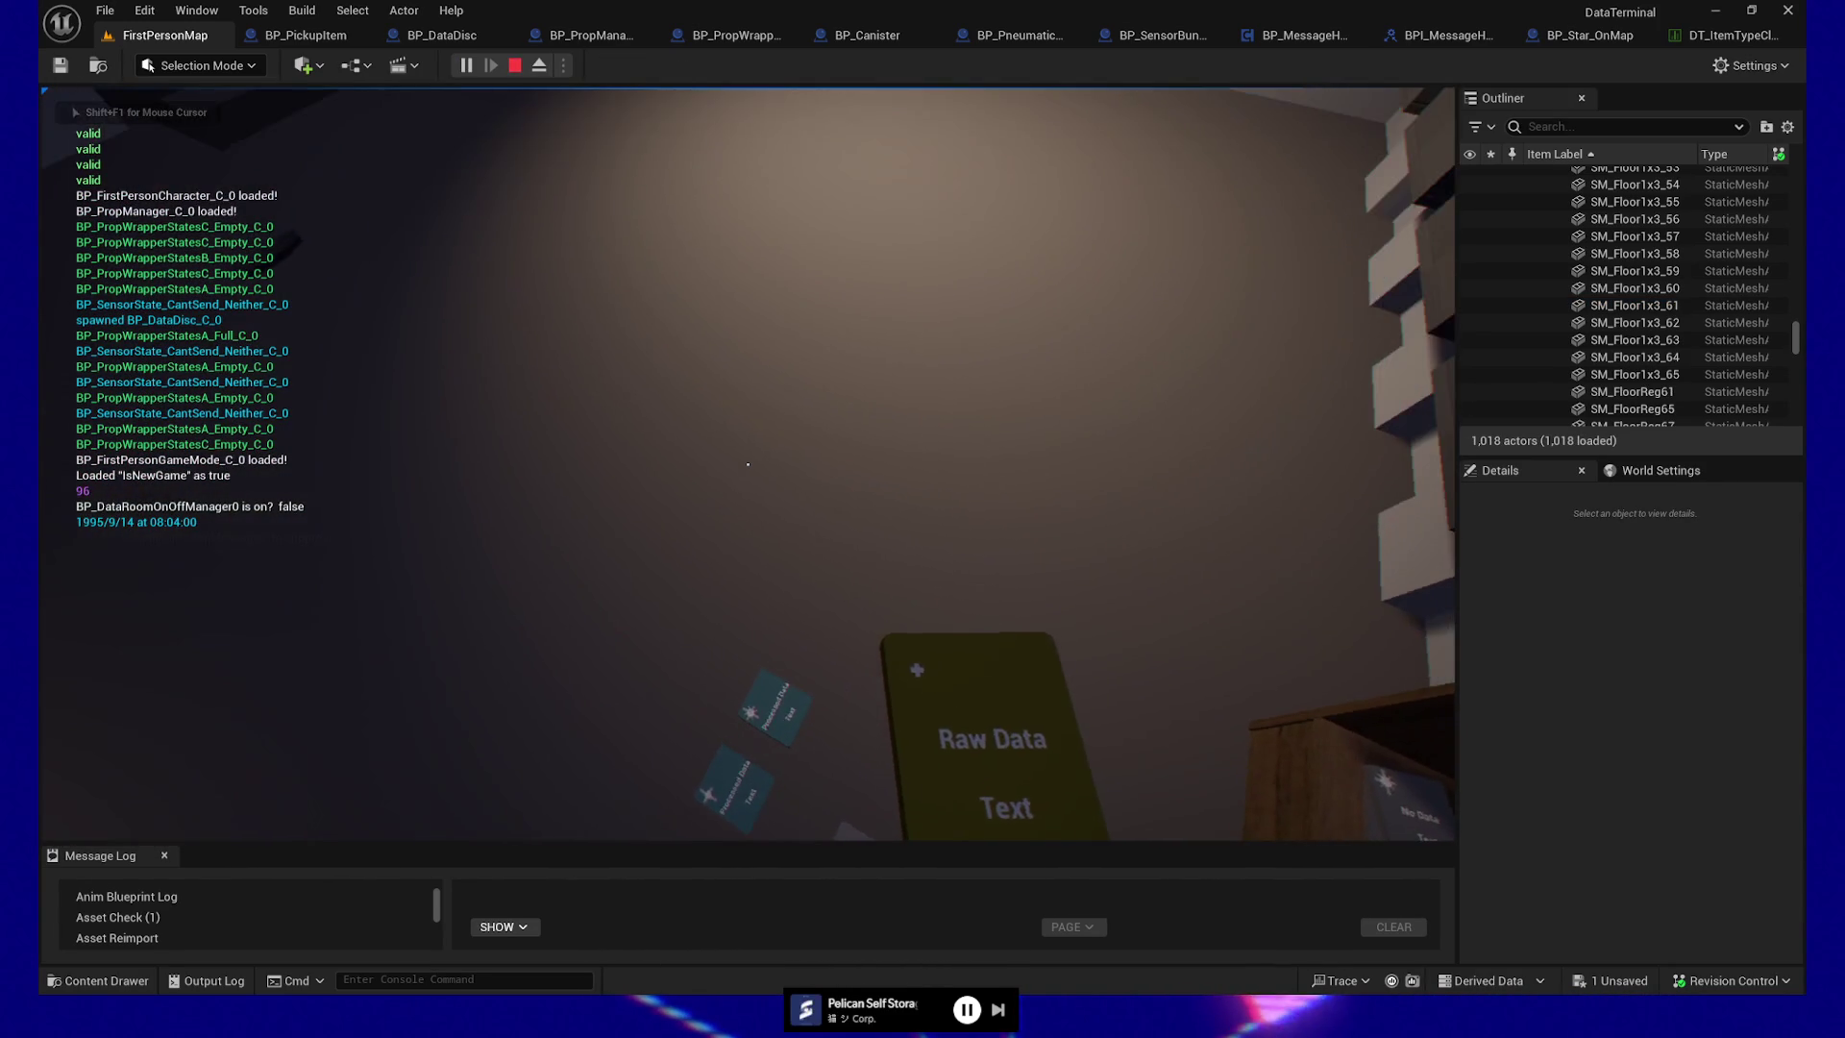
pyautogui.press('e')
pyautogui.press('e')
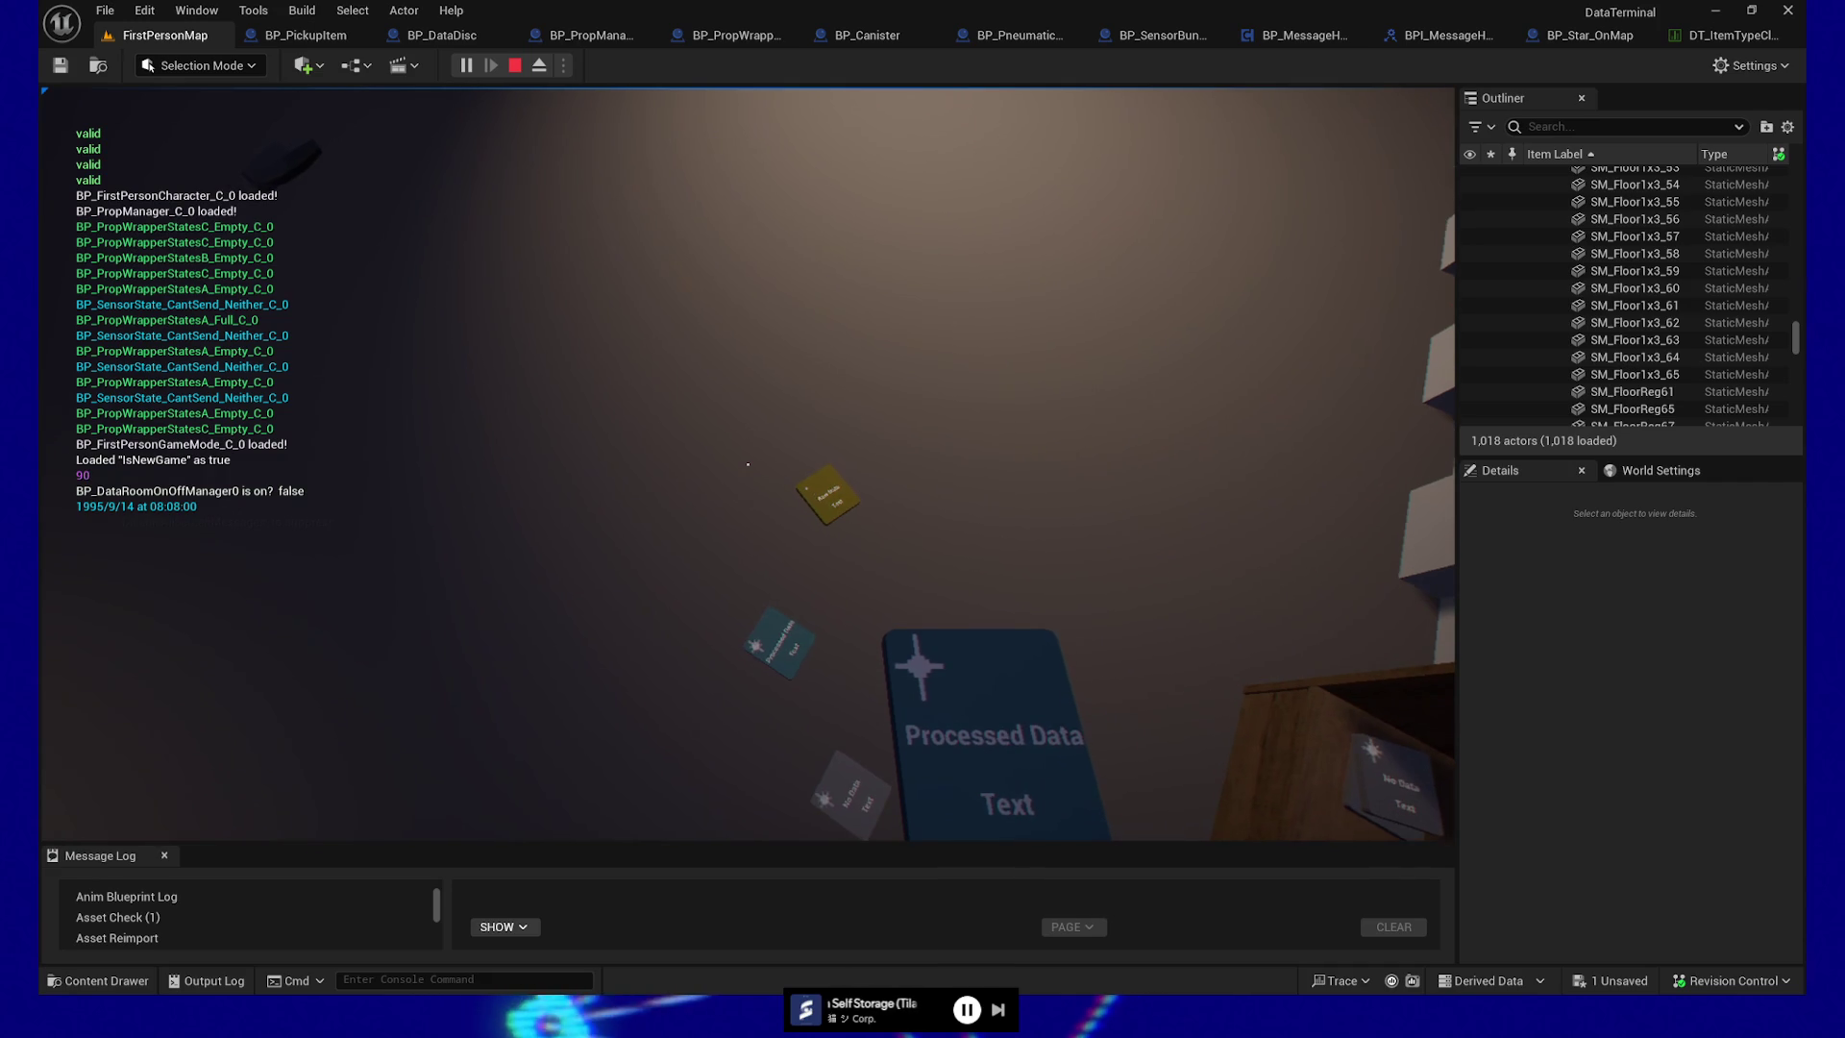
pyautogui.press('e')
pyautogui.press('e')
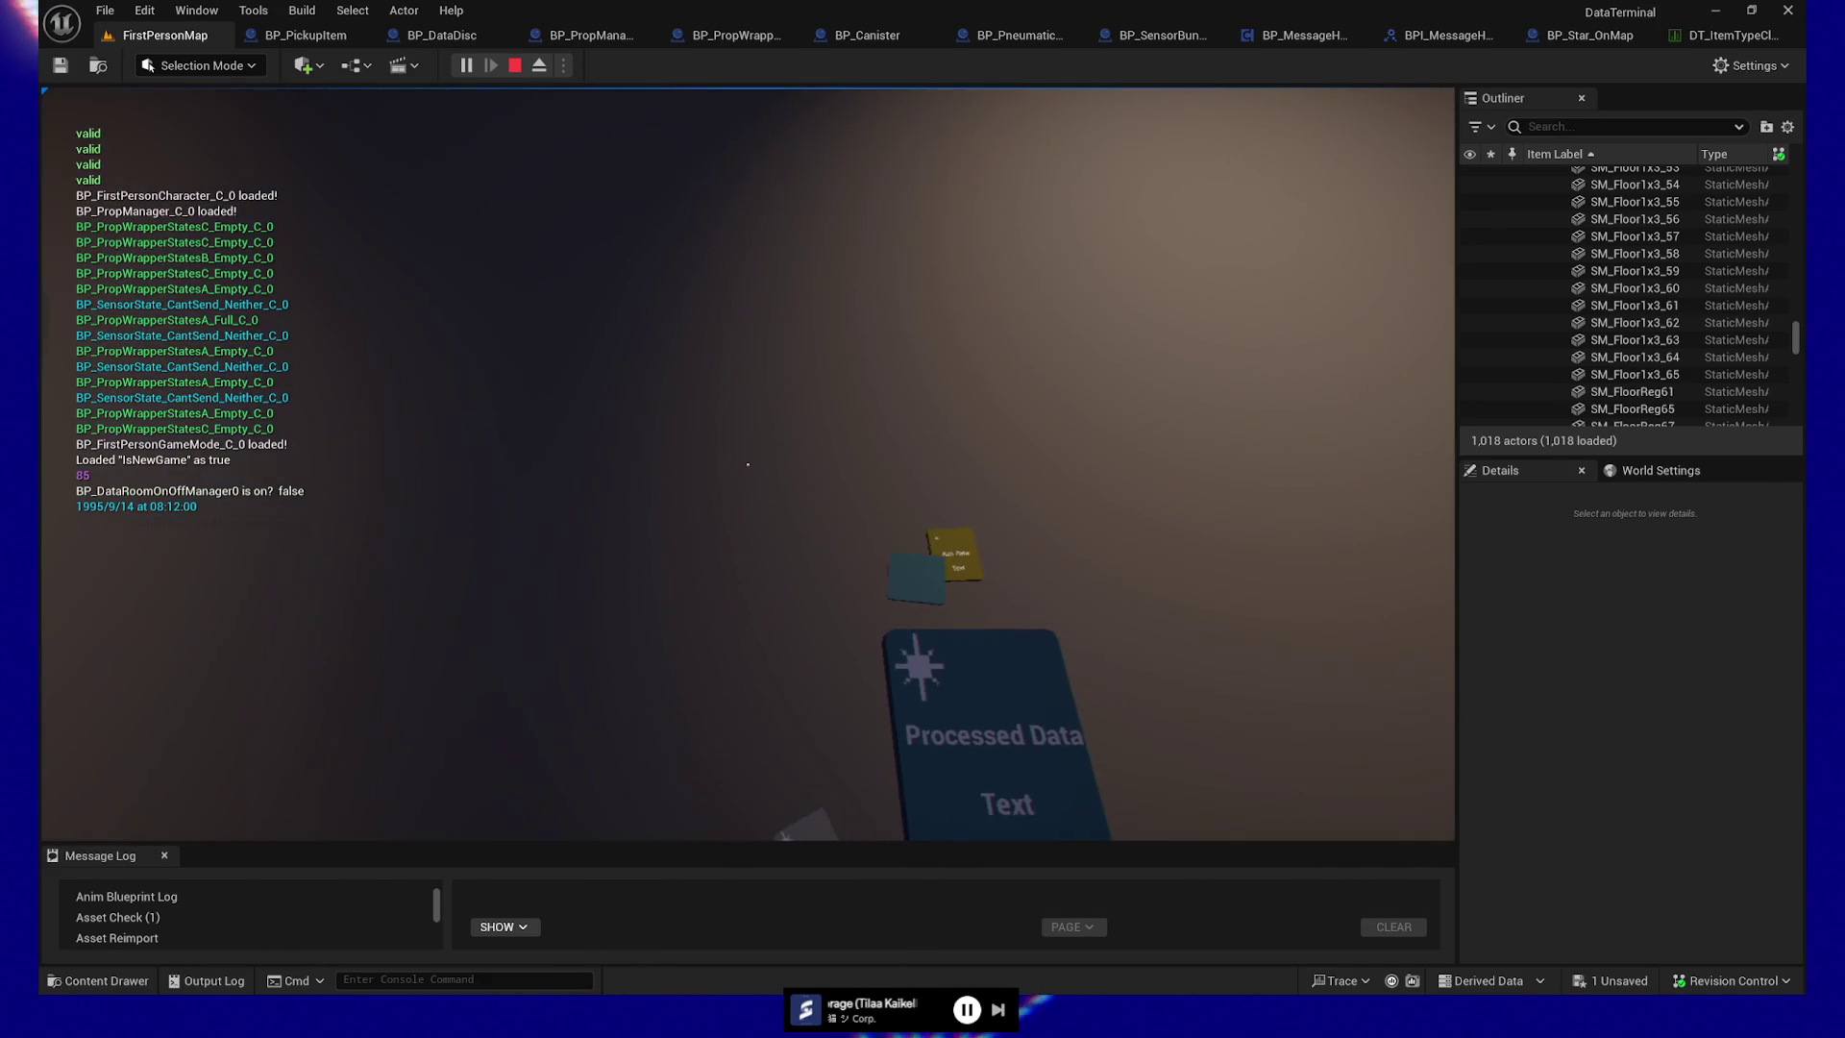
pyautogui.press('e')
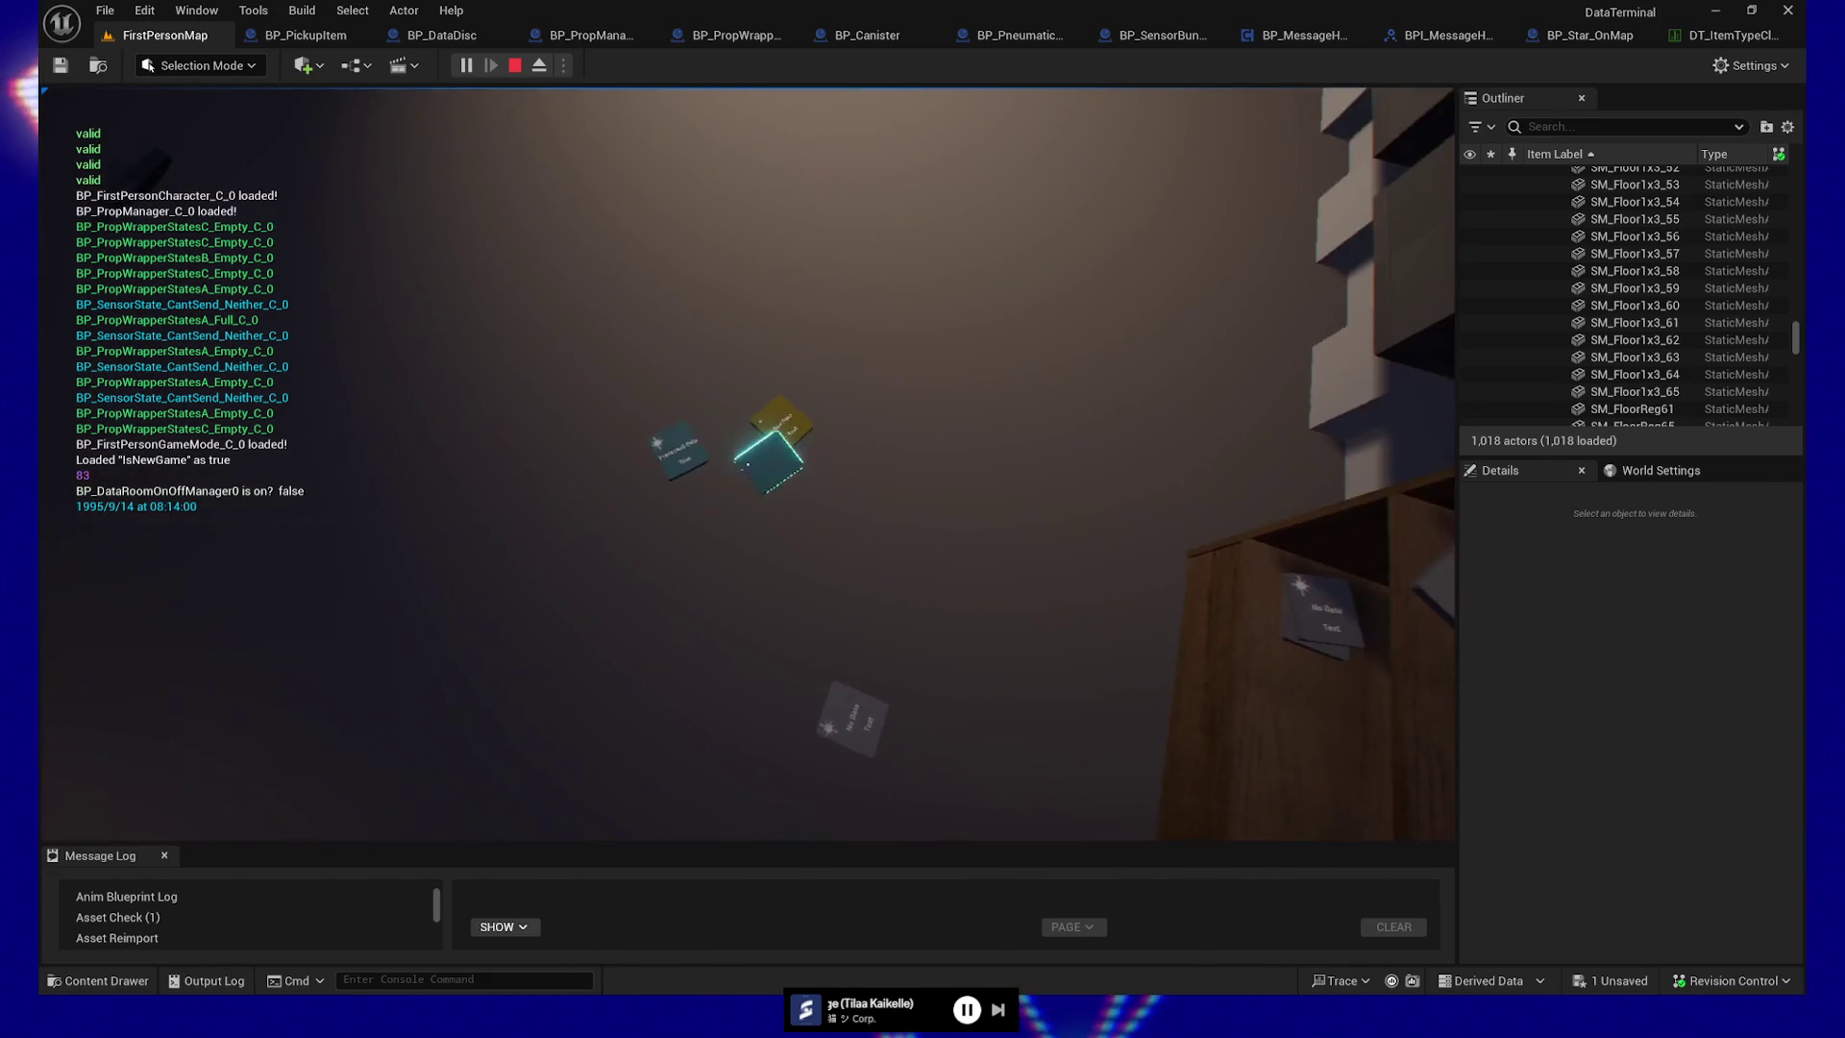
pyautogui.press('e')
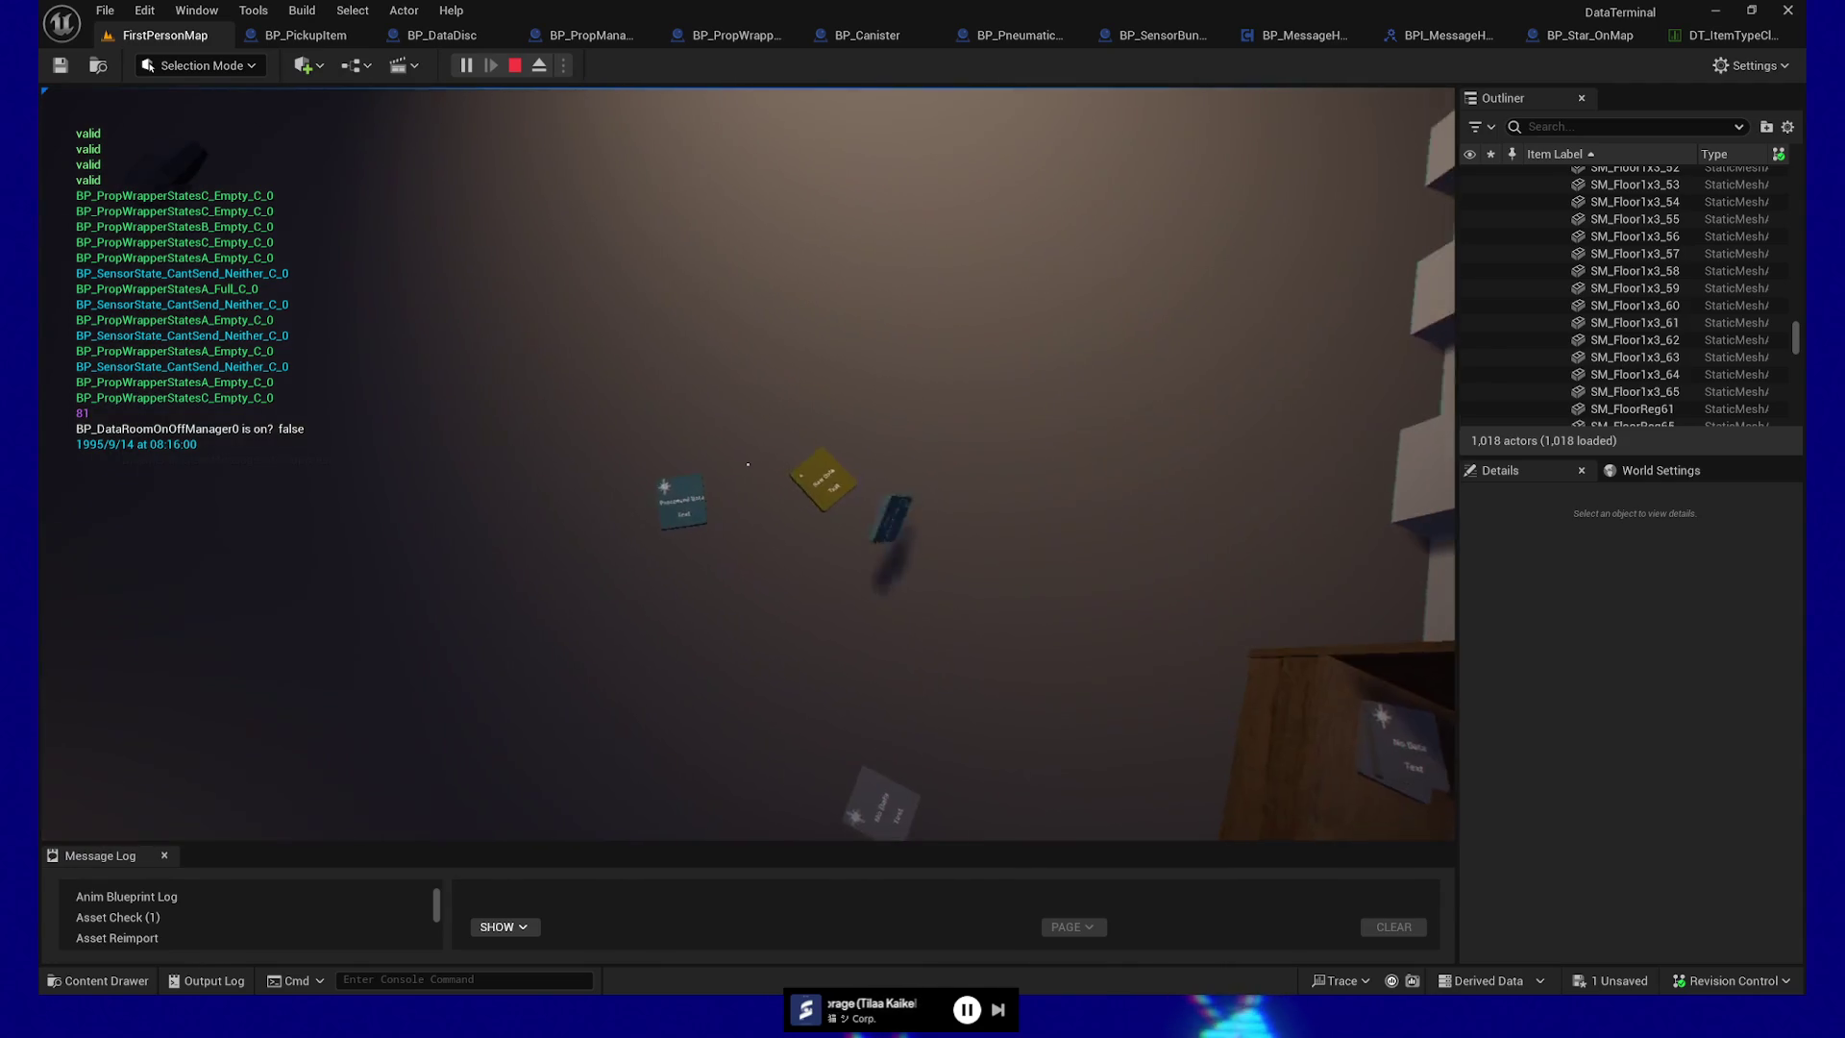
pyautogui.press('e')
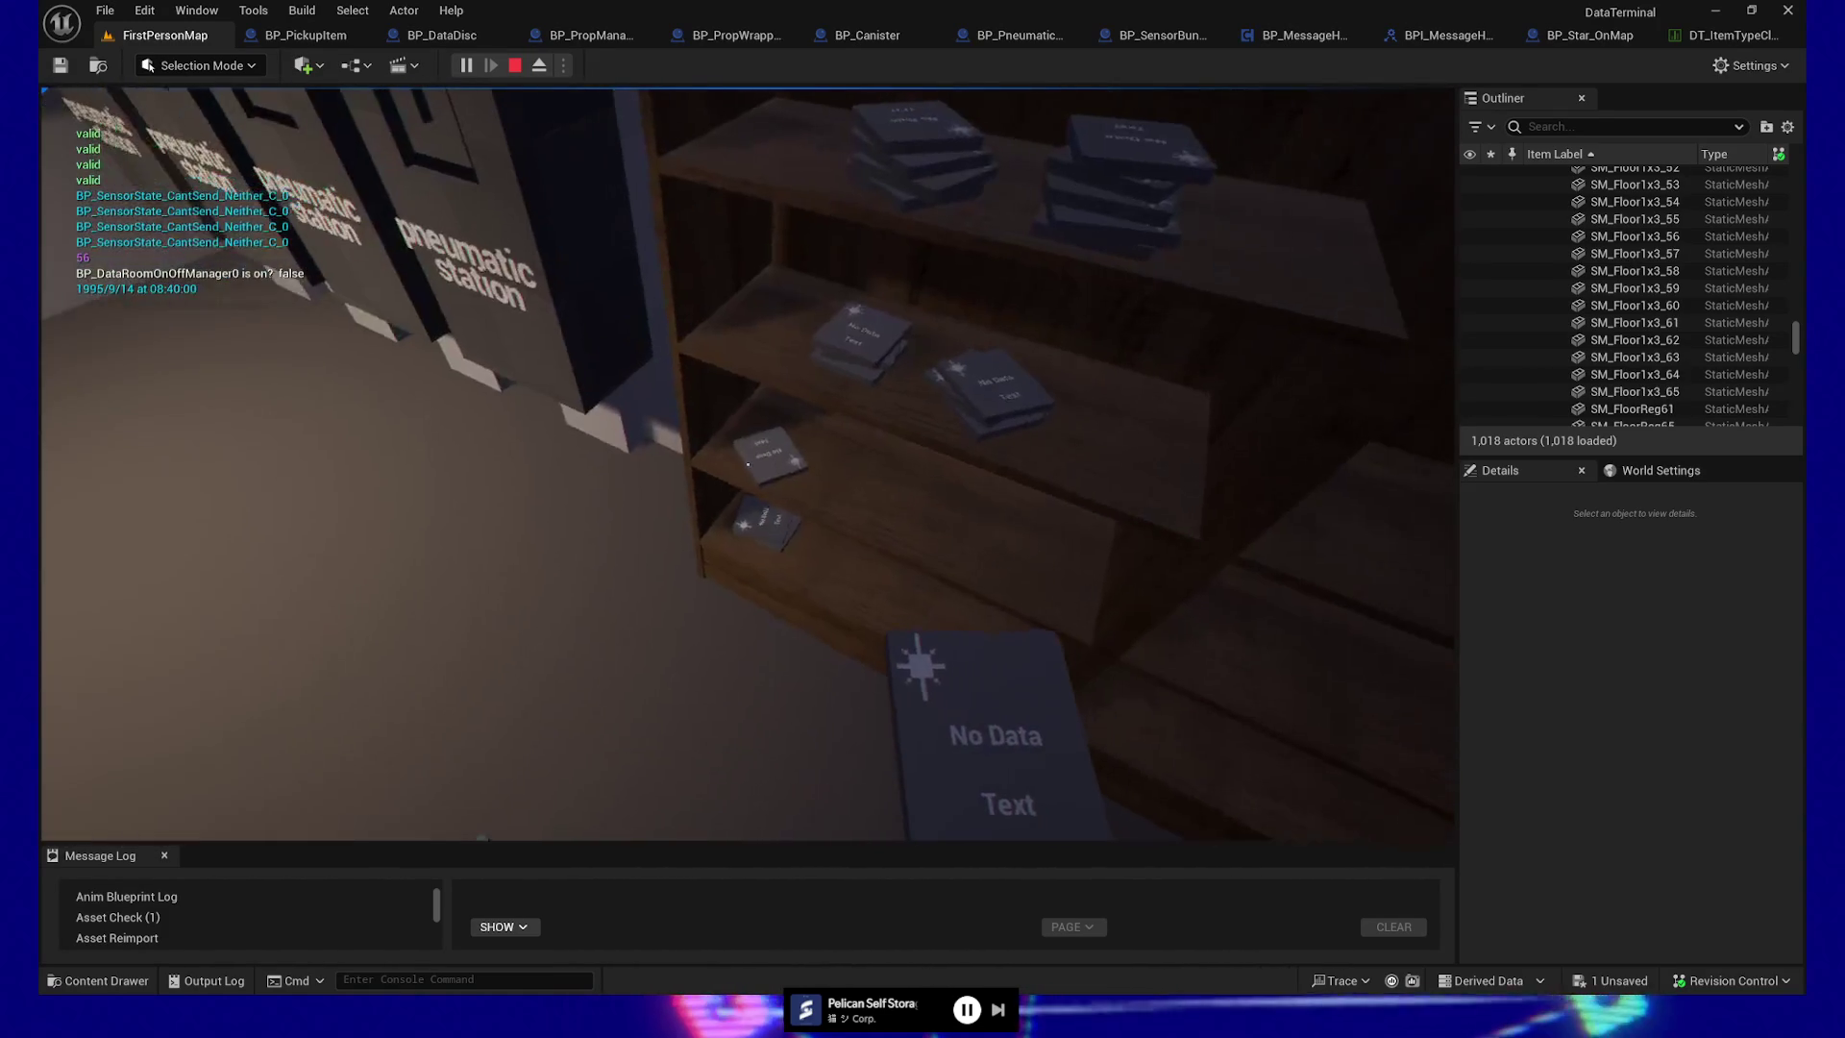
pyautogui.press('Escape')
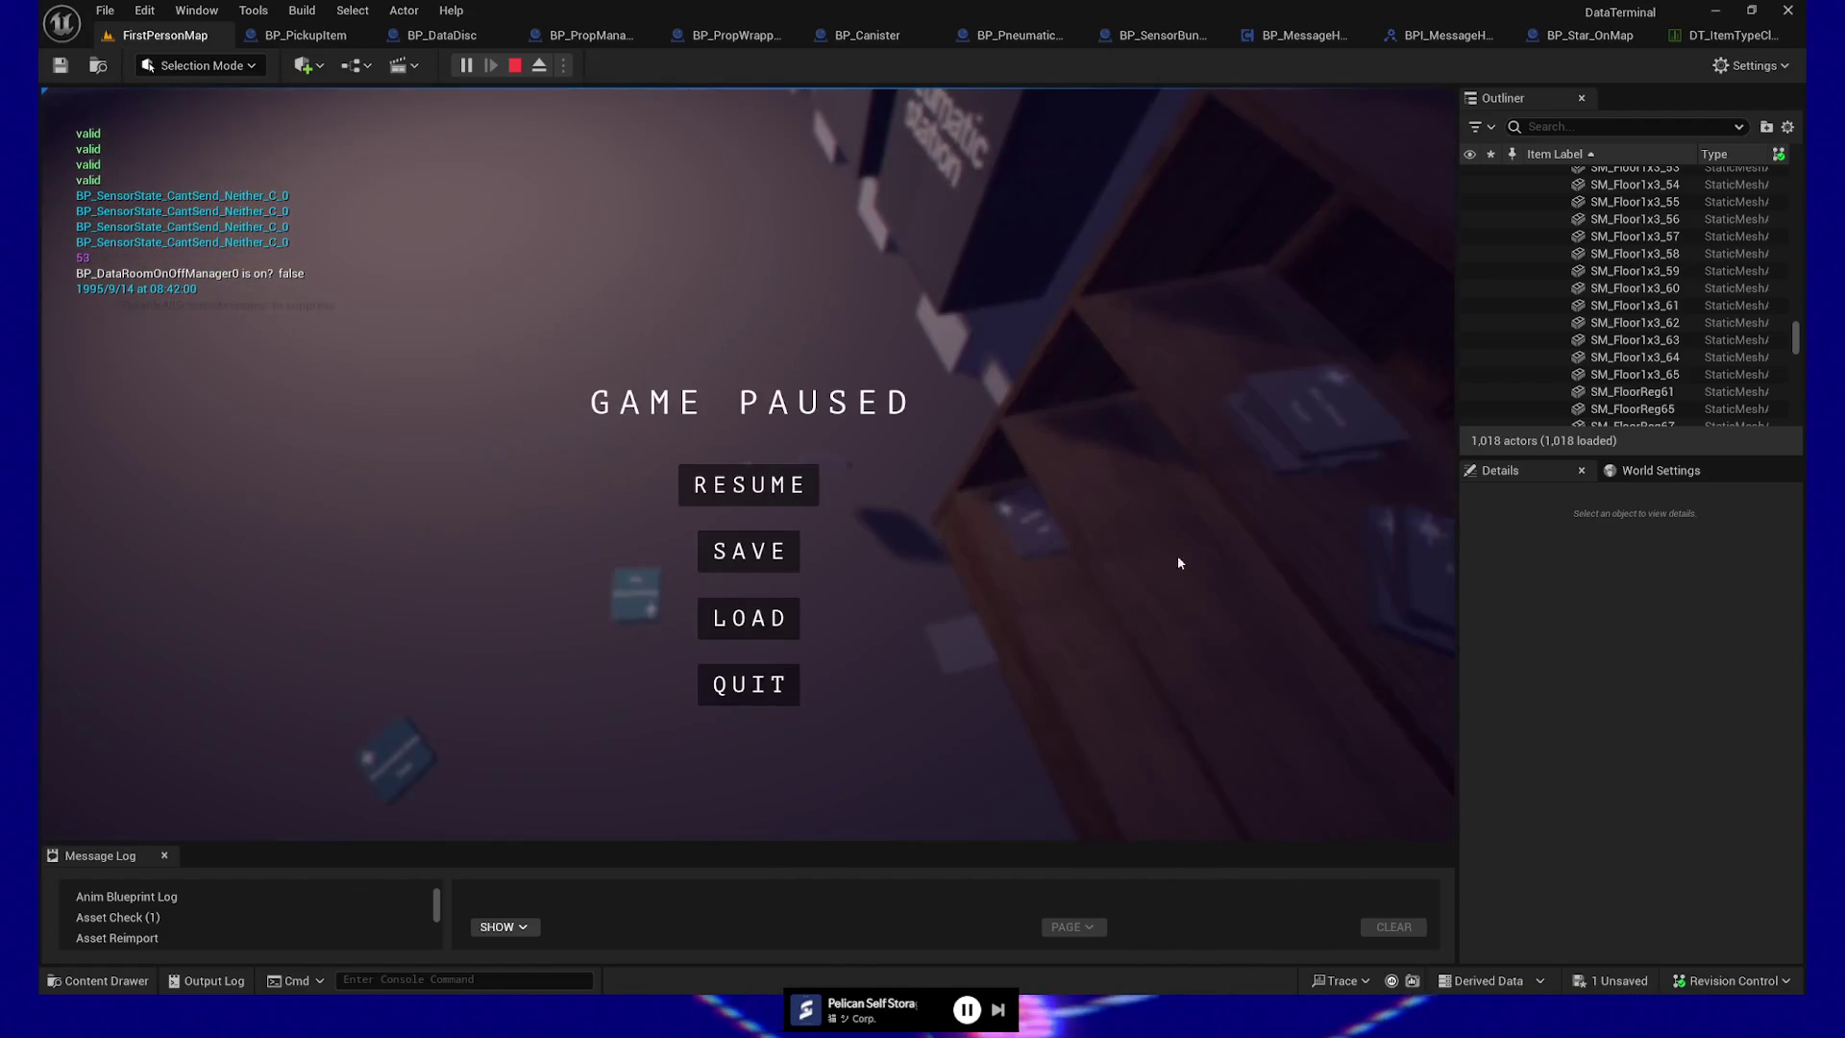
pyautogui.click(740, 684)
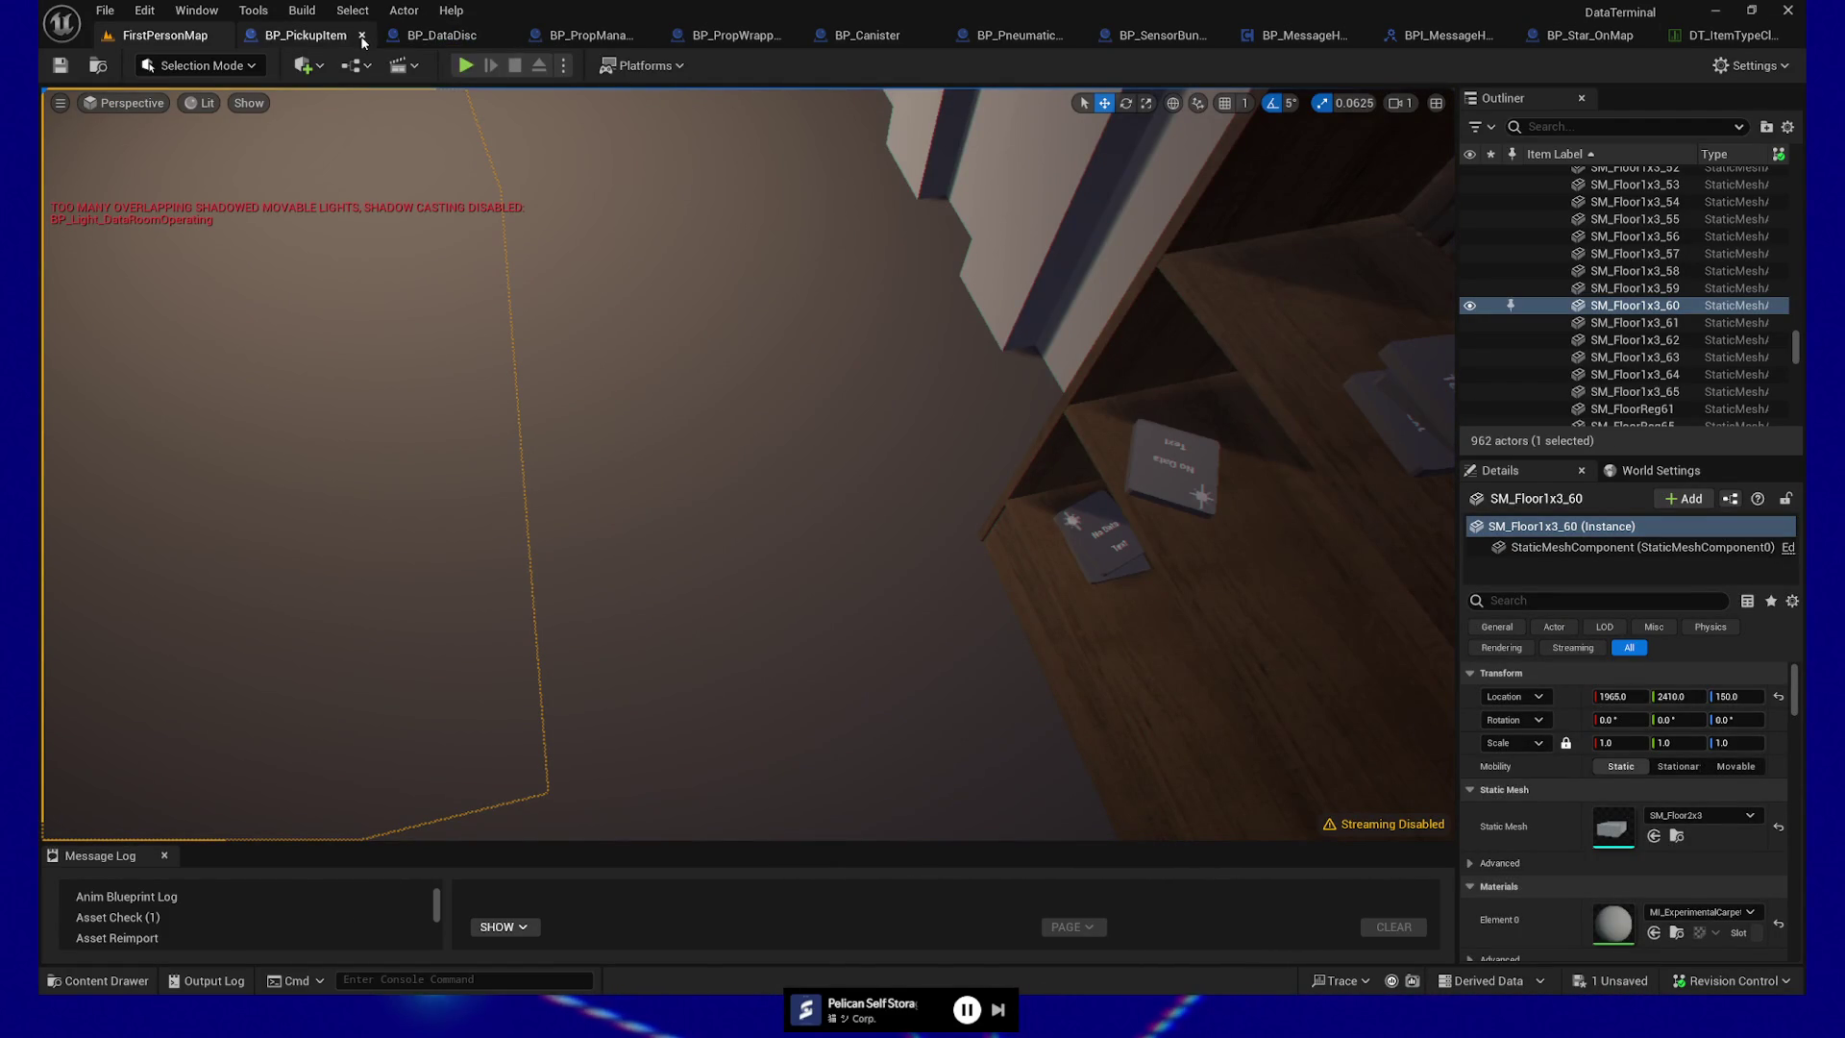
# Rename the Set Tier Appearance and Set State Appearance tag inputs to InGameplayTag
pyautogui.click(440, 35)
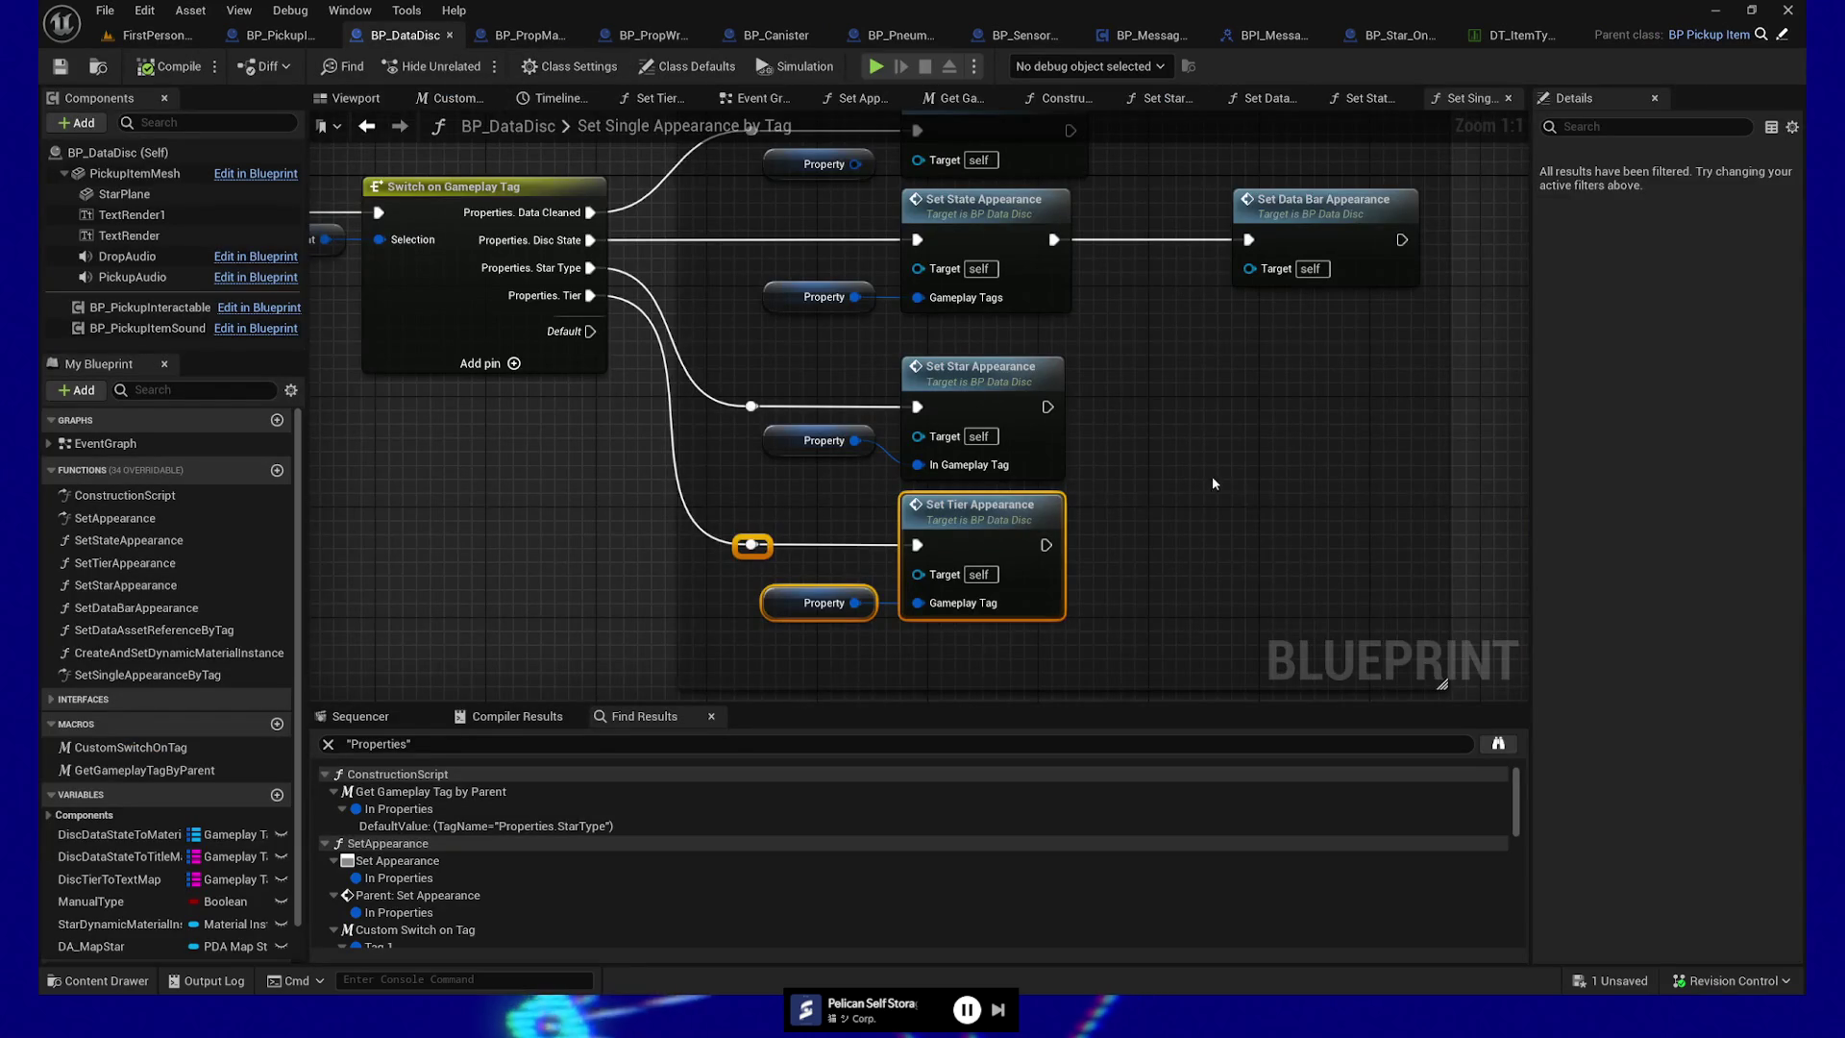
pyautogui.click(825, 475)
pyautogui.keyDown('ctrl'); pyautogui.click(917, 438); pyautogui.keyUp('ctrl')
pyautogui.press('q')
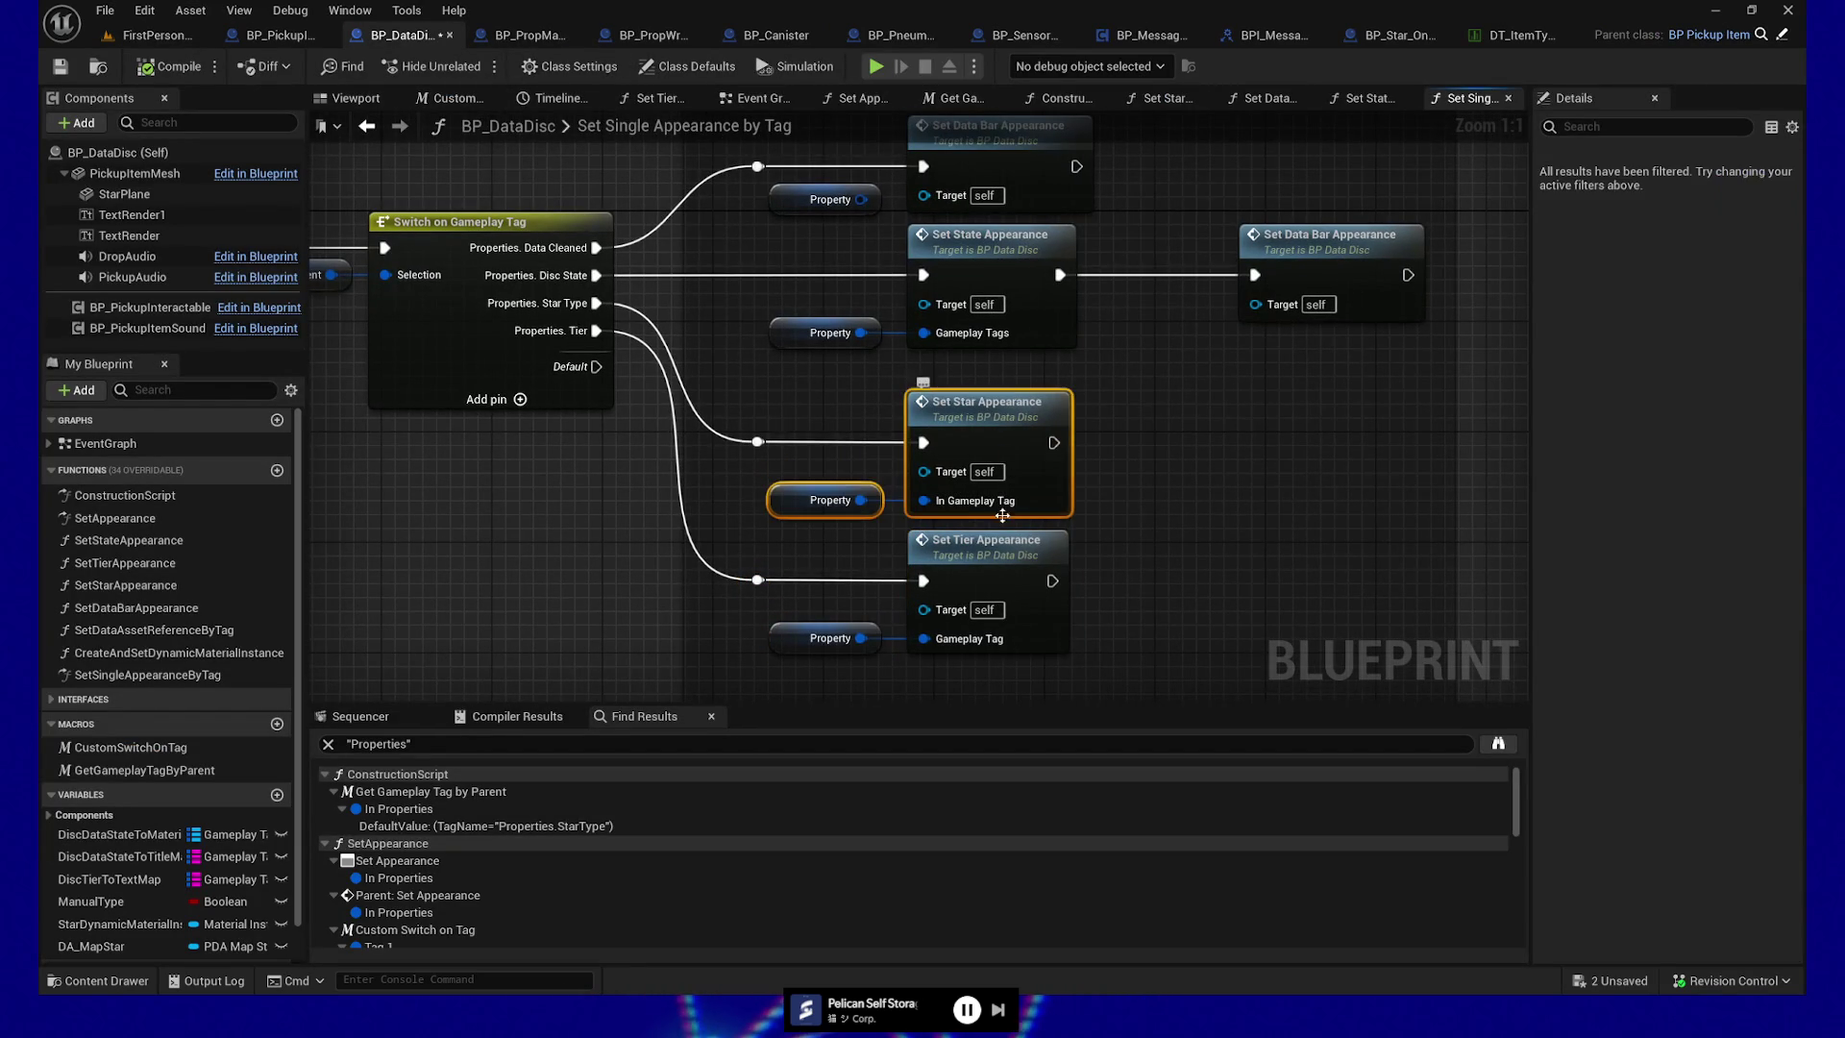
pyautogui.click(1033, 643)
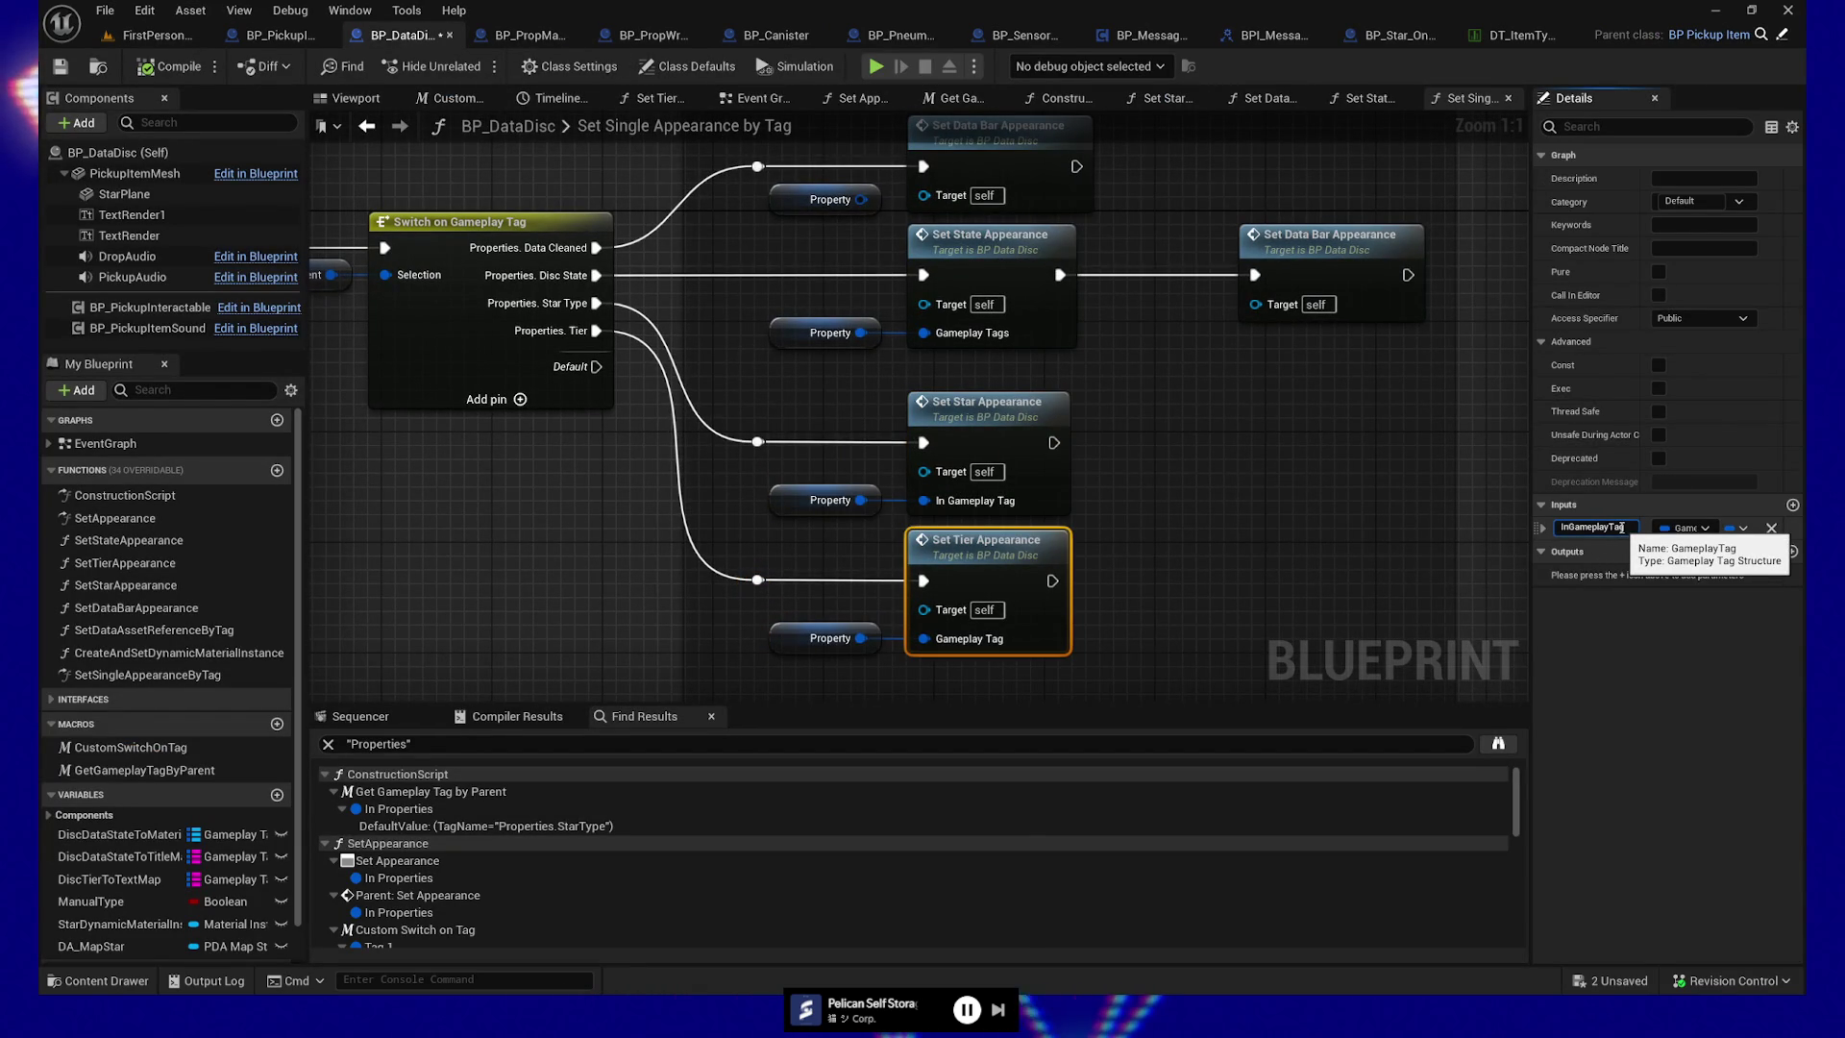
pyautogui.click(1562, 527)
pyautogui.write('In')
pyautogui.click(1149, 524)
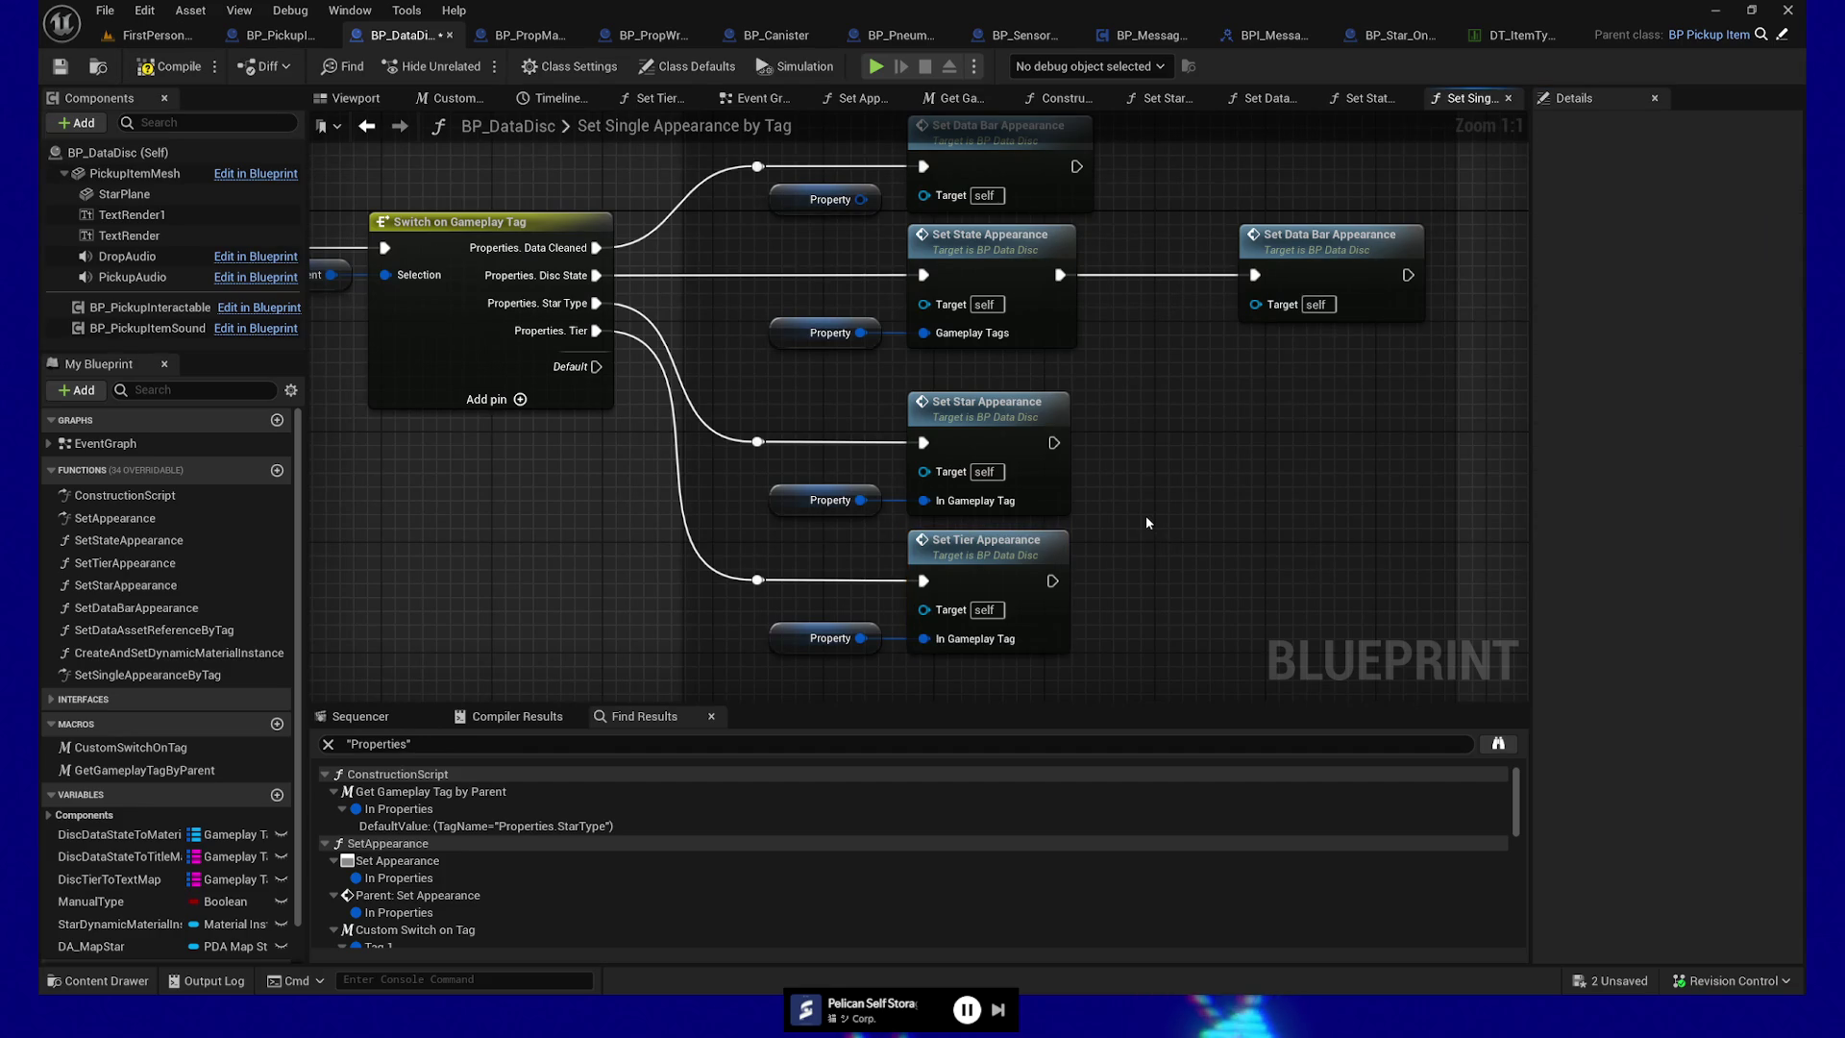
pyautogui.click(1028, 265)
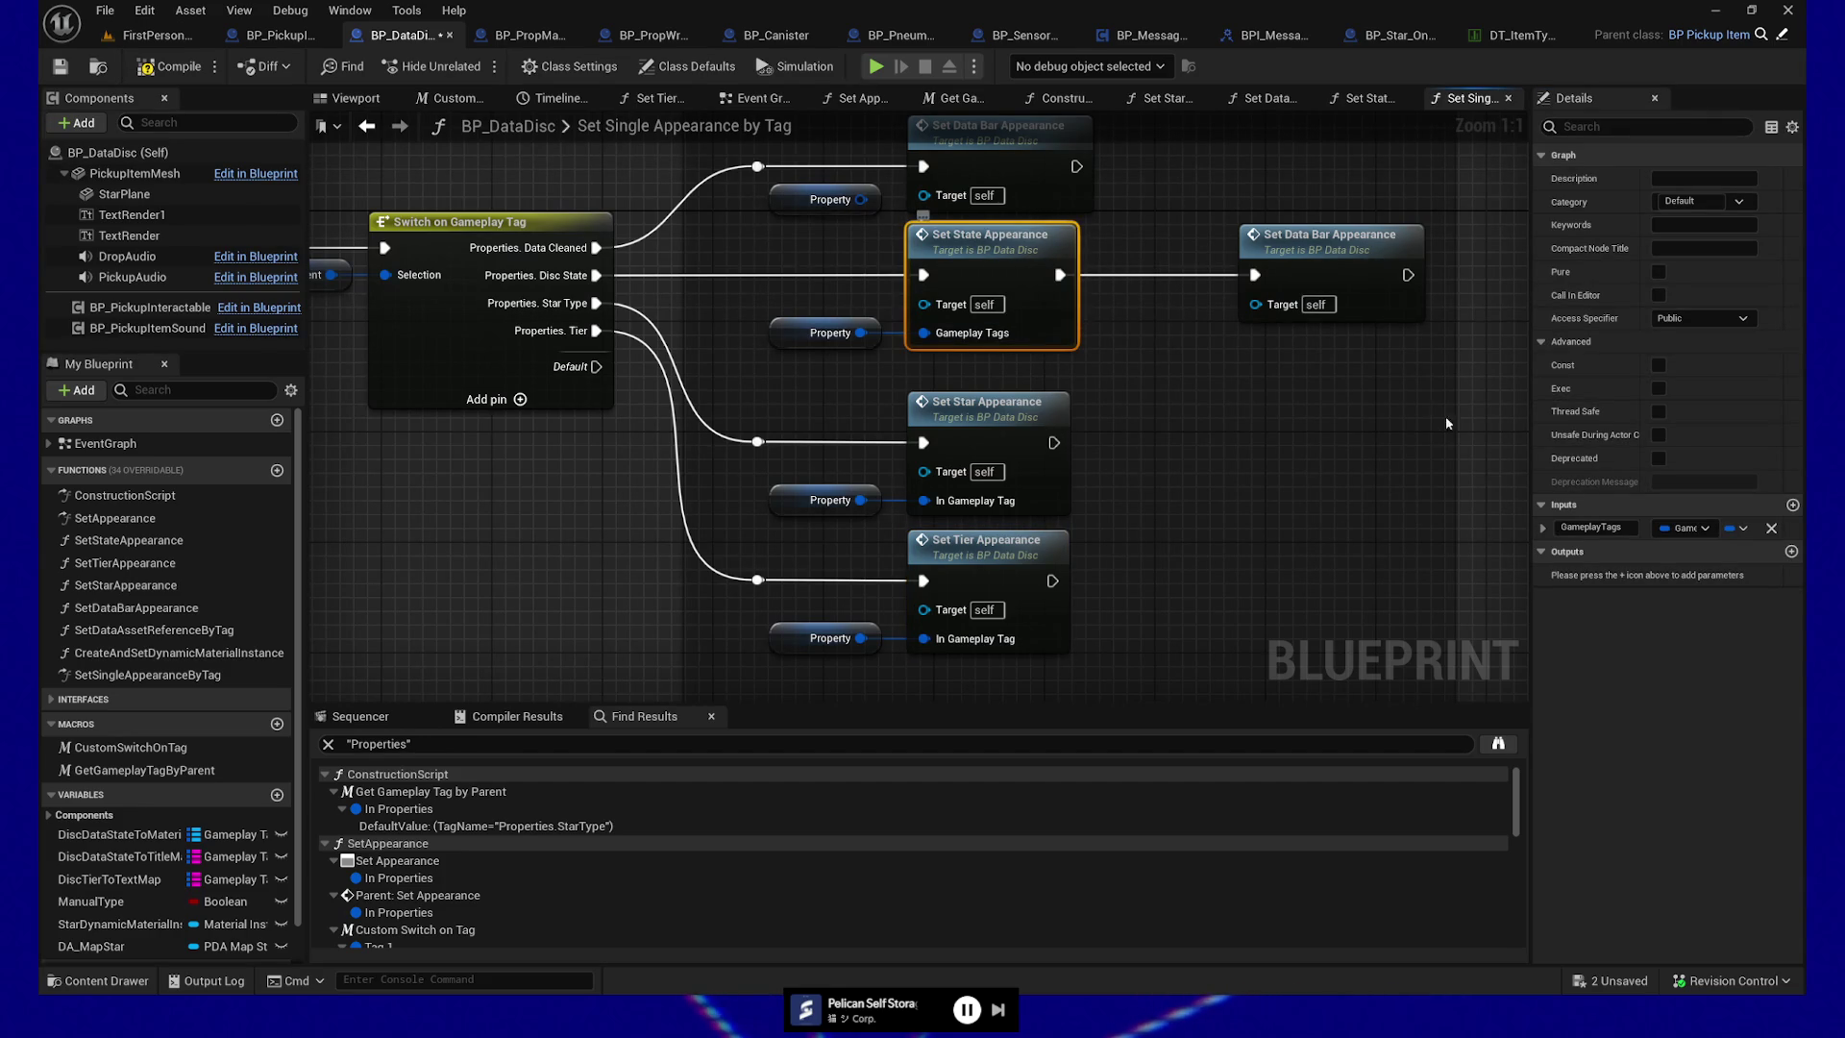
pyautogui.click(1624, 526)
pyautogui.write('In')
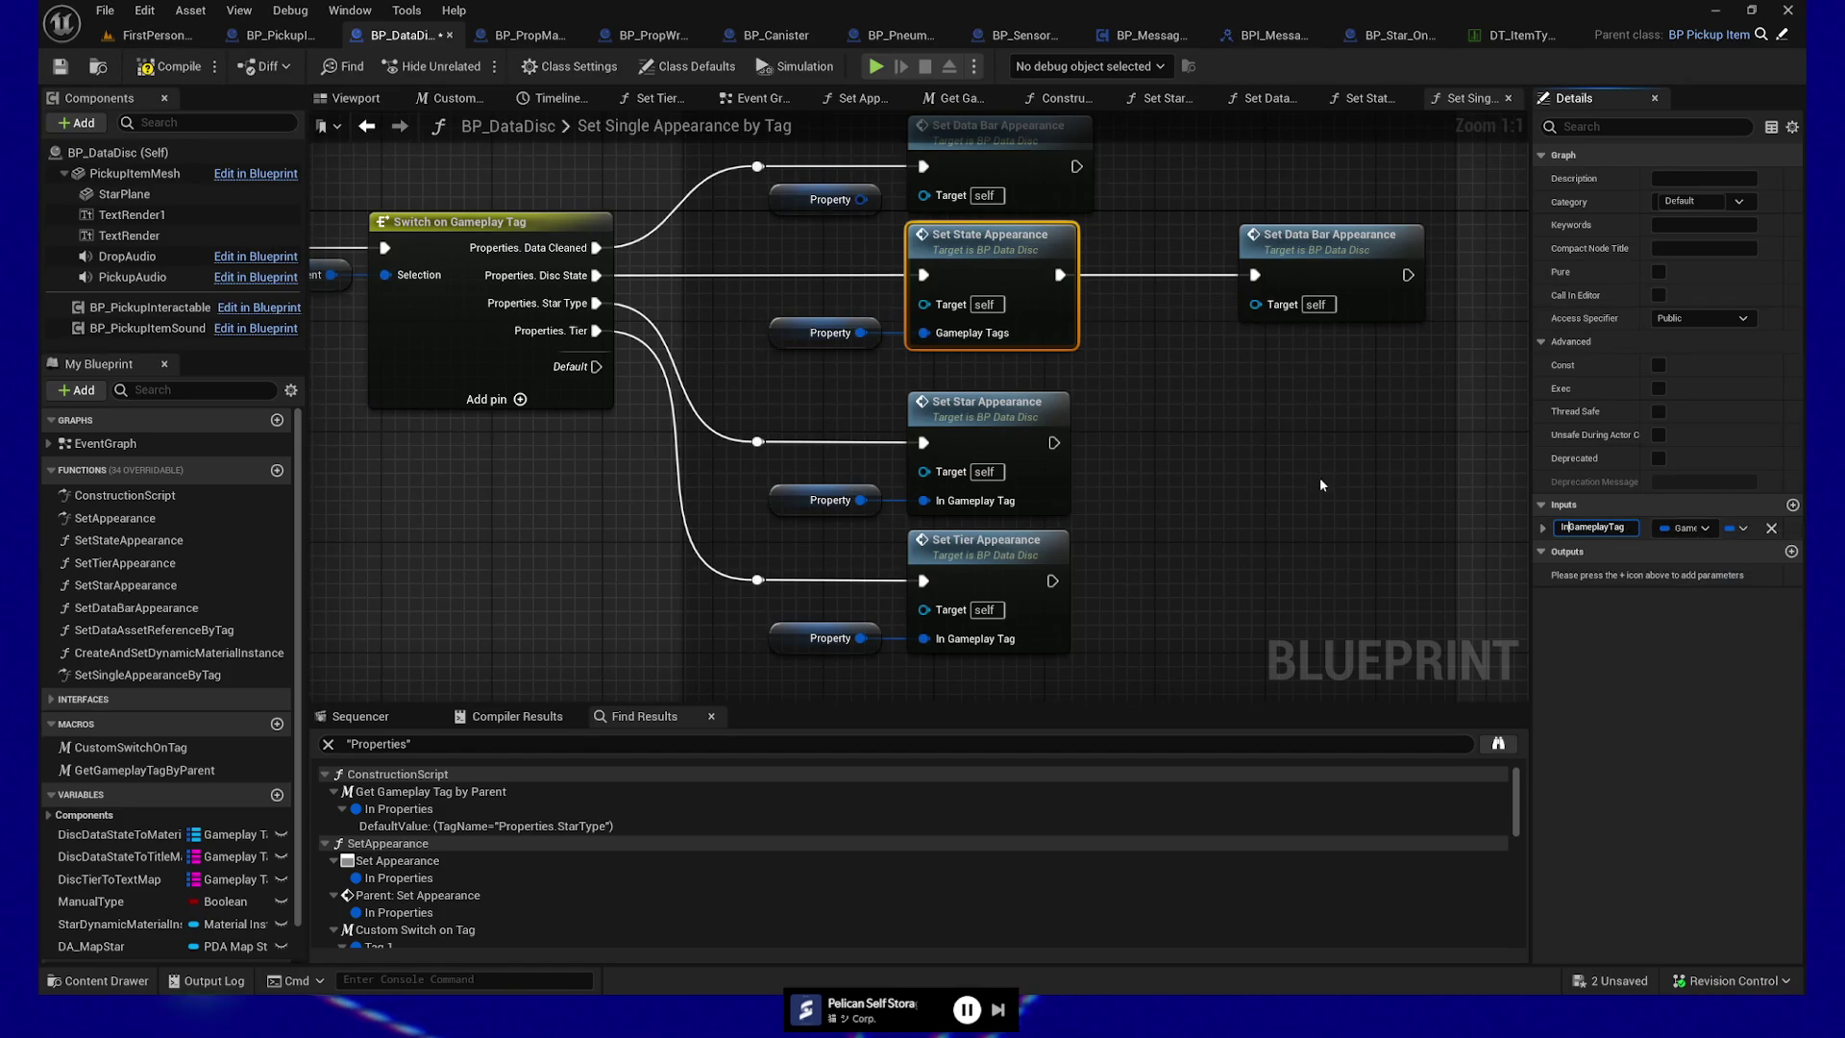
pyautogui.click(1294, 465)
# Add an InGameplayTag input to Set Data Bar Appearance and wire the Property node into it
pyautogui.moveTo(1024, 167); pyautogui.dragTo(1044, 270)
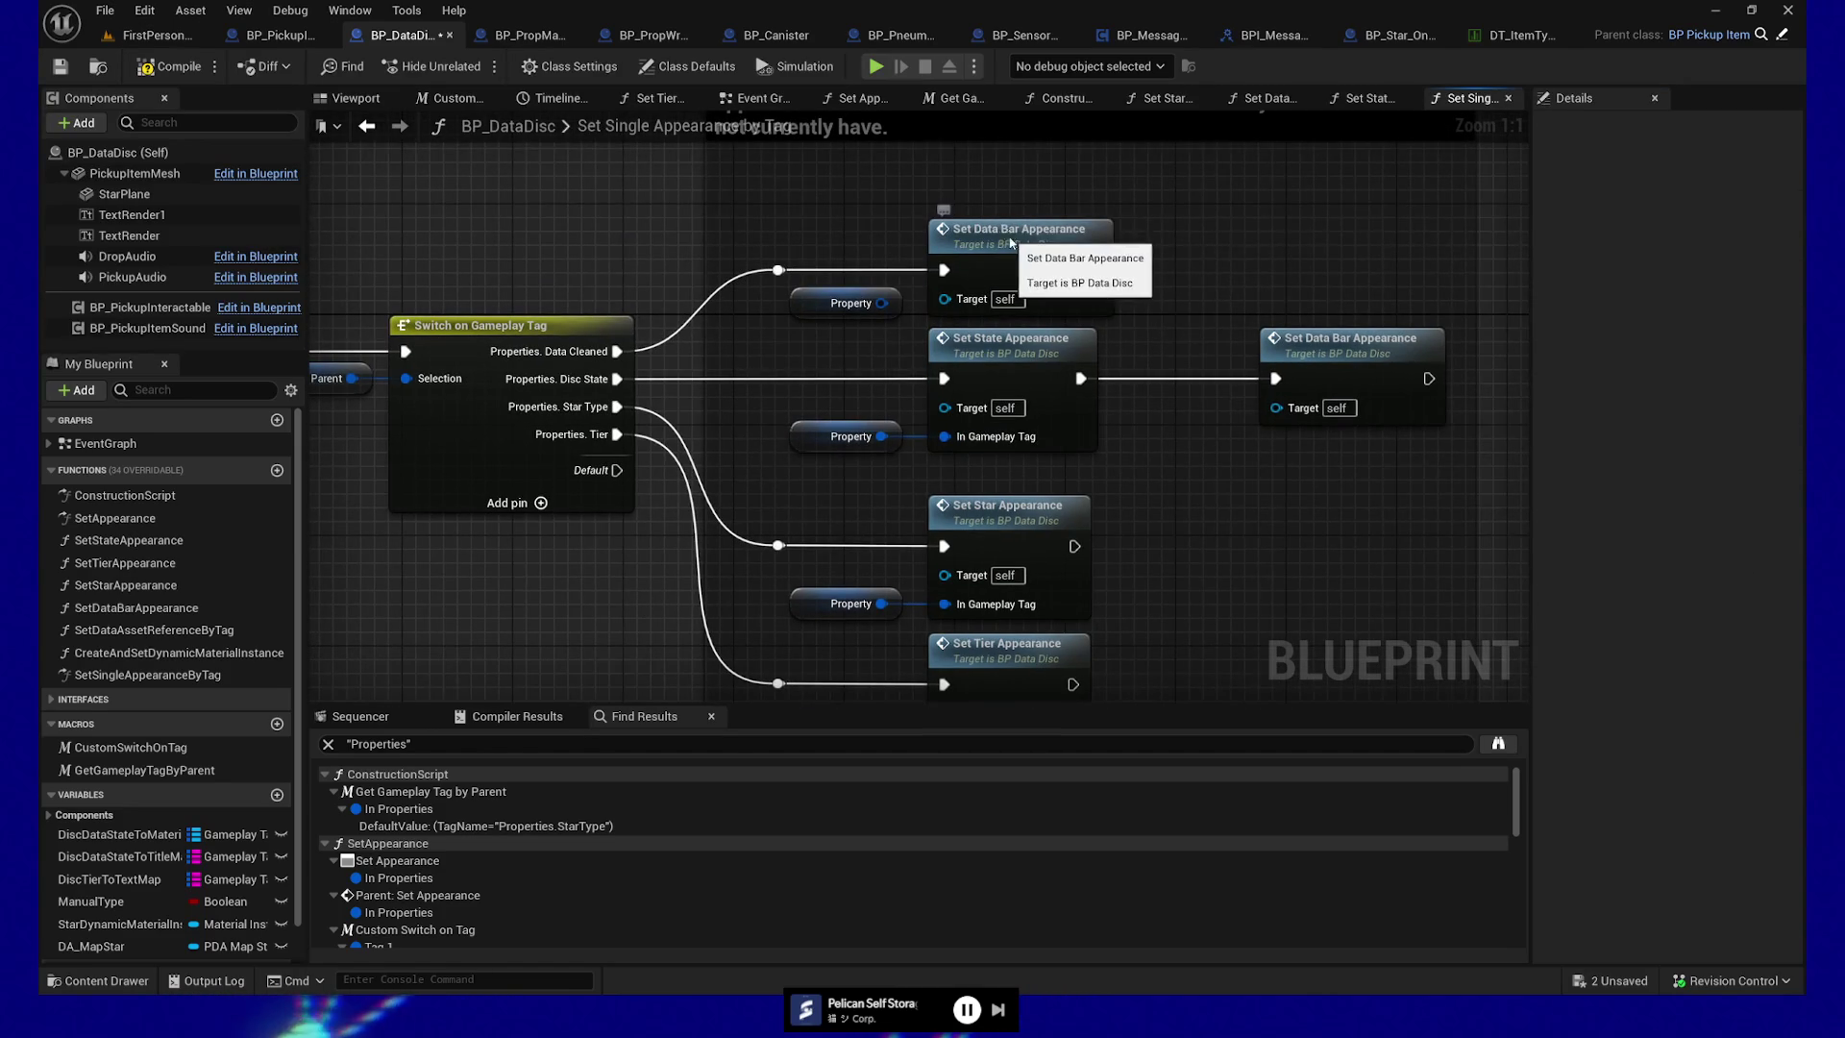
pyautogui.click(1044, 270)
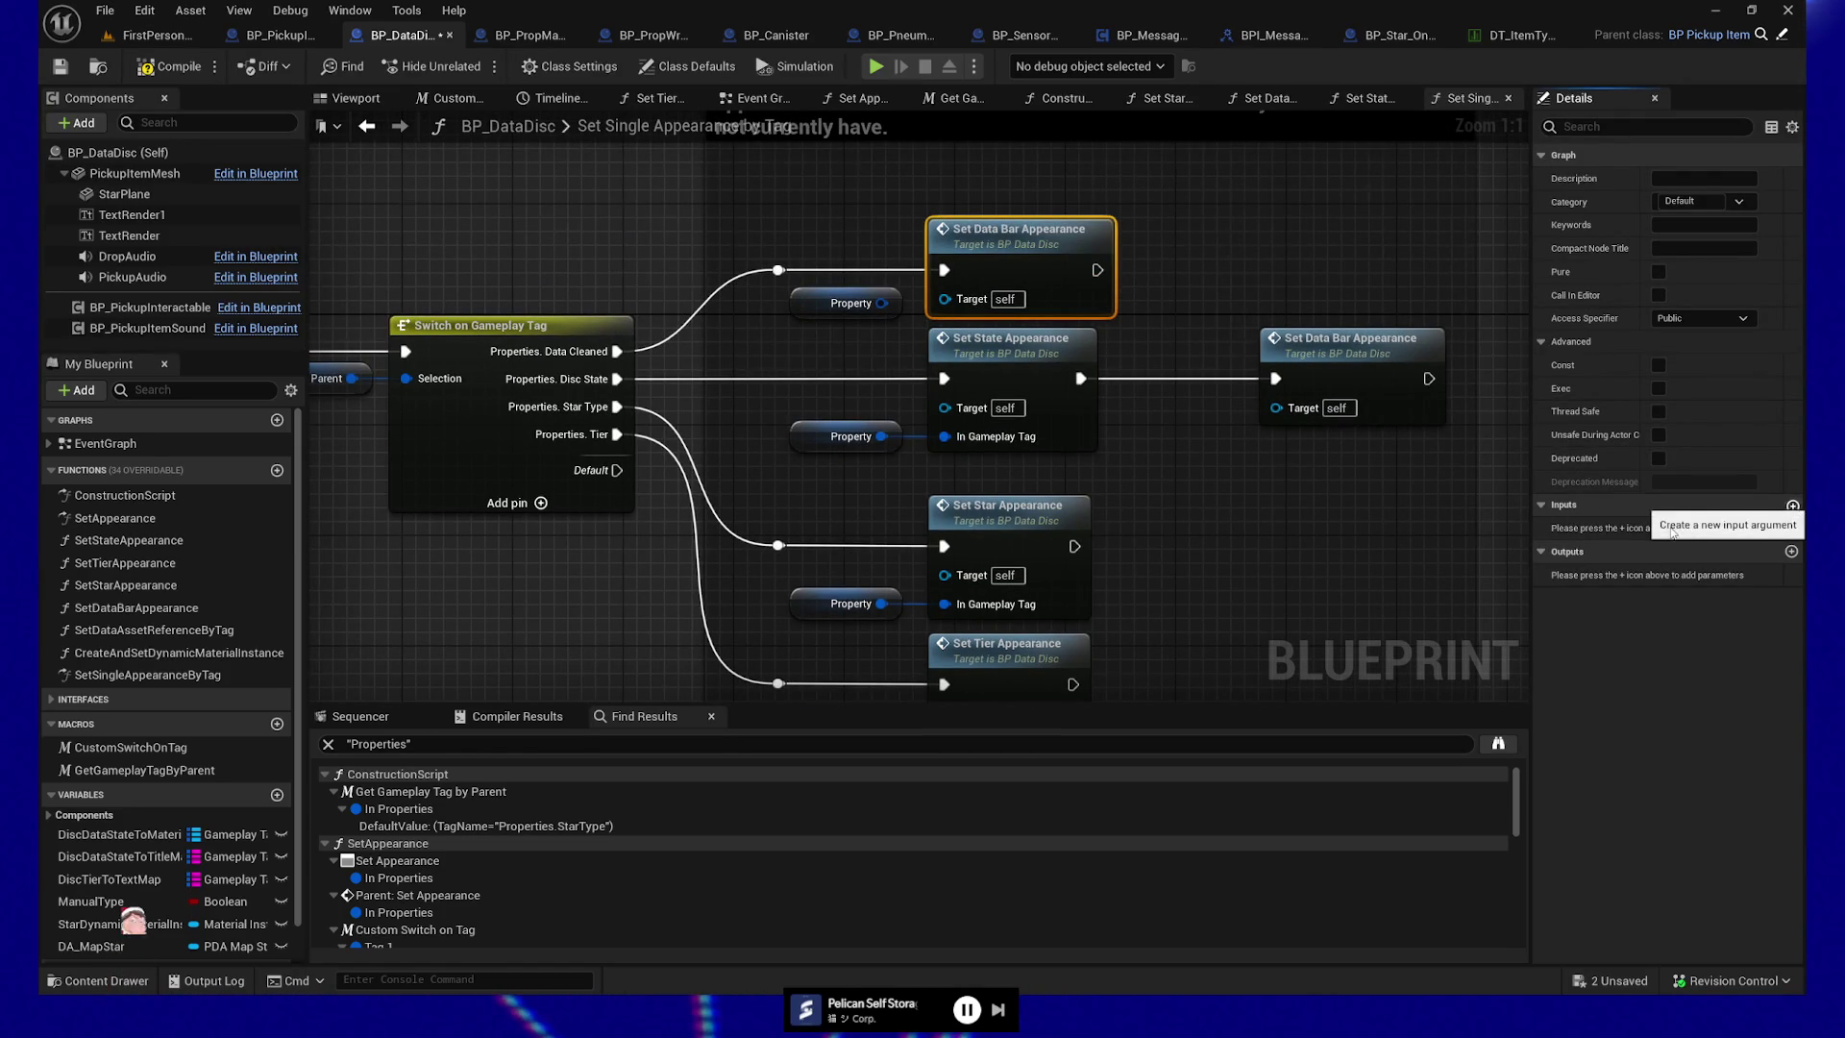
pyautogui.click(1793, 505)
pyautogui.write('InGameplayTag')
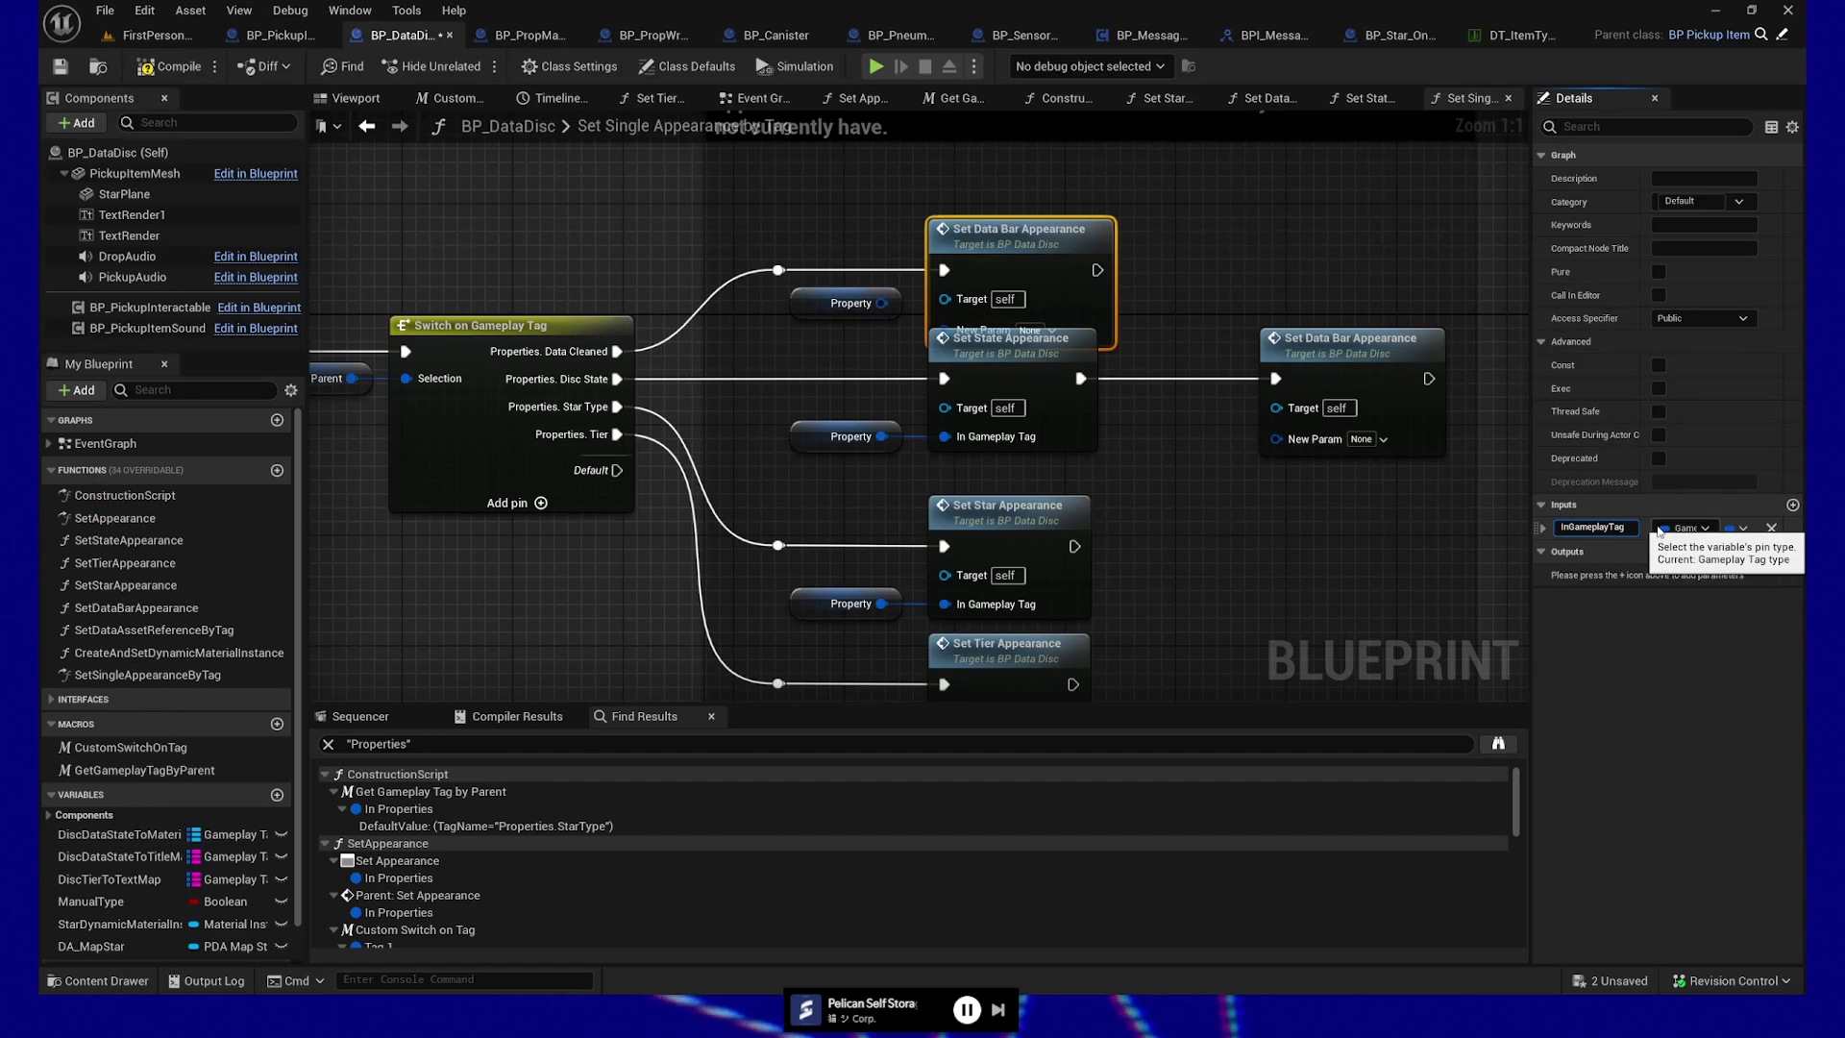
pyautogui.press('Return')
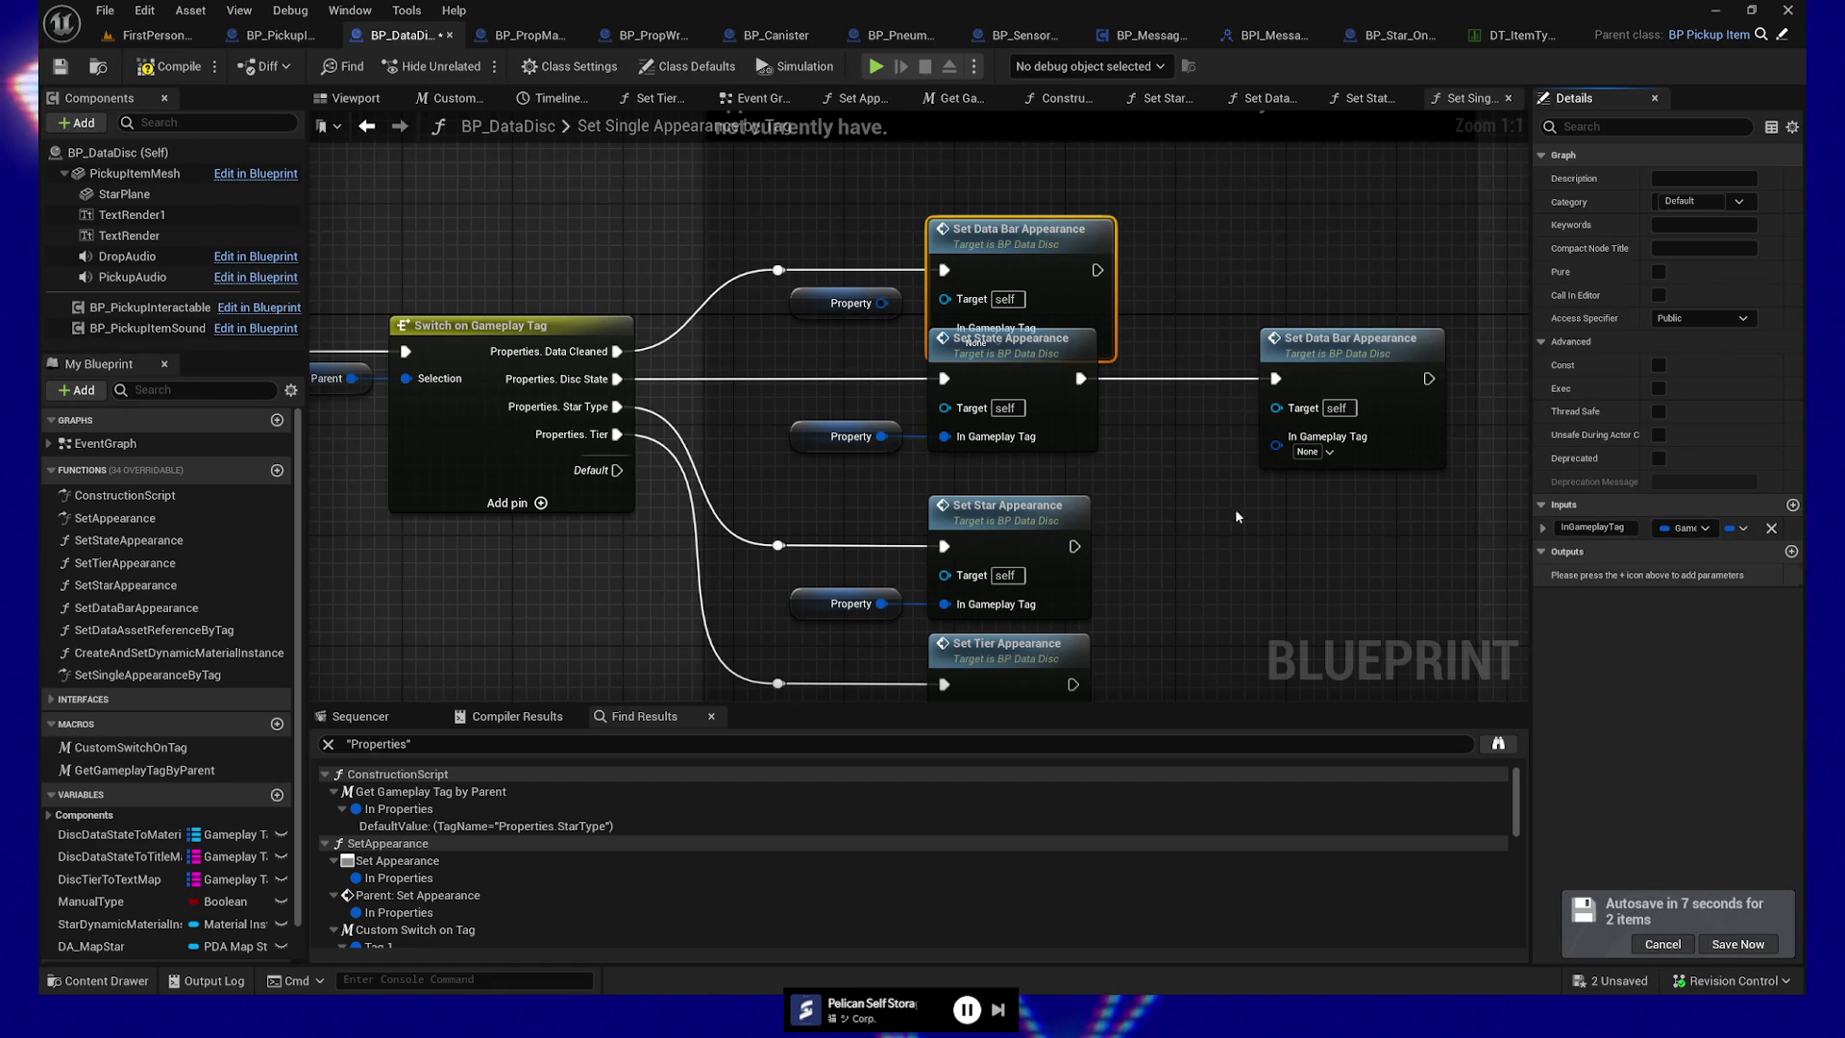
pyautogui.moveTo(944, 505); pyautogui.dragTo(941, 491)
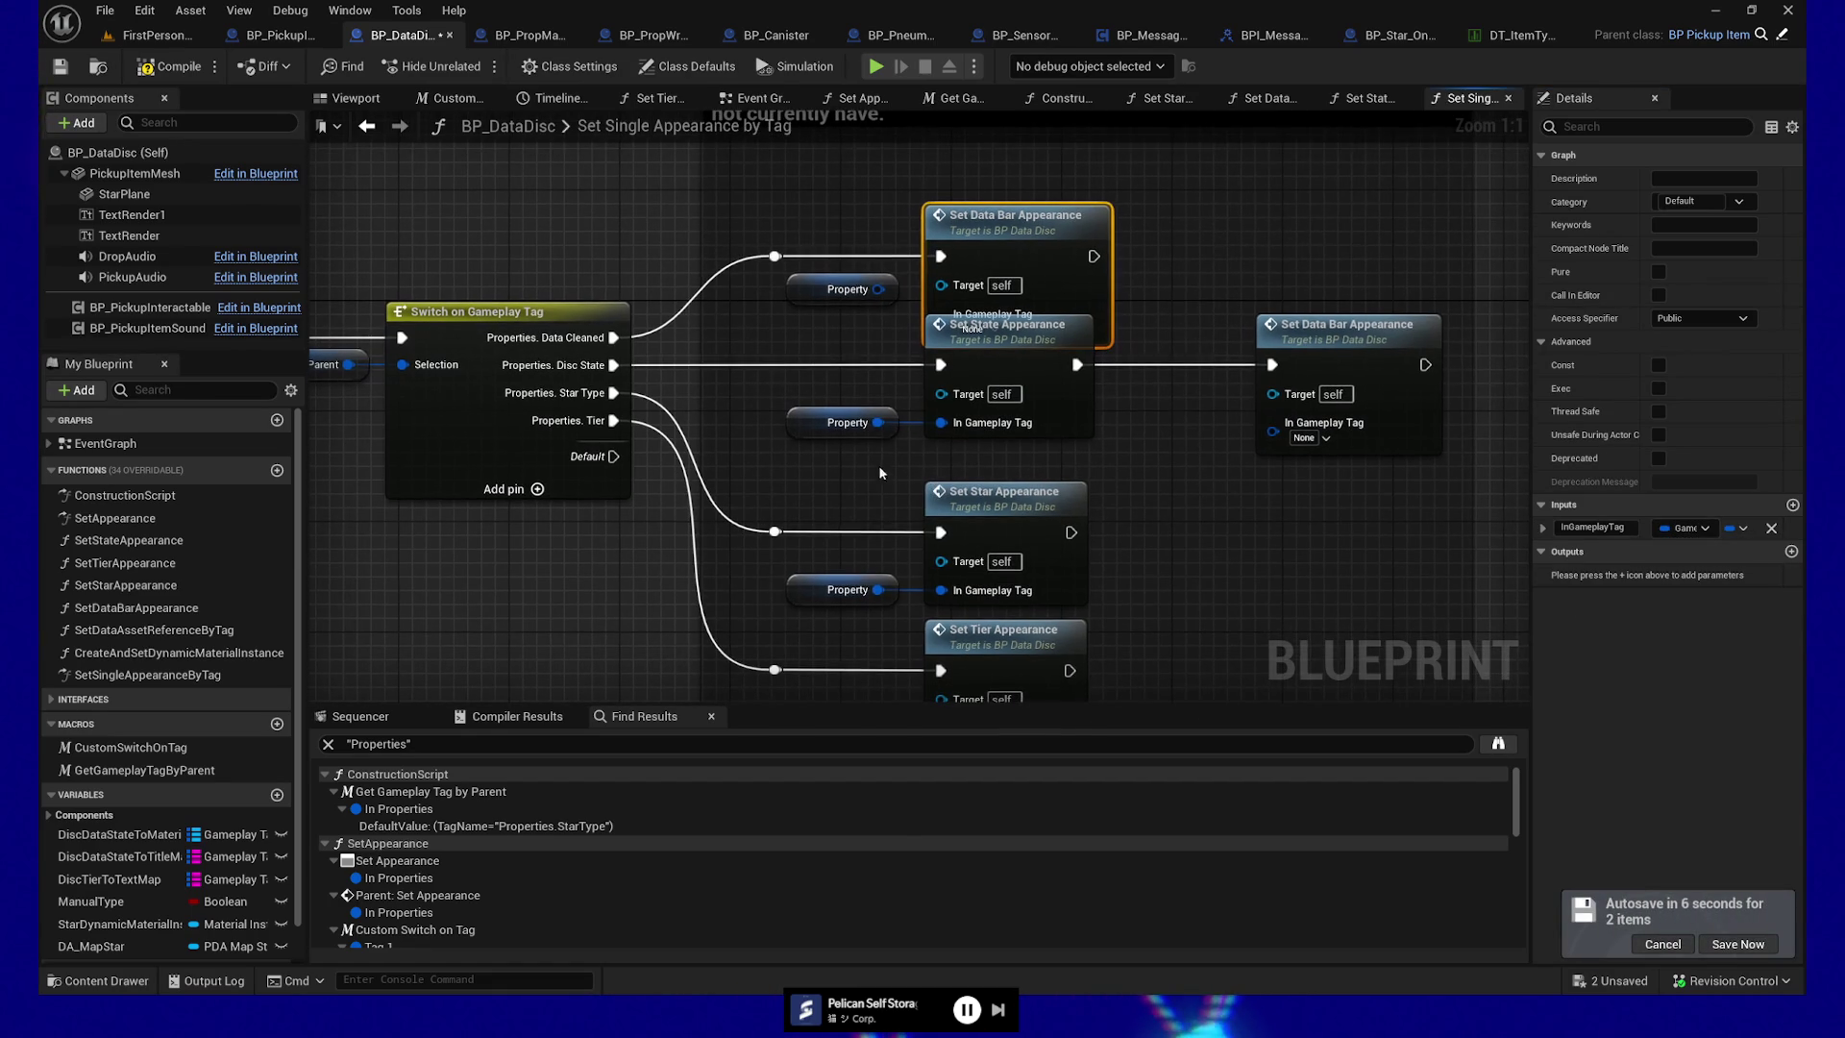
pyautogui.moveTo(759, 231)
pyautogui.mouseDown()
pyautogui.moveTo(973, 300)
pyautogui.moveTo(877, 248)
pyautogui.moveTo(860, 283)
pyautogui.mouseUp()
pyautogui.click(863, 285)
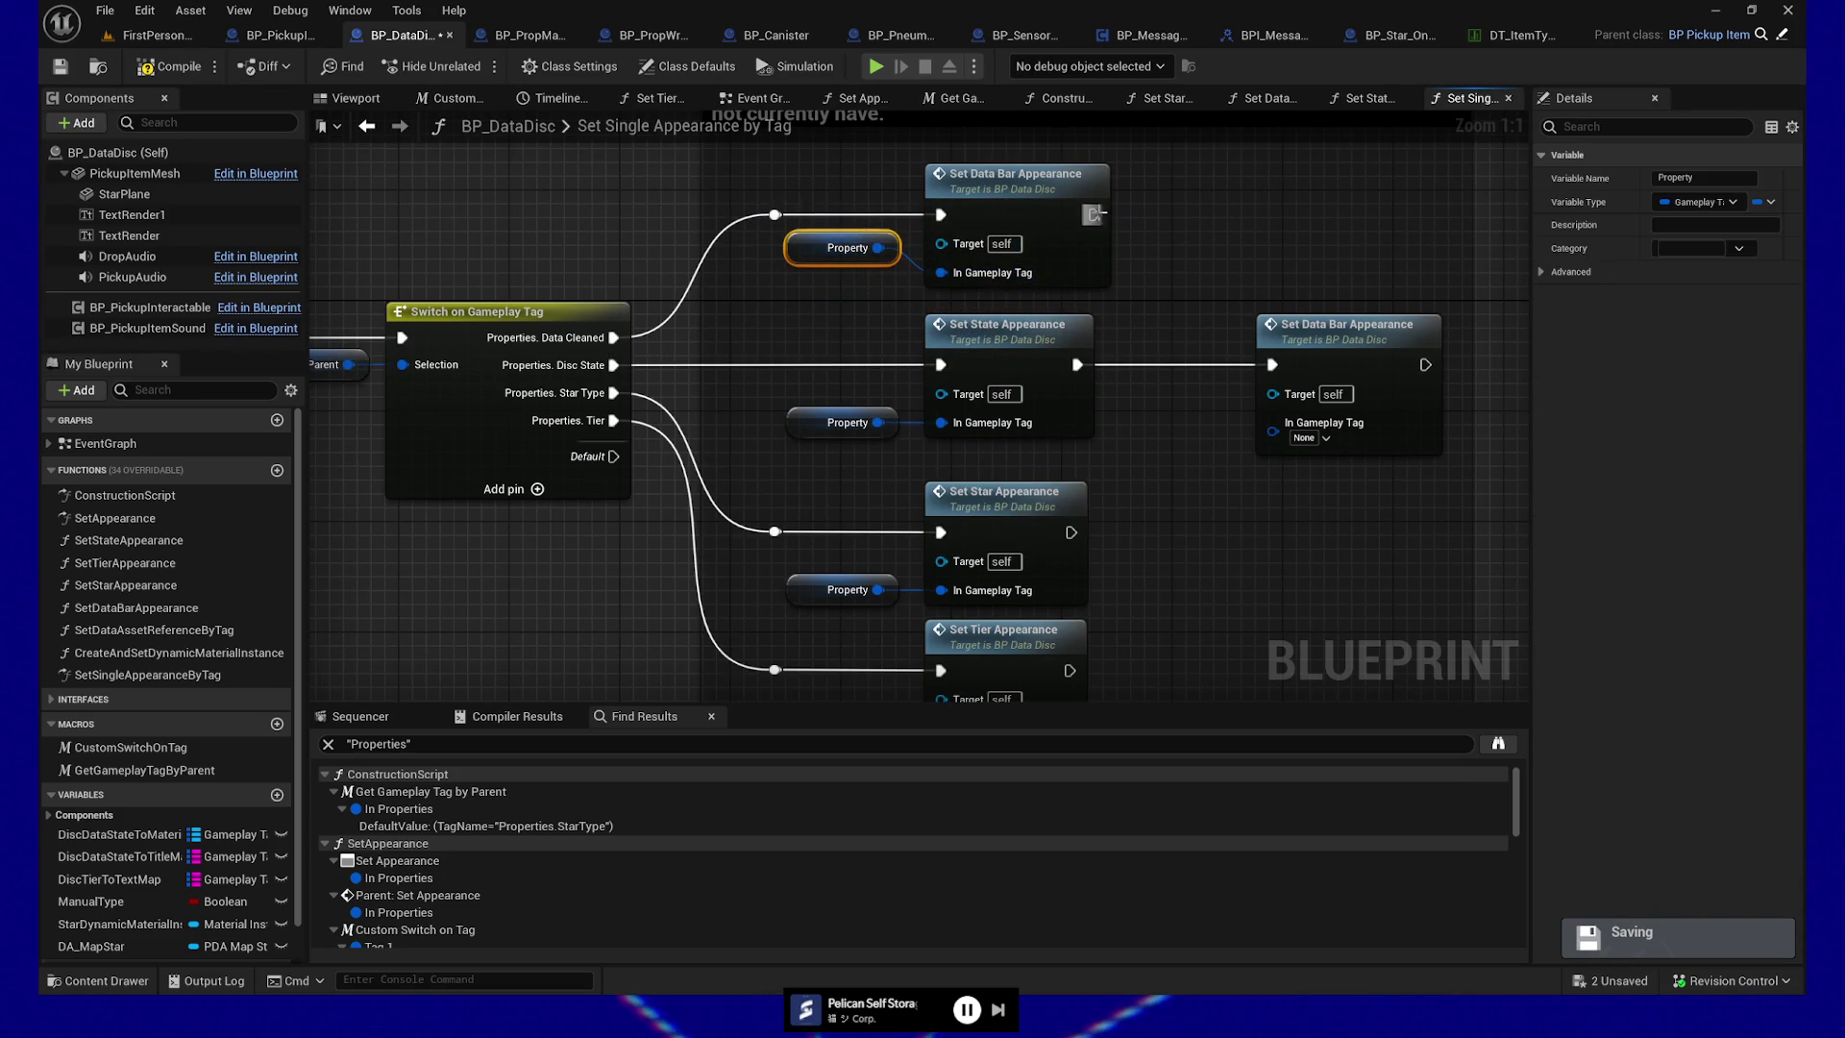
pyautogui.keyDown('ctrl'); pyautogui.click(1085, 274); pyautogui.keyUp('ctrl')
pyautogui.moveTo(1168, 290)
pyautogui.mouseDown()
pyautogui.moveTo(1181, 205)
pyautogui.moveTo(1130, 316)
pyautogui.mouseUp()
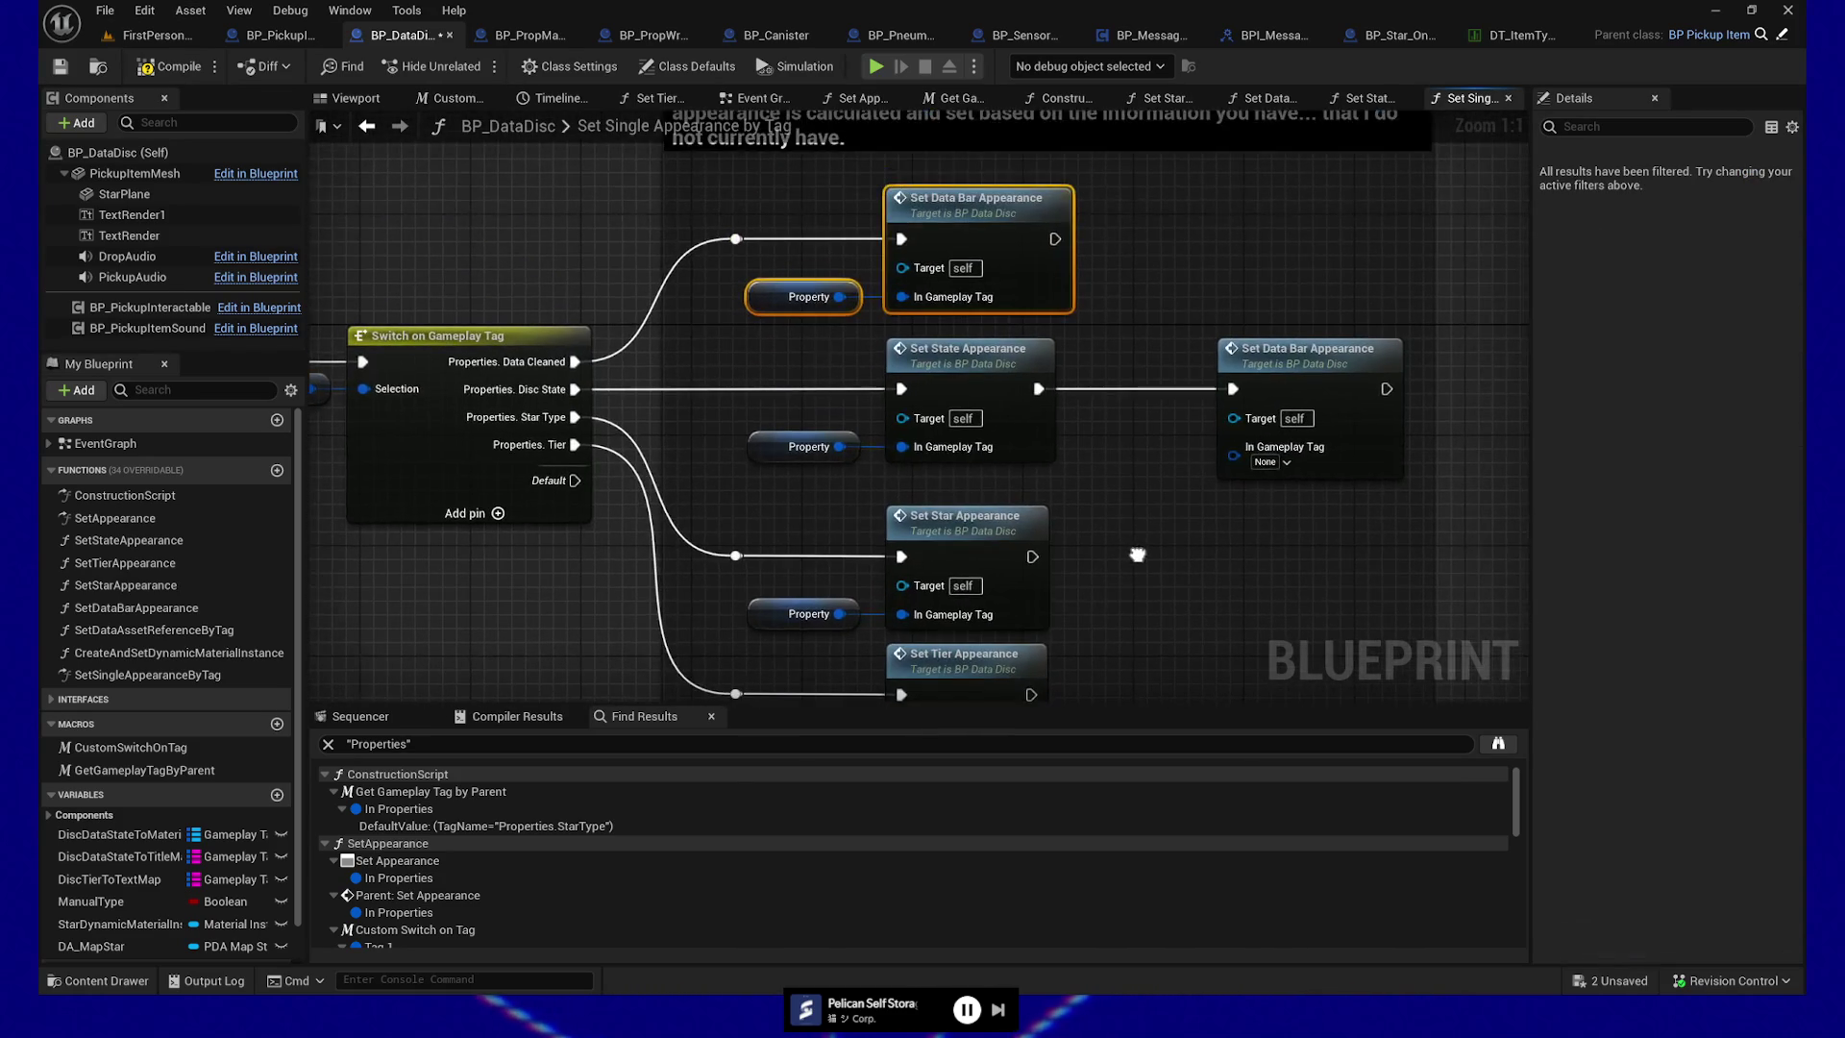
# Paste a copy of the Property node and wire it into the second Set Data Bar Appearance's In Gameplay Tag
pyautogui.click(803, 296)
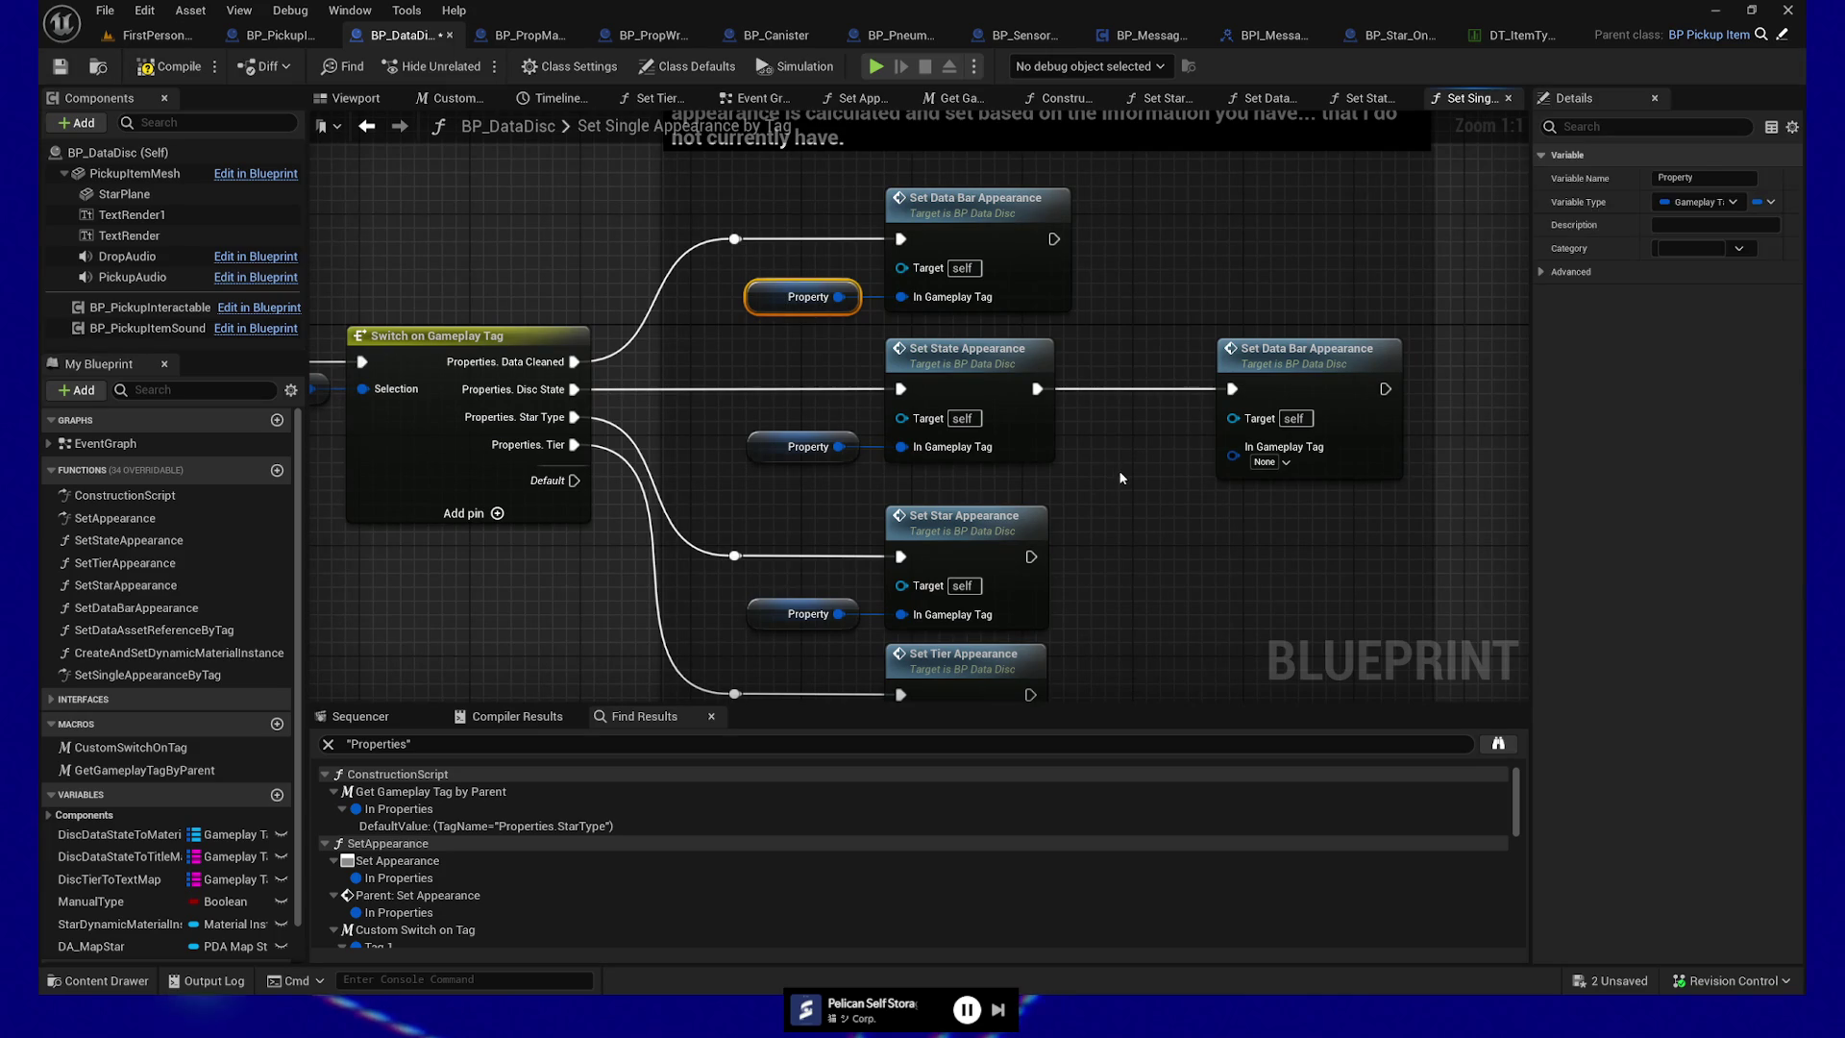
pyautogui.hotkey('ctrl', 'v')
pyautogui.moveTo(1210, 485)
pyautogui.mouseDown()
pyautogui.moveTo(1181, 448)
pyautogui.moveTo(1233, 448)
pyautogui.mouseUp()
pyautogui.keyDown('ctrl'); pyautogui.click(1250, 432); pyautogui.keyUp('ctrl')
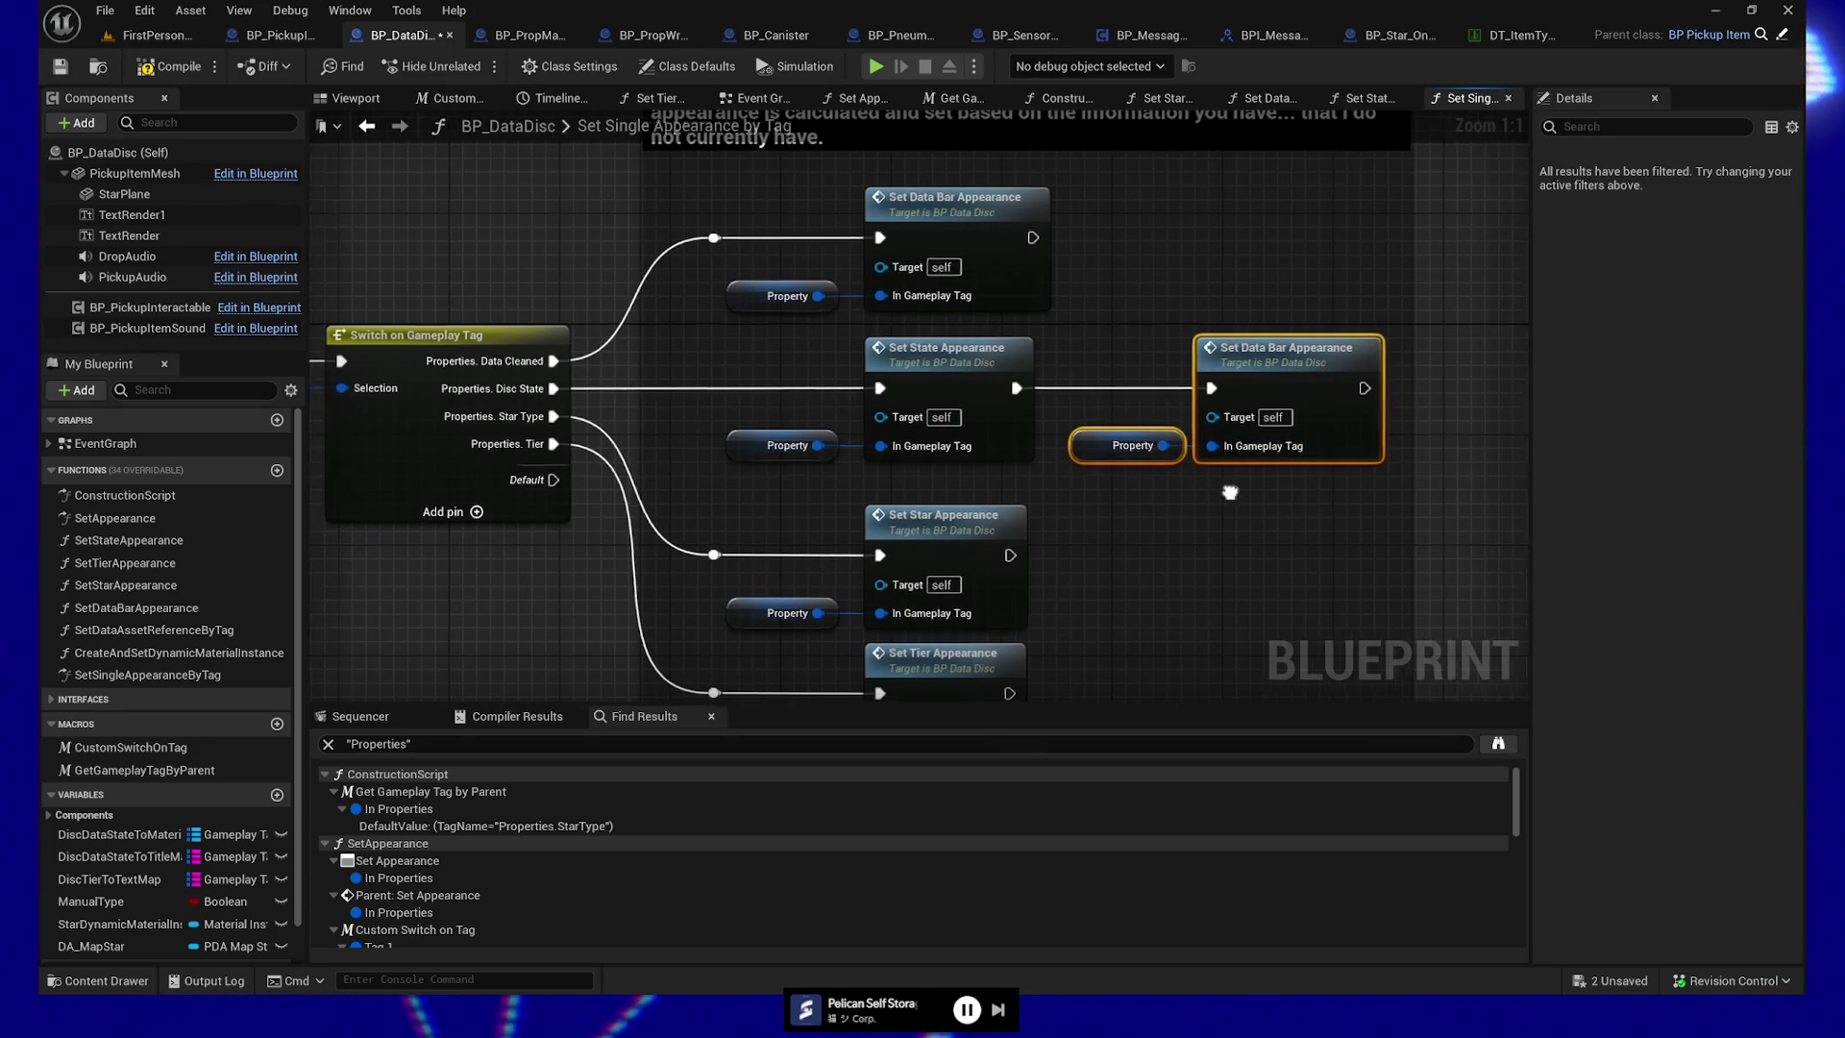
pyautogui.moveTo(1057, 406); pyautogui.dragTo(1124, 499)
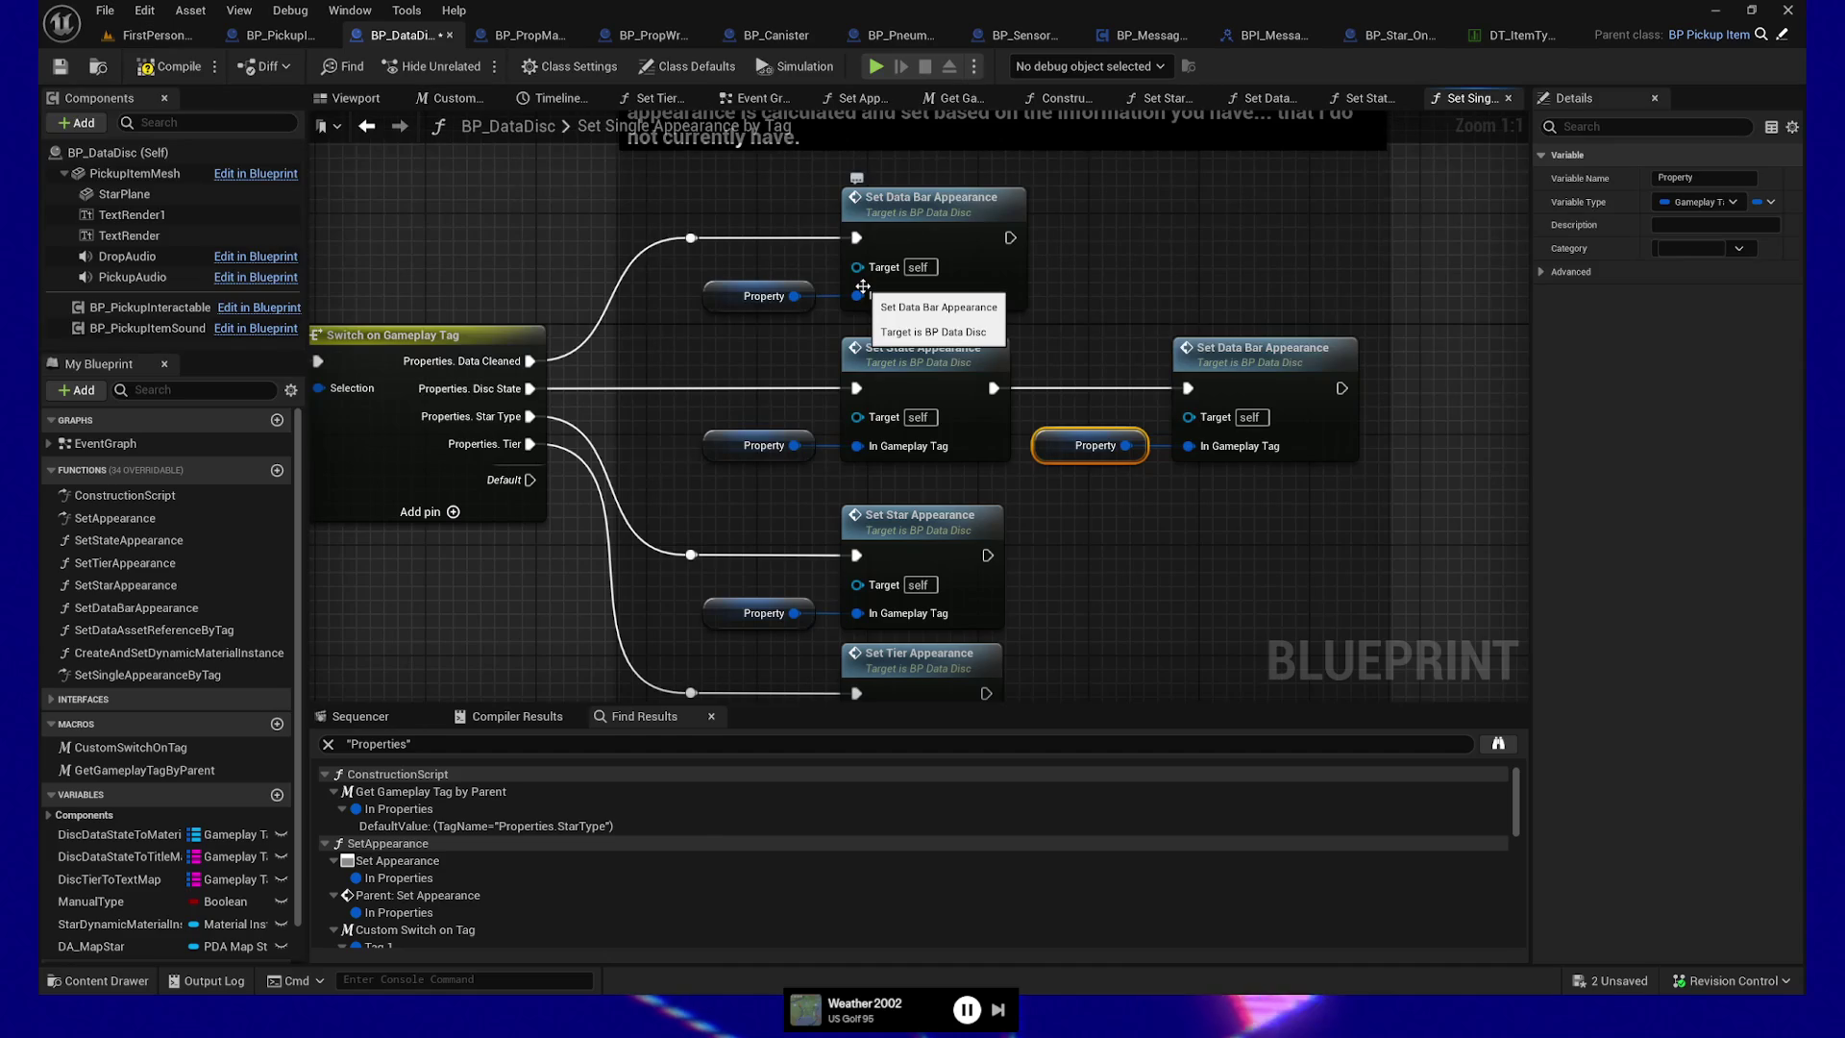
# Realign the Set Tier Appearance and Set Star Appearance node groups
pyautogui.moveTo(1006, 548)
pyautogui.mouseDown()
pyautogui.moveTo(1099, 485)
pyautogui.moveTo(1099, 416)
pyautogui.moveTo(1098, 487)
pyautogui.mouseUp()
pyautogui.click(963, 603)
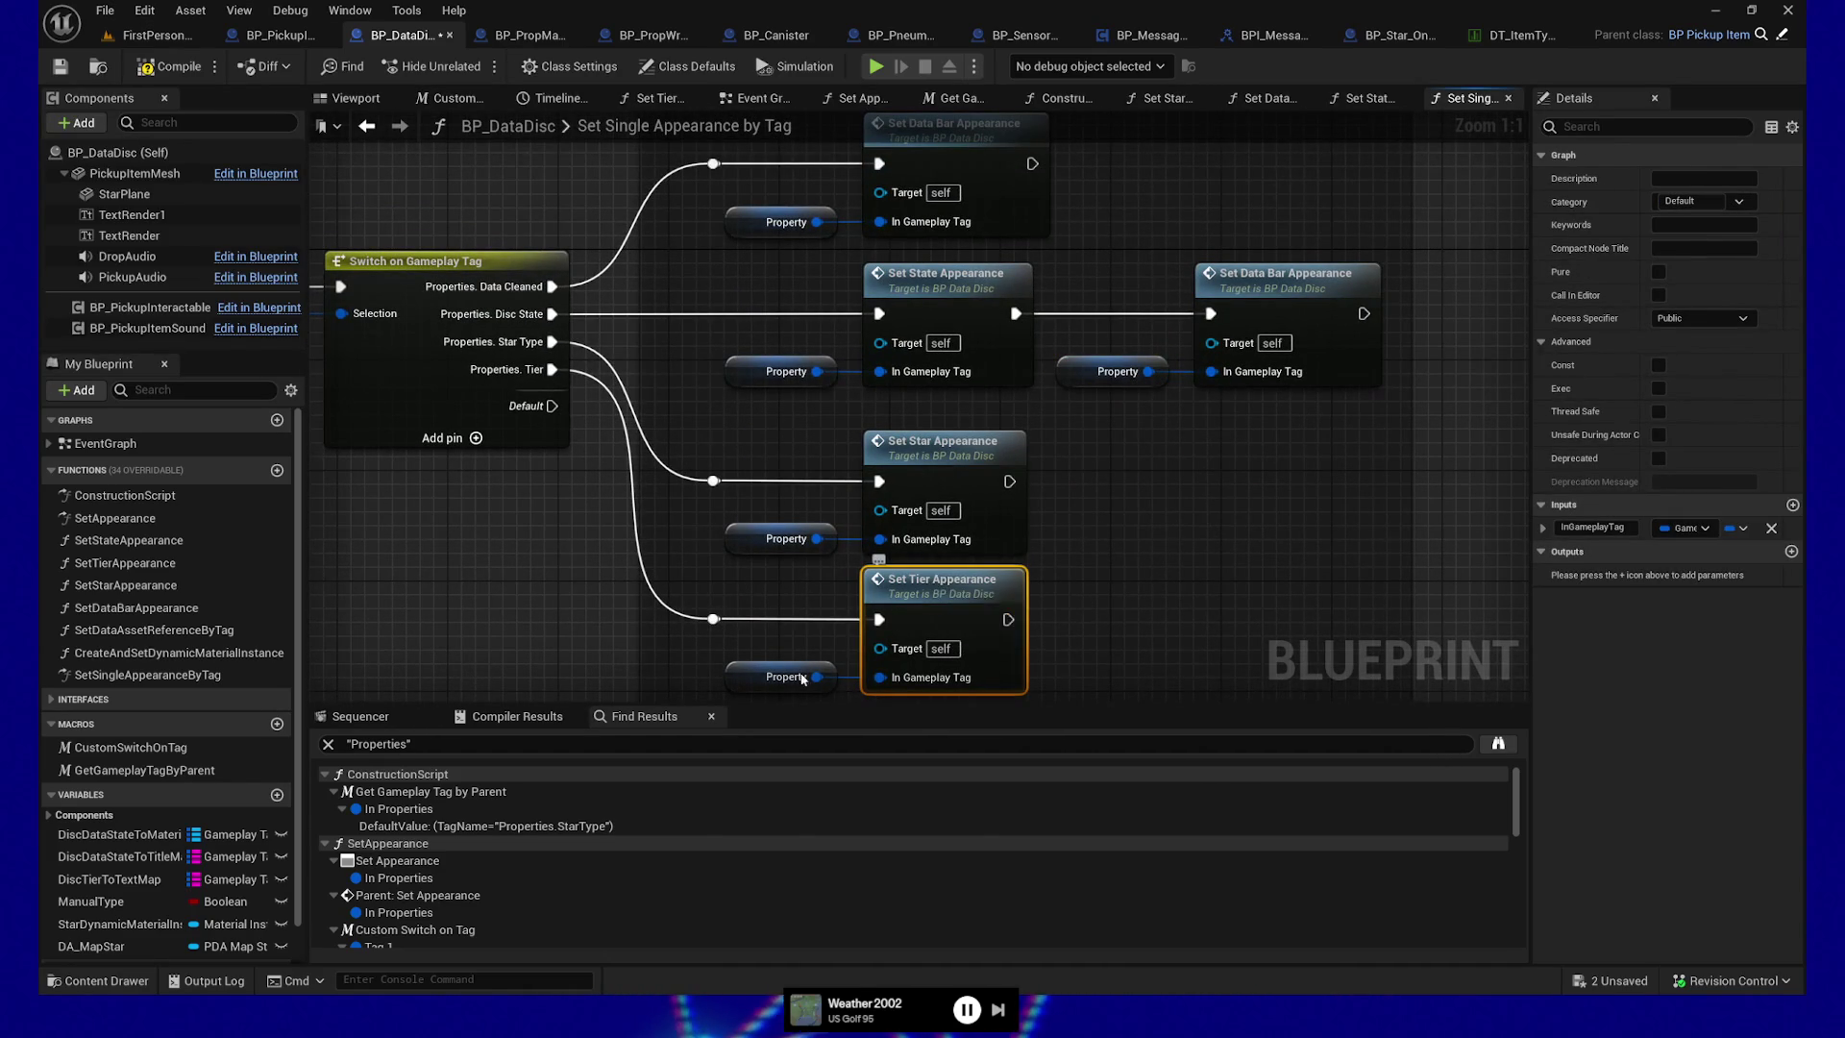
pyautogui.moveTo(675, 499)
pyautogui.mouseDown()
pyautogui.moveTo(731, 471)
pyautogui.moveTo(1018, 480)
pyautogui.moveTo(1019, 567)
pyautogui.moveTo(972, 552)
pyautogui.moveTo(1093, 549)
pyautogui.mouseUp()
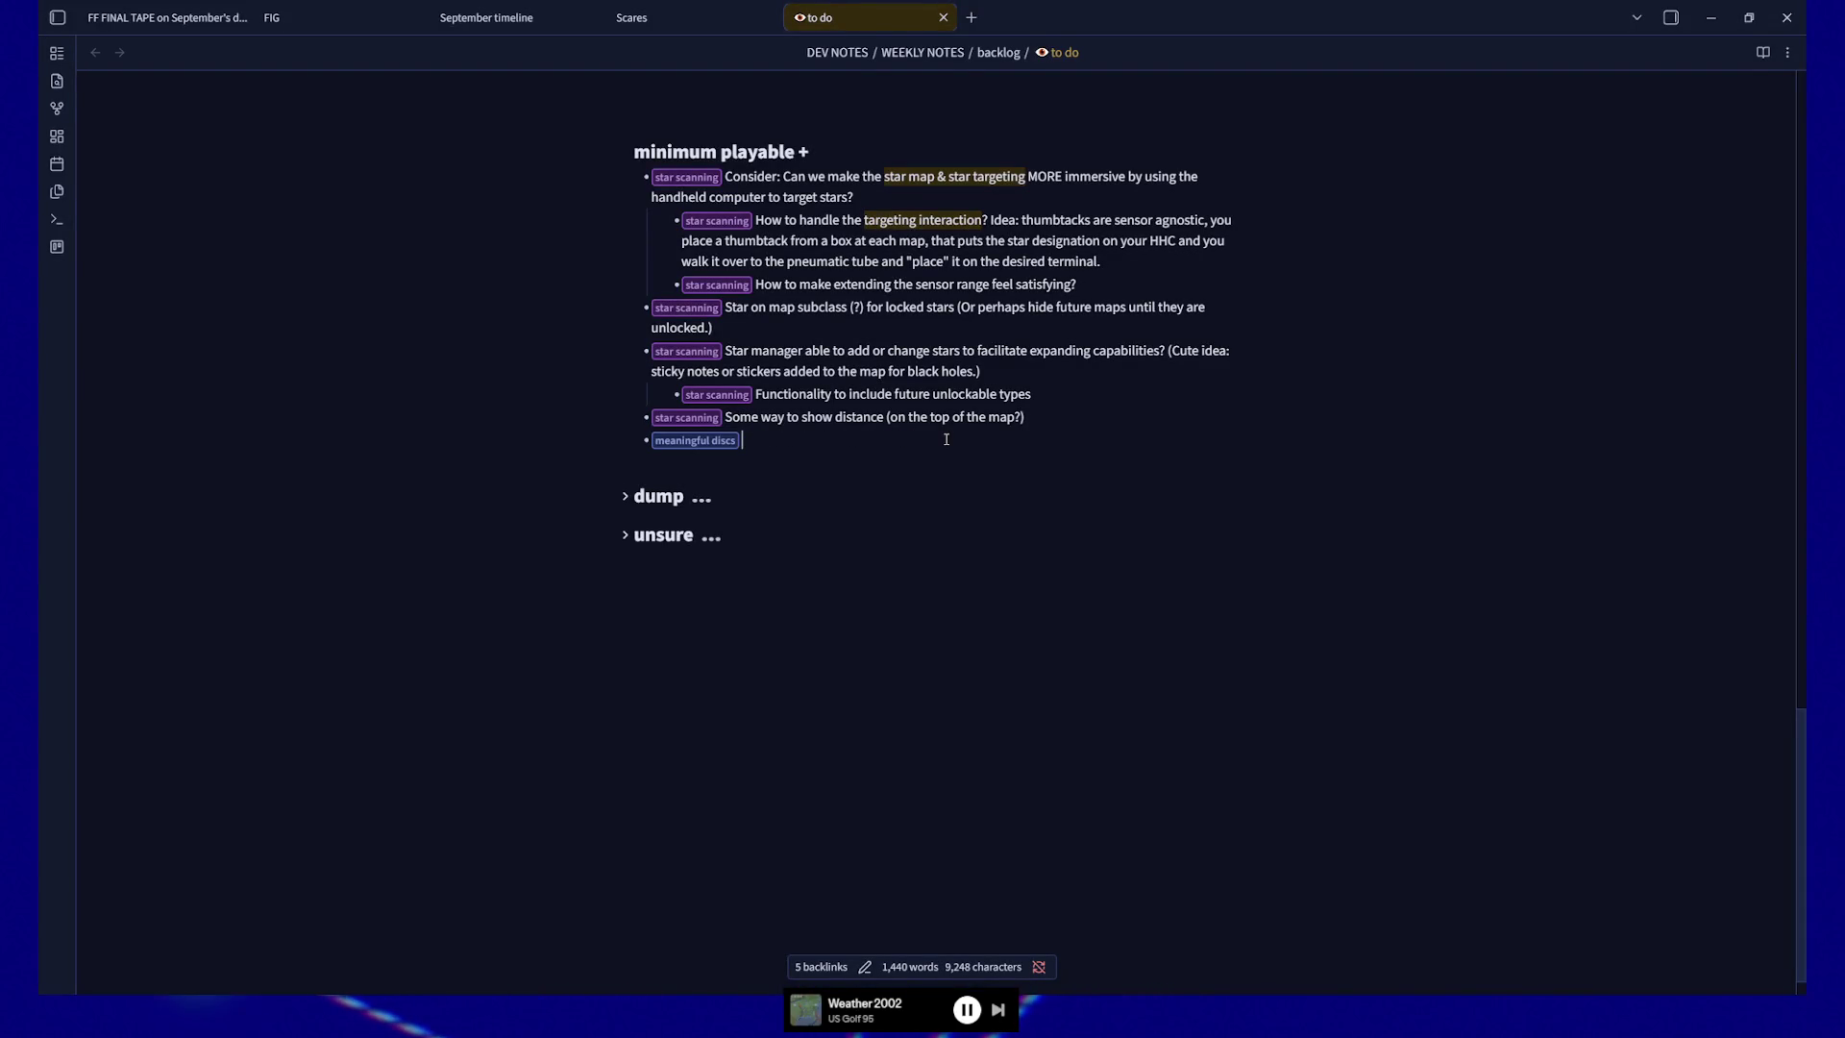
# Write the meaningful discs item about making a star/disc database in the to do note
pyautogui.write('Ma')
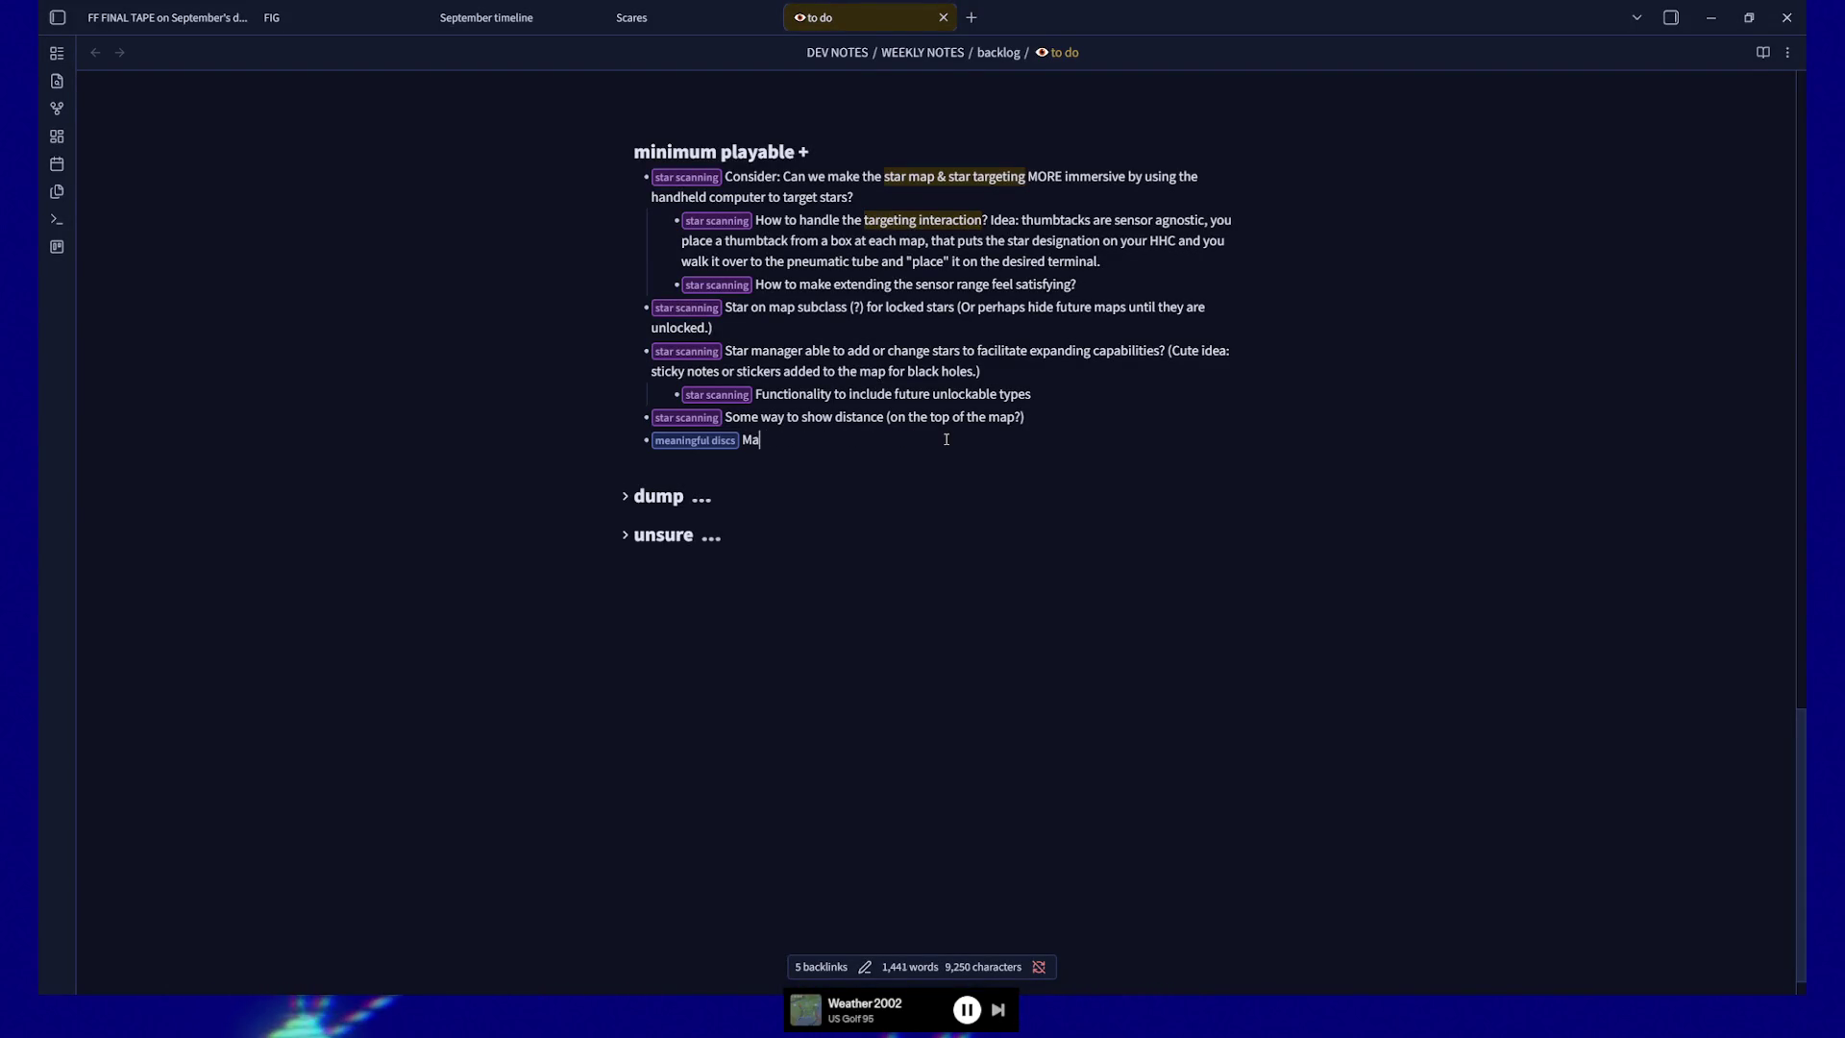
pyautogui.write('ke a star/disc databas')
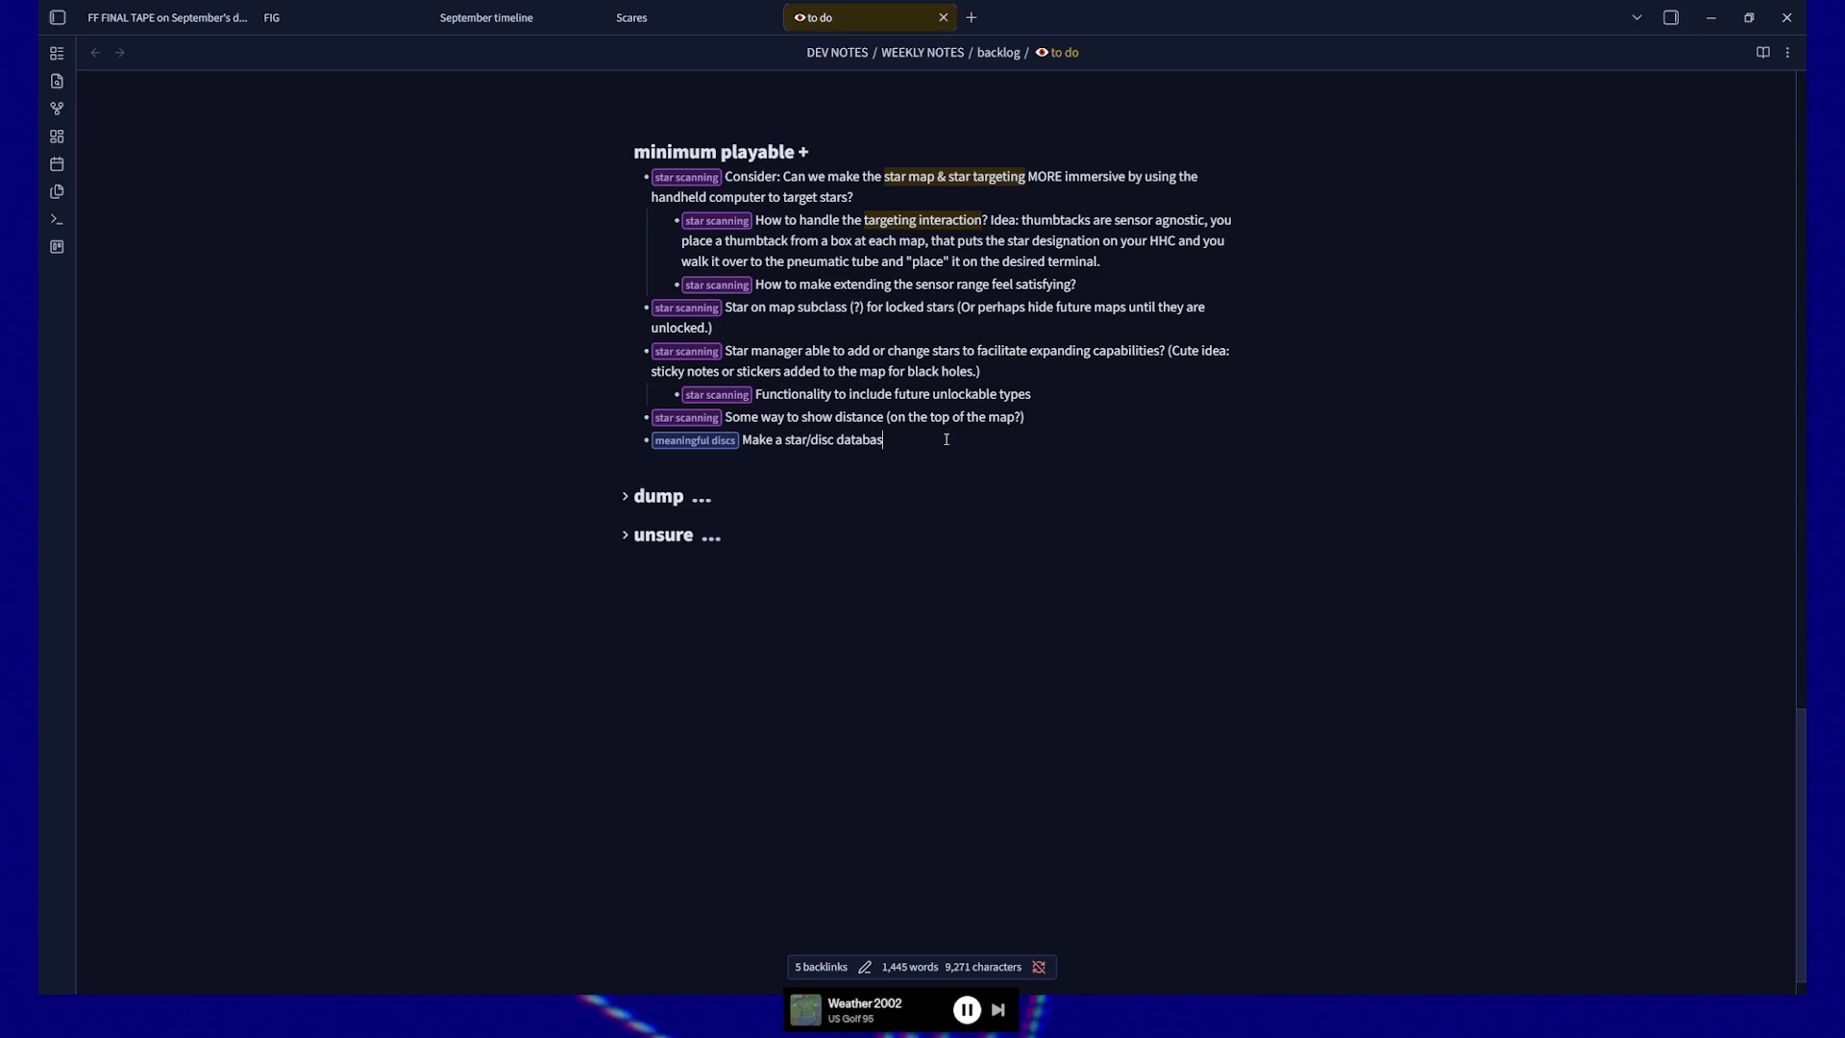
pyautogui.write('e')
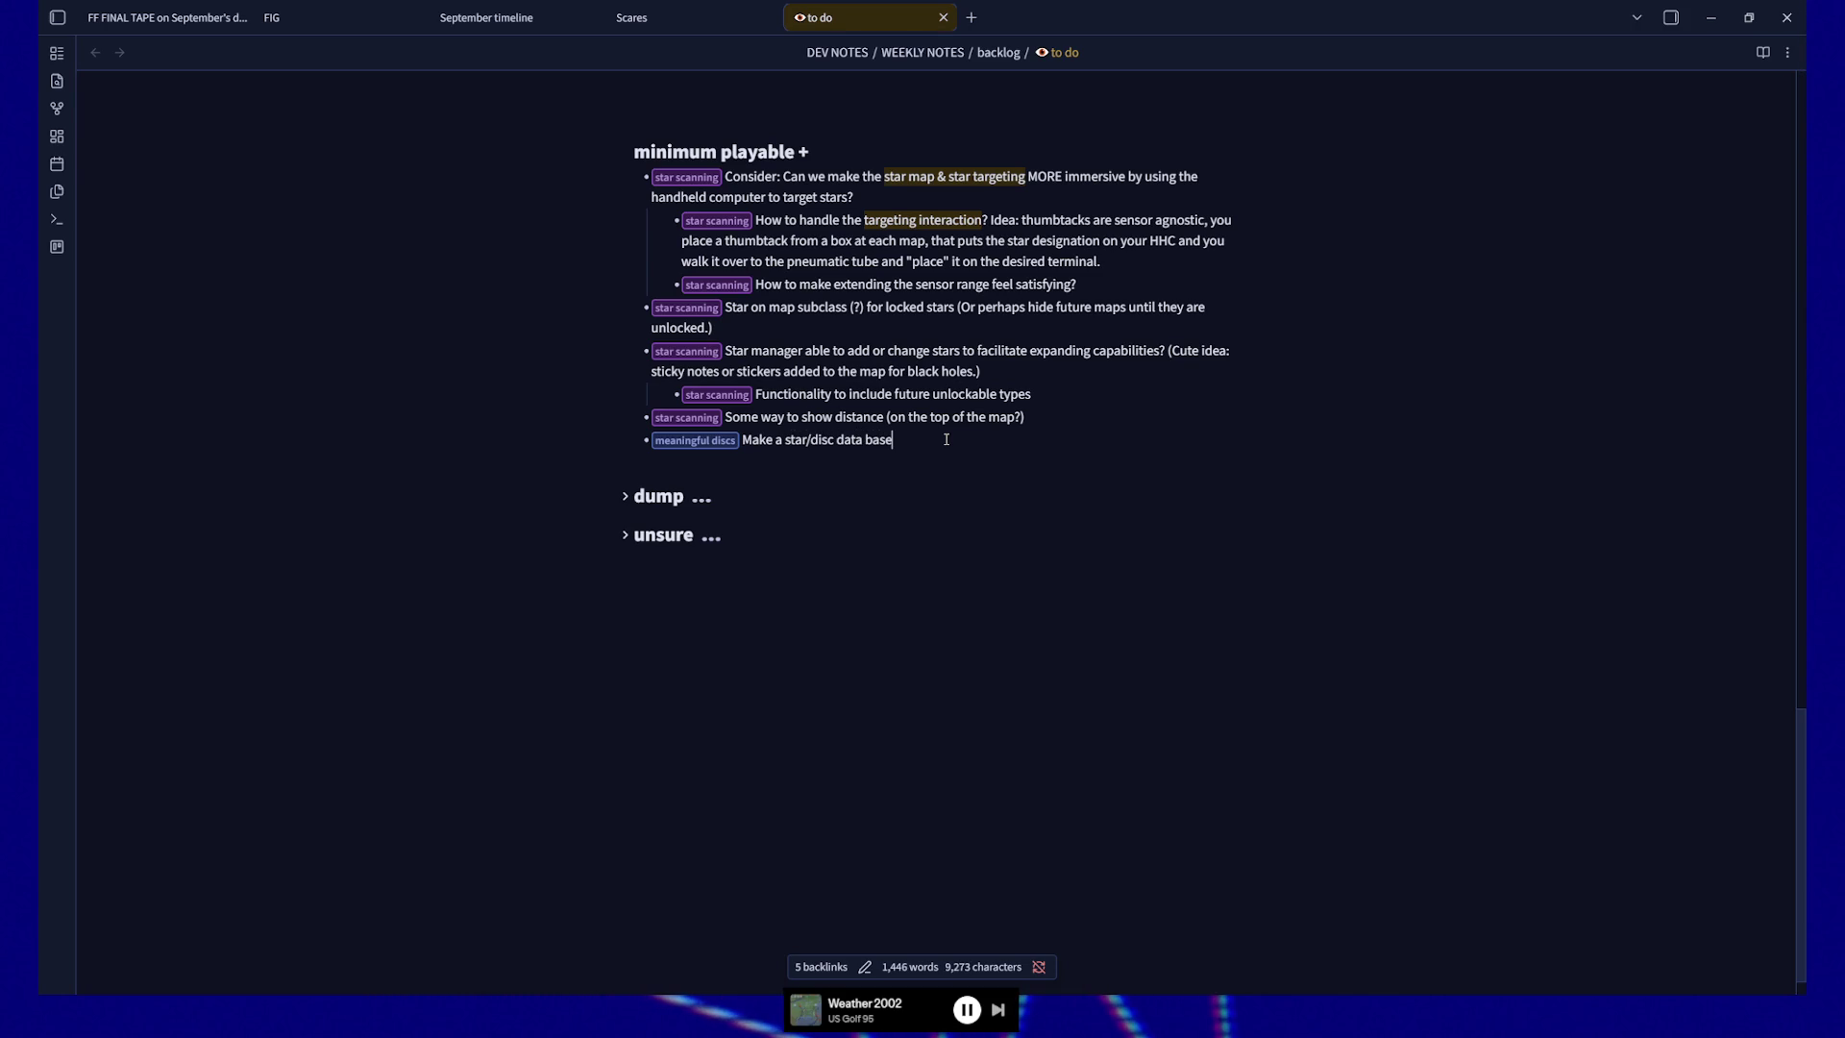
pyautogui.write('se')
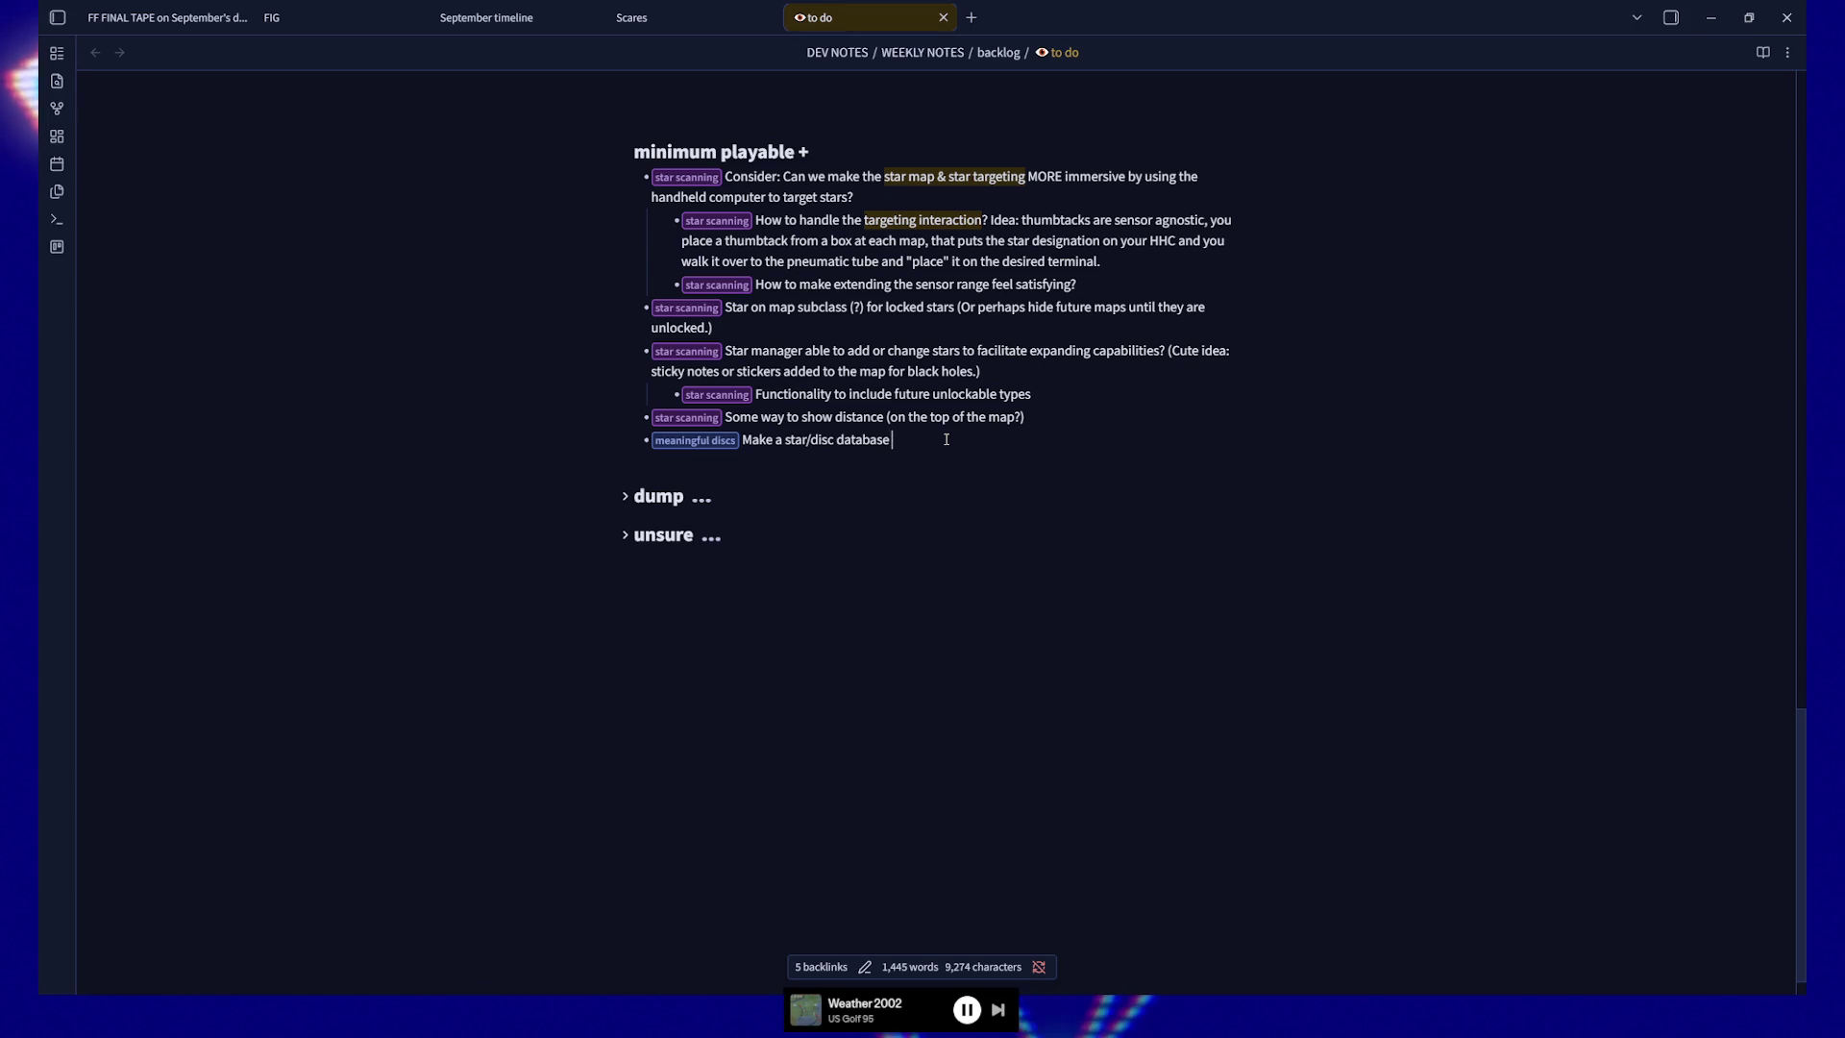
pyautogui.write('that the dis')
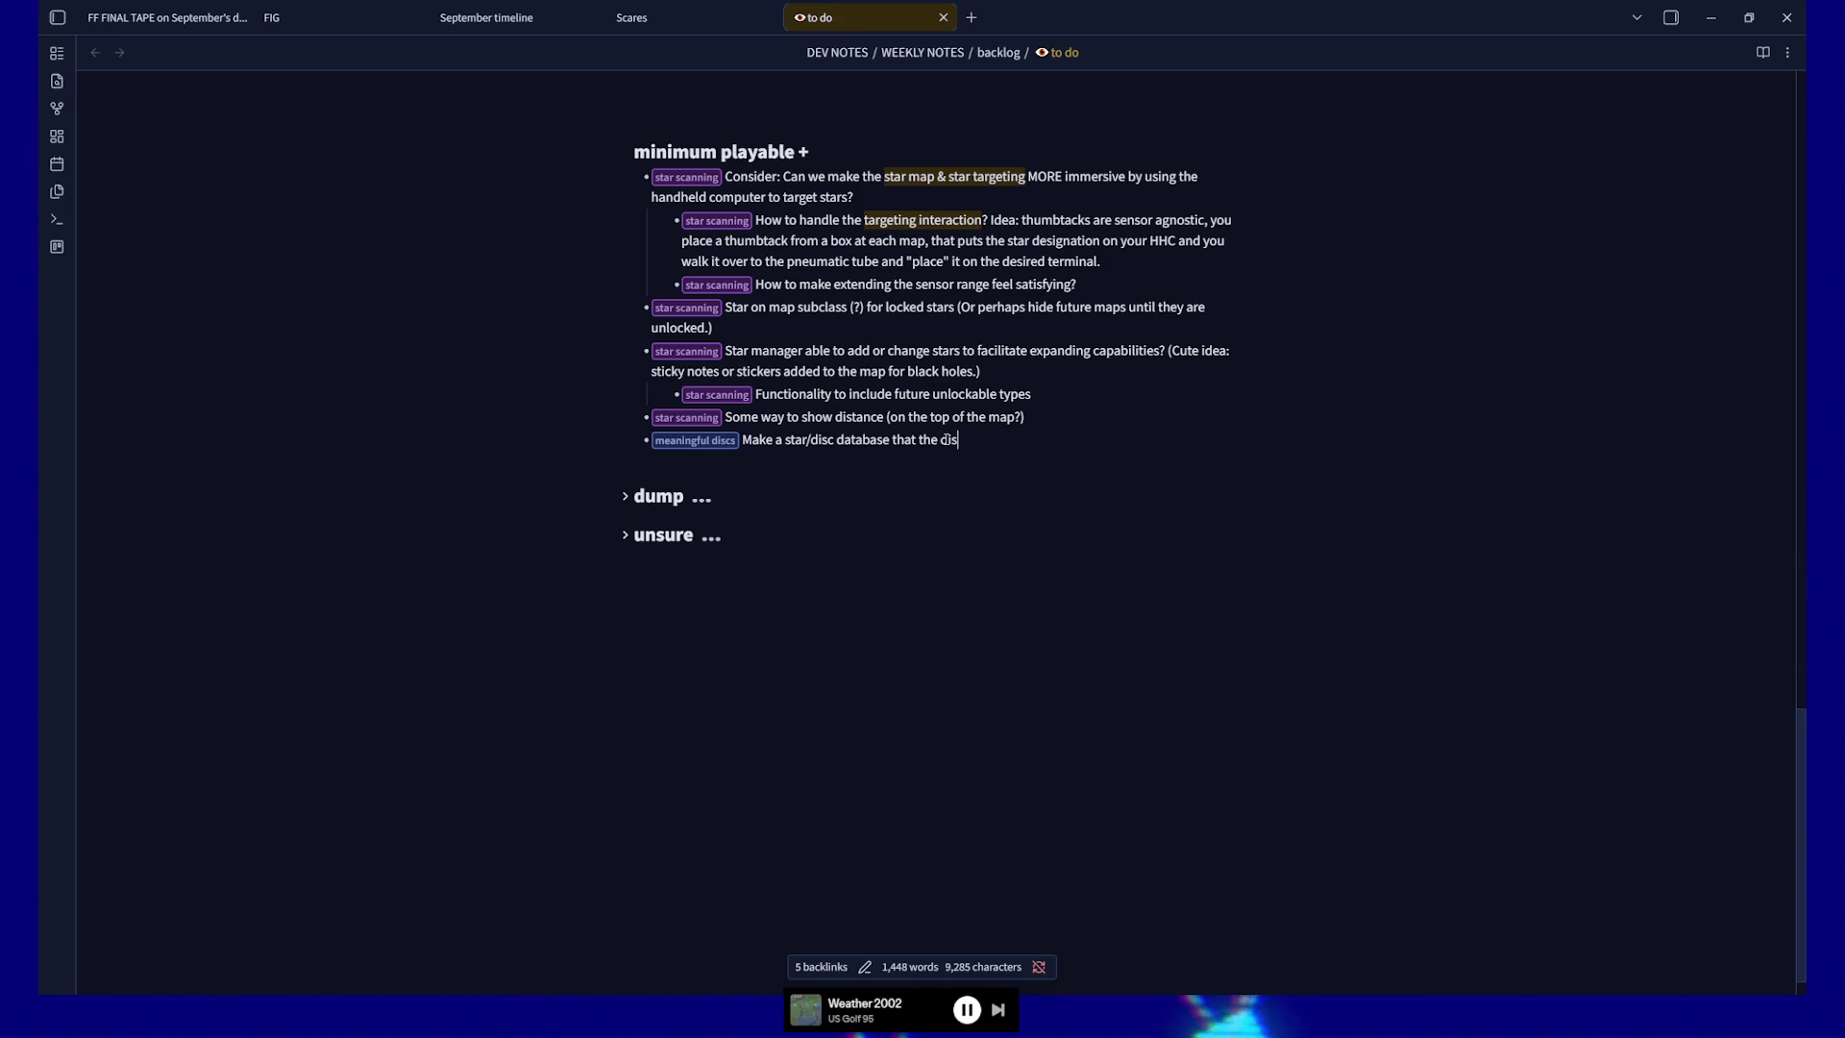
pyautogui.write(' to')
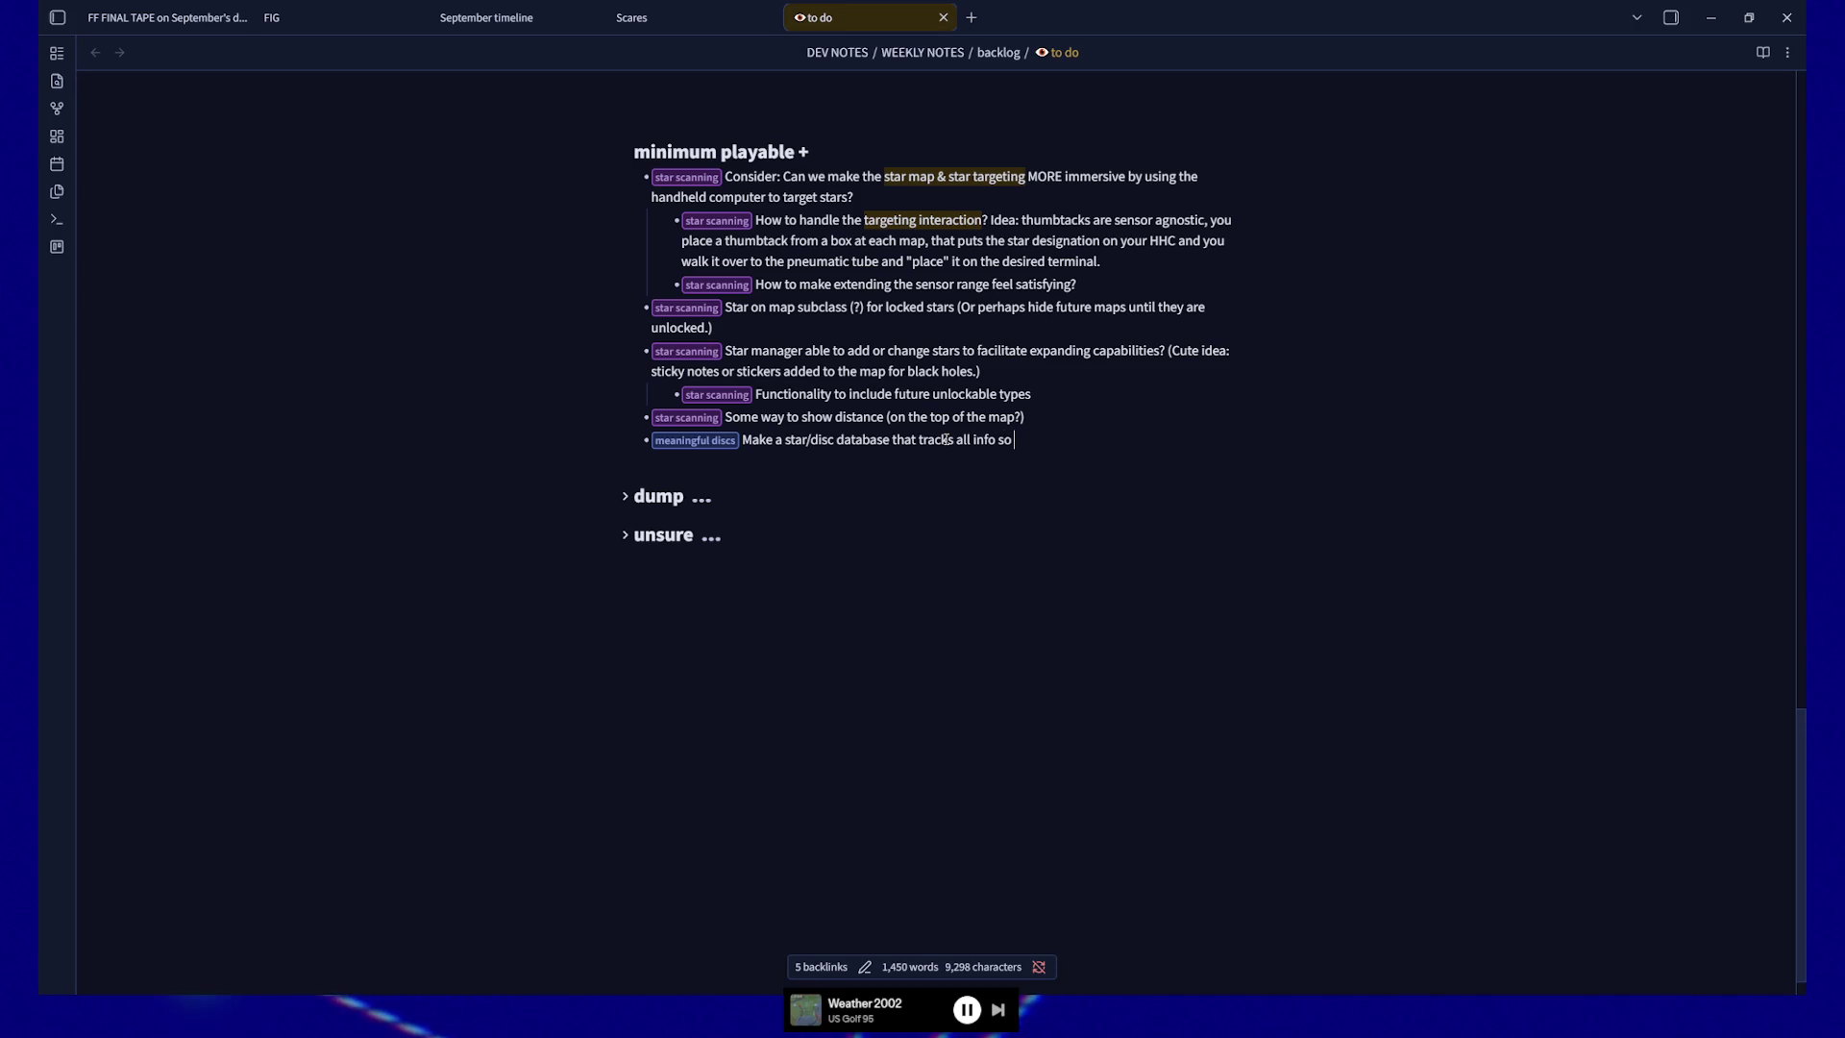
pyautogui.write('n see how ea')
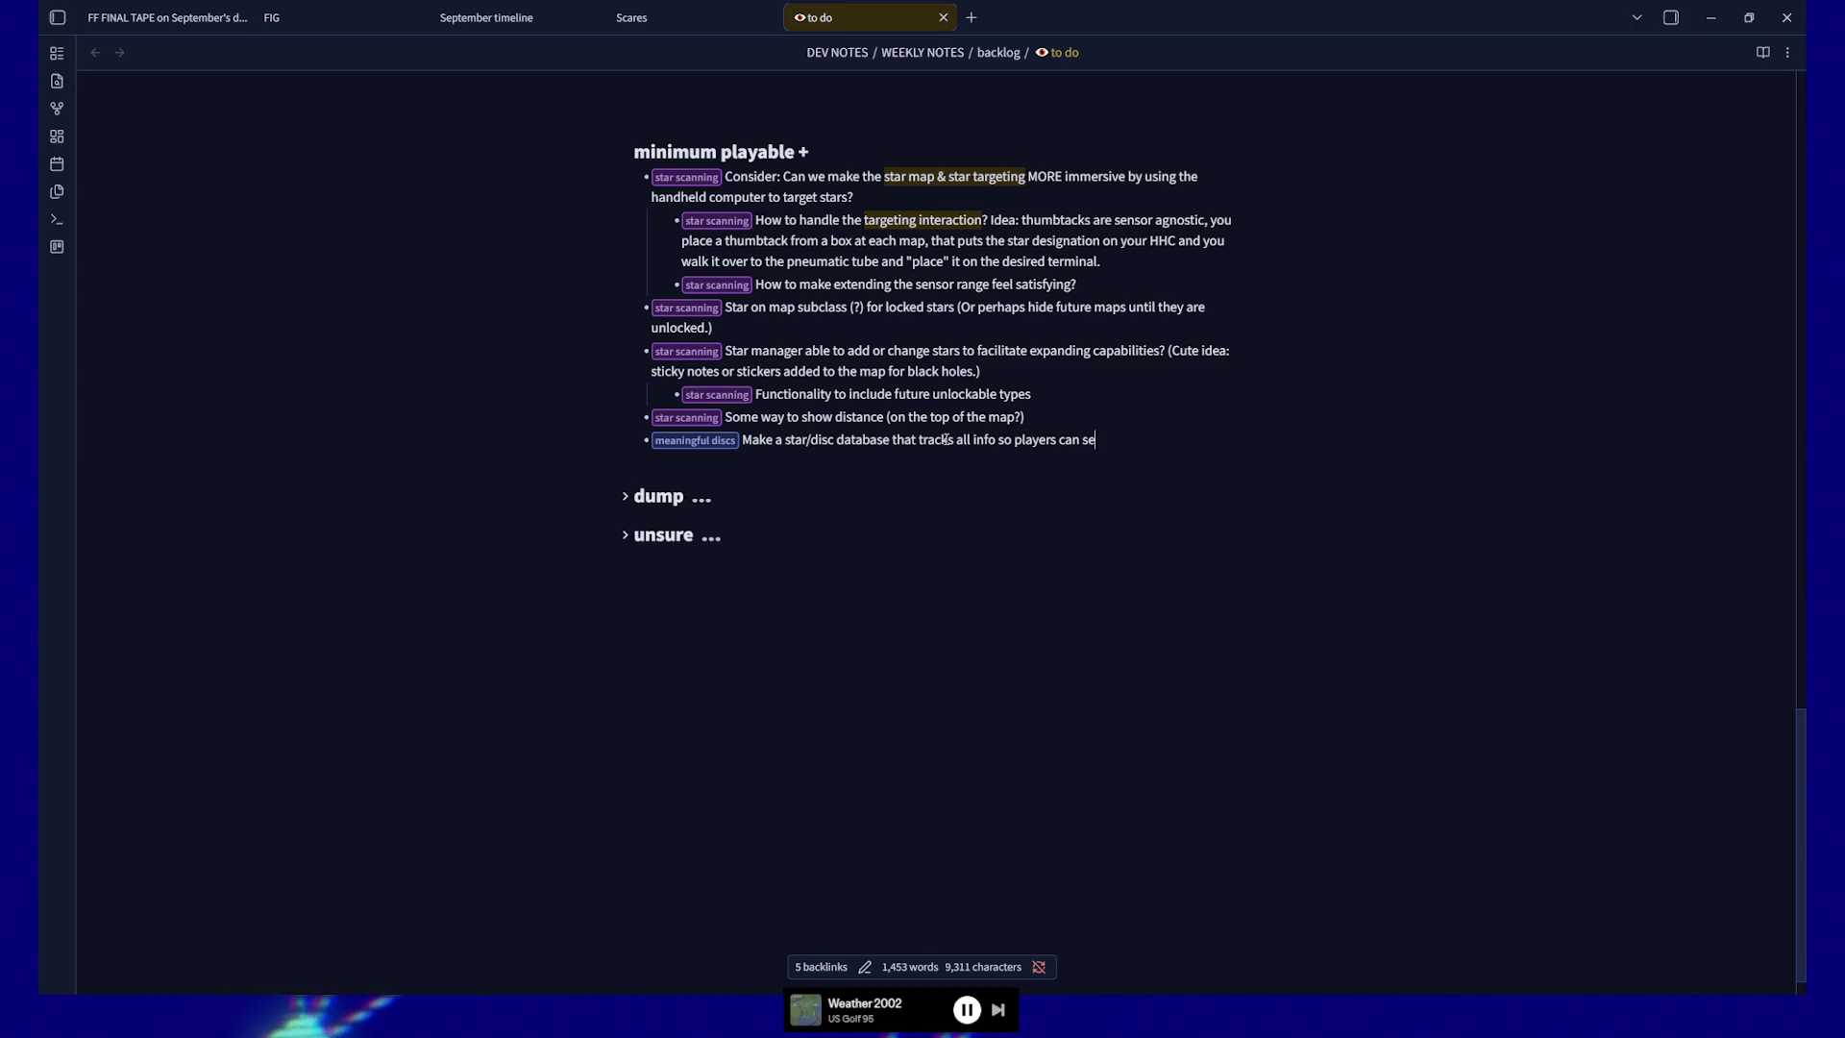
pyautogui.press('BackSpace')
pyautogui.press('BackSpace')
pyautogui.press('BackSpace')
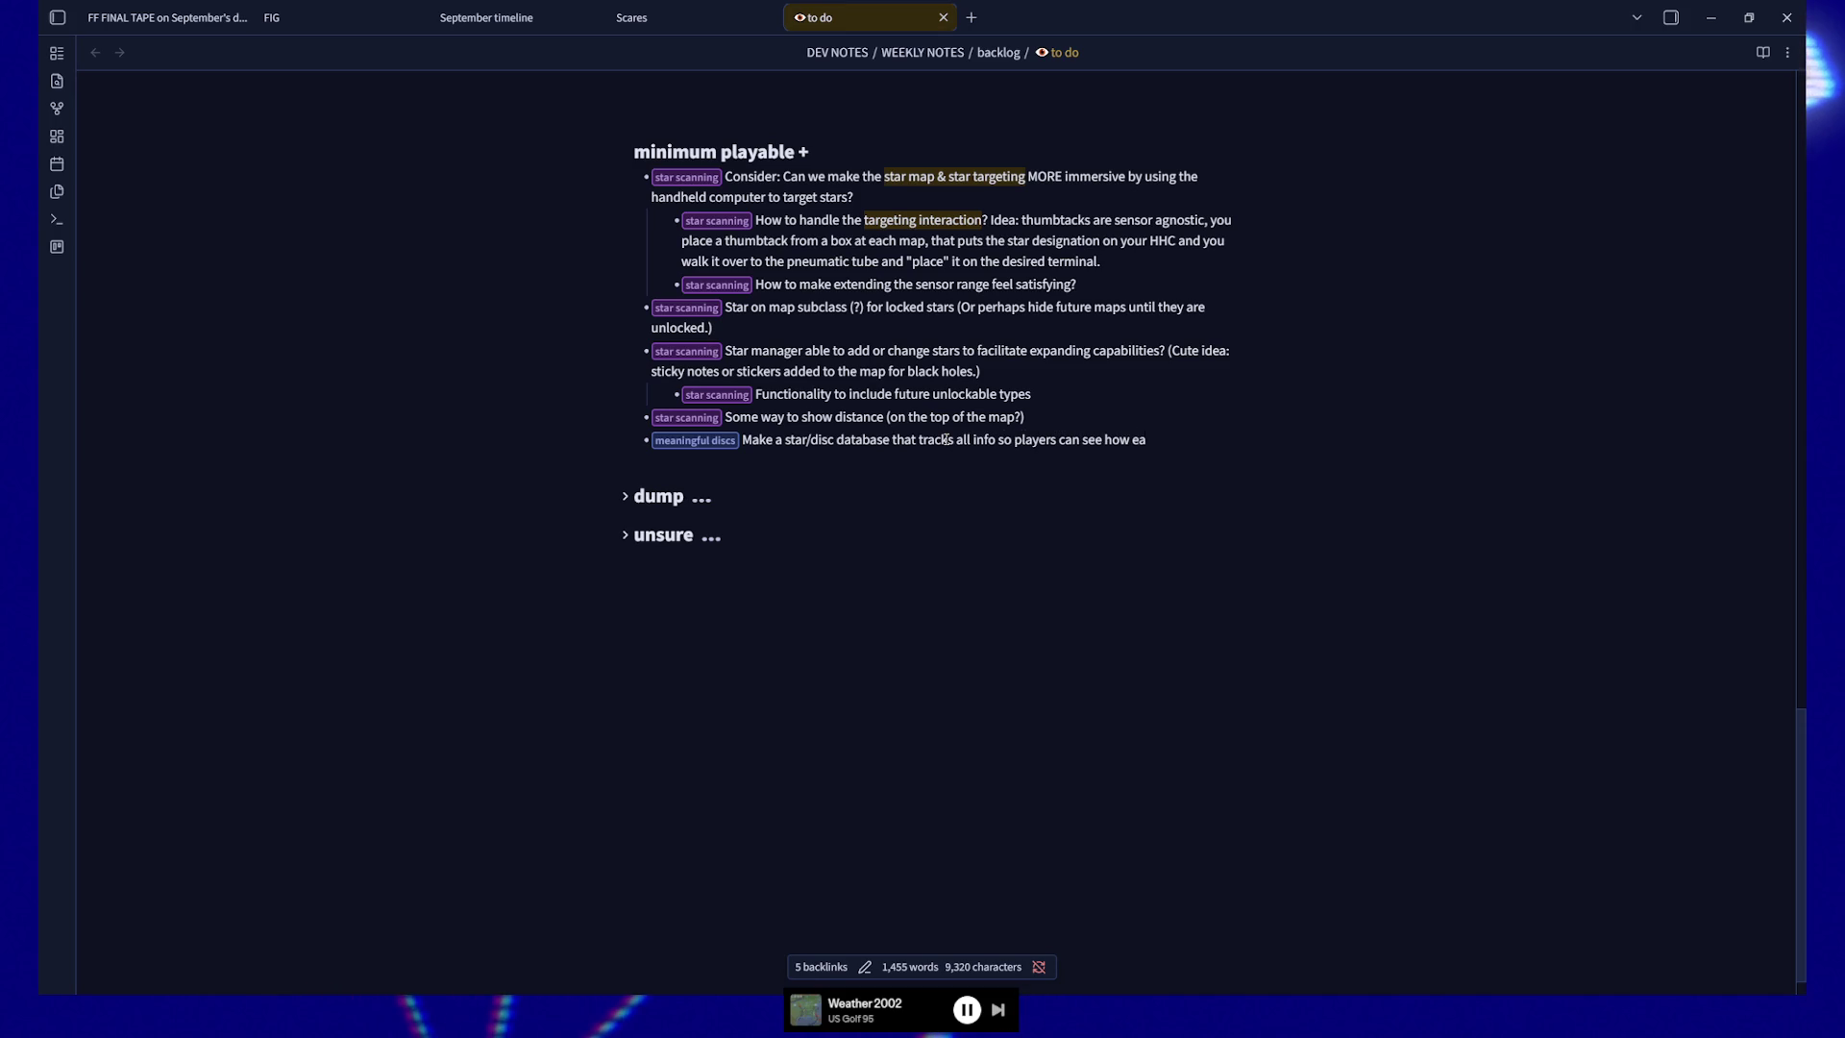
pyautogui.write('what ea')
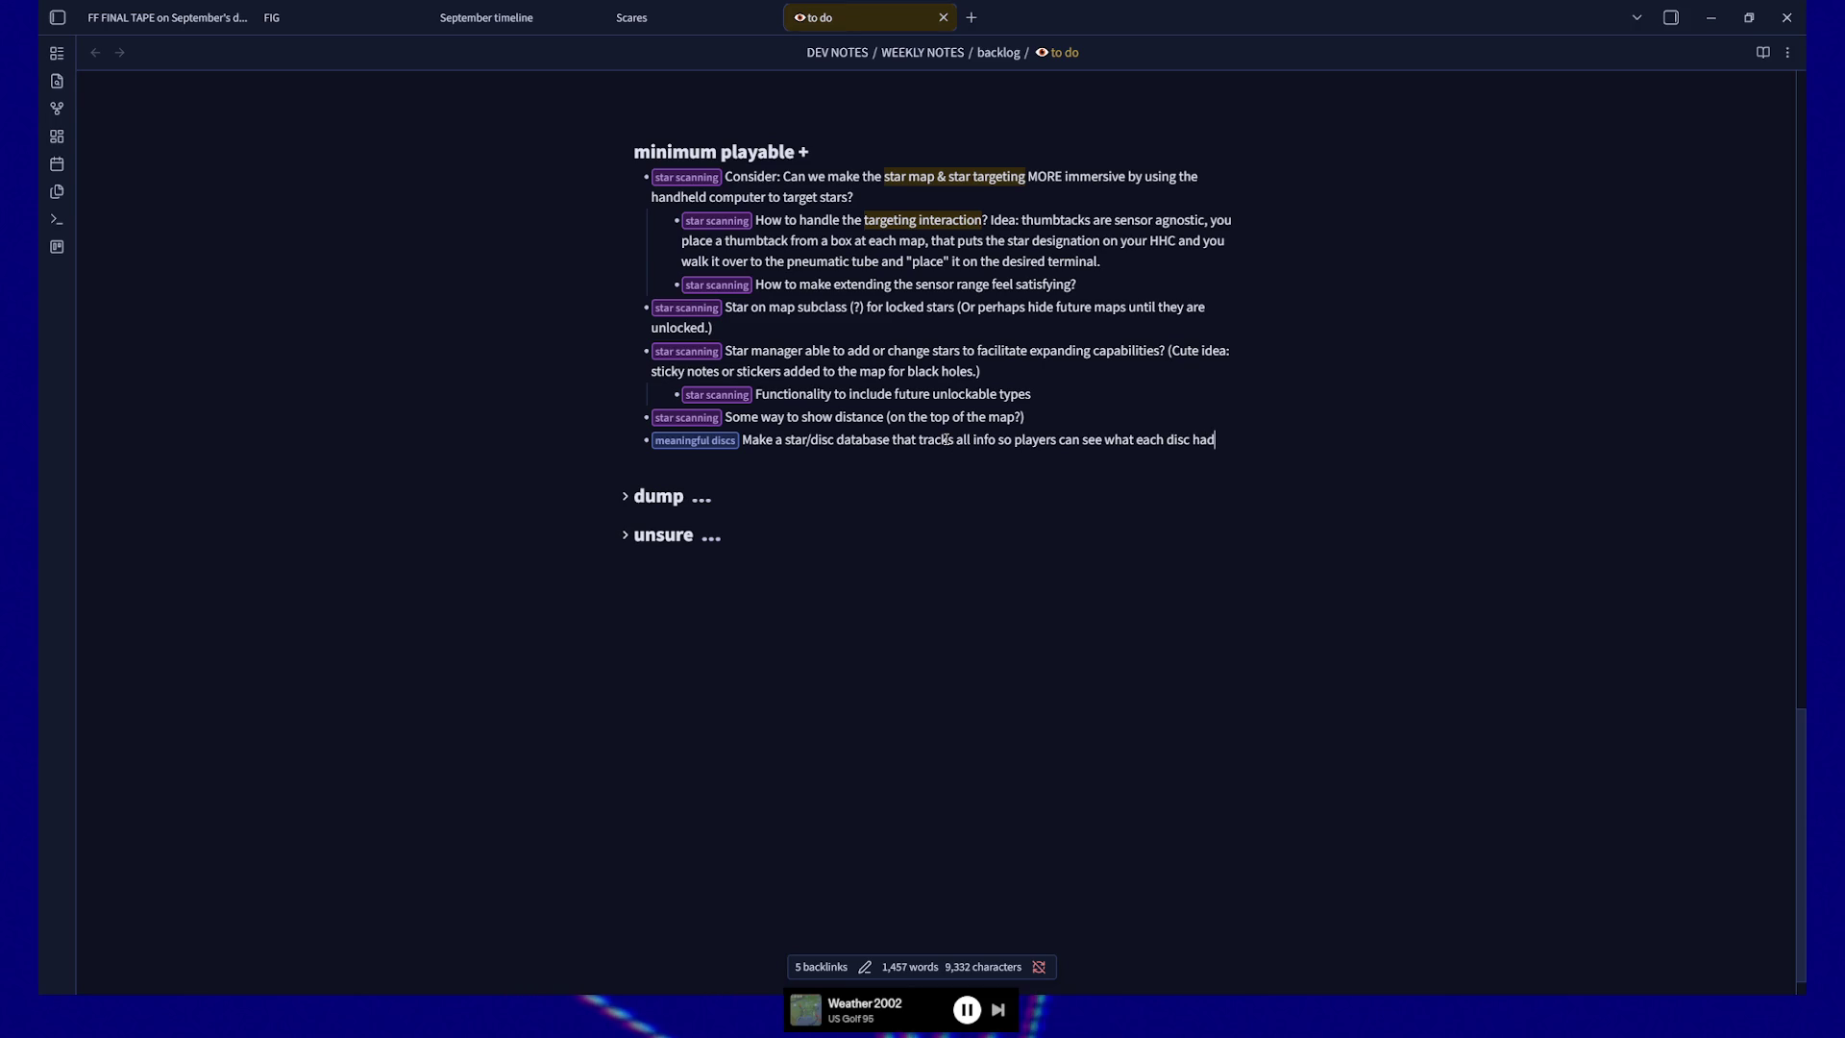
# Add a nested bullet about using it to fetch the star name and display it on the discs
pyautogui.press('Return')
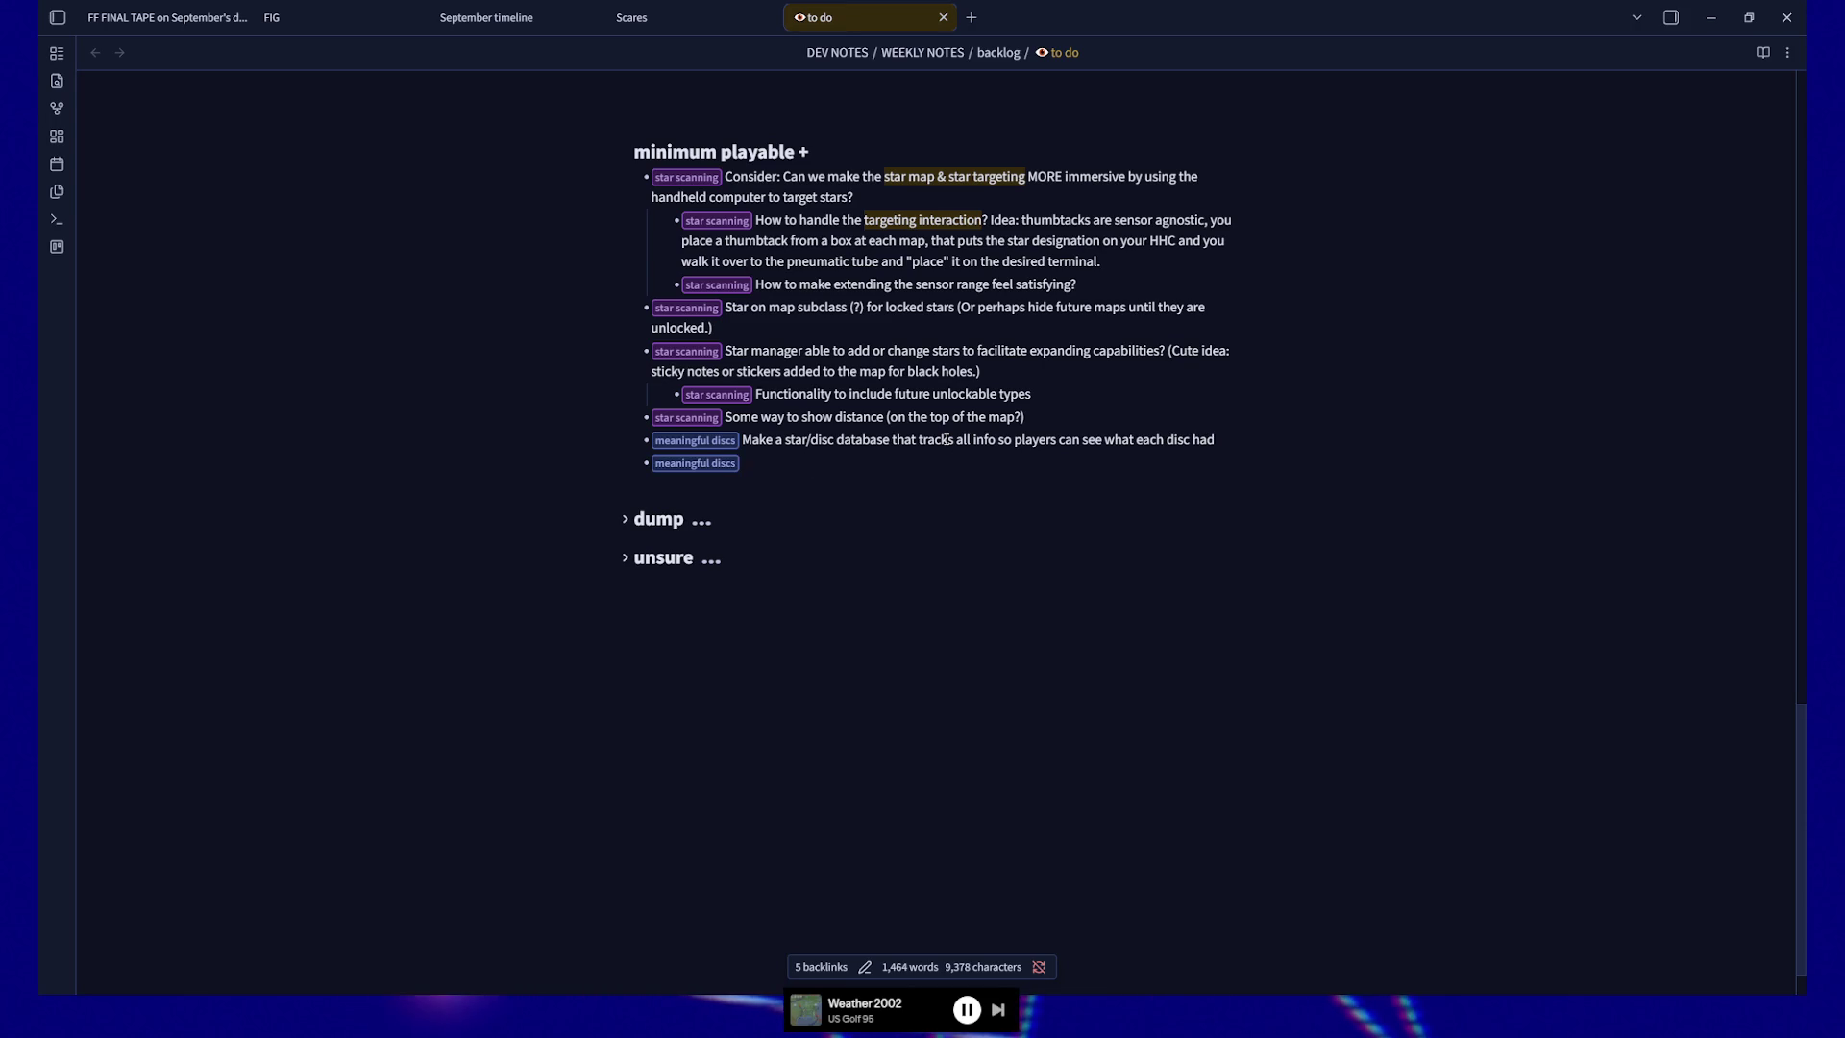
pyautogui.press('Tab')
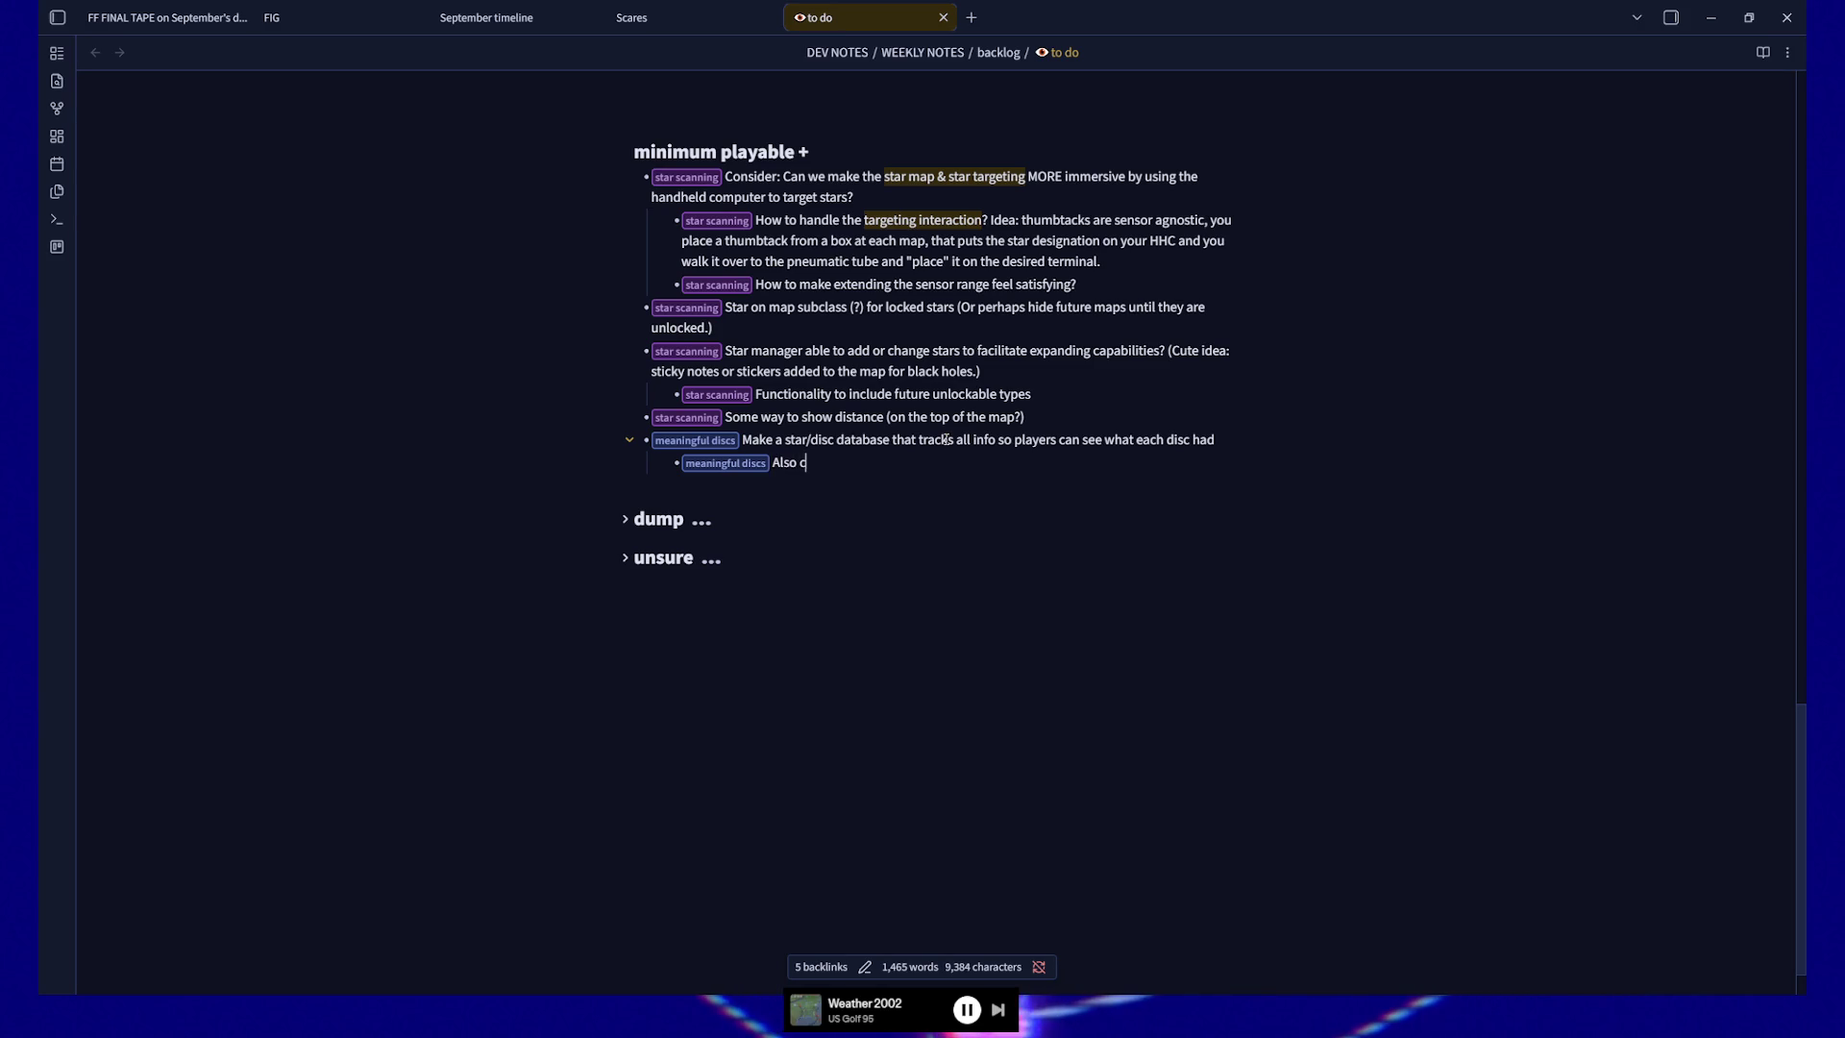
pyautogui.write('ould use this to ')
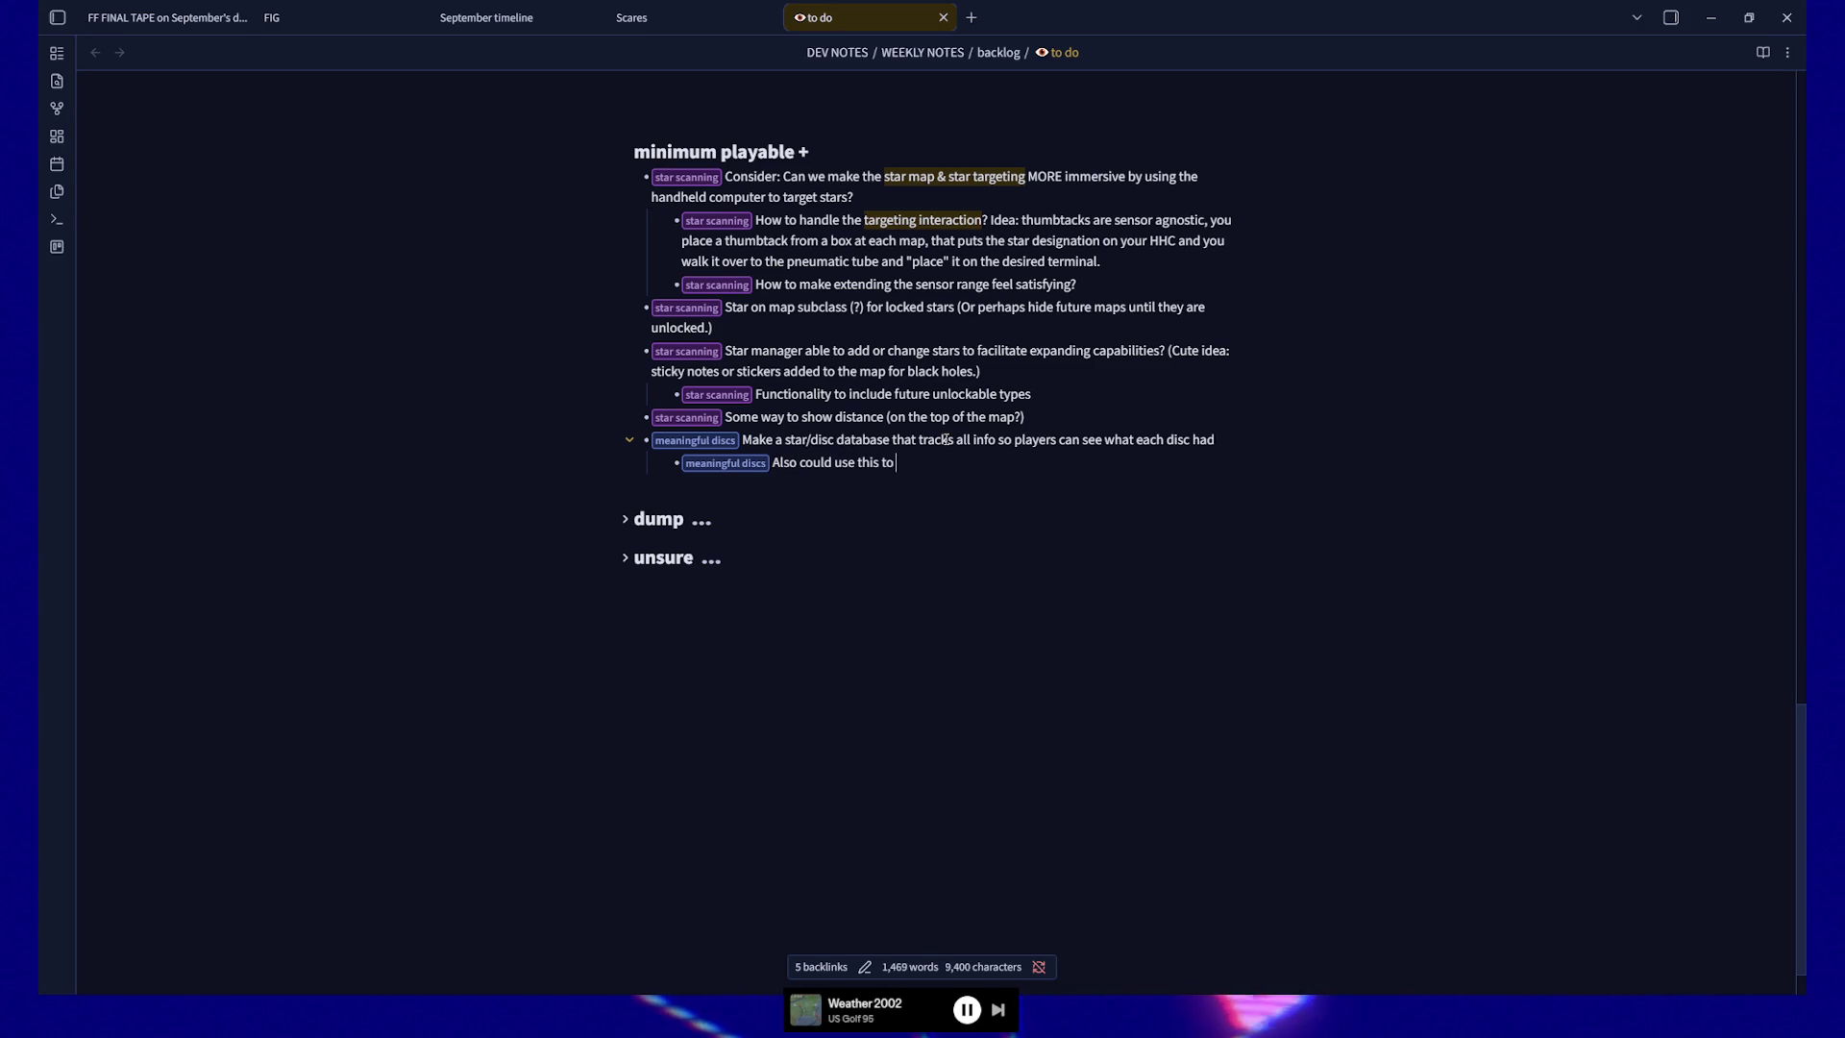
pyautogui.write('fetch sta')
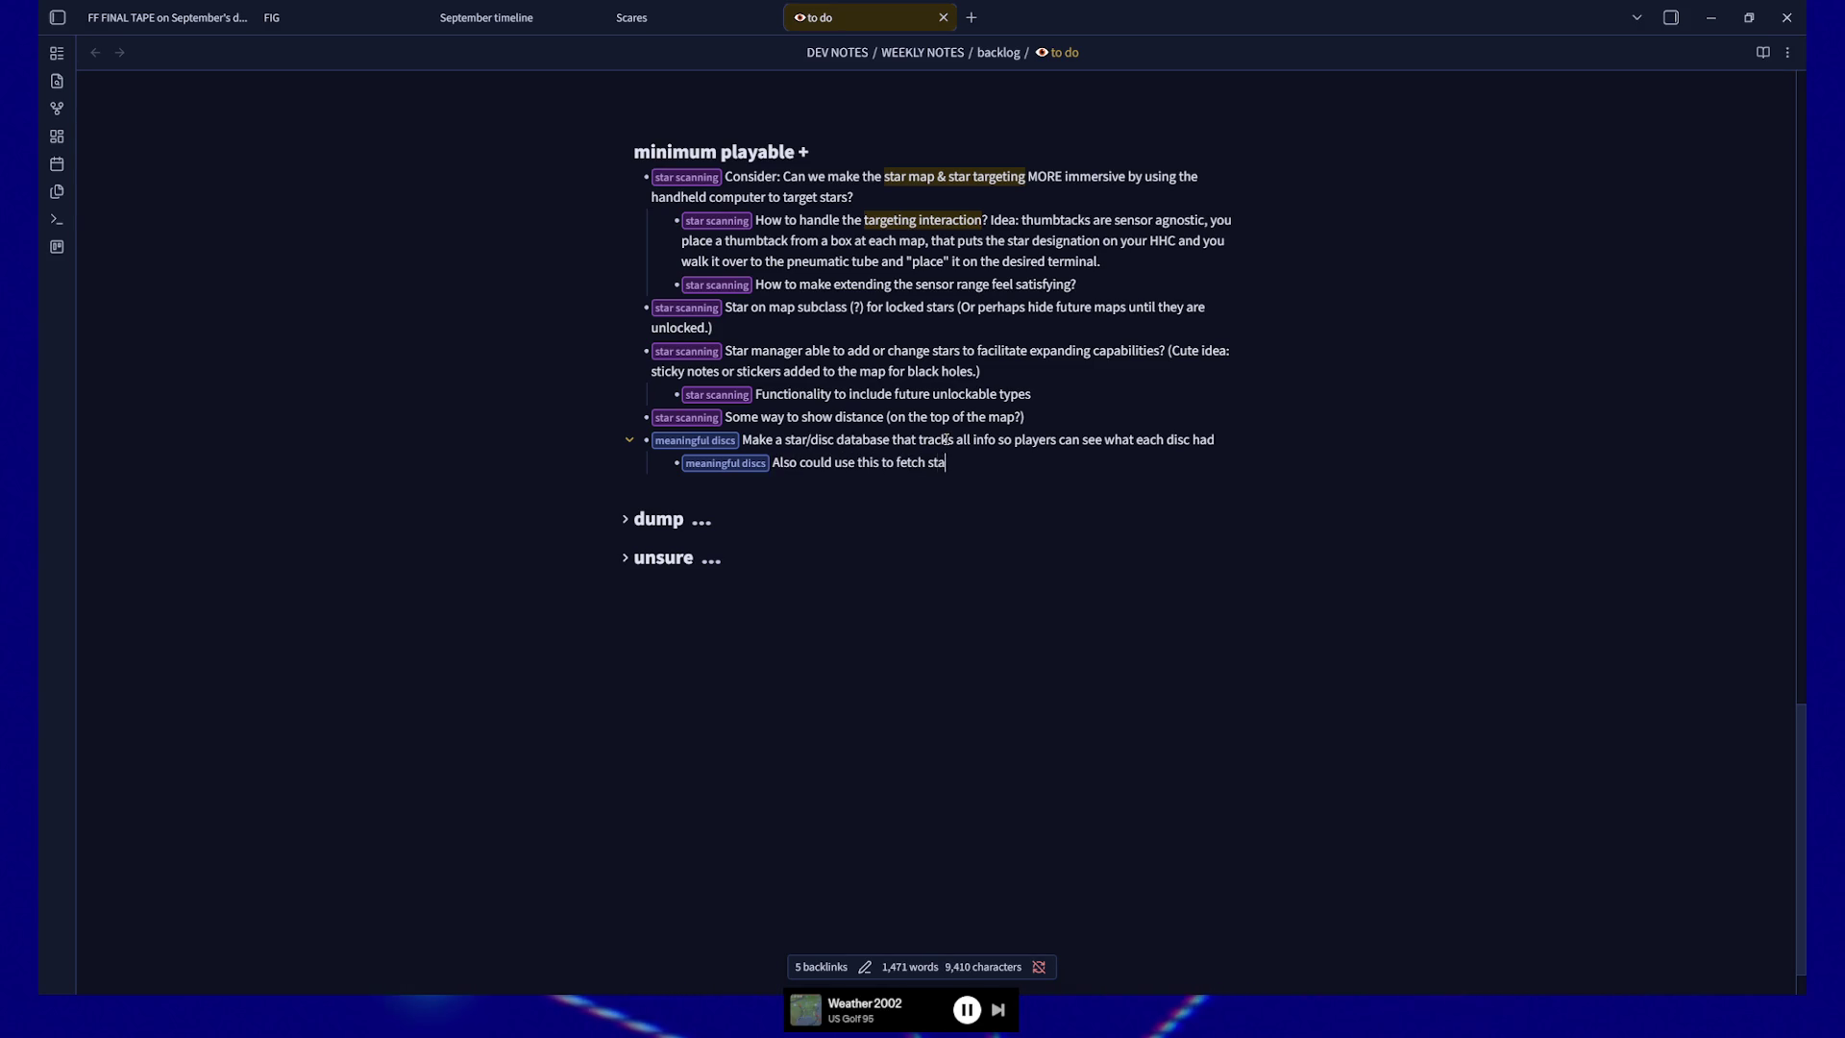
pyautogui.write('r name and display i')
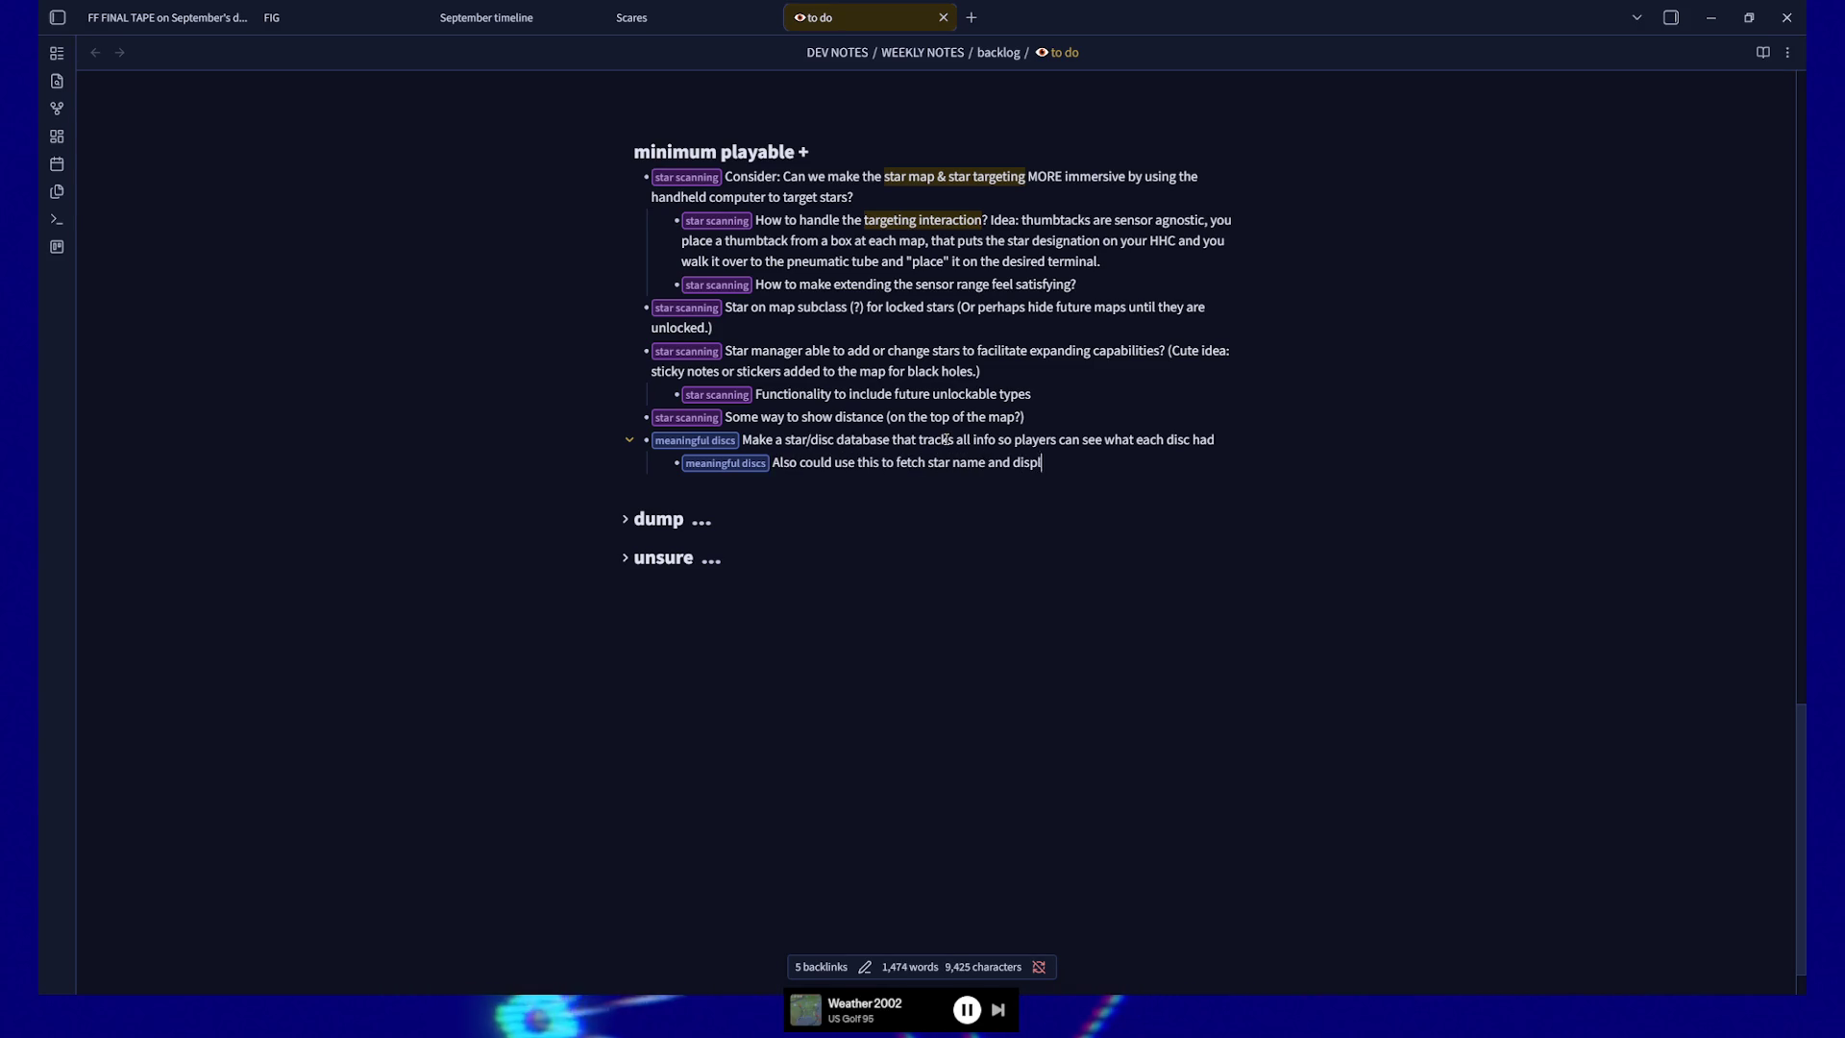
pyautogui.write('t on the discs')
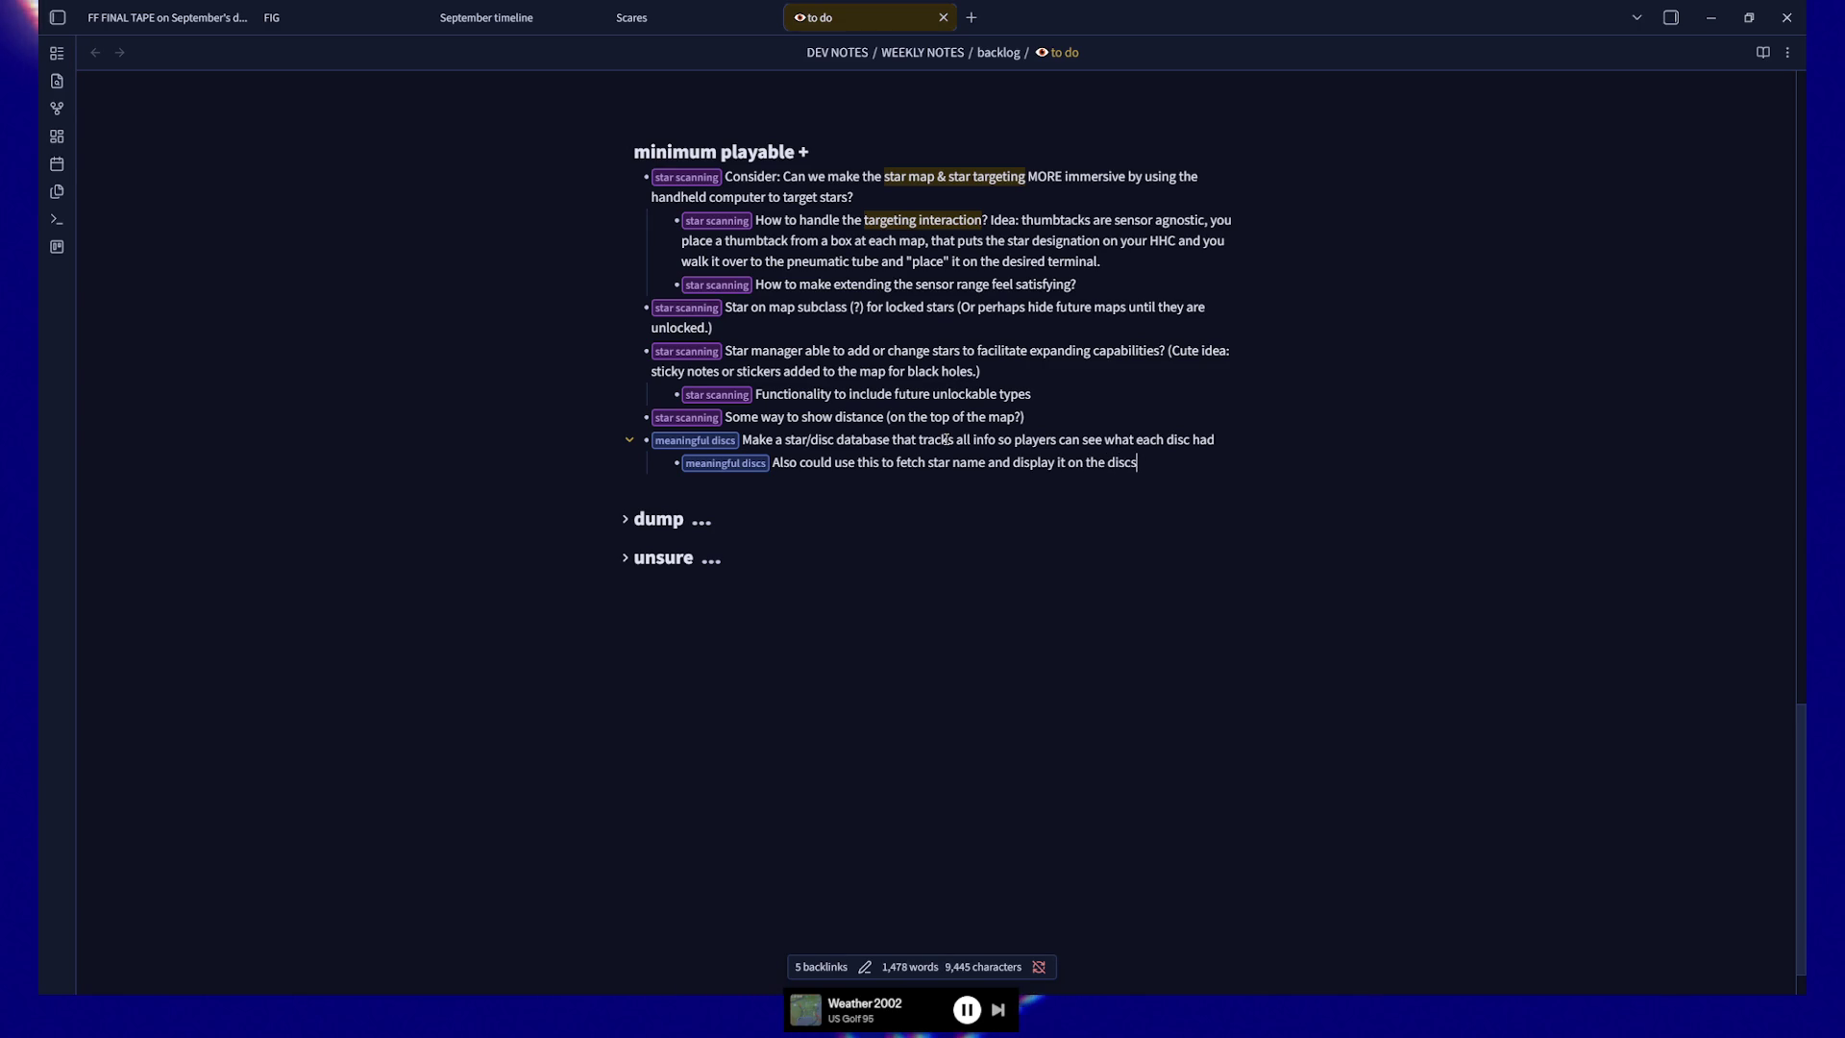
pyautogui.hotkey('alt', 'Tab')
# Open Set State Appearance and expand the Disc Data State to Material Map default entries
pyautogui.moveTo(1174, 563)
pyautogui.mouseDown()
pyautogui.moveTo(1194, 442)
pyautogui.moveTo(1194, 536)
pyautogui.mouseUp()
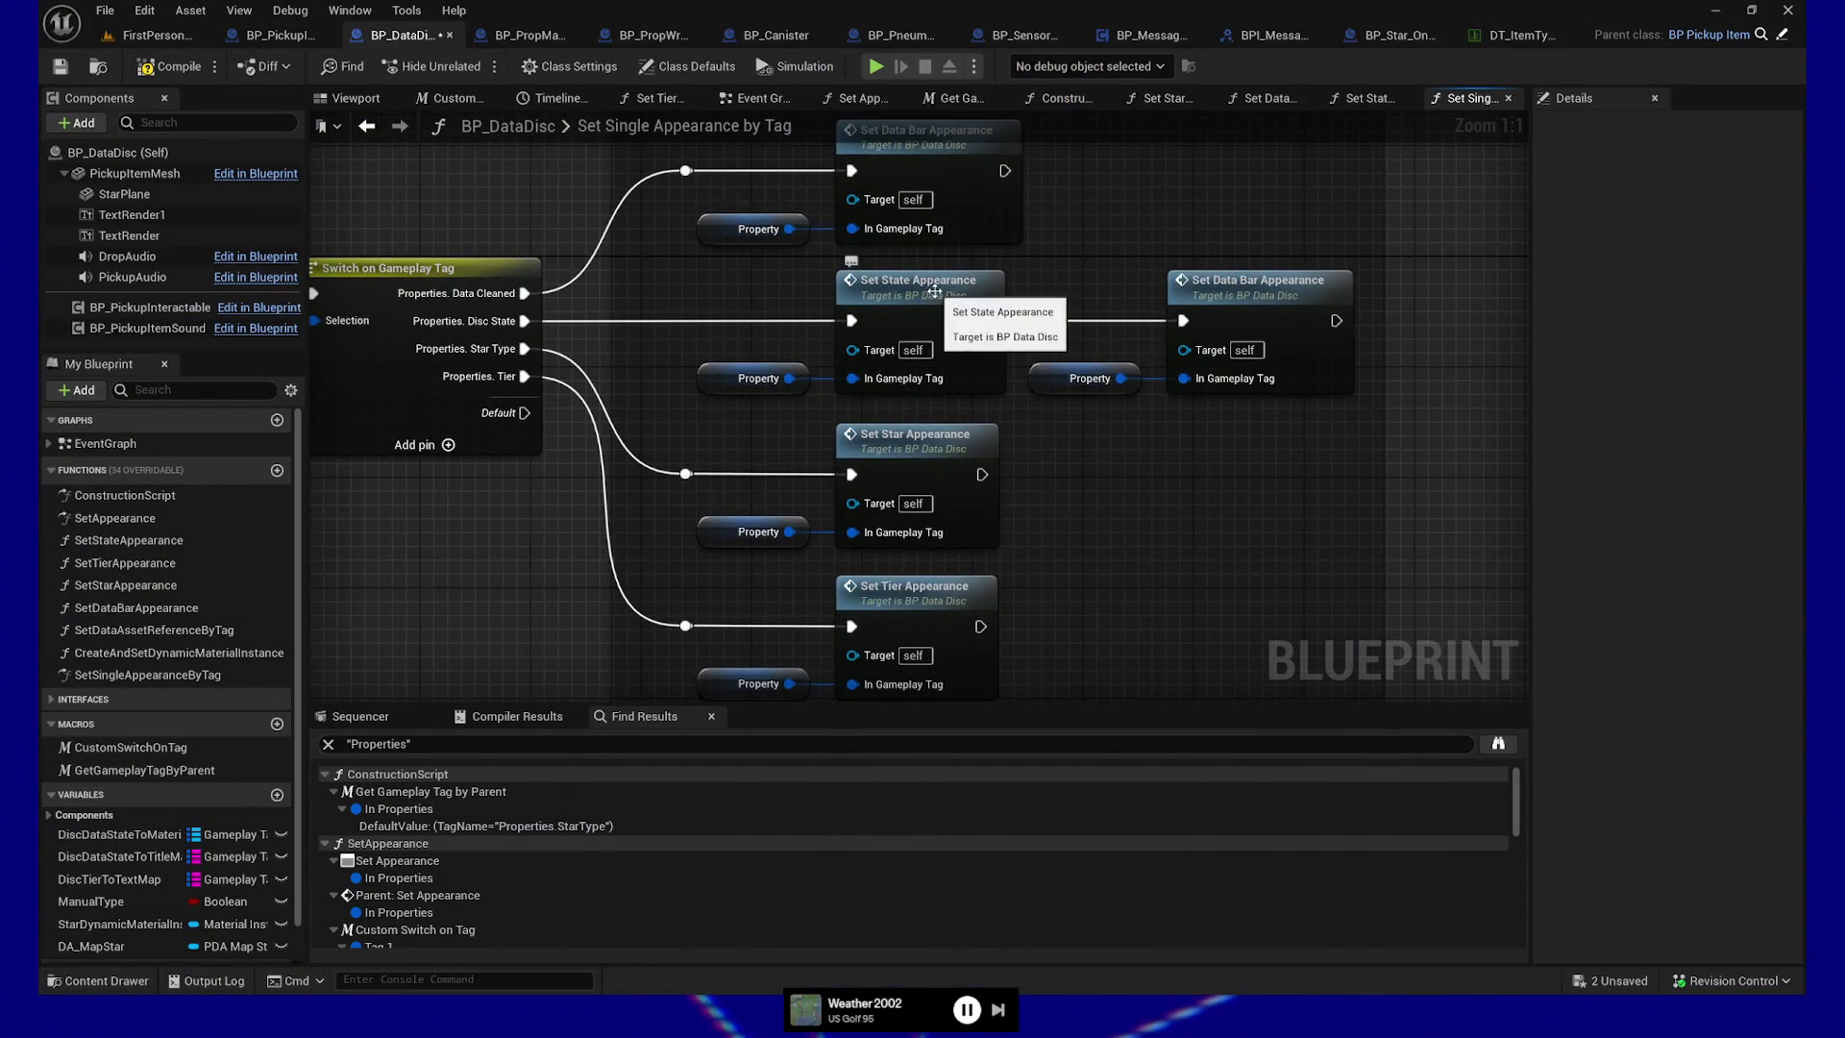
pyautogui.doubleClick(937, 301)
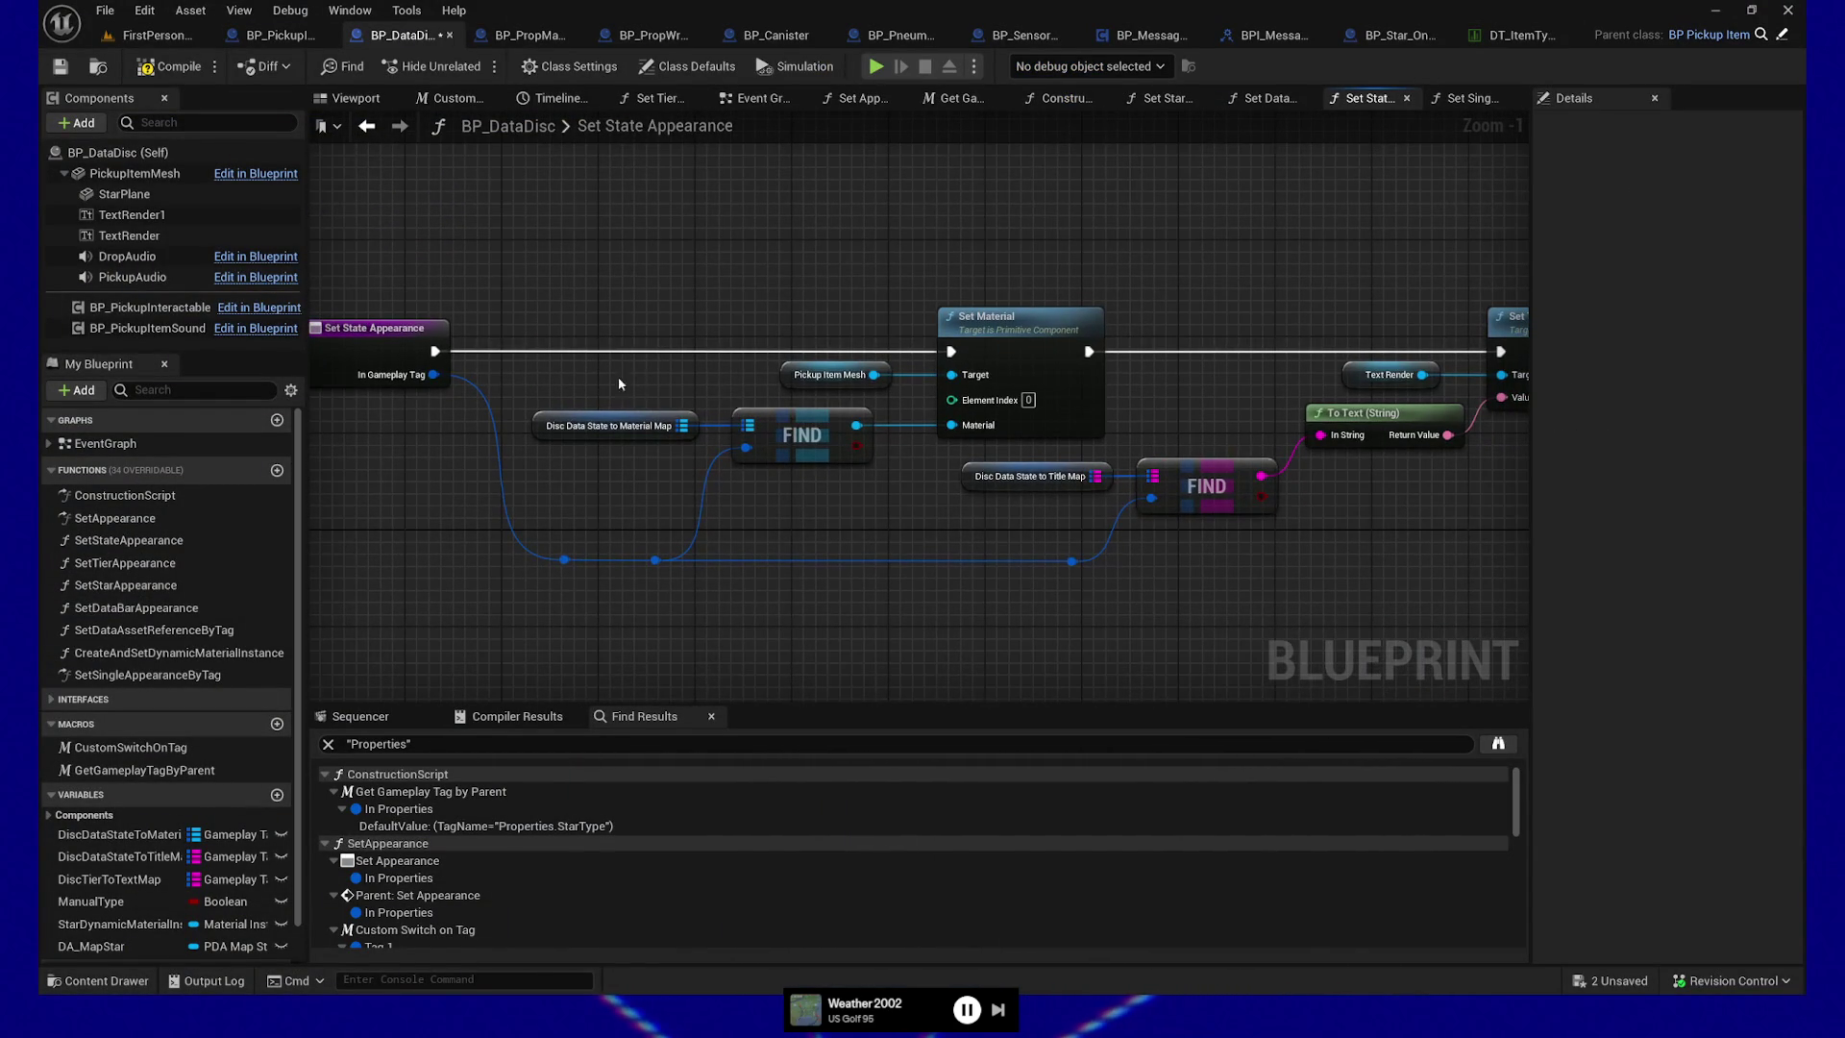
pyautogui.moveTo(644, 461); pyautogui.dragTo(642, 456)
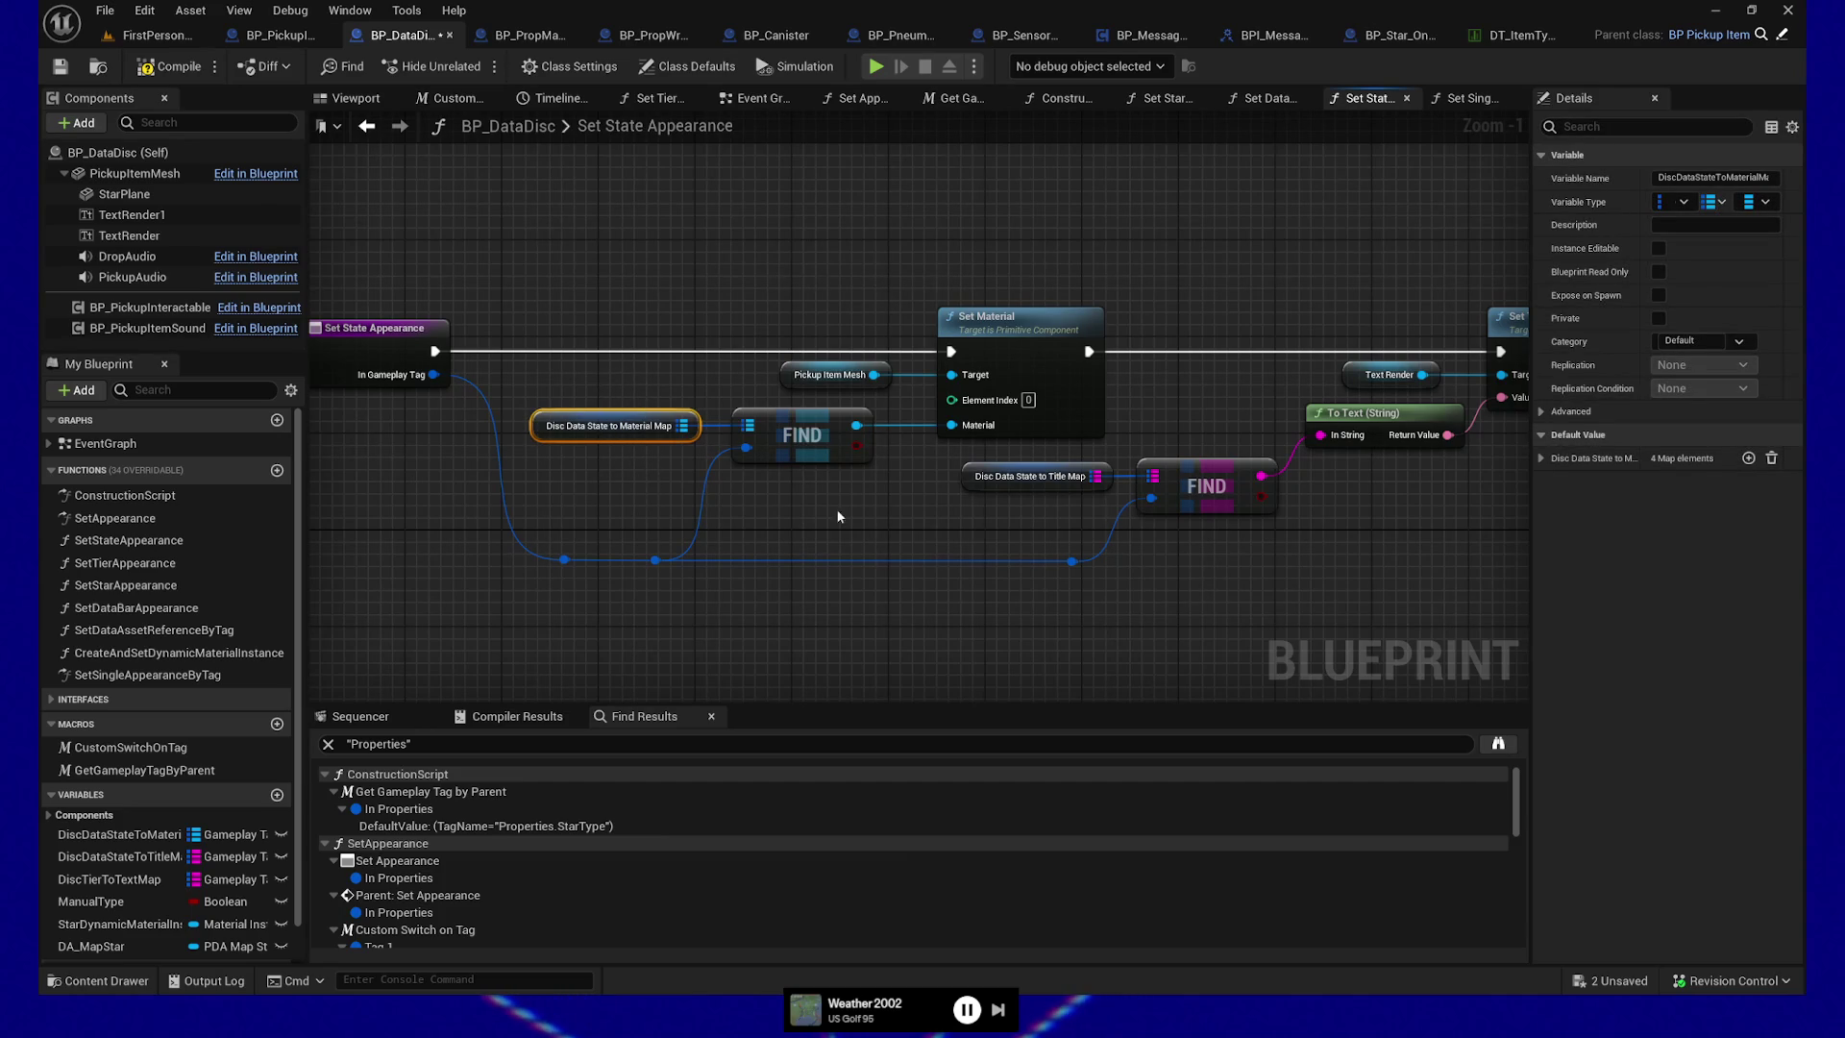
pyautogui.moveTo(843, 522); pyautogui.dragTo(667, 527)
pyautogui.moveTo(692, 456)
pyautogui.mouseDown()
pyautogui.moveTo(822, 498)
pyautogui.moveTo(748, 630)
pyautogui.moveTo(805, 636)
pyautogui.mouseUp()
pyautogui.moveTo(953, 608); pyautogui.dragTo(883, 615)
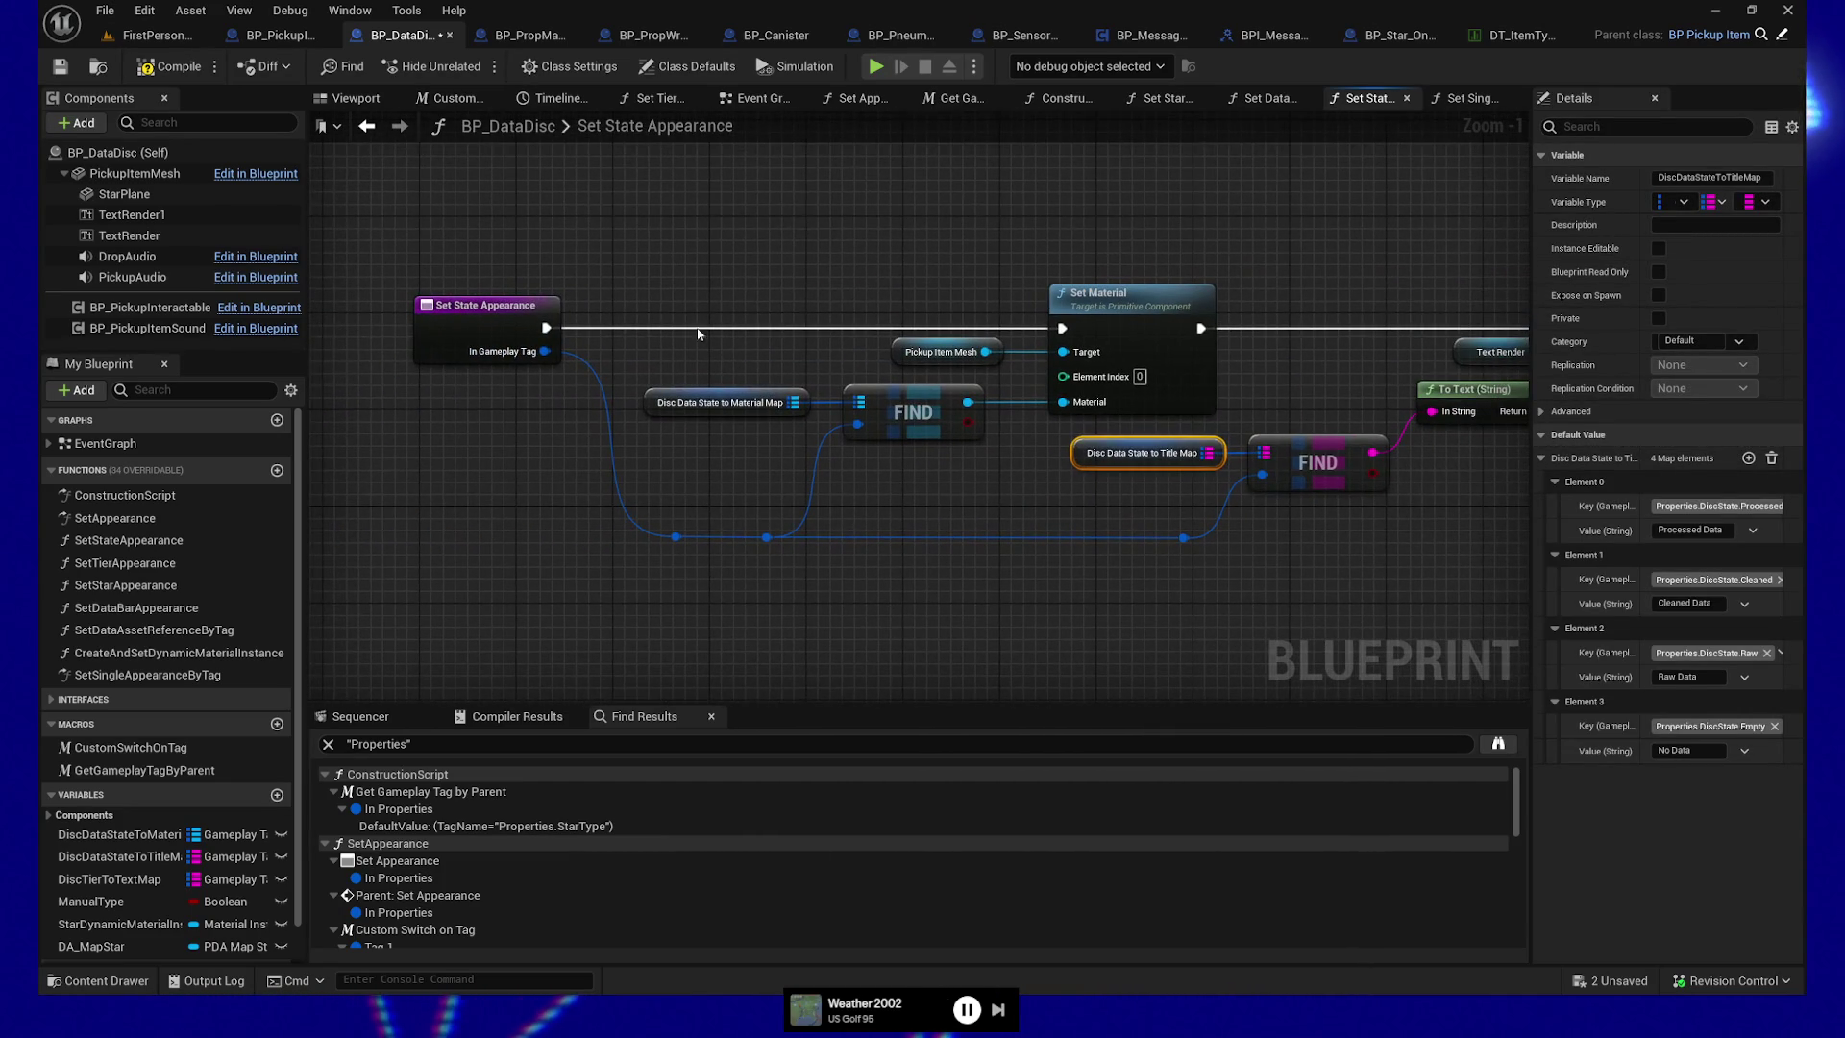
pyautogui.click(723, 401)
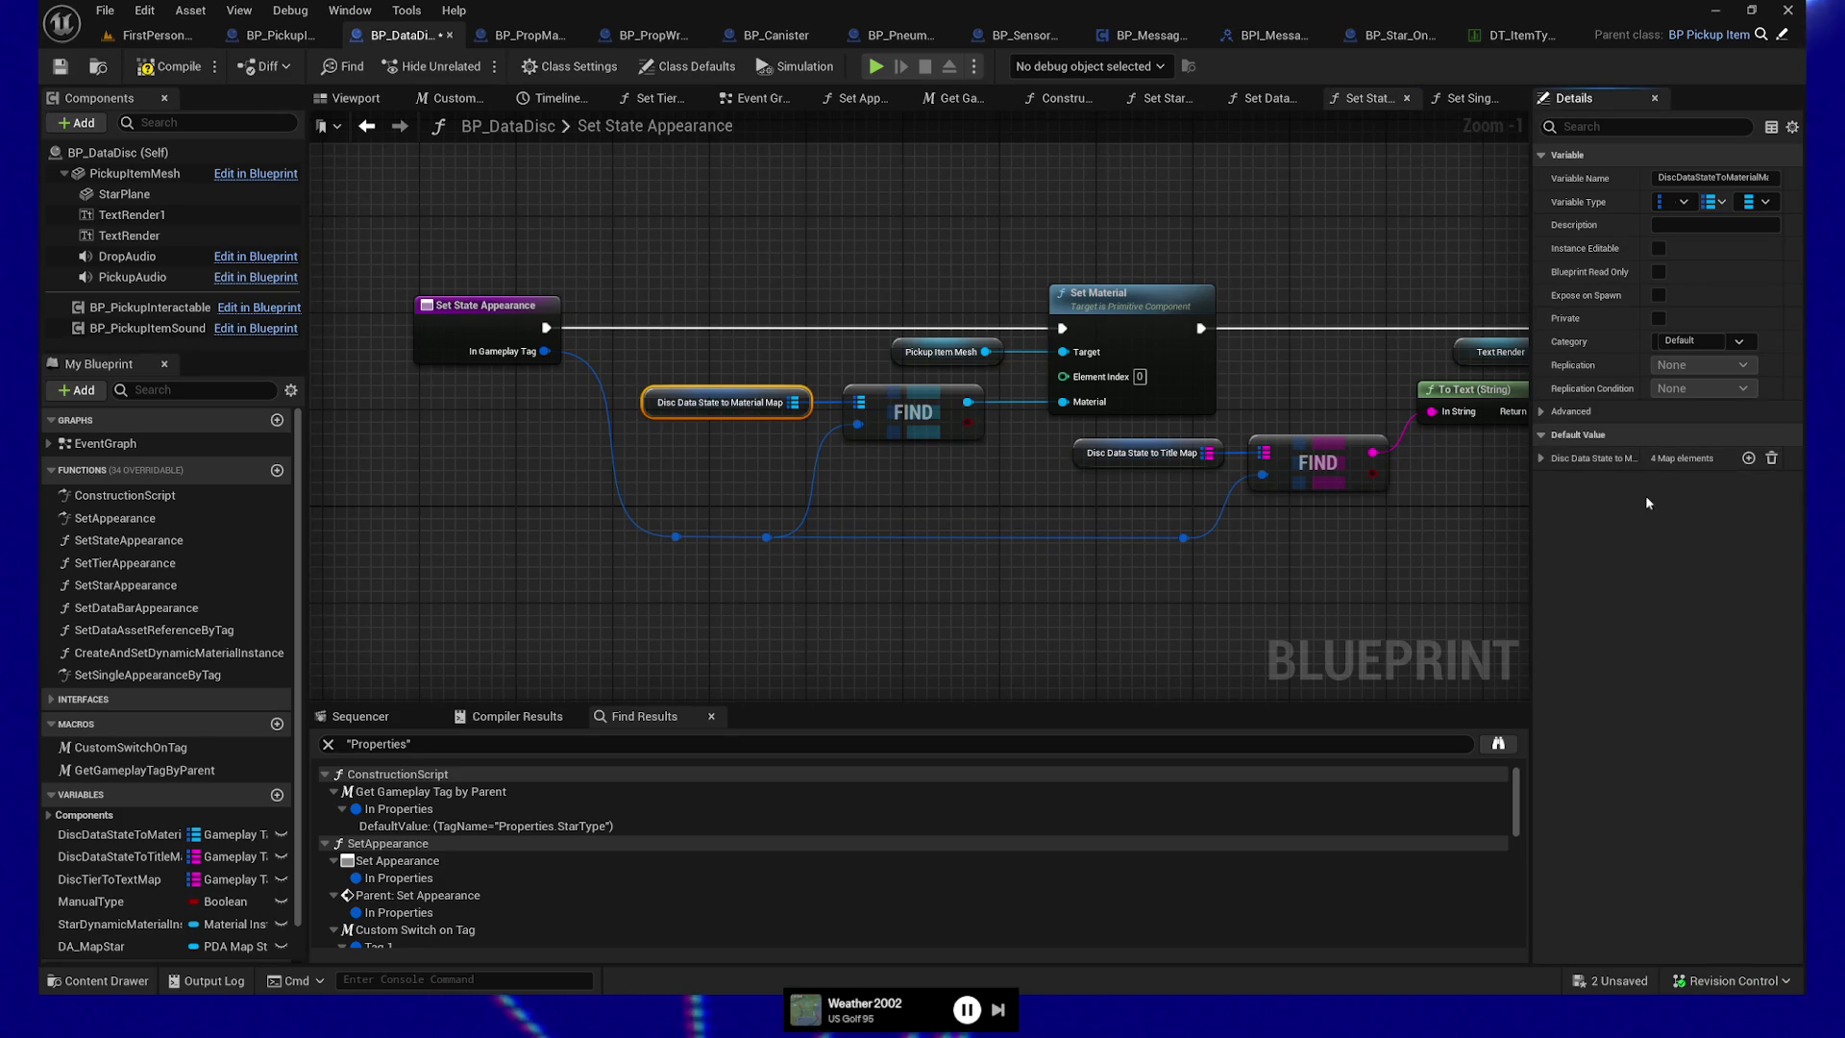
pyautogui.click(1541, 459)
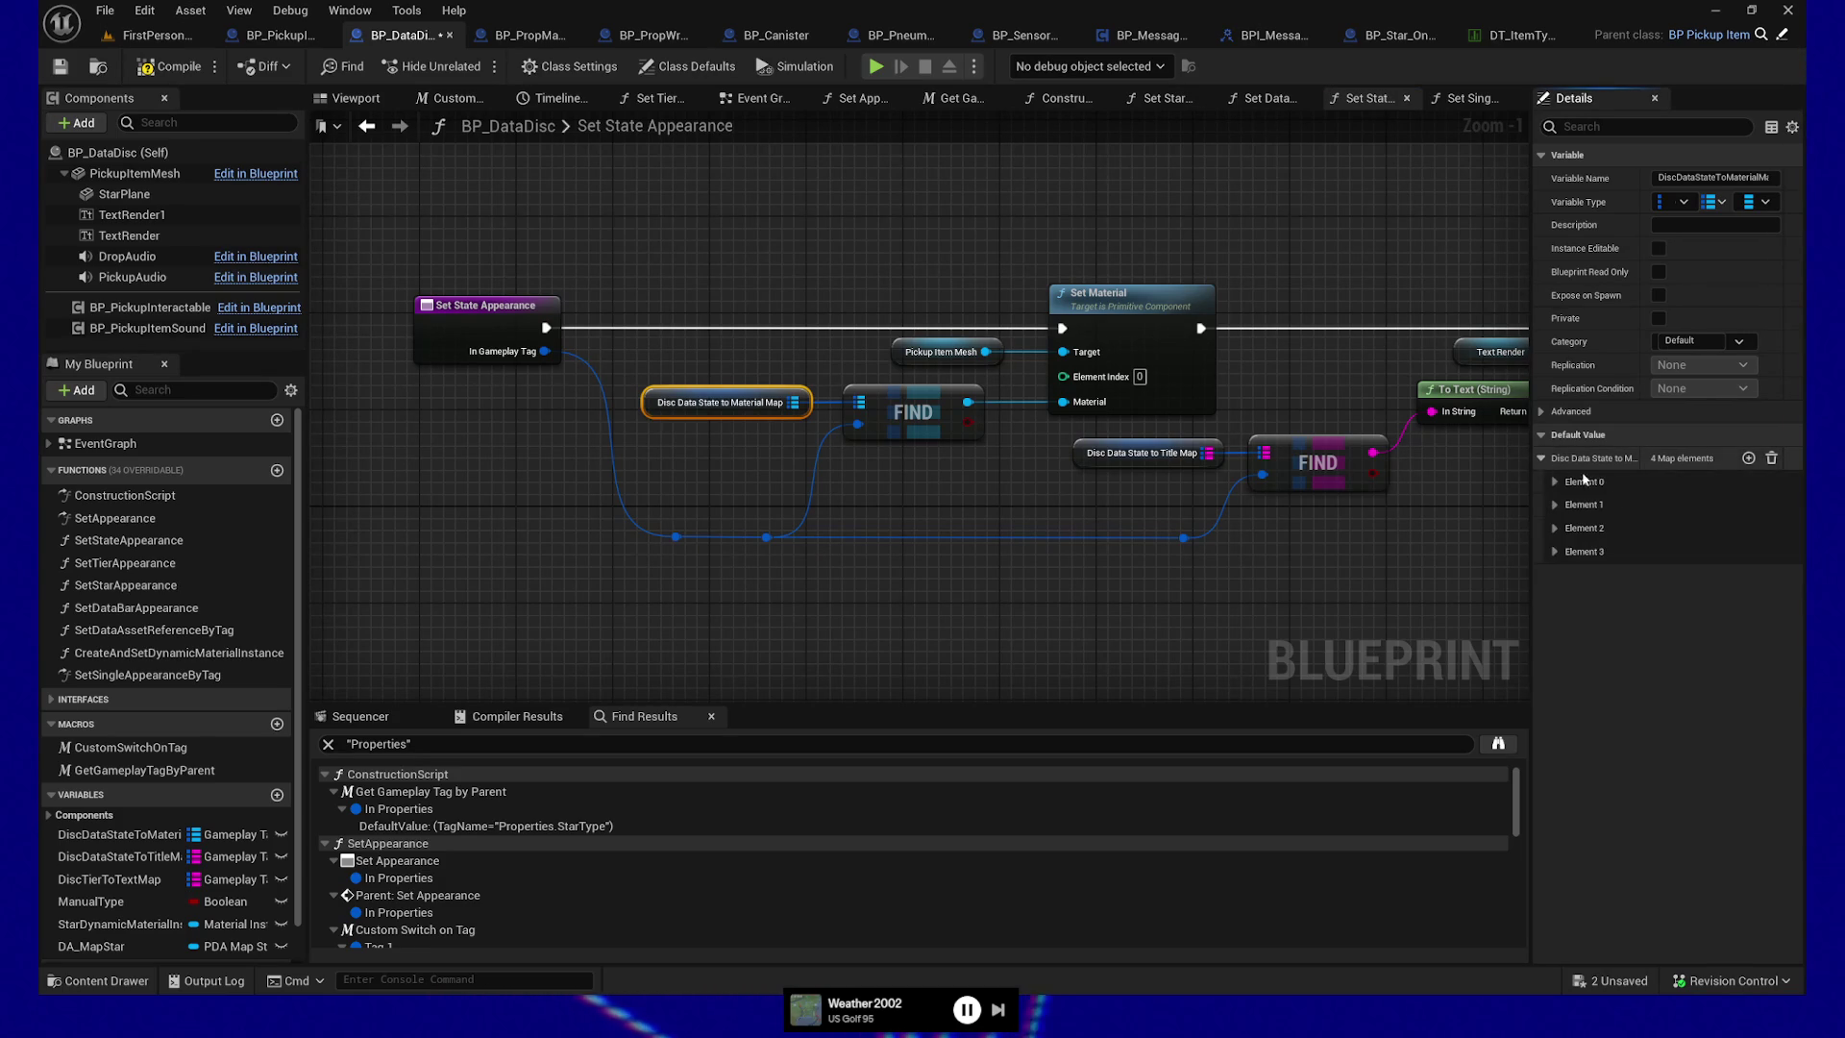
pyautogui.click(1556, 481)
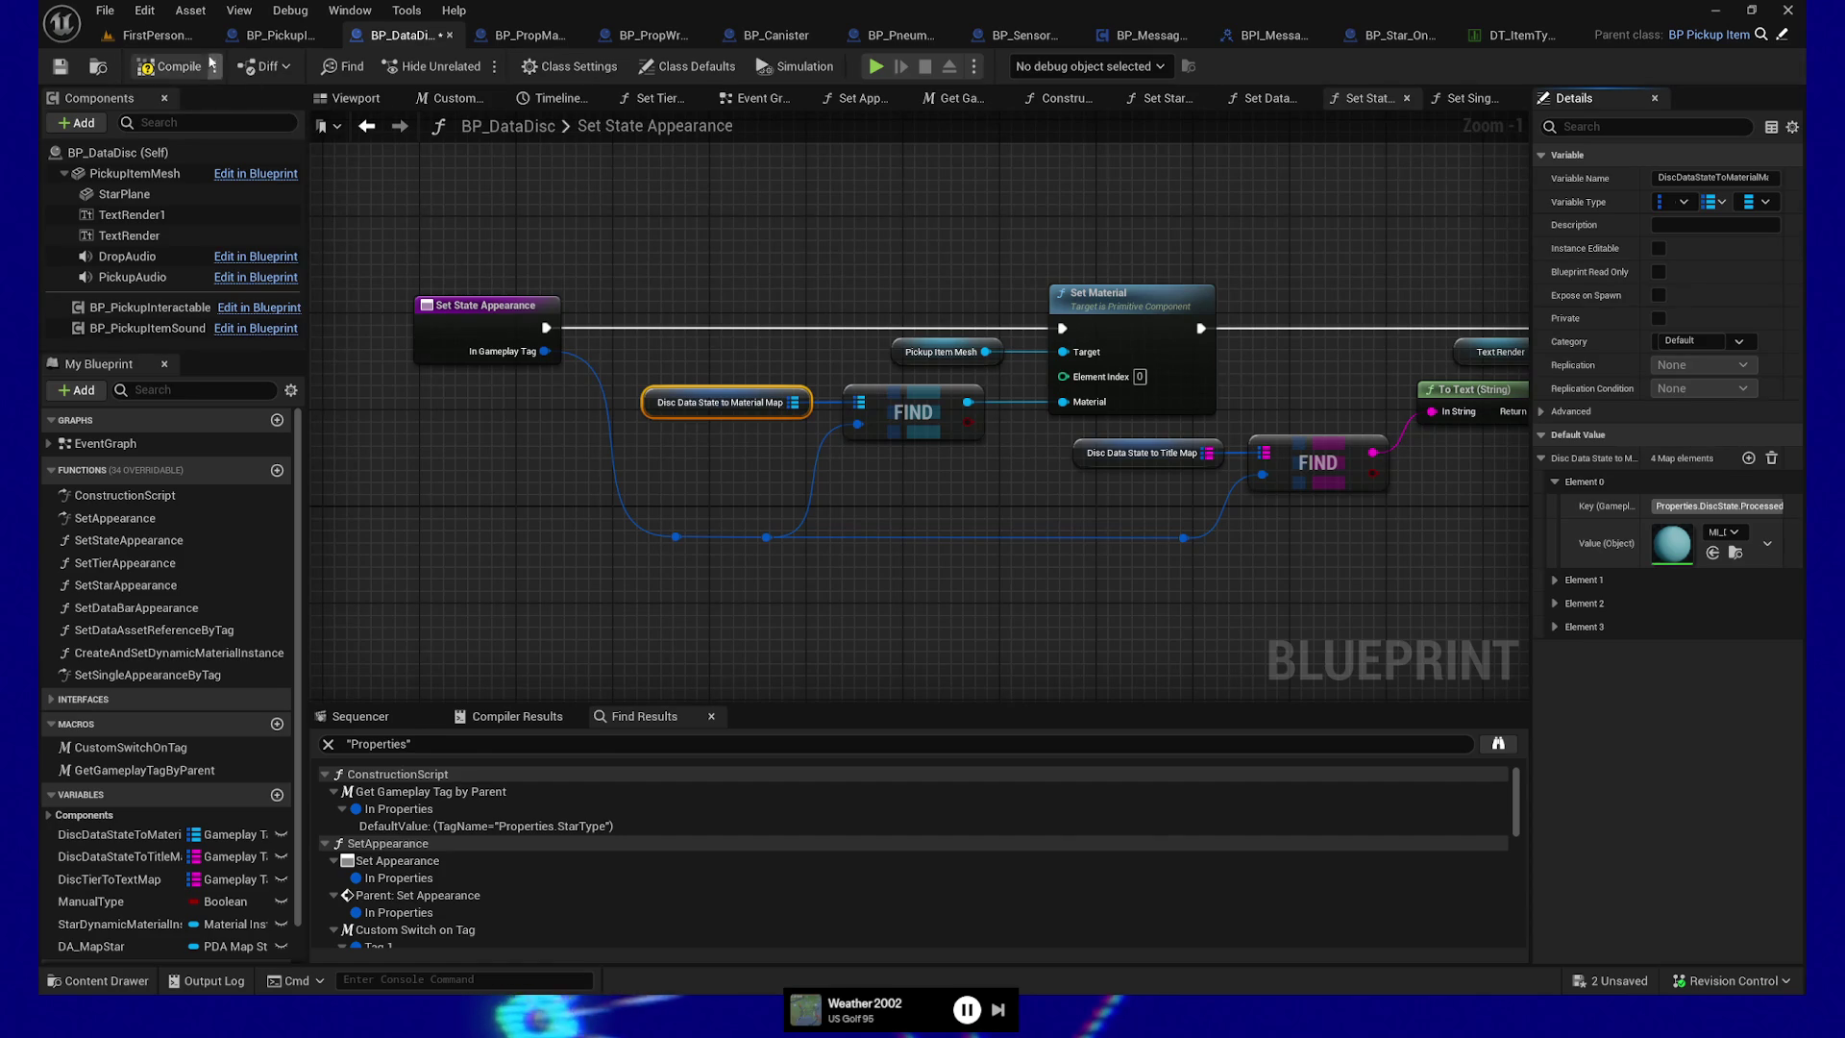
# Compile and save BP_DataDisc, then view the comment in Set Single Appearance by Tag
pyautogui.click(177, 69)
pyautogui.click(60, 65)
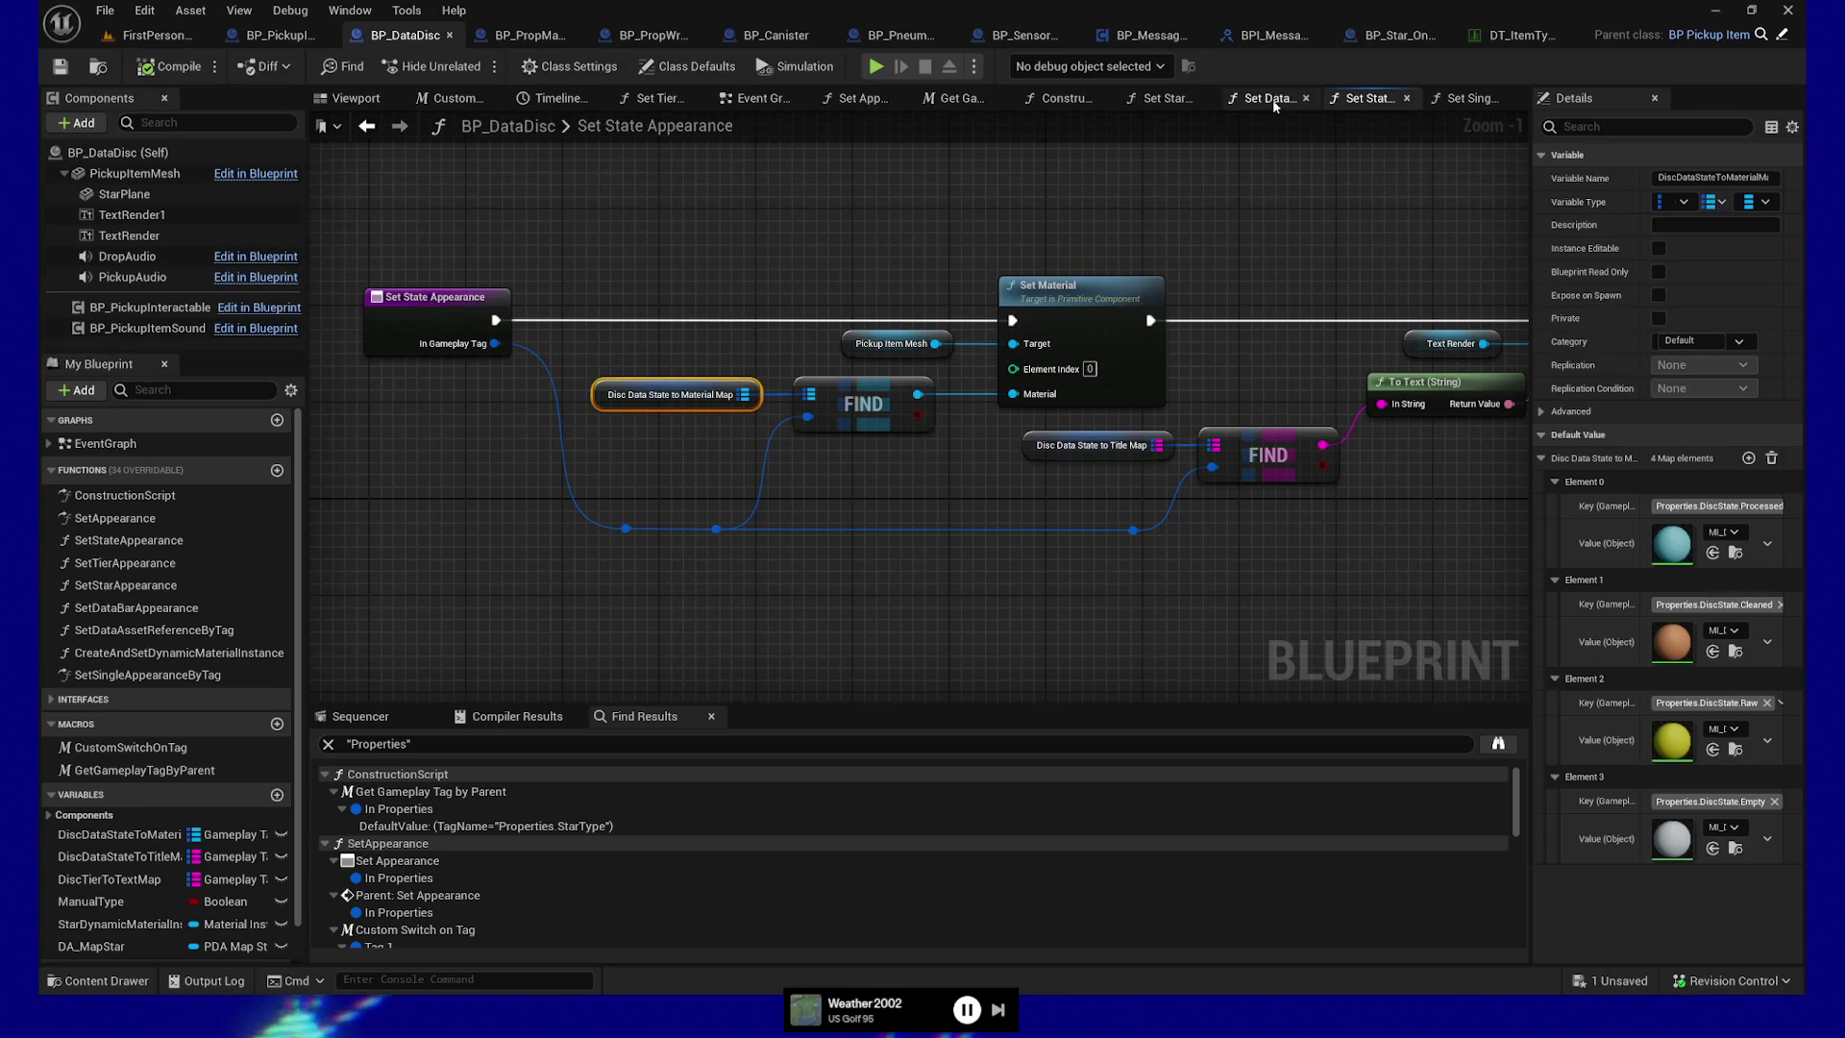
pyautogui.click(1467, 98)
pyautogui.moveTo(1015, 374); pyautogui.dragTo(1019, 507)
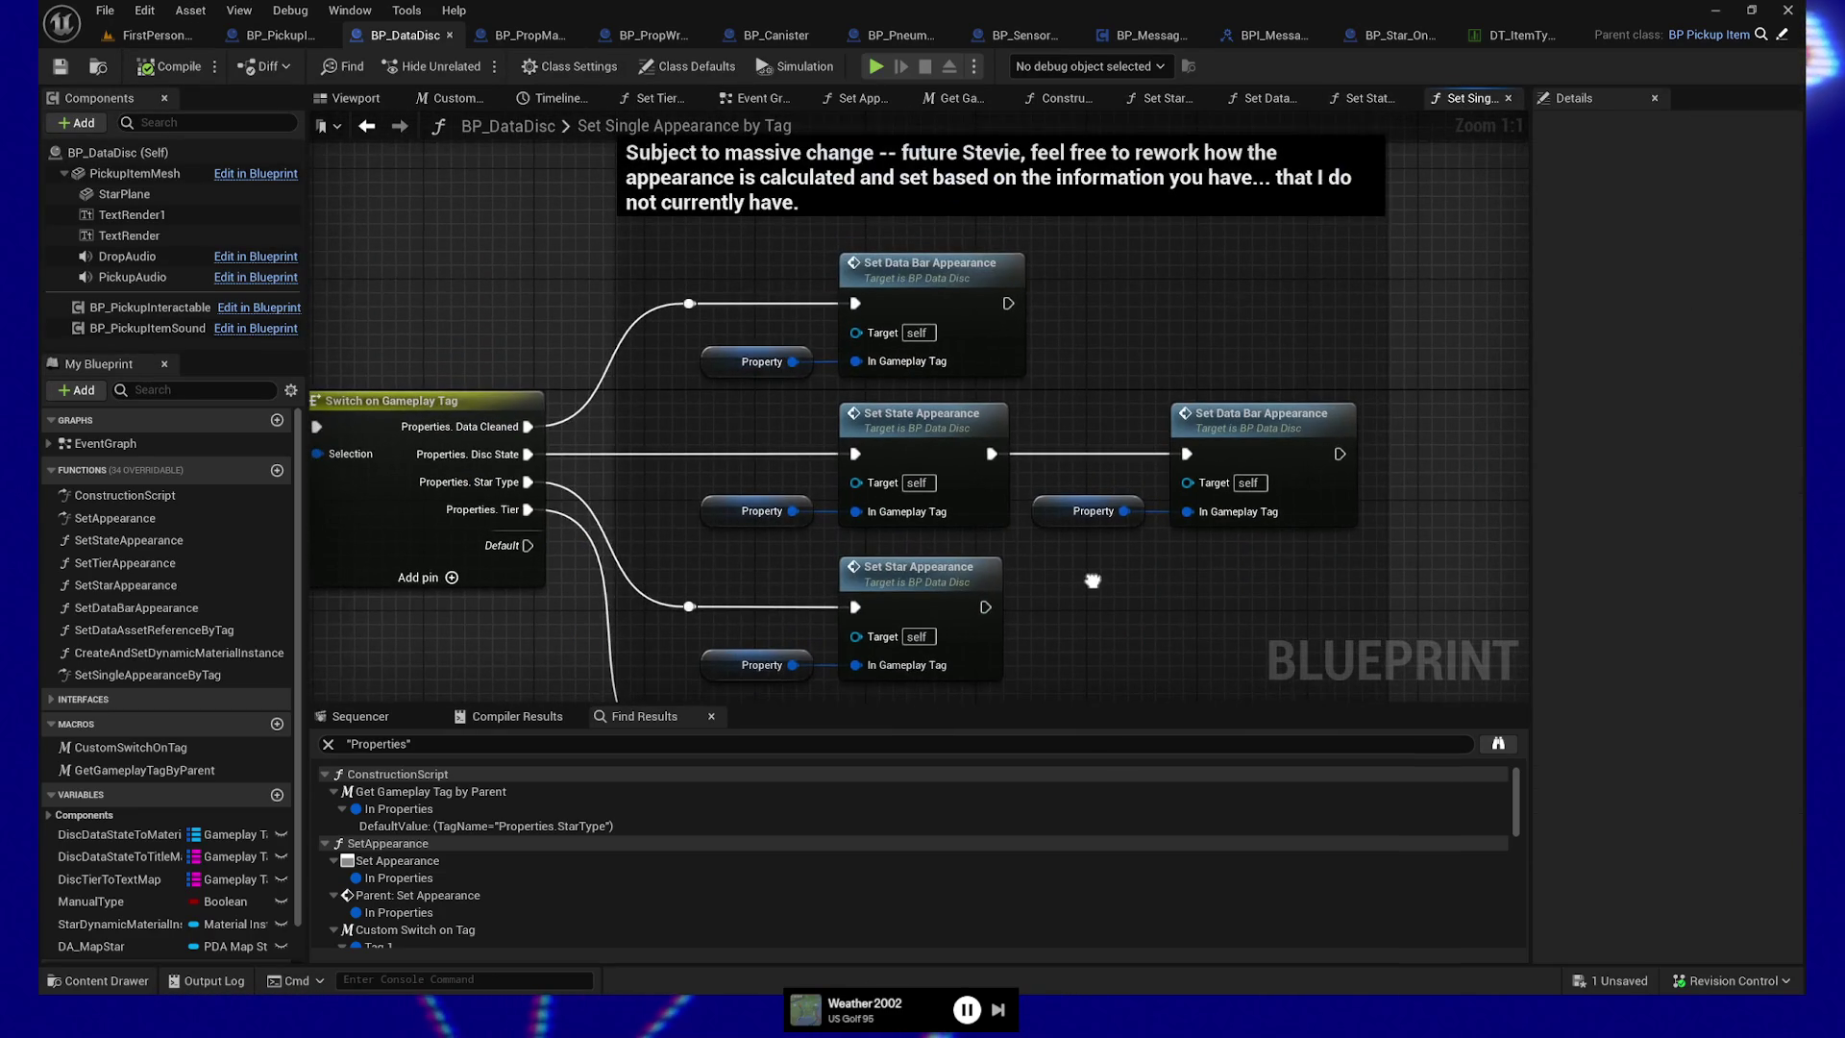
# Select the Set Data Bar Appearance node, then go to the FirstPersonMap level editor
pyautogui.click(929, 265)
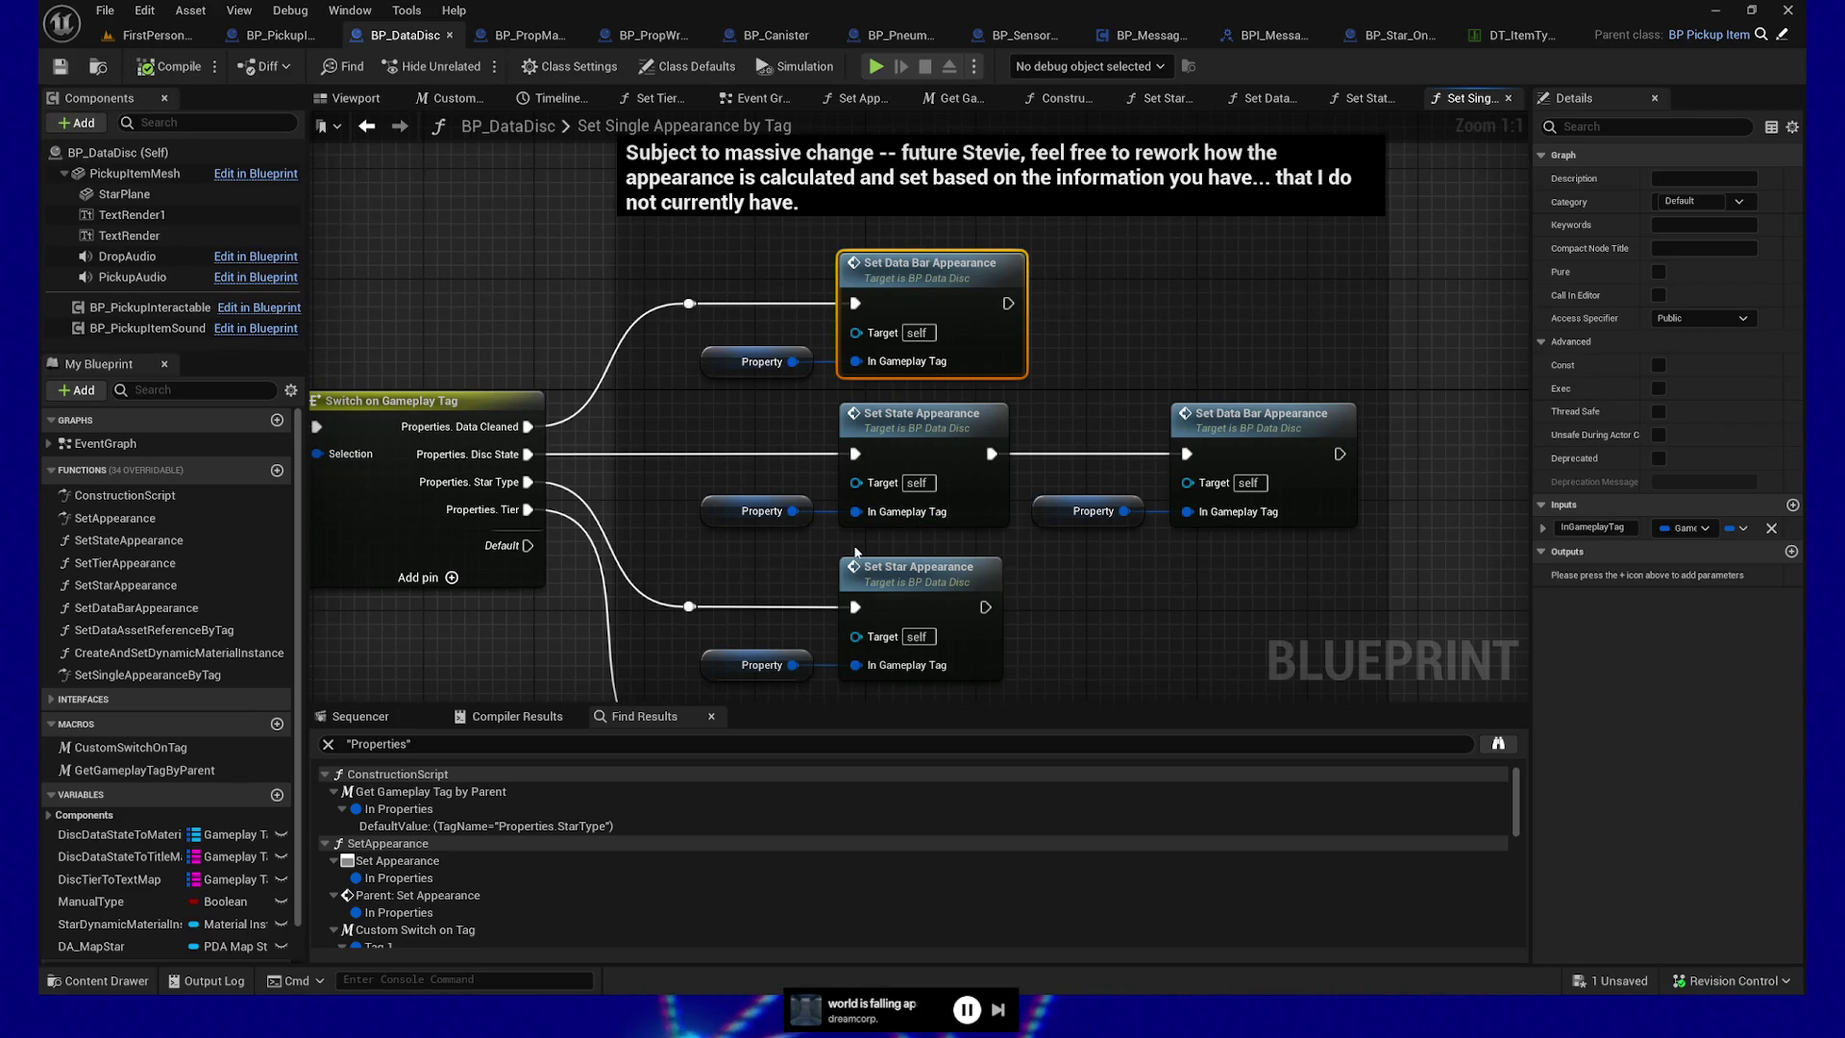
pyautogui.click(154, 35)
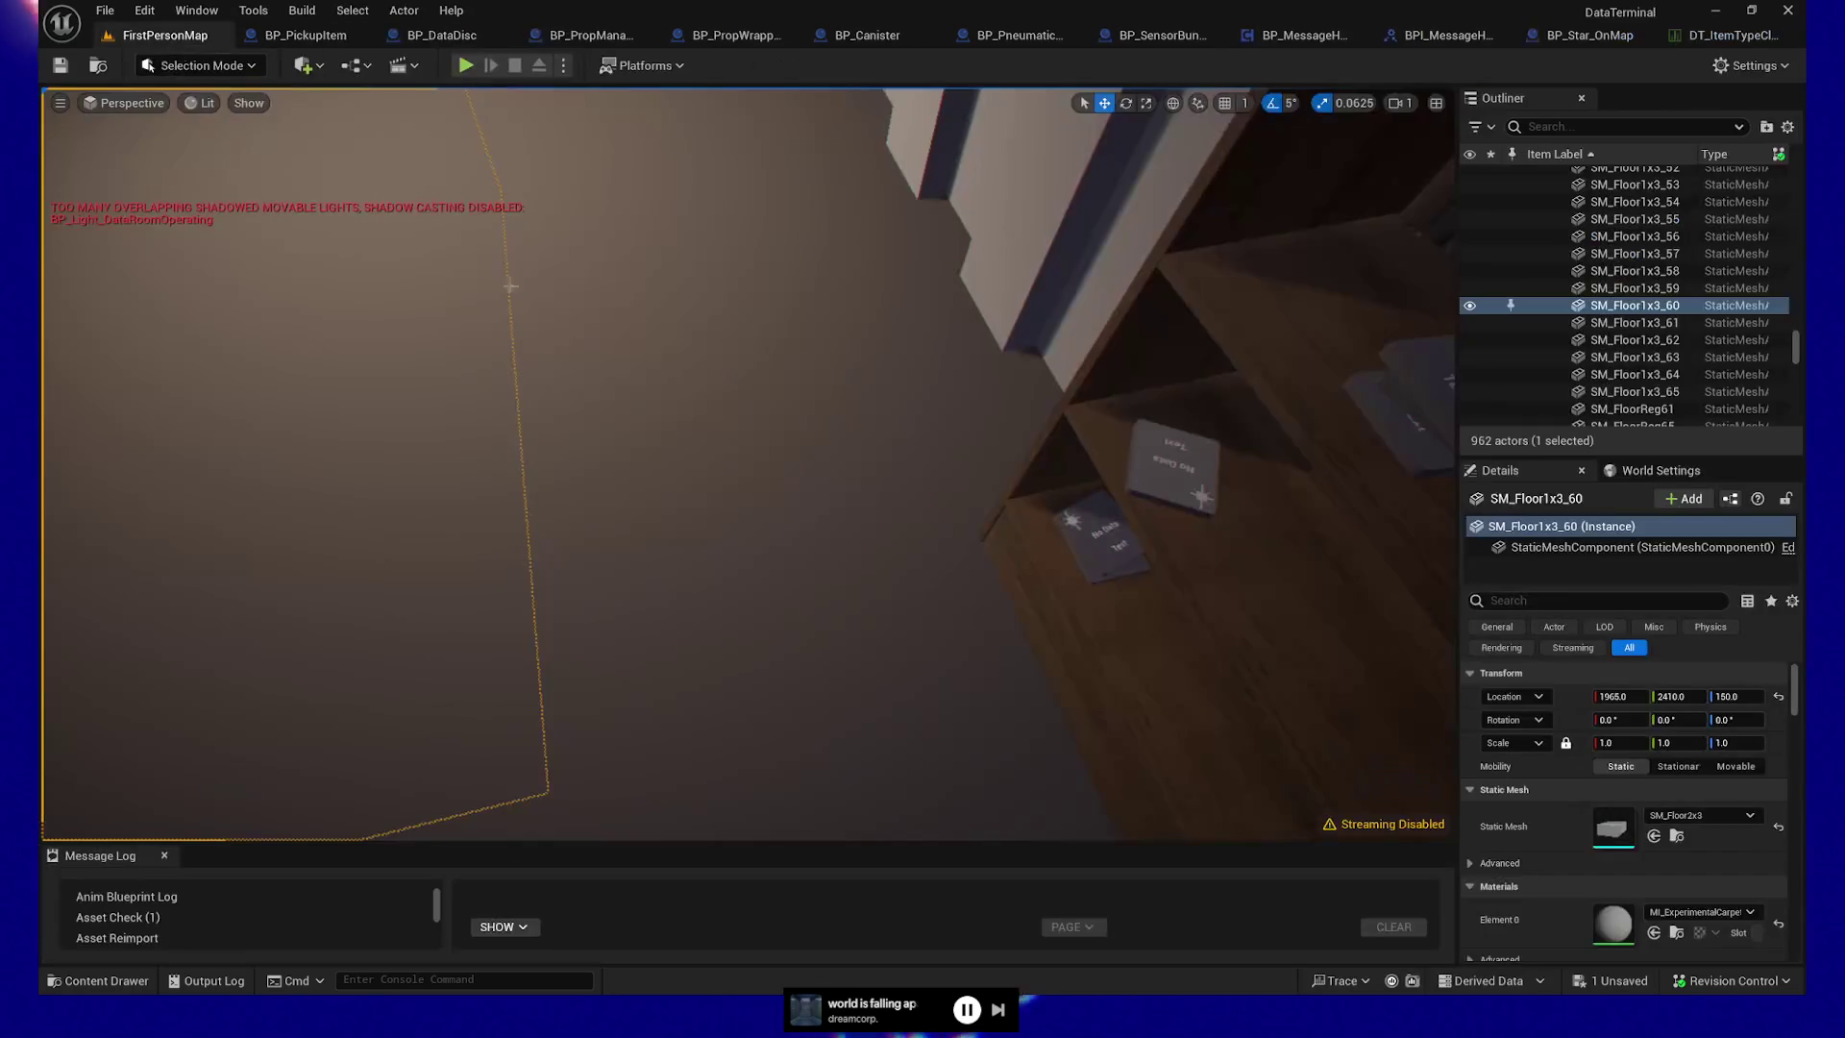
# Look over the placed Raw and Processed Data discs in the level, then go back to BP_DataDisc
pyautogui.moveTo(1222, 484); pyautogui.dragTo(658, 551)
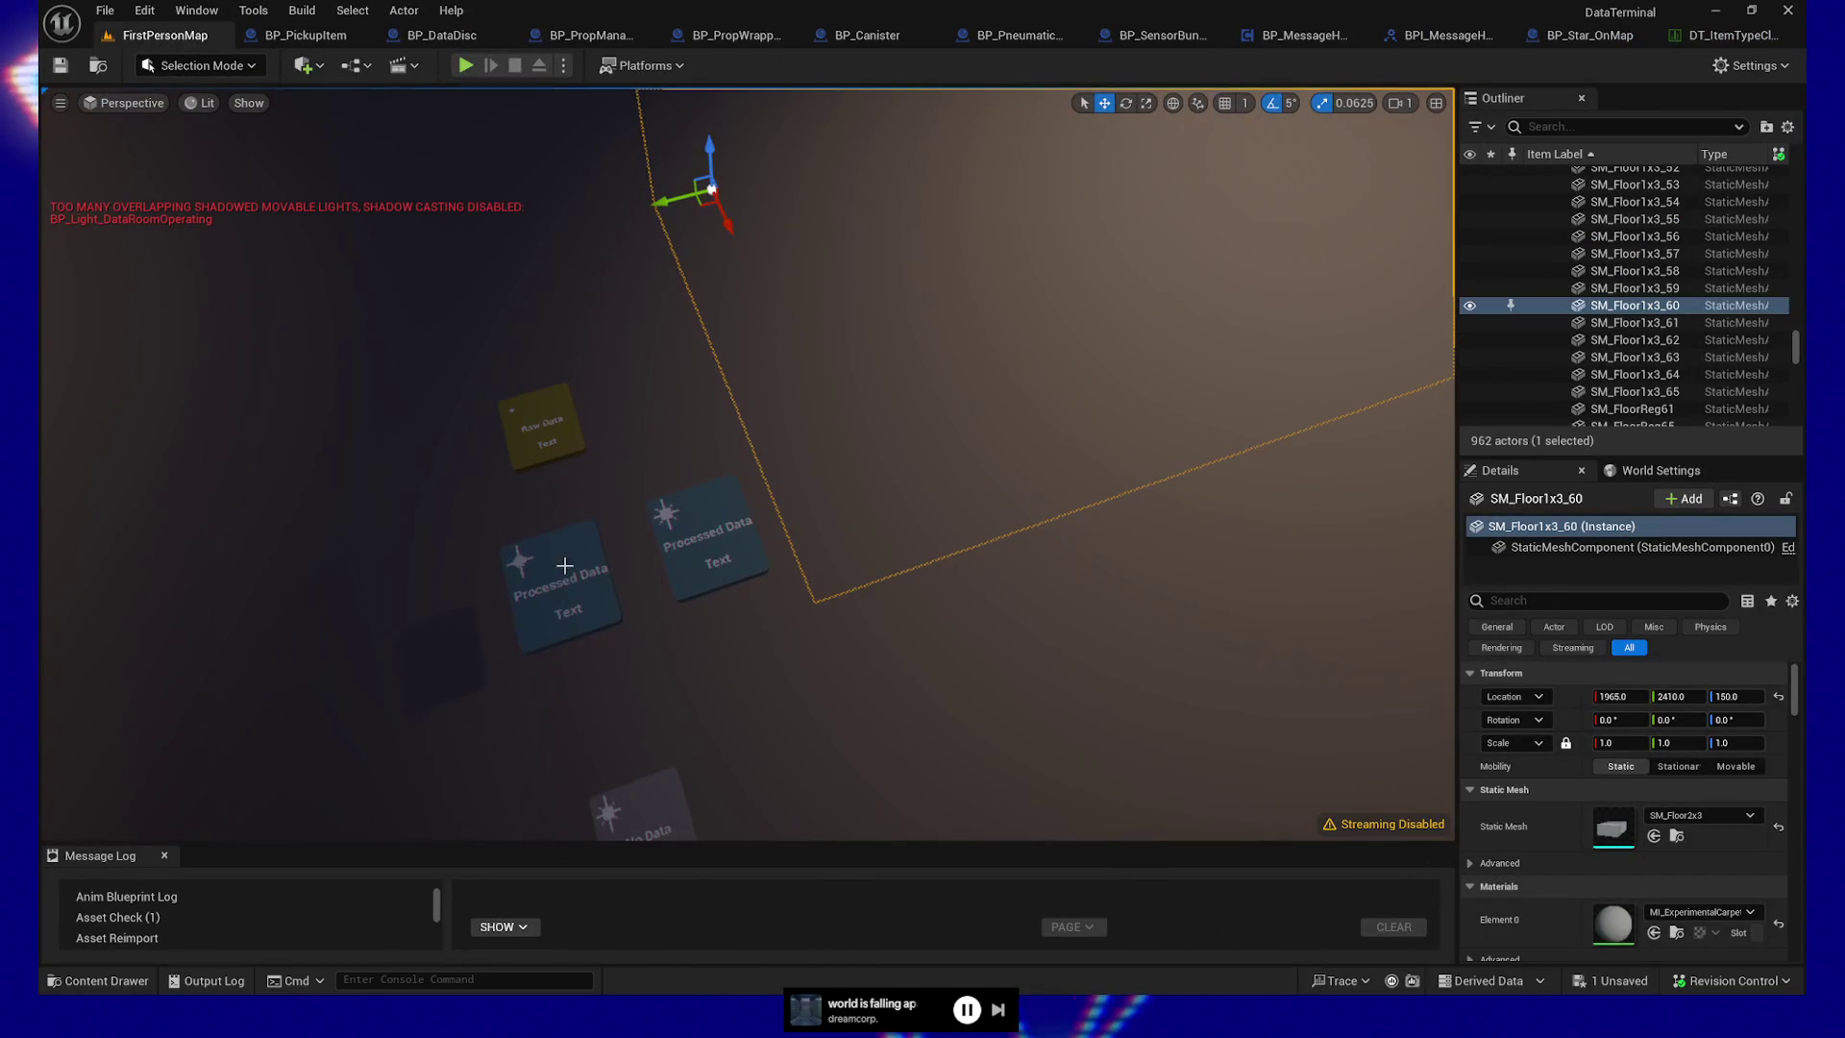
pyautogui.click(541, 426)
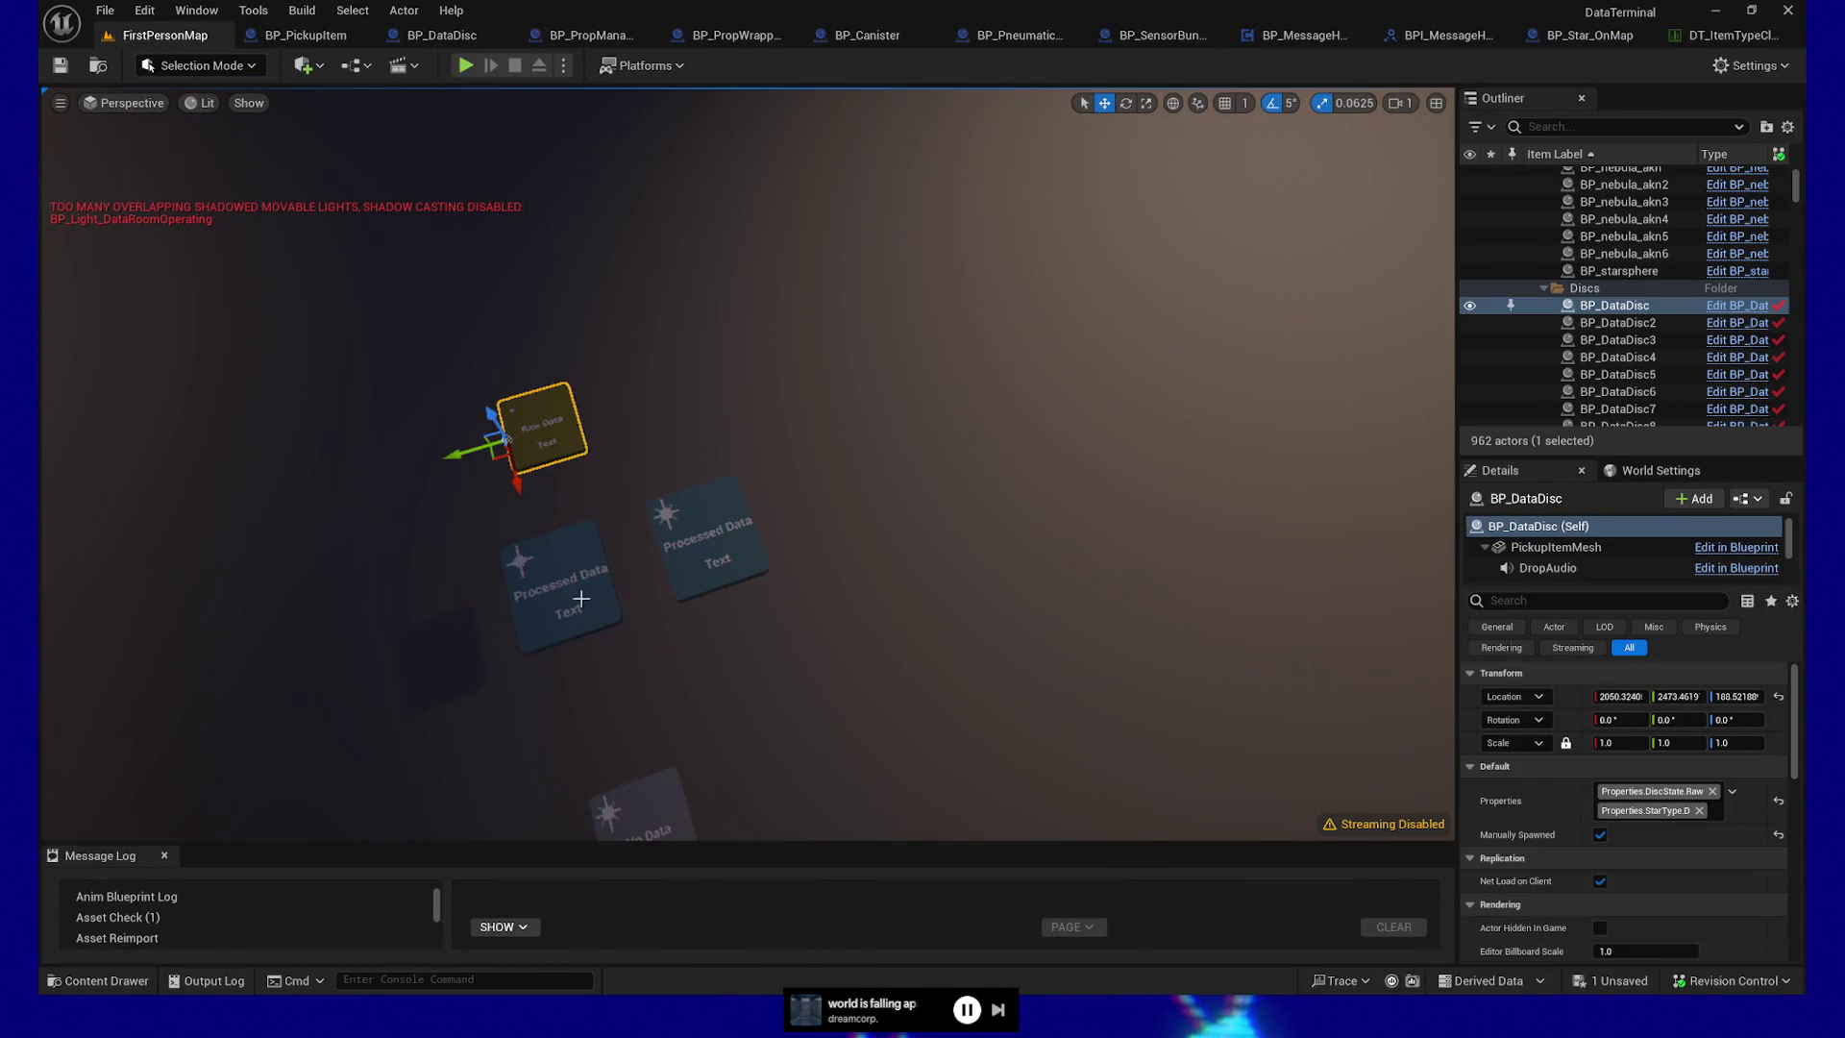
pyautogui.click(570, 616)
pyautogui.click(716, 543)
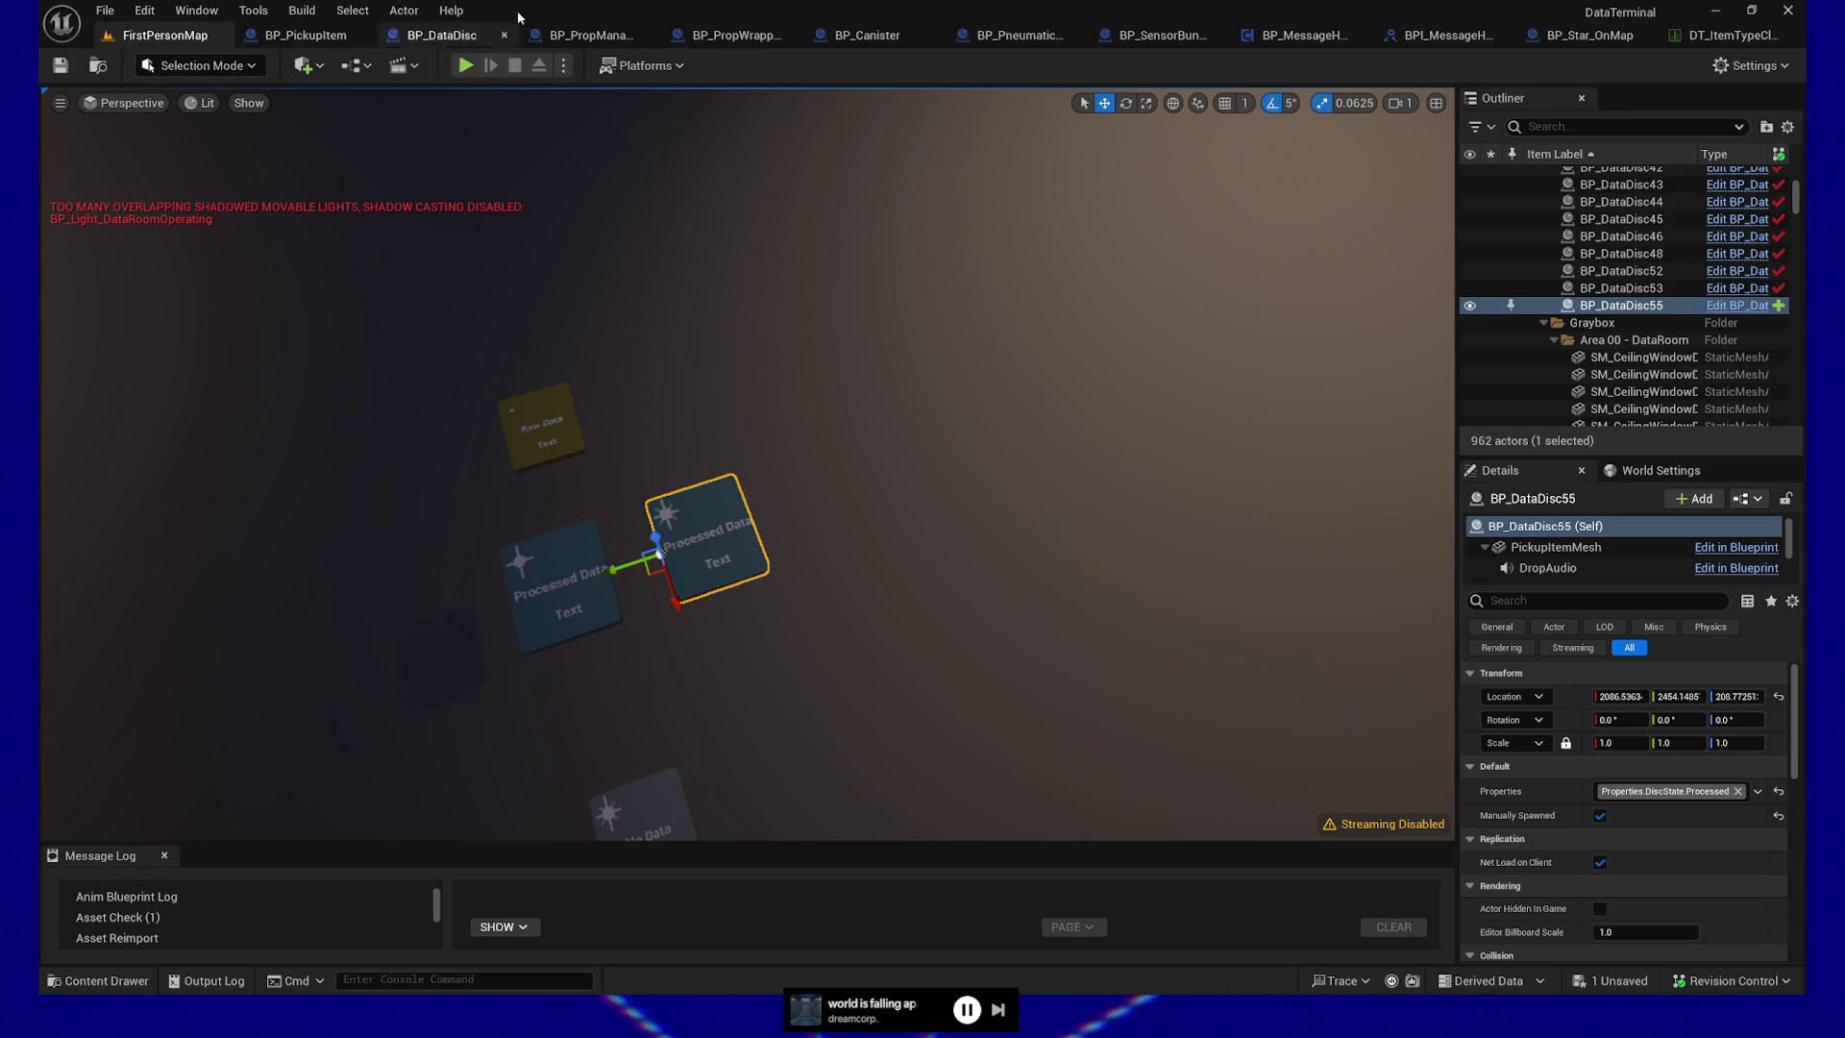
pyautogui.click(437, 35)
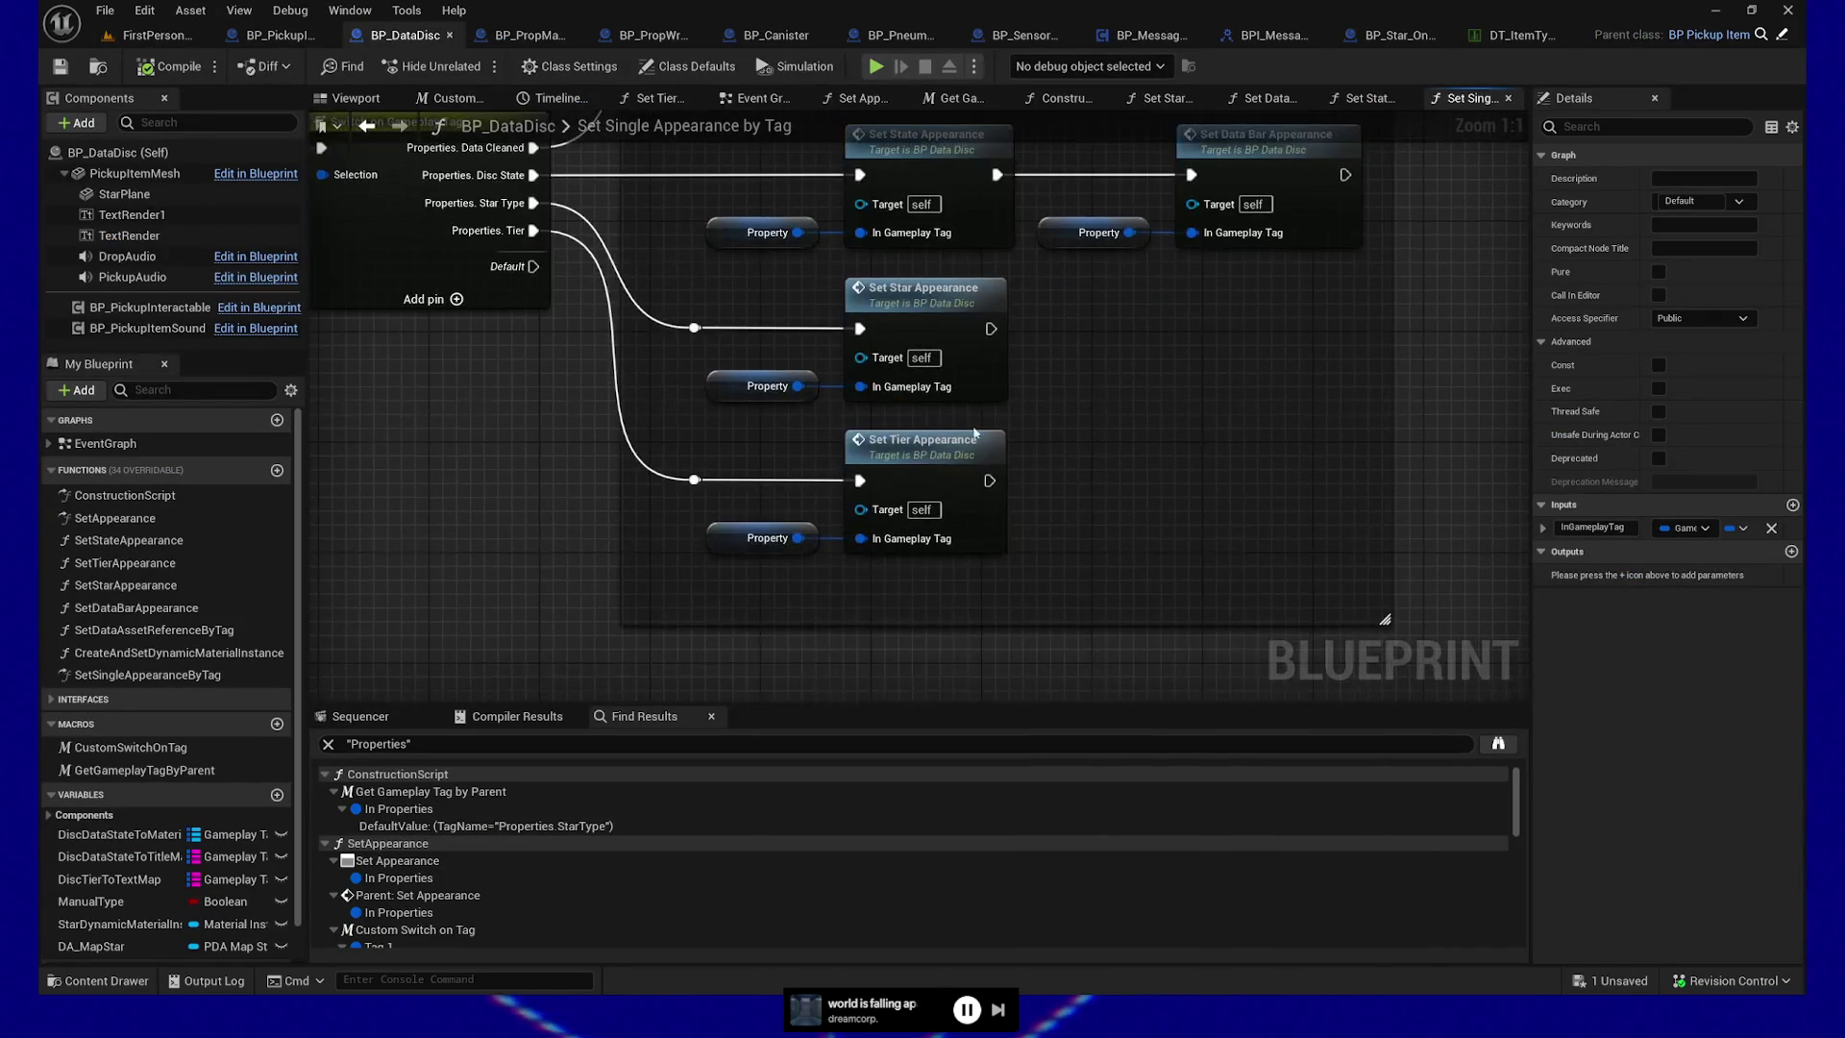
# Open Set Tier Appearance from the tier branch and type placeholder text 'dfjsdkjf'
pyautogui.doubleClick(937, 456)
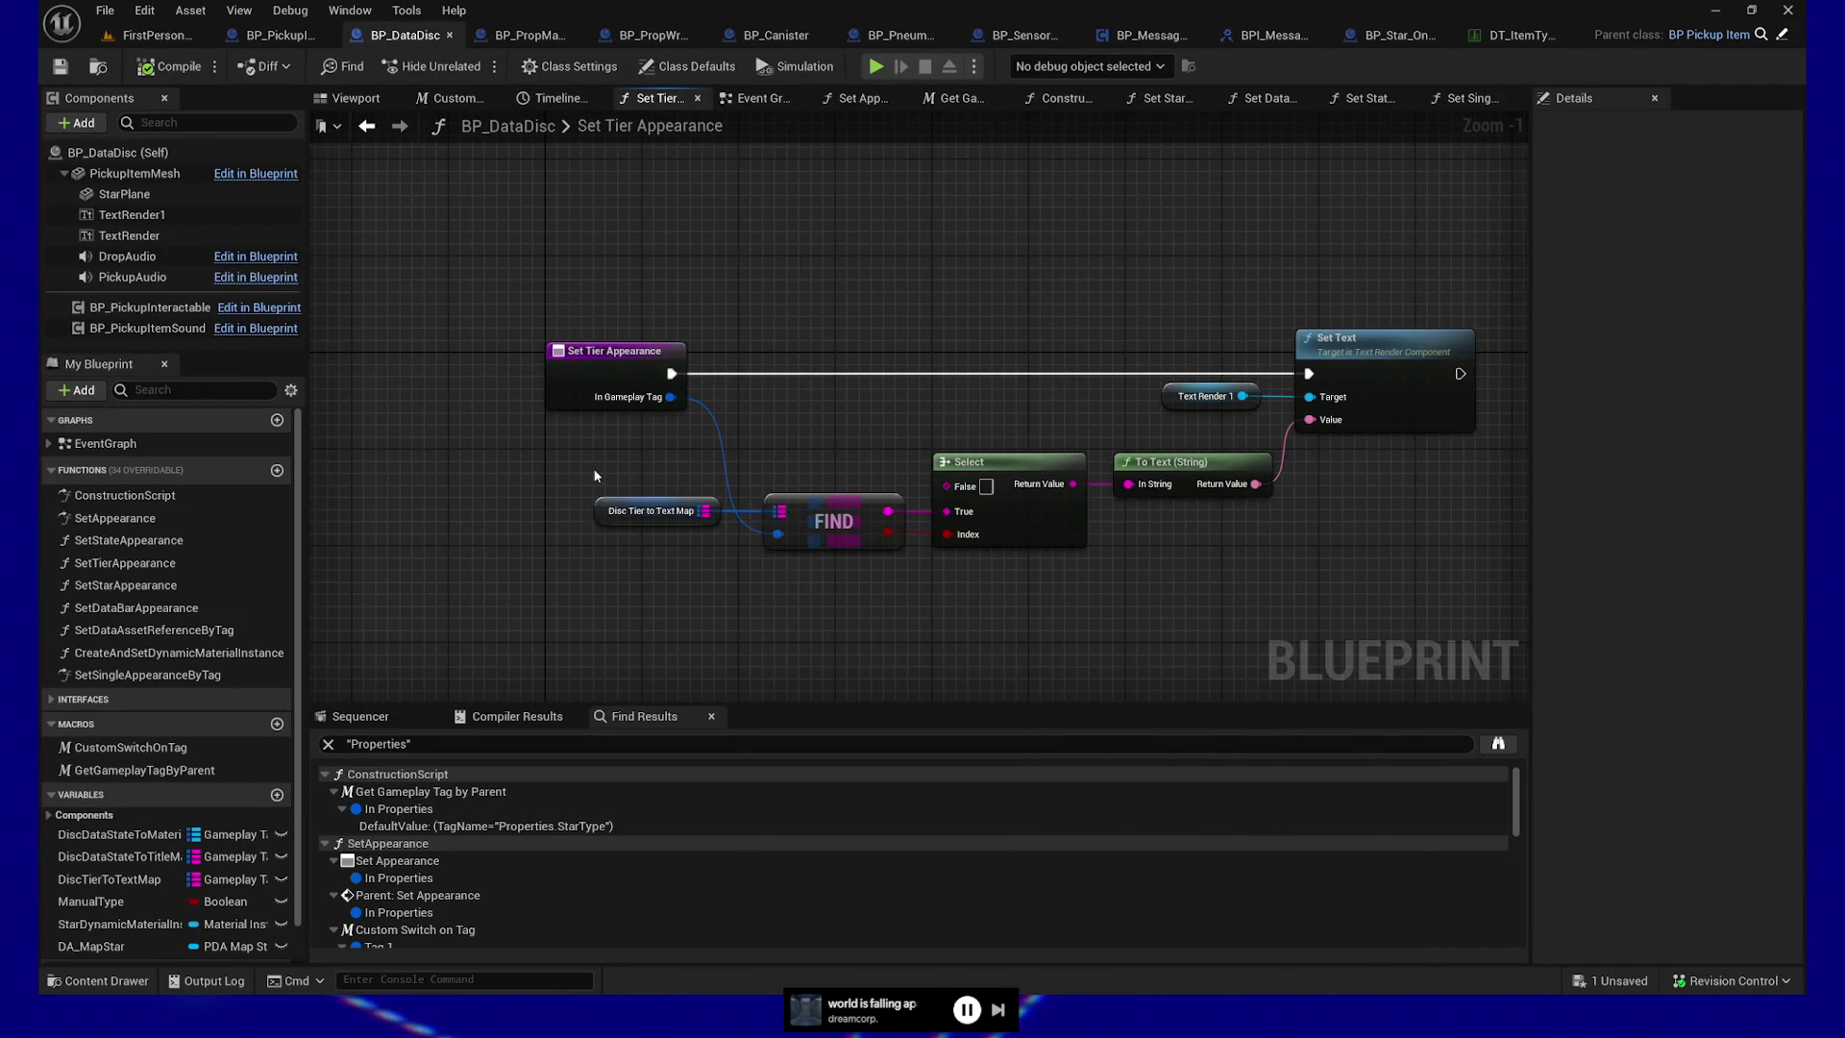
pyautogui.click(673, 510)
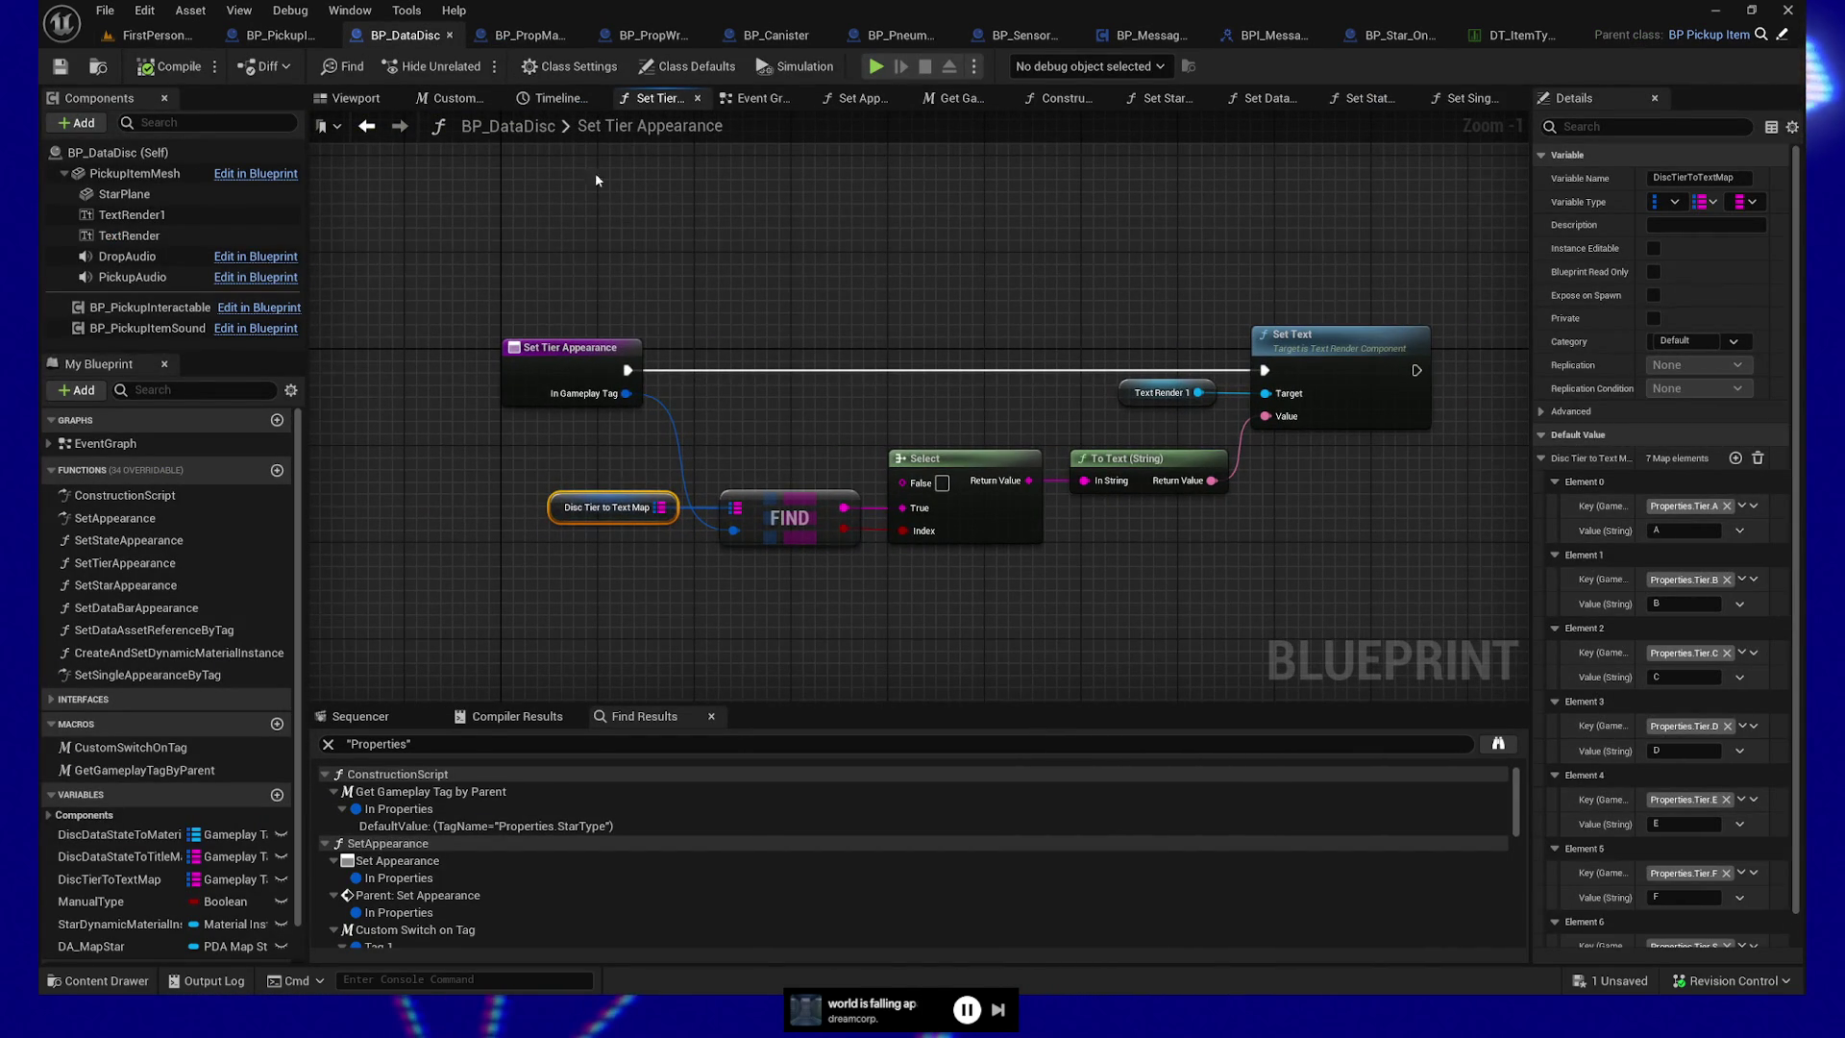
pyautogui.click(1469, 98)
pyautogui.moveTo(761, 431)
pyautogui.mouseDown()
pyautogui.moveTo(653, 522)
pyautogui.moveTo(628, 515)
pyautogui.mouseUp()
pyautogui.click(1070, 500)
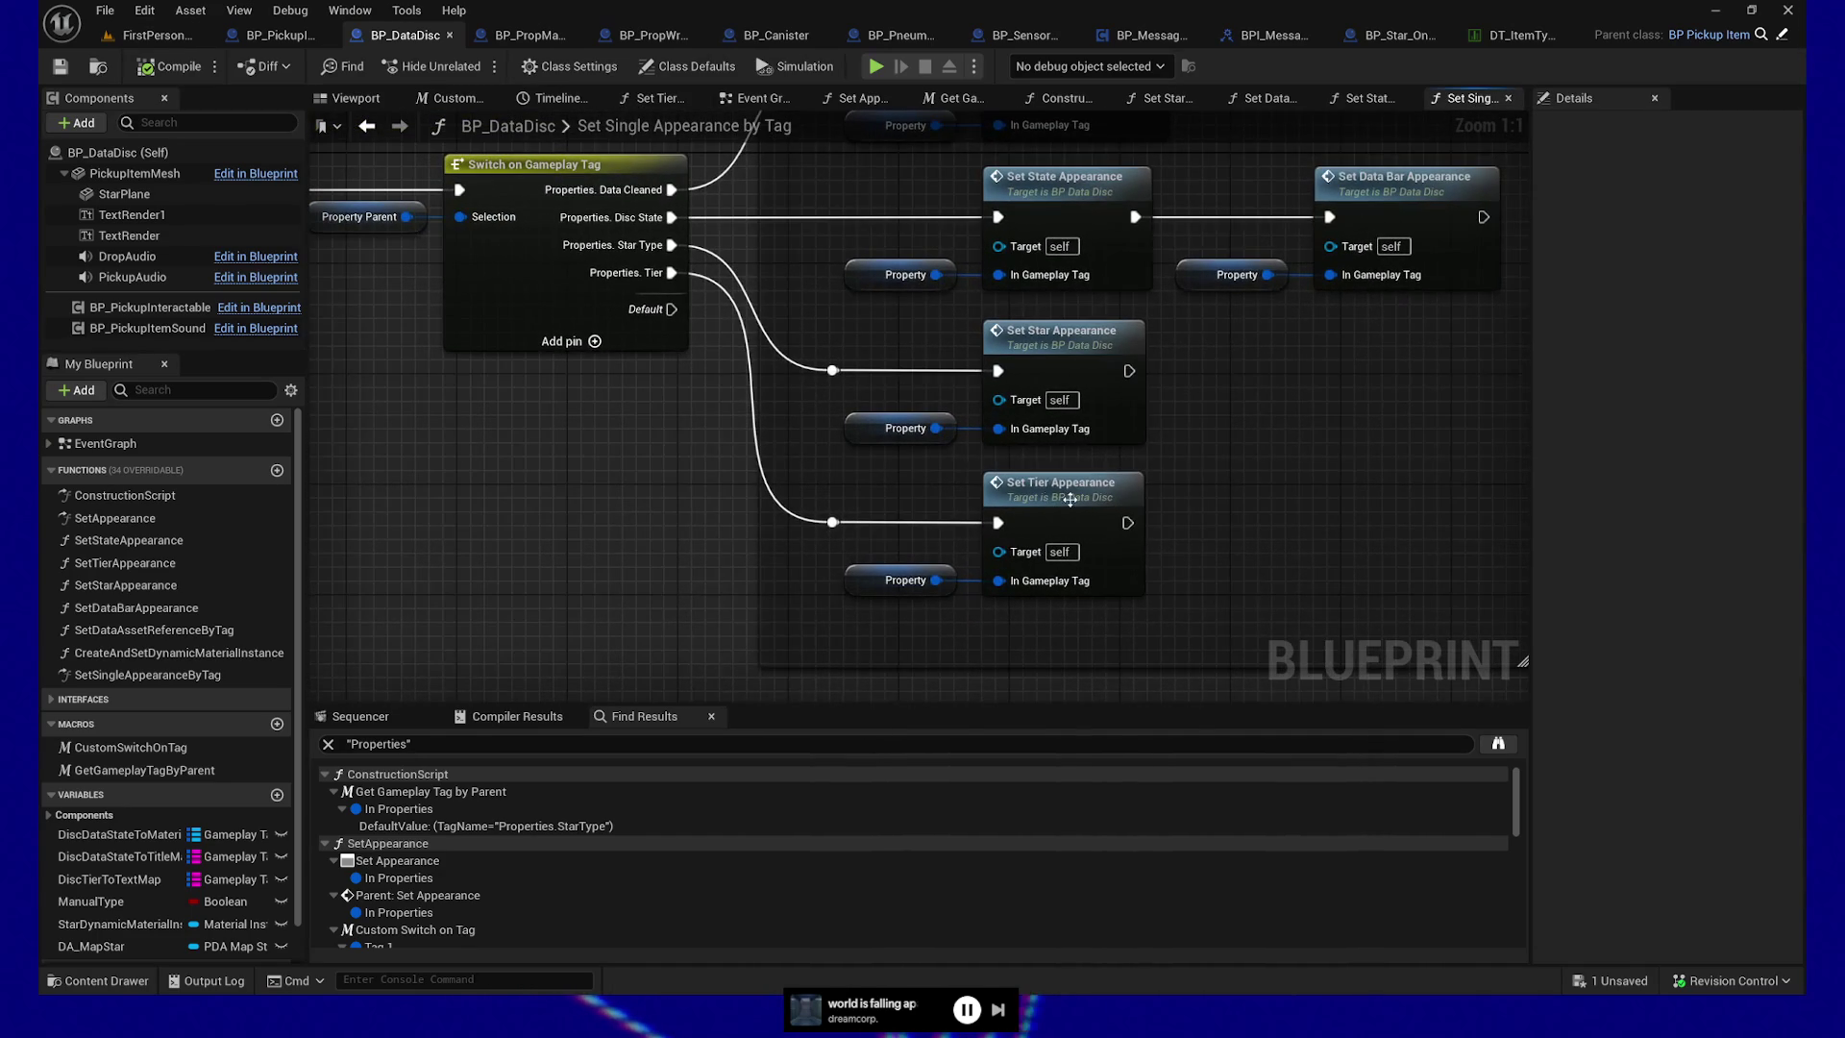
pyautogui.doubleClick(1071, 501)
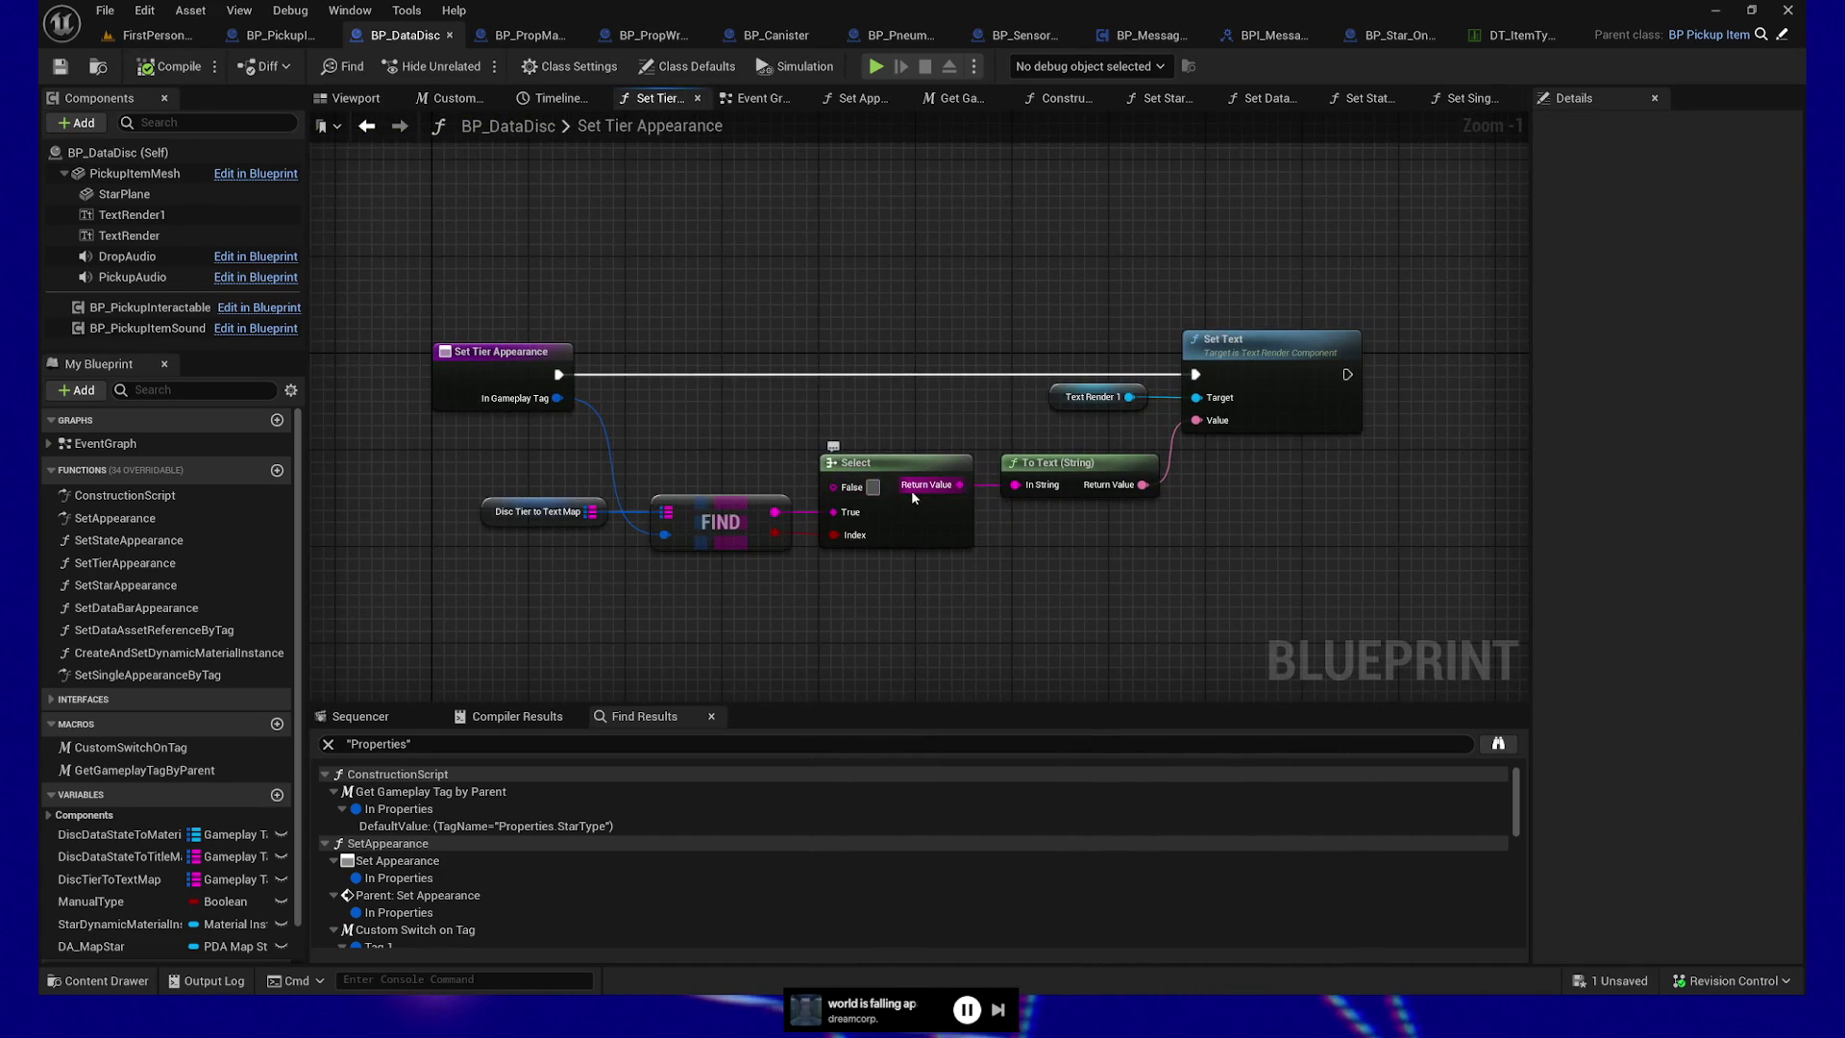
pyautogui.write('dfjsdkjf')
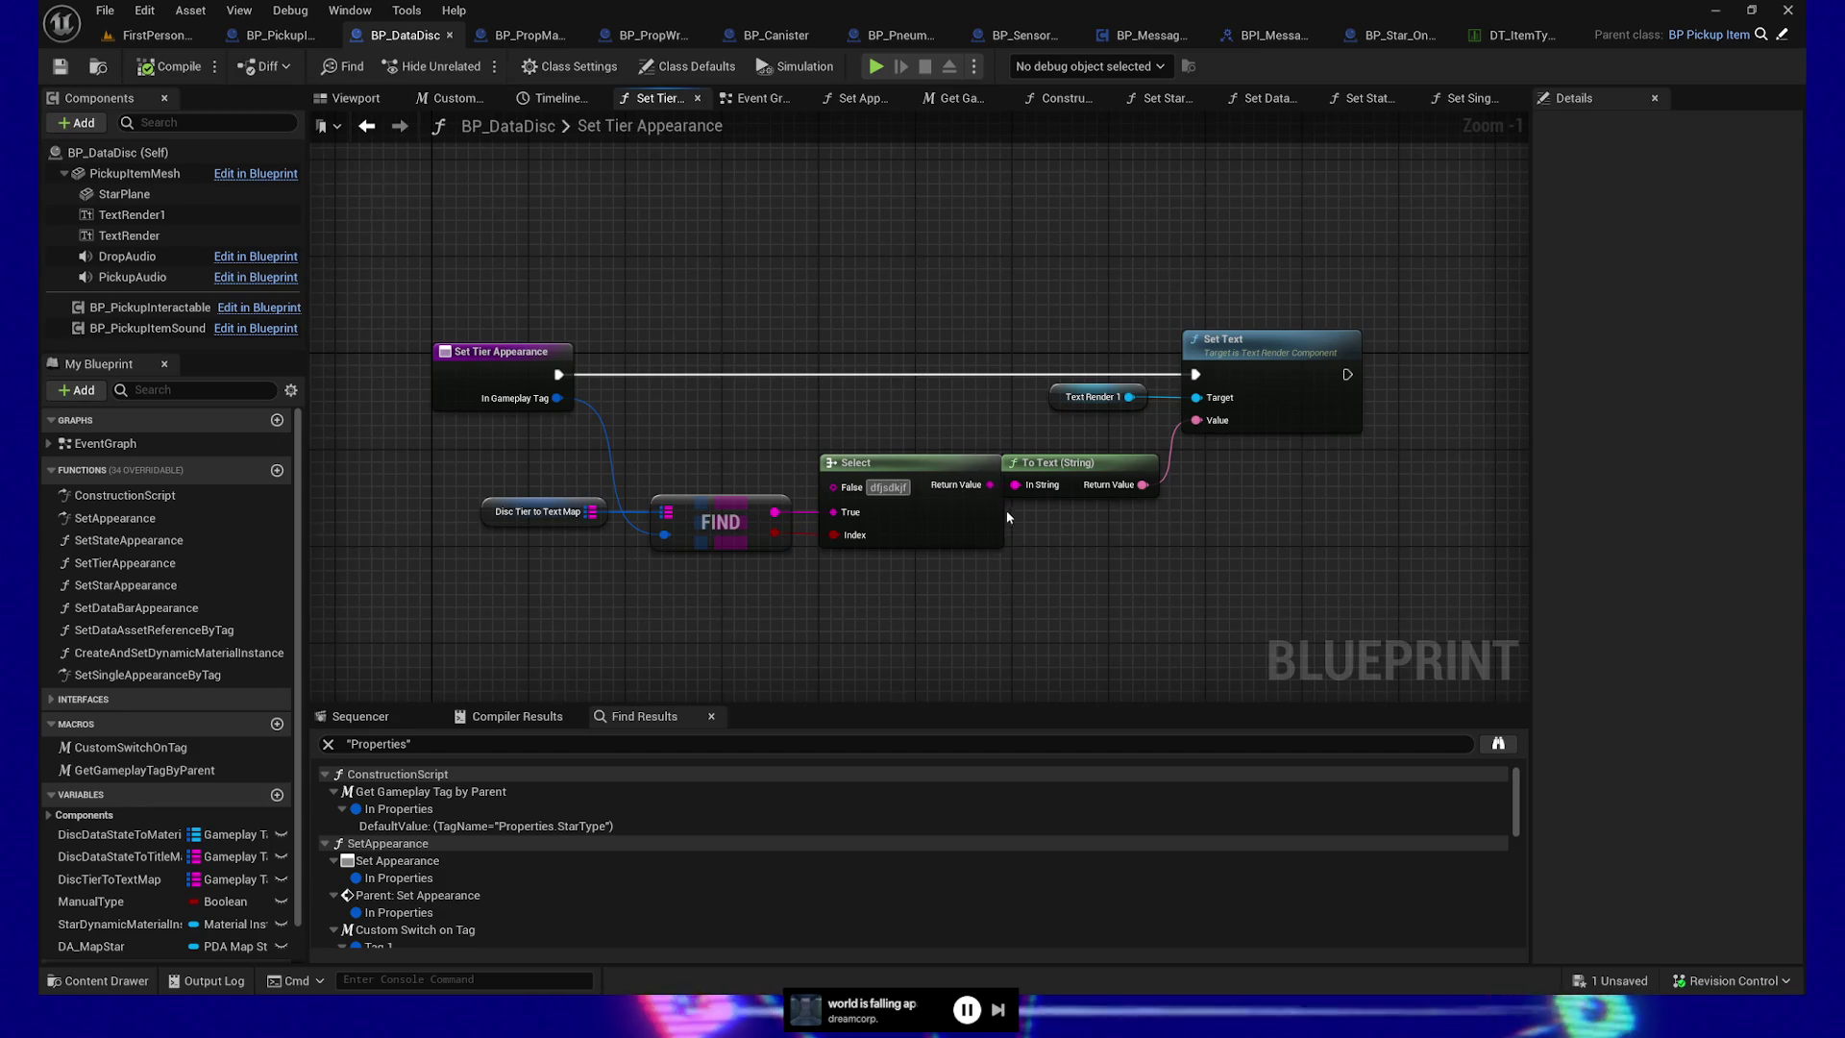
# Compile BP_DataDisc, check the FirstPersonMap level, then save the Blueprint
pyautogui.click(196, 71)
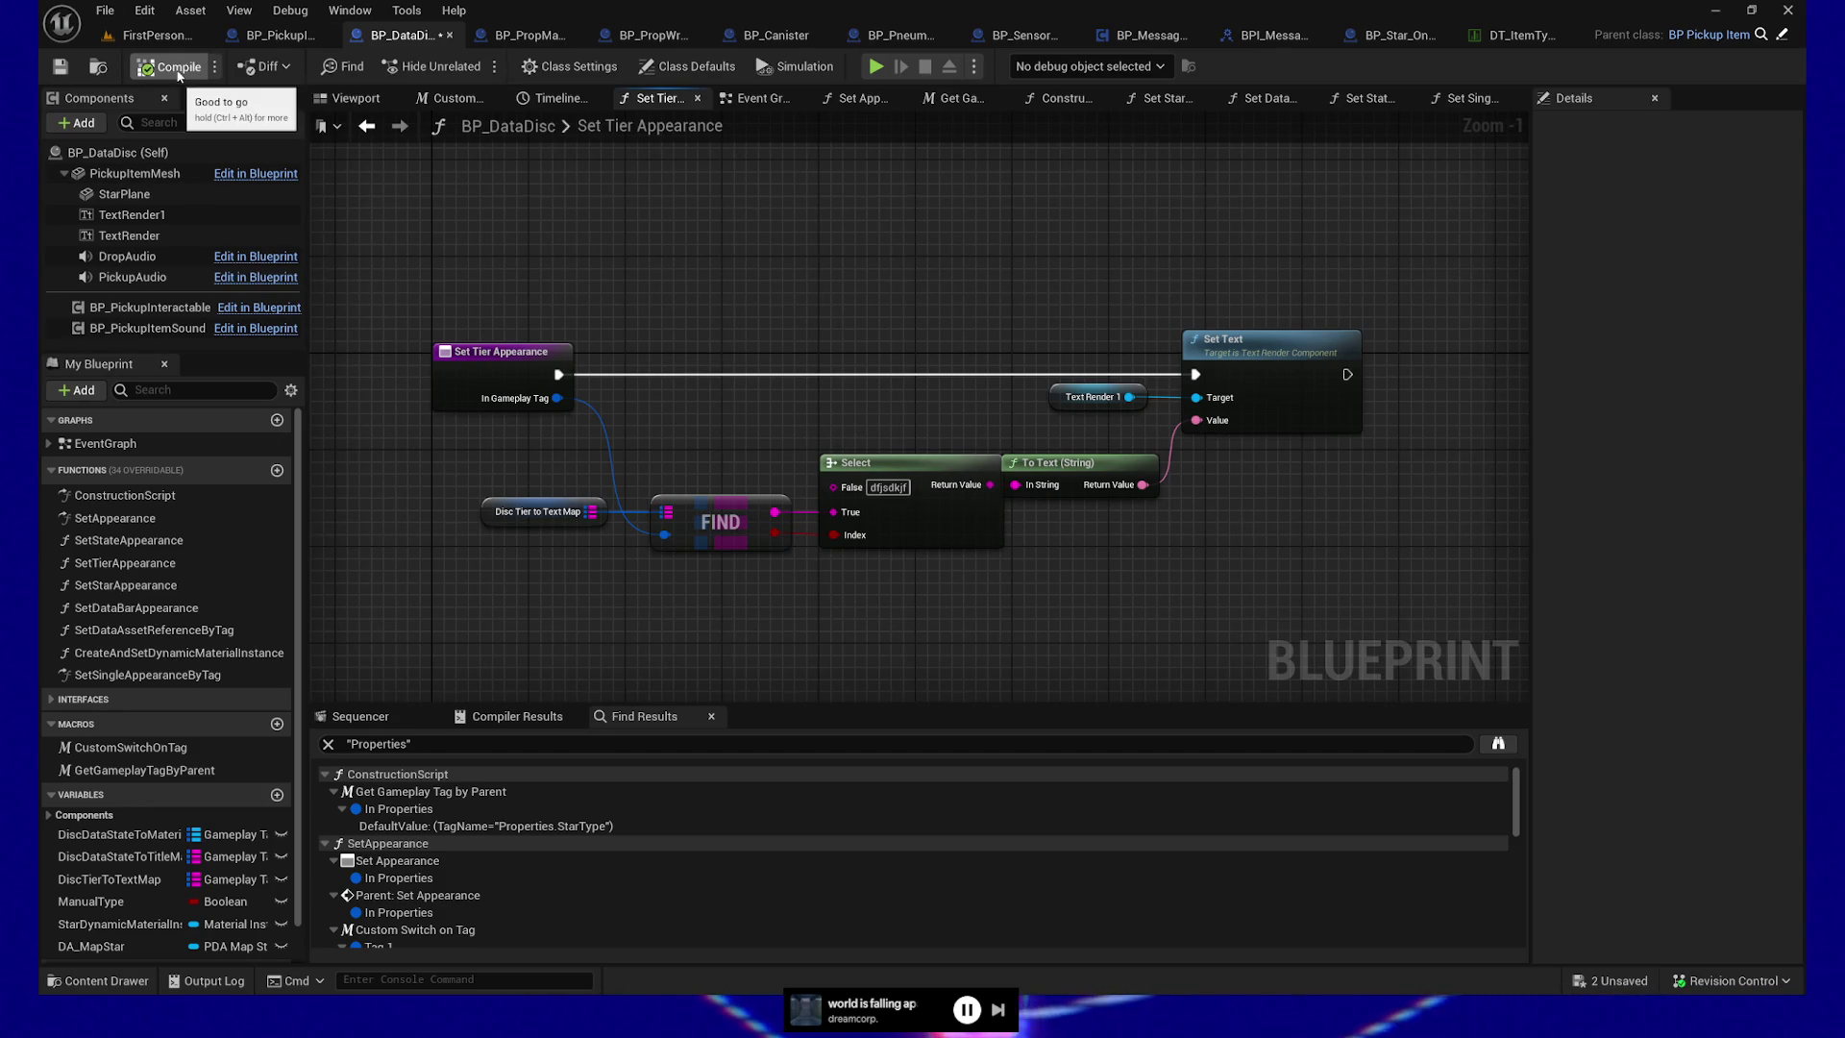
pyautogui.click(161, 40)
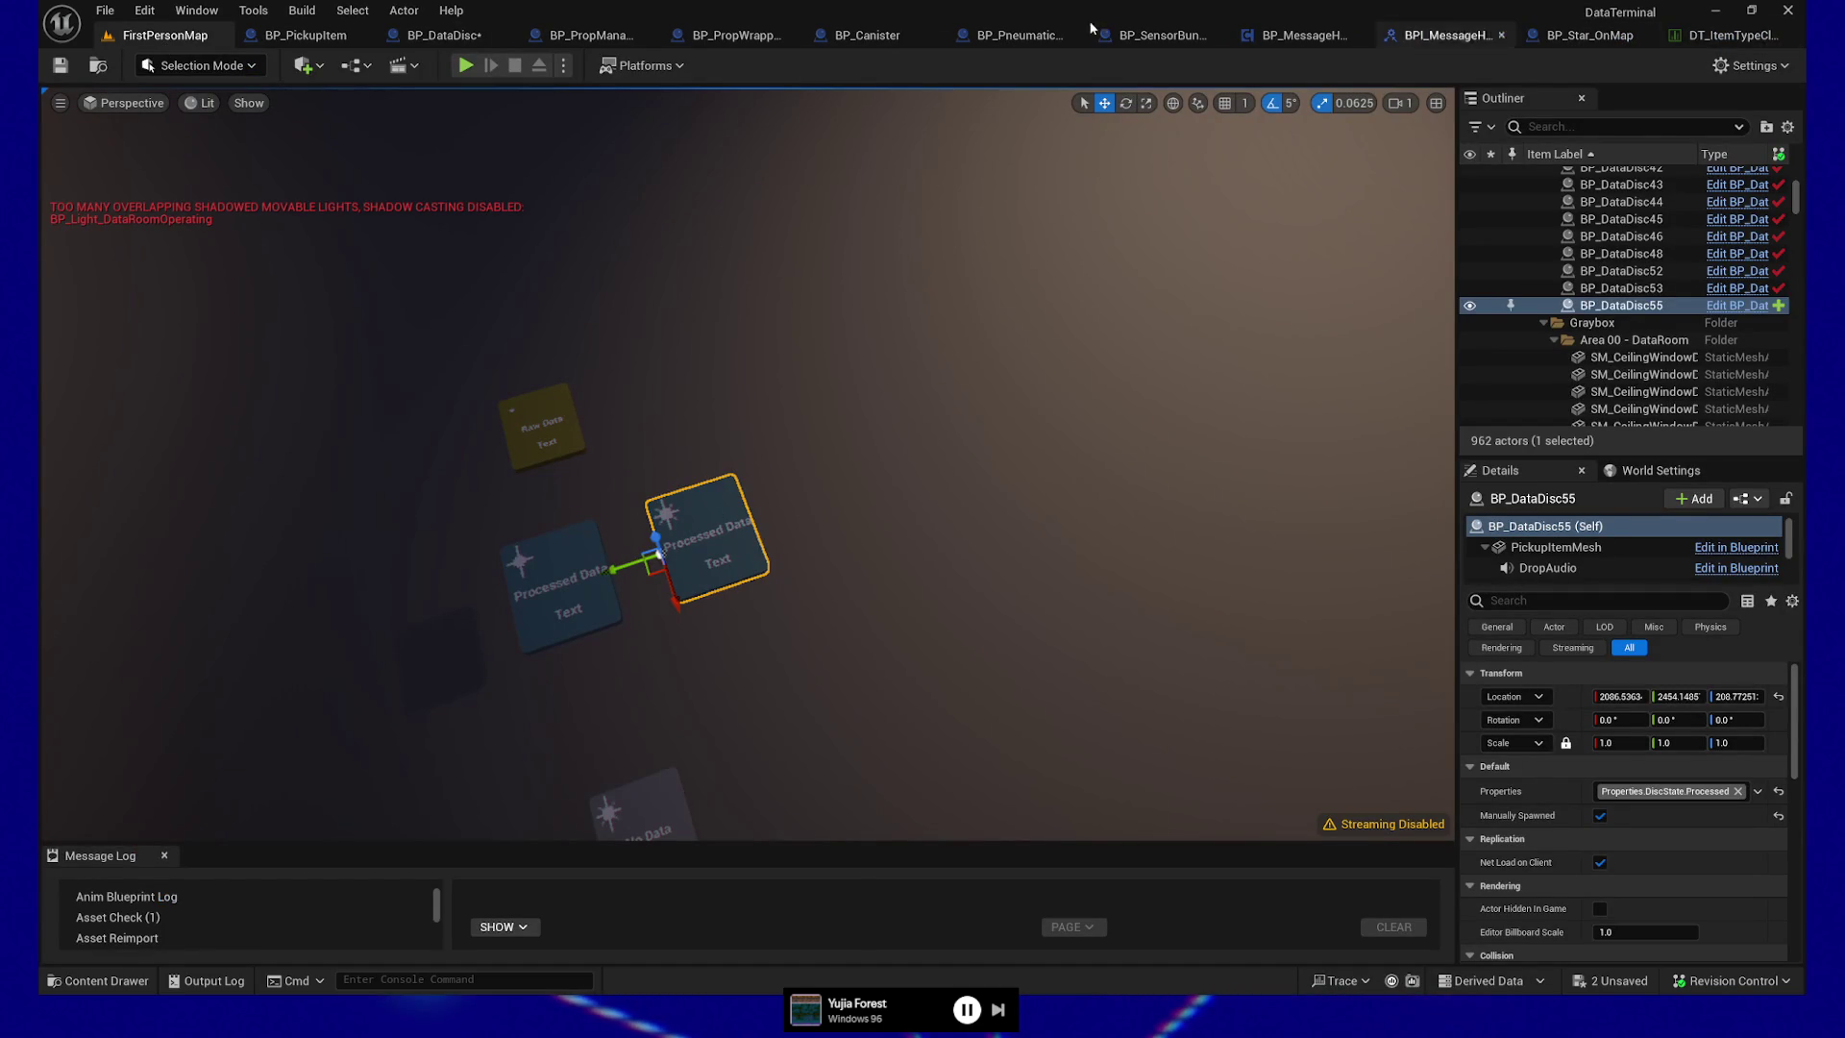
pyautogui.click(442, 35)
pyautogui.click(965, 455)
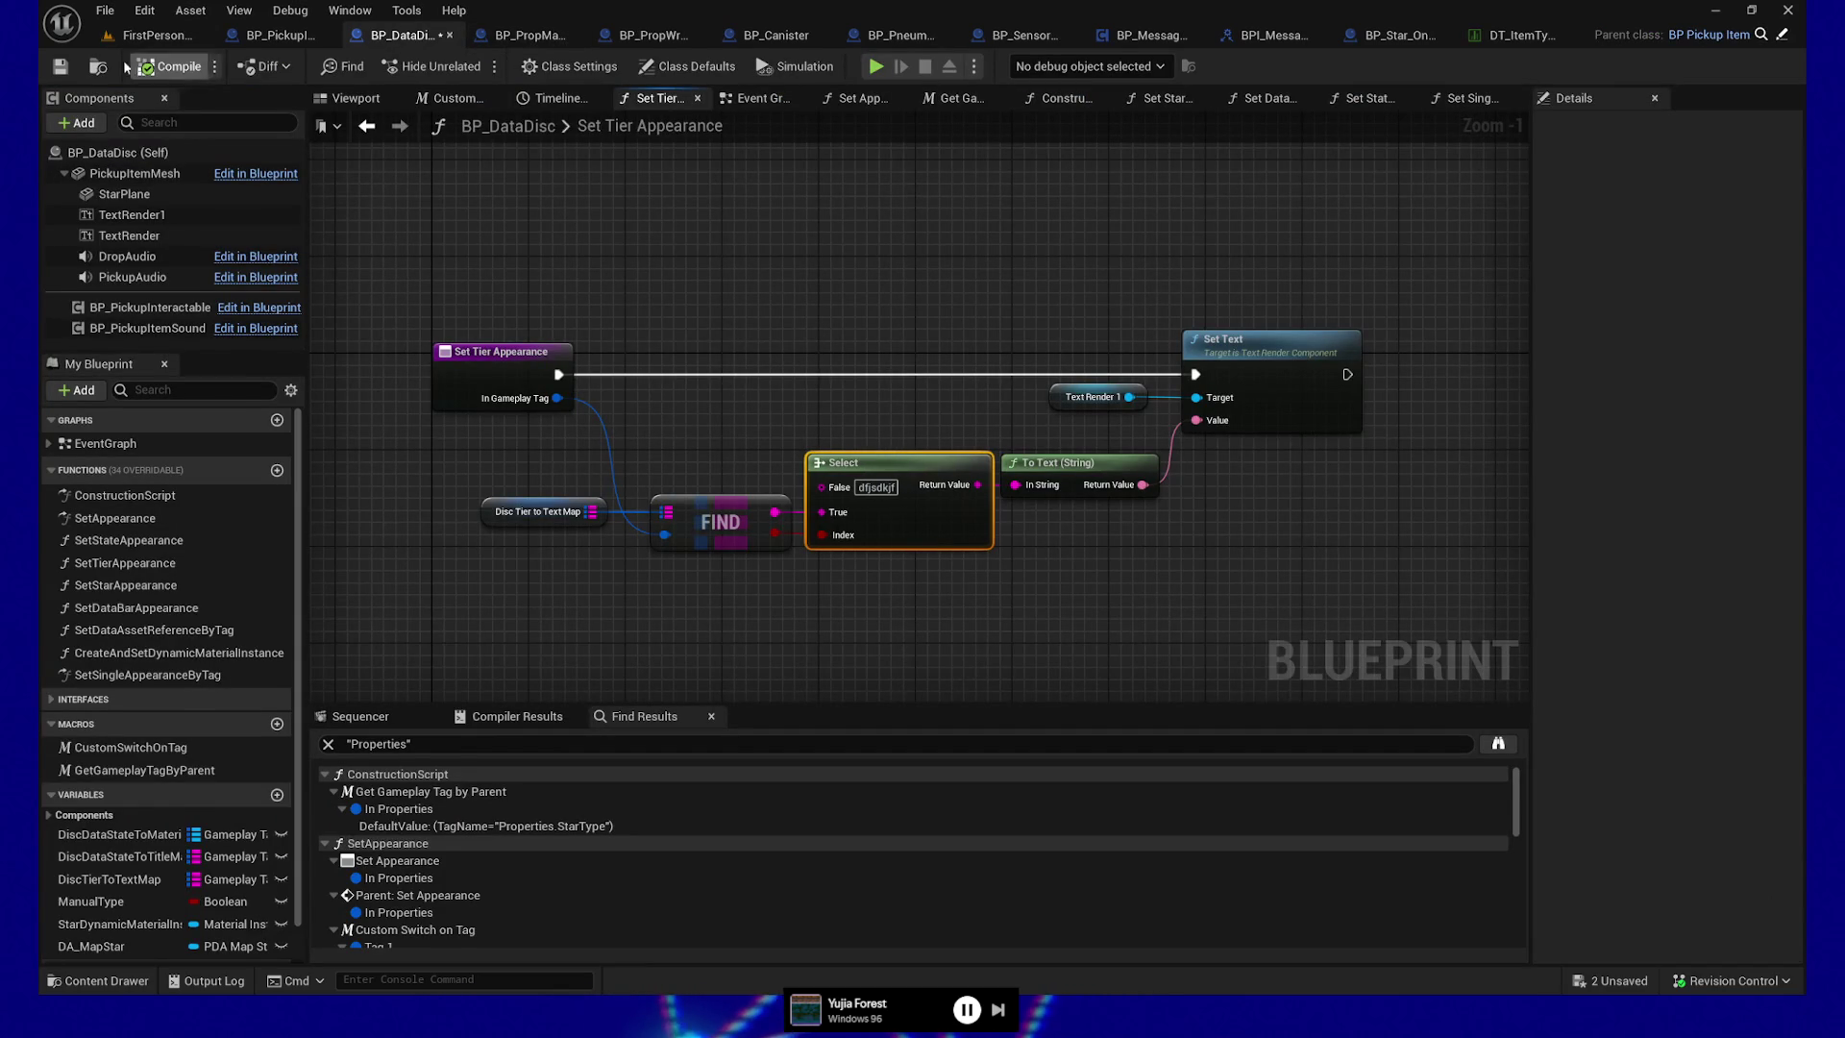
pyautogui.click(59, 65)
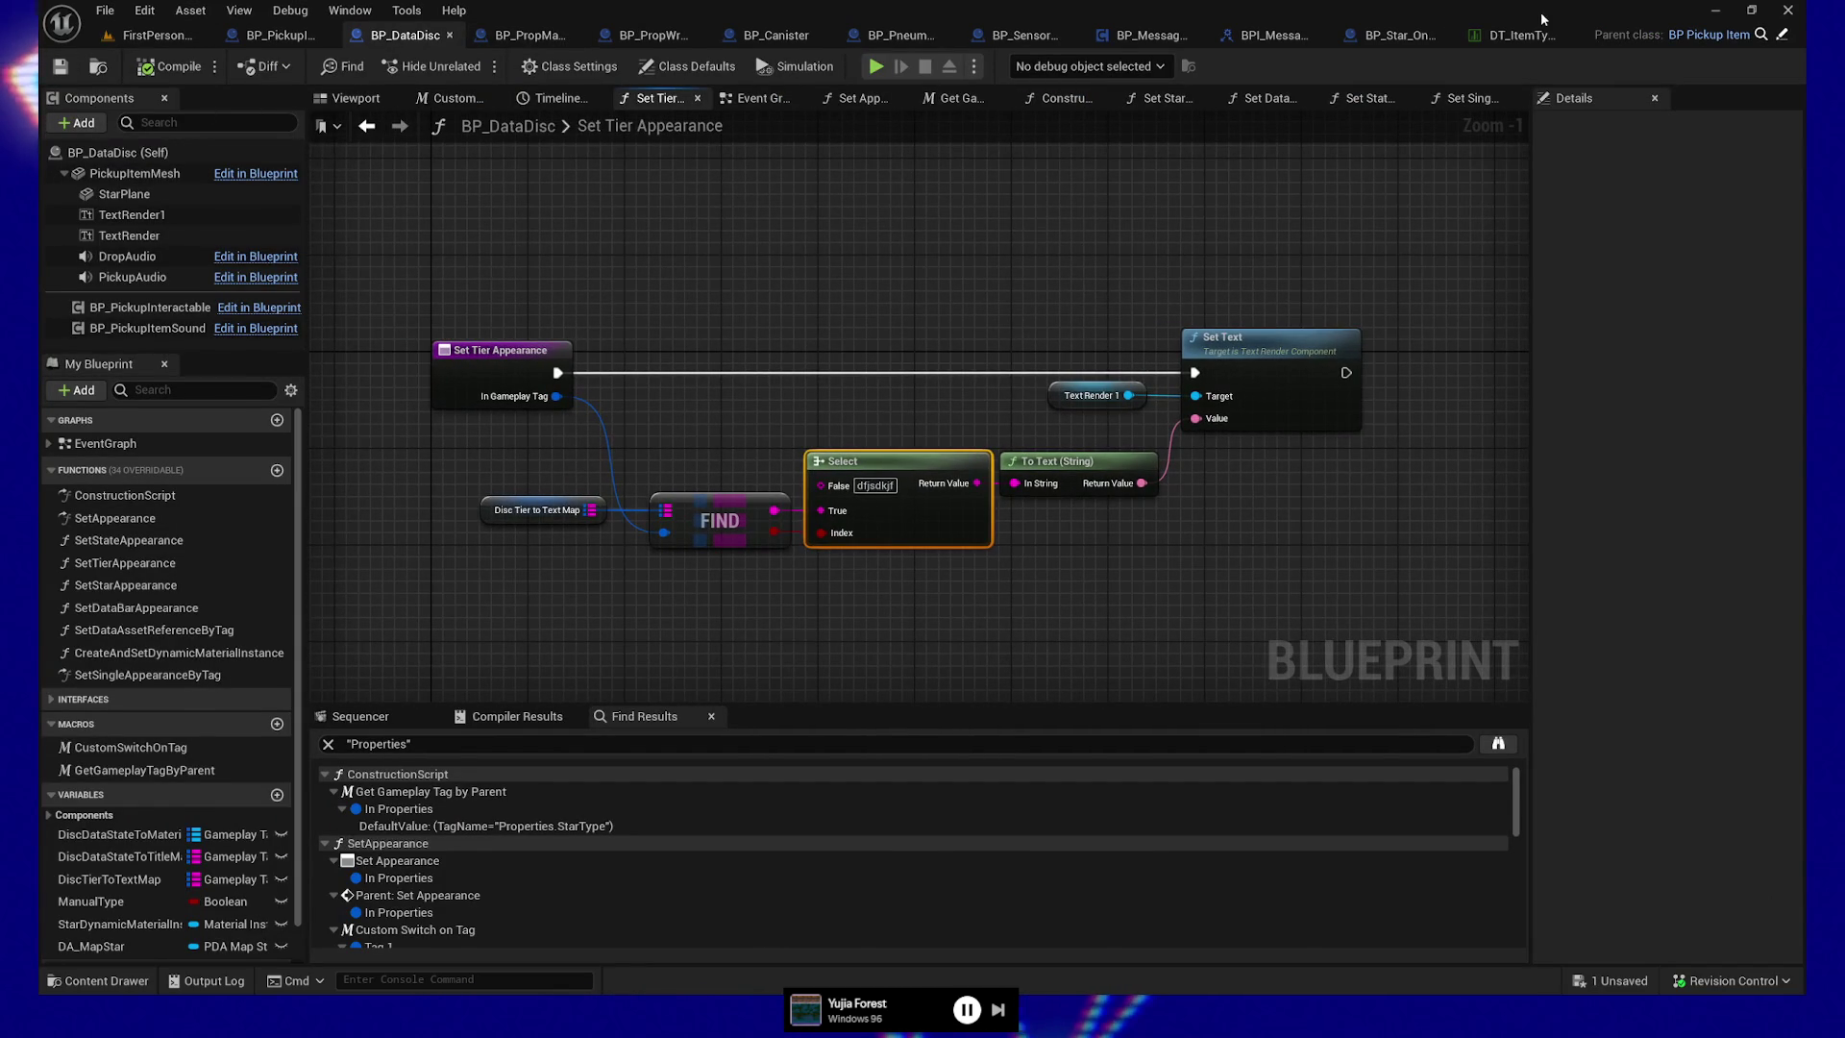
# Box-select both entry nodes in the Set Single Appearance by Tag graph
pyautogui.click(1465, 98)
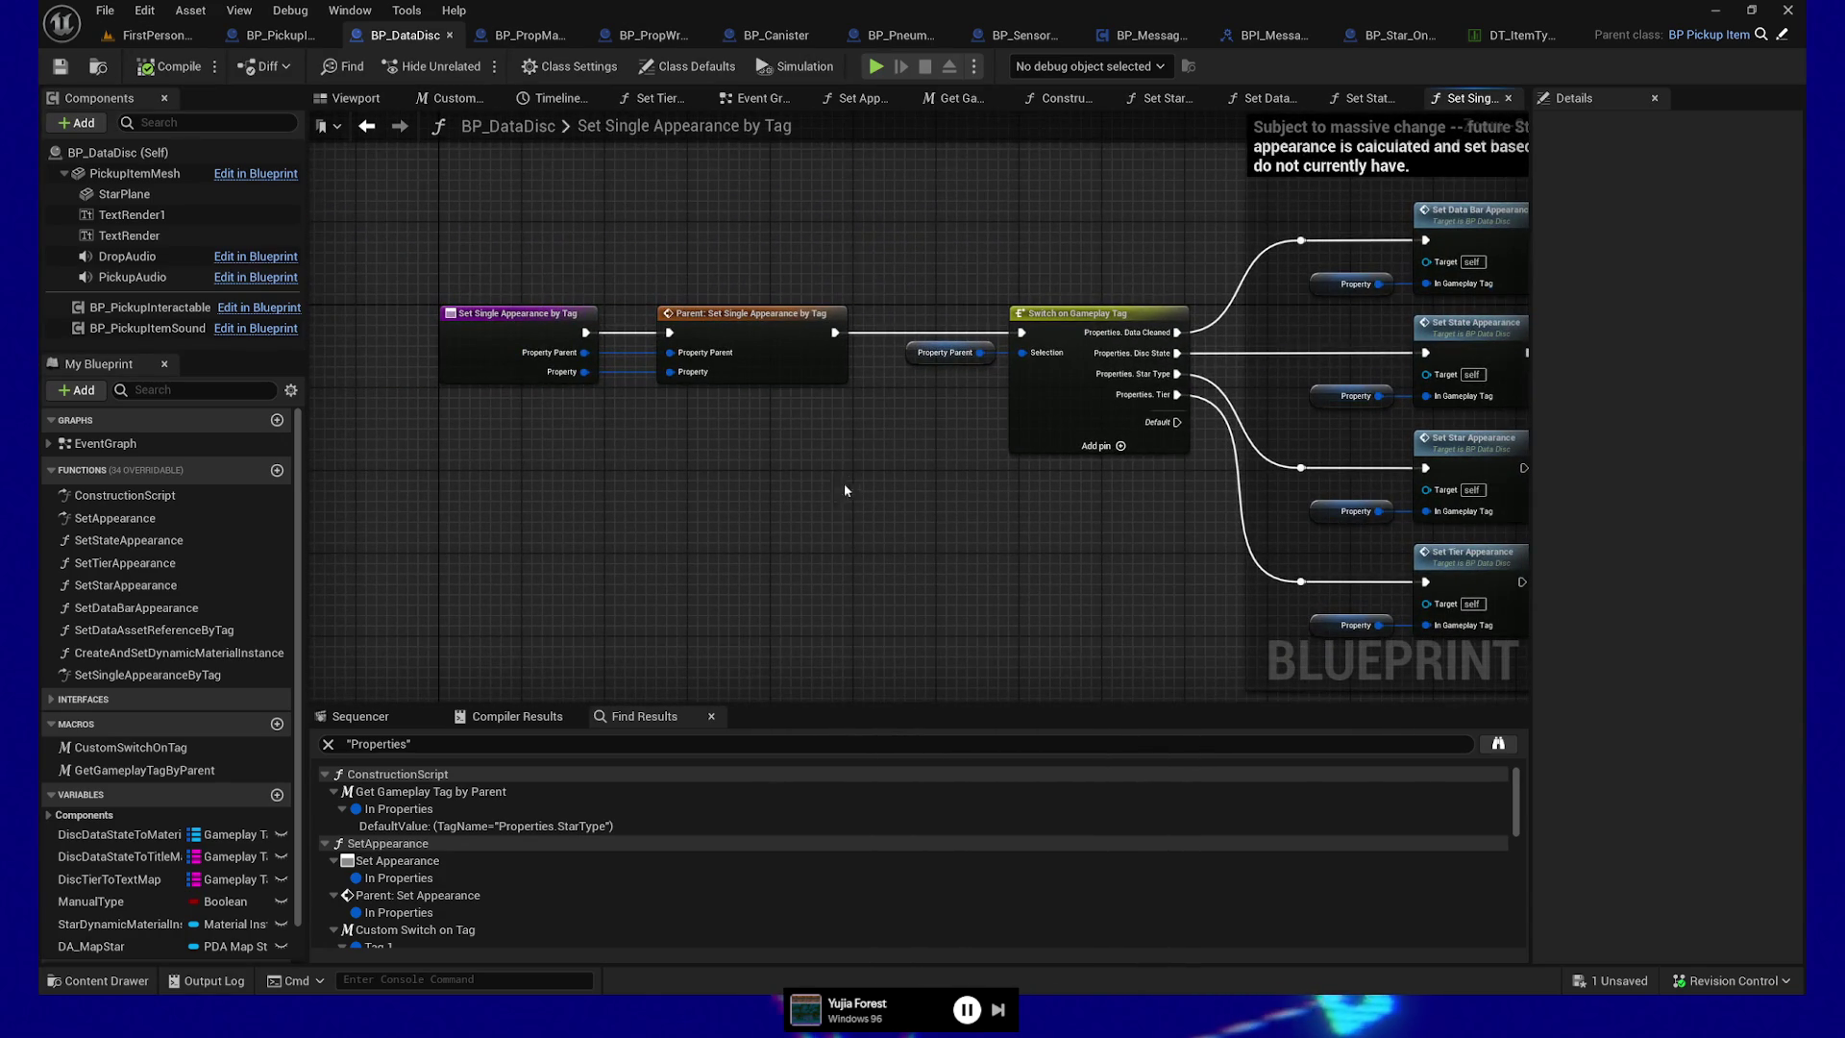
pyautogui.moveTo(838, 507); pyautogui.dragTo(818, 484)
pyautogui.scroll(1, 878, 474)
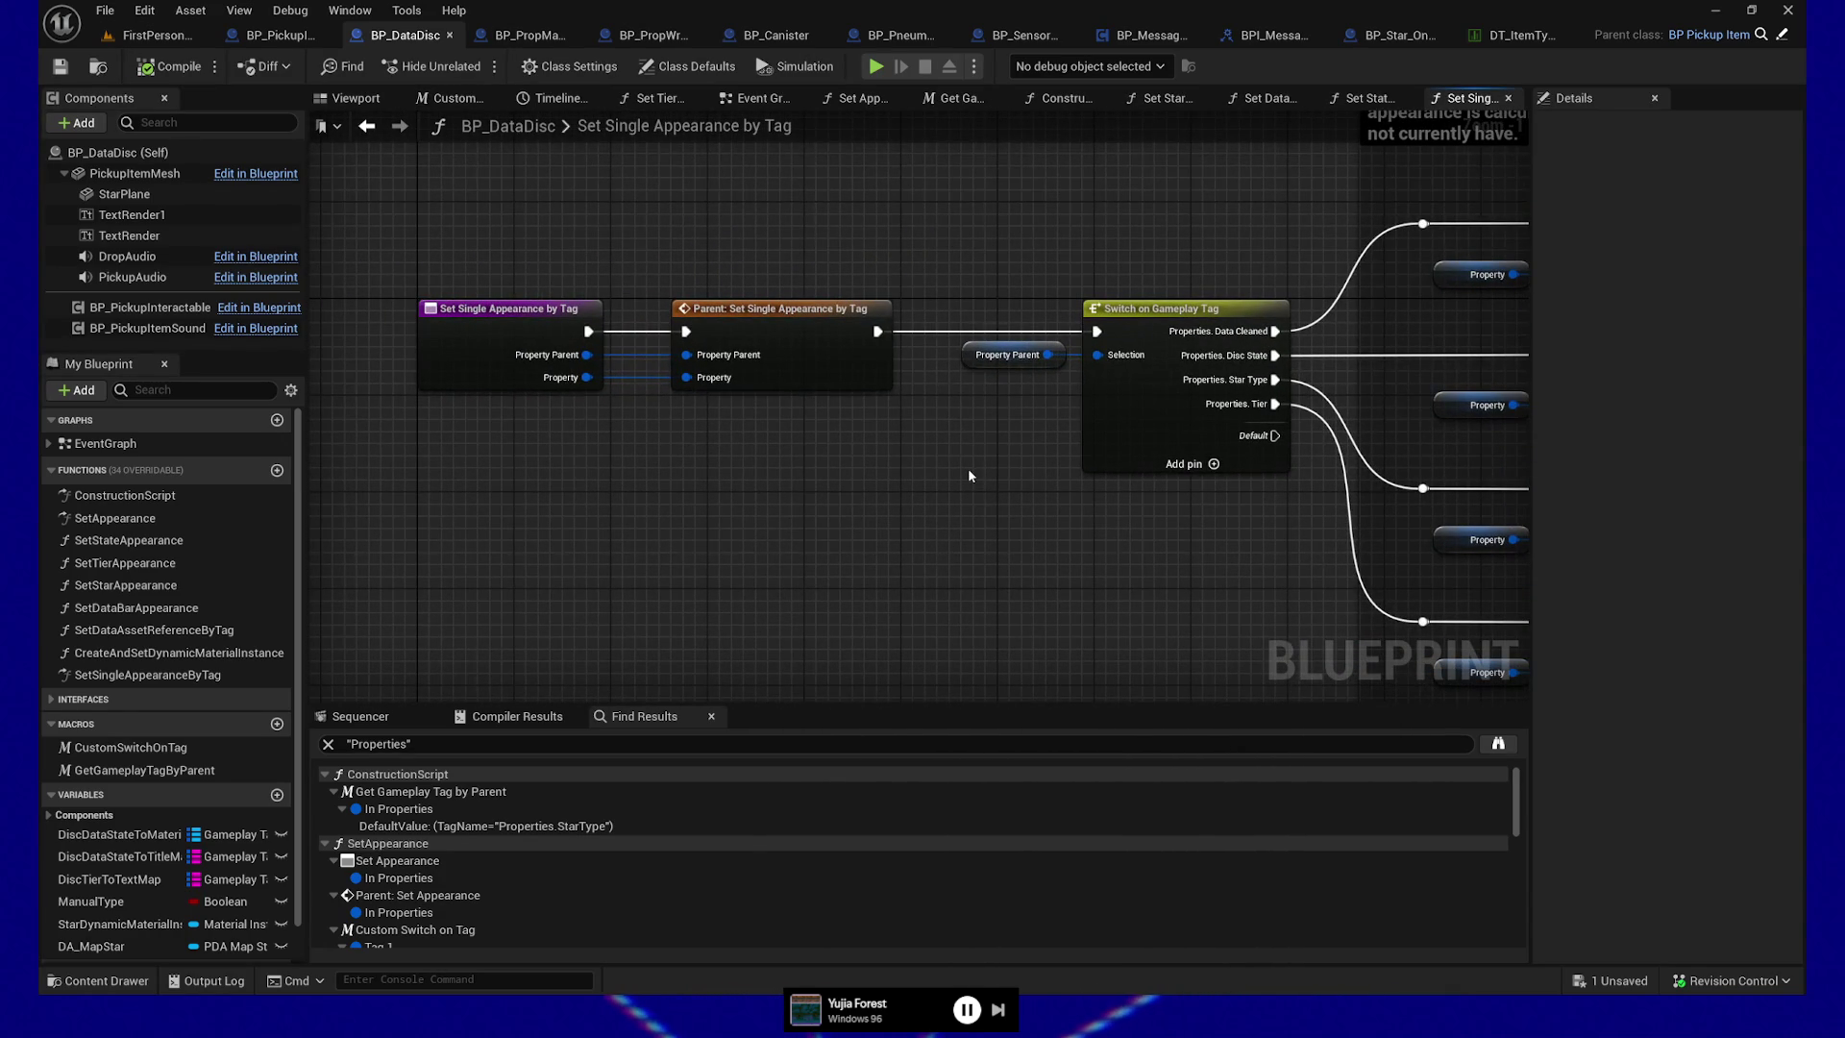
pyautogui.moveTo(676, 378); pyautogui.dragTo(781, 442)
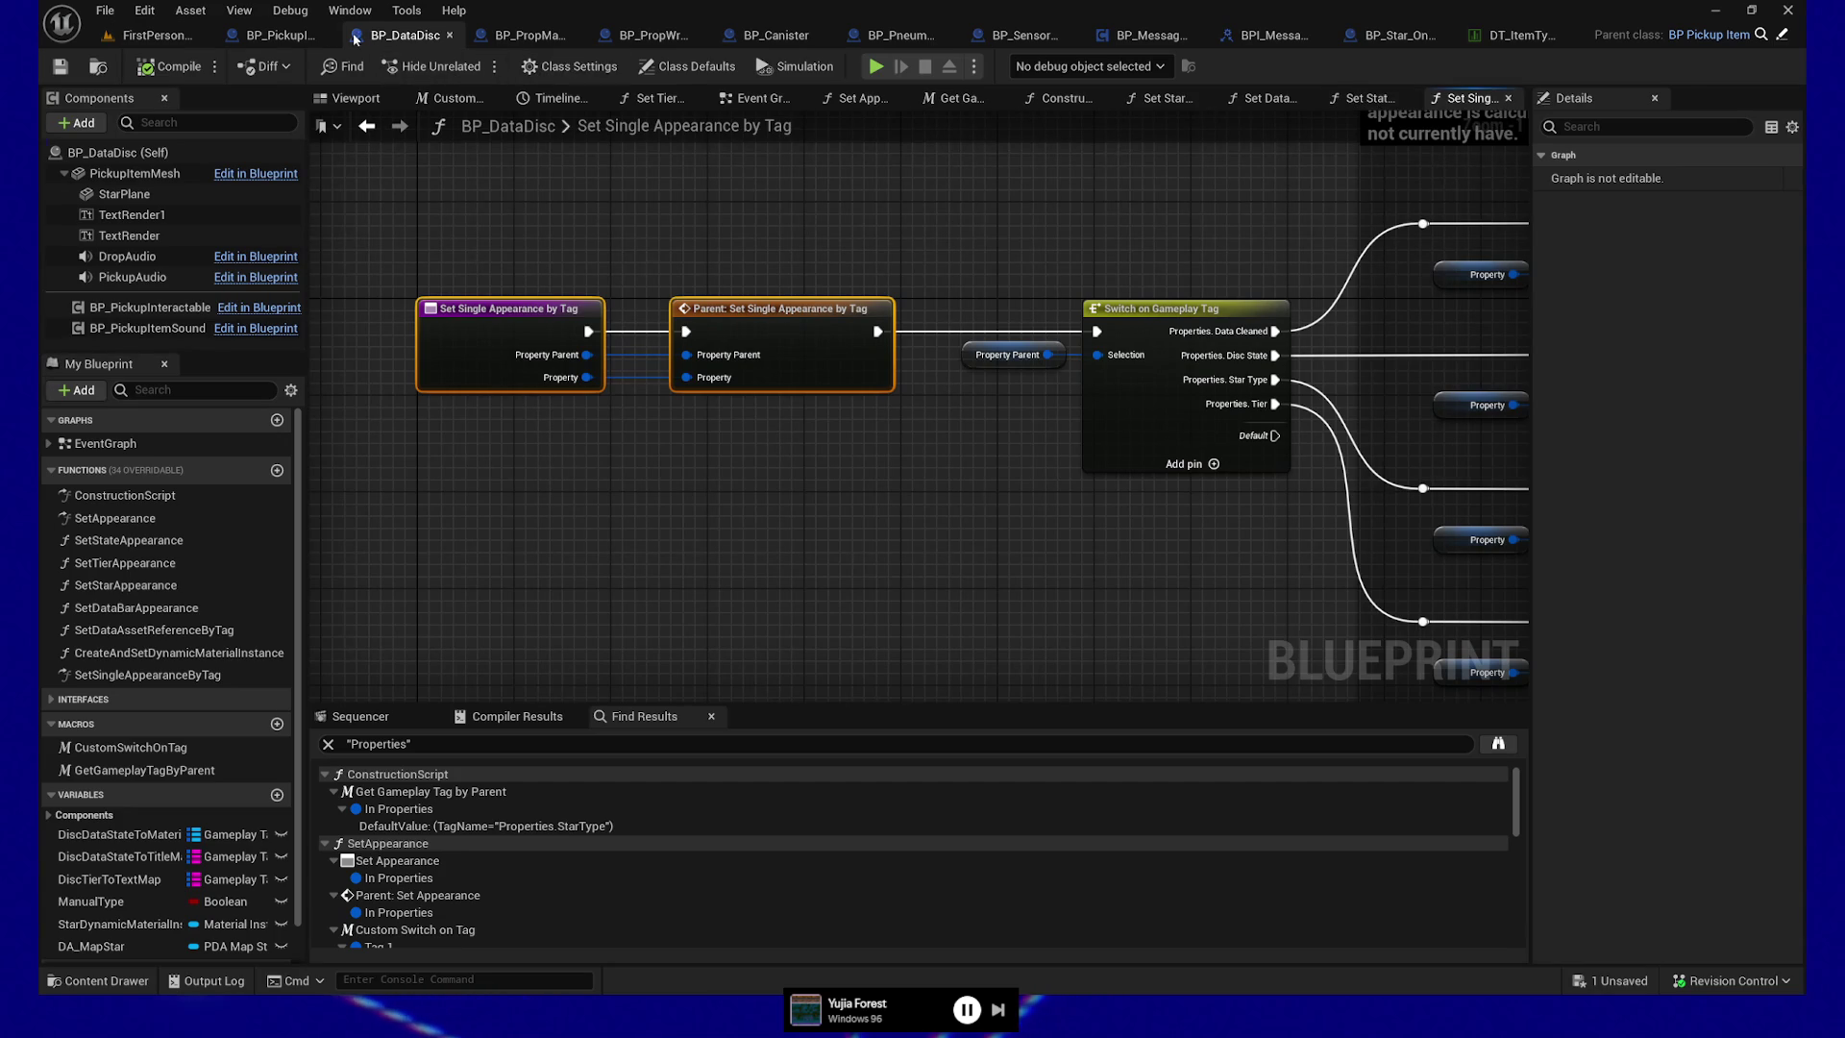
# In BP_PickupItem's Set Appearance graph, bring the Branch and Return Node into view
pyautogui.click(280, 37)
pyautogui.moveTo(610, 515); pyautogui.dragTo(1002, 569)
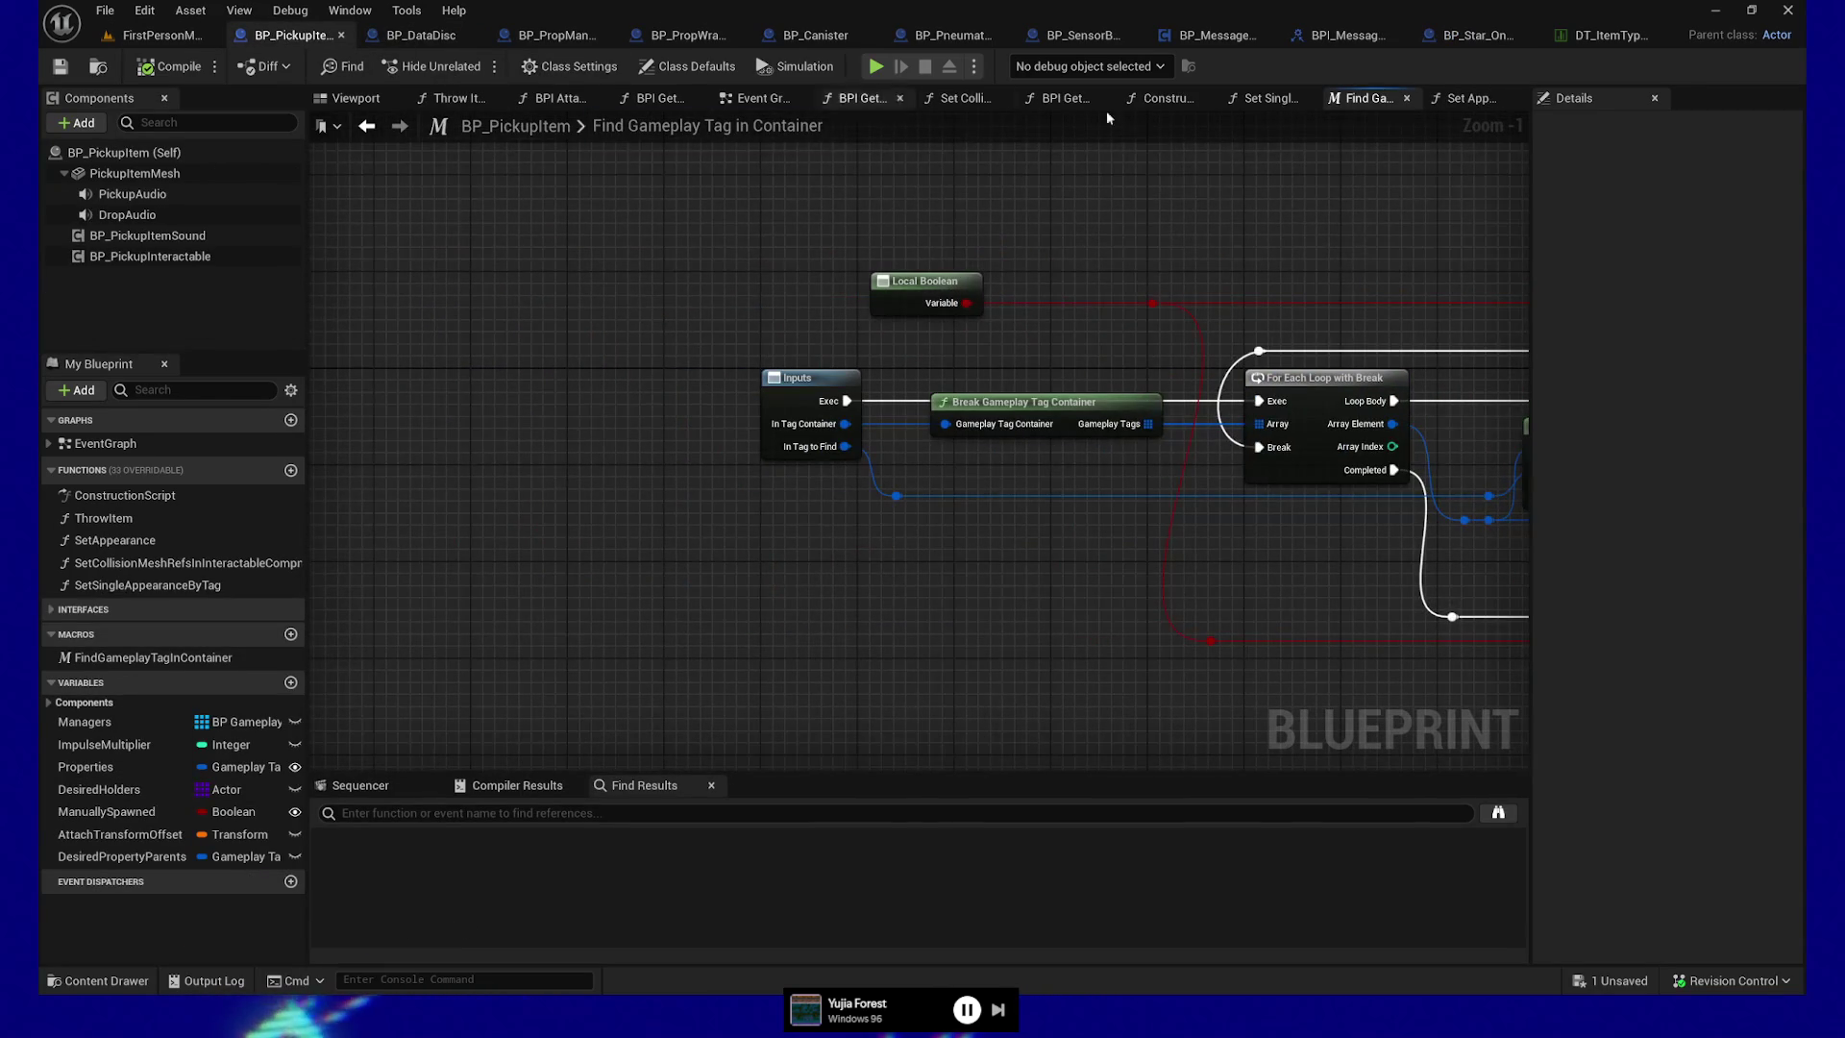
pyautogui.click(1269, 99)
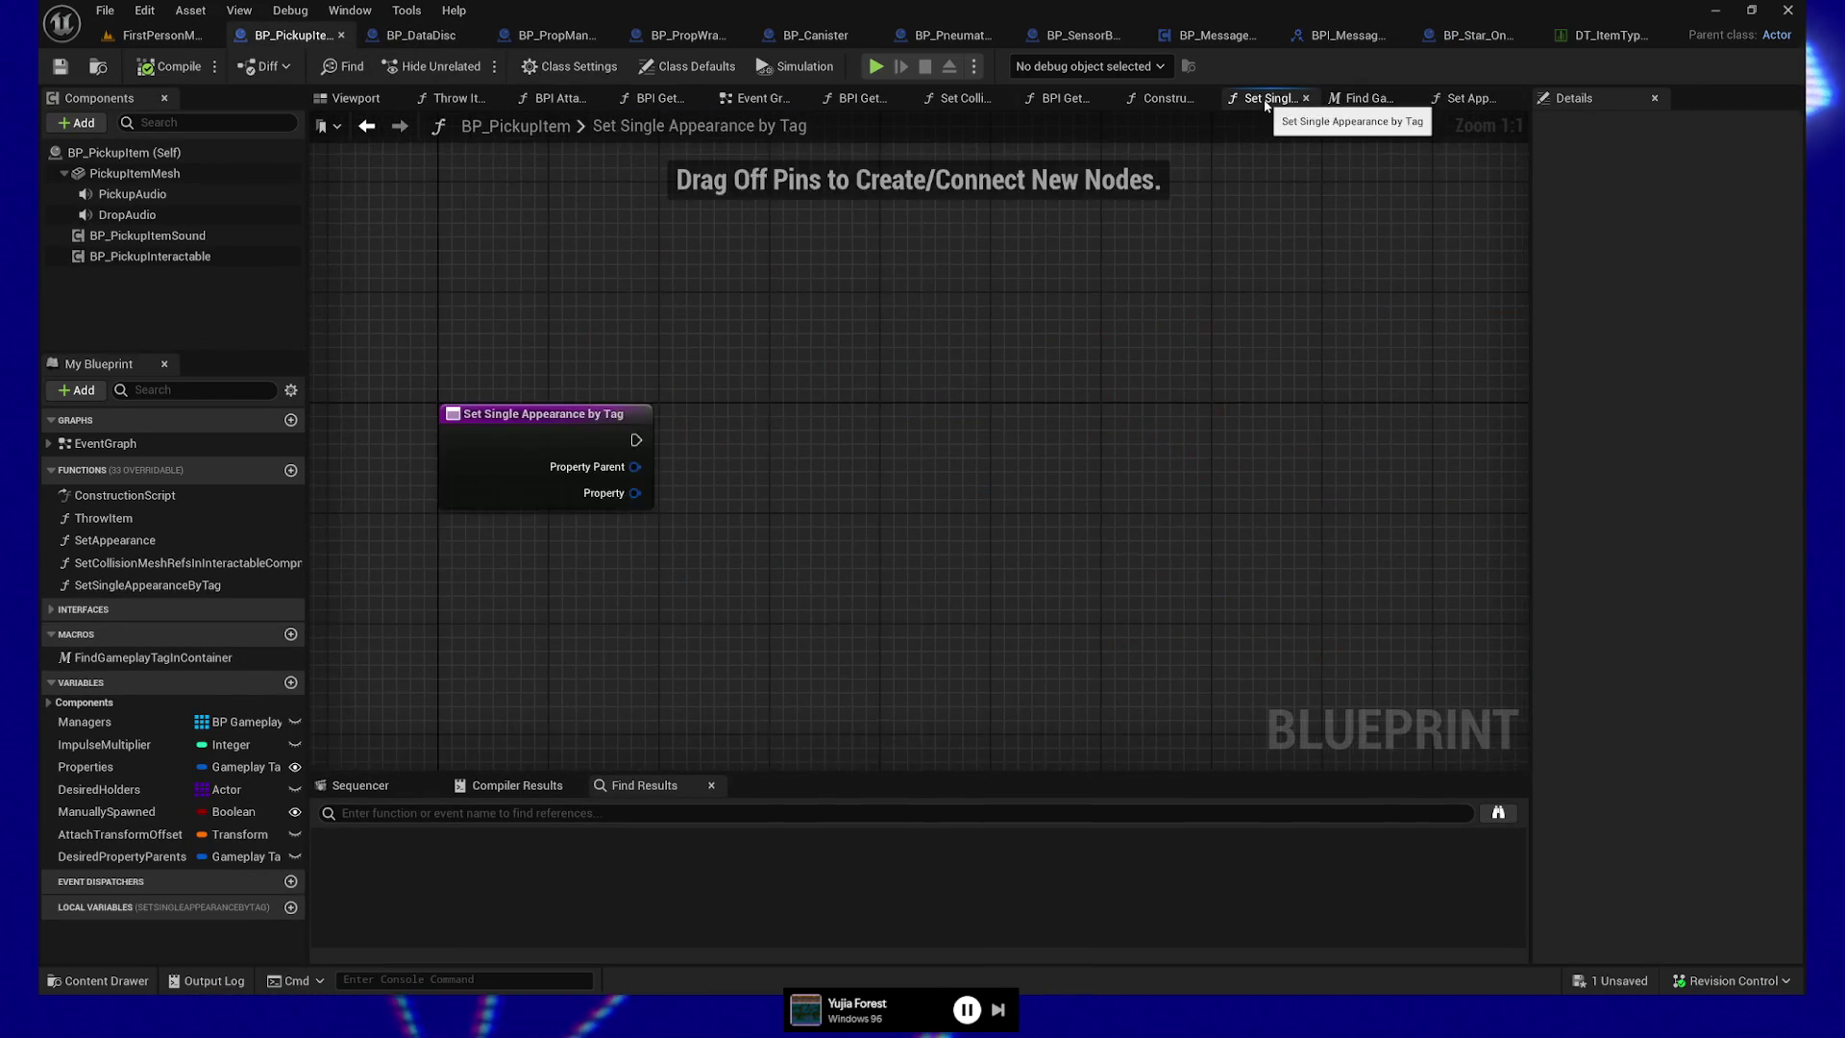
pyautogui.click(1468, 98)
pyautogui.moveTo(976, 424)
pyautogui.mouseDown()
pyautogui.moveTo(1104, 317)
pyautogui.moveTo(1116, 251)
pyautogui.moveTo(849, 701)
pyautogui.moveTo(912, 698)
pyautogui.mouseUp()
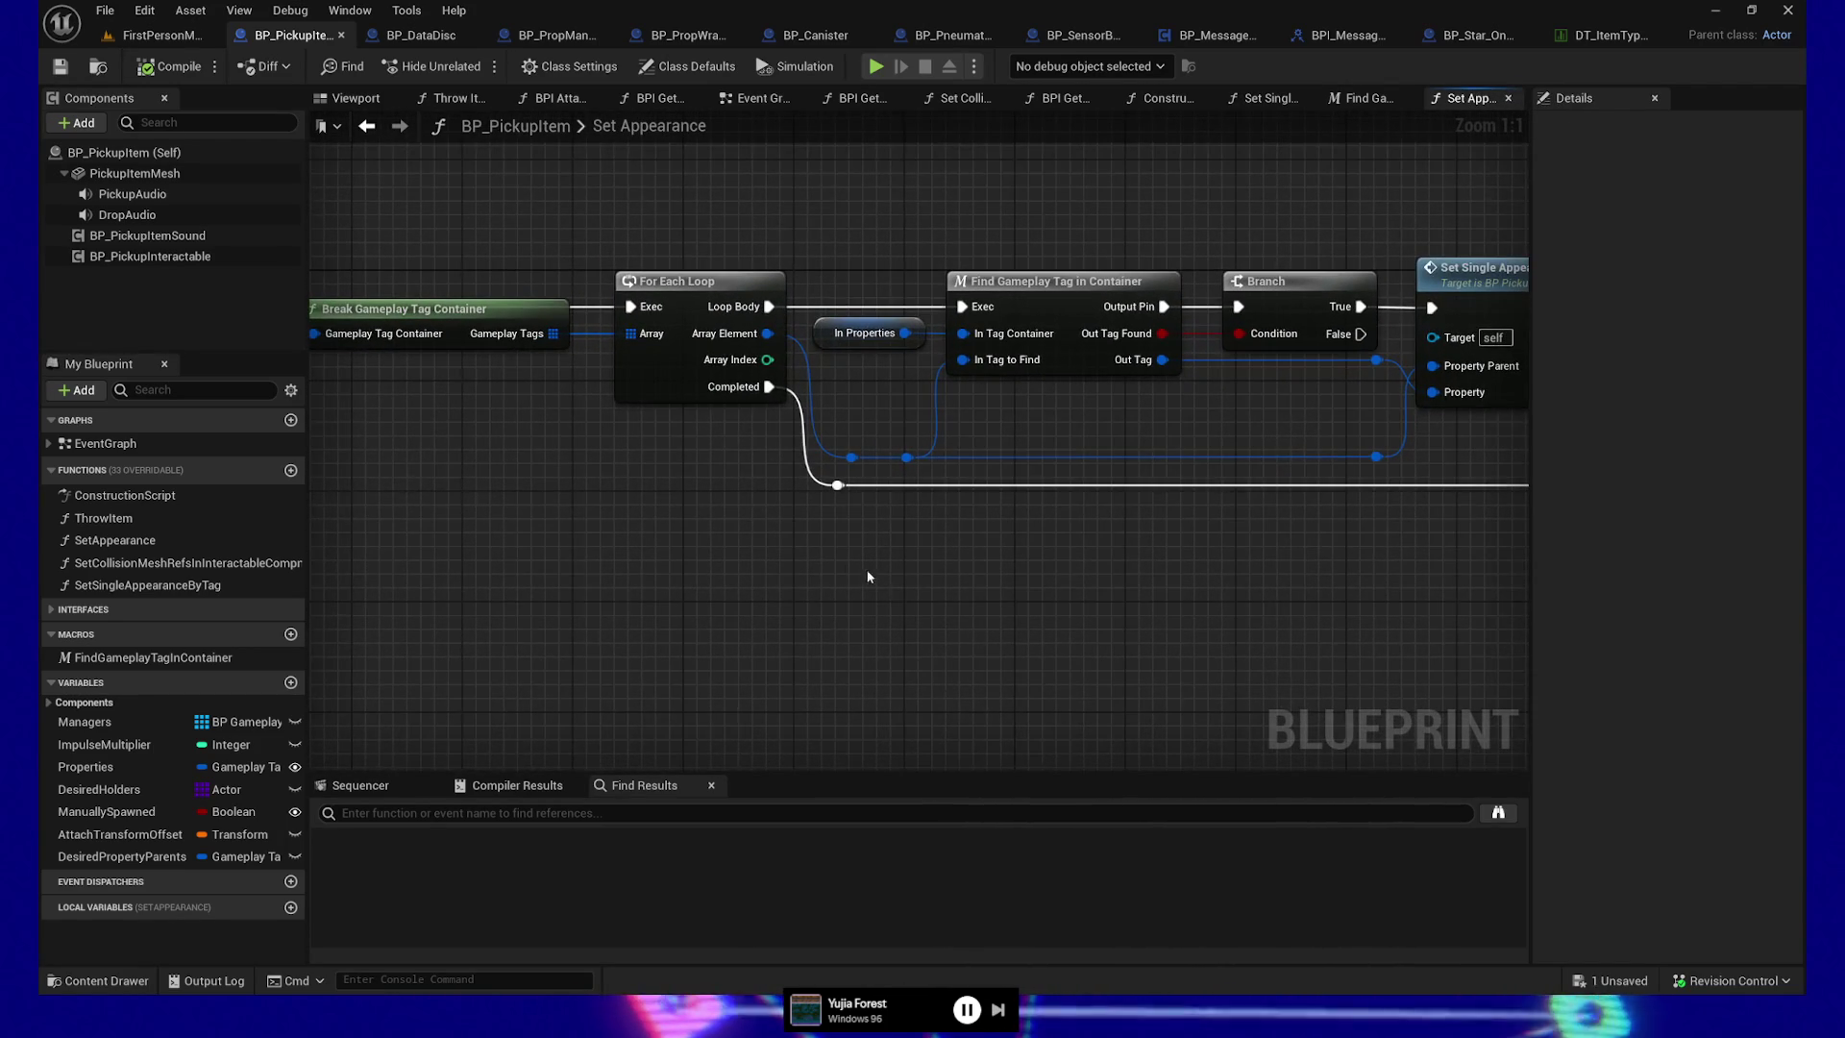
pyautogui.moveTo(902, 584); pyautogui.dragTo(1079, 645)
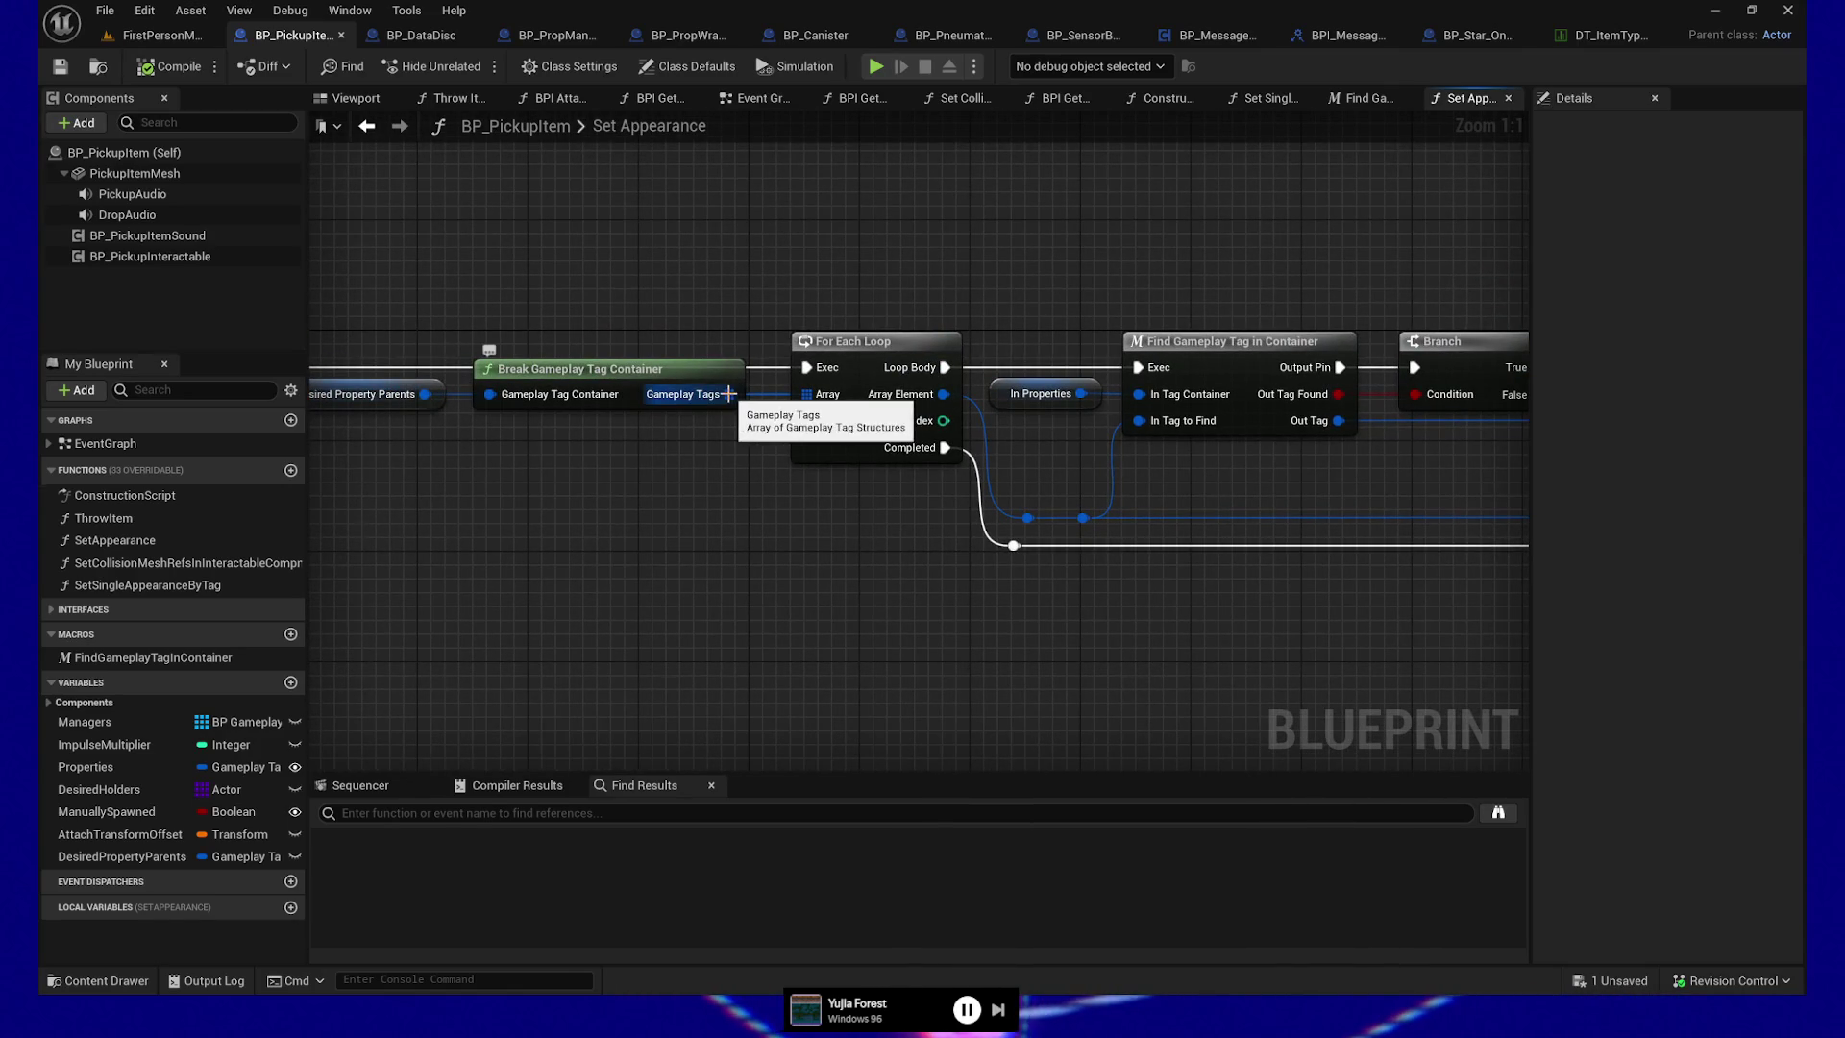
pyautogui.moveTo(852, 540); pyautogui.dragTo(528, 546)
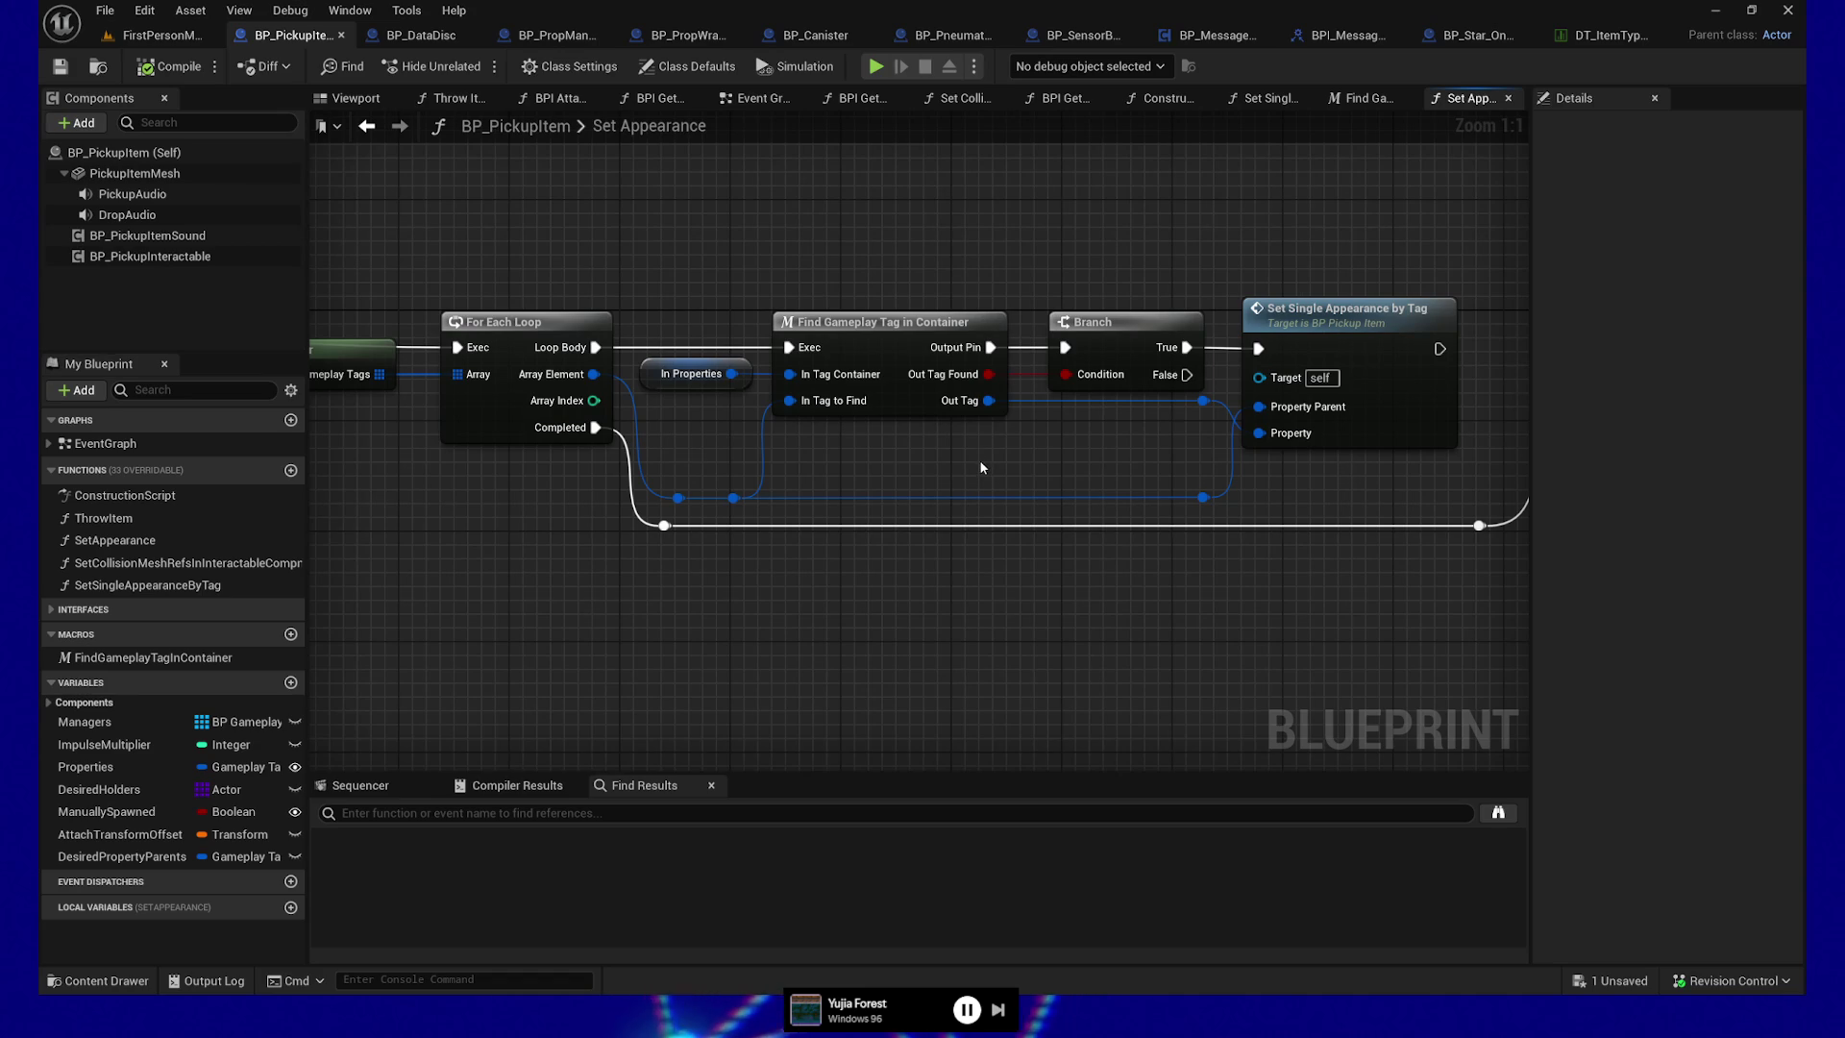
pyautogui.moveTo(978, 459); pyautogui.dragTo(767, 441)
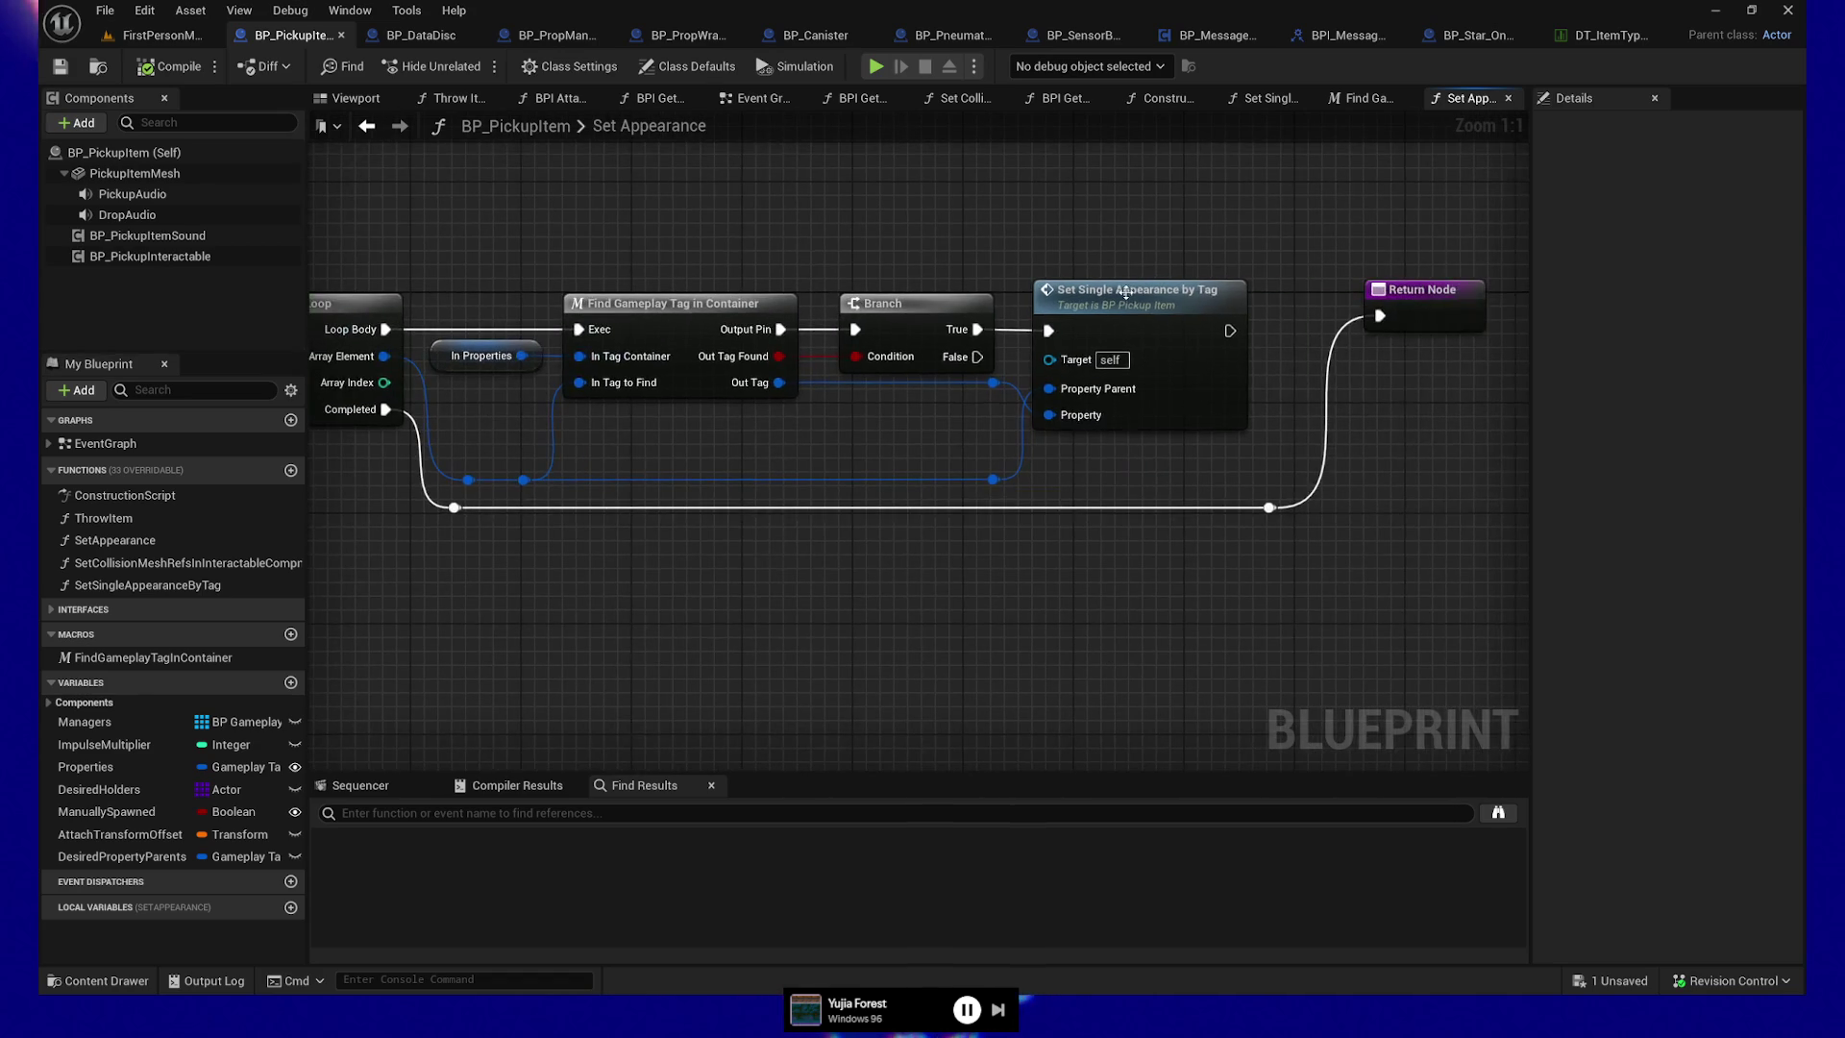
# Duplicate the Set Single Appearance by Tag call, wire Branch False and Property Parent into it, and compile
pyautogui.click(1134, 338)
pyautogui.hotkey('ctrl', 'd')
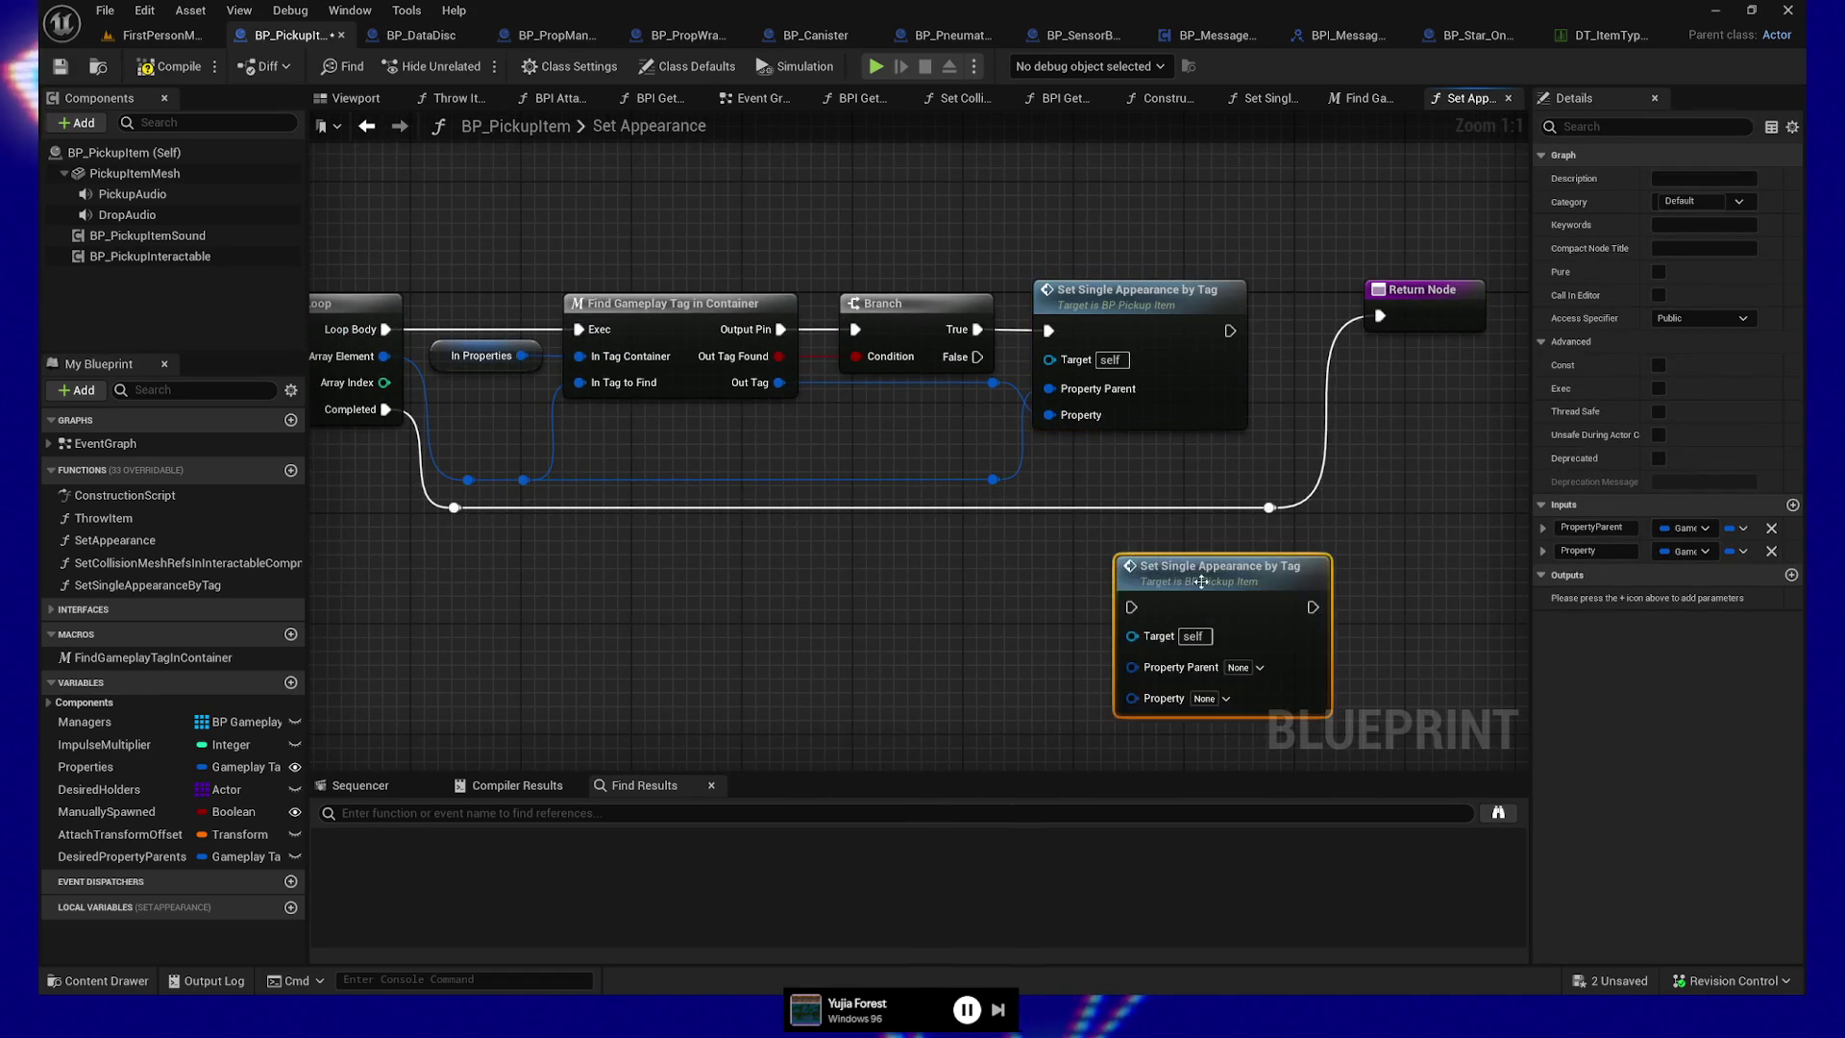
pyautogui.moveTo(1134, 562); pyautogui.dragTo(1120, 562)
pyautogui.moveTo(978, 357); pyautogui.dragTo(1049, 580)
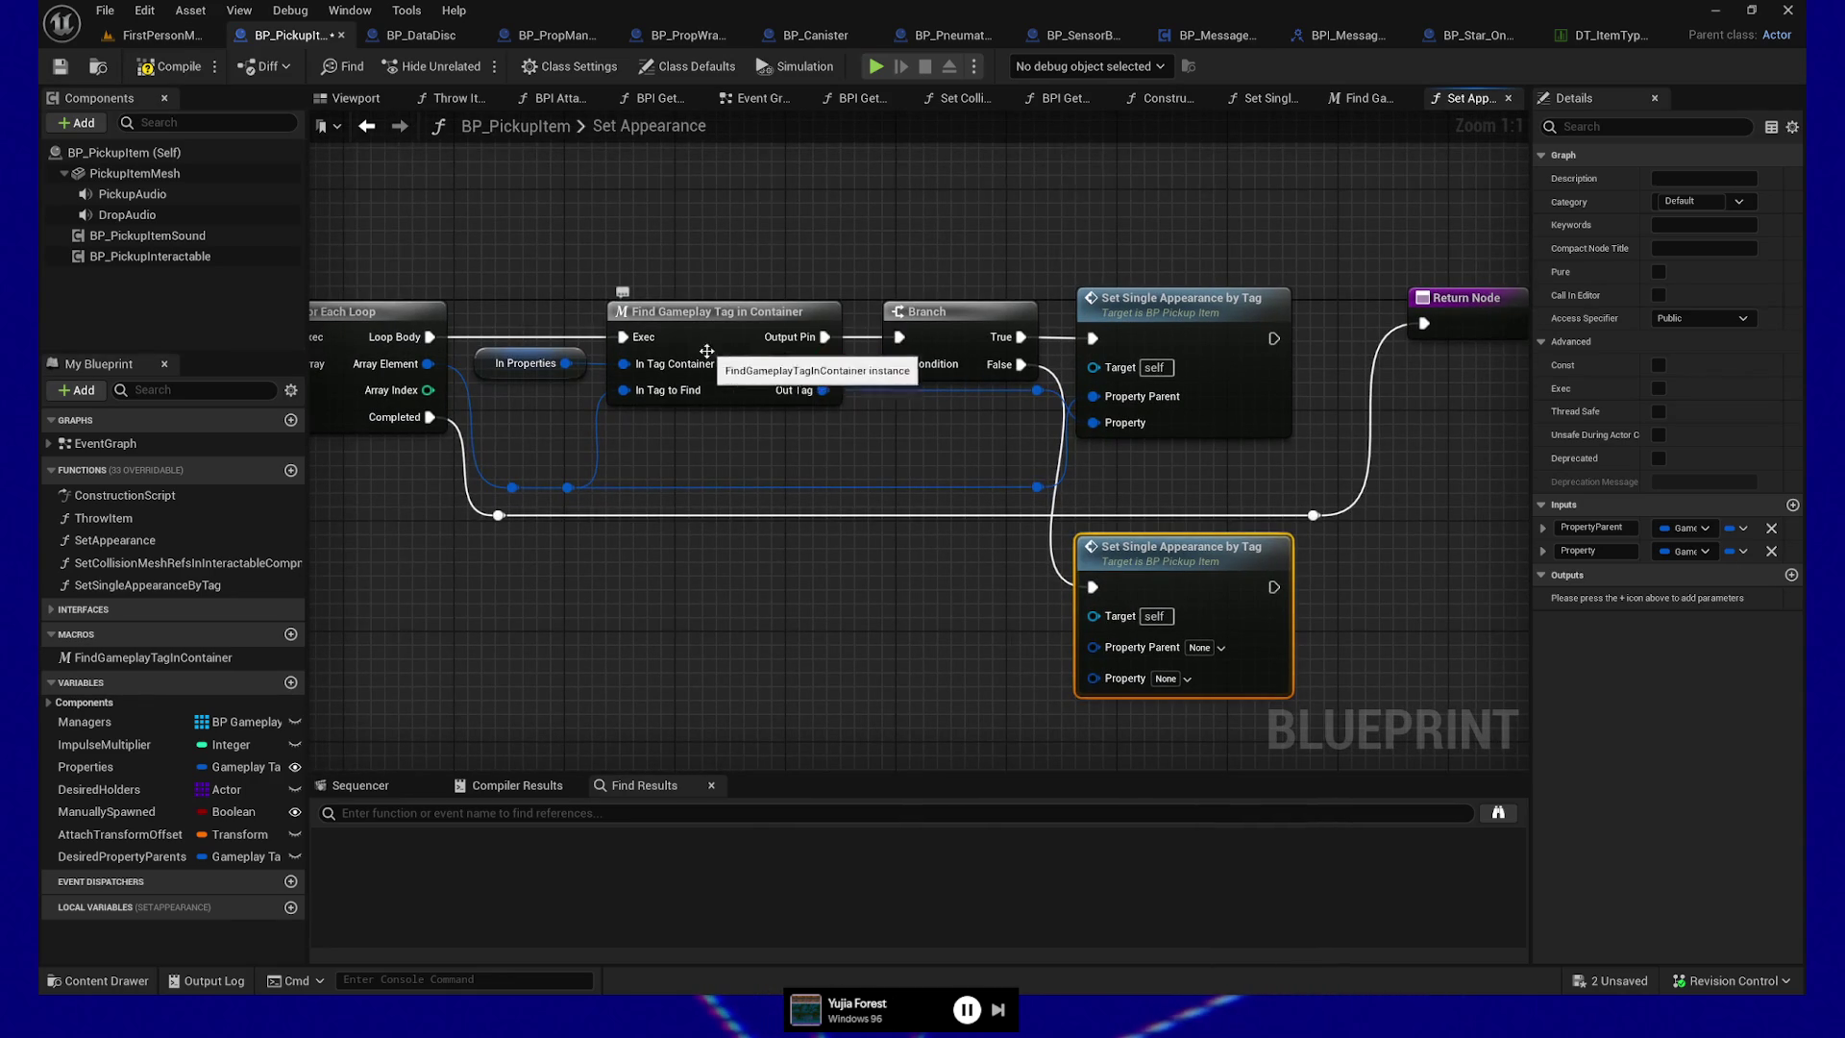
pyautogui.moveTo(456, 549)
pyautogui.mouseDown()
pyautogui.moveTo(519, 552)
pyautogui.moveTo(408, 540)
pyautogui.mouseUp()
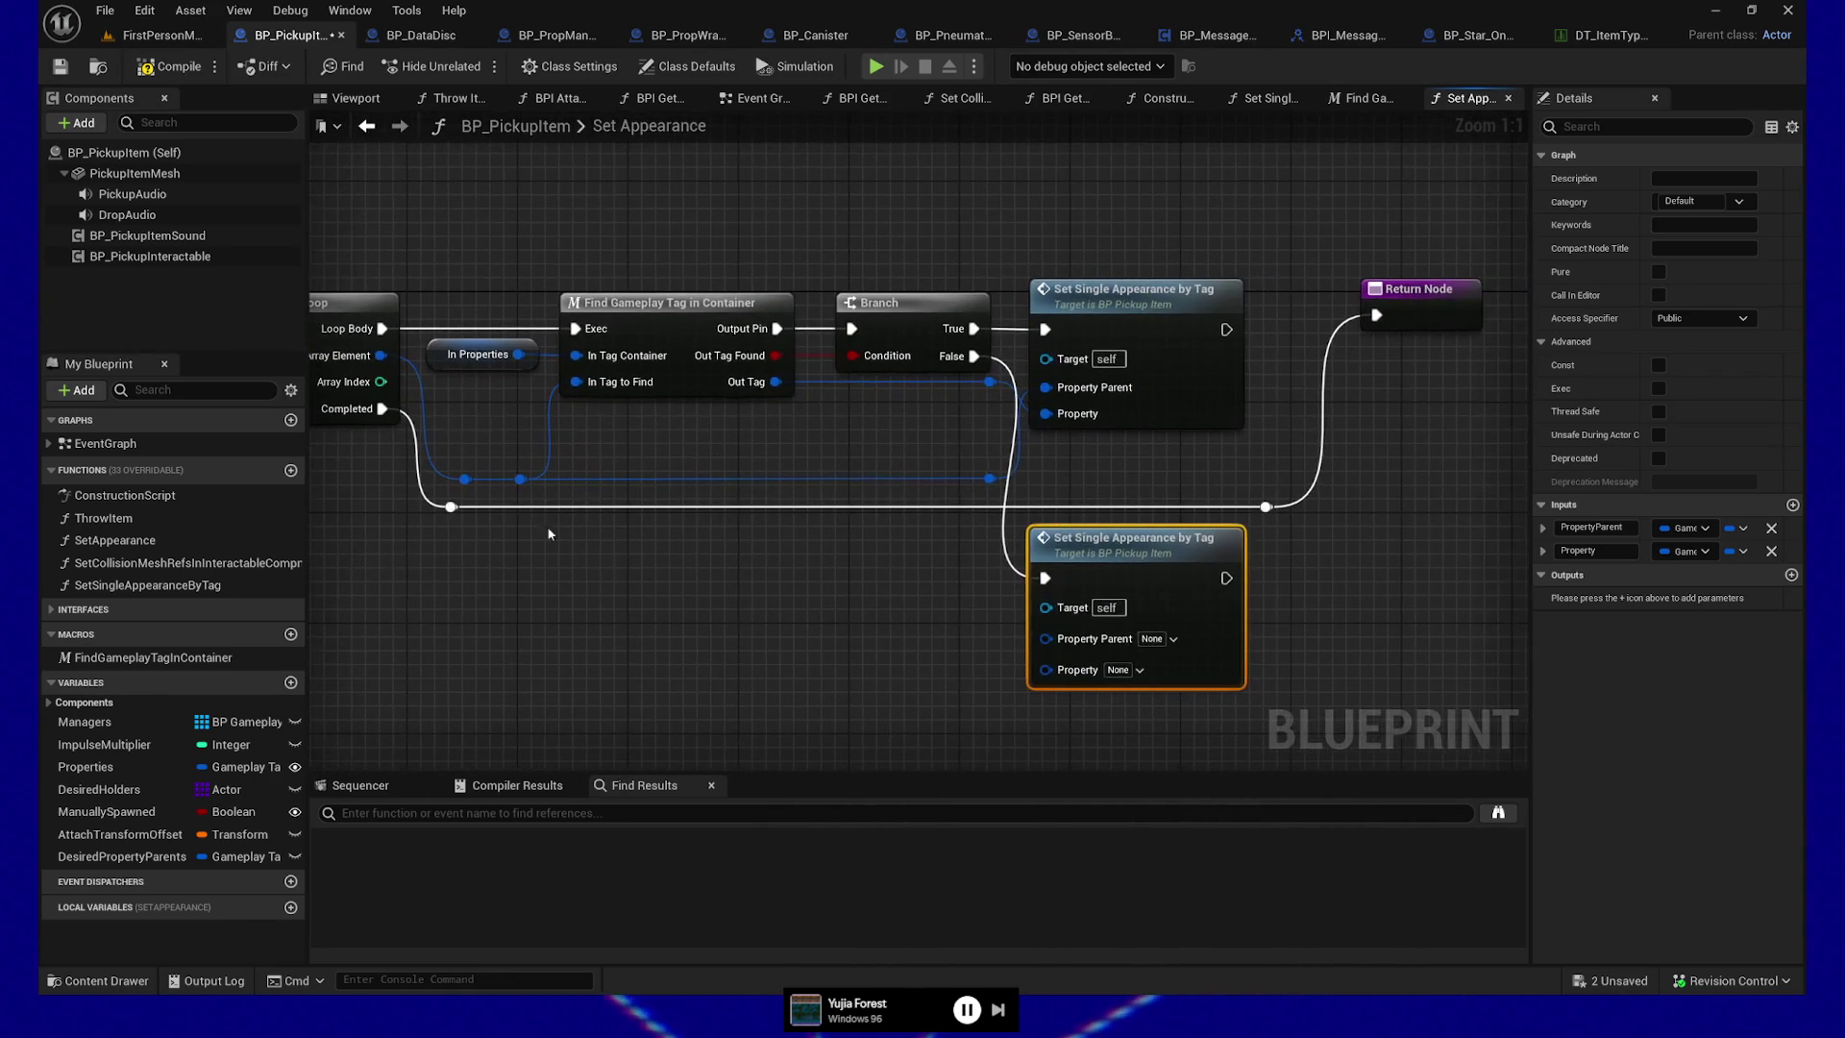
pyautogui.moveTo(989, 479)
pyautogui.mouseDown()
pyautogui.moveTo(1018, 609)
pyautogui.moveTo(1046, 639)
pyautogui.mouseUp()
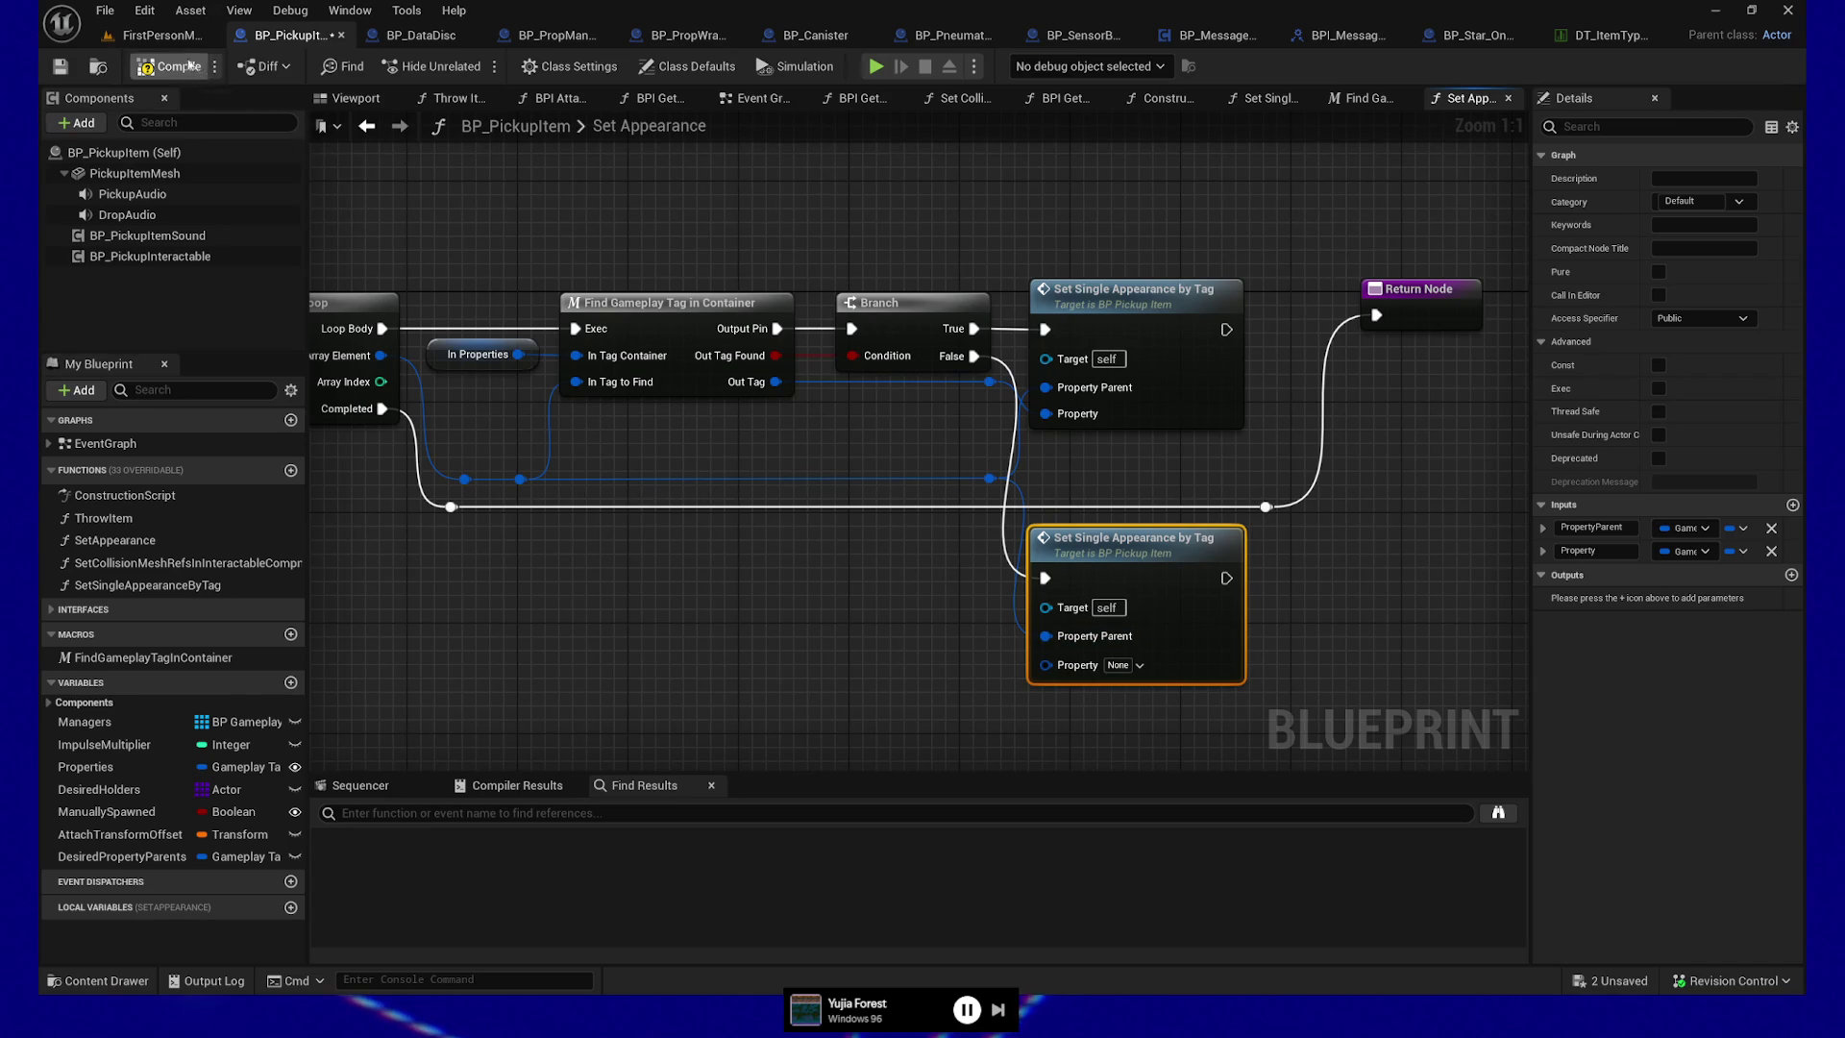
pyautogui.click(154, 65)
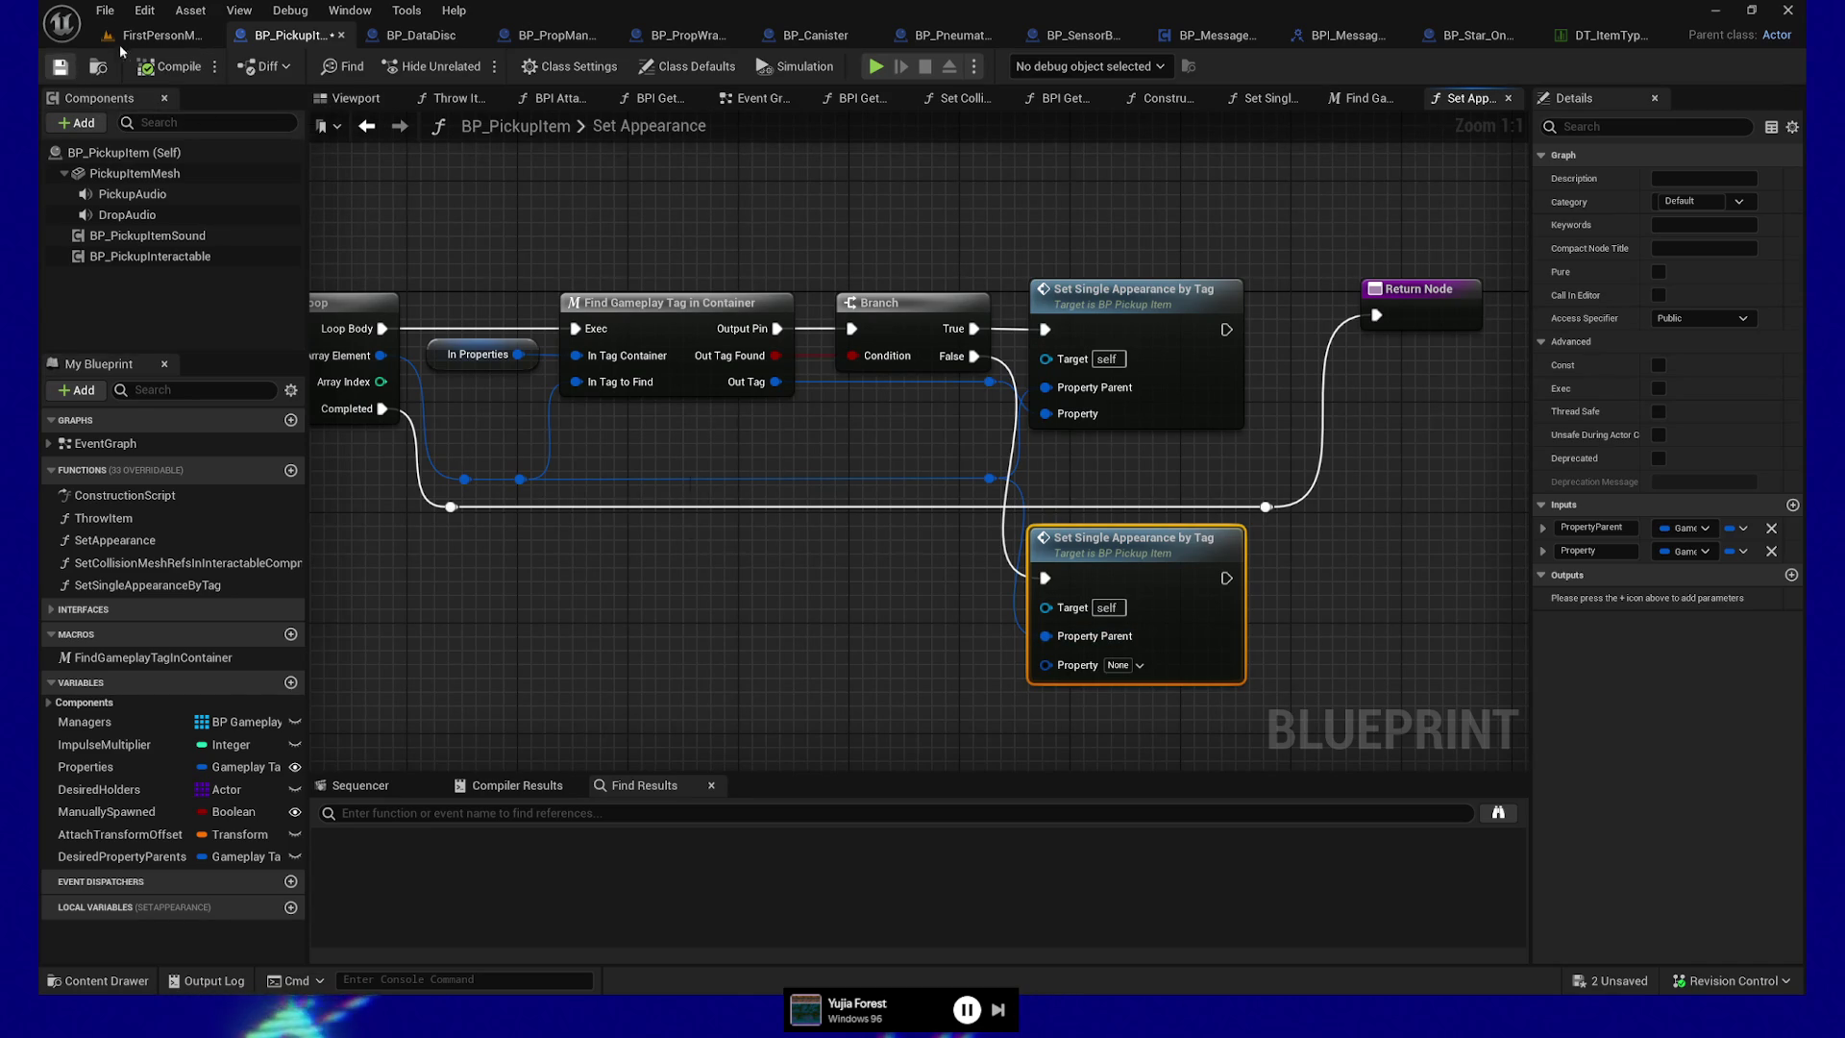
pyautogui.click(159, 35)
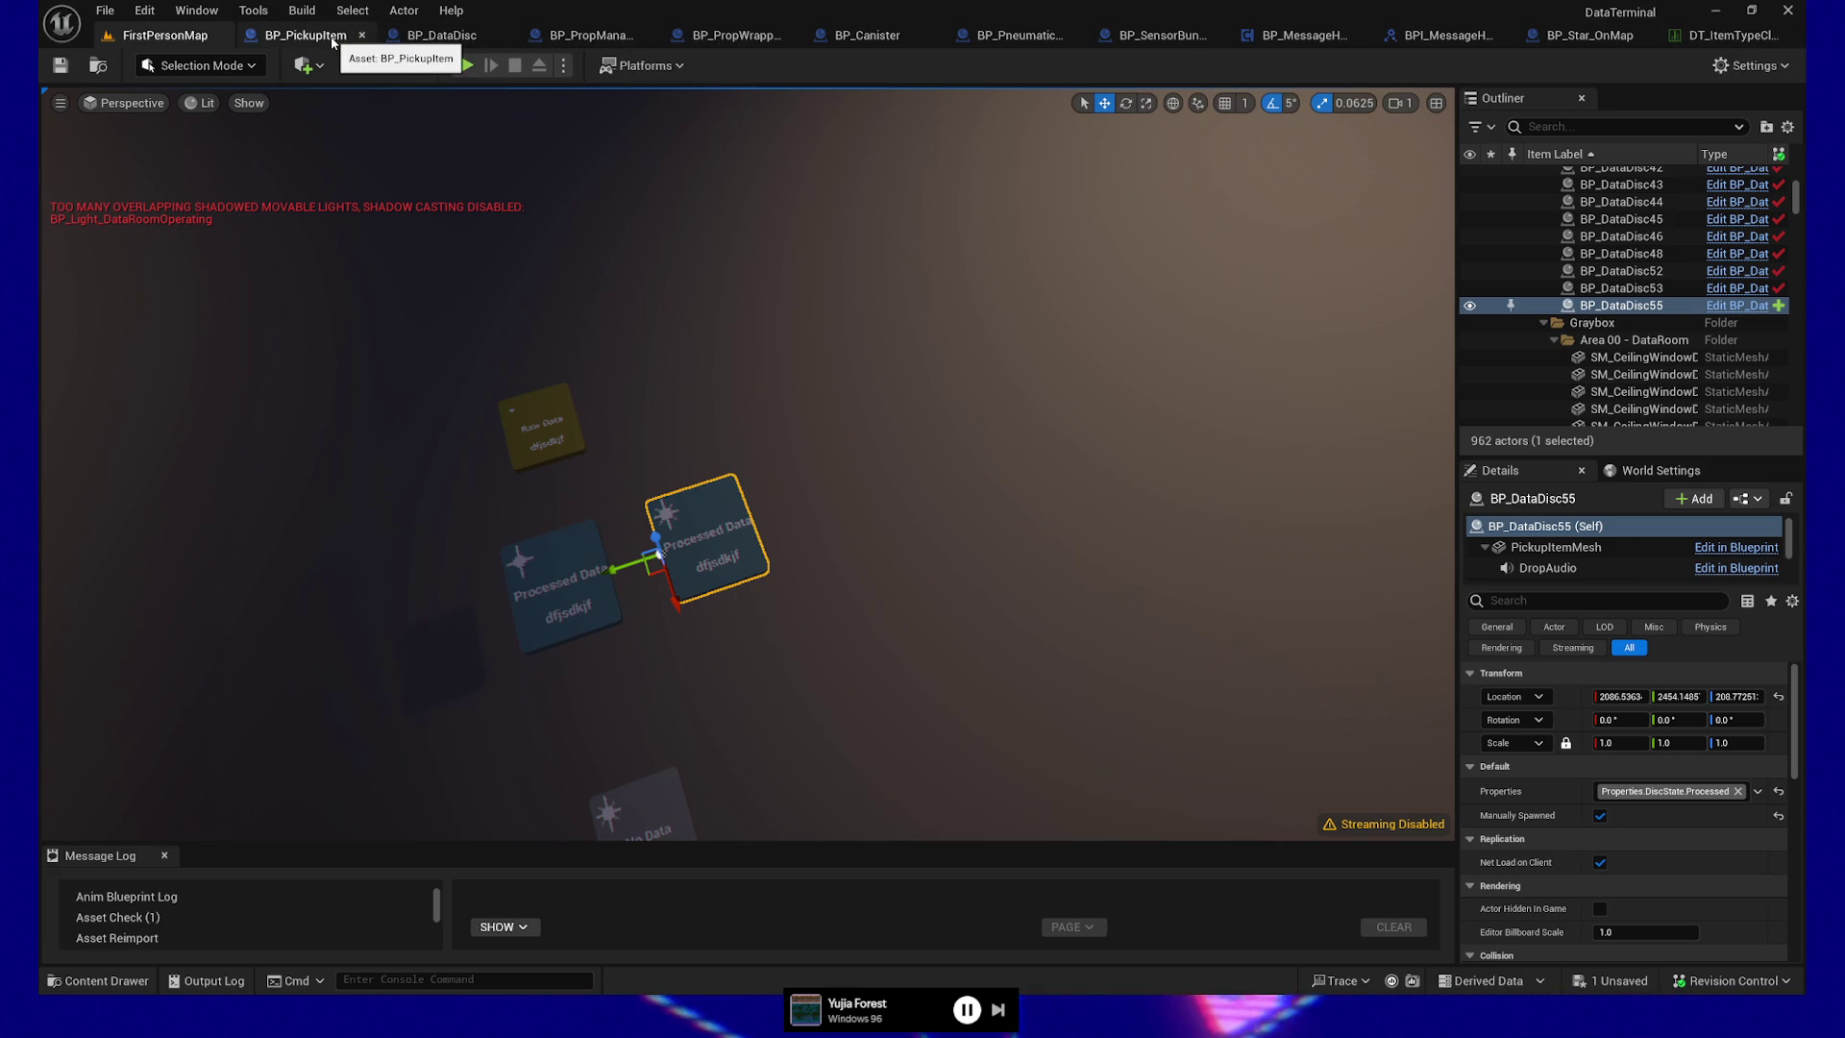
# Clear the placeholder False text on Set Tier Appearance's Select node and save BP_DataDisc
pyautogui.click(426, 37)
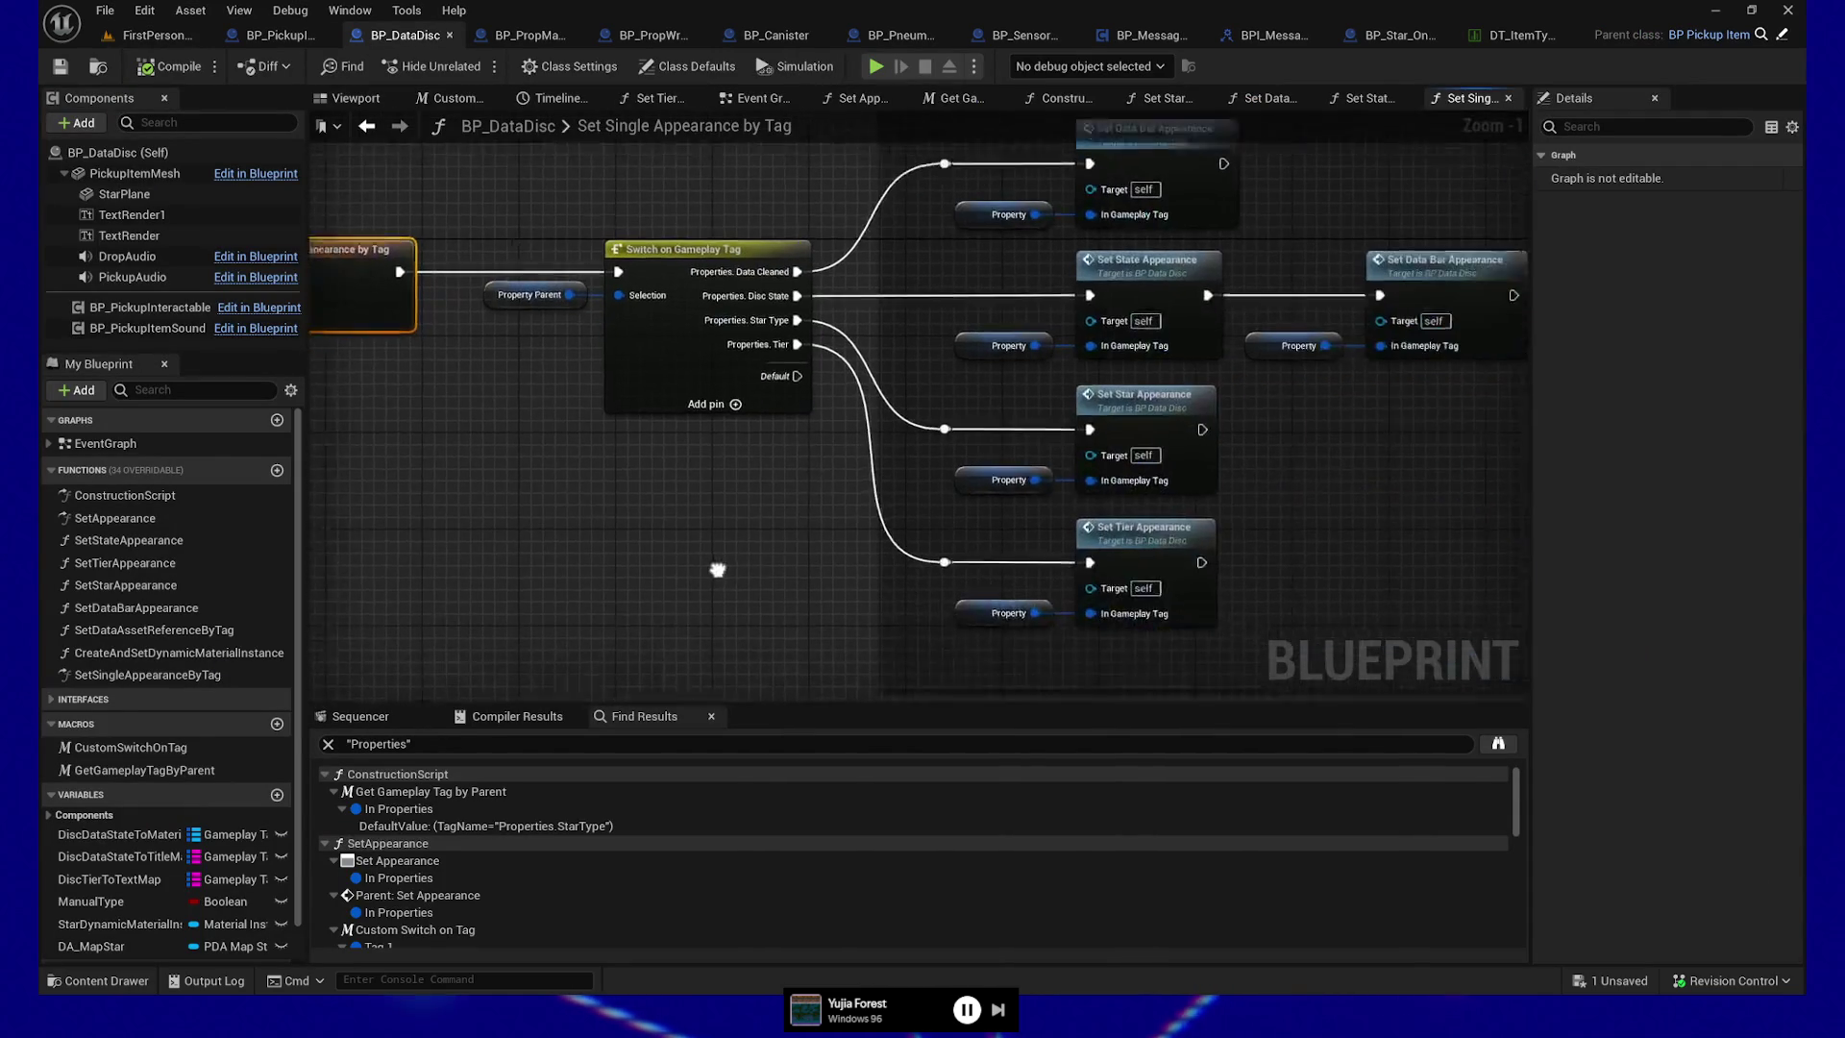
pyautogui.doubleClick(1121, 536)
pyautogui.doubleClick(876, 485)
pyautogui.press('BackSpace')
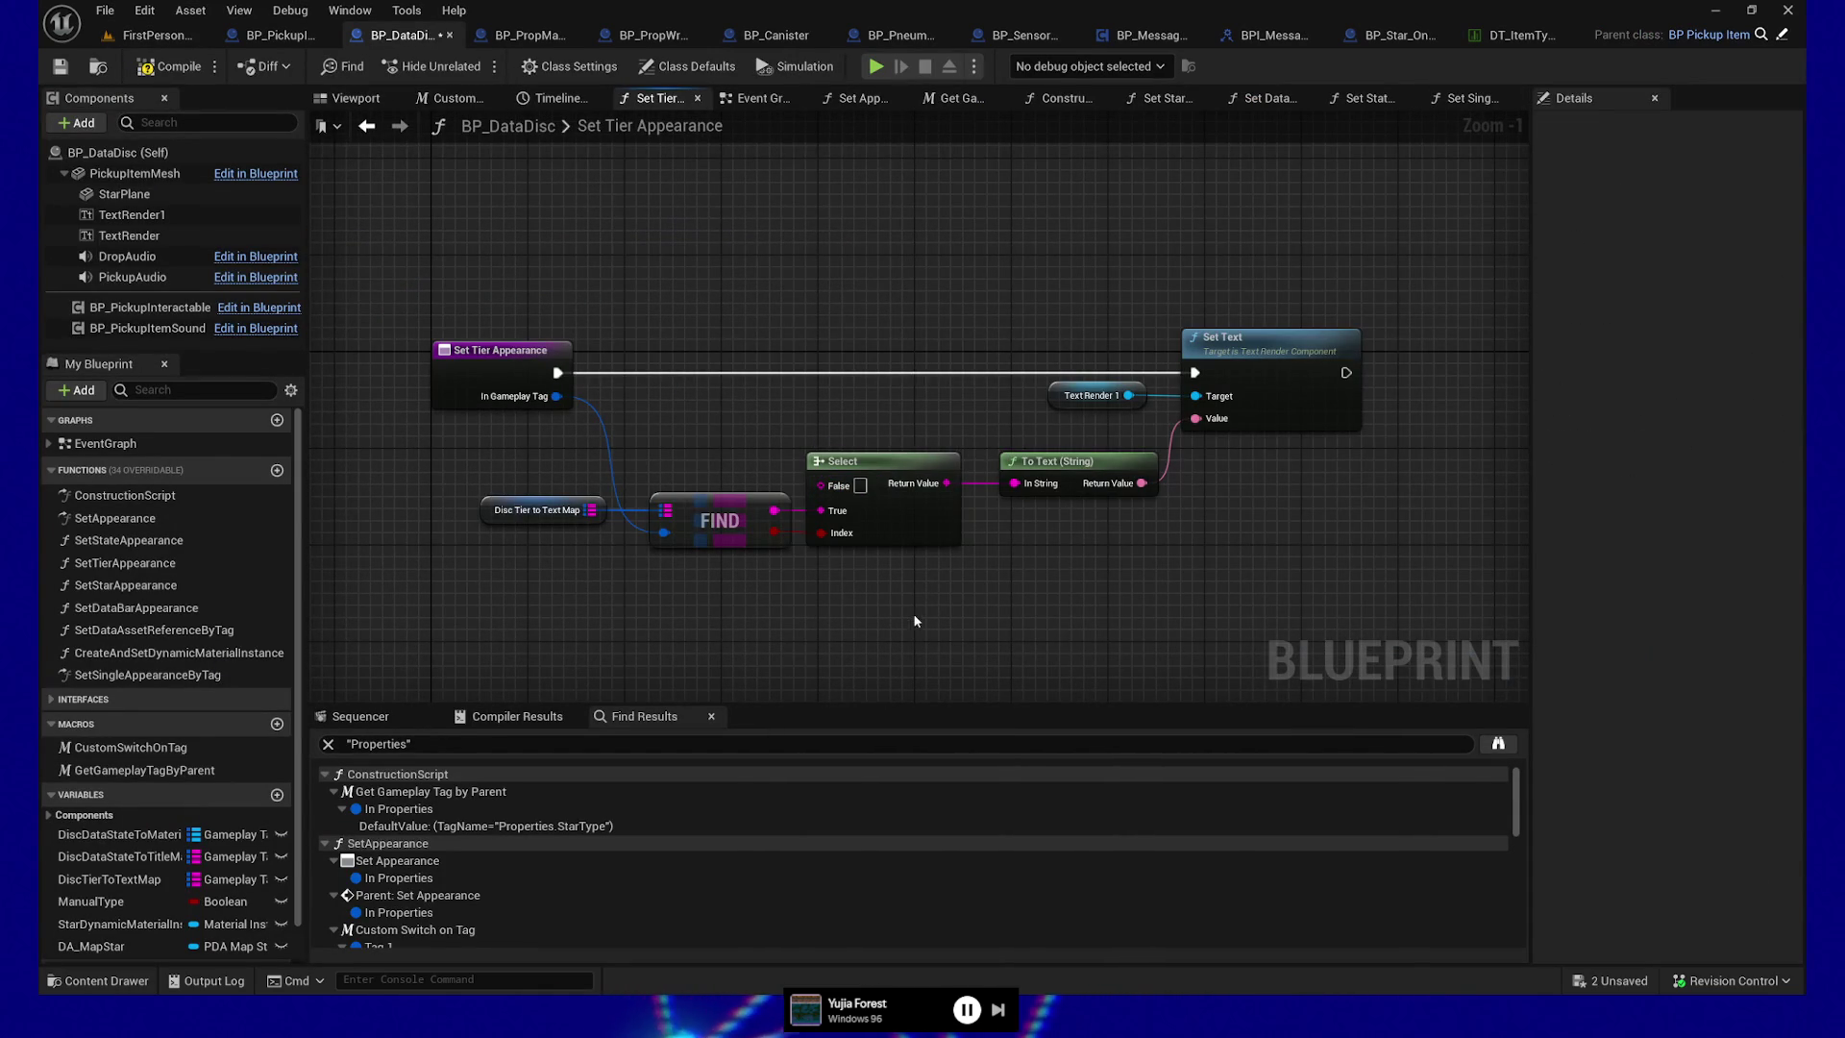
pyautogui.click(66, 65)
# Back in FirstPersonMap, start a play-test of the level
pyautogui.click(154, 34)
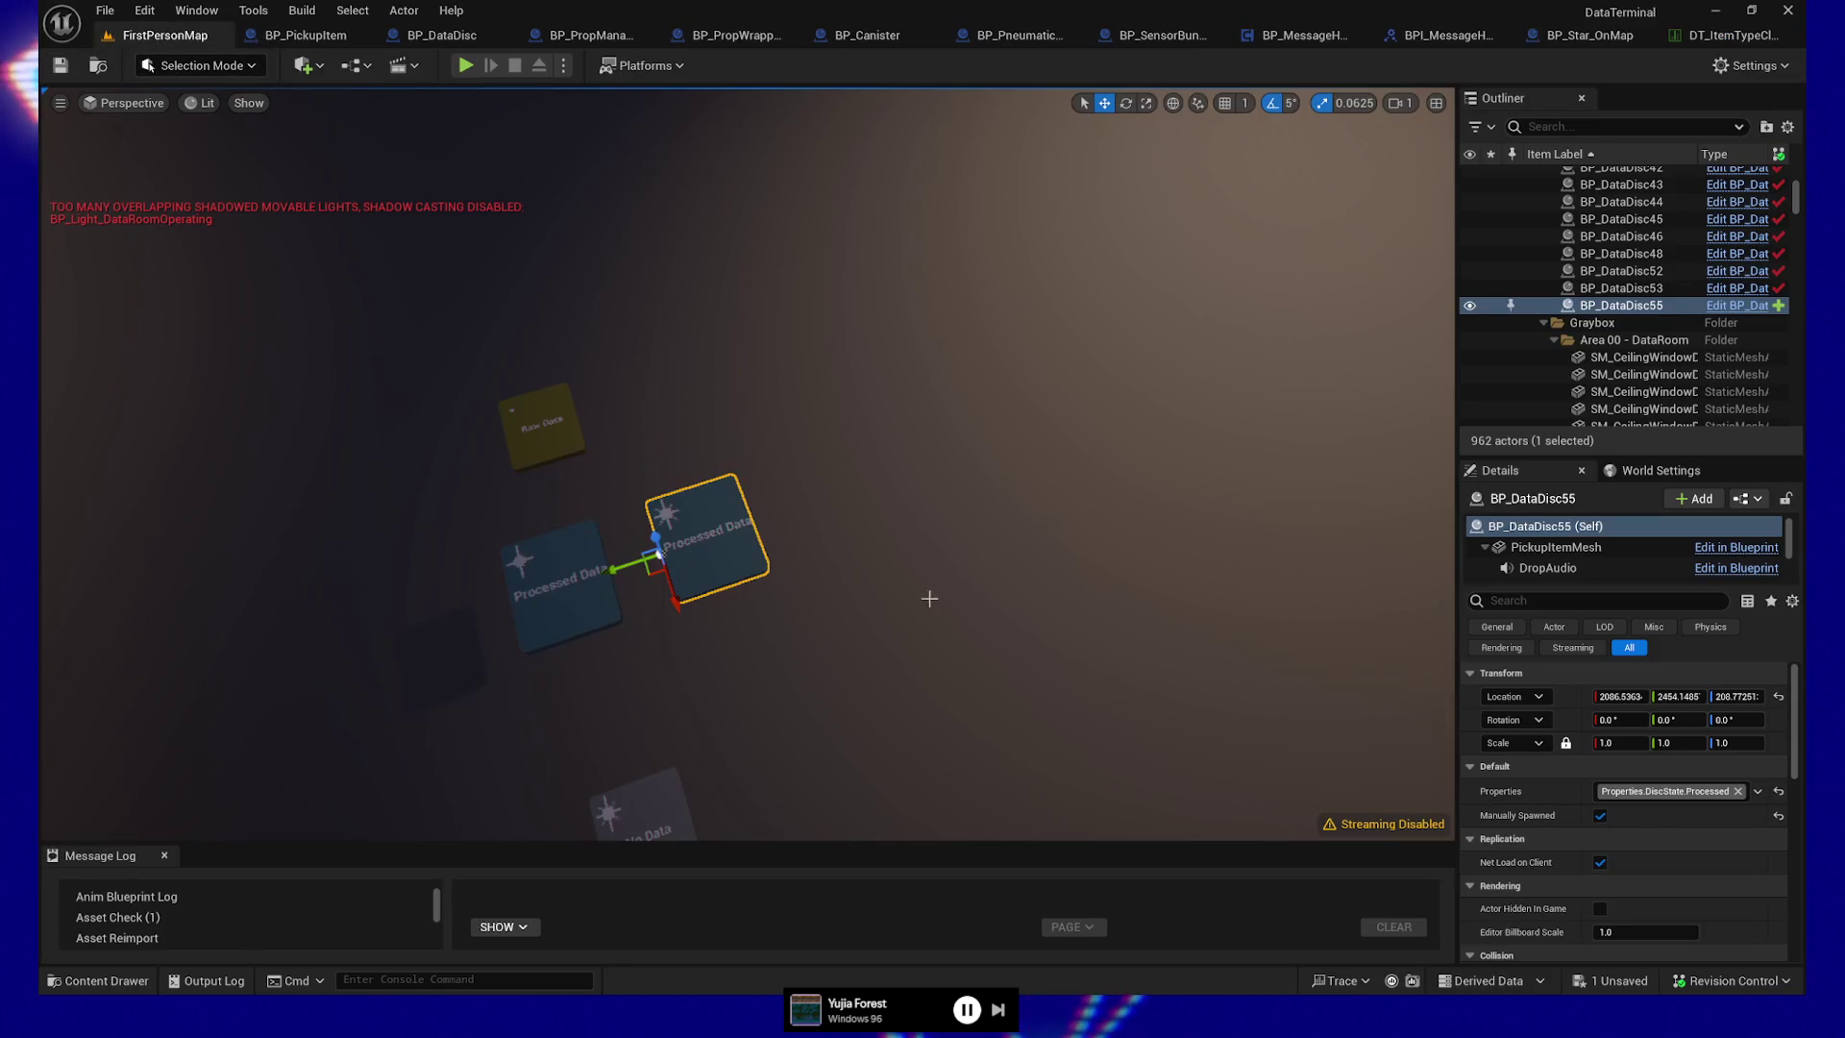
pyautogui.rightClick(1021, 577)
pyautogui.click(1077, 931)
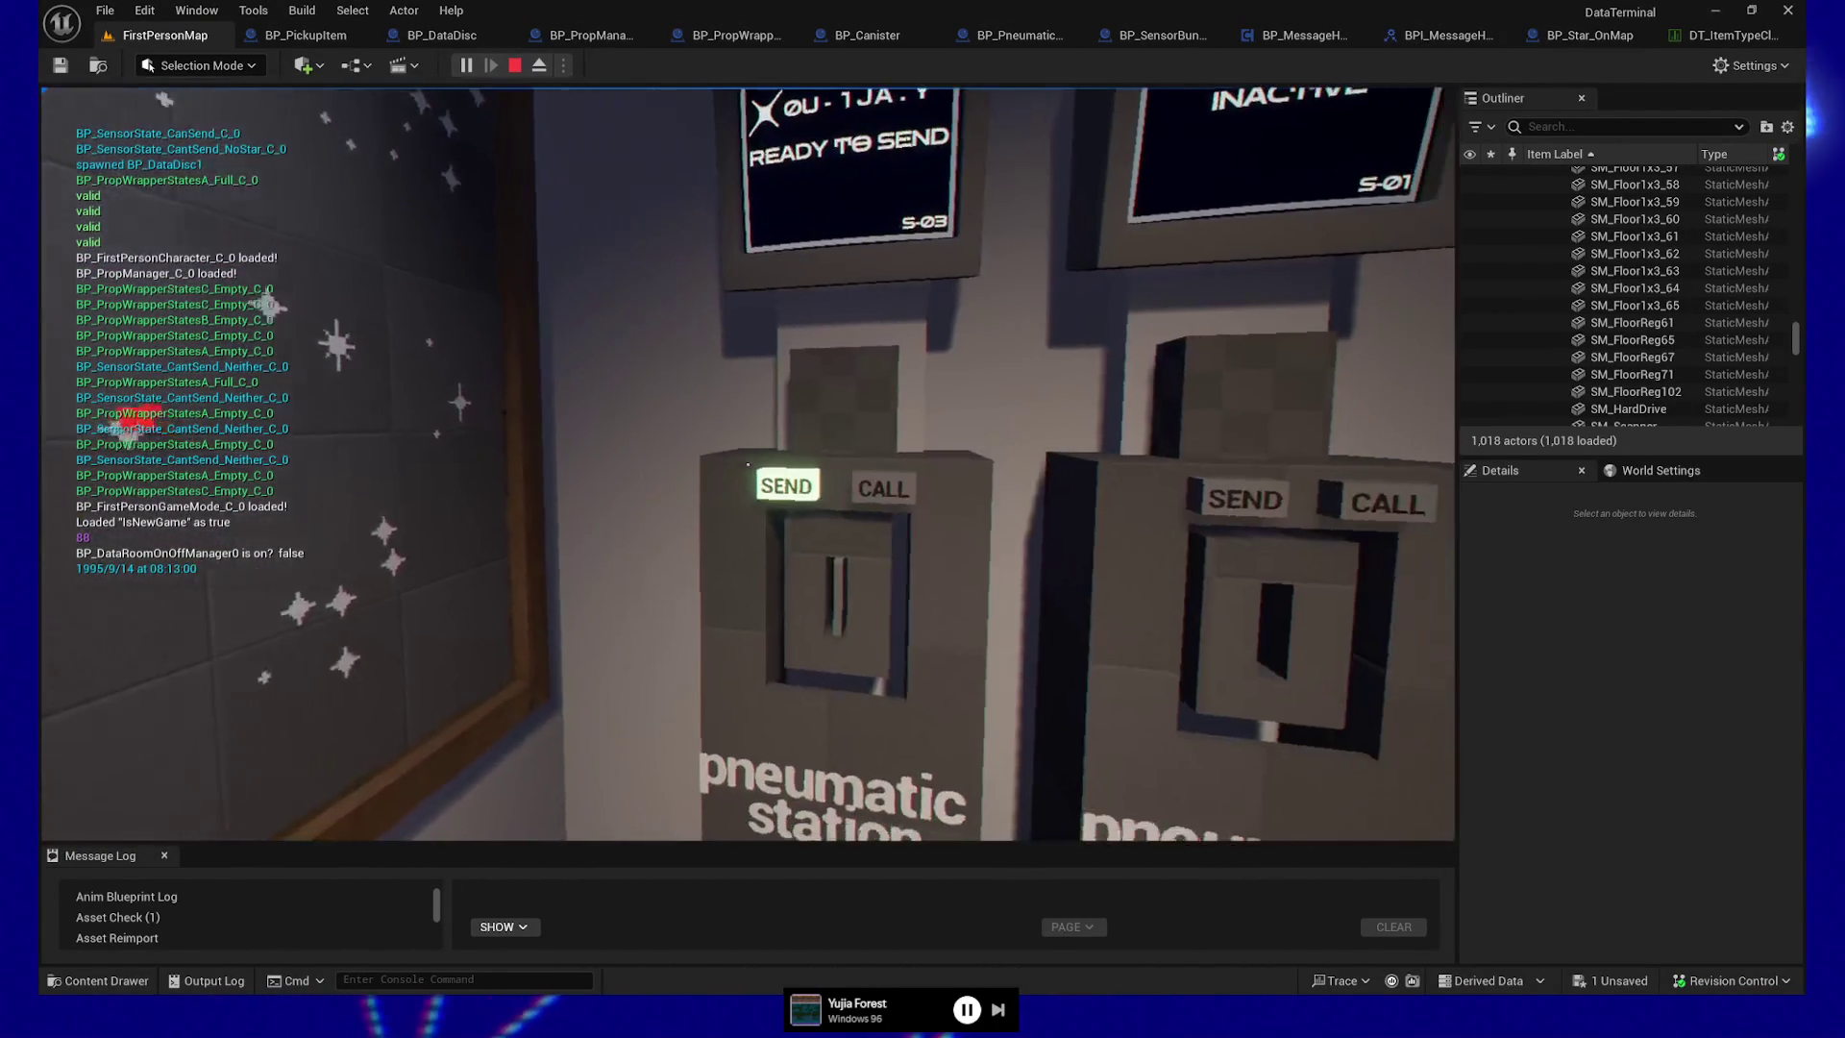
# Use SEND and CALL on station S-03, then pick up the Raw Data disc from the station
pyautogui.click(749, 465)
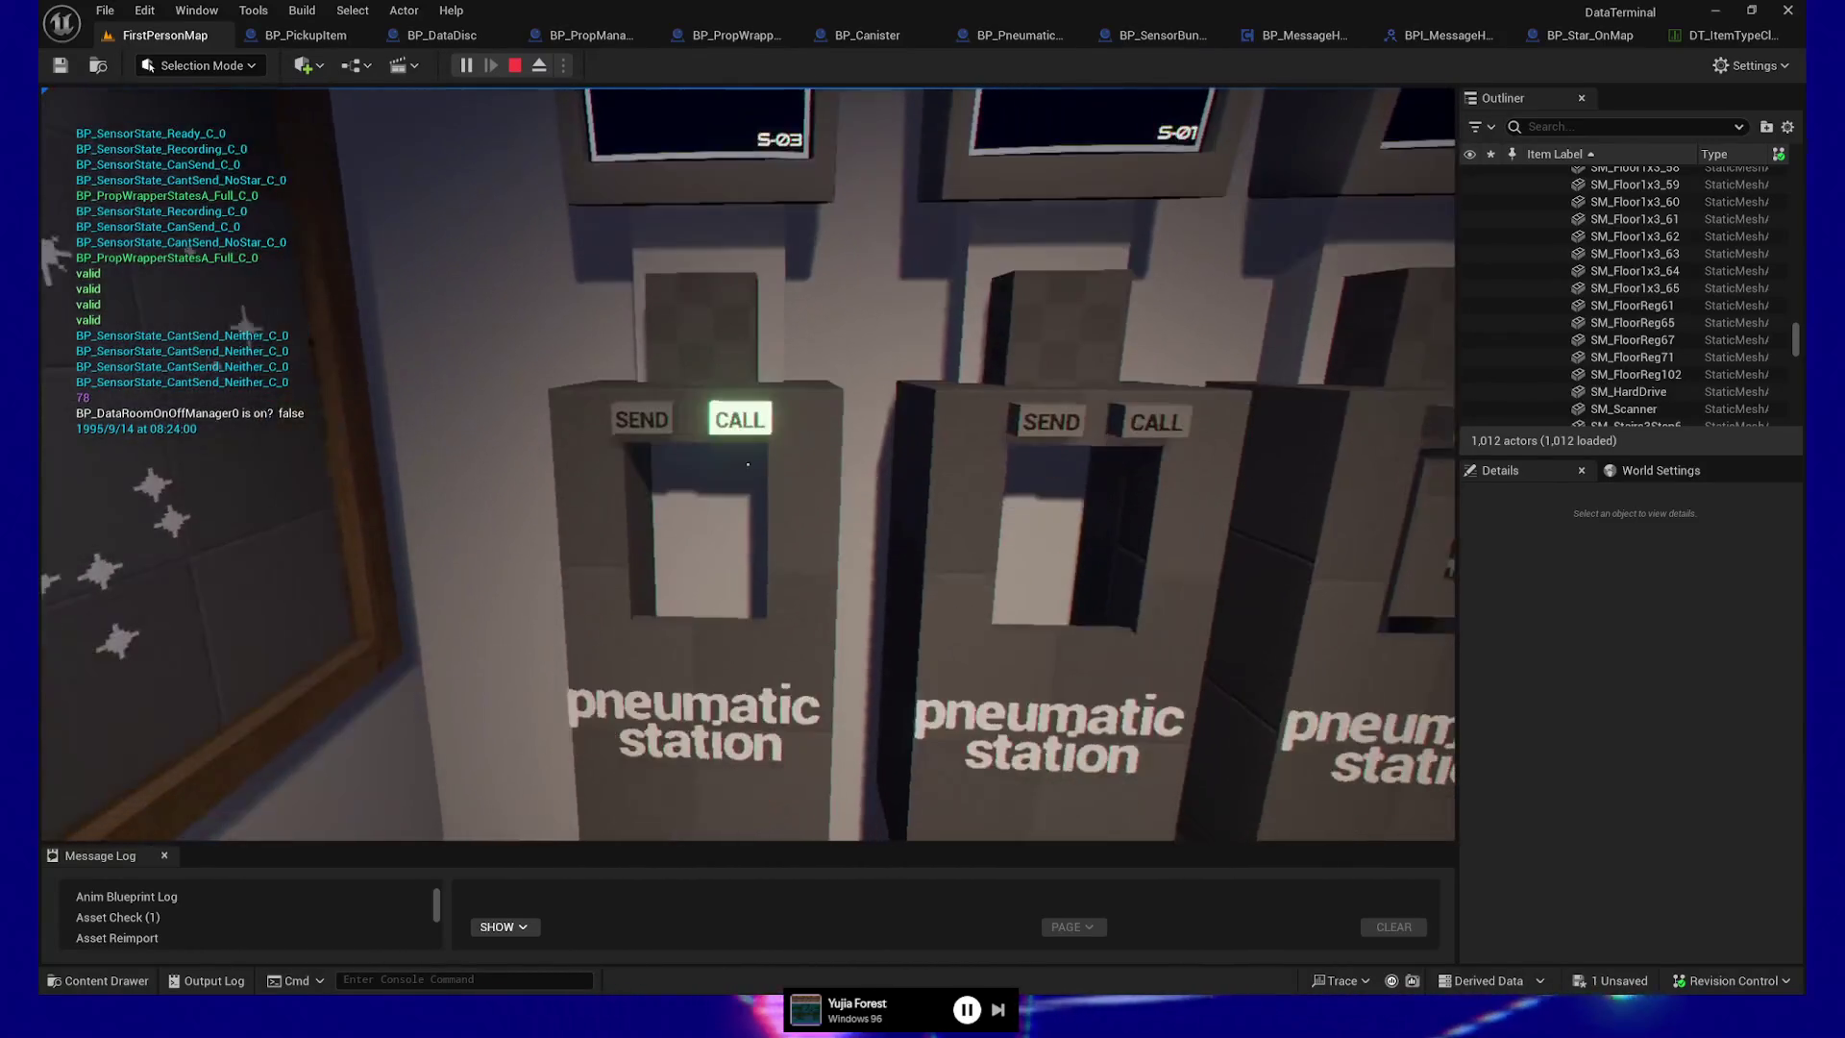
pyautogui.click(716, 470)
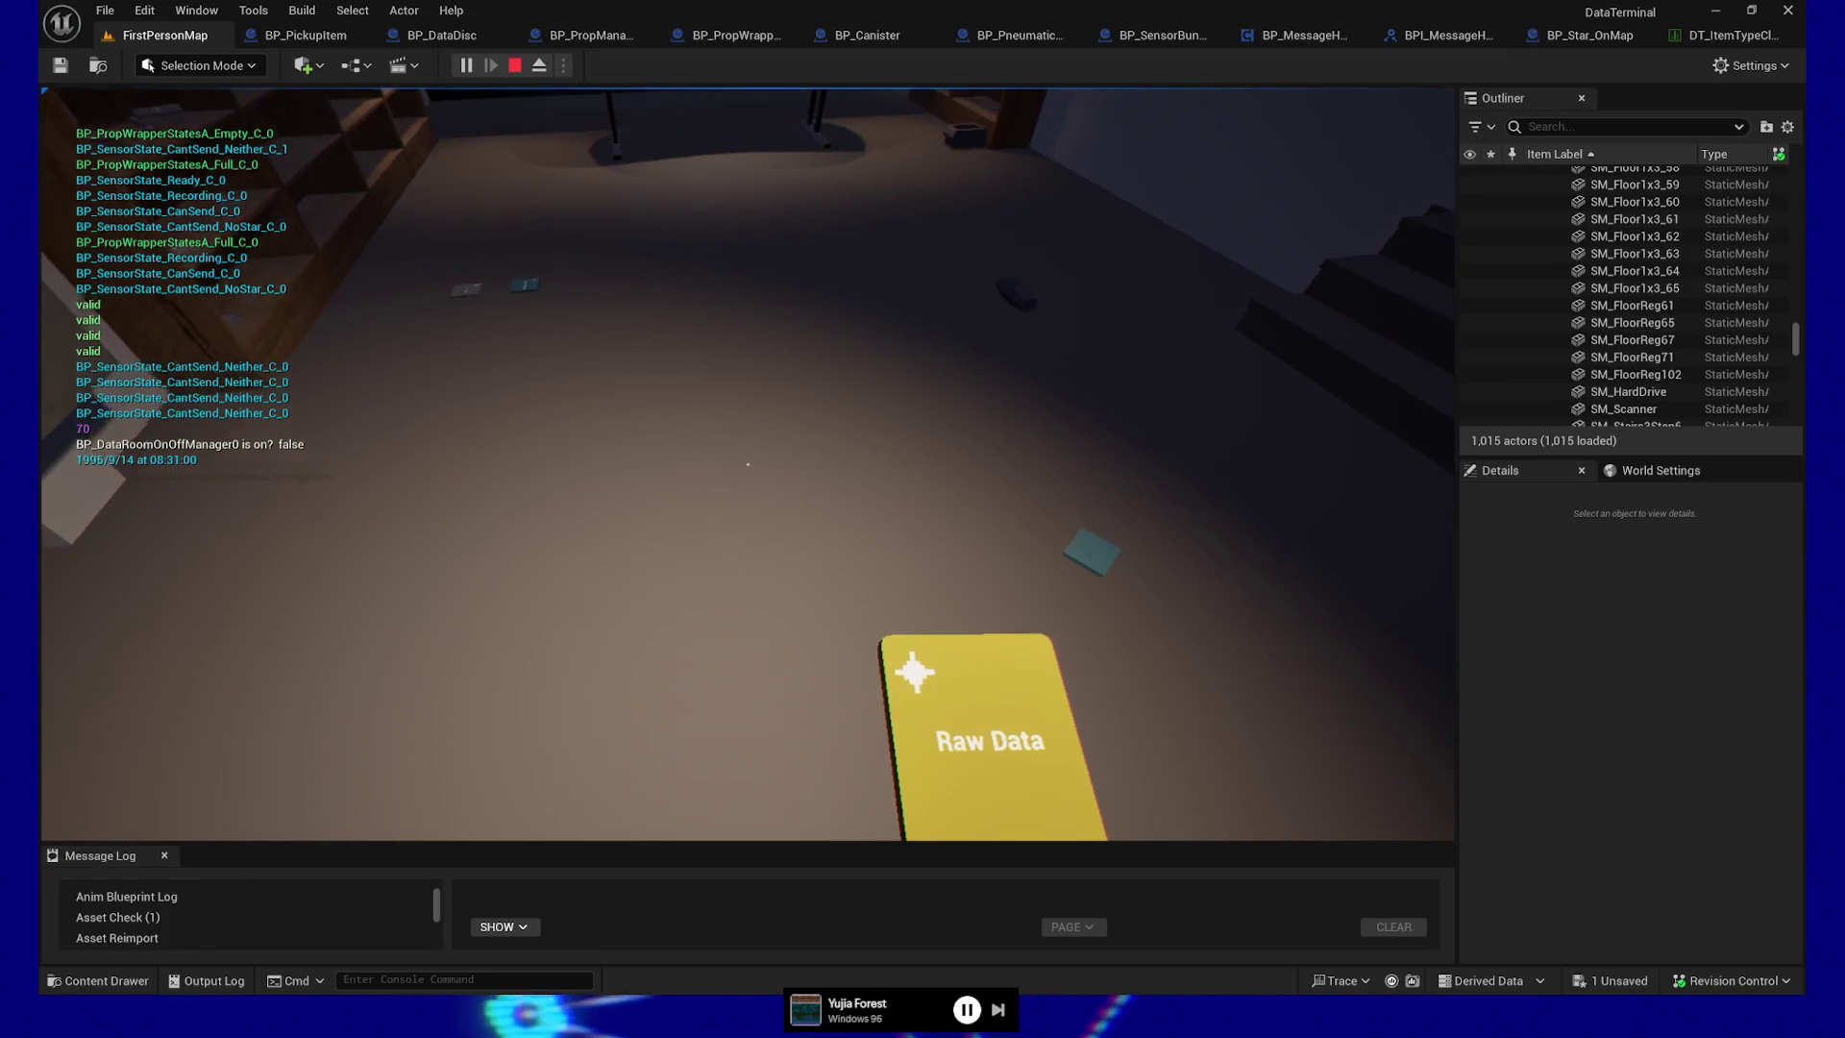
pyautogui.click(748, 464)
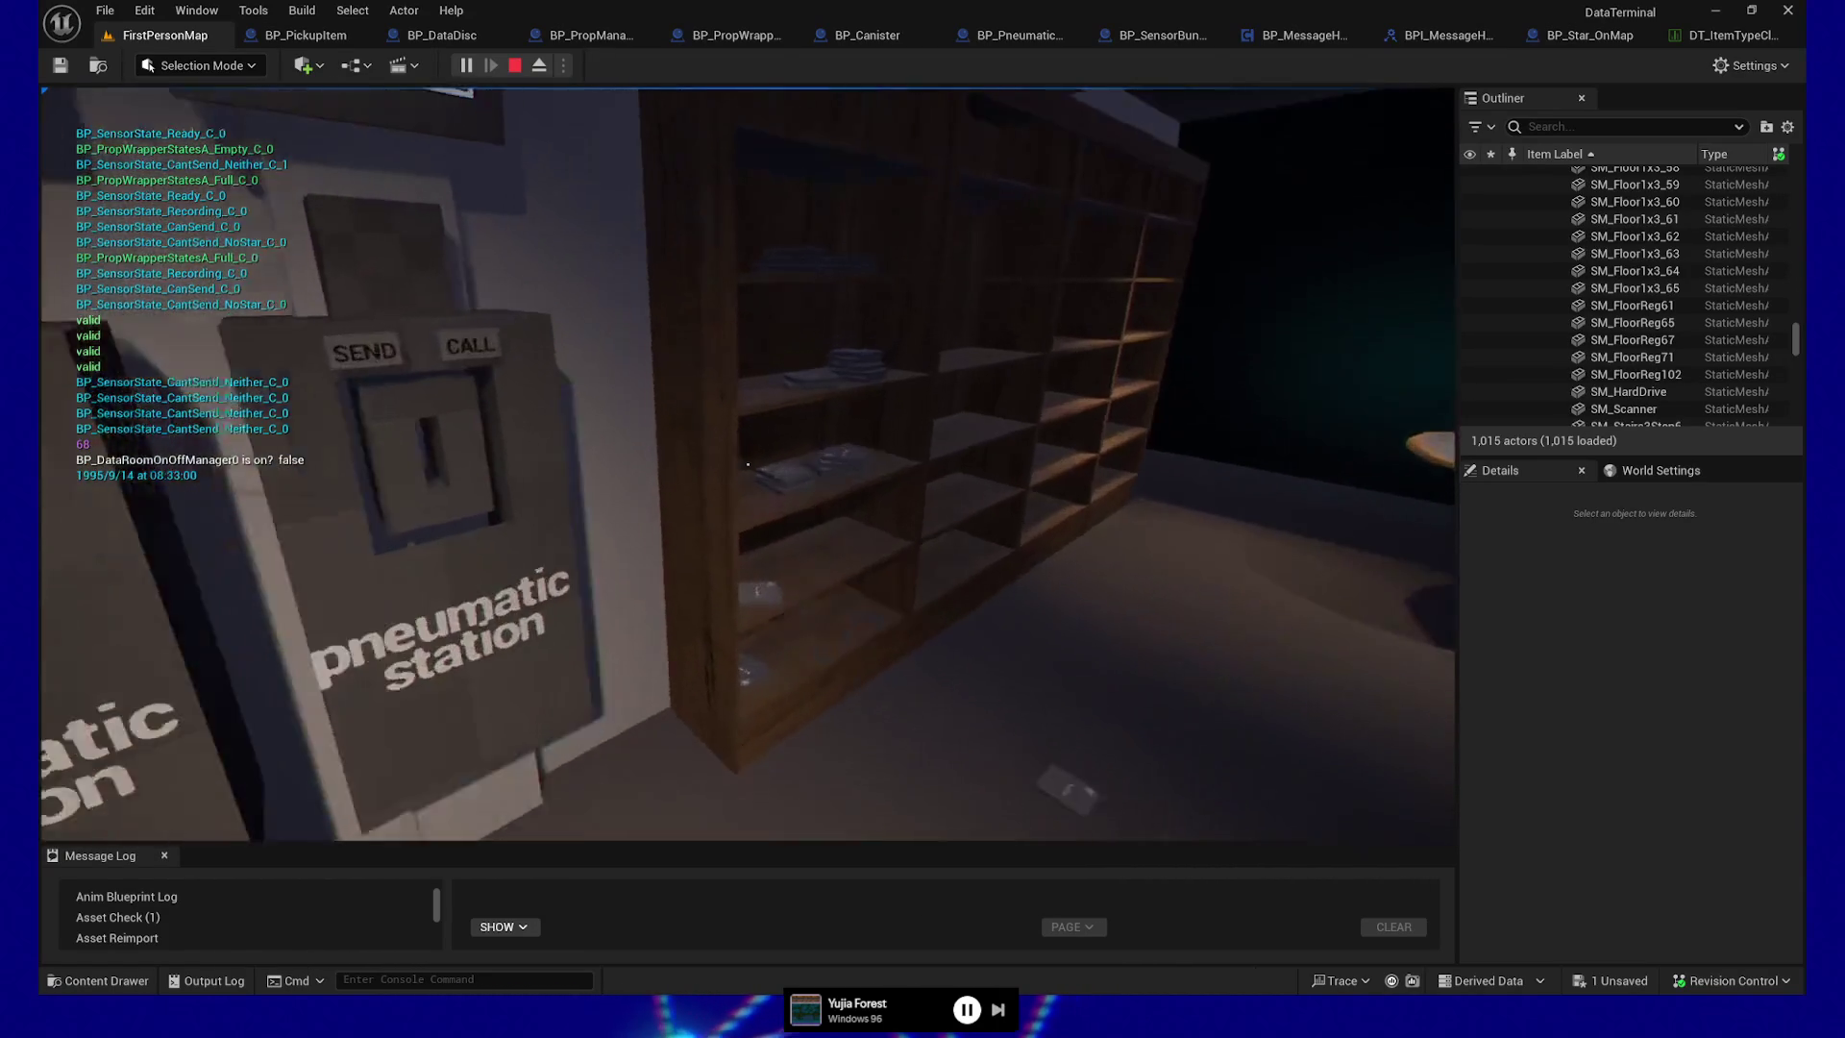
pyautogui.press('s')
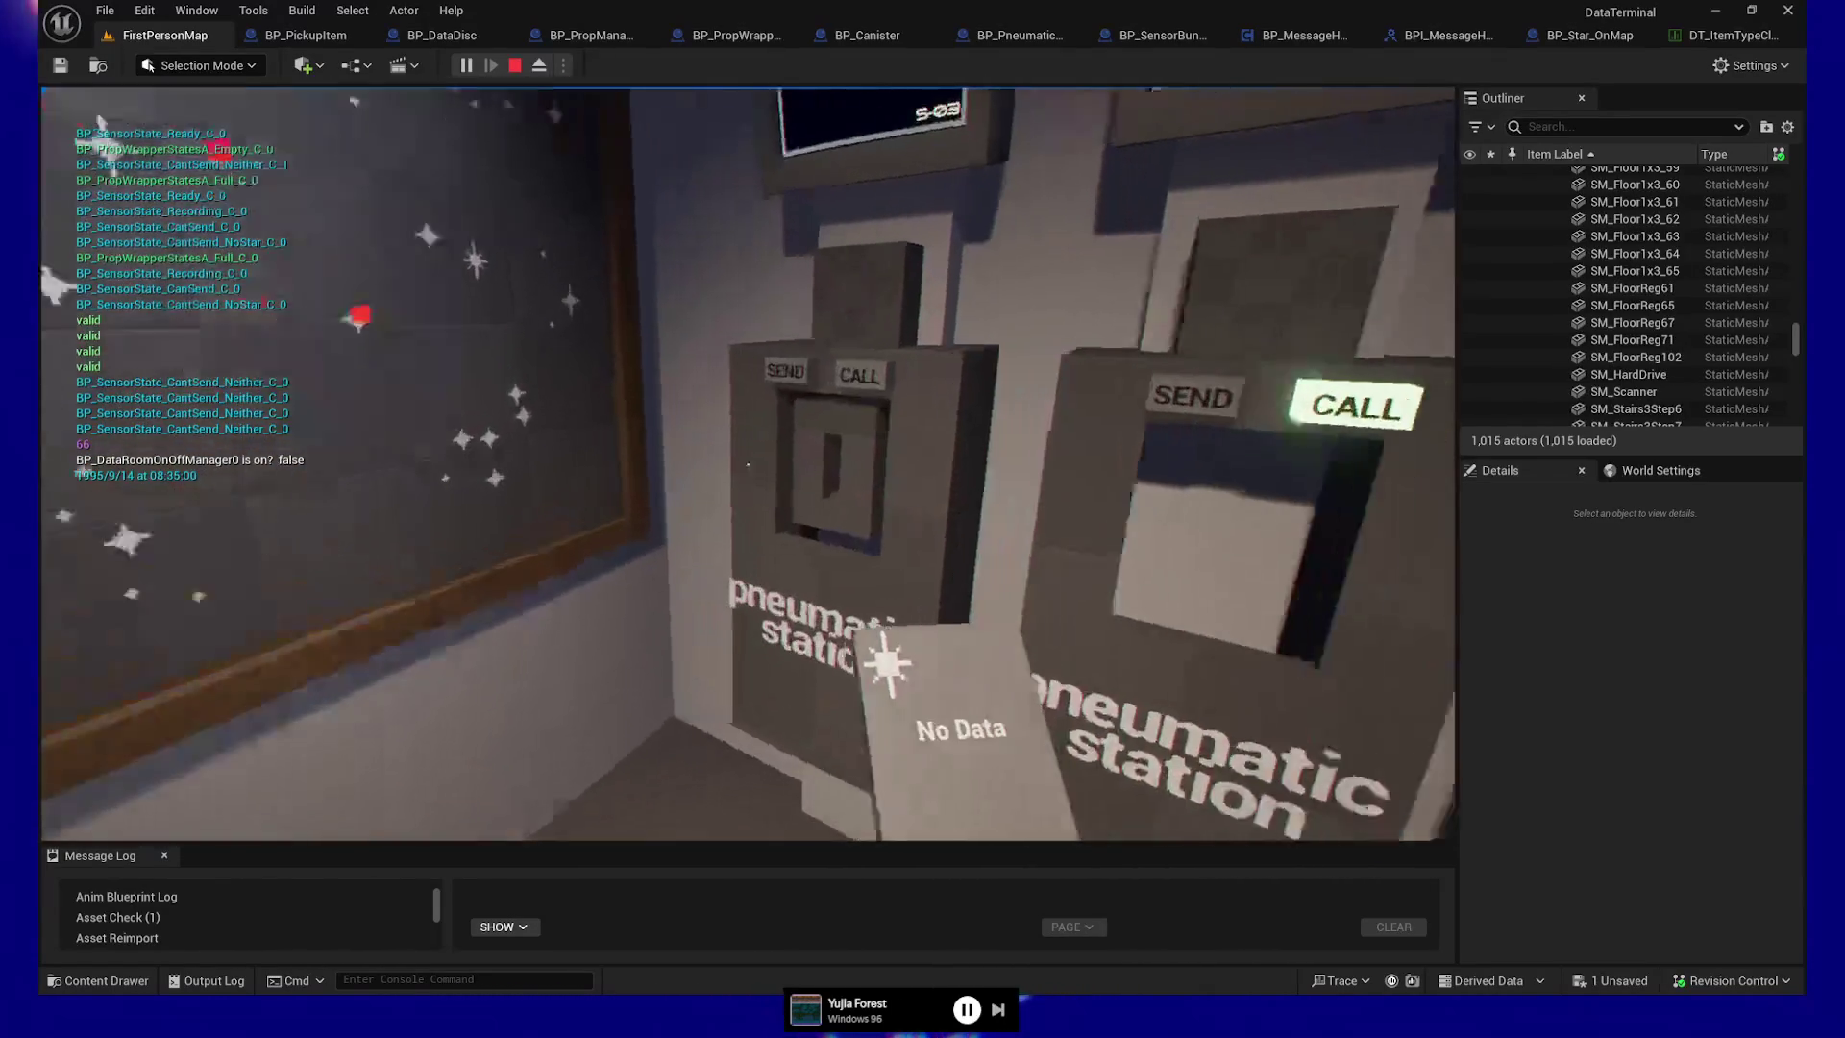
pyautogui.press('w')
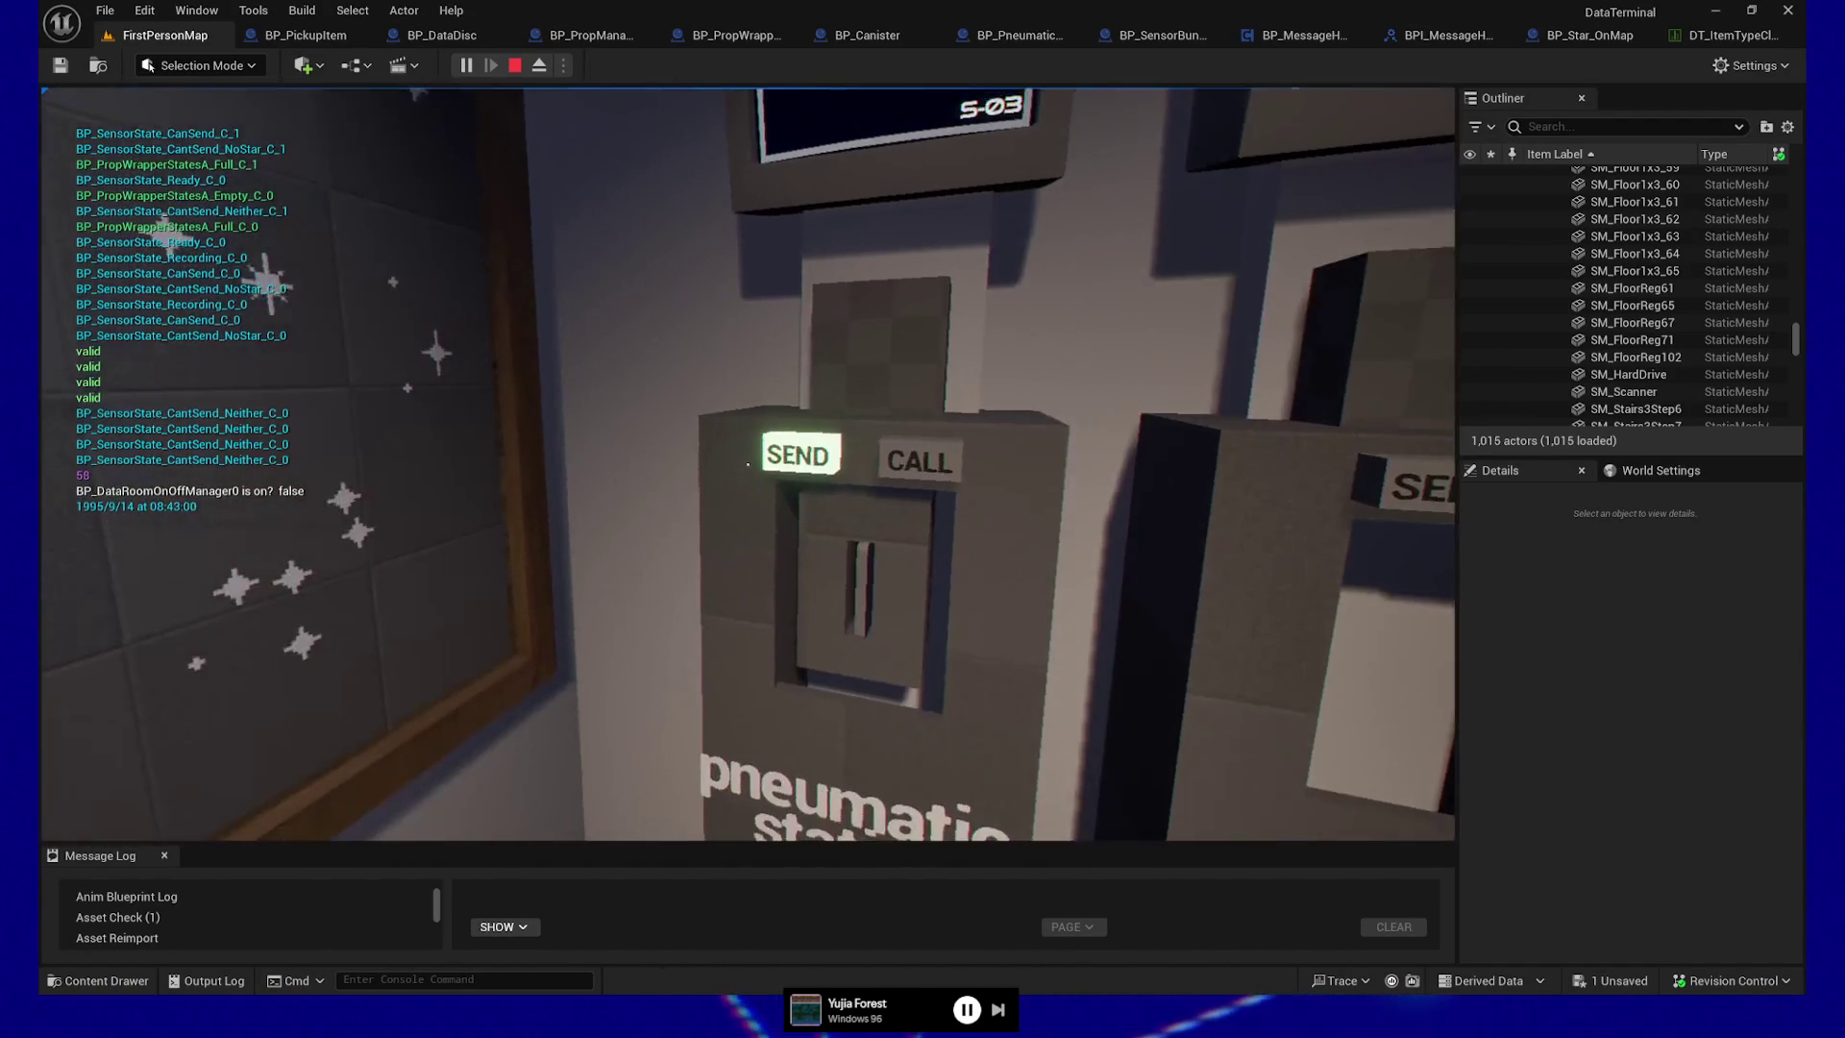
pyautogui.click(747, 463)
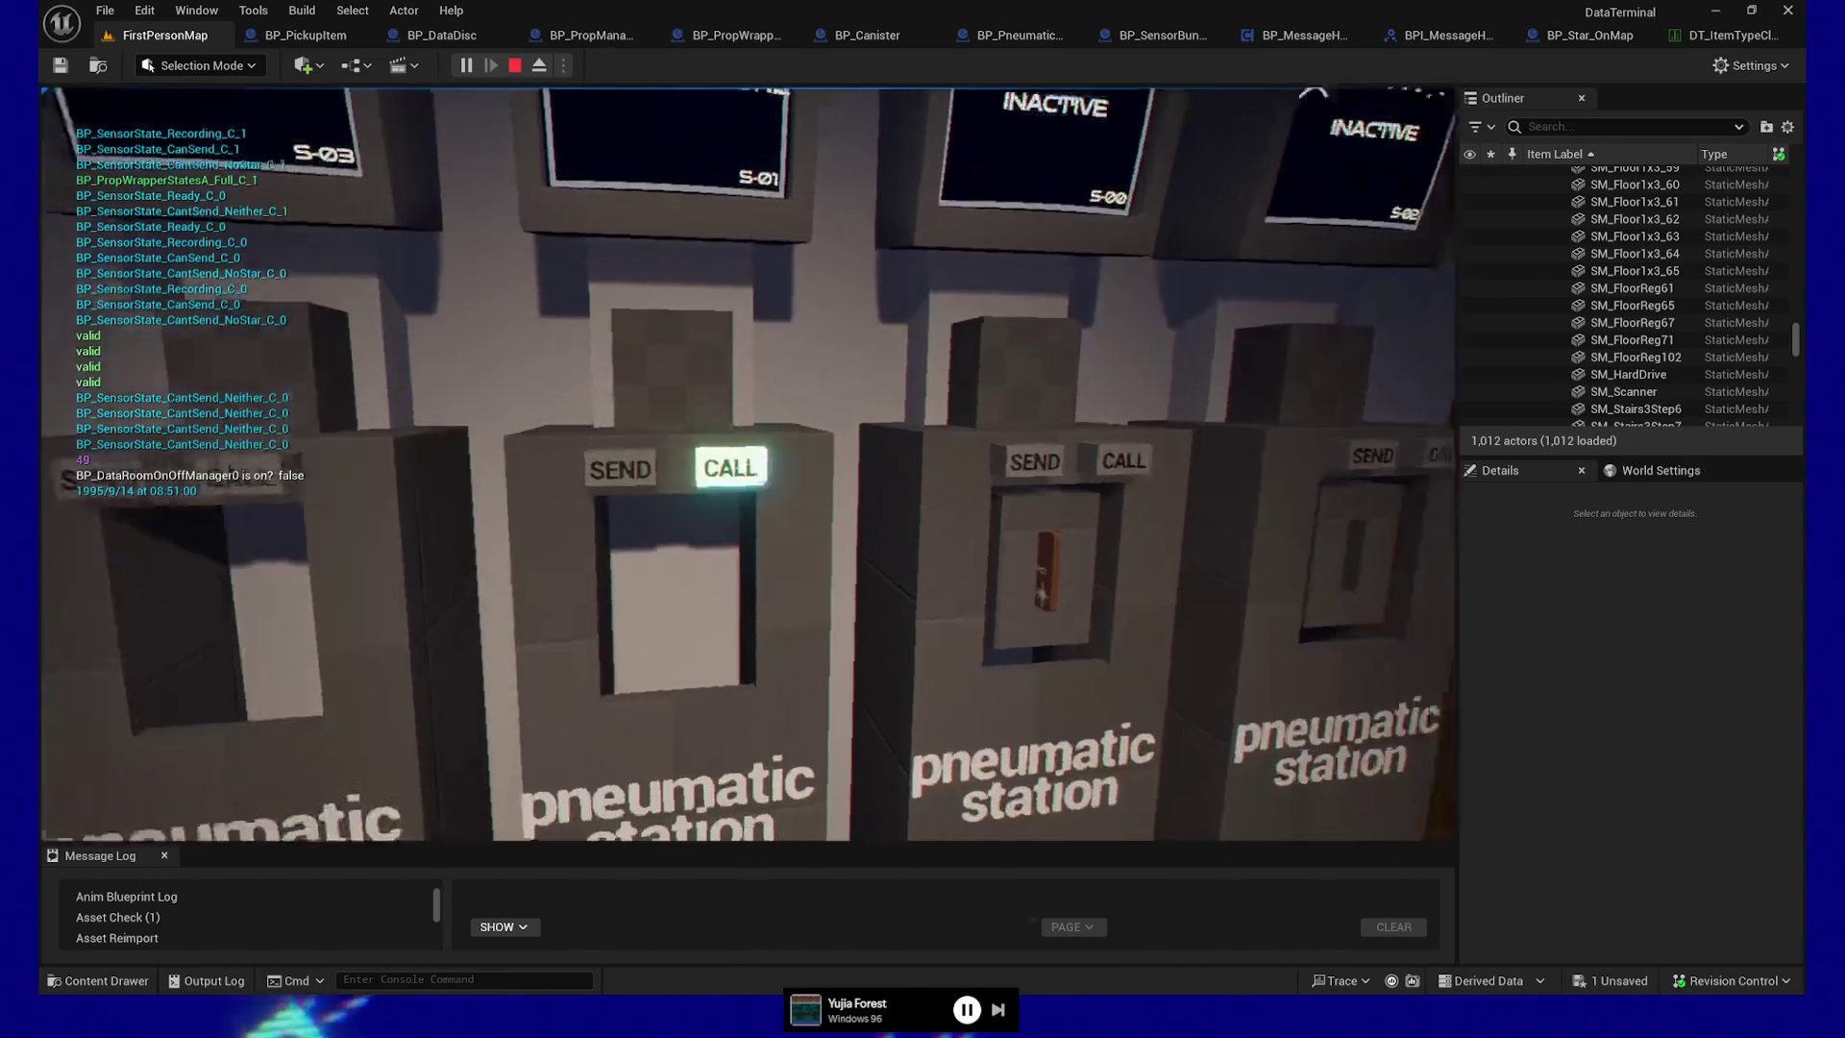
pyautogui.press('e')
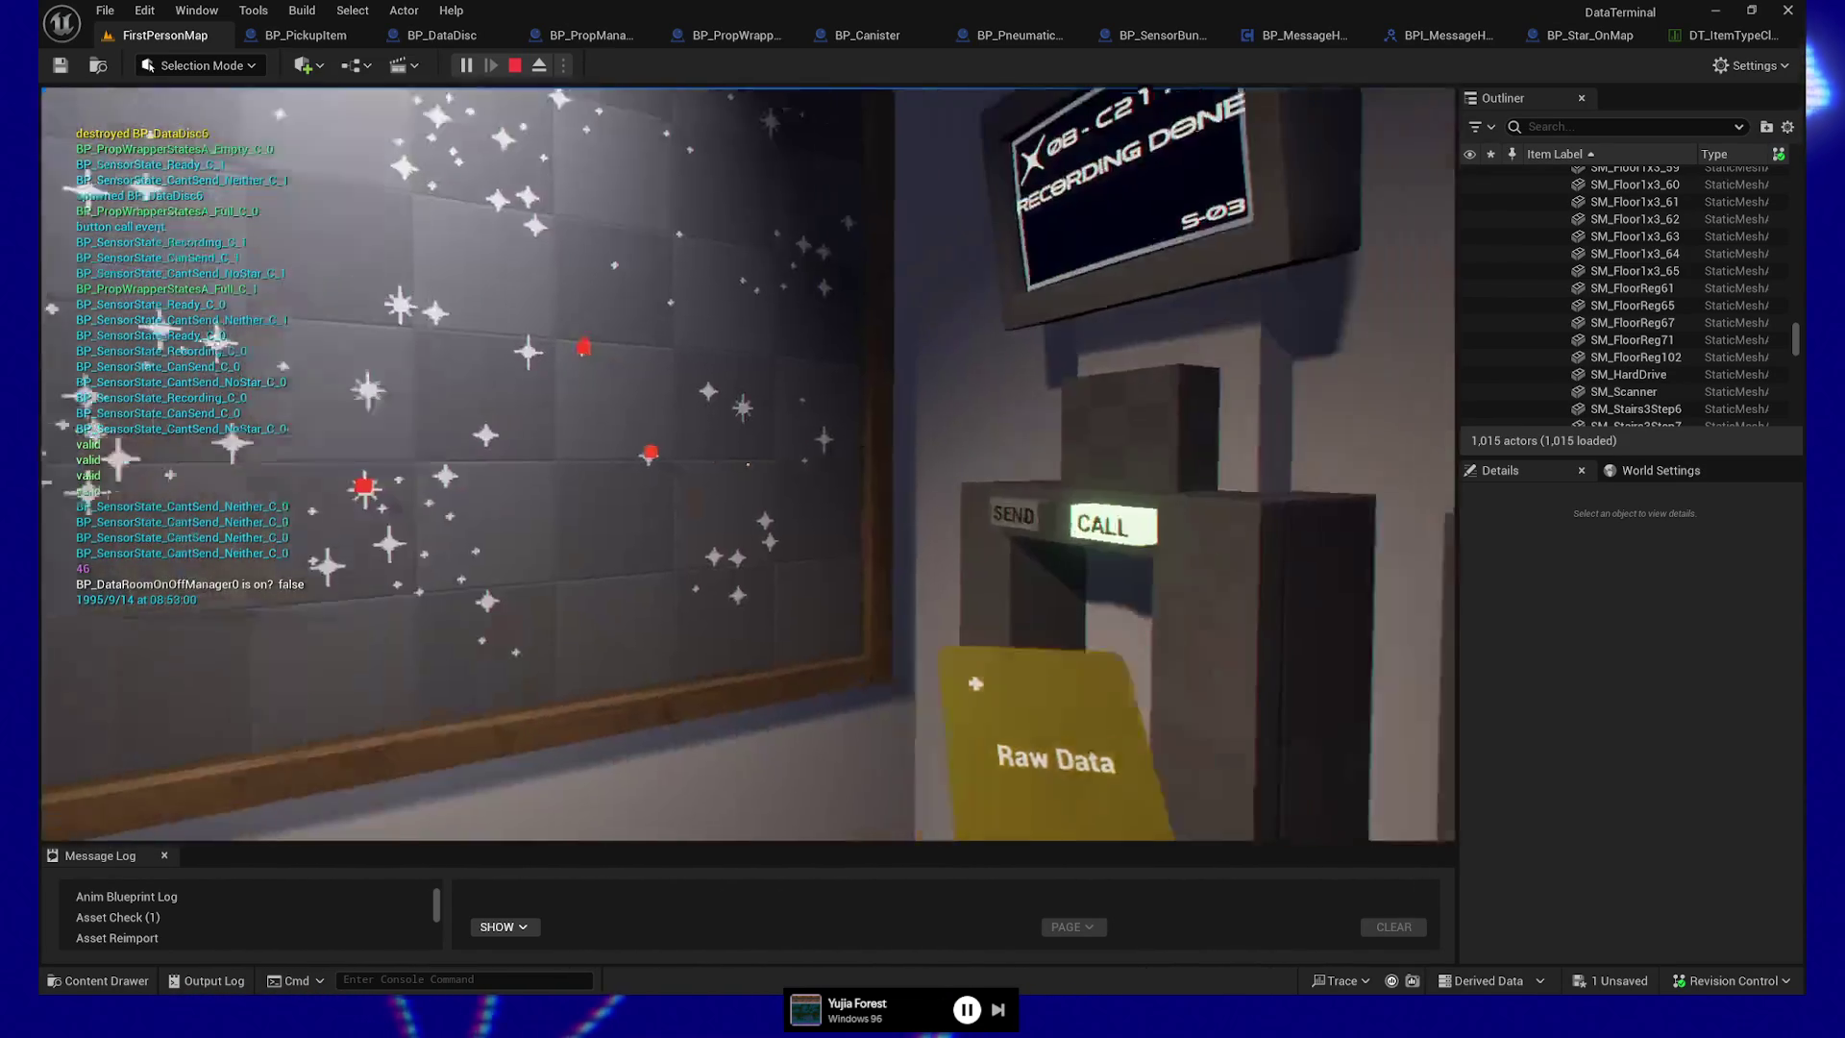
# Drop, pick up, send and call discs at the stations, then pause and stop the play session
pyautogui.press('e')
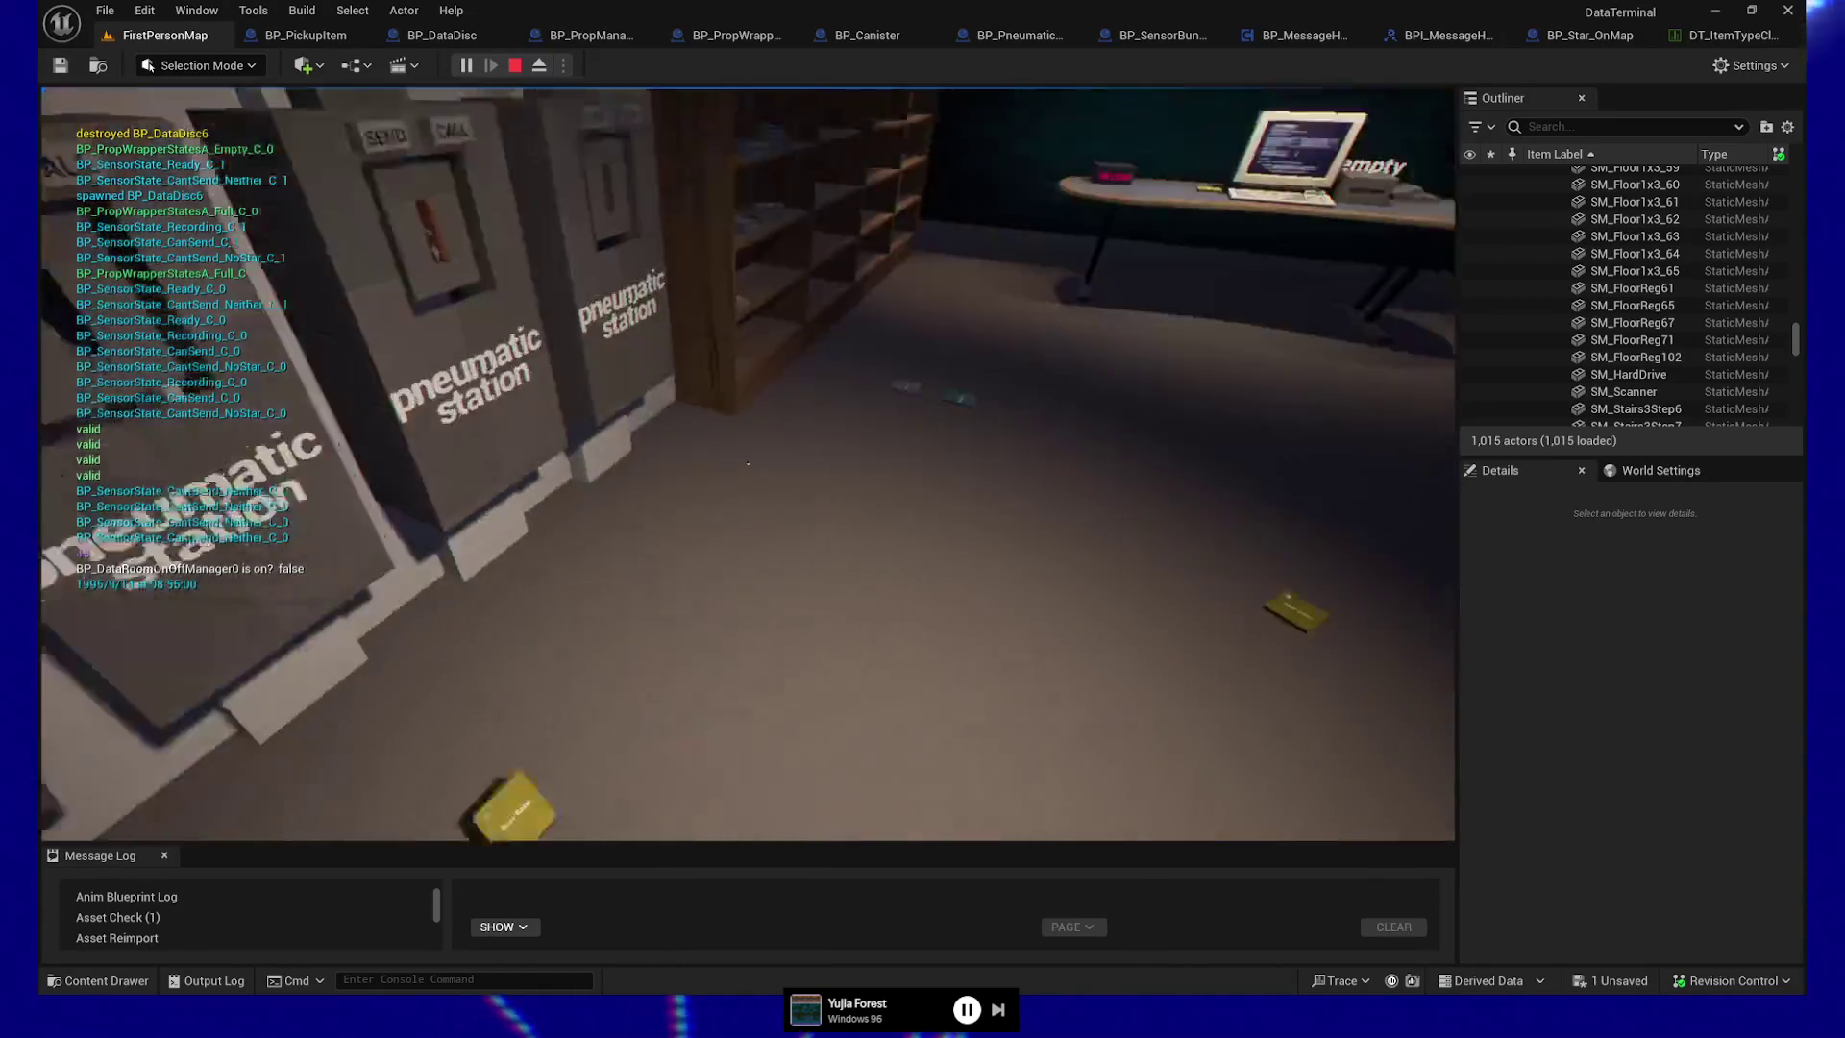
pyautogui.press('e')
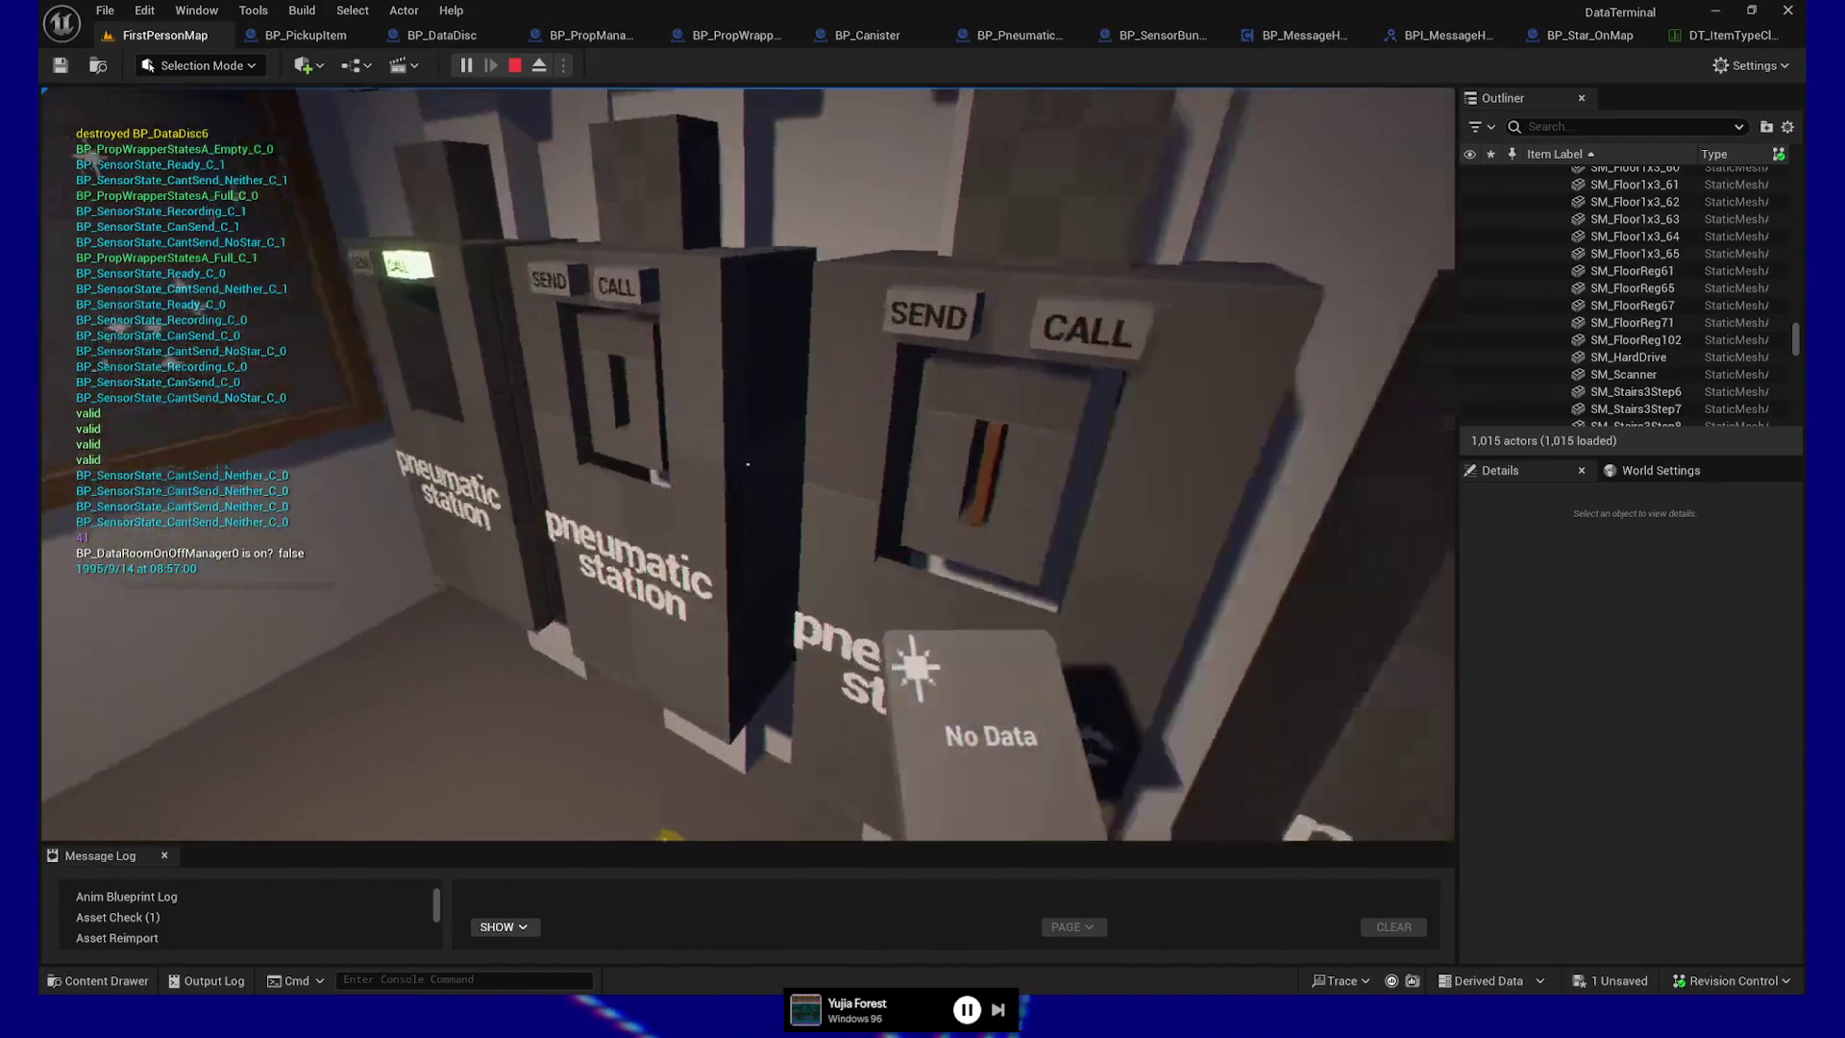
pyautogui.press('e')
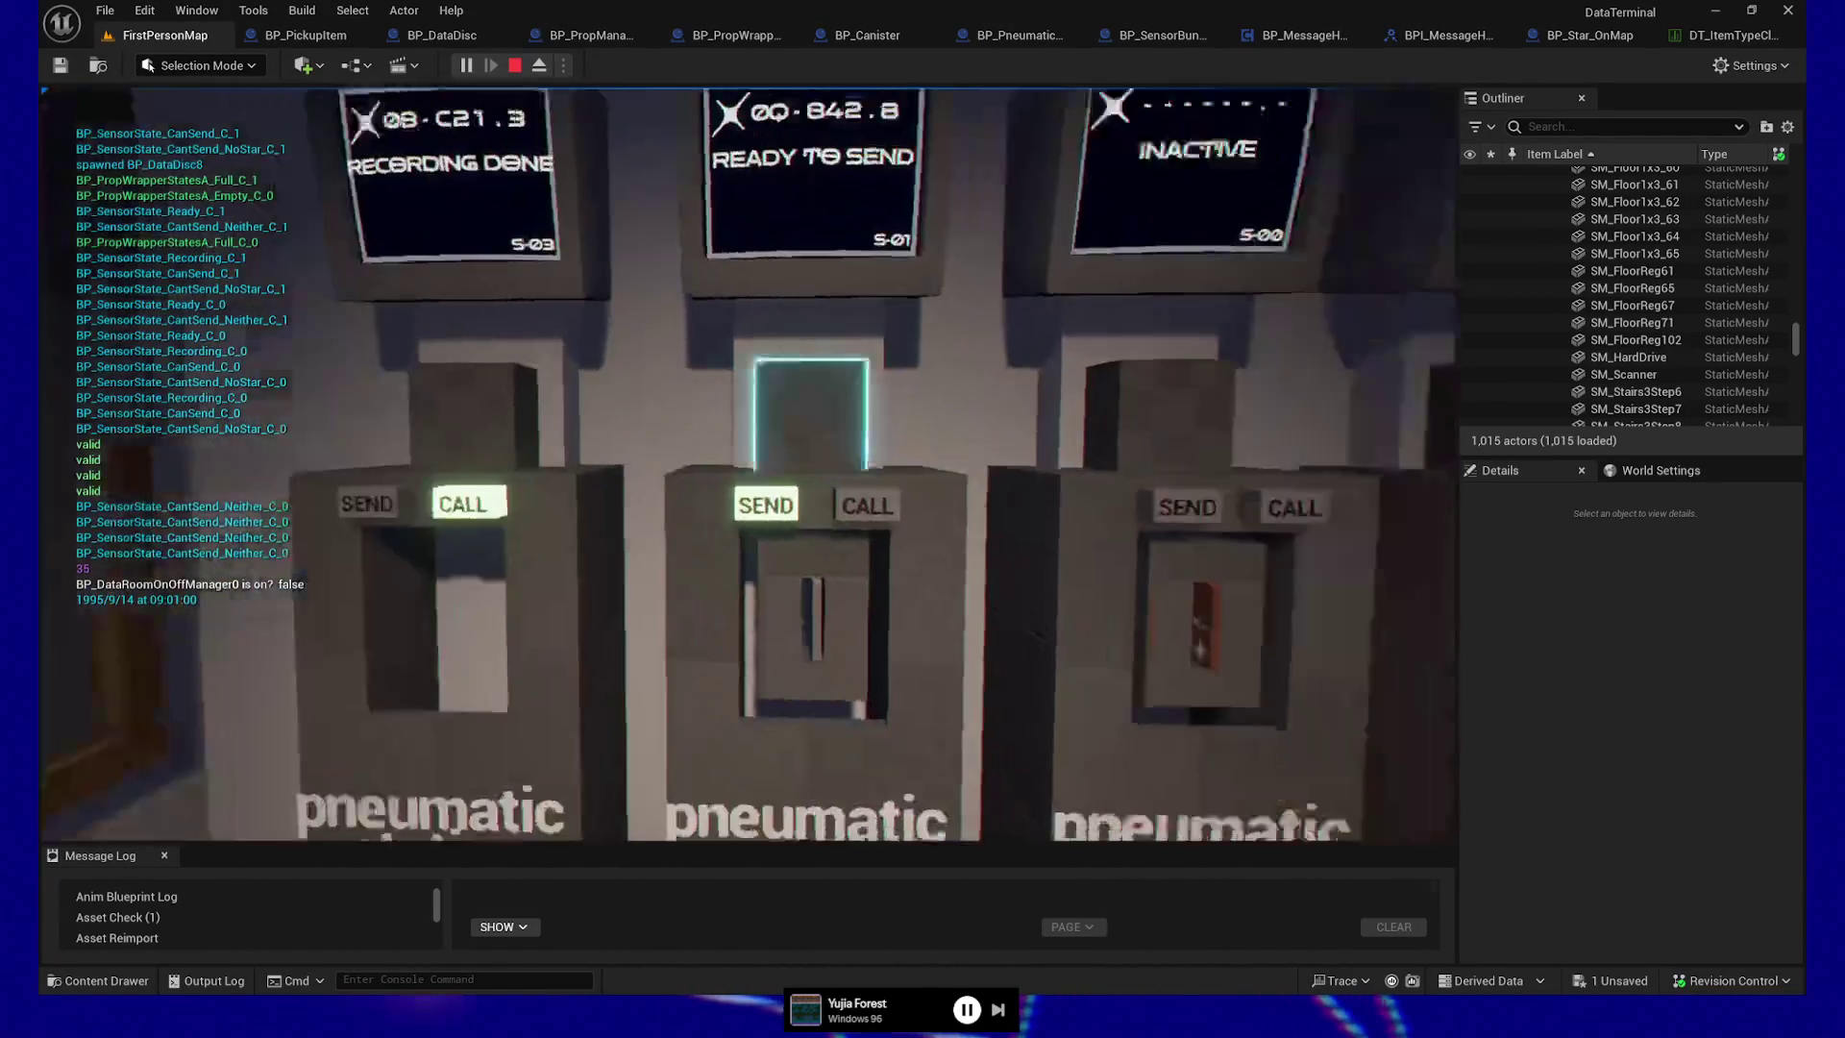
pyautogui.press('e')
pyautogui.press('w')
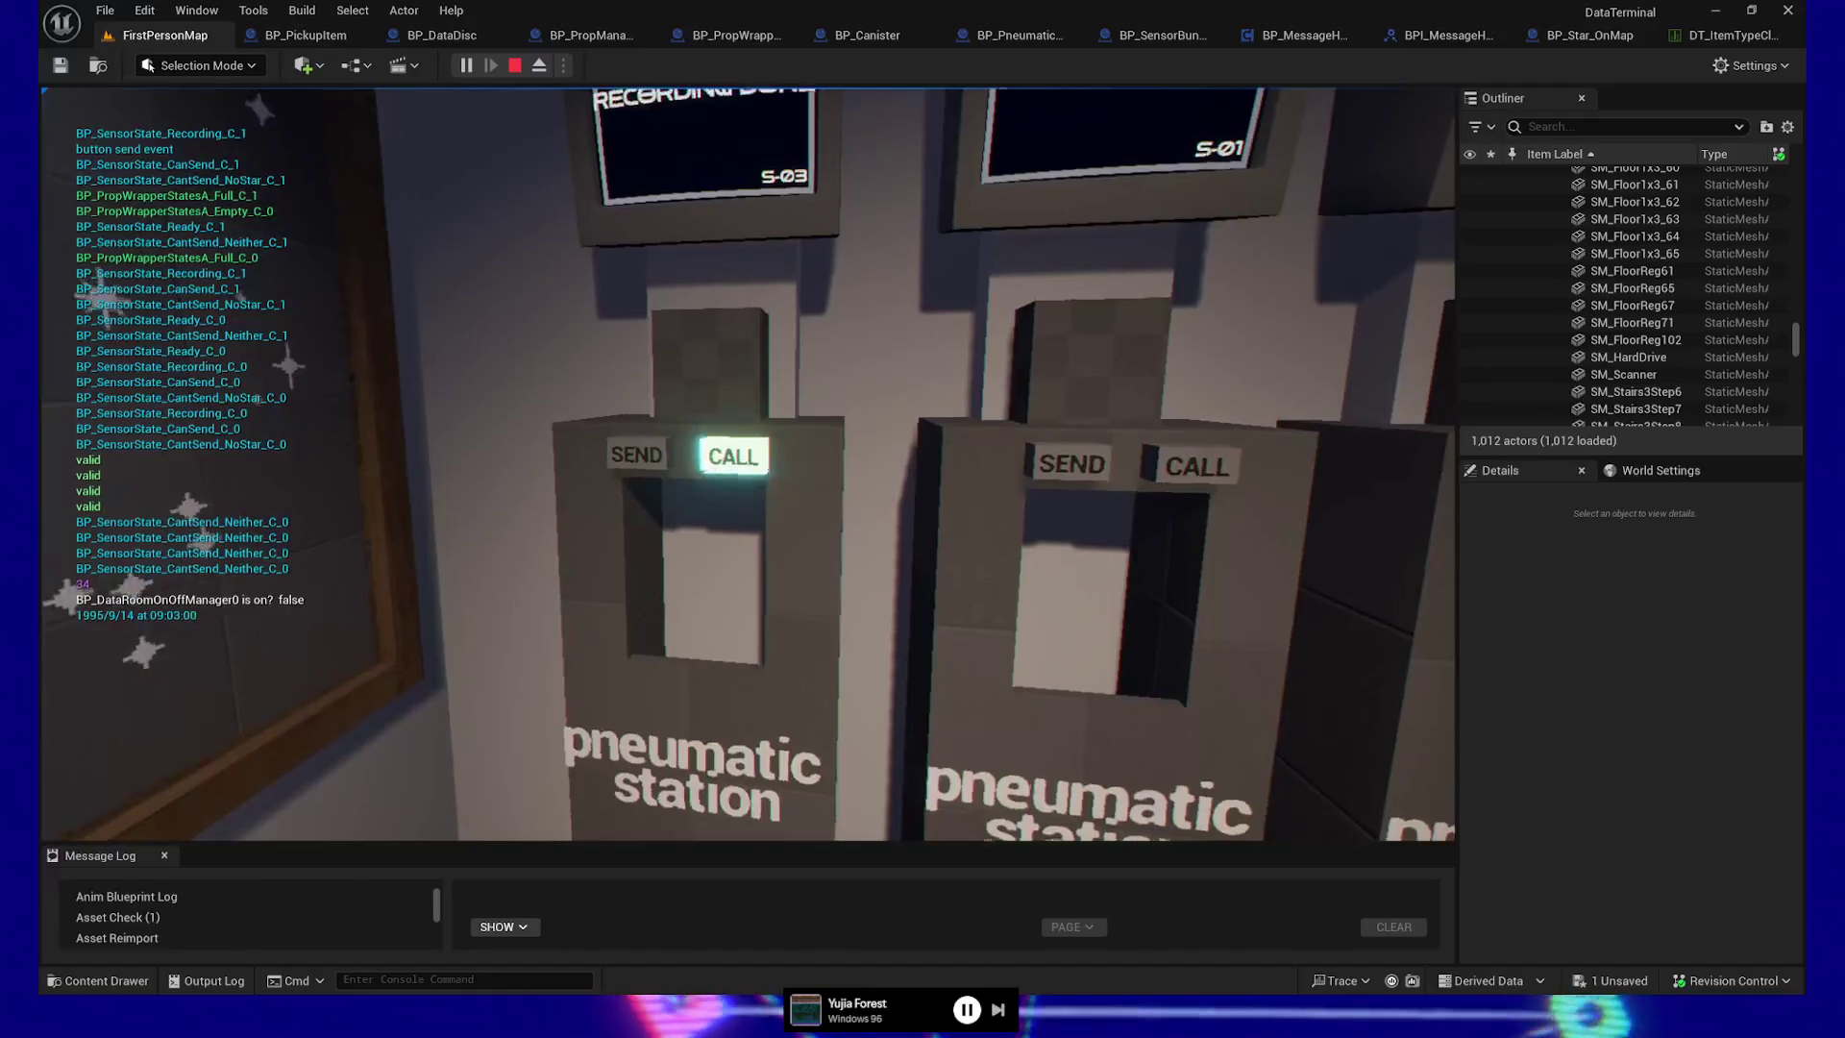
pyautogui.press('e')
pyautogui.press('e')
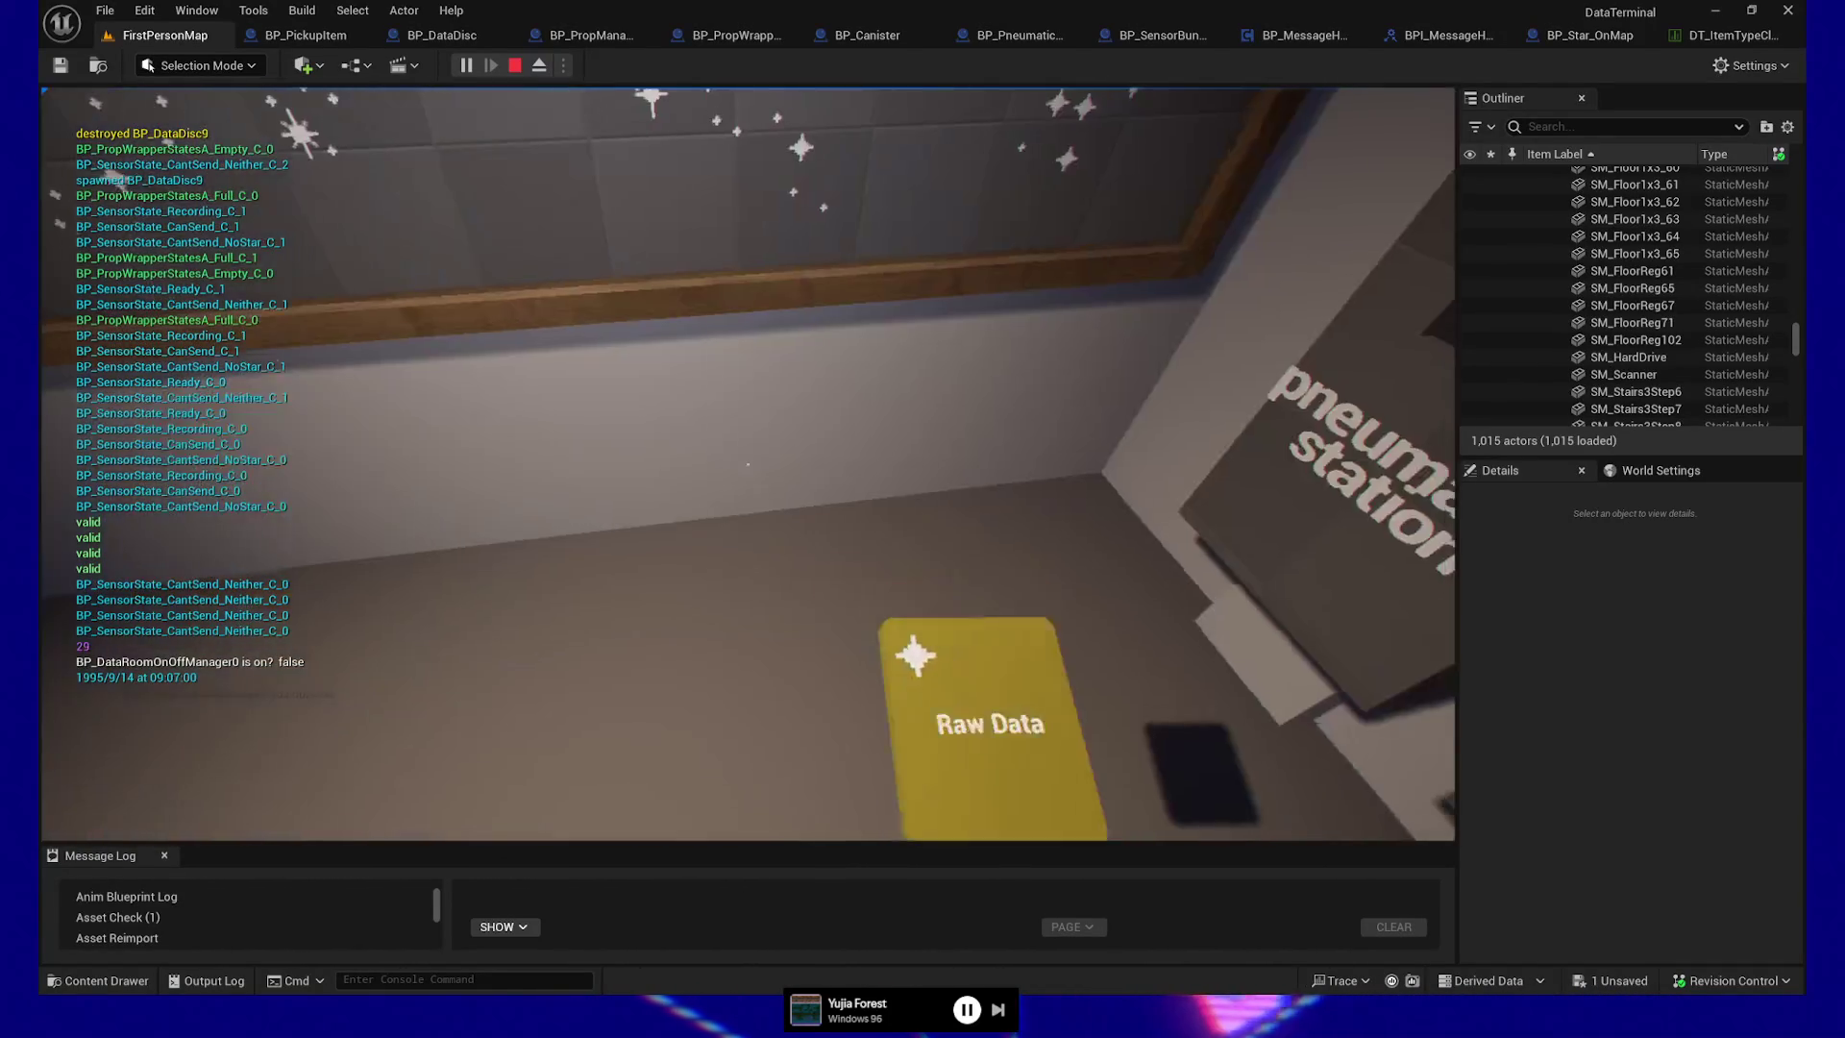
pyautogui.press('e')
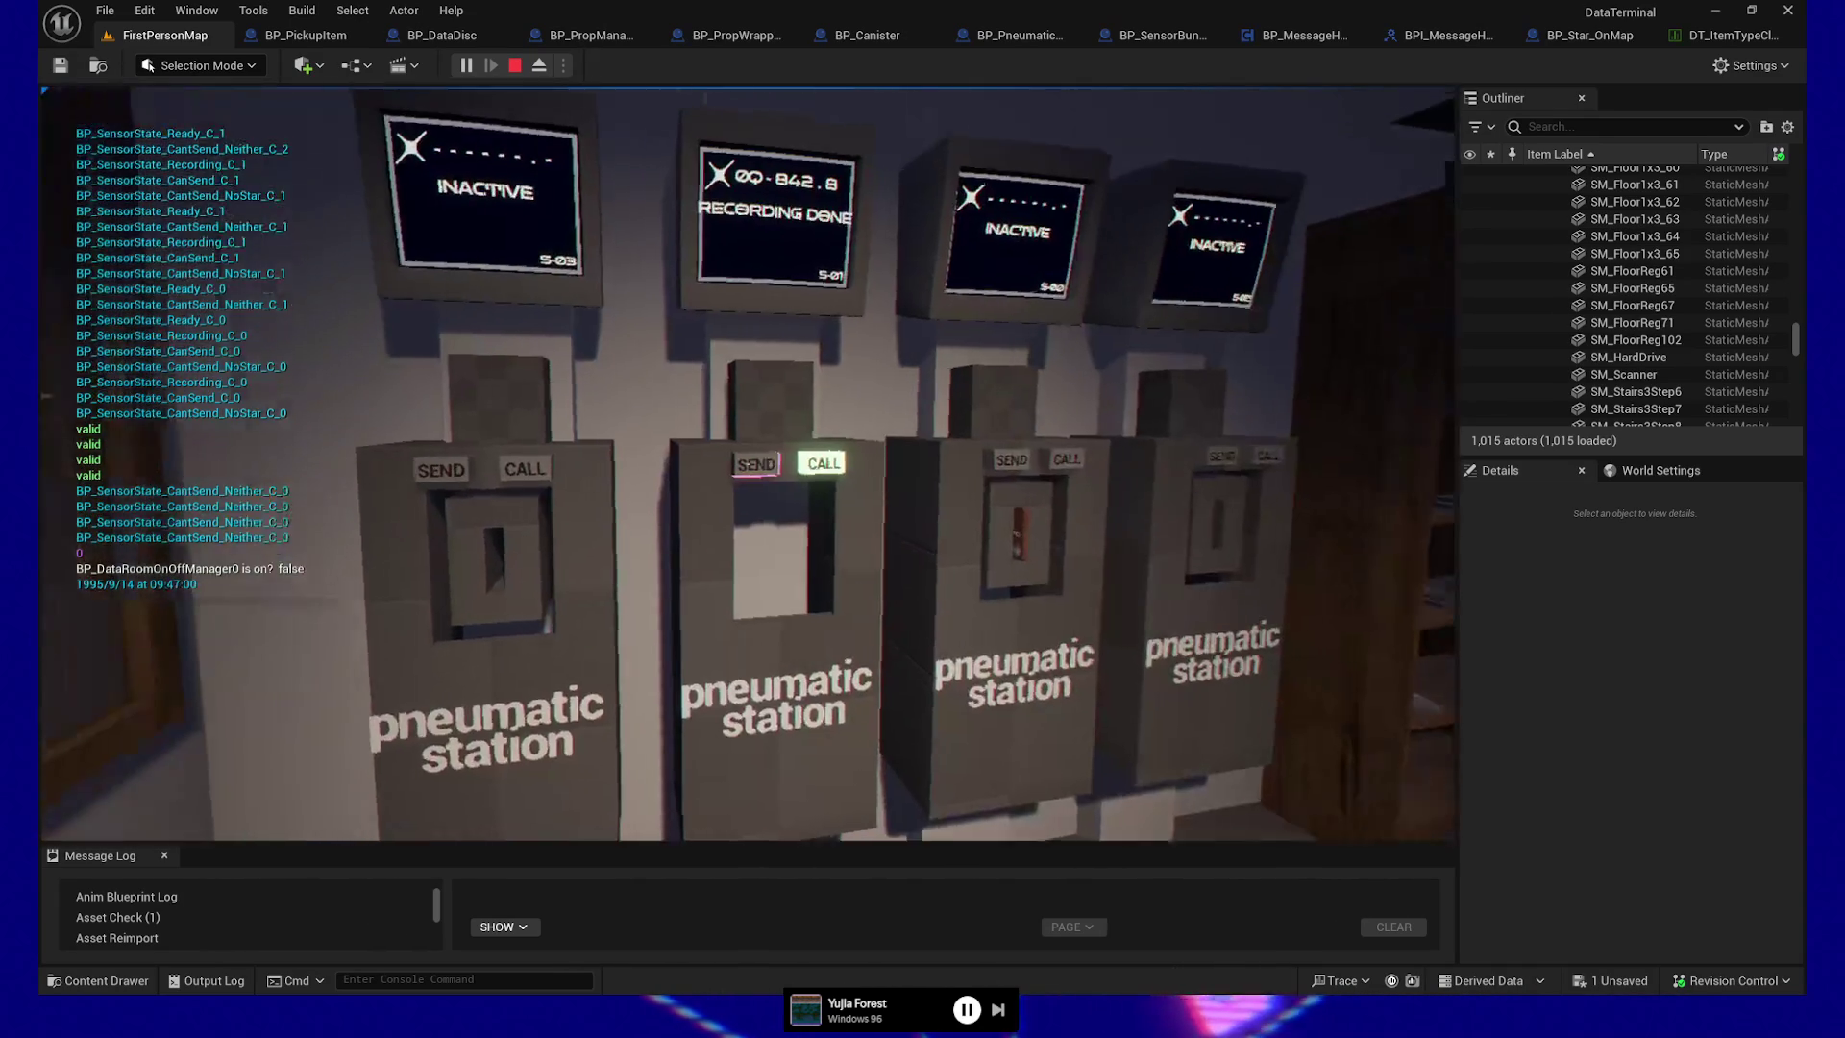
pyautogui.press('p')
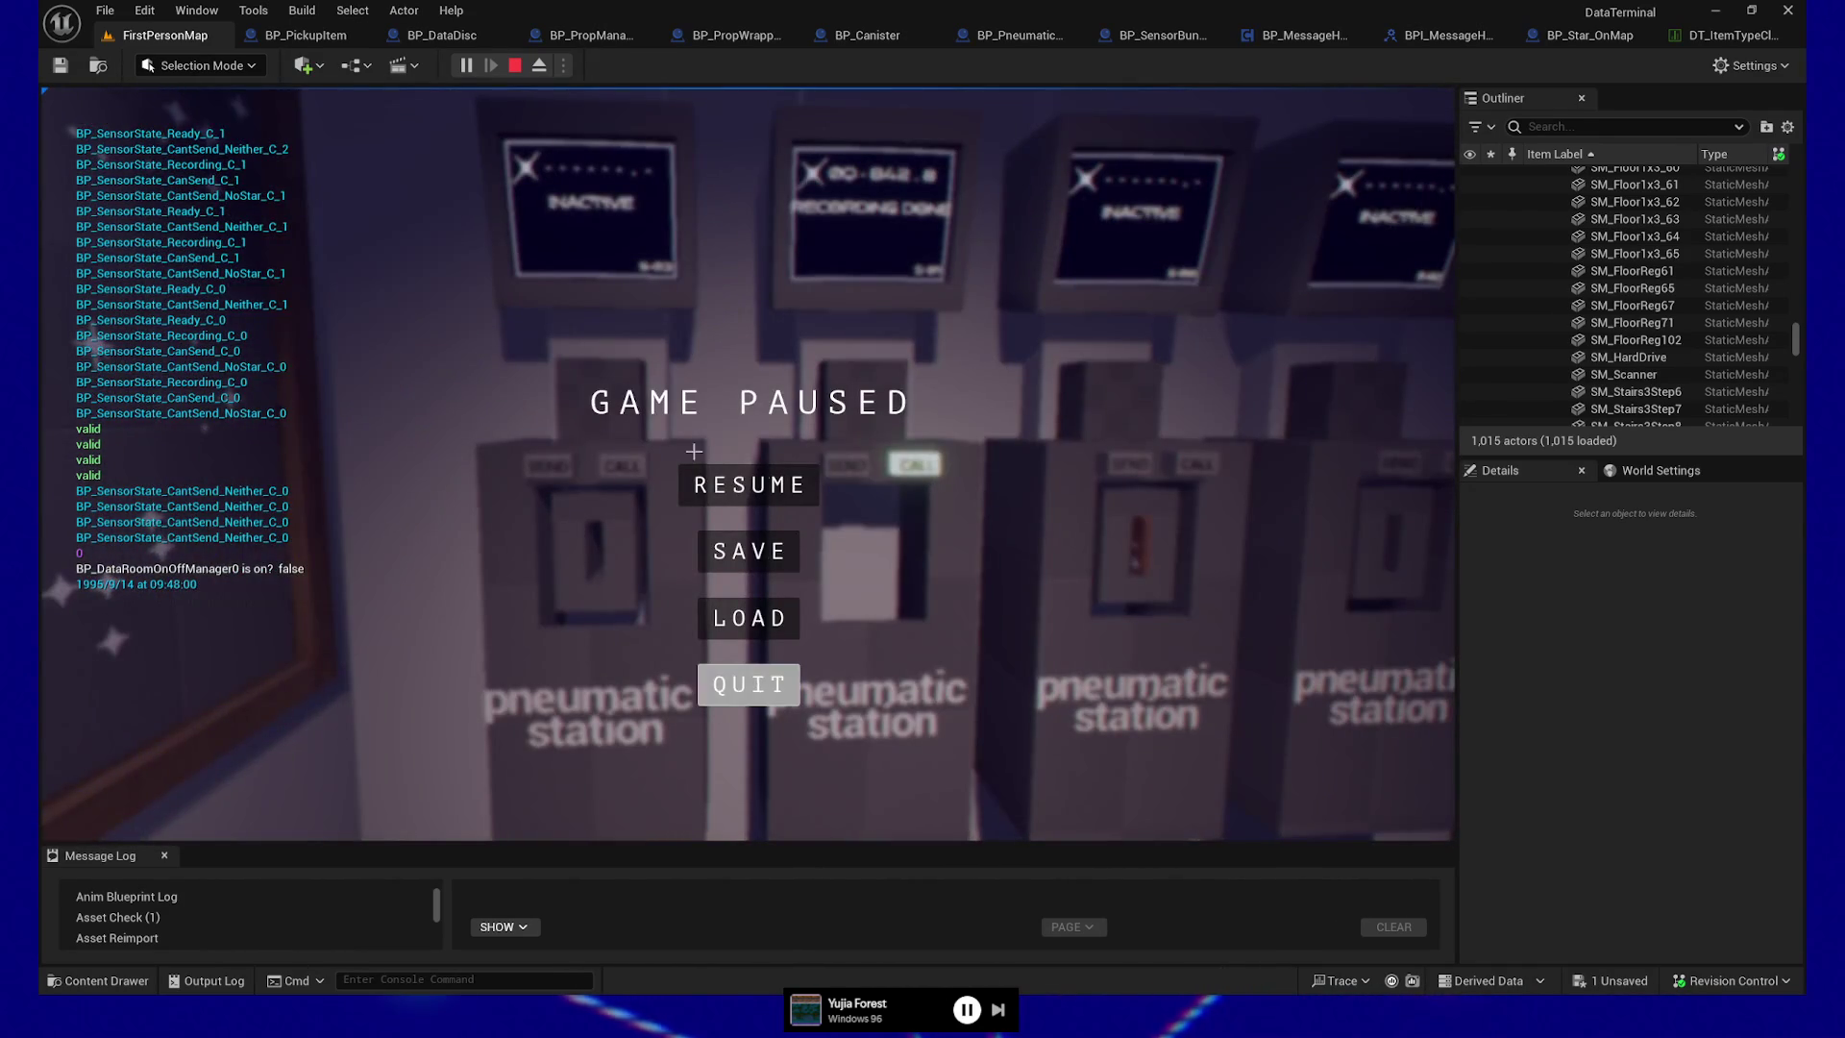
pyautogui.press('Escape')
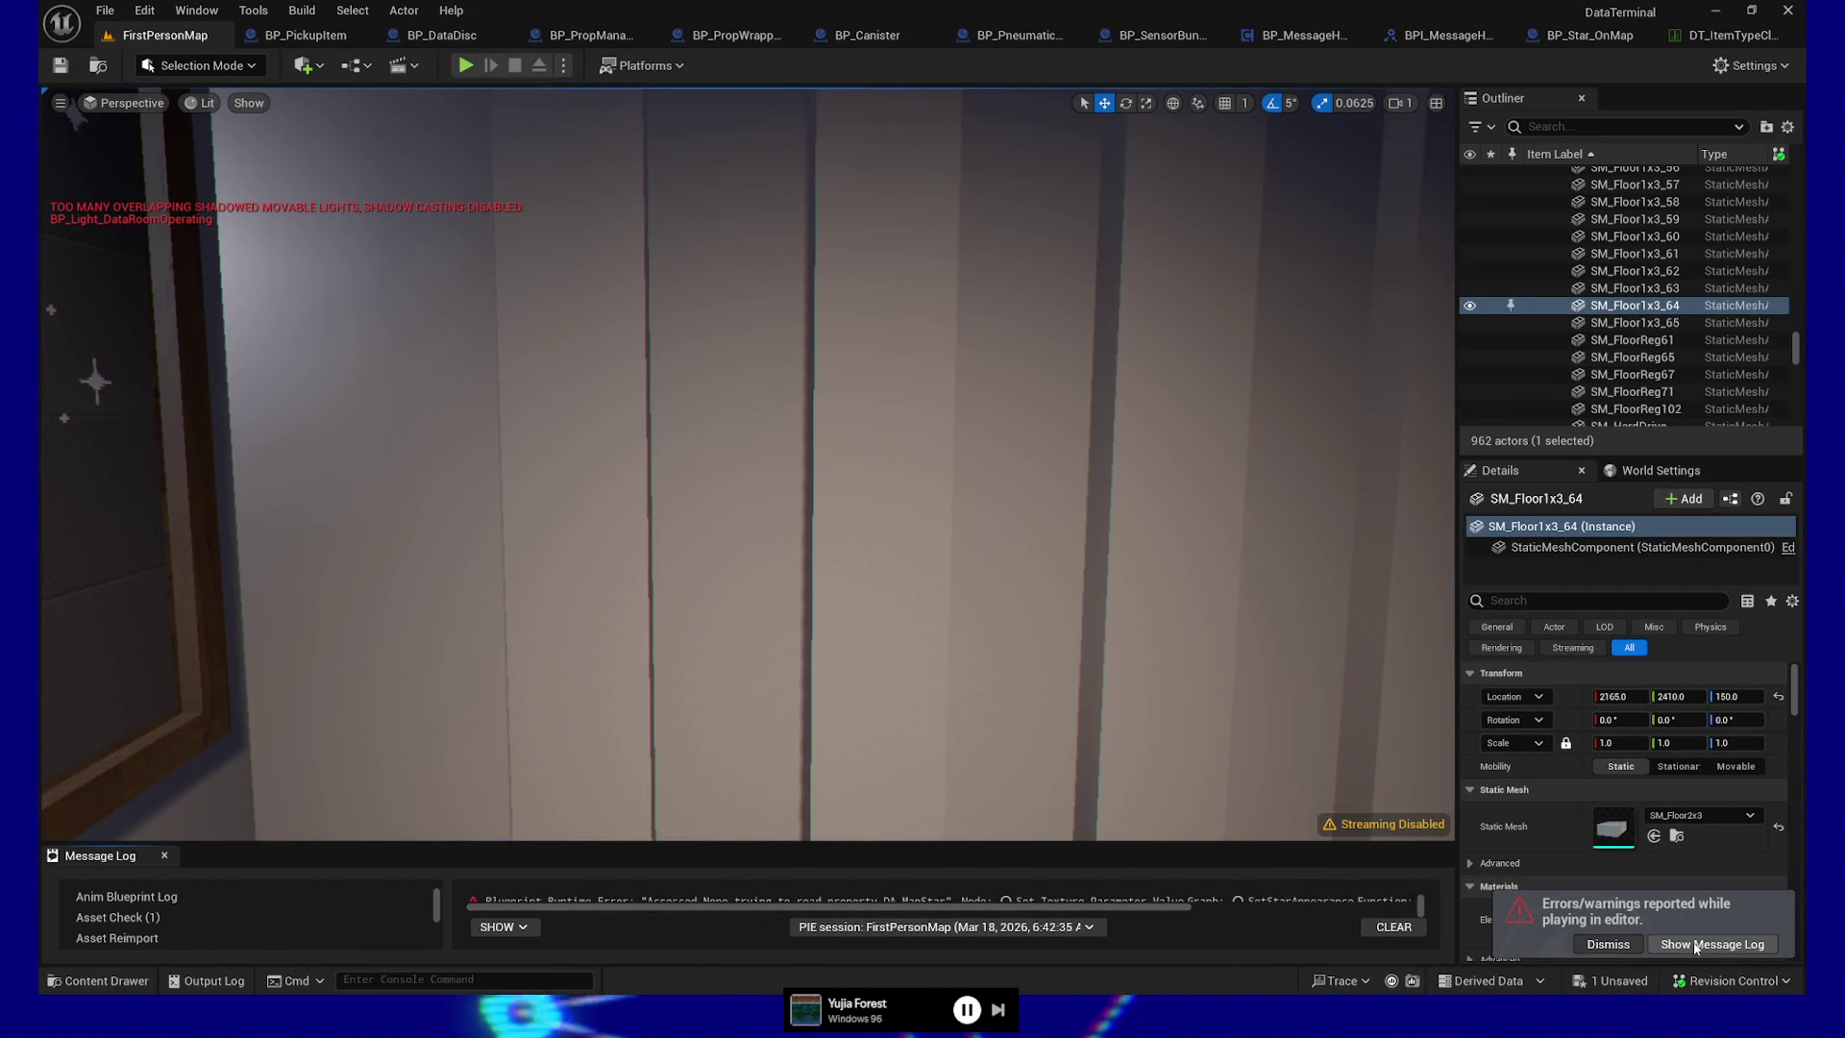
# Enlarge the Message Log and follow the star error to Set Star Appearance in BP_DataDisc
pyautogui.click(1691, 945)
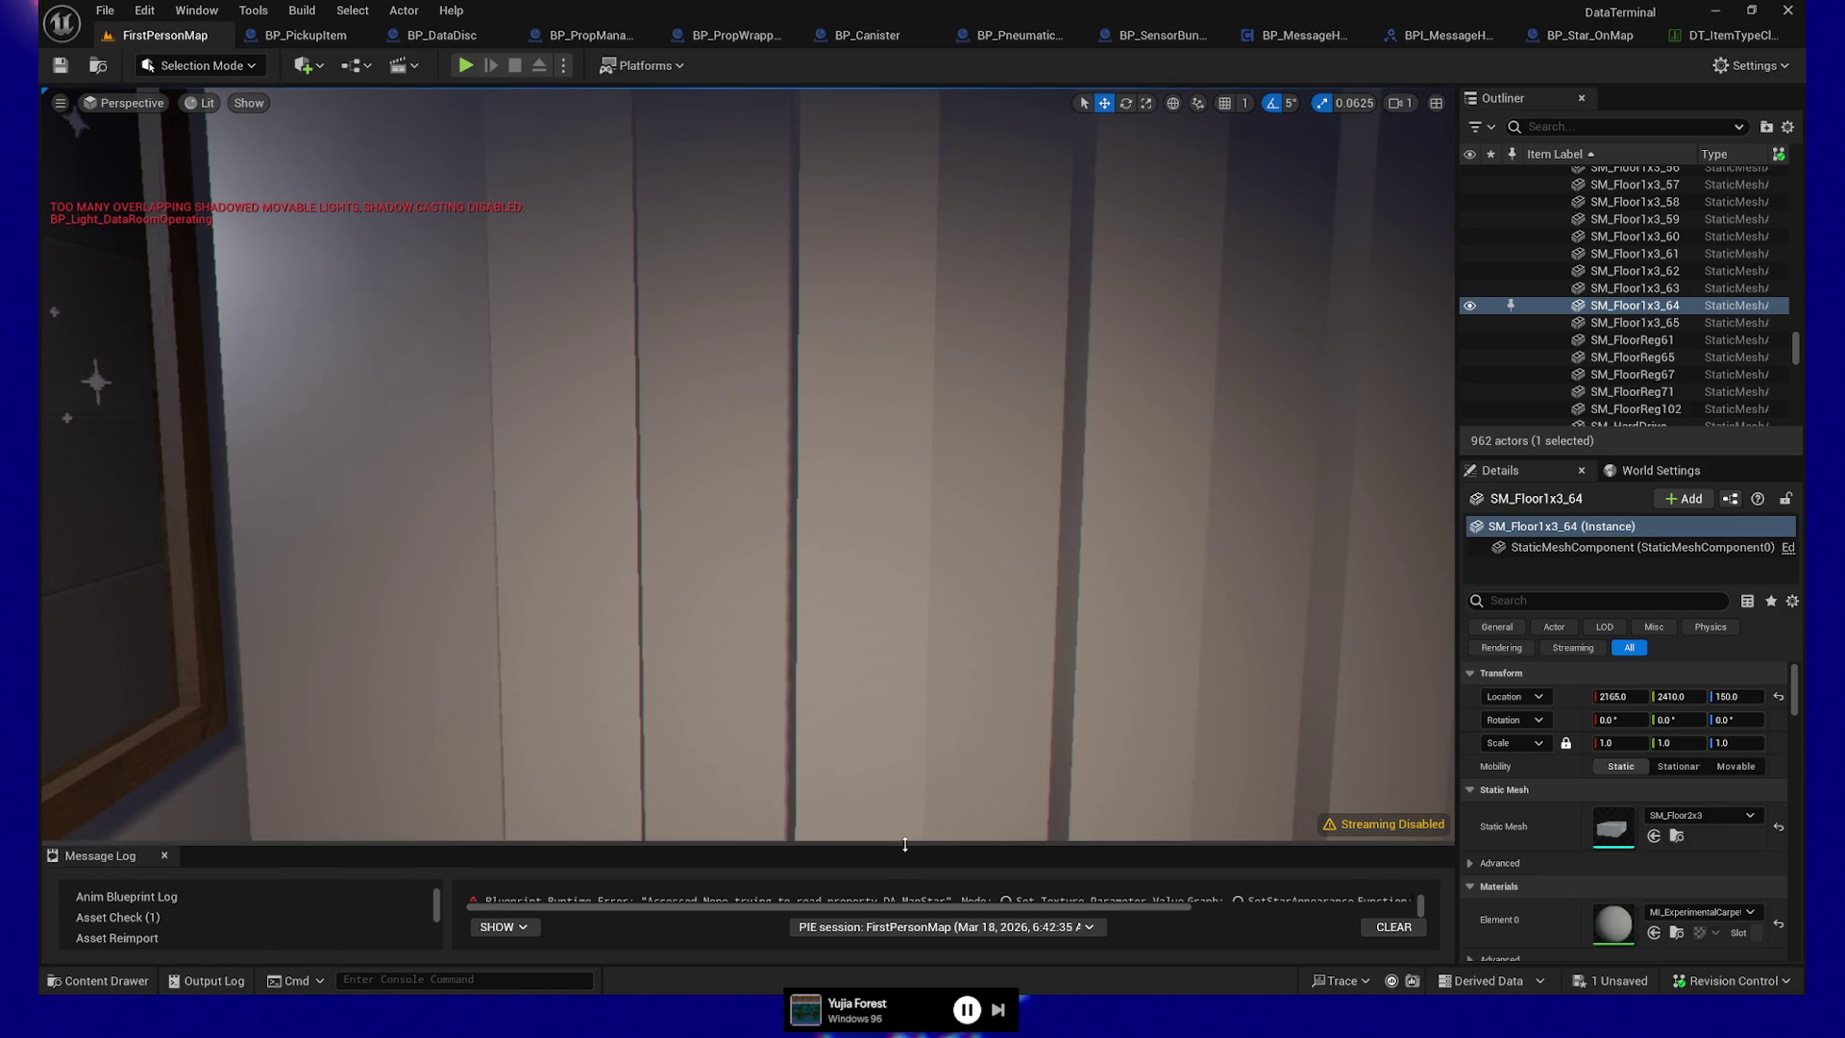
pyautogui.moveTo(905, 845); pyautogui.dragTo(933, 388)
pyautogui.scroll(-10, 1096, 535)
pyautogui.scroll(-3, 1096, 534)
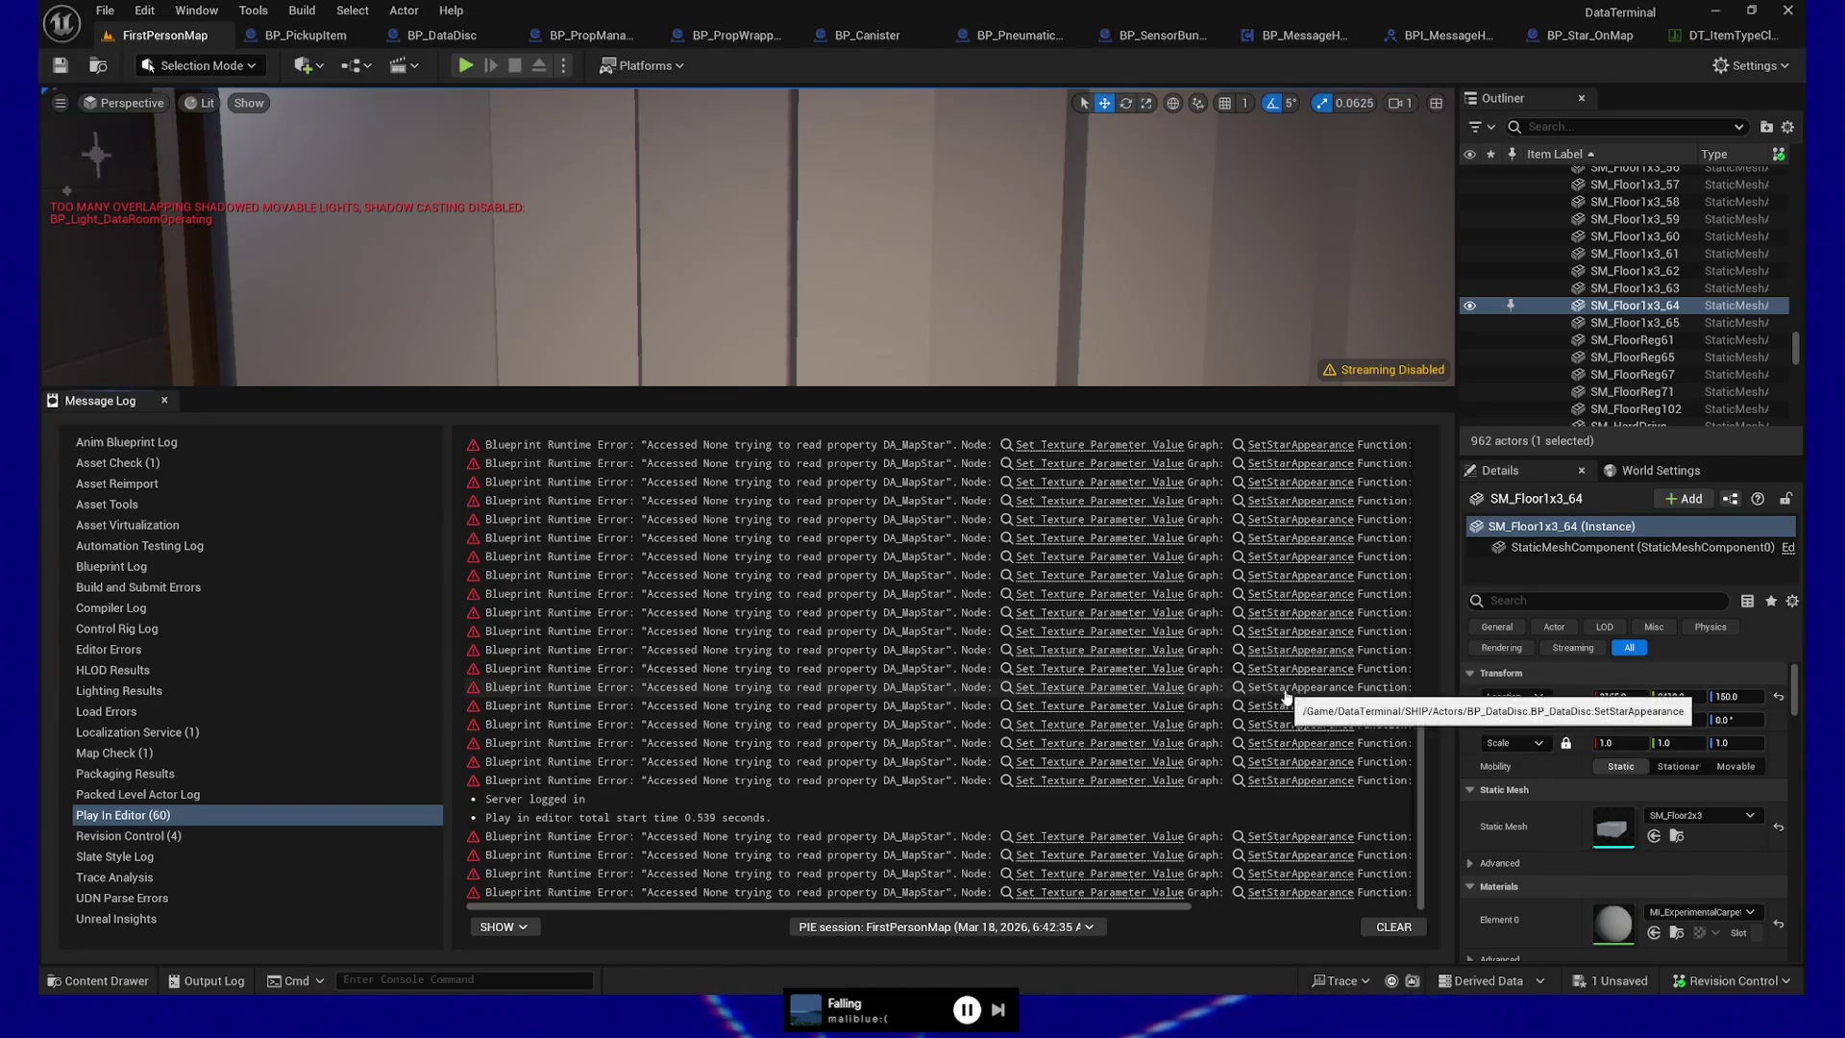
pyautogui.click(1132, 590)
pyautogui.moveTo(1050, 516); pyautogui.dragTo(955, 497)
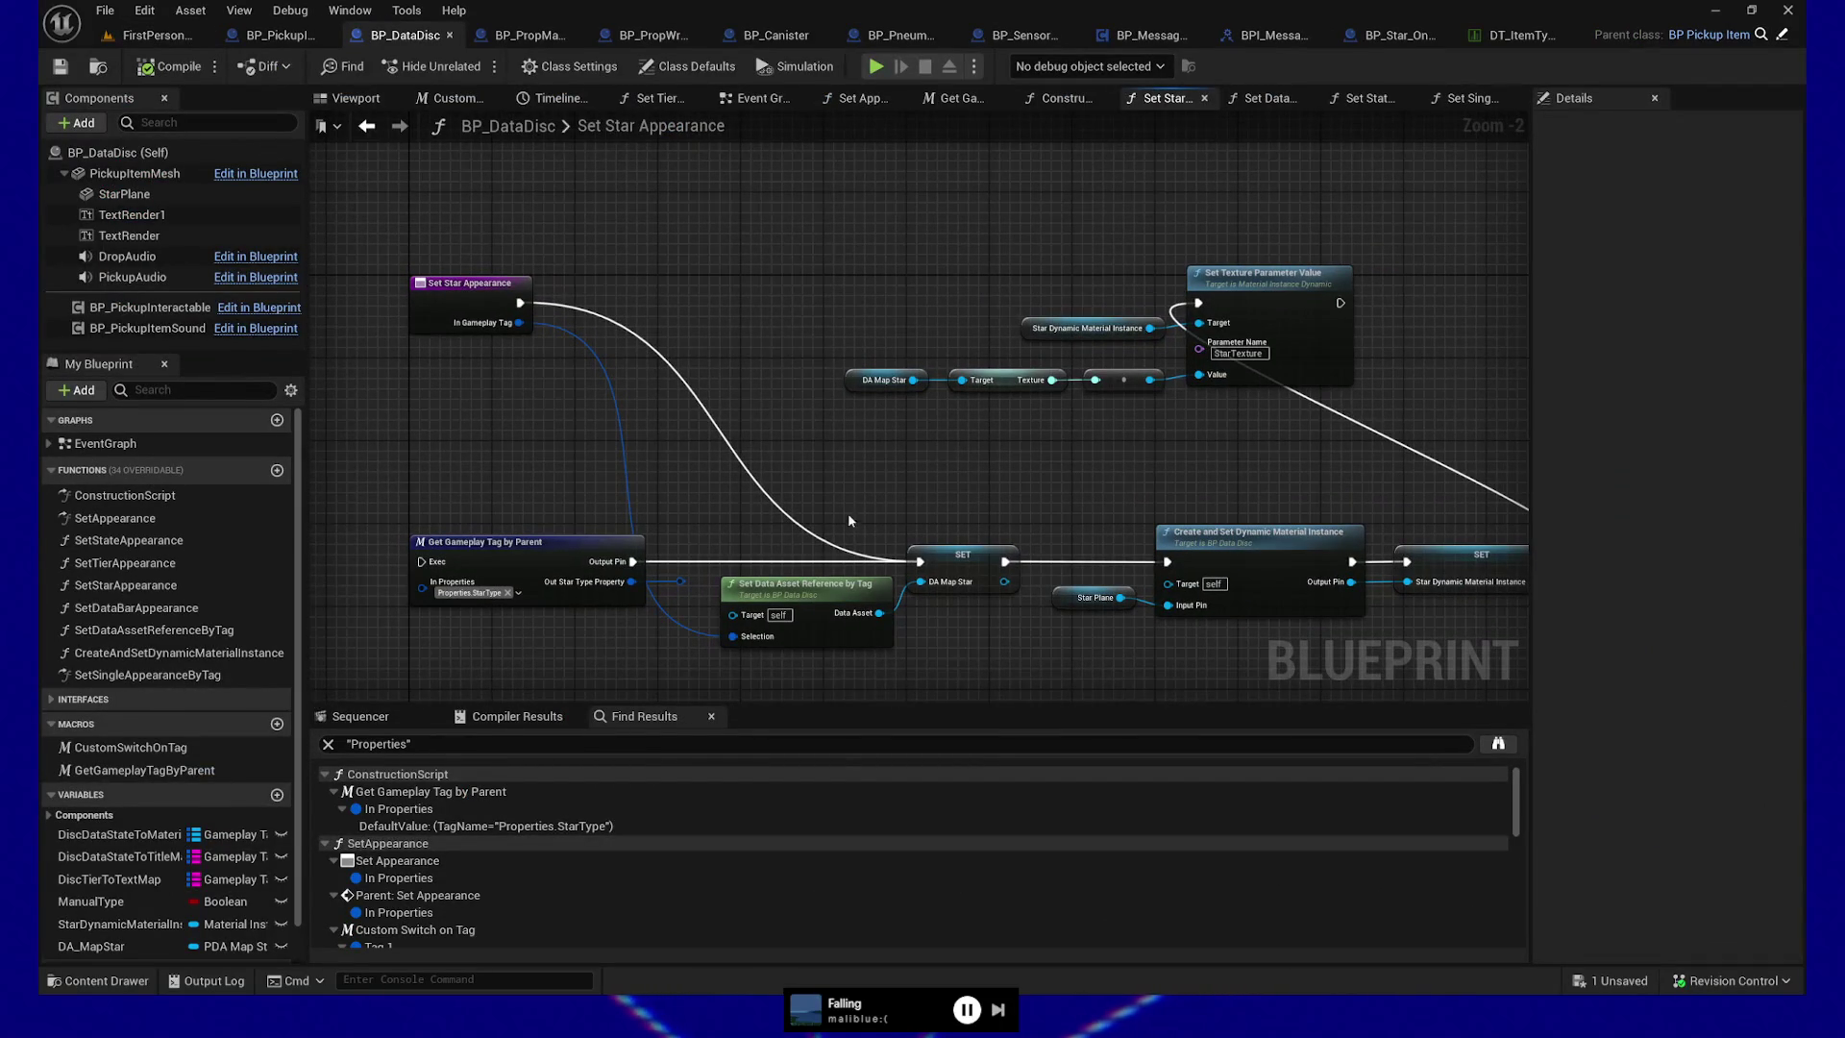
pyautogui.moveTo(1106, 565); pyautogui.dragTo(852, 544)
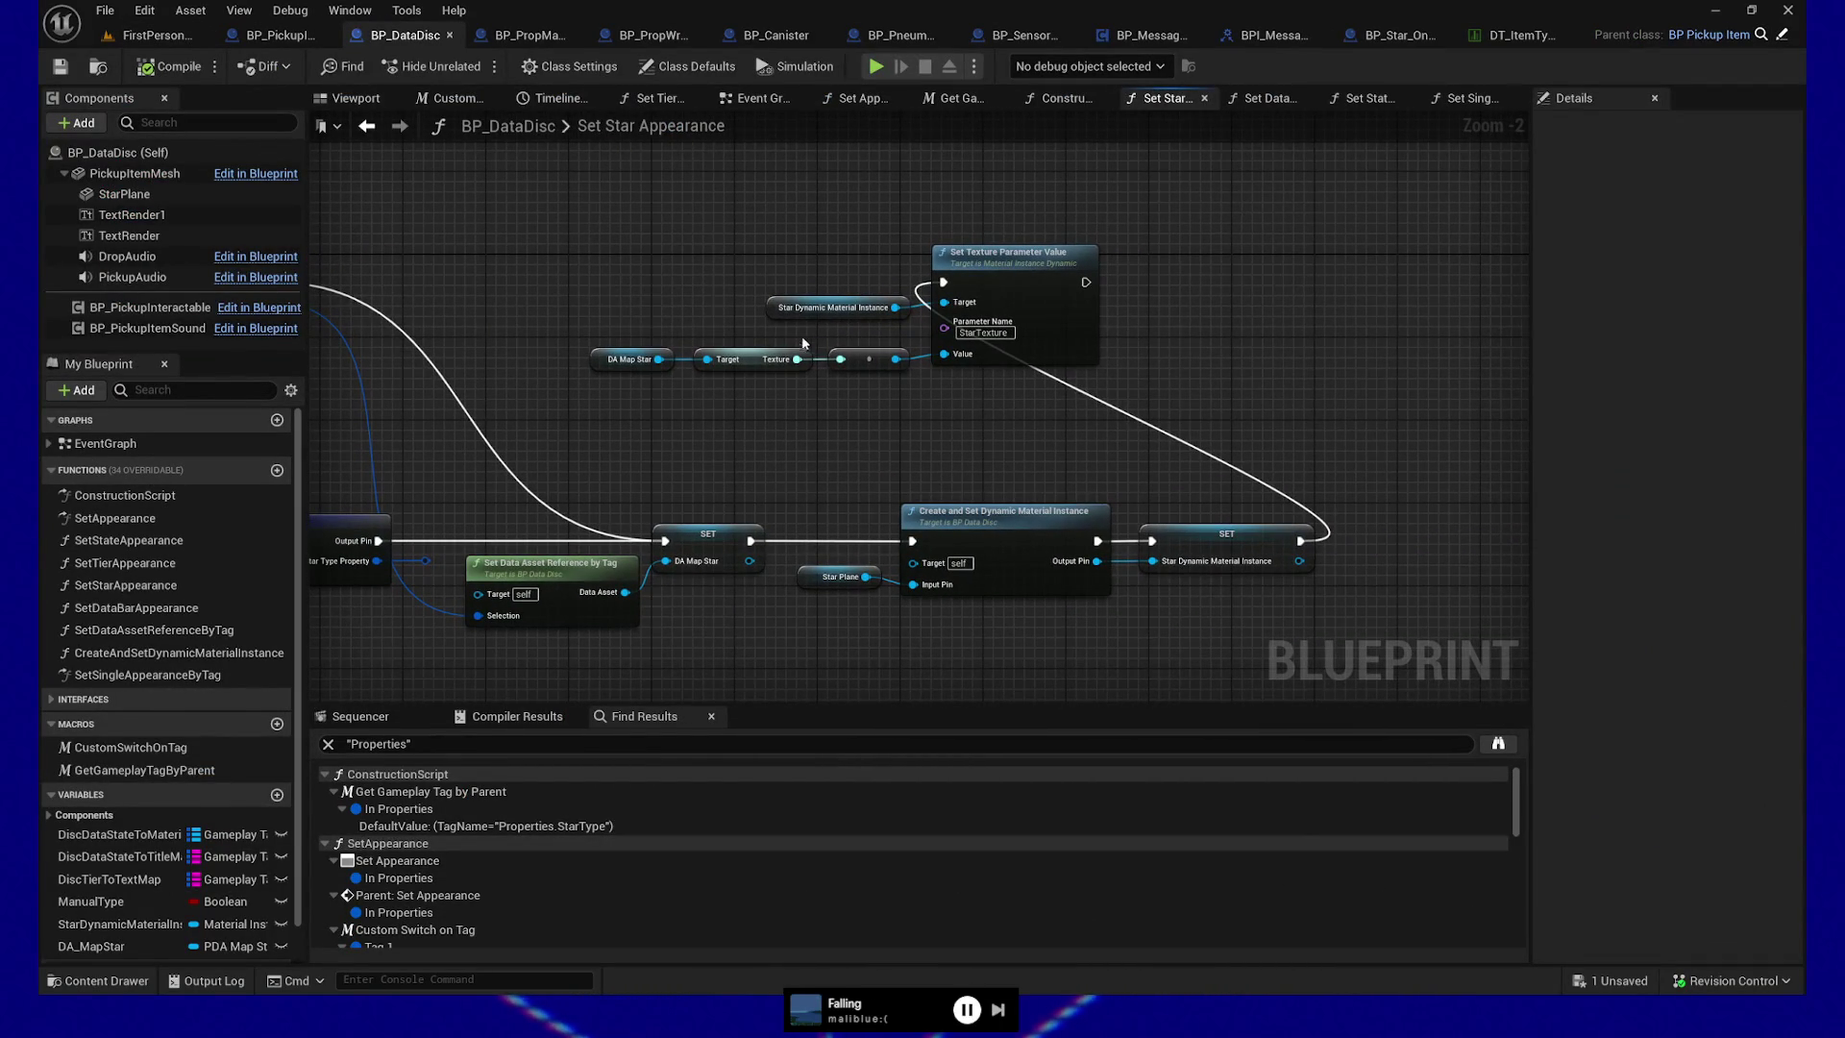
pyautogui.moveTo(783, 438)
pyautogui.mouseDown()
pyautogui.moveTo(995, 436)
pyautogui.moveTo(976, 438)
pyautogui.mouseUp()
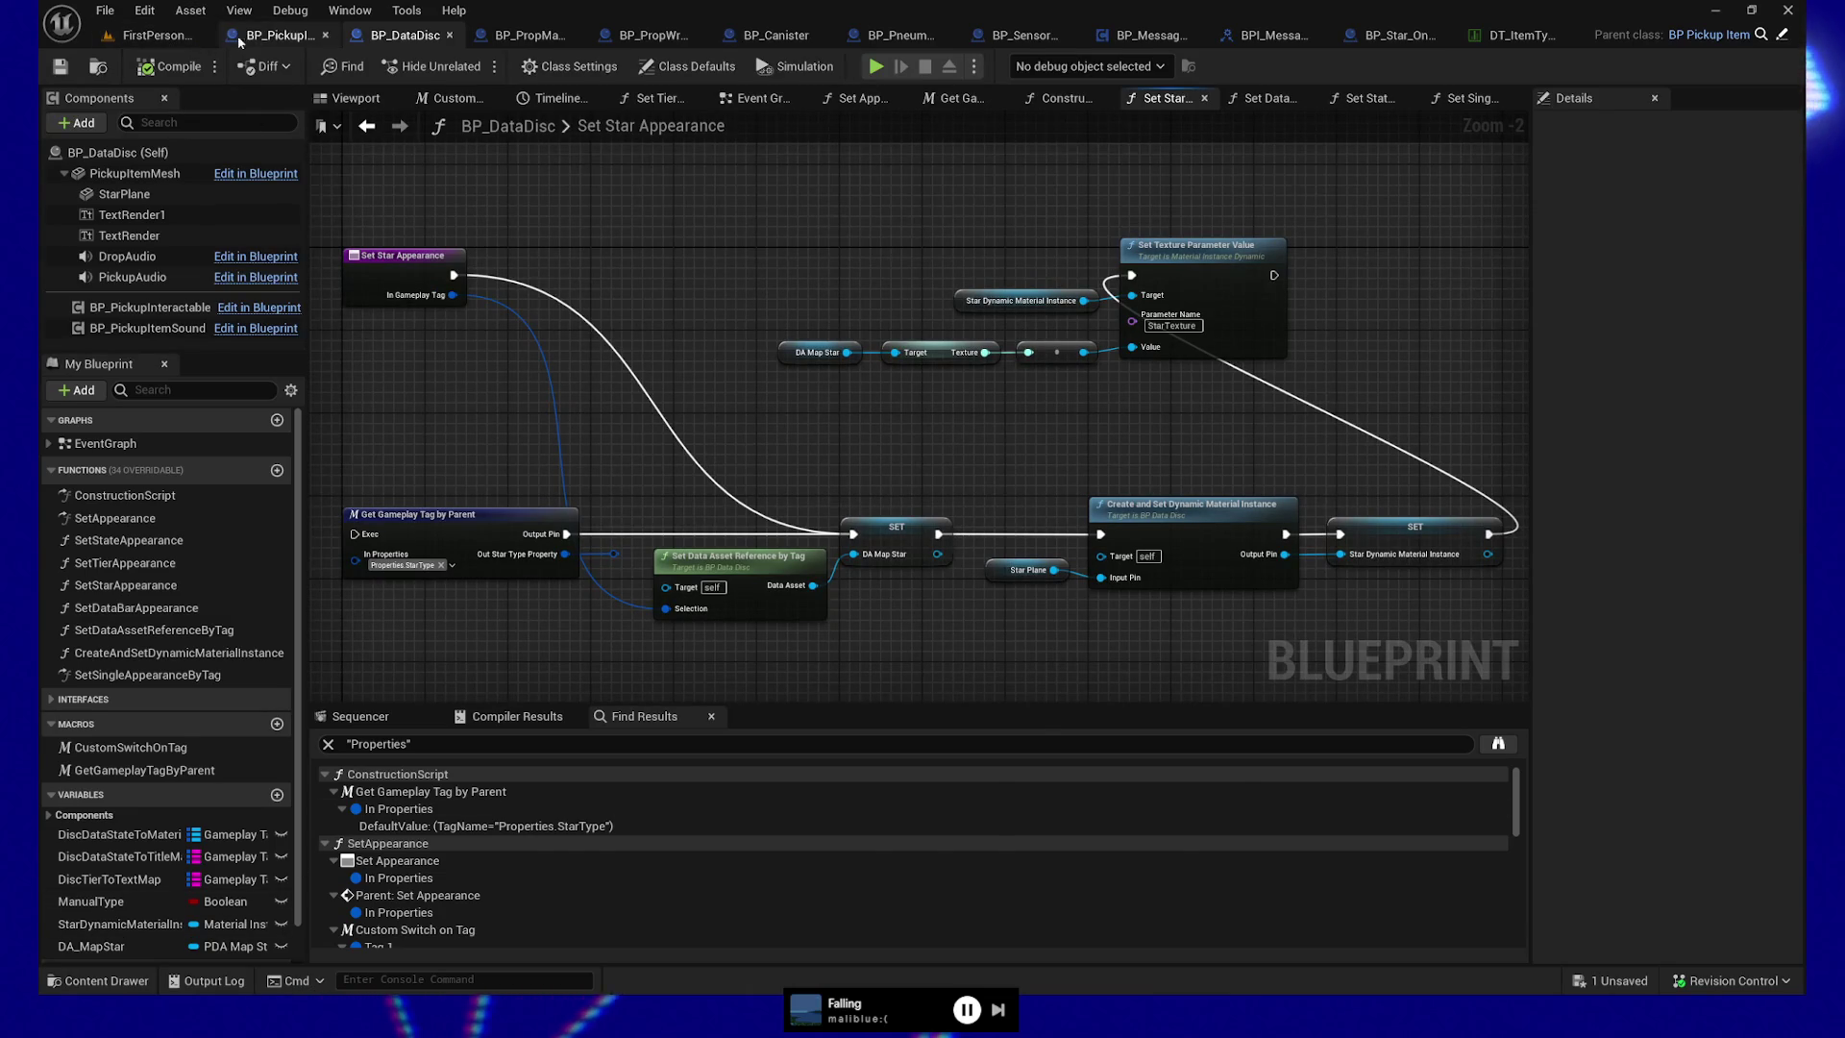
# Return to the level's Message Log and reopen the Set Texture Parameter Value error node
pyautogui.click(160, 39)
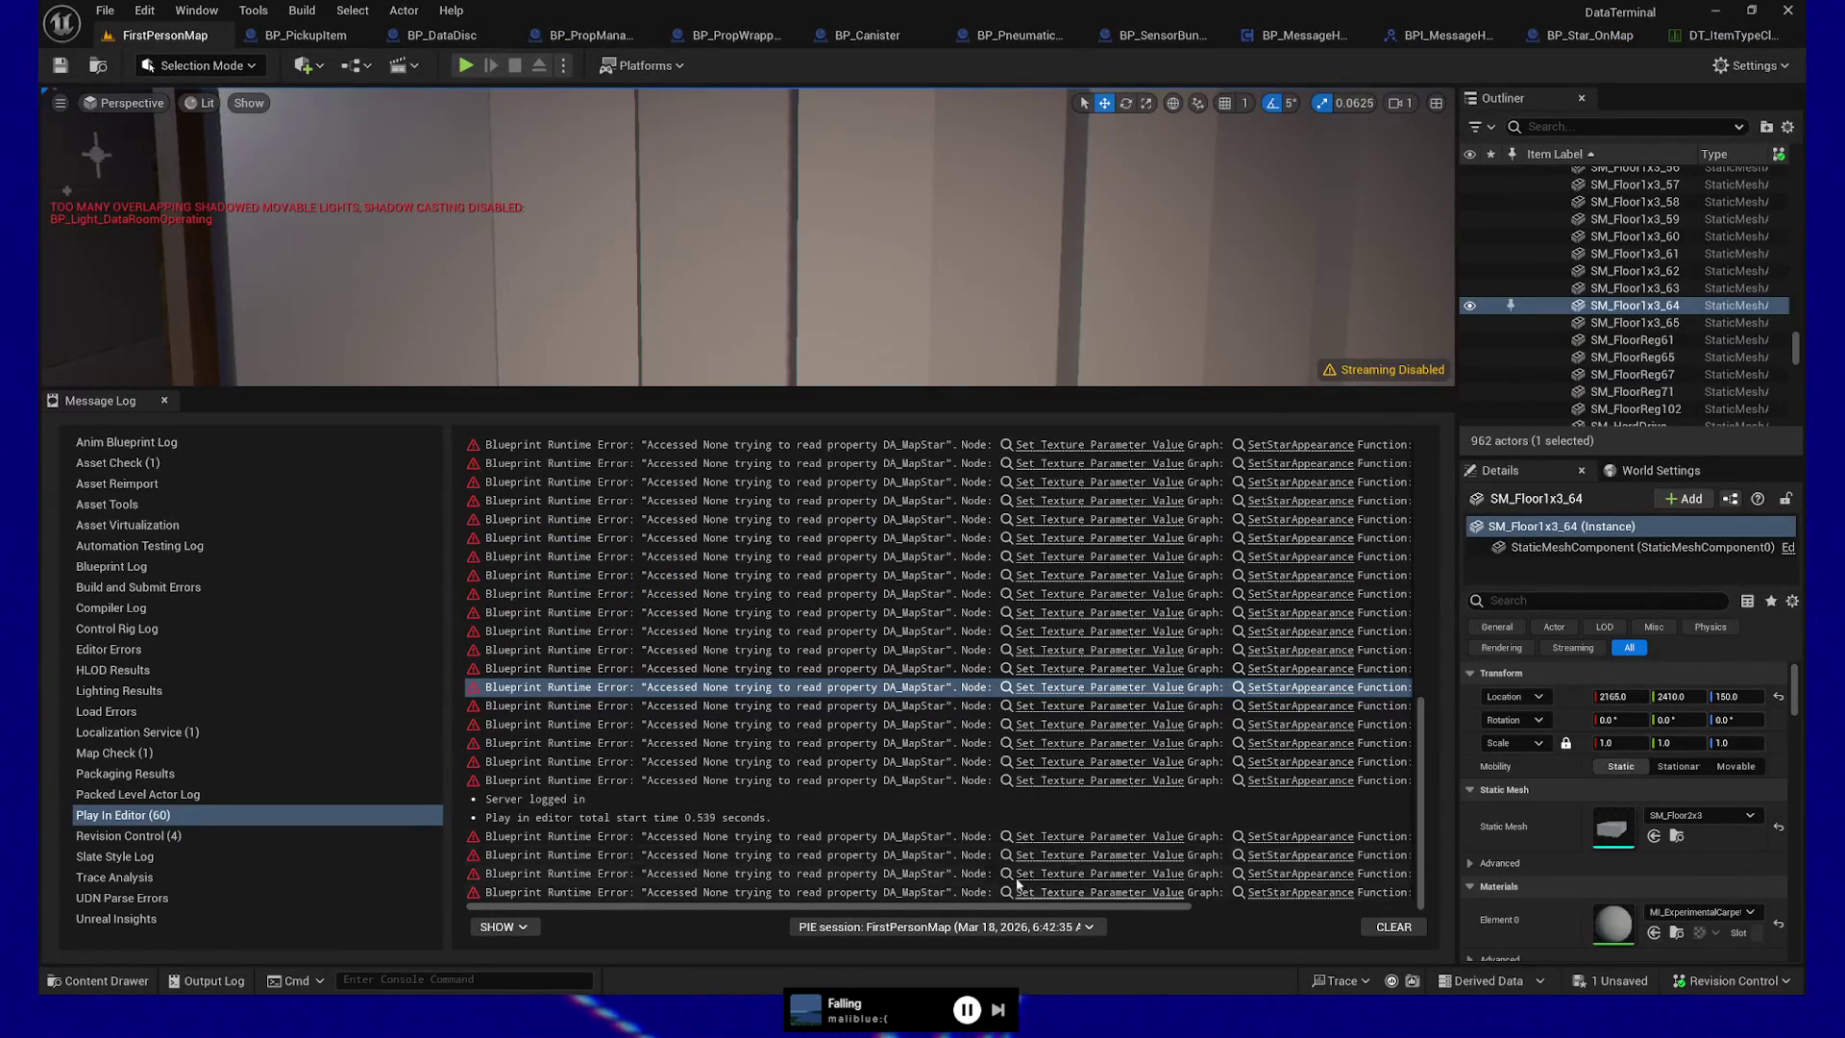
pyautogui.moveTo(853, 907); pyautogui.dragTo(942, 911)
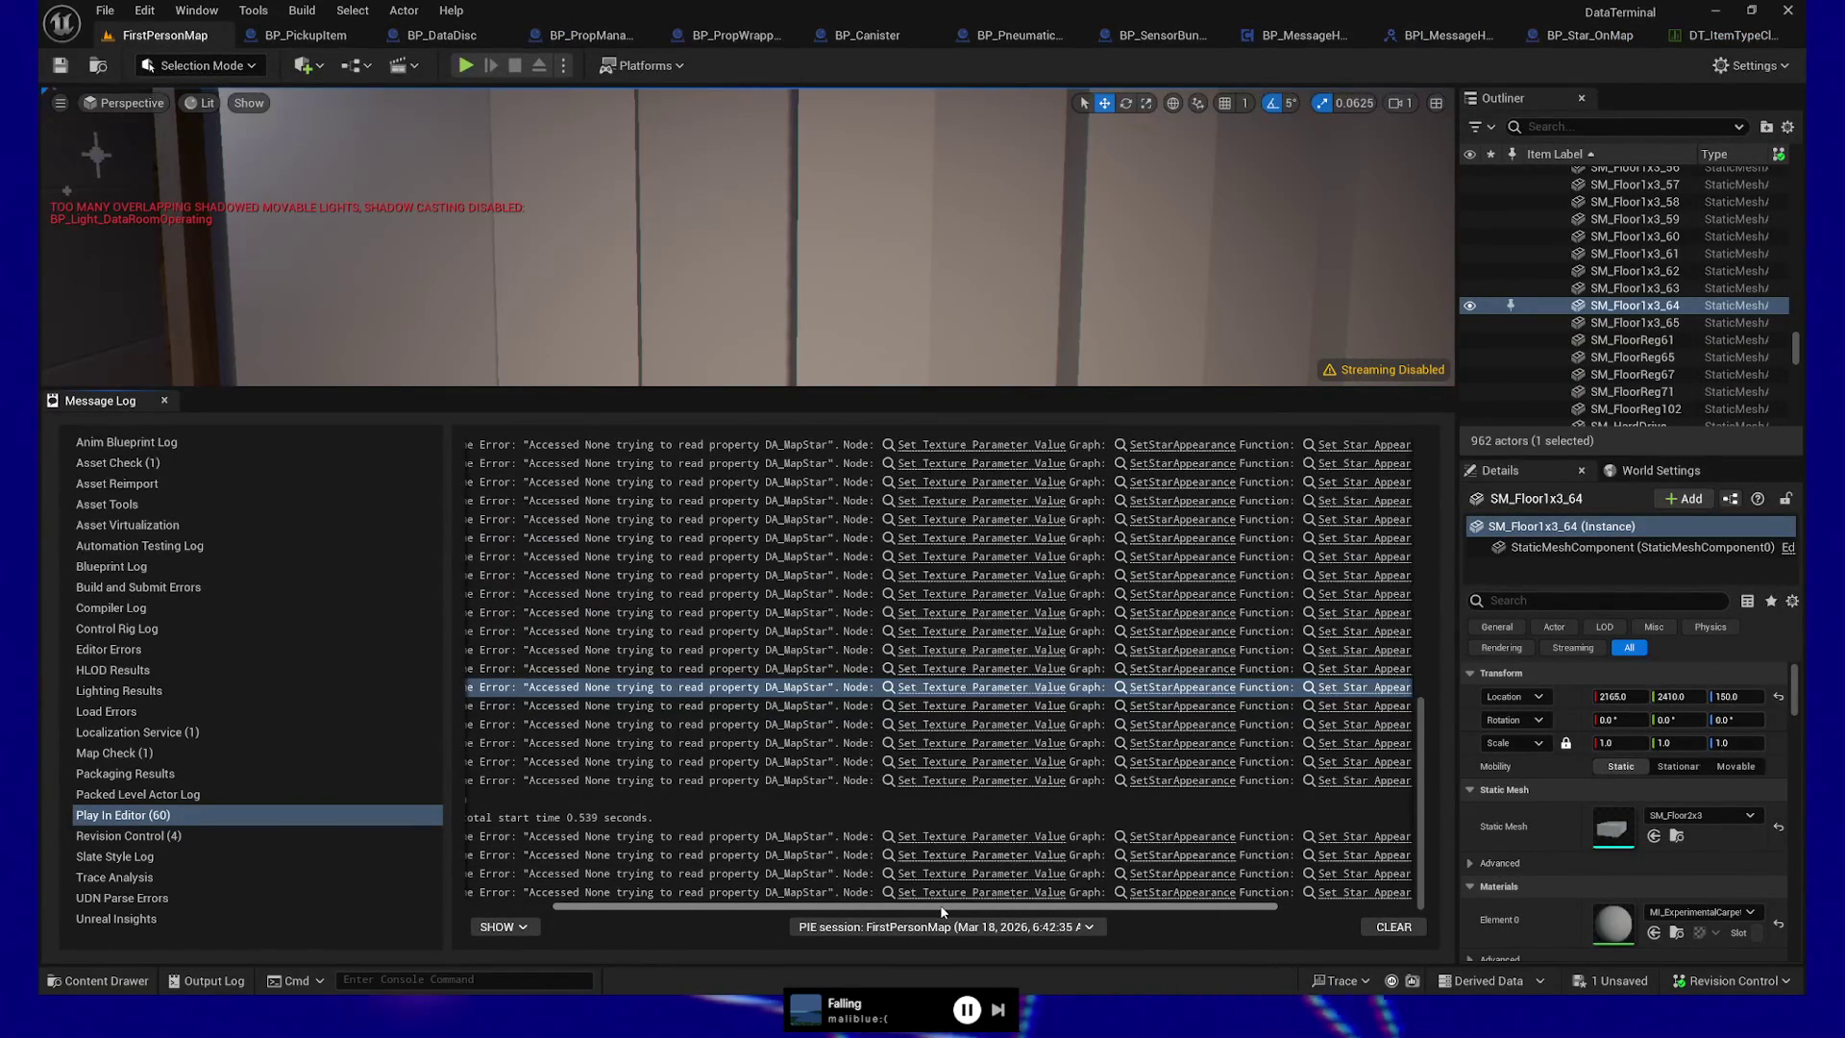
pyautogui.moveTo(947, 913); pyautogui.dragTo(1115, 915)
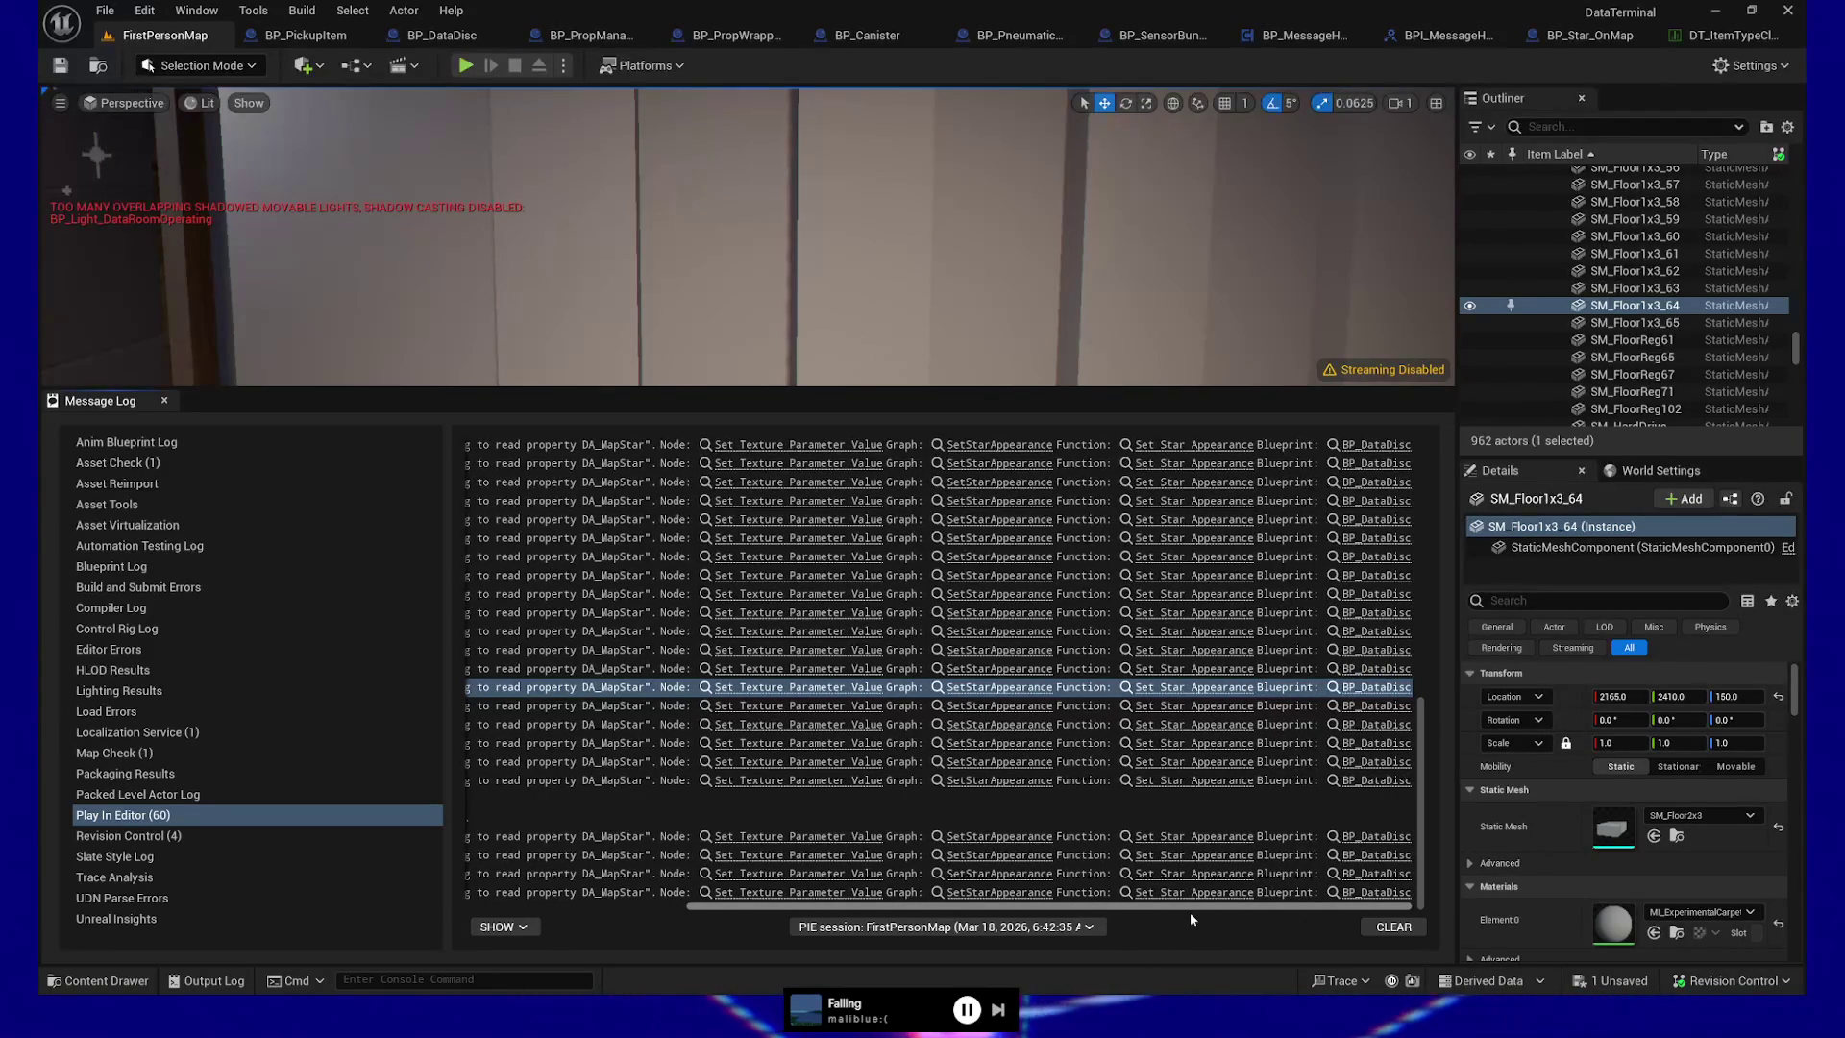
pyautogui.click(815, 687)
pyautogui.scroll(-2, 1023, 536)
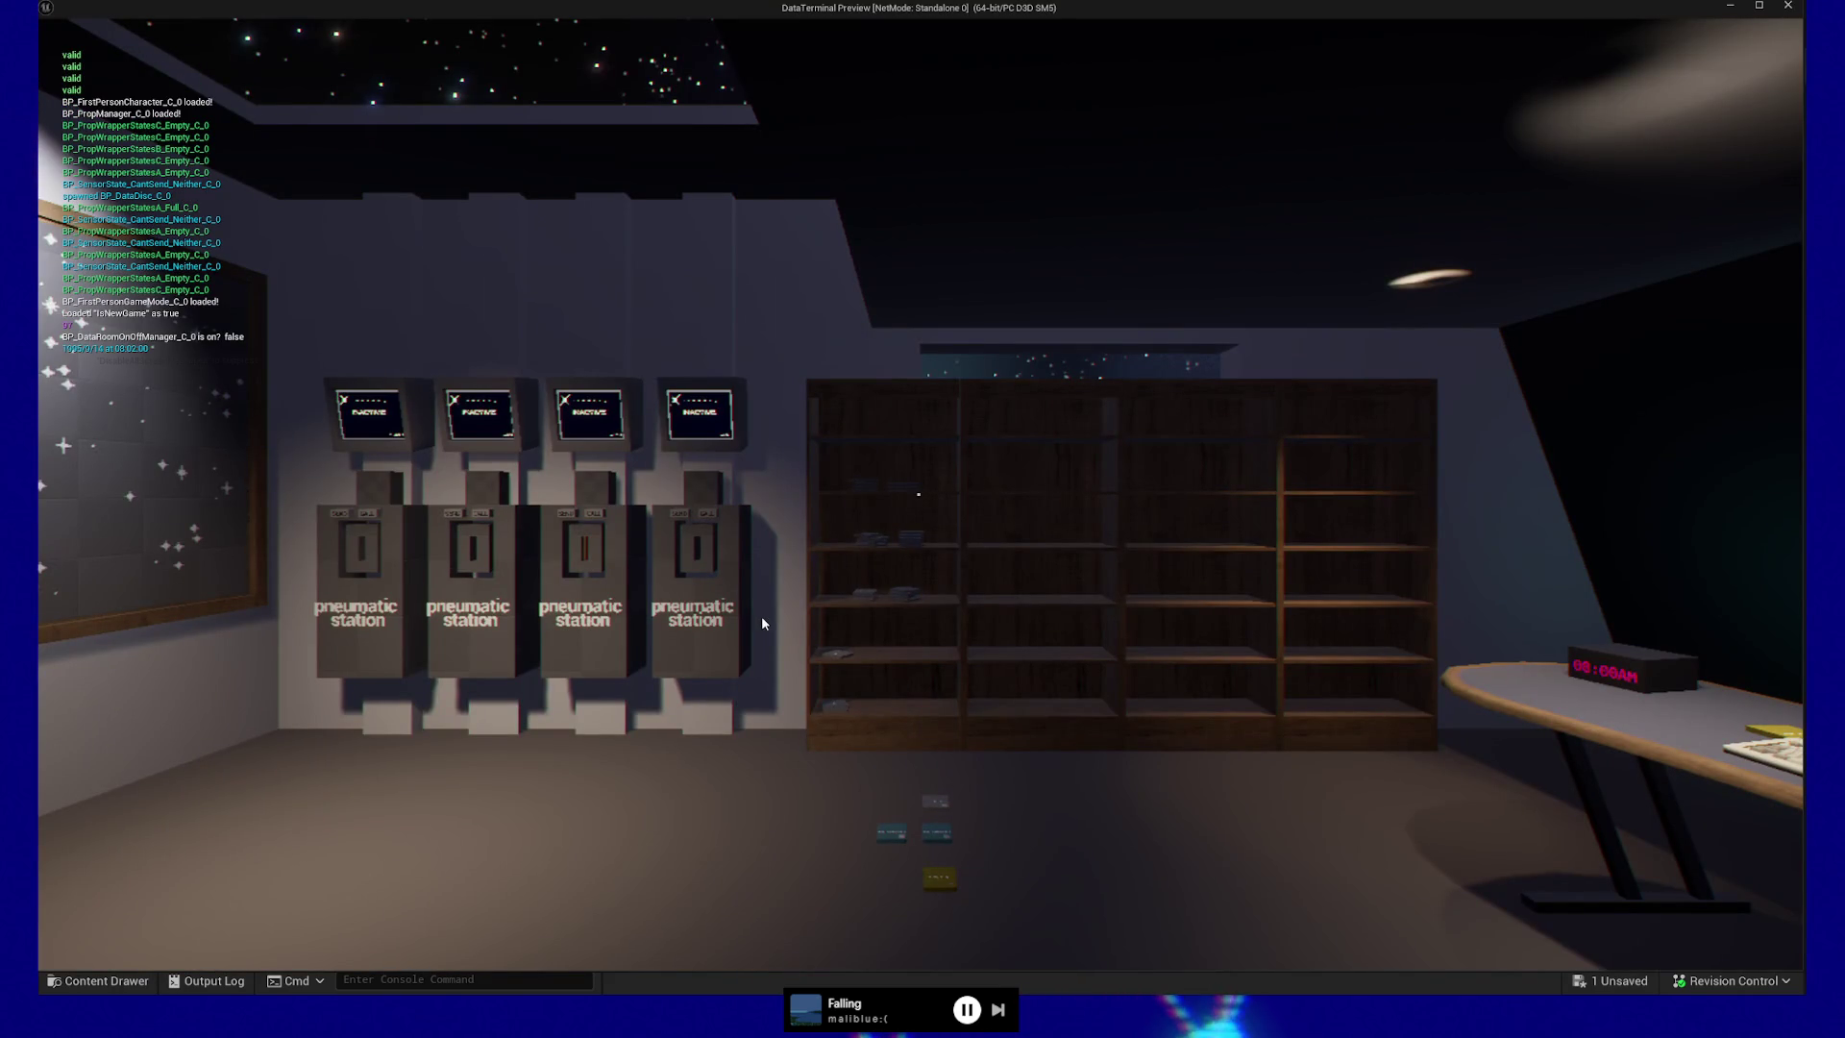
# Quit the standalone preview and clear the old Message Log entries
pyautogui.press('Escape')
pyautogui.click(916, 799)
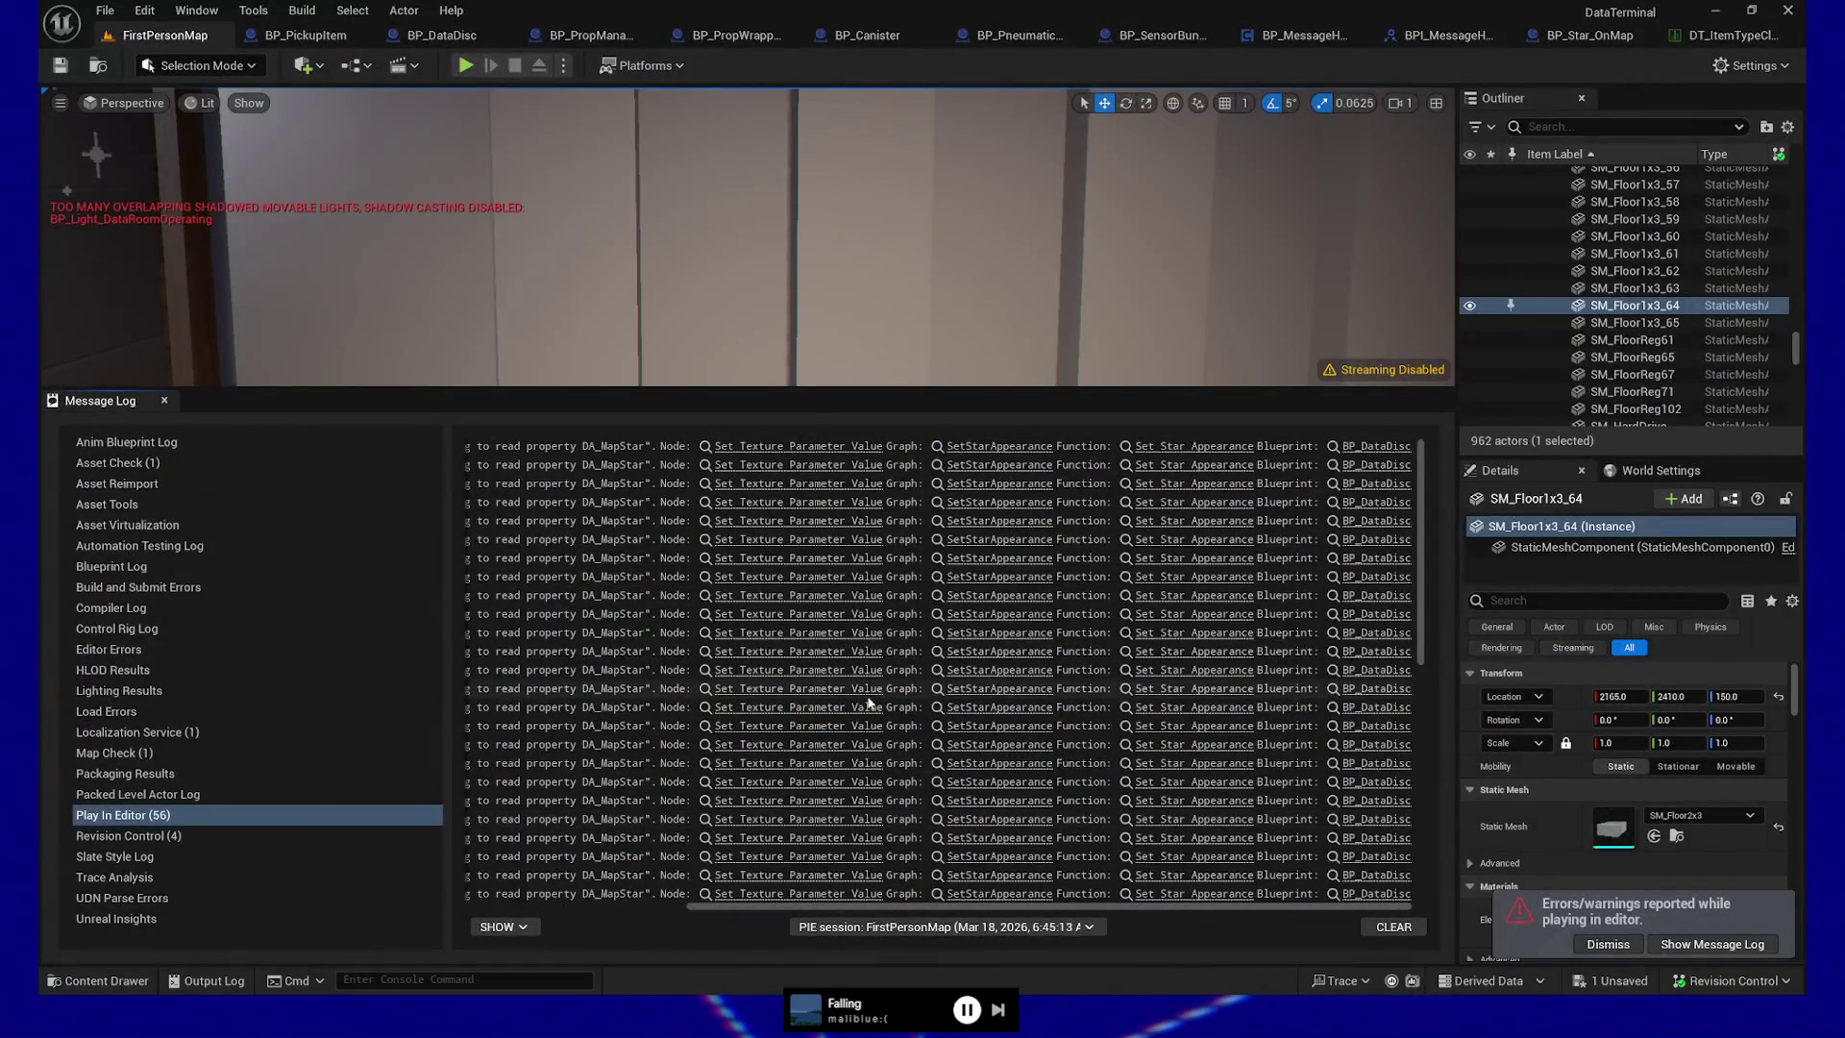
pyautogui.click(1407, 929)
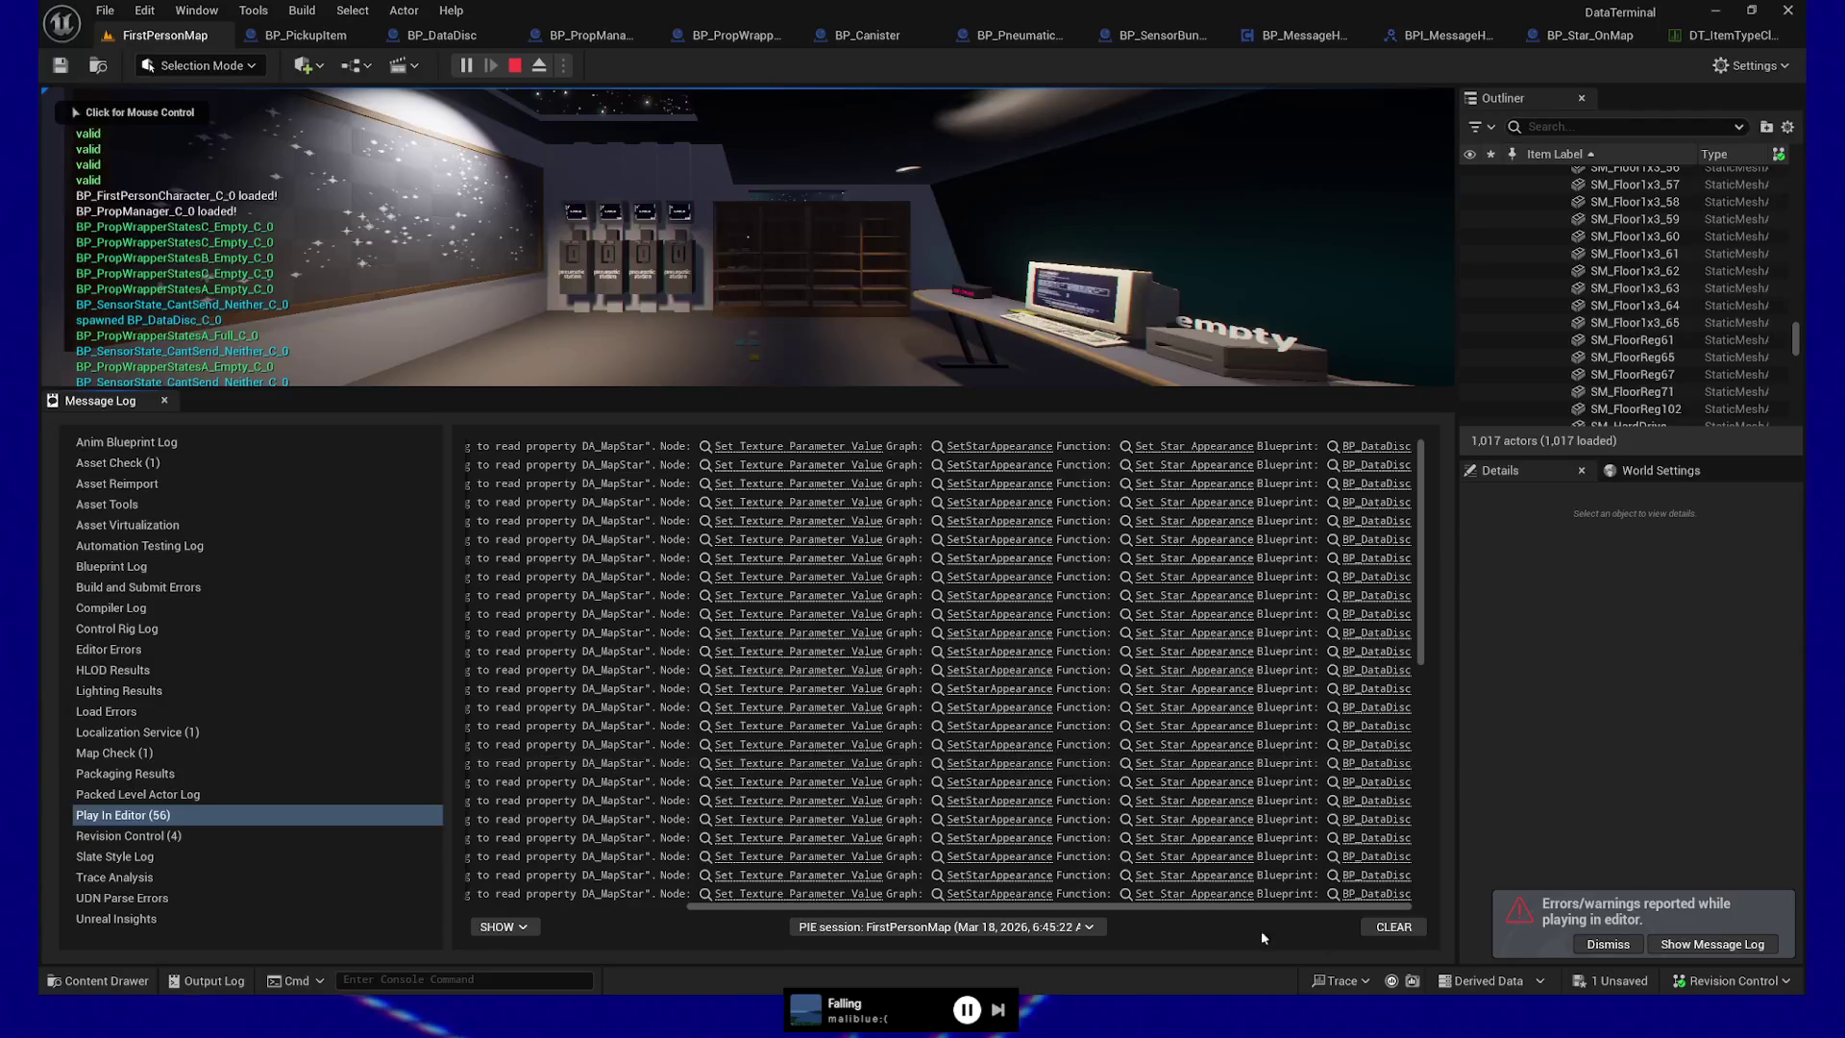
pyautogui.click(1620, 946)
# Give the new play session's game view more height, then stop it
pyautogui.scroll(-8, 956, 786)
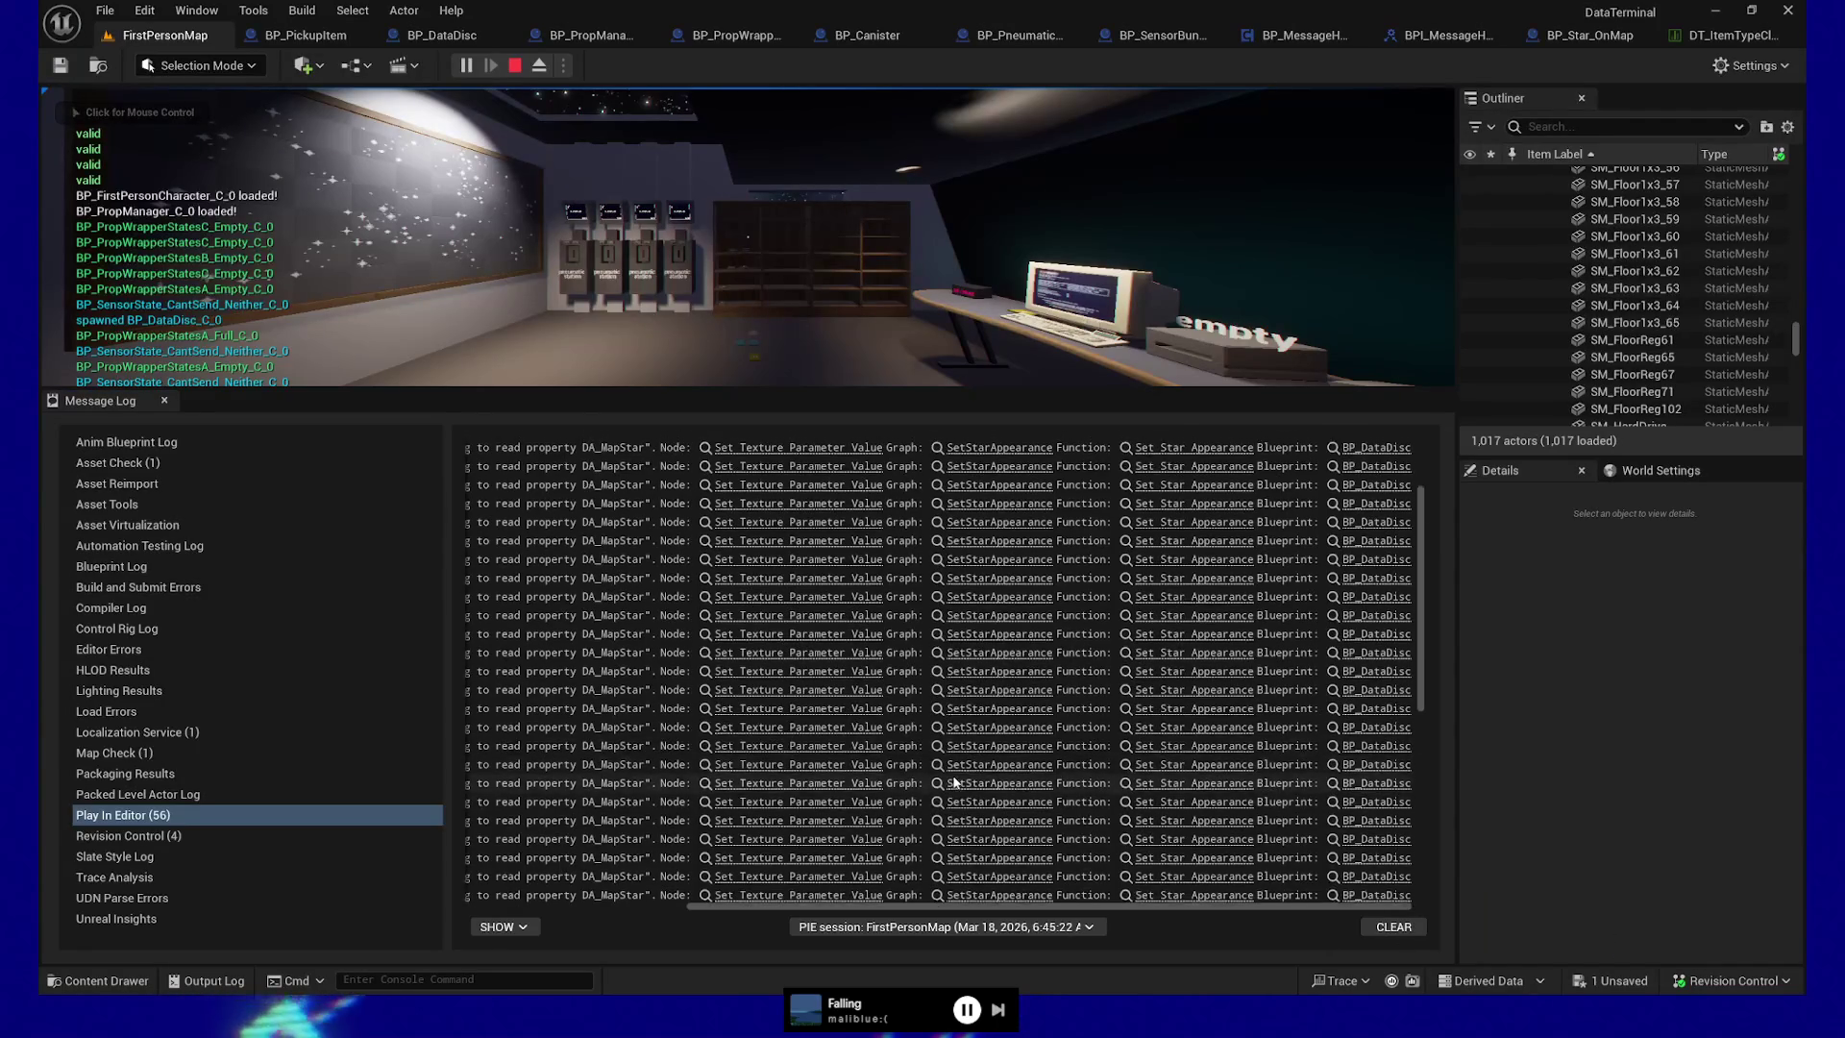
pyautogui.scroll(10, 1325, 865)
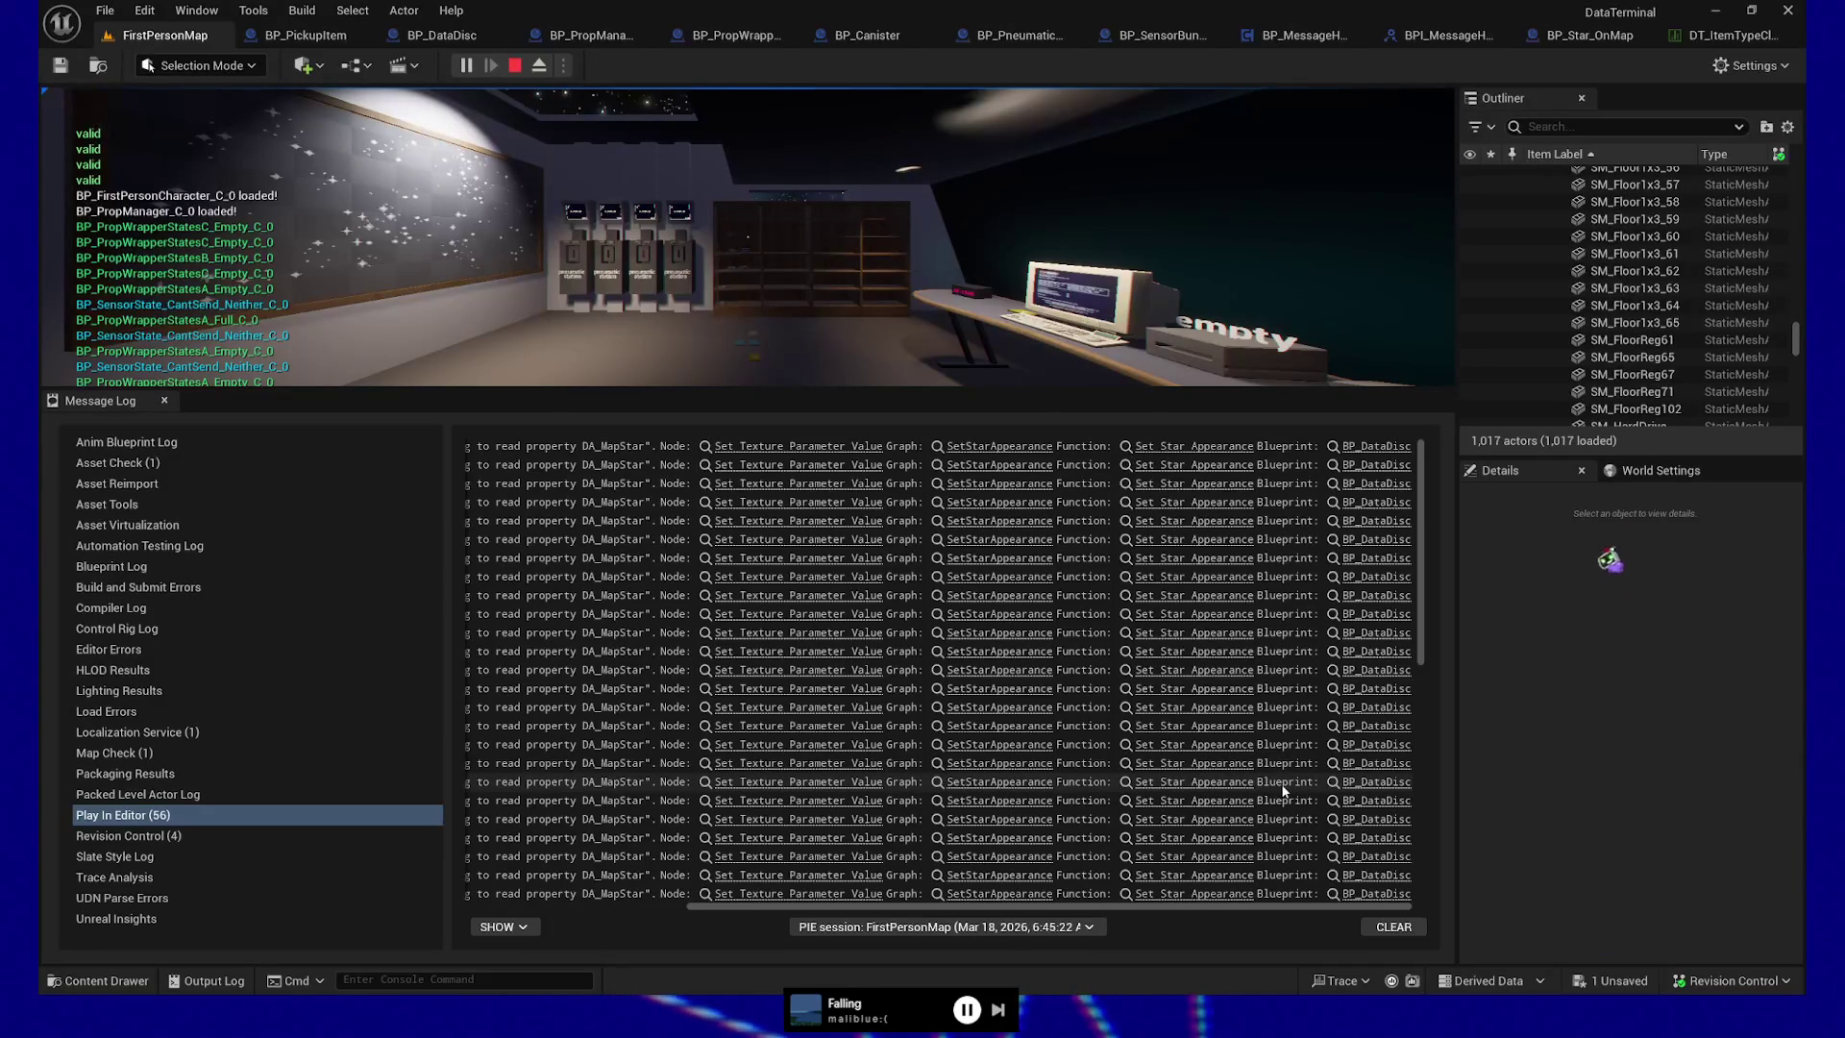
pyautogui.moveTo(1001, 392); pyautogui.dragTo(1069, 739)
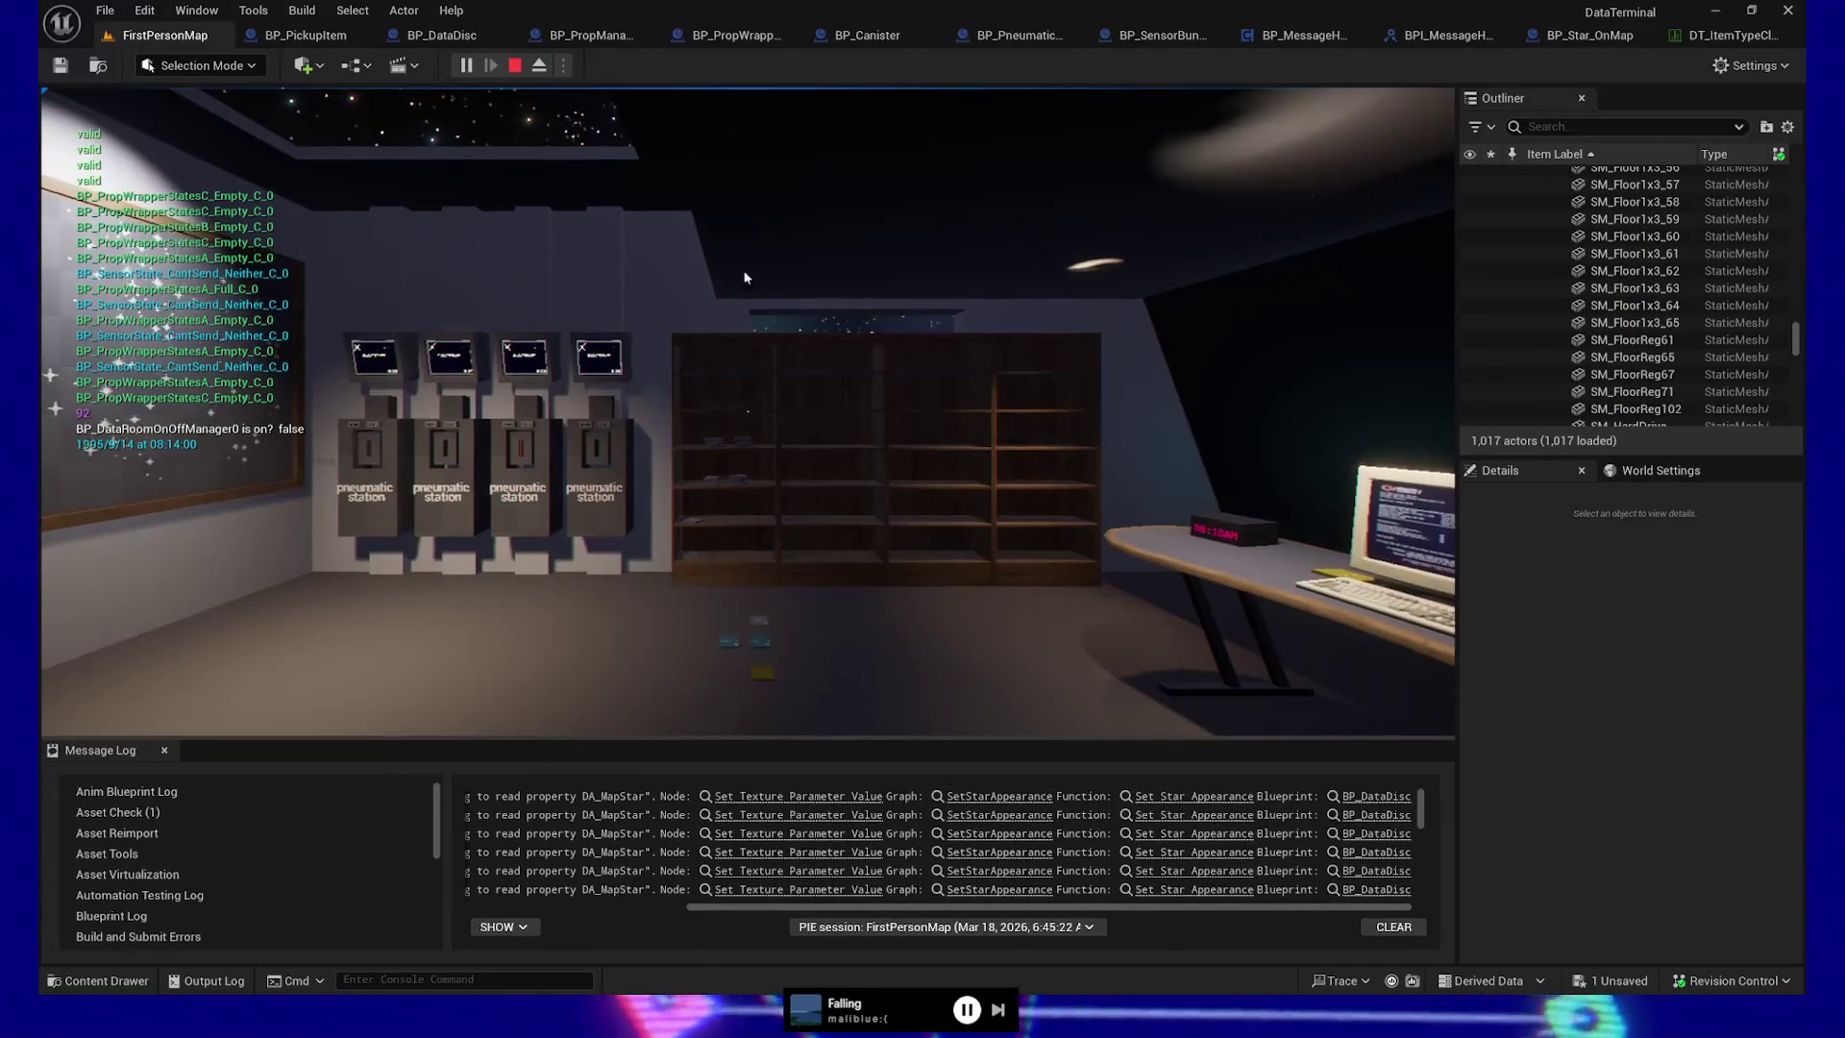
pyautogui.press('Escape')
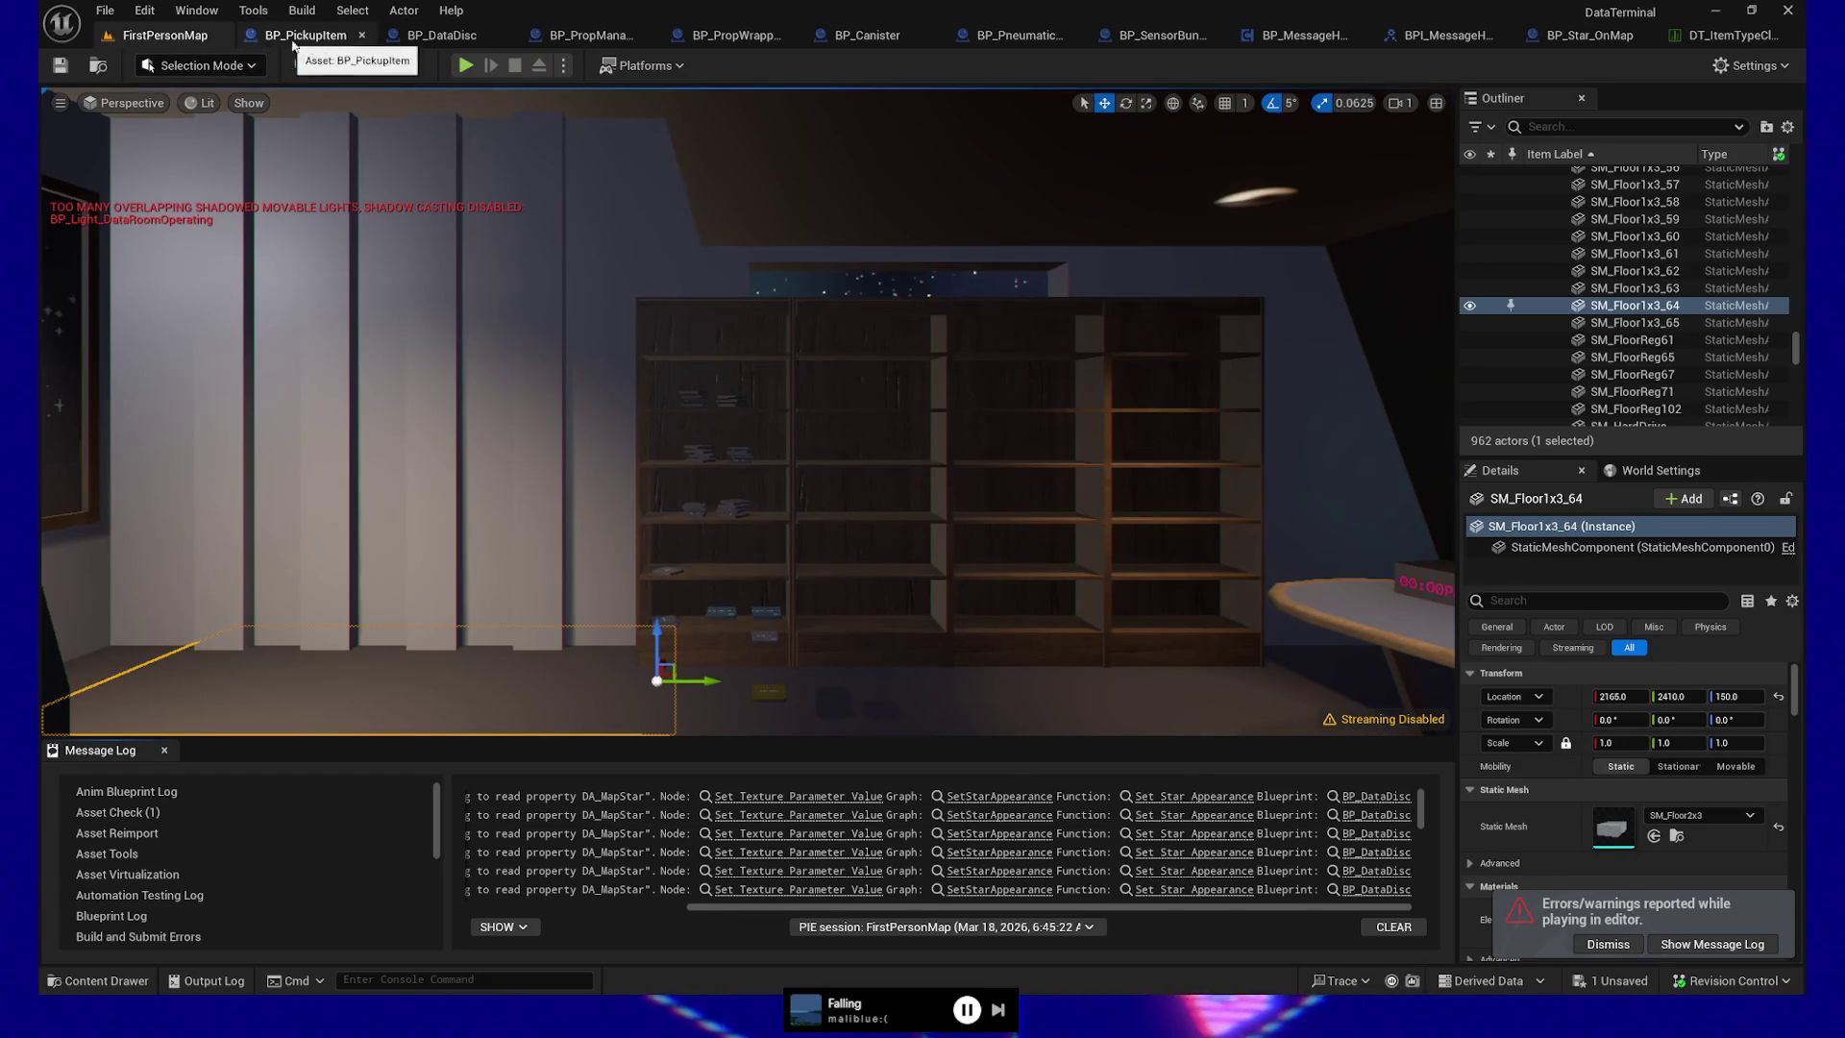
# Centre BP_DataDisc's star nodes and position the Notepad problems note over the graph
pyautogui.click(442, 36)
pyautogui.scroll(2, 799, 388)
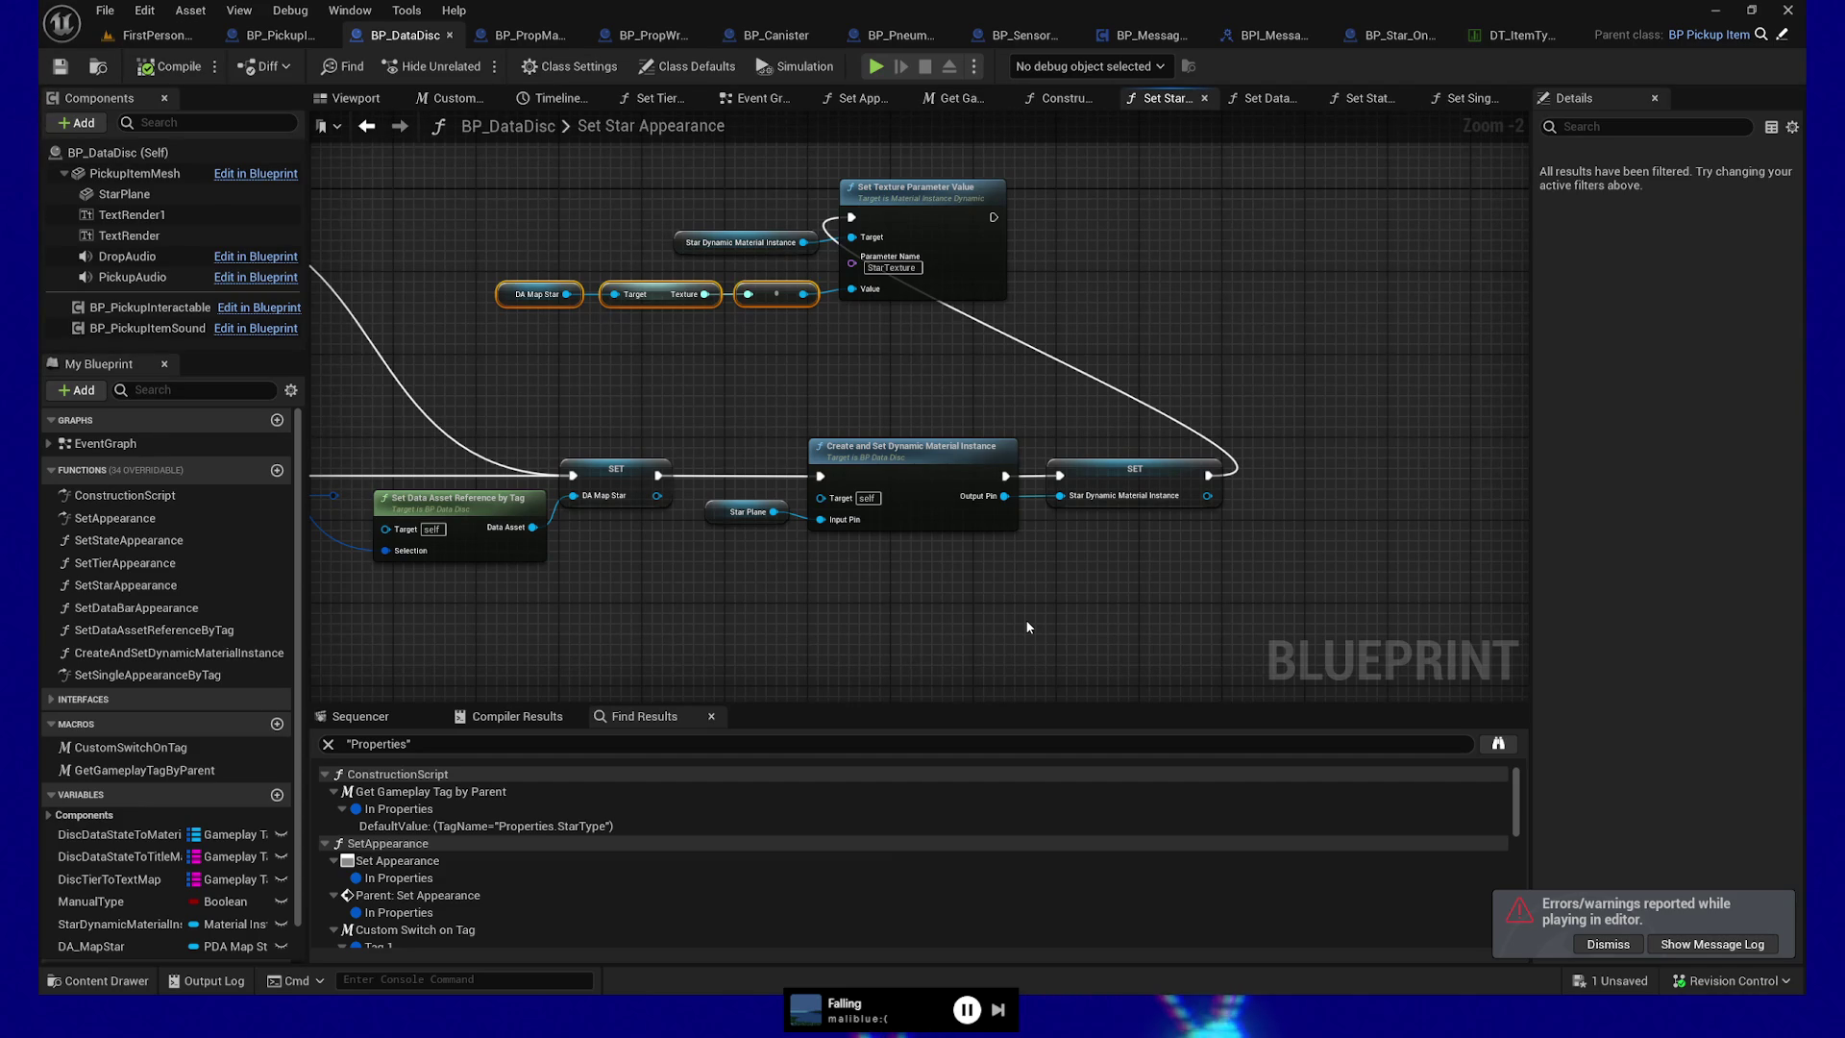
pyautogui.moveTo(1024, 619)
pyautogui.mouseDown()
pyautogui.moveTo(1067, 625)
pyautogui.moveTo(850, 609)
pyautogui.mouseUp()
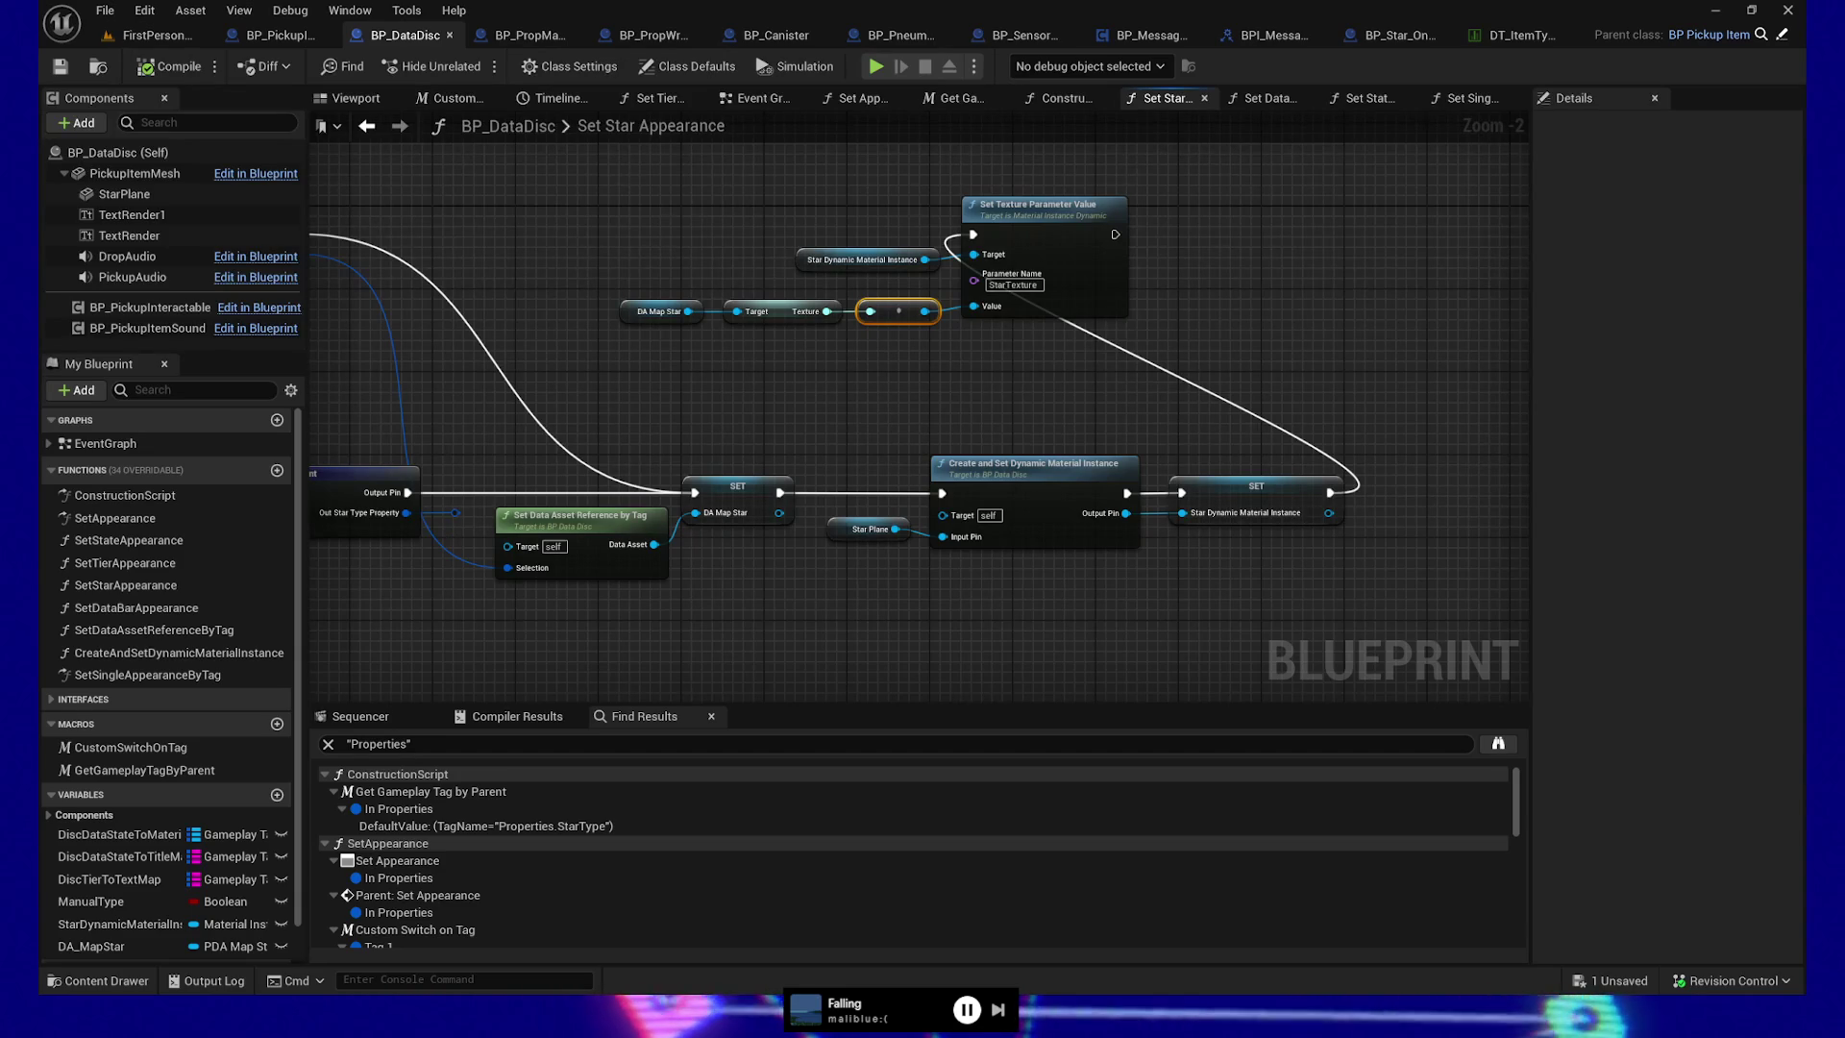
pyautogui.moveTo(146, 338); pyautogui.dragTo(512, 503)
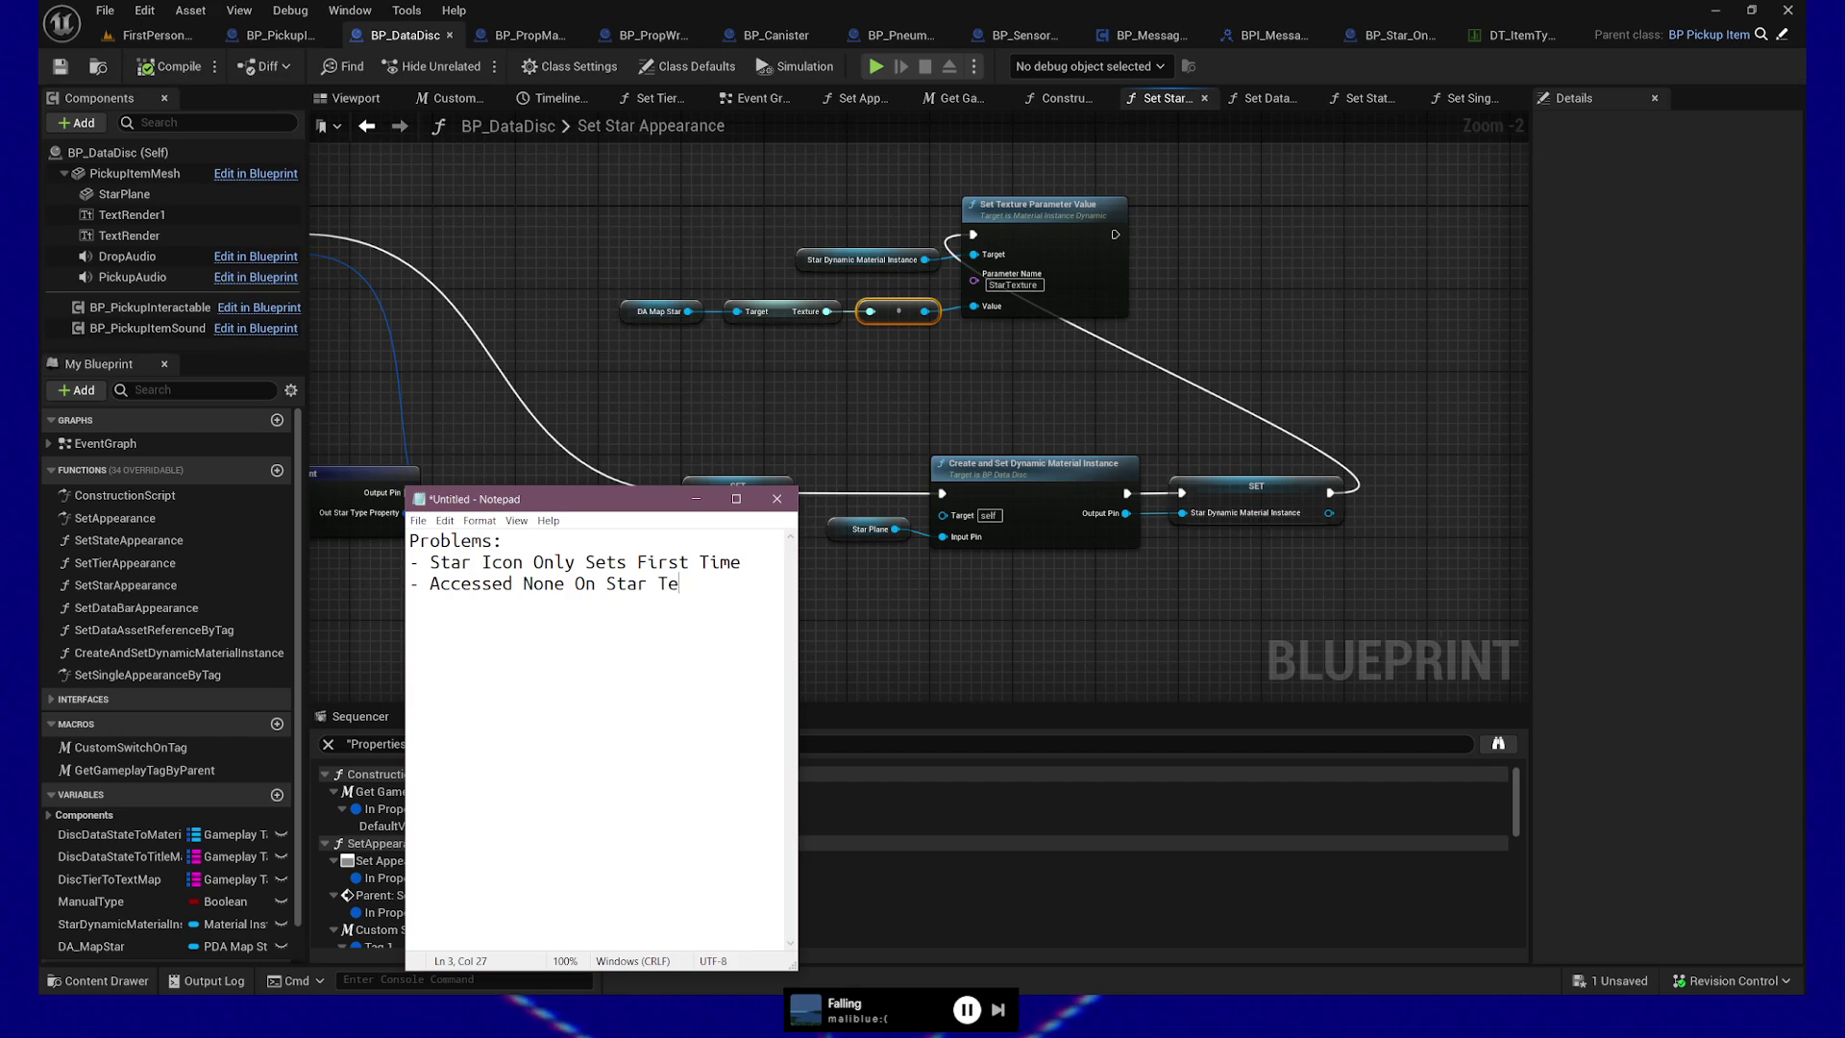
pyautogui.hotkey('alt', 'Tab')
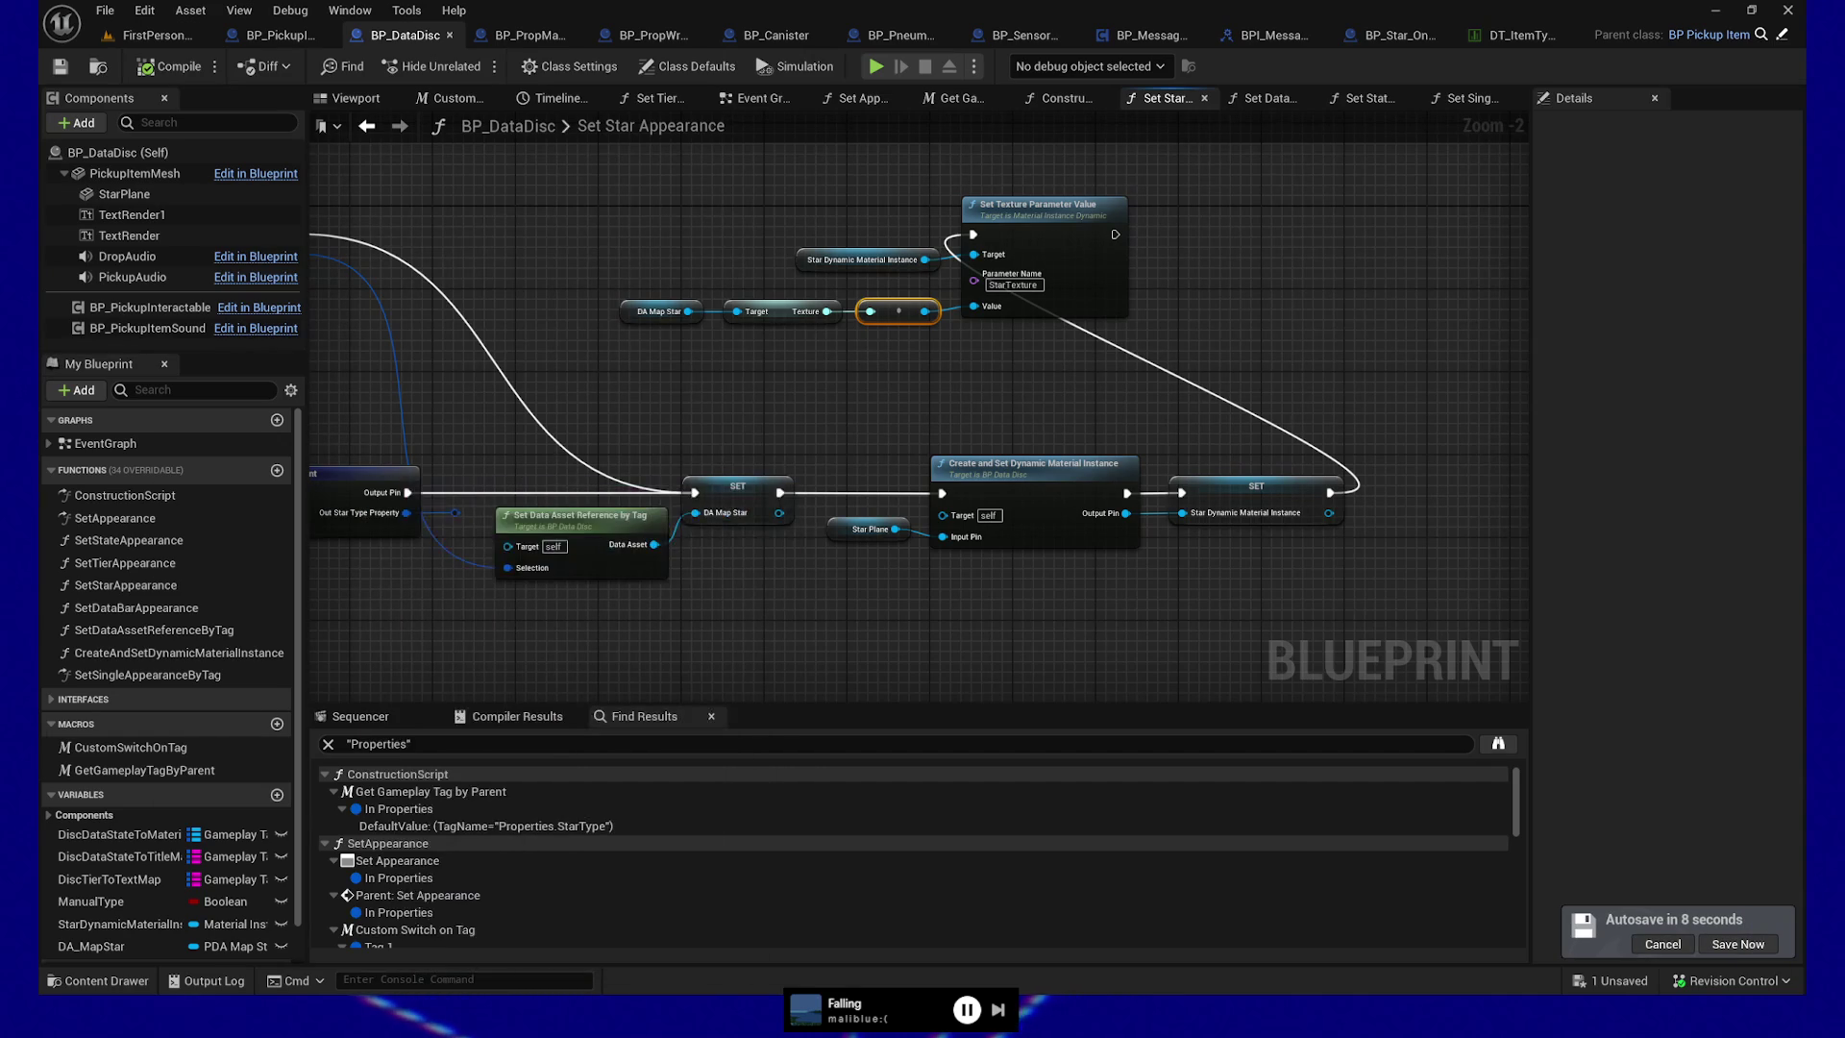
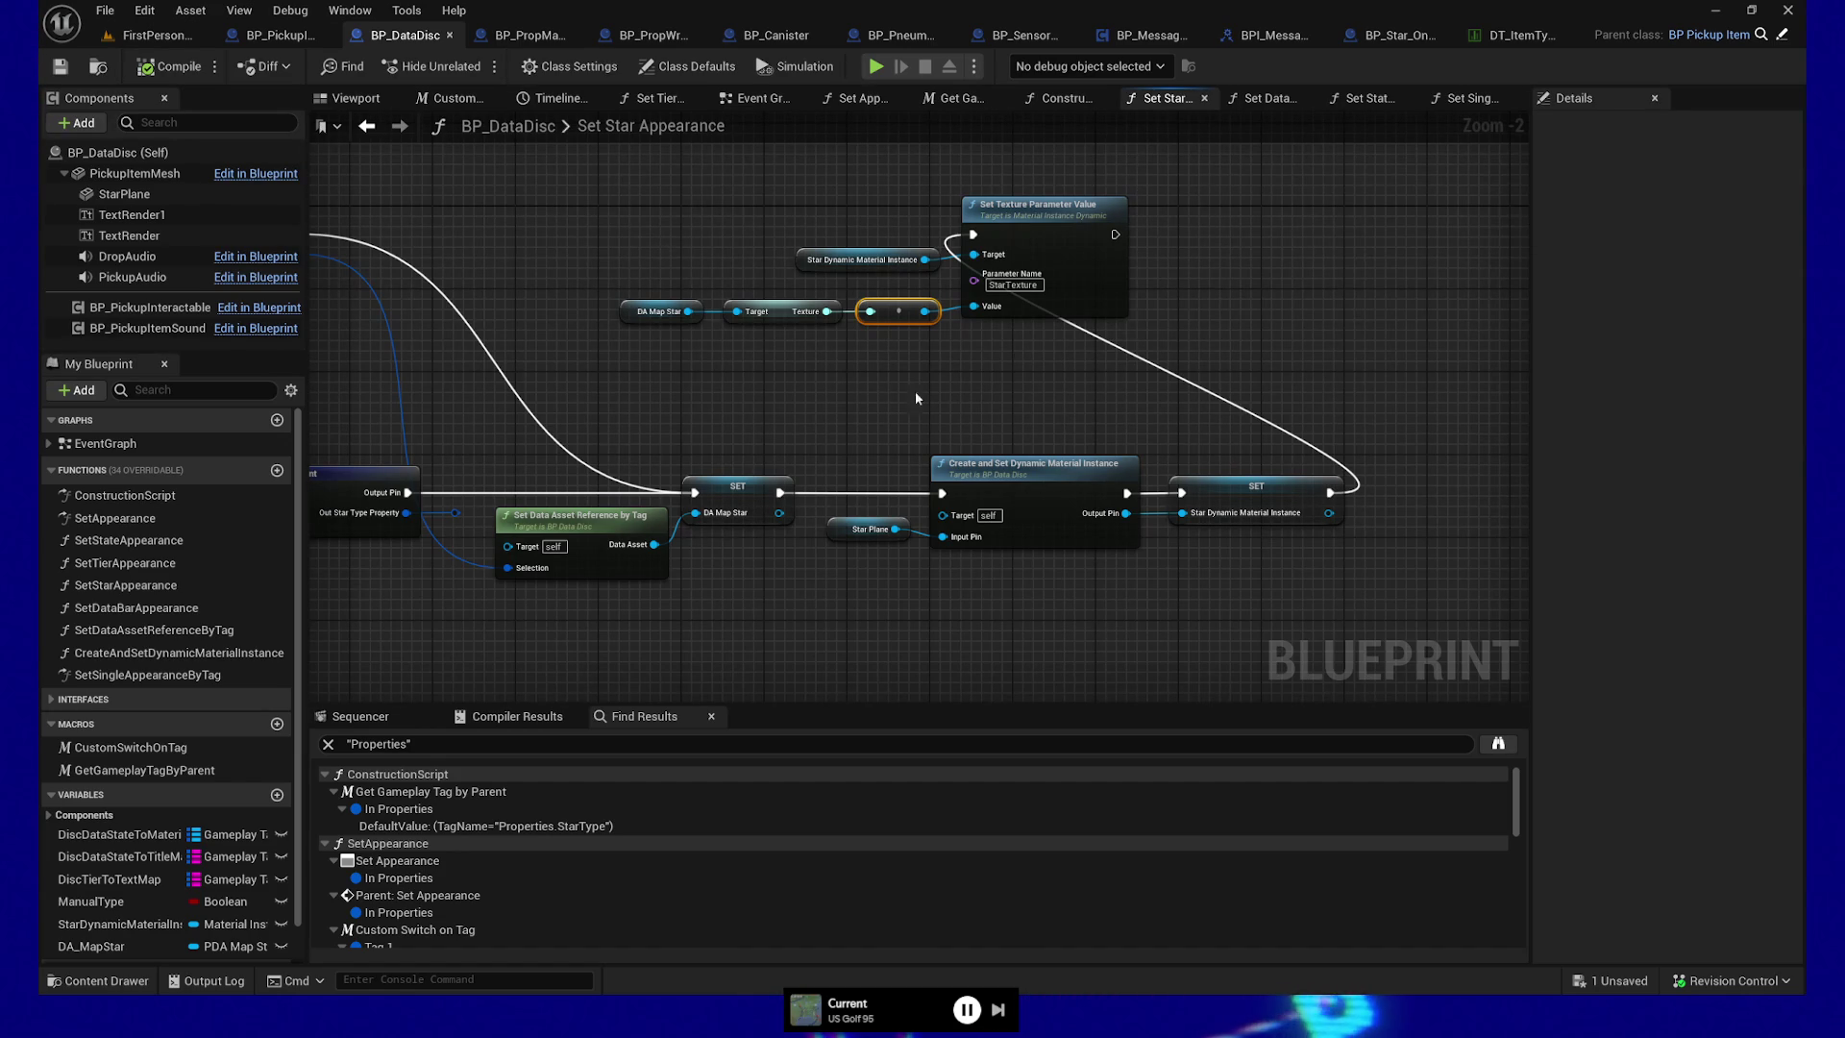
# Browse the actions offered for the texture and soft texture reference outputs, adding nothing
pyautogui.moveTo(740, 446)
pyautogui.mouseDown()
pyautogui.moveTo(788, 407)
pyautogui.moveTo(724, 428)
pyautogui.mouseUp()
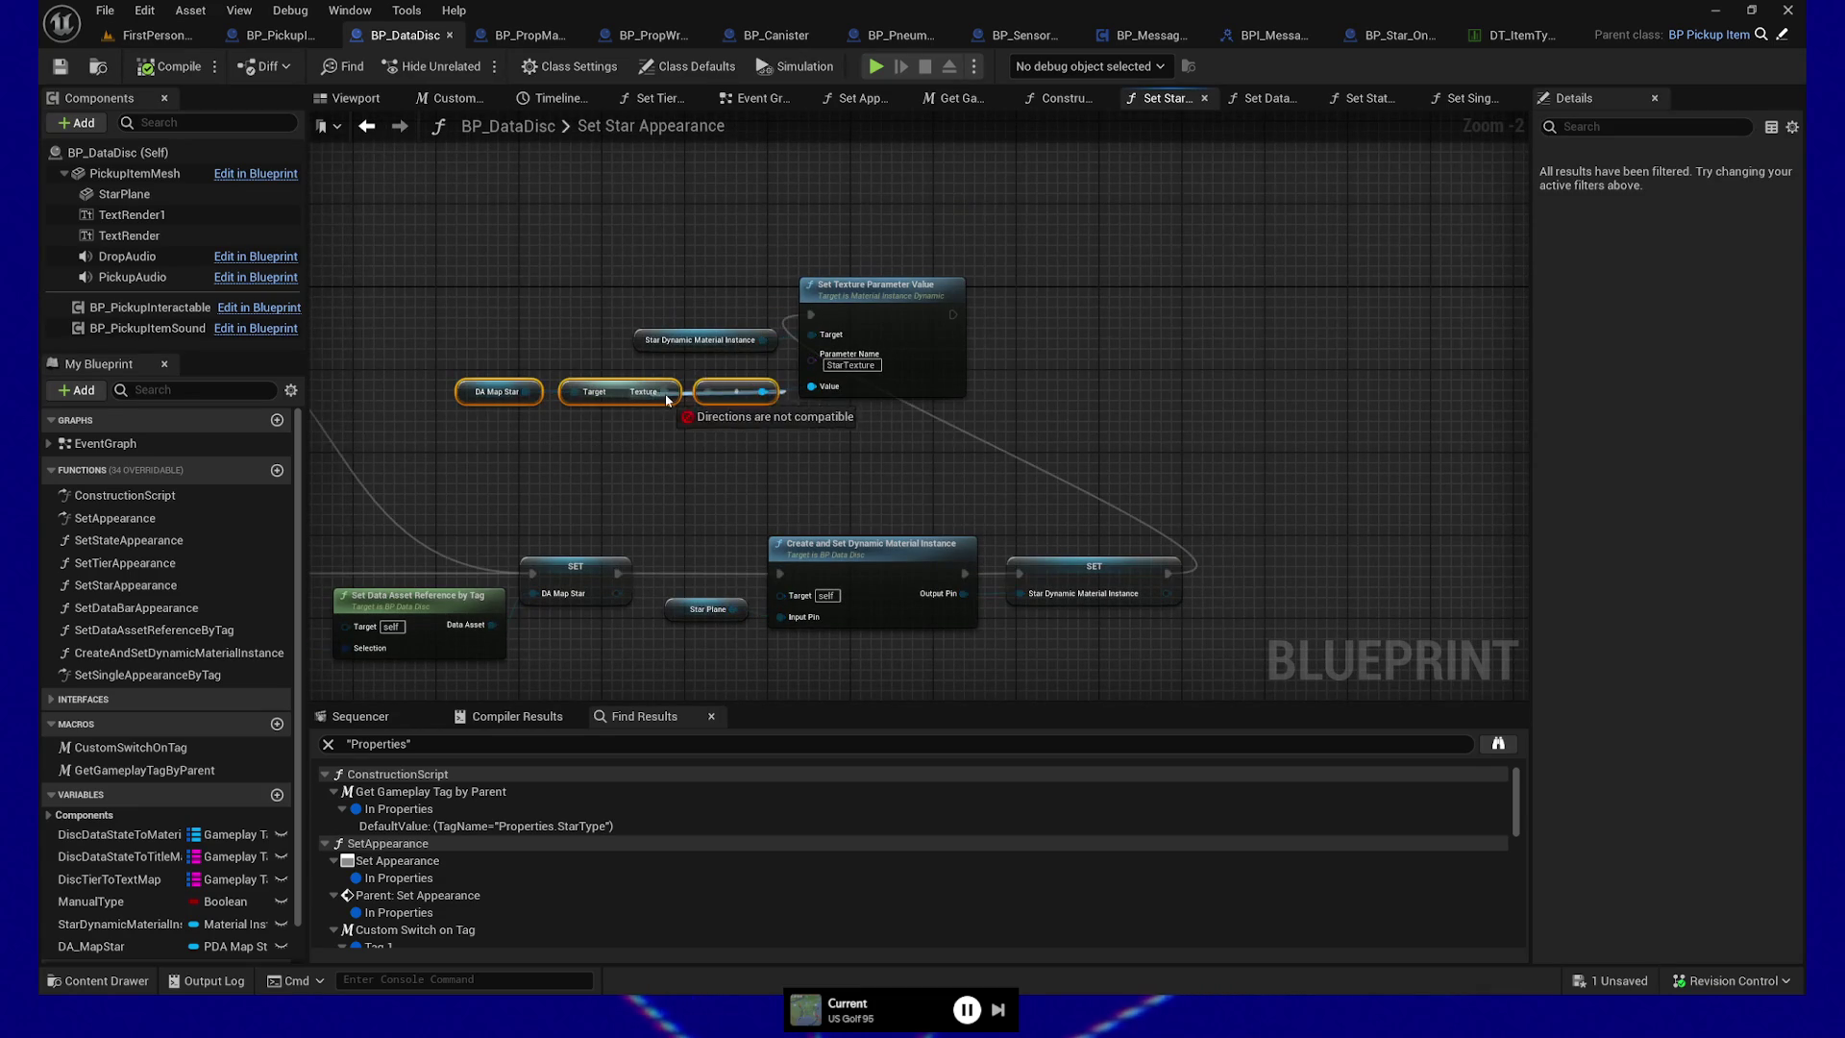
pyautogui.moveTo(786, 461); pyautogui.dragTo(786, 460)
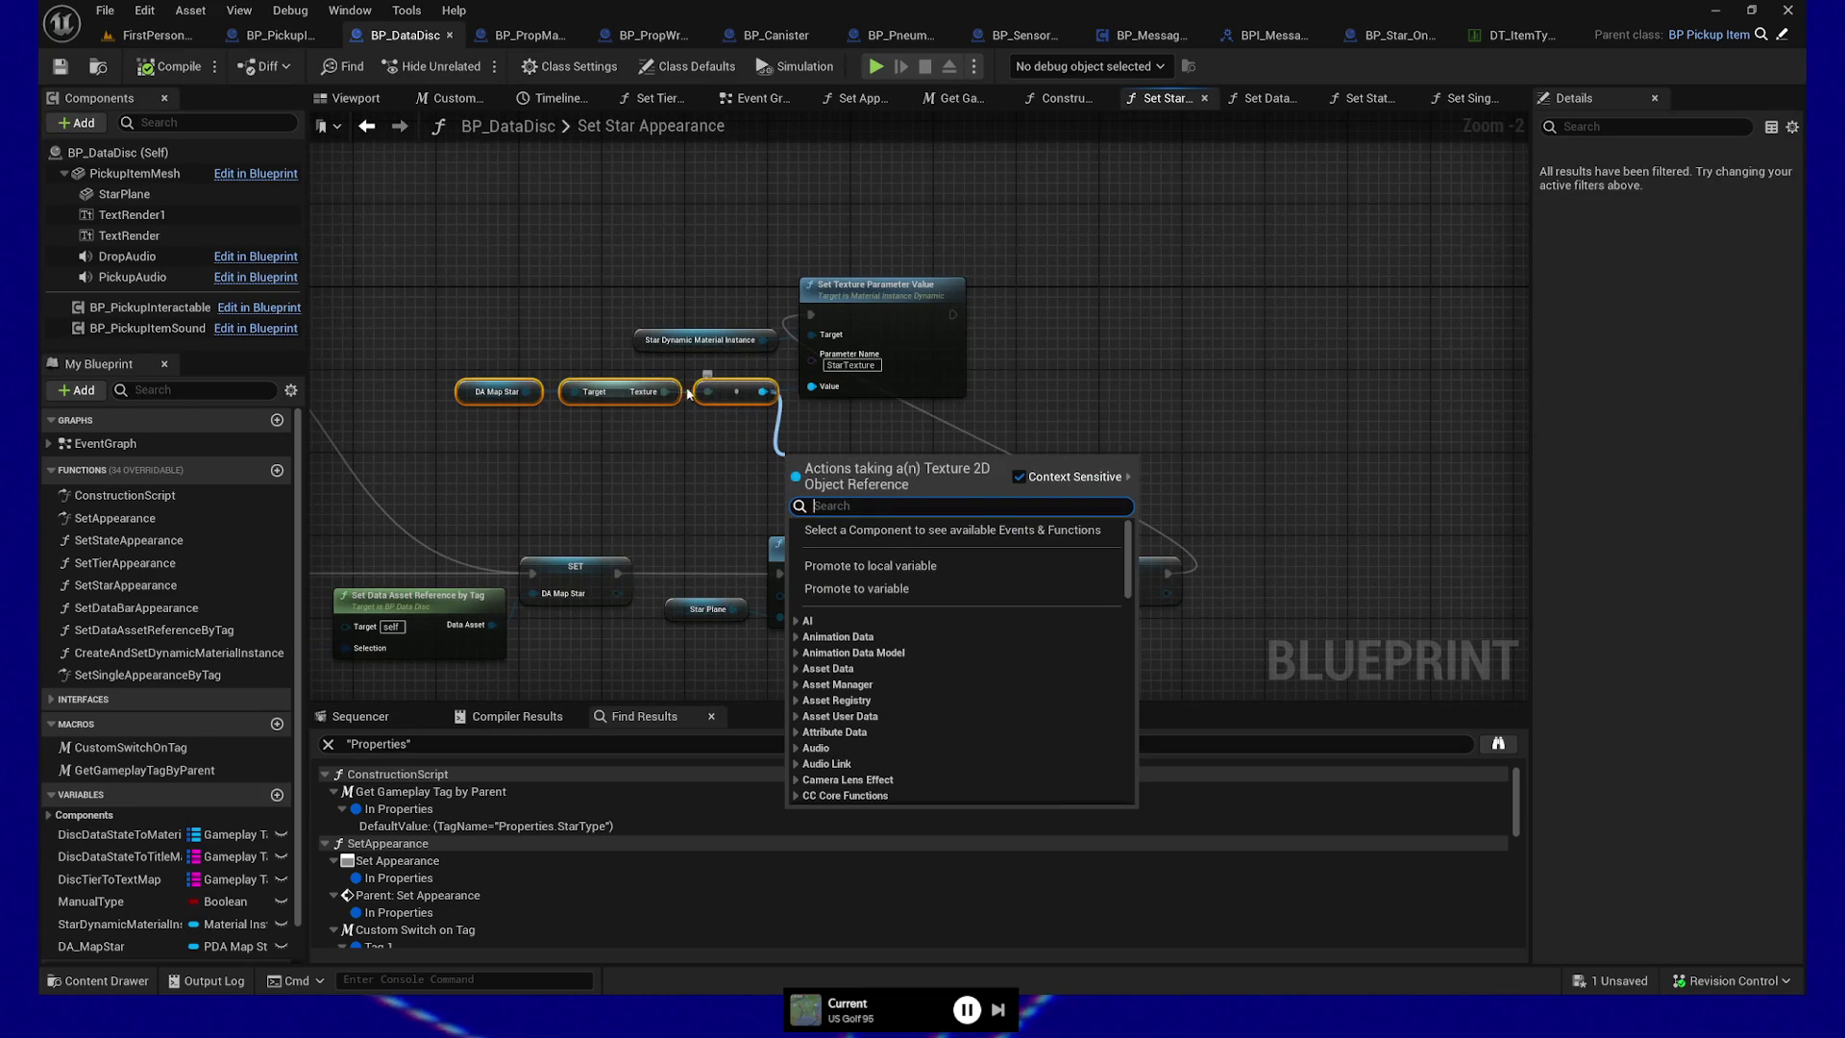
pyautogui.click(656, 424)
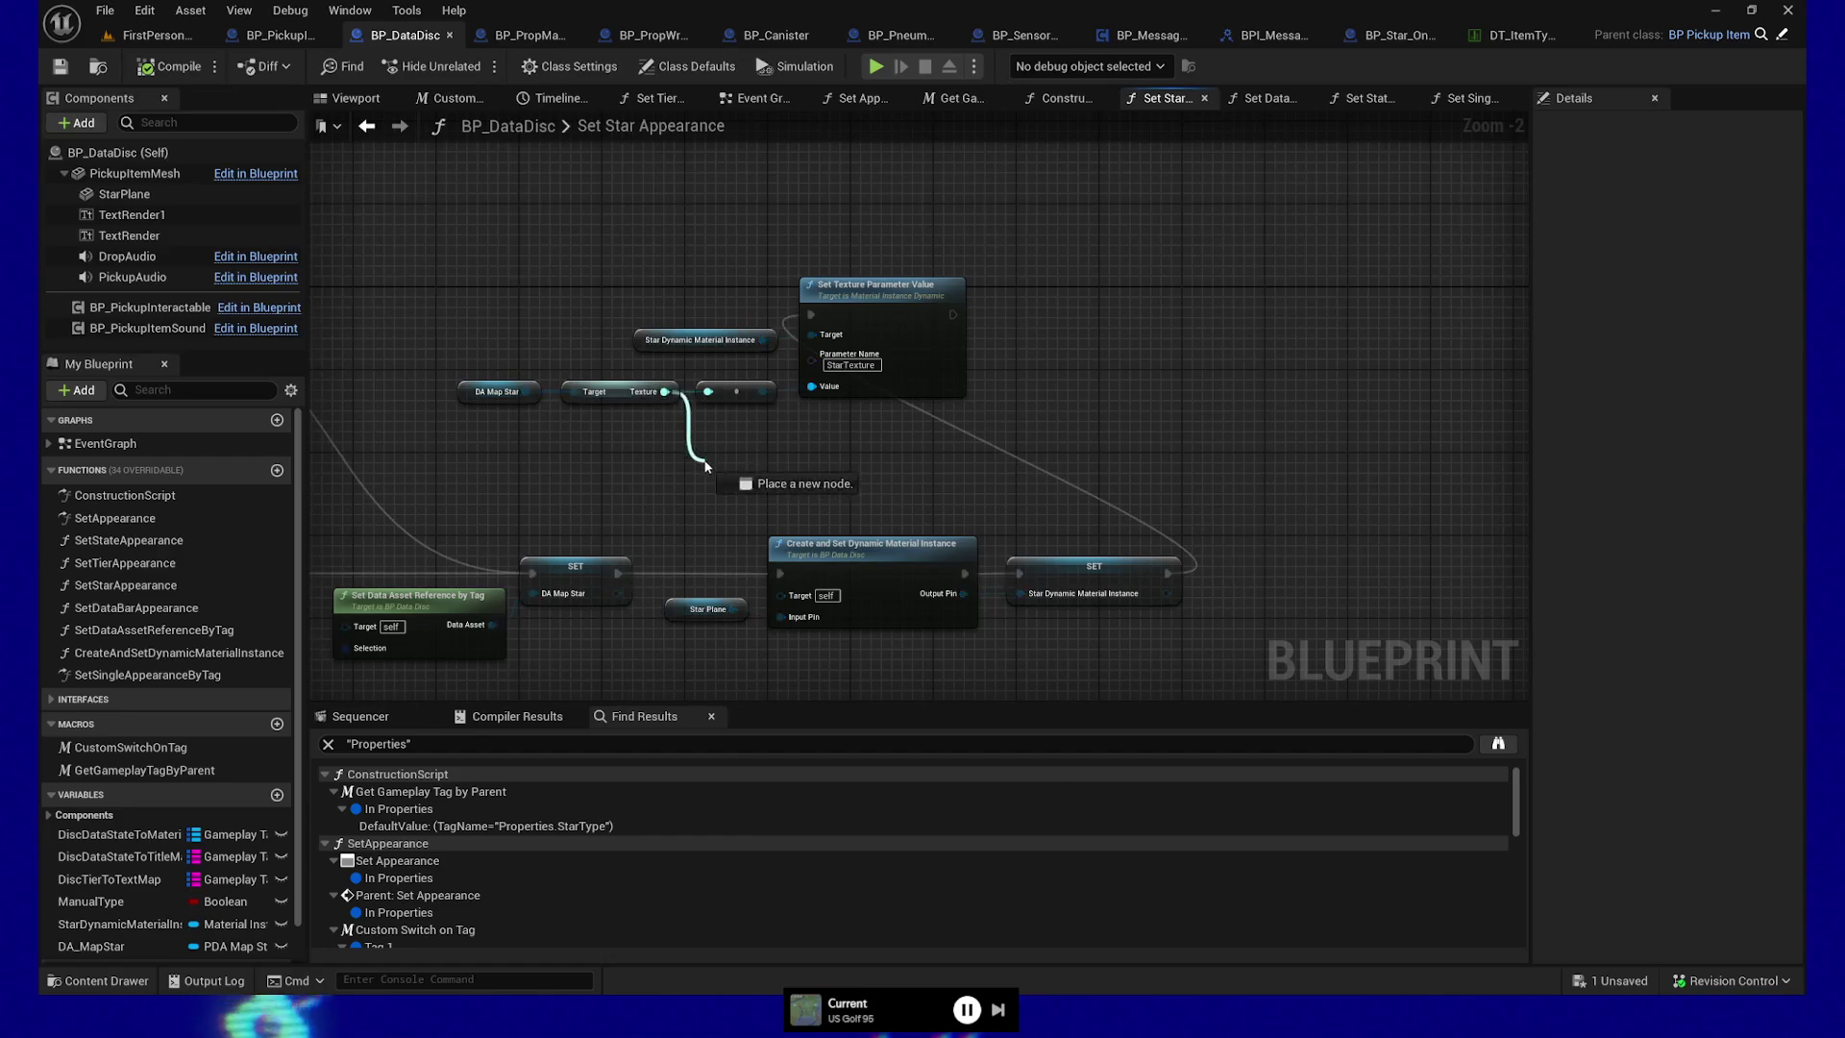
pyautogui.moveTo(705, 466); pyautogui.dragTo(706, 467)
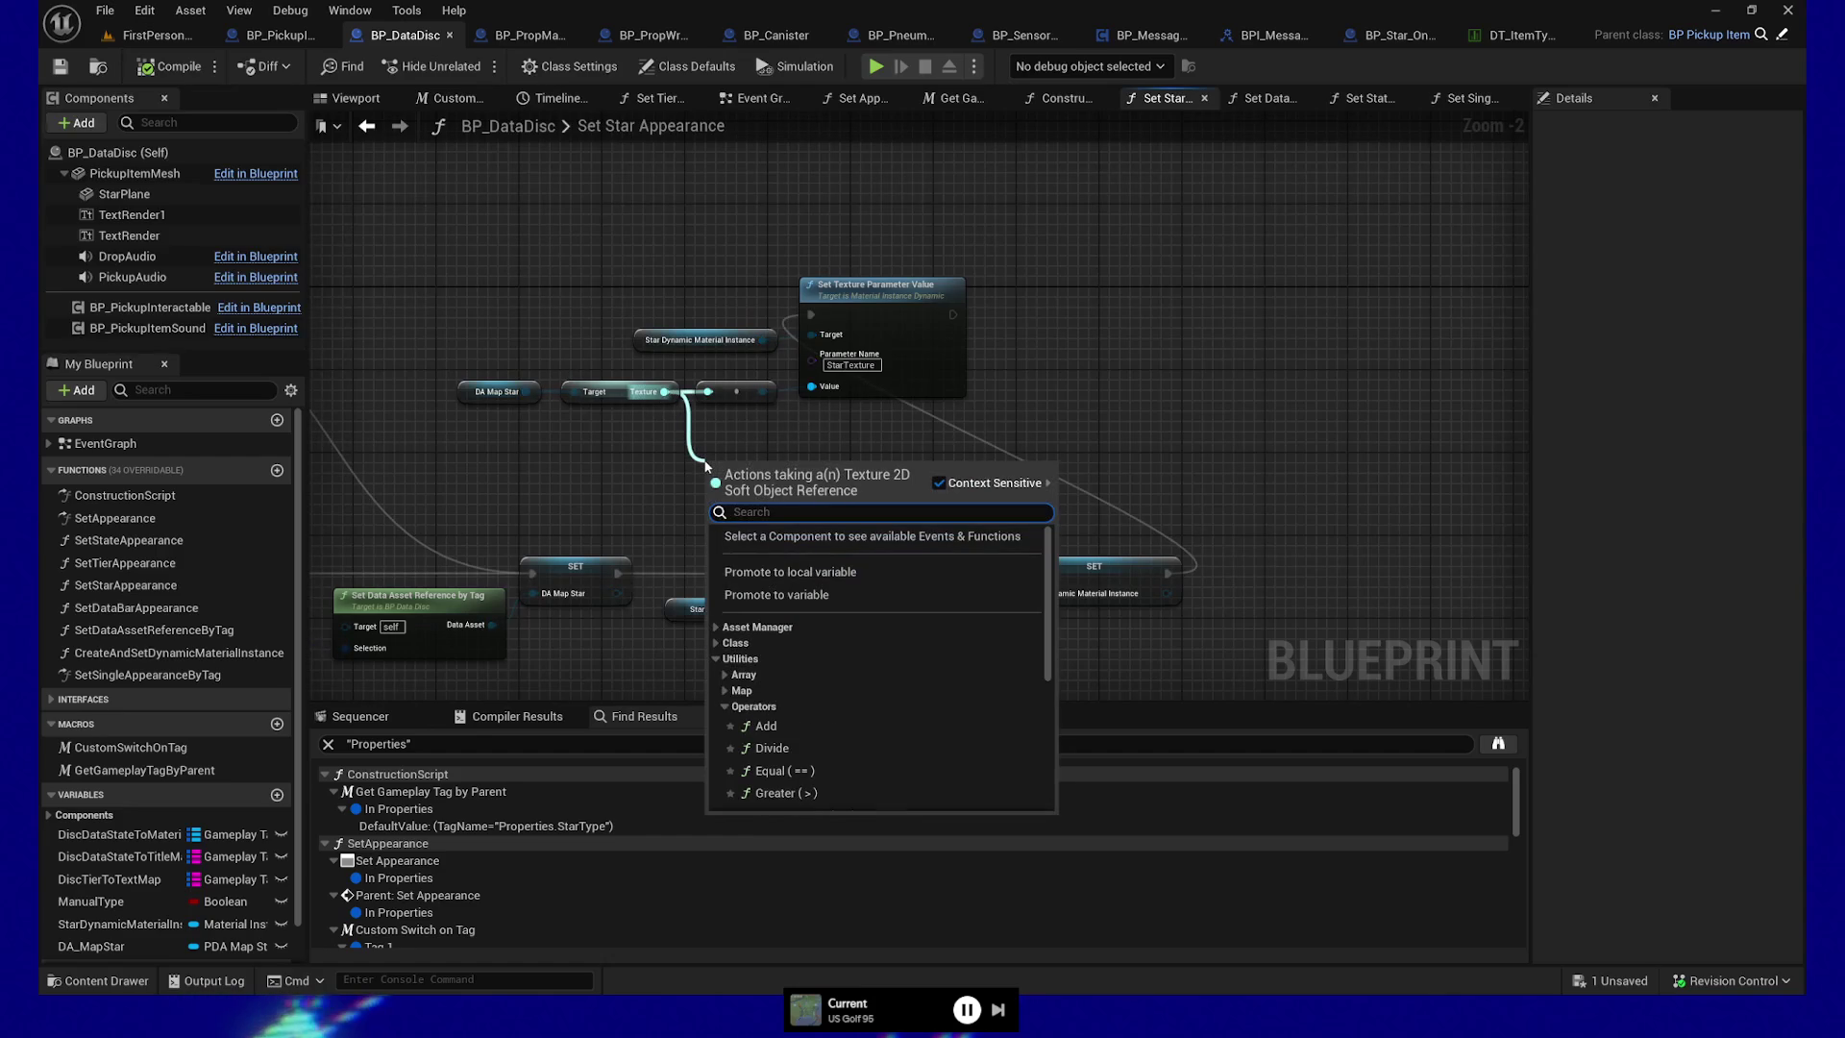
pyautogui.click(713, 625)
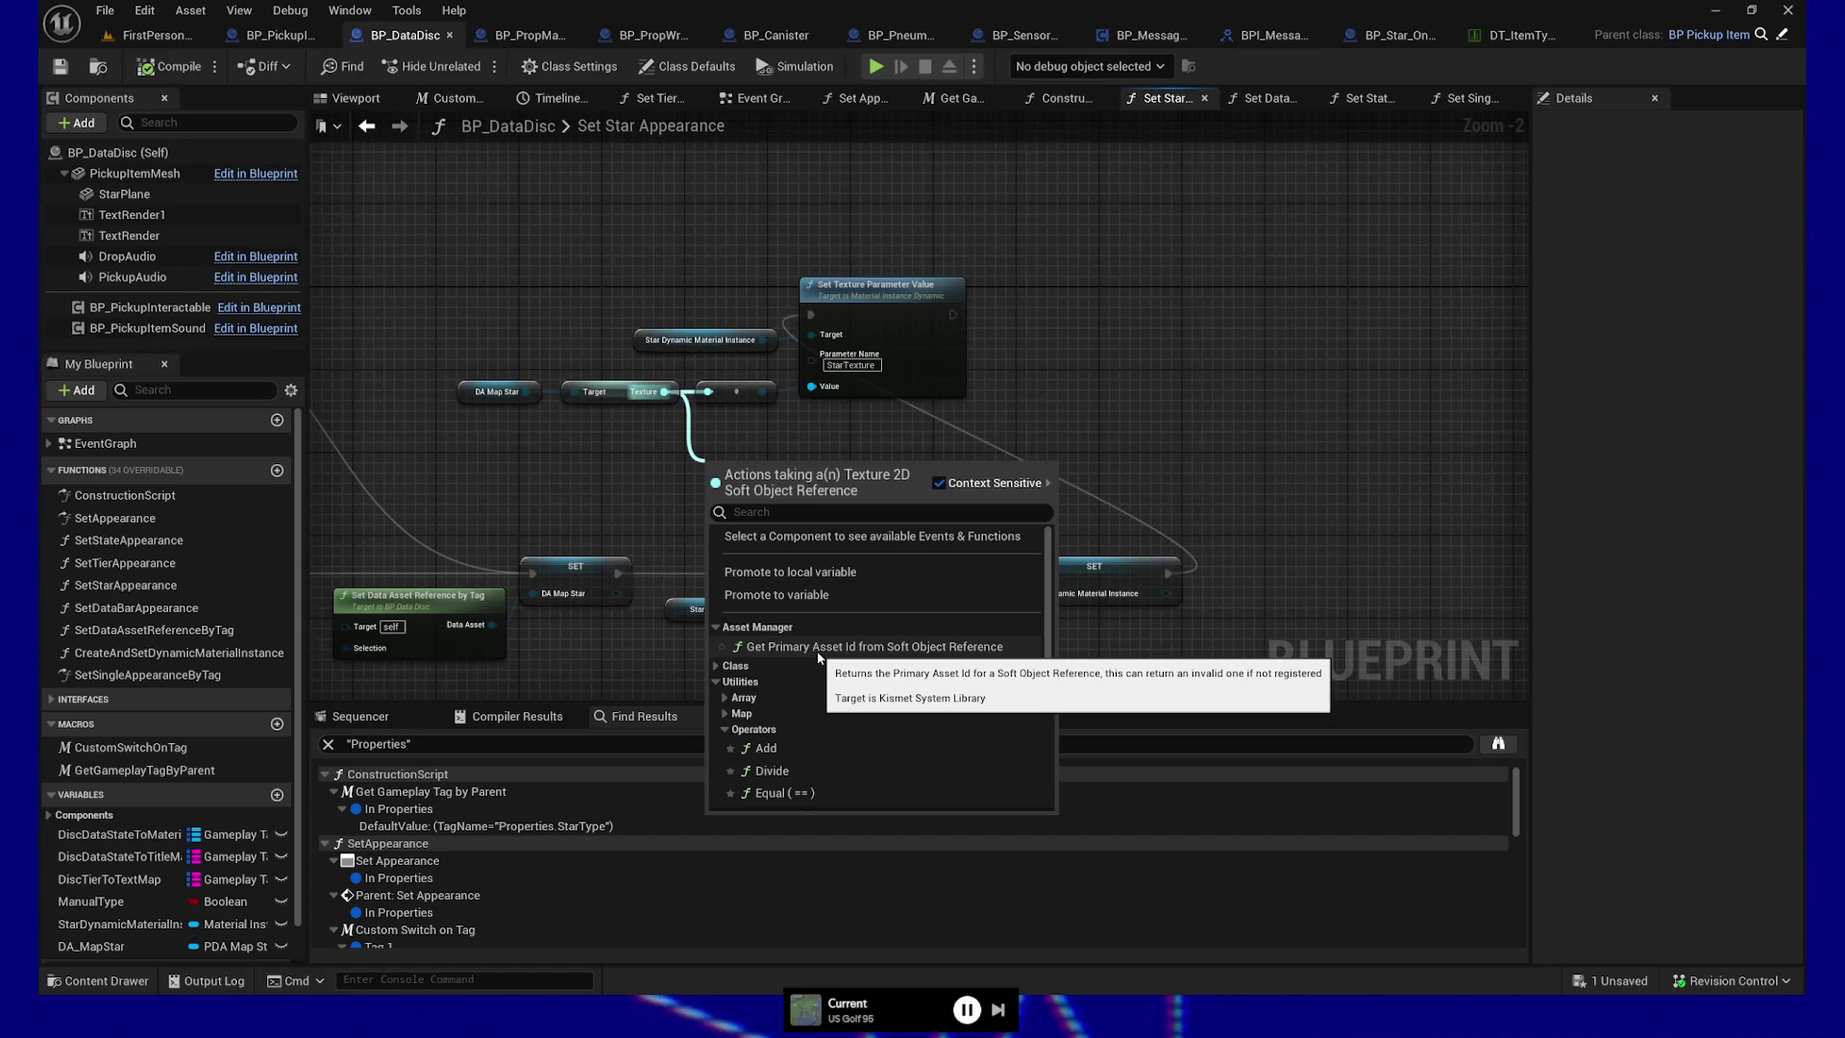
pyautogui.moveTo(625, 472)
pyautogui.mouseDown()
pyautogui.moveTo(850, 338)
pyautogui.moveTo(858, 375)
pyautogui.mouseUp()
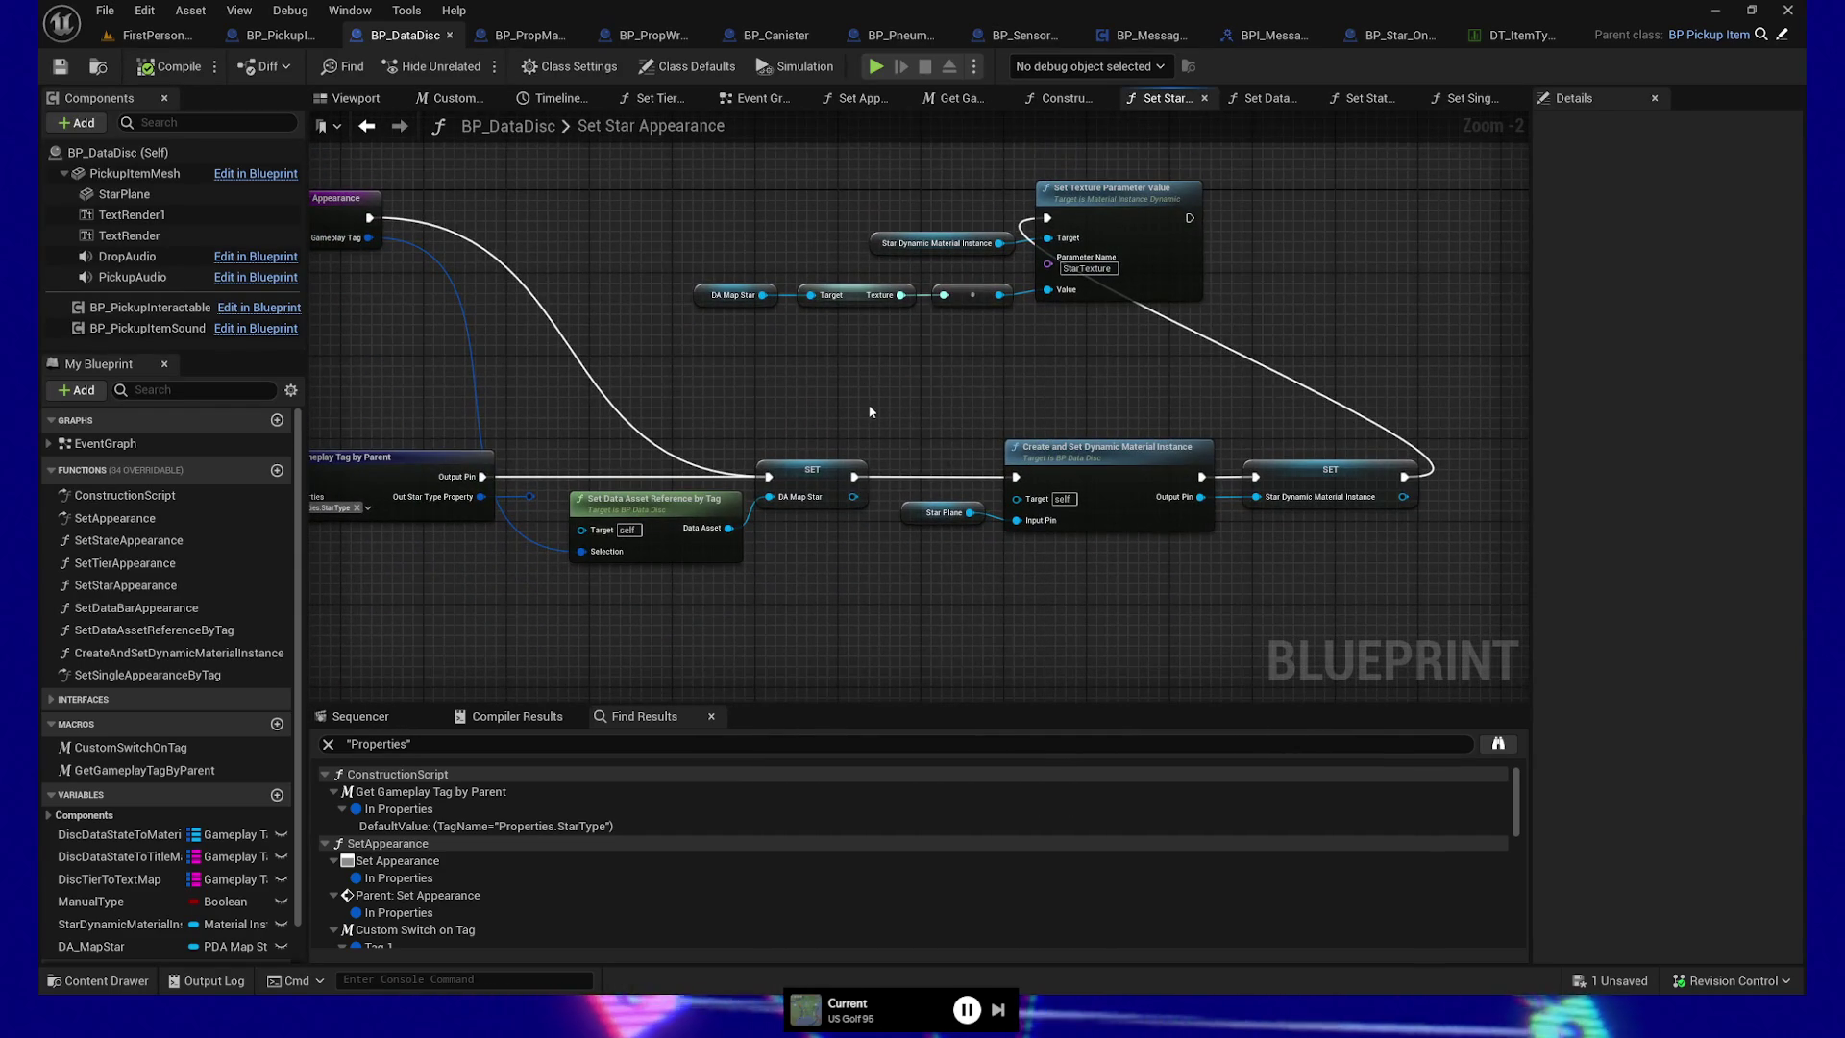
pyautogui.moveTo(851, 389); pyautogui.dragTo(800, 354)
# Try a Texture getter and Load Asset Blocking node off DA Map Star, then delete both
pyautogui.moveTo(804, 550); pyautogui.dragTo(804, 550)
pyautogui.write('texture')
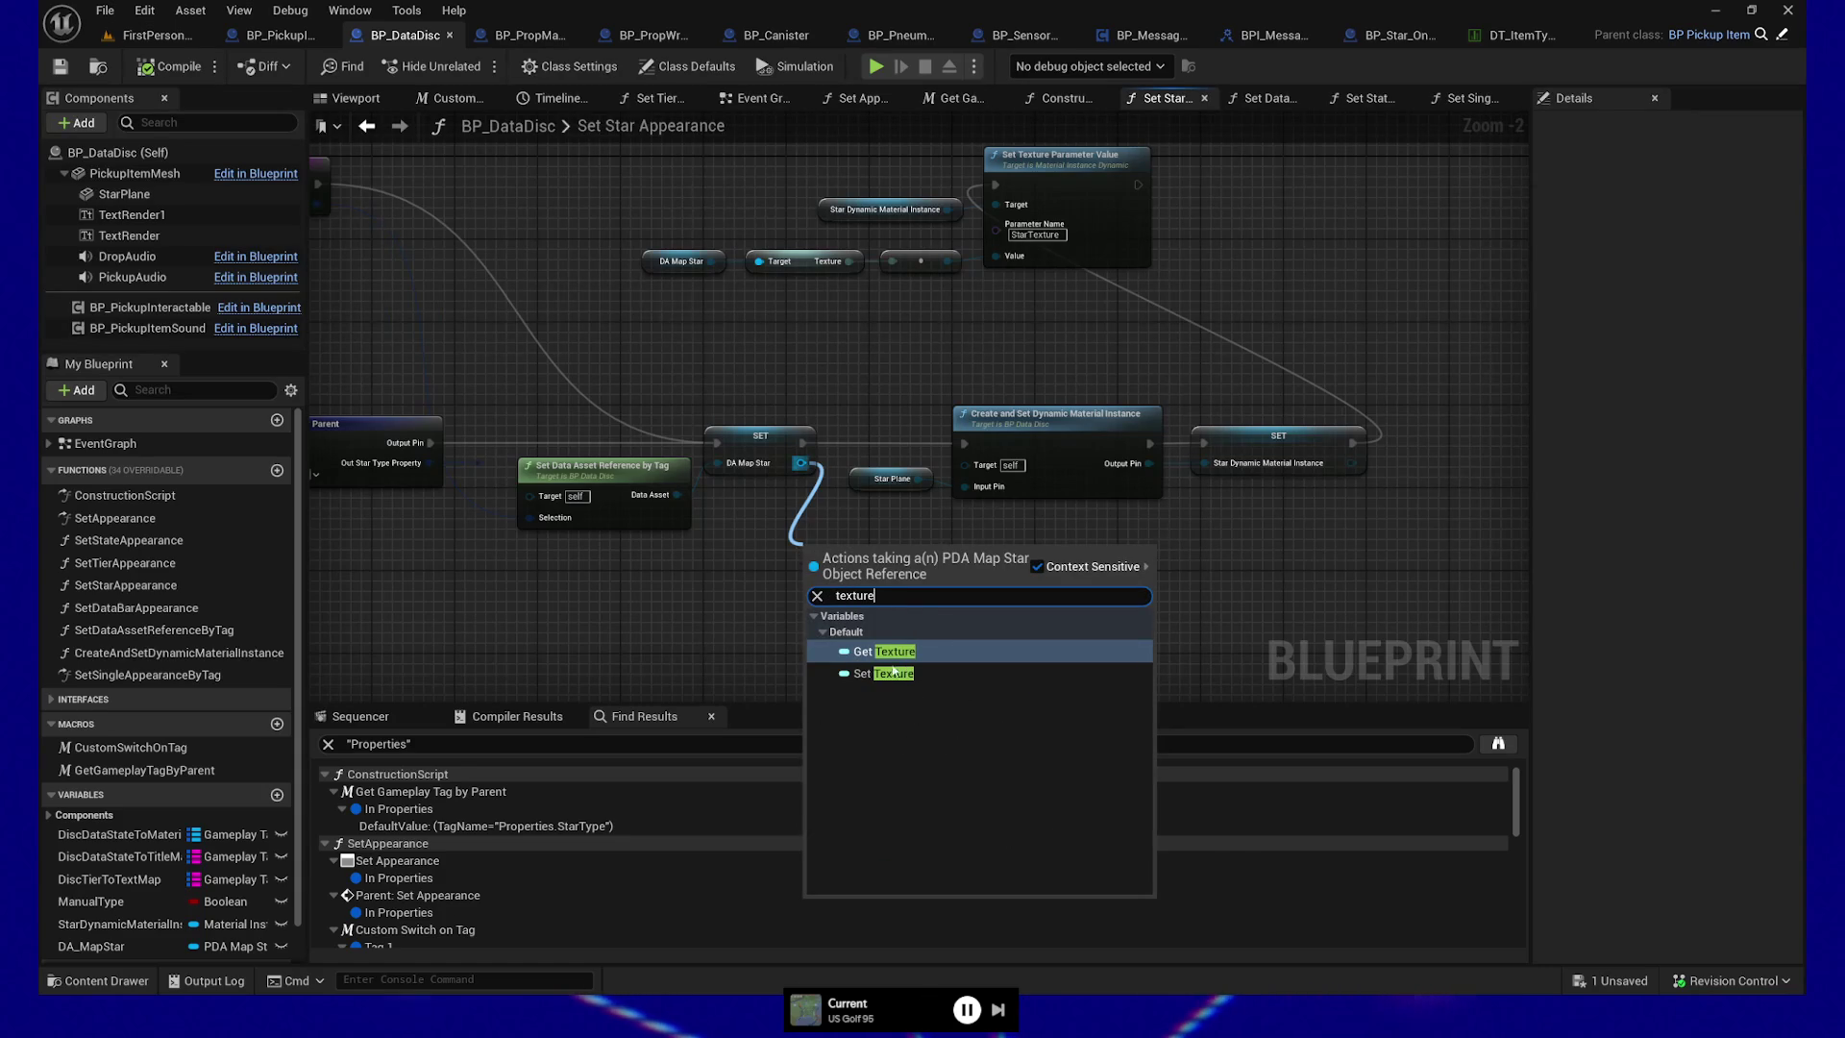
pyautogui.click(896, 661)
pyautogui.moveTo(900, 550); pyautogui.dragTo(980, 605)
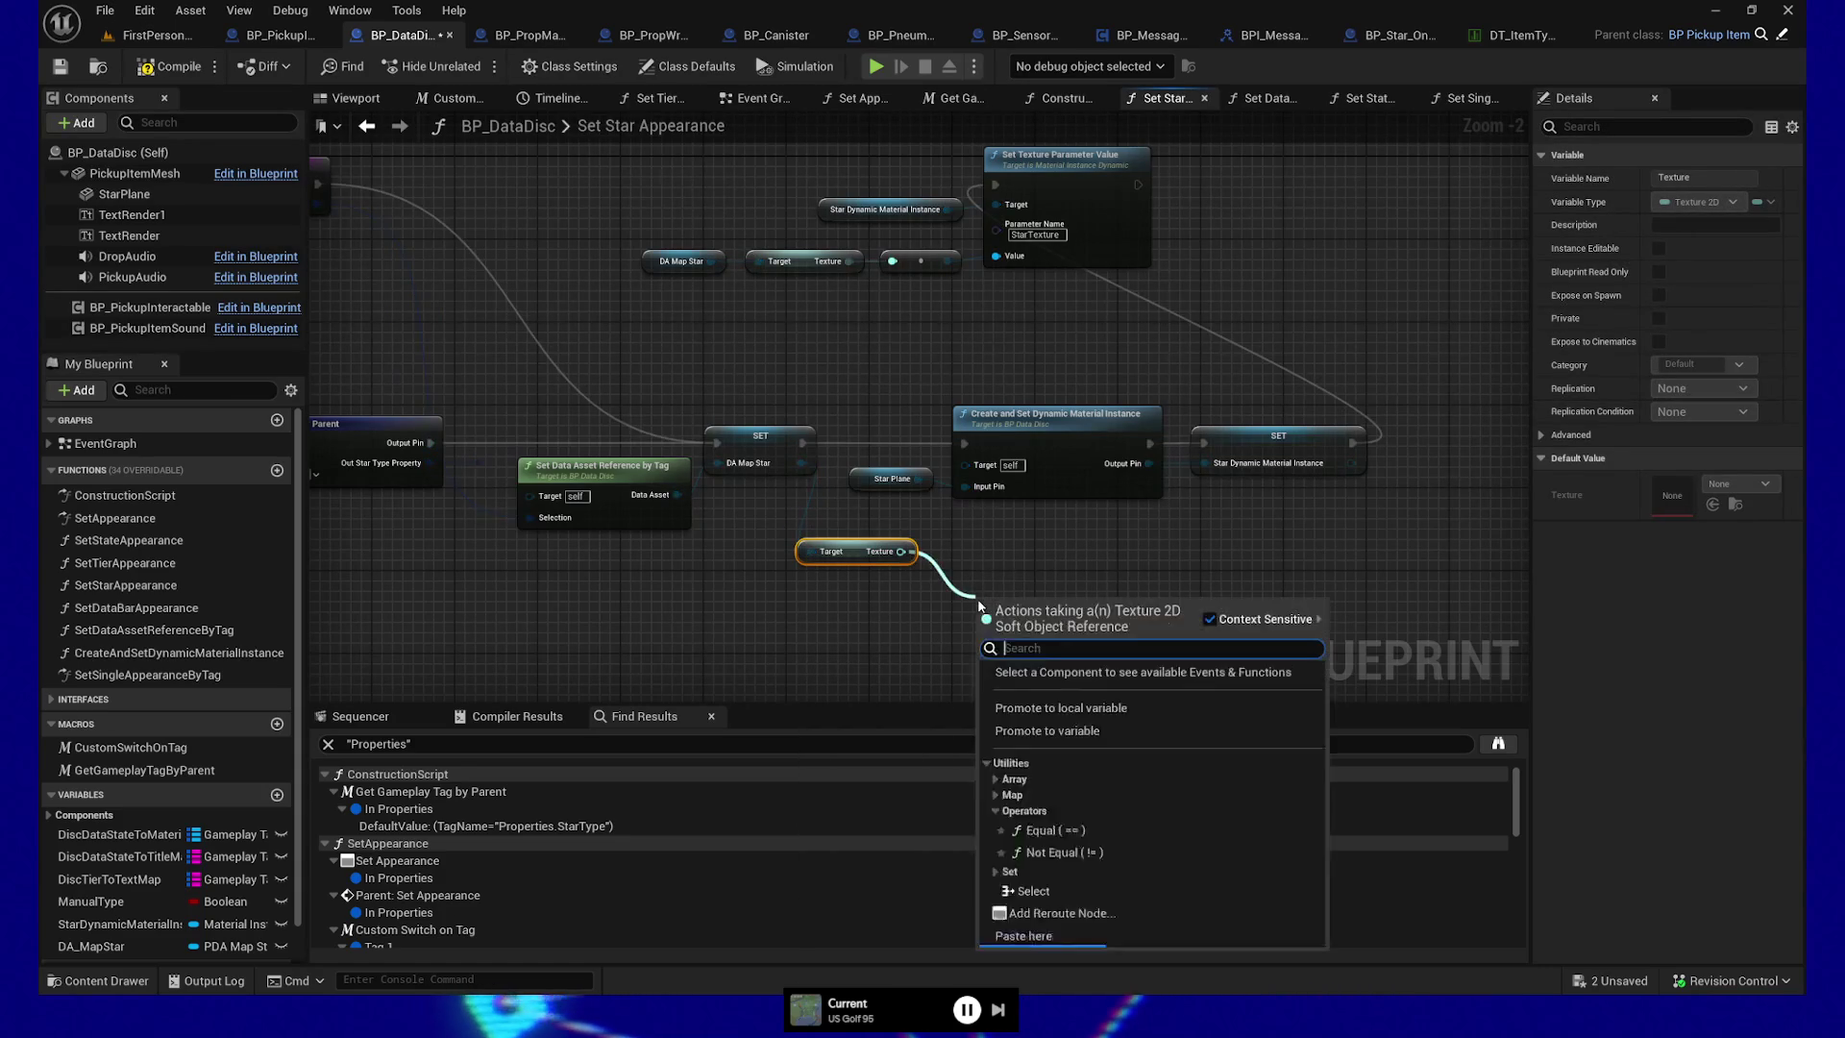
pyautogui.write('load a')
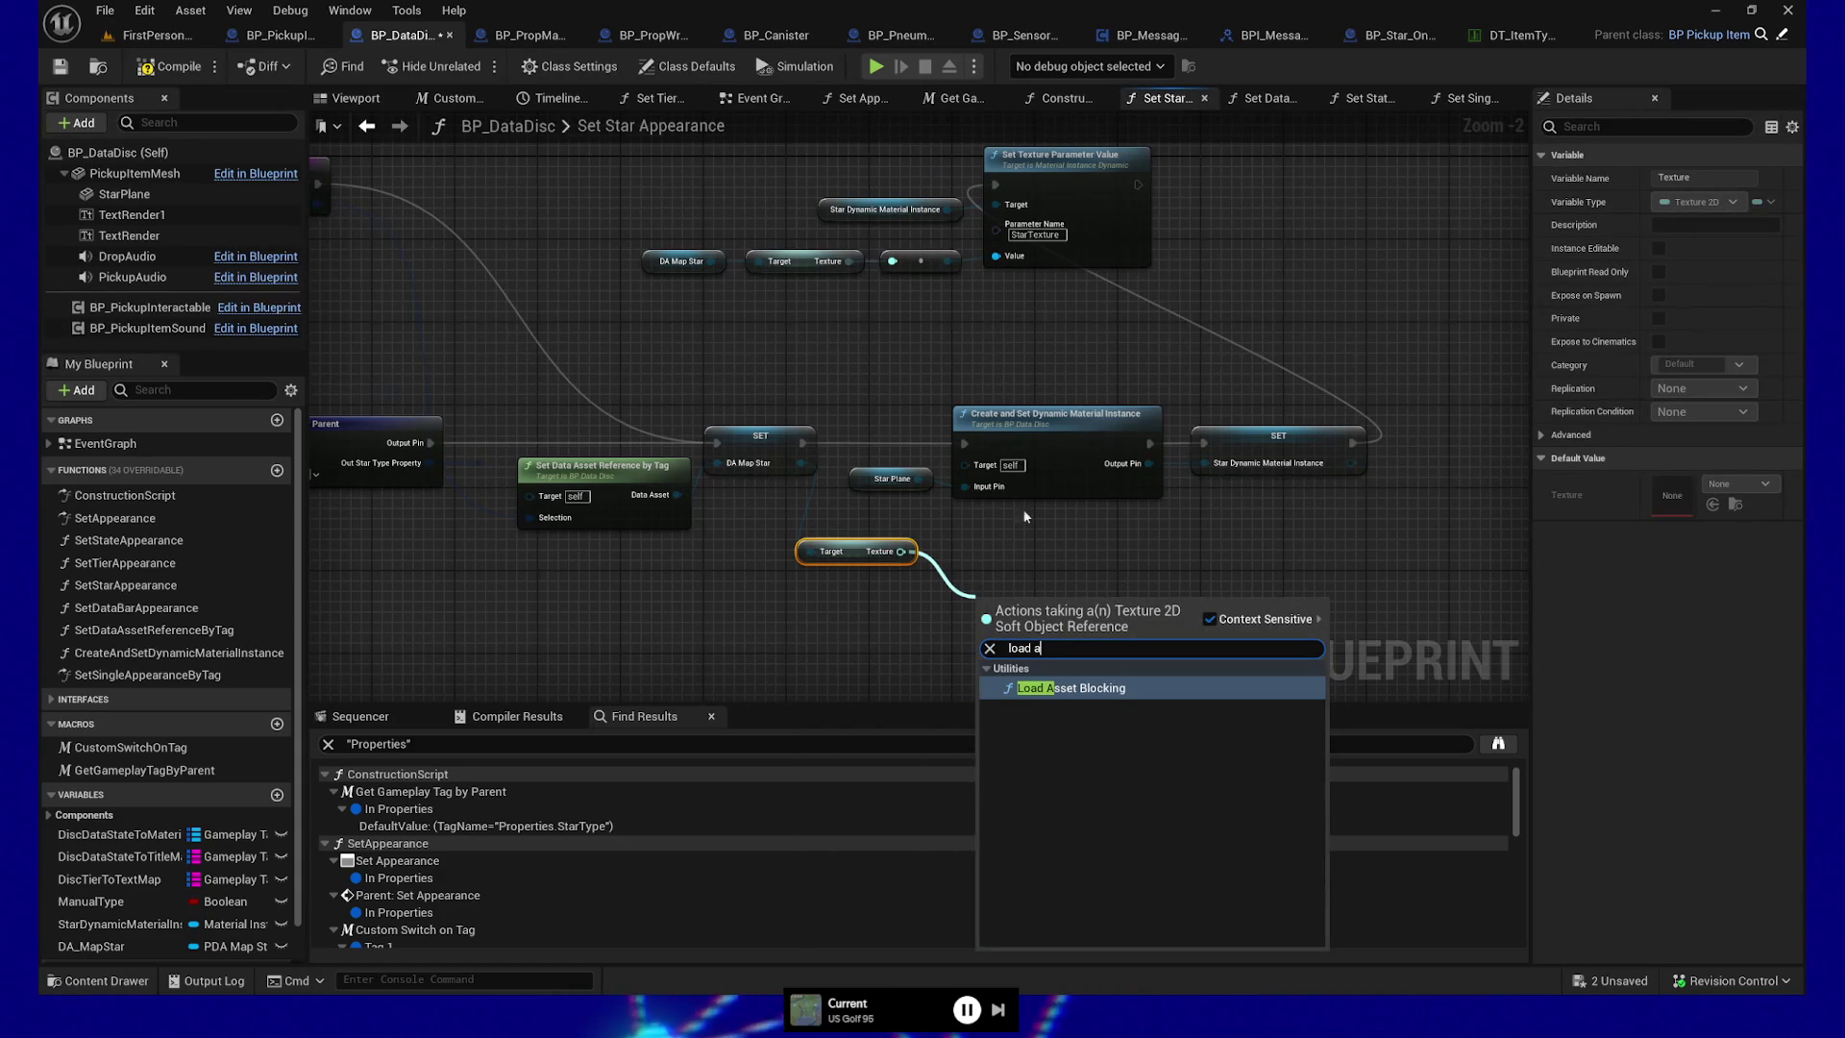
pyautogui.click(1079, 692)
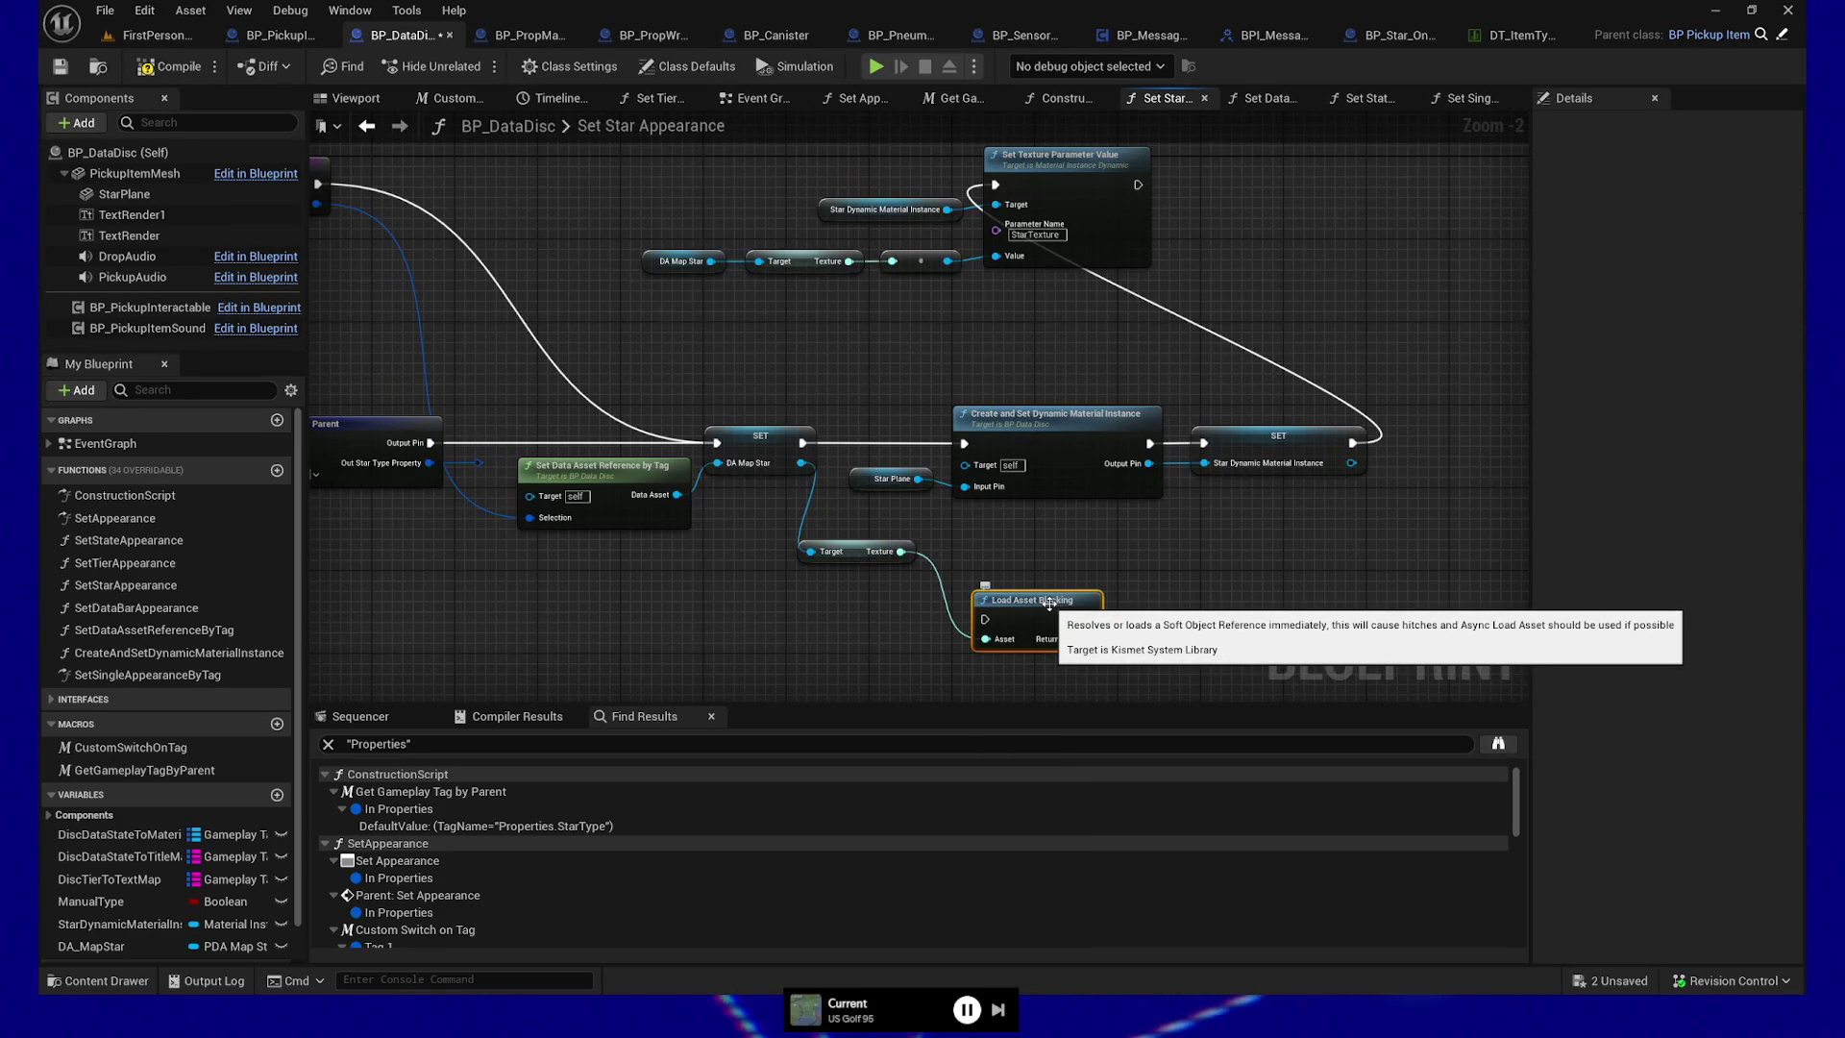
pyautogui.press('Delete')
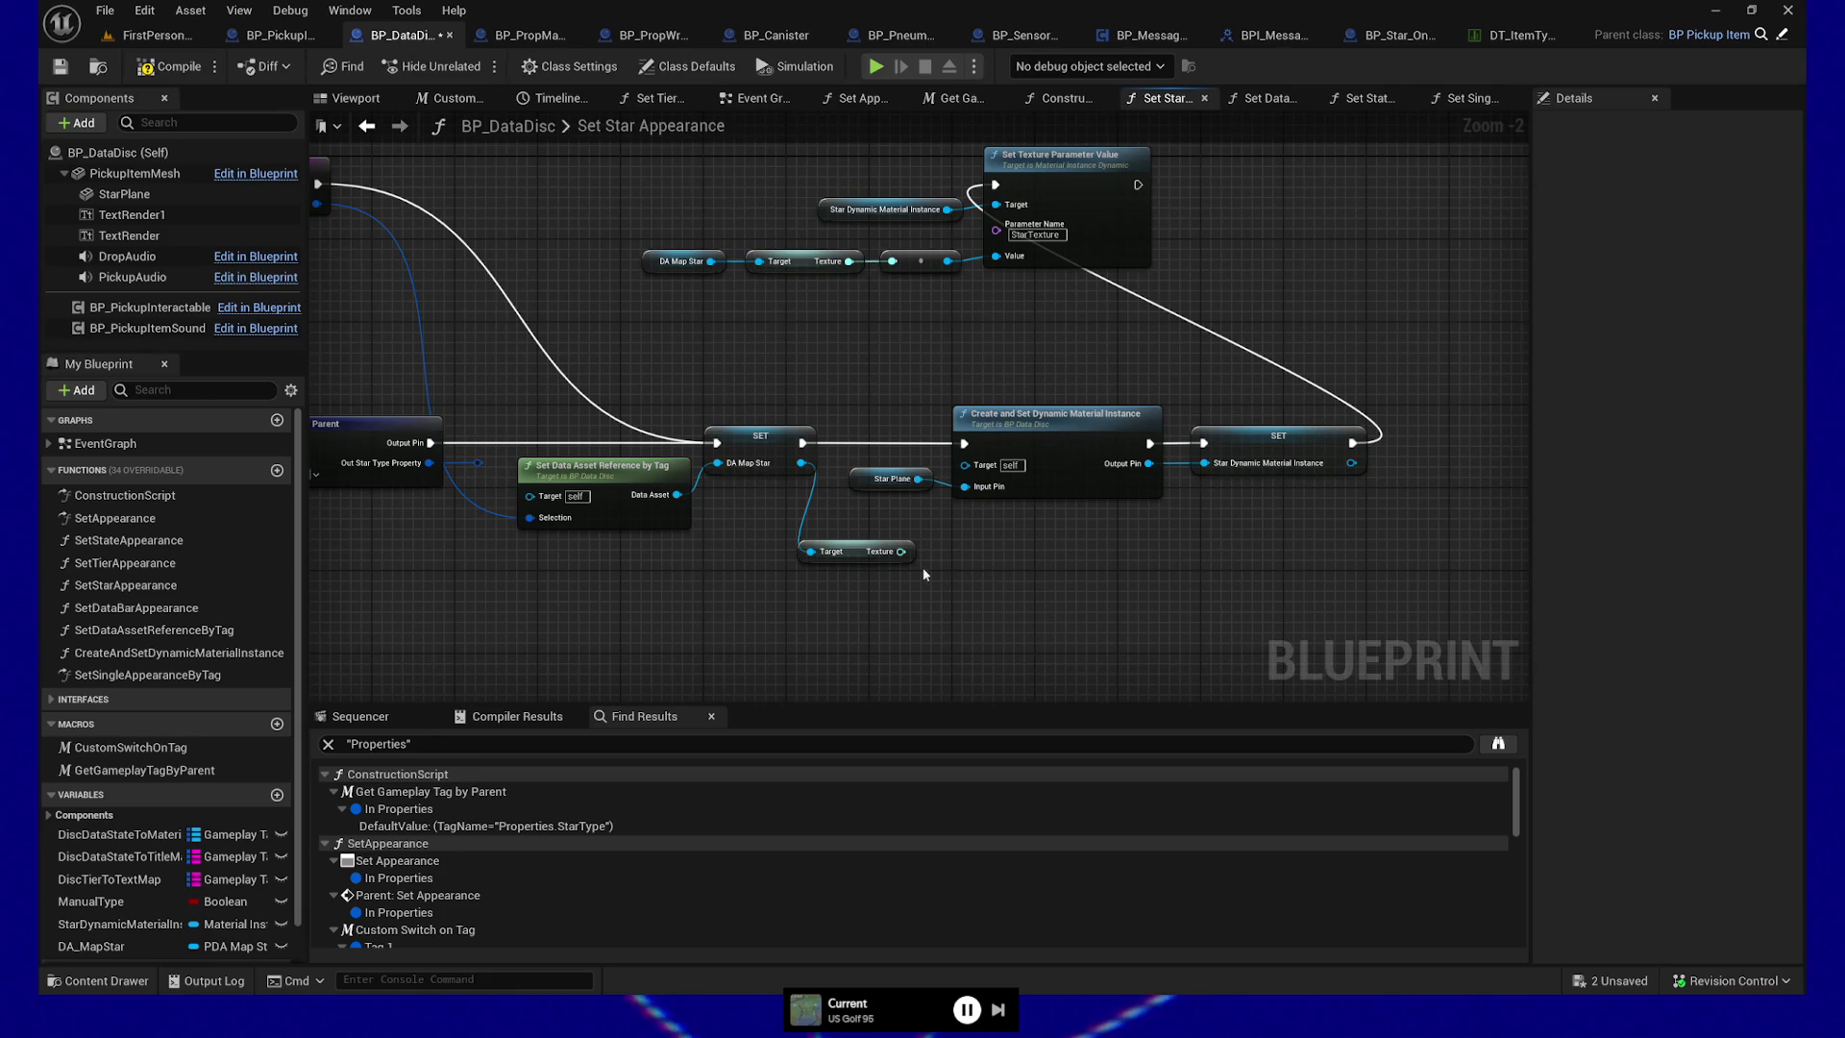
pyautogui.moveTo(900, 551); pyautogui.dragTo(1012, 623)
pyautogui.write('asyn')
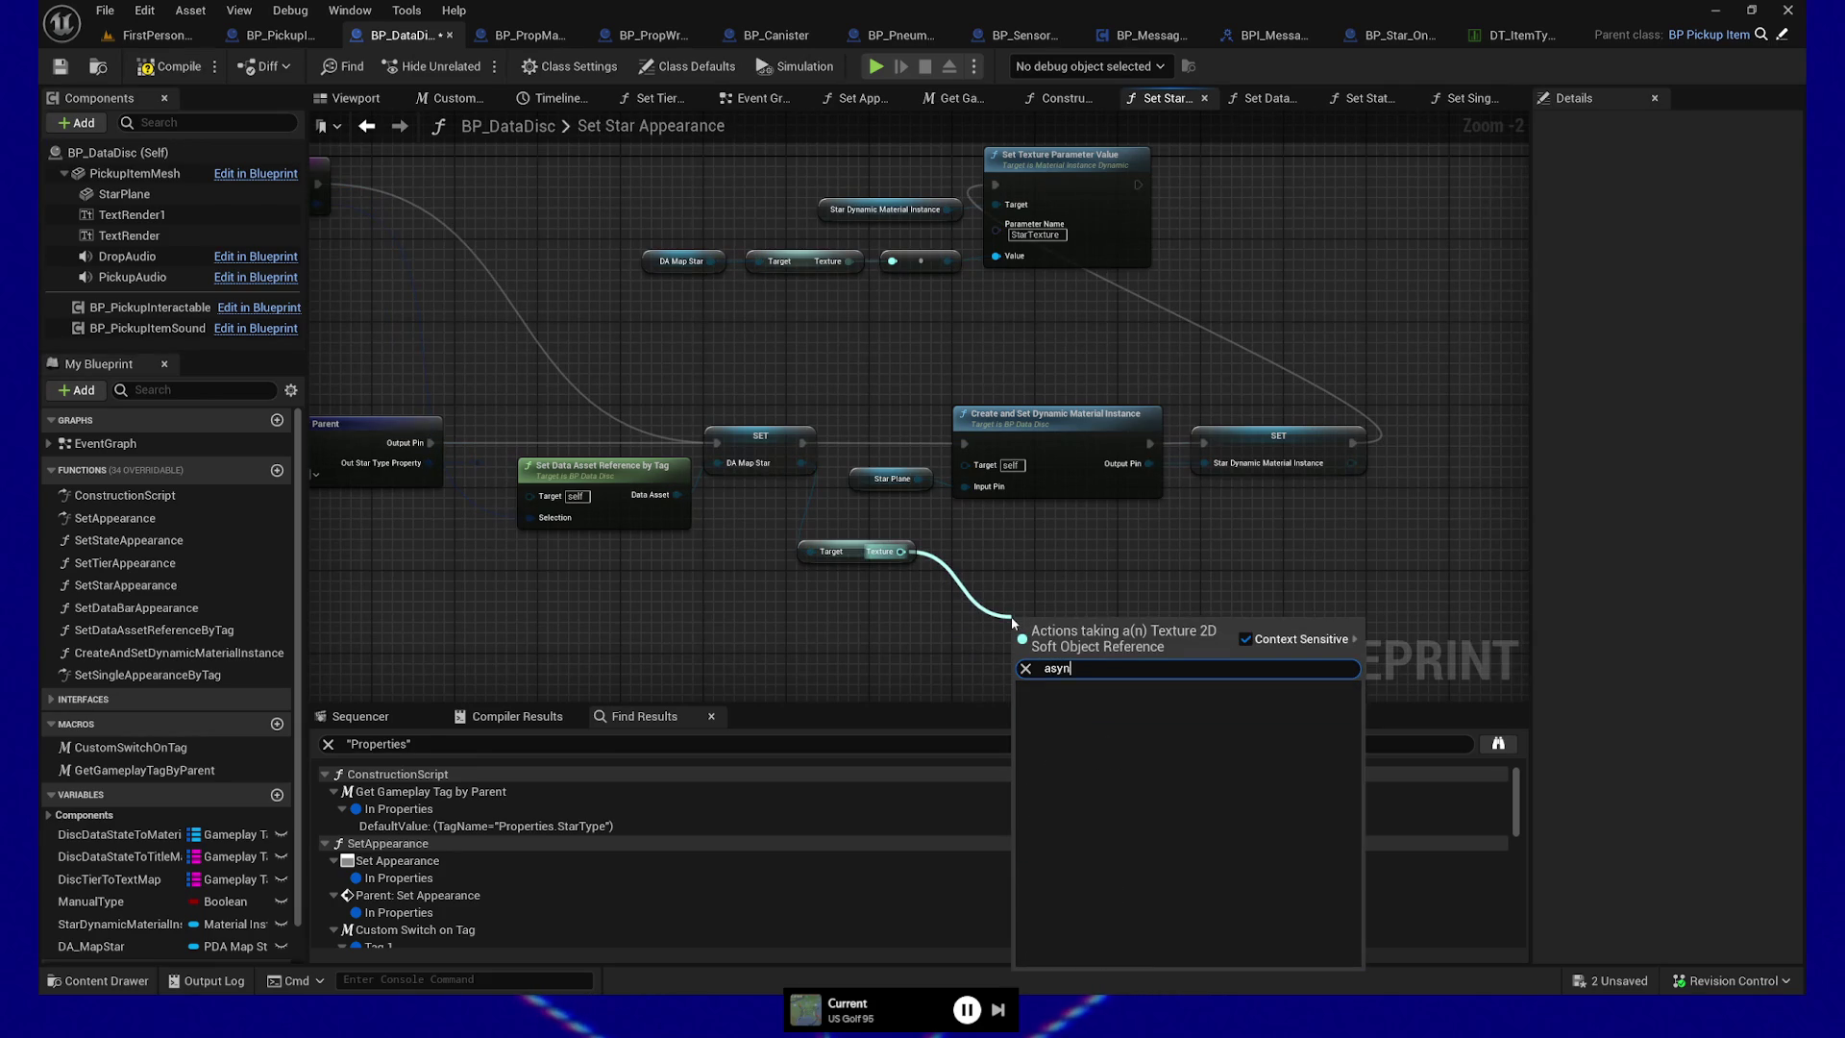
pyautogui.click(862, 603)
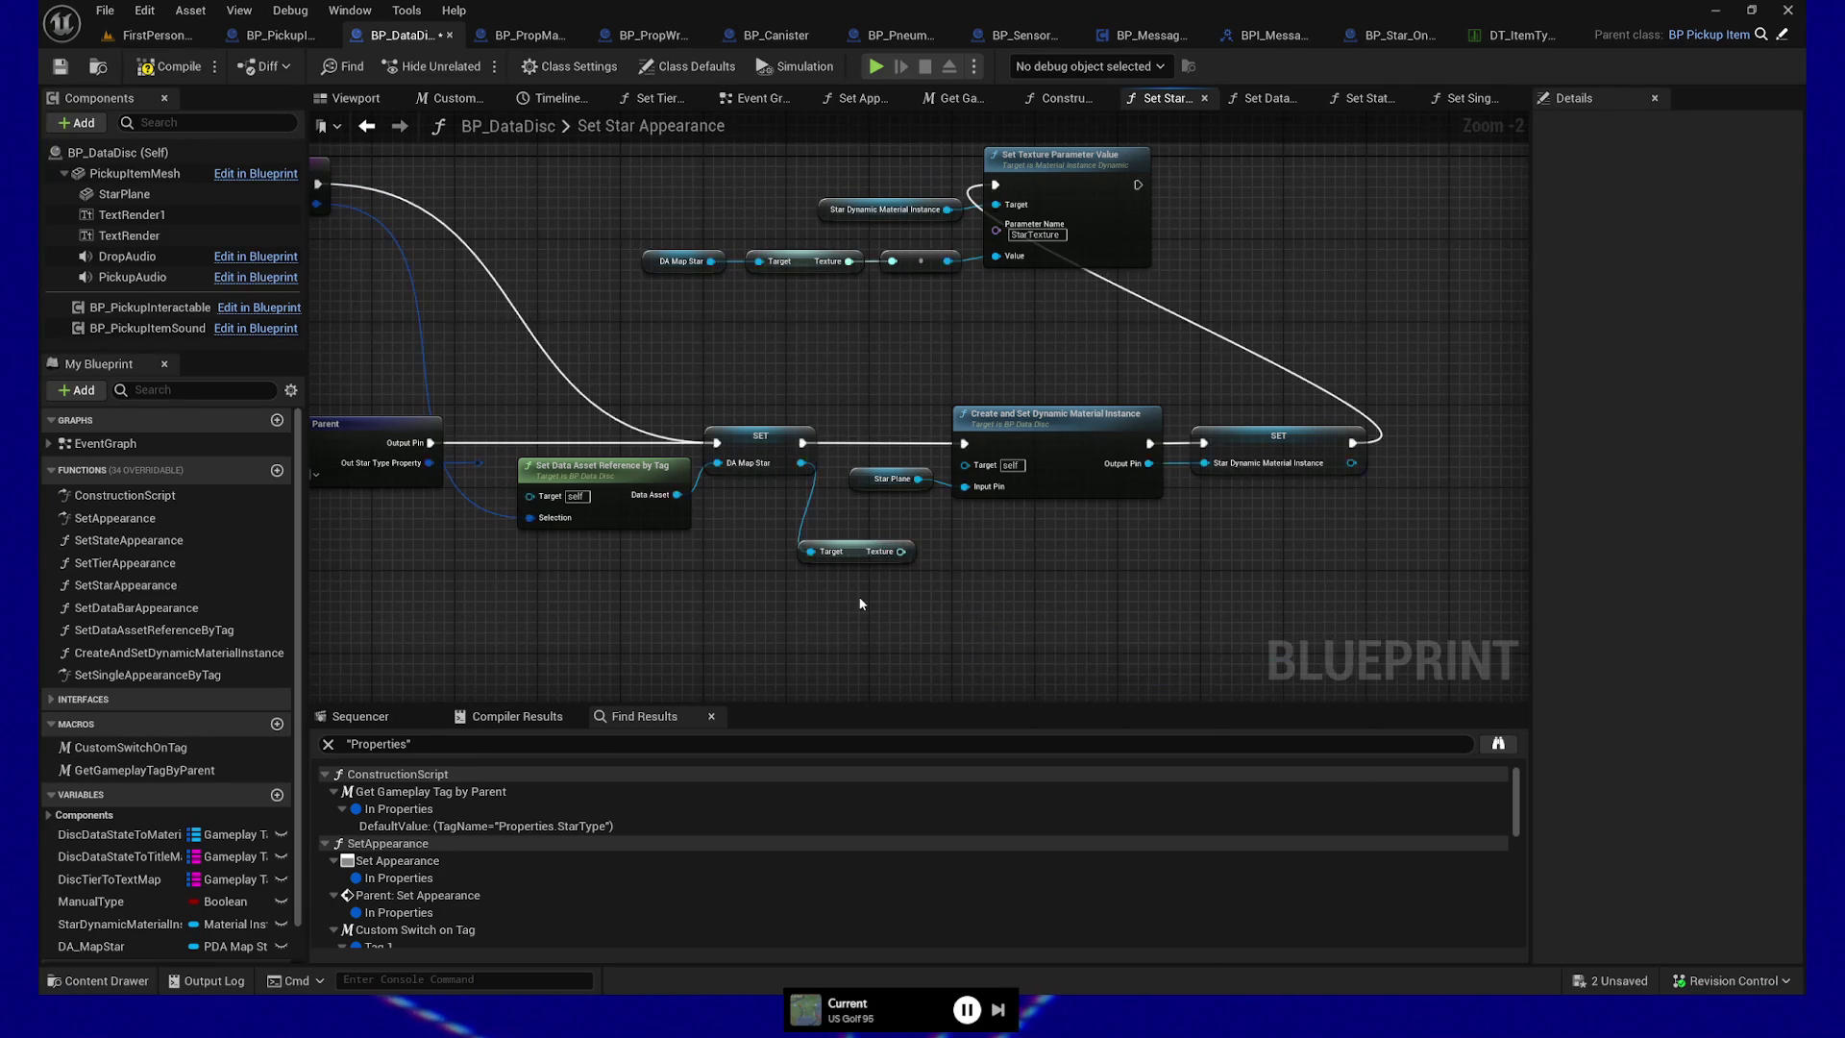
pyautogui.press('Delete')
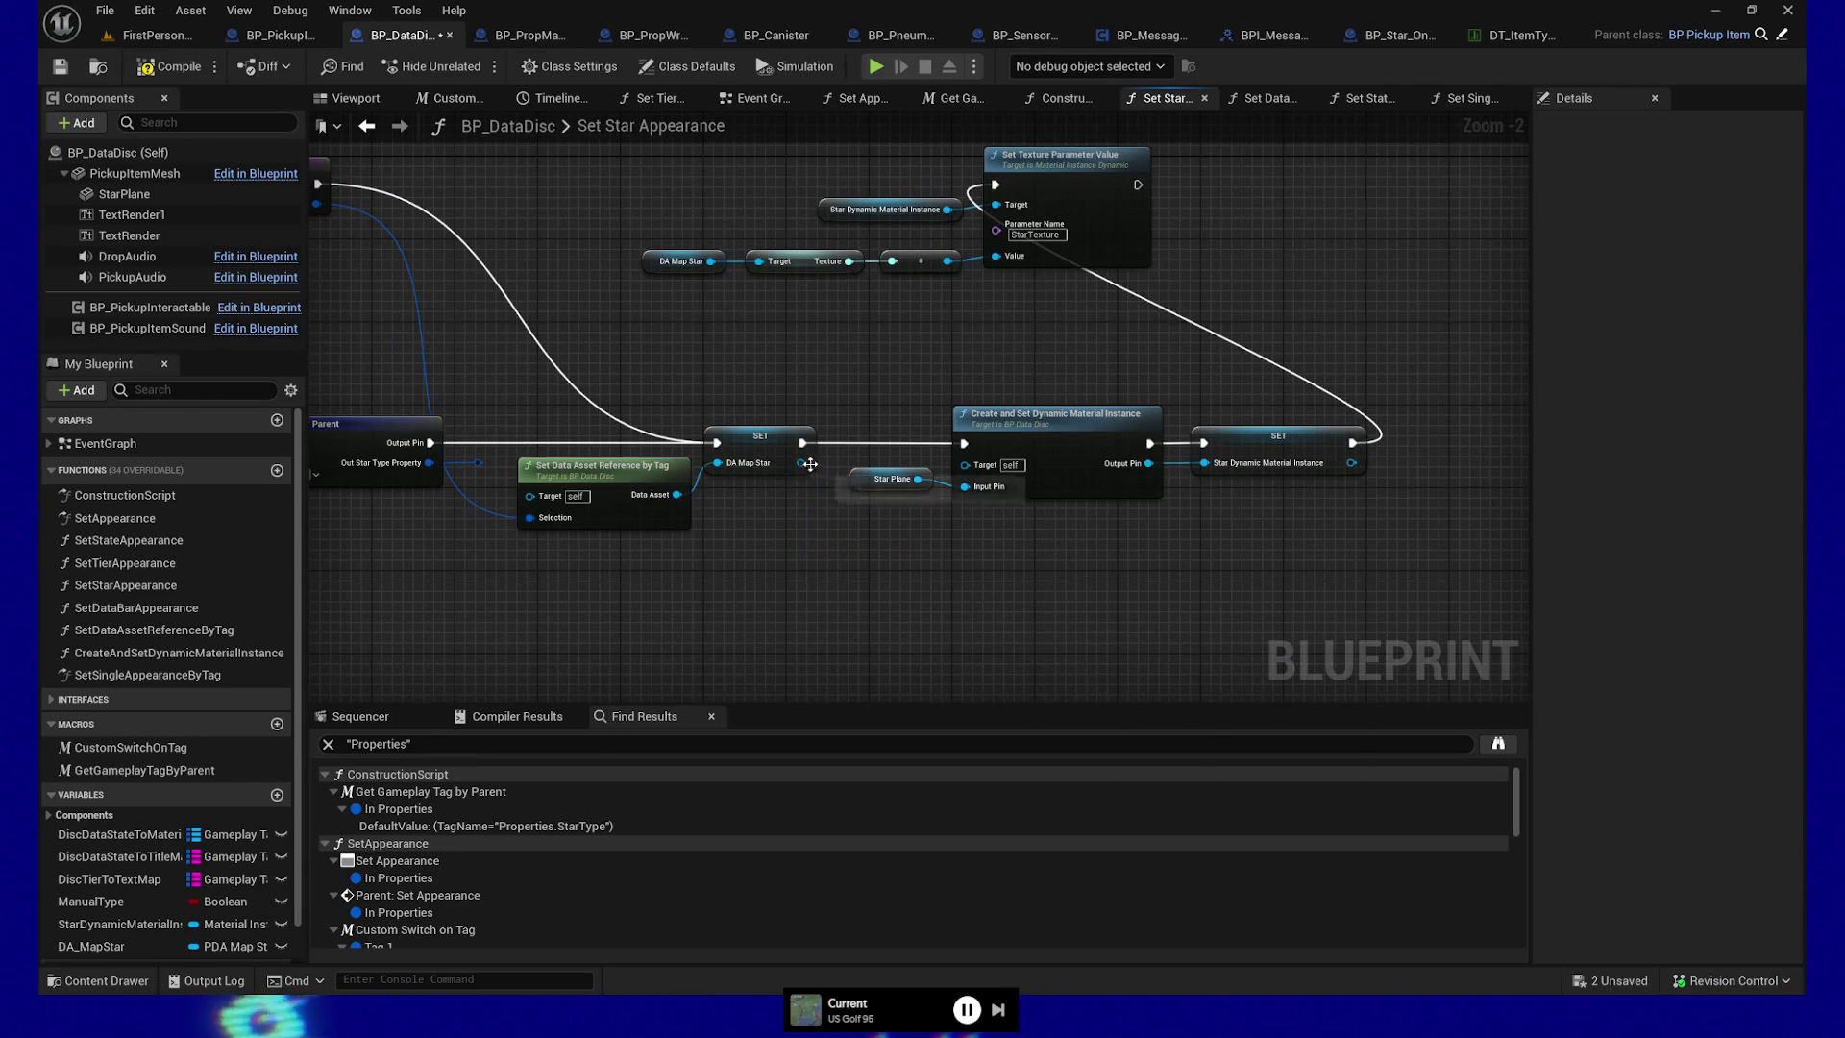
# Search the DA Map Star and blueprint action lists for 'asyn' nodes without adding any
pyautogui.moveTo(833, 562); pyautogui.dragTo(832, 564)
pyautogui.write('asyn')
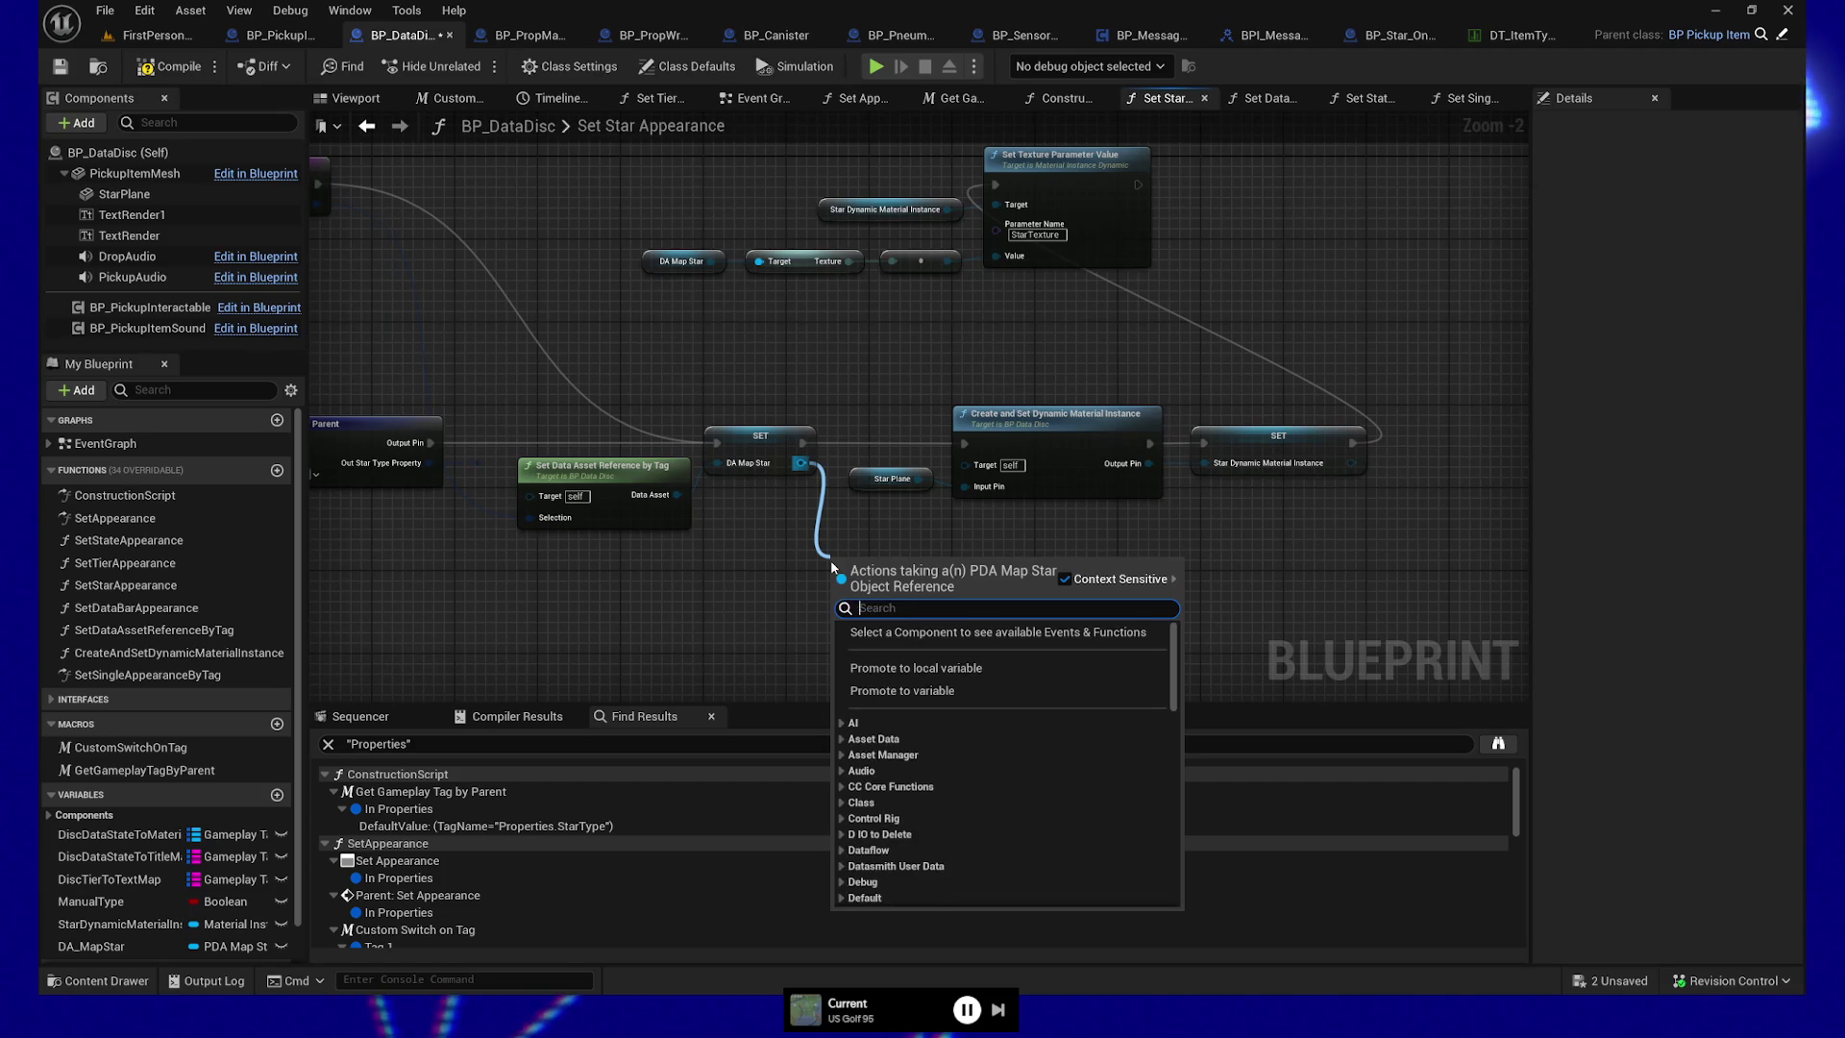
pyautogui.press('Escape')
pyautogui.rightClick(760, 621)
pyautogui.write('async')
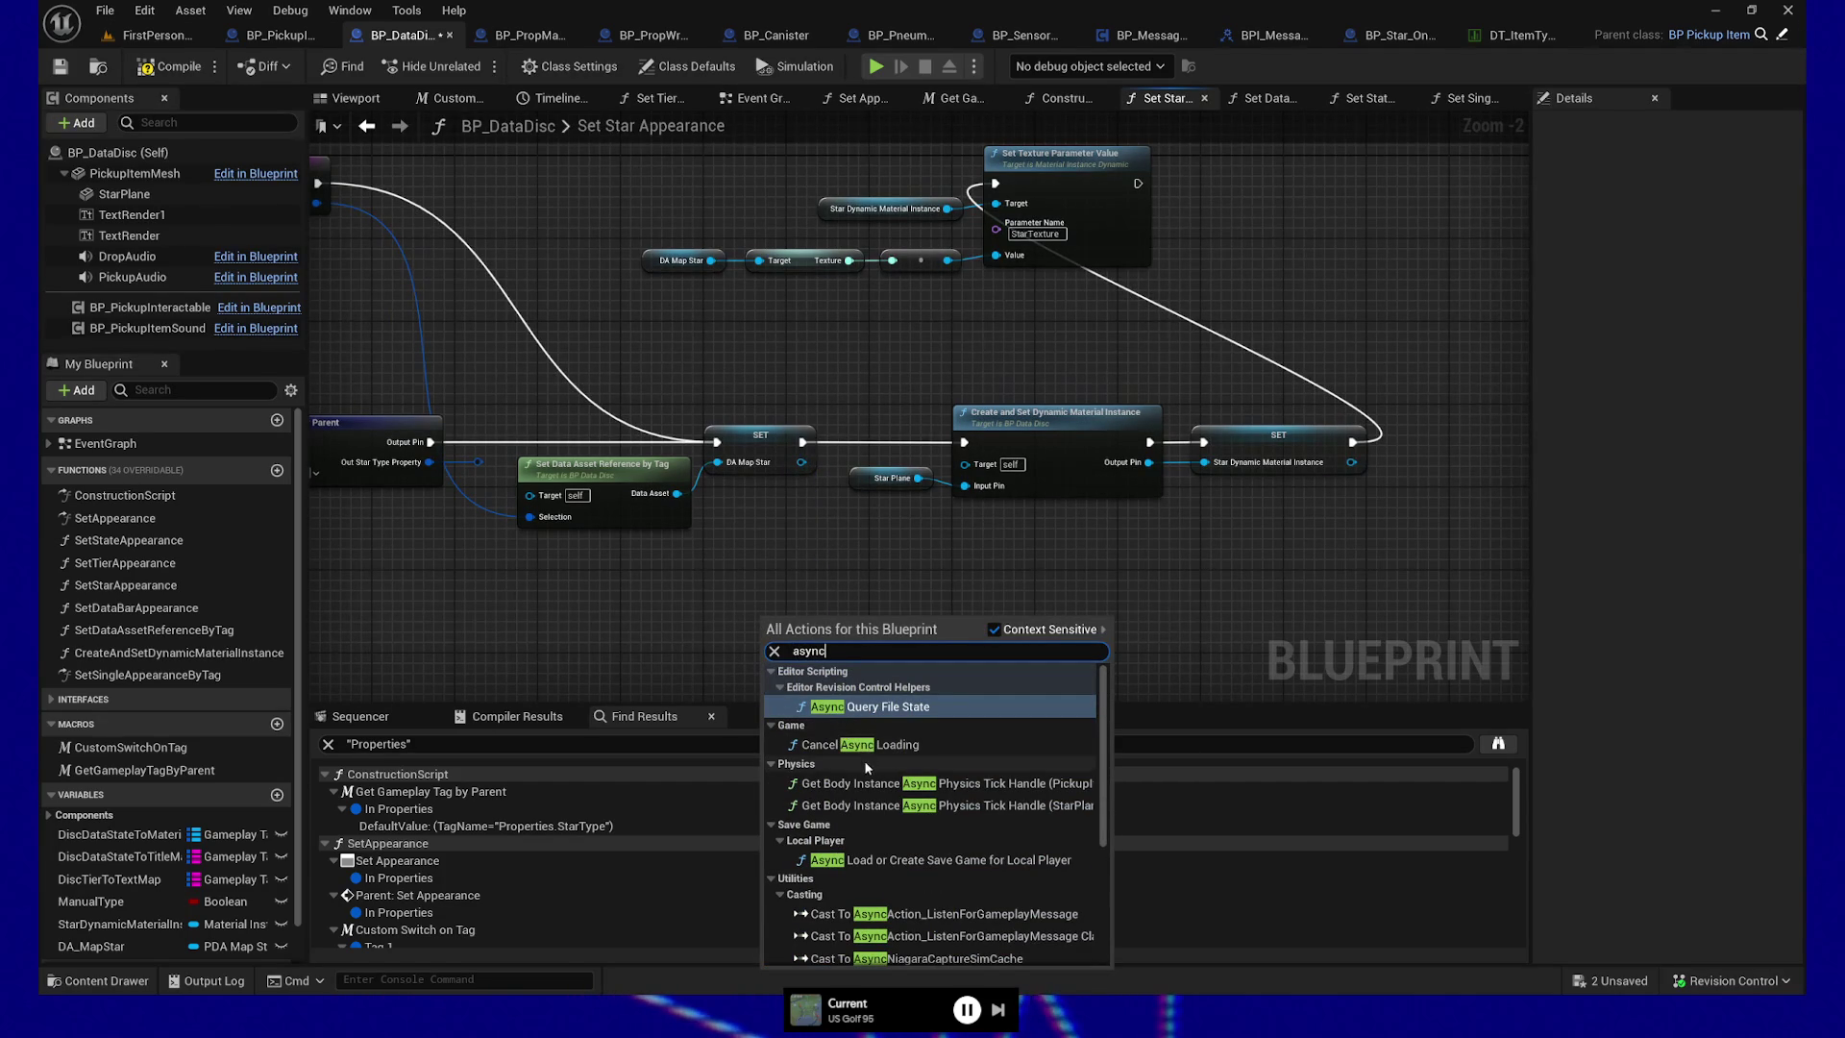
pyautogui.scroll(-5, 937, 746)
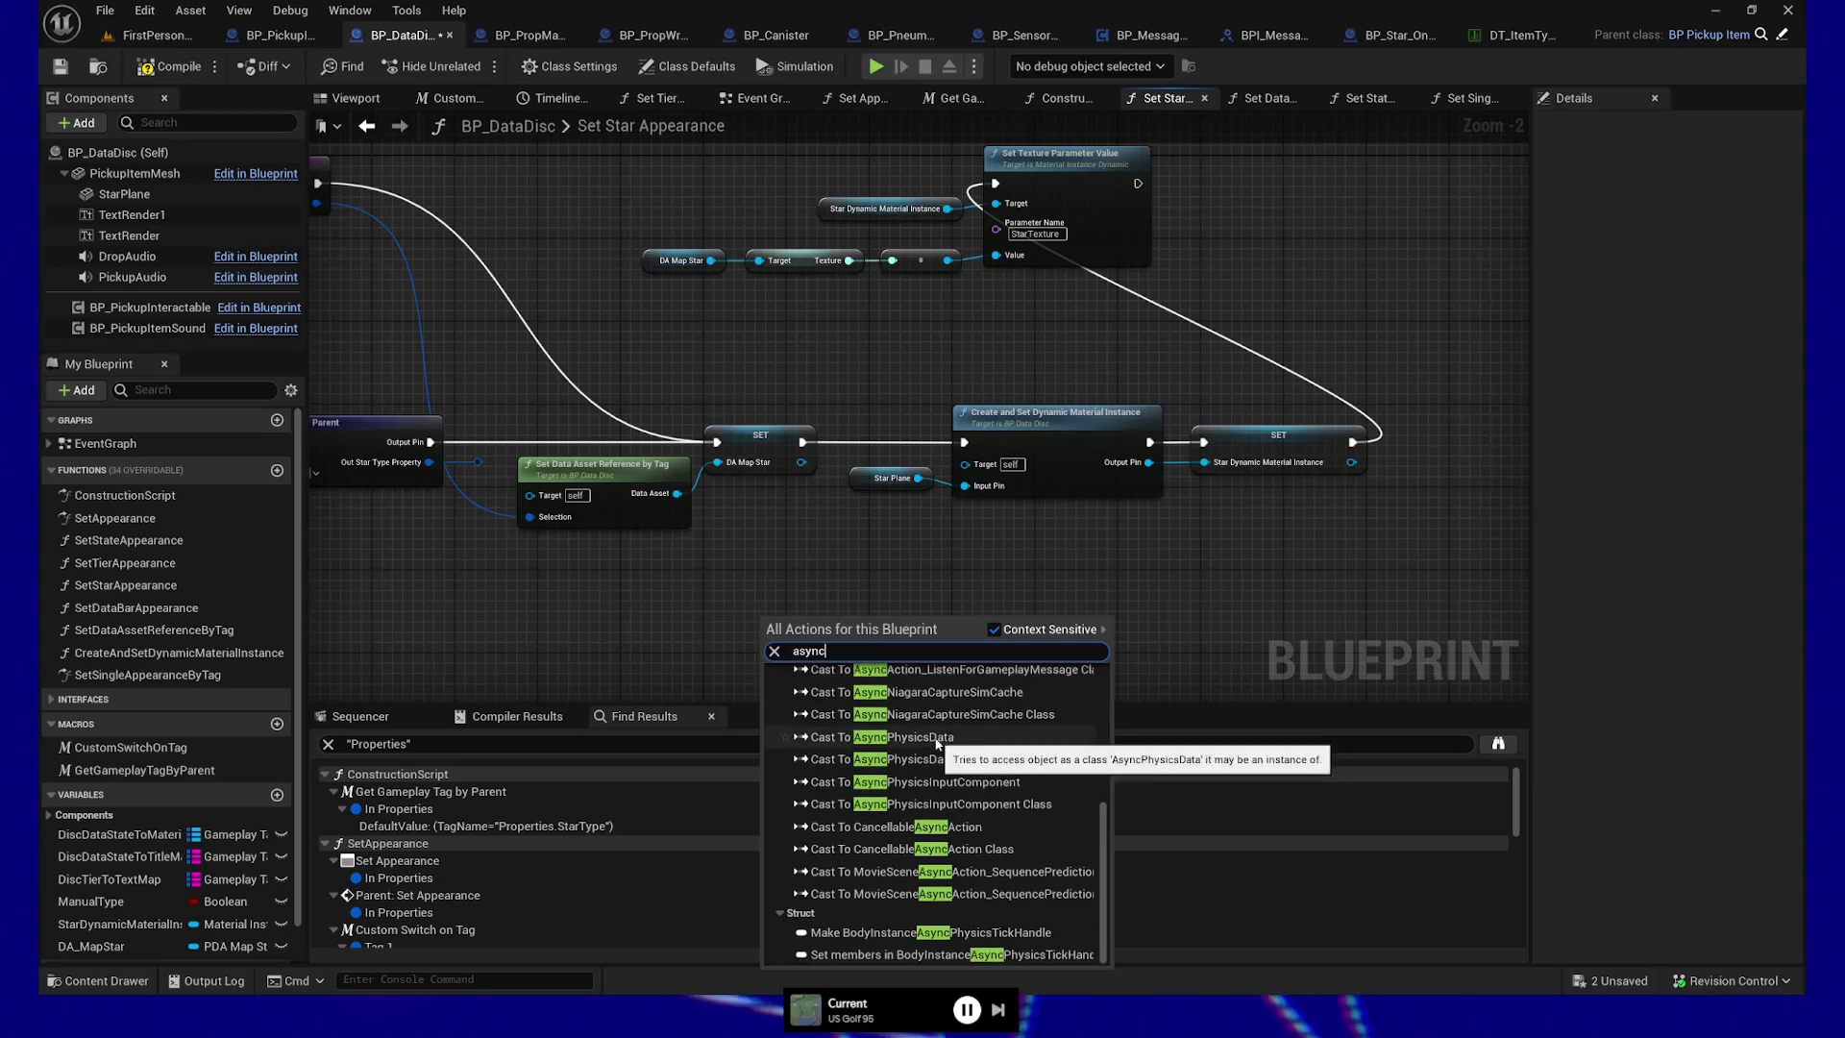
pyautogui.click(1233, 616)
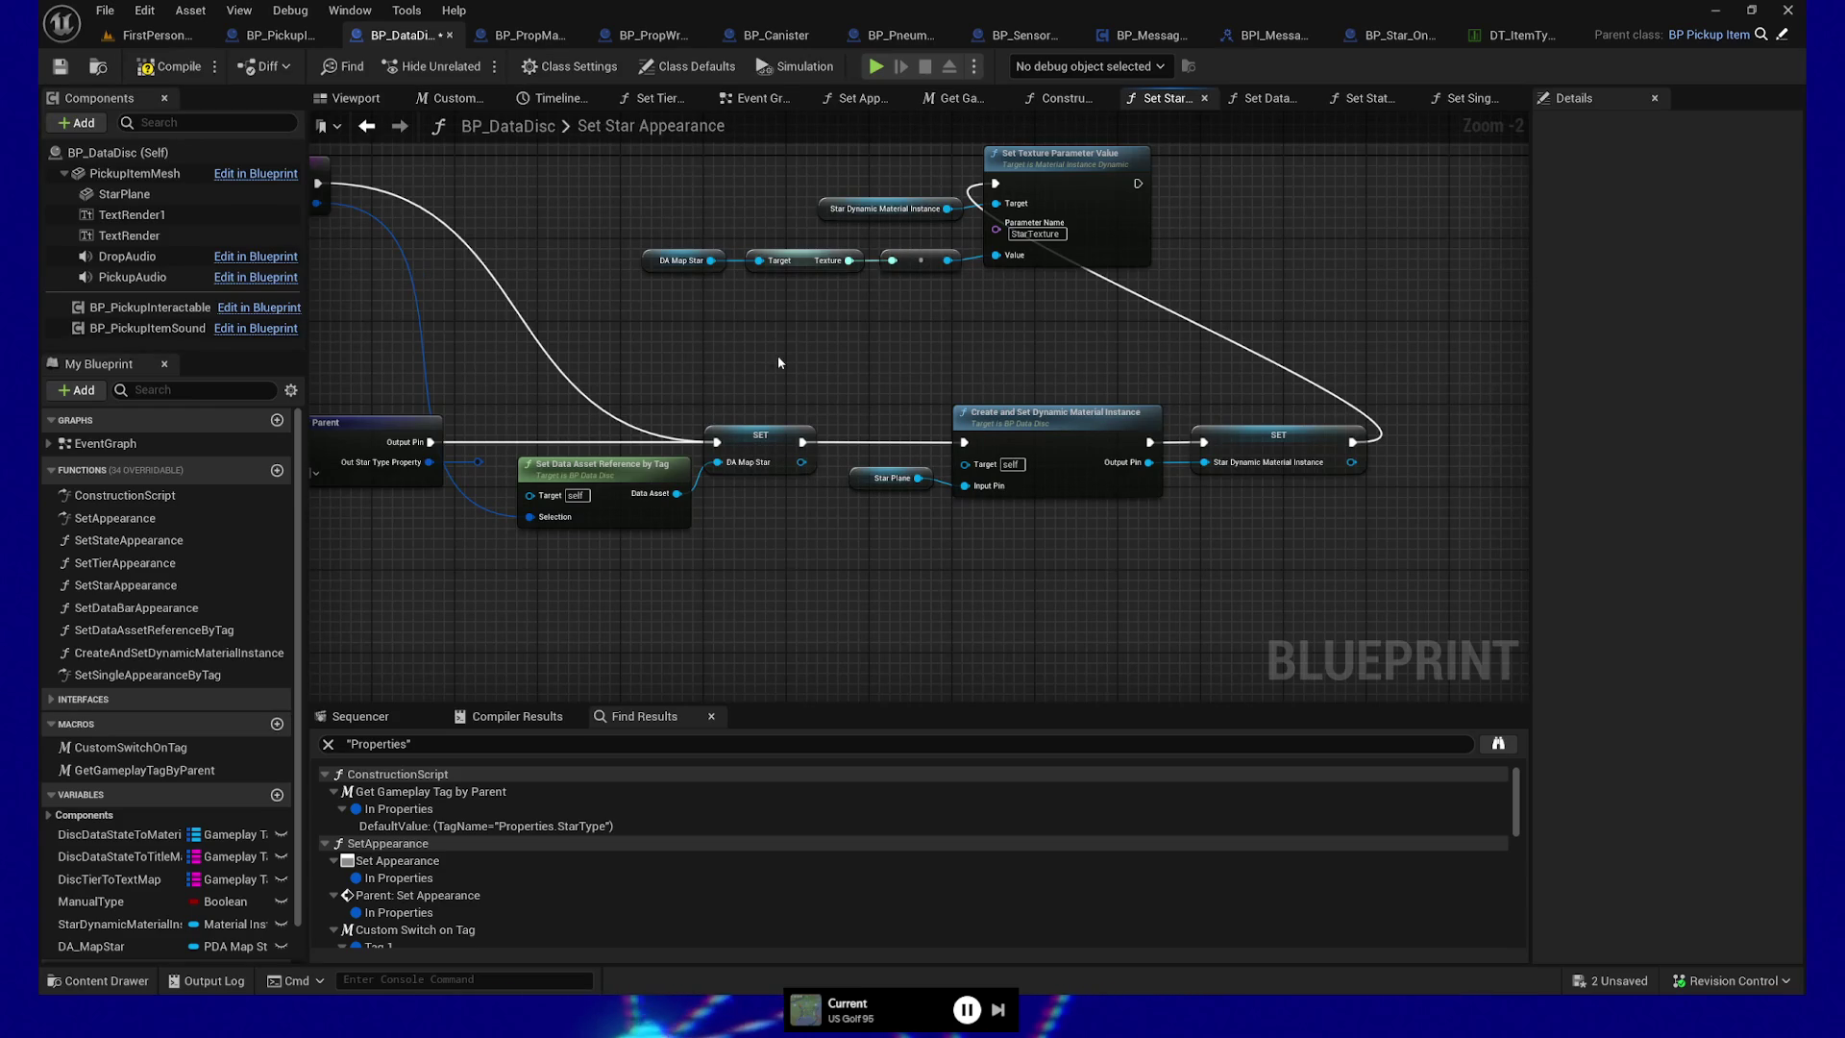
# Scroll through the full blueprint action list and close it without adding a node
pyautogui.moveTo(779, 361); pyautogui.dragTo(781, 441)
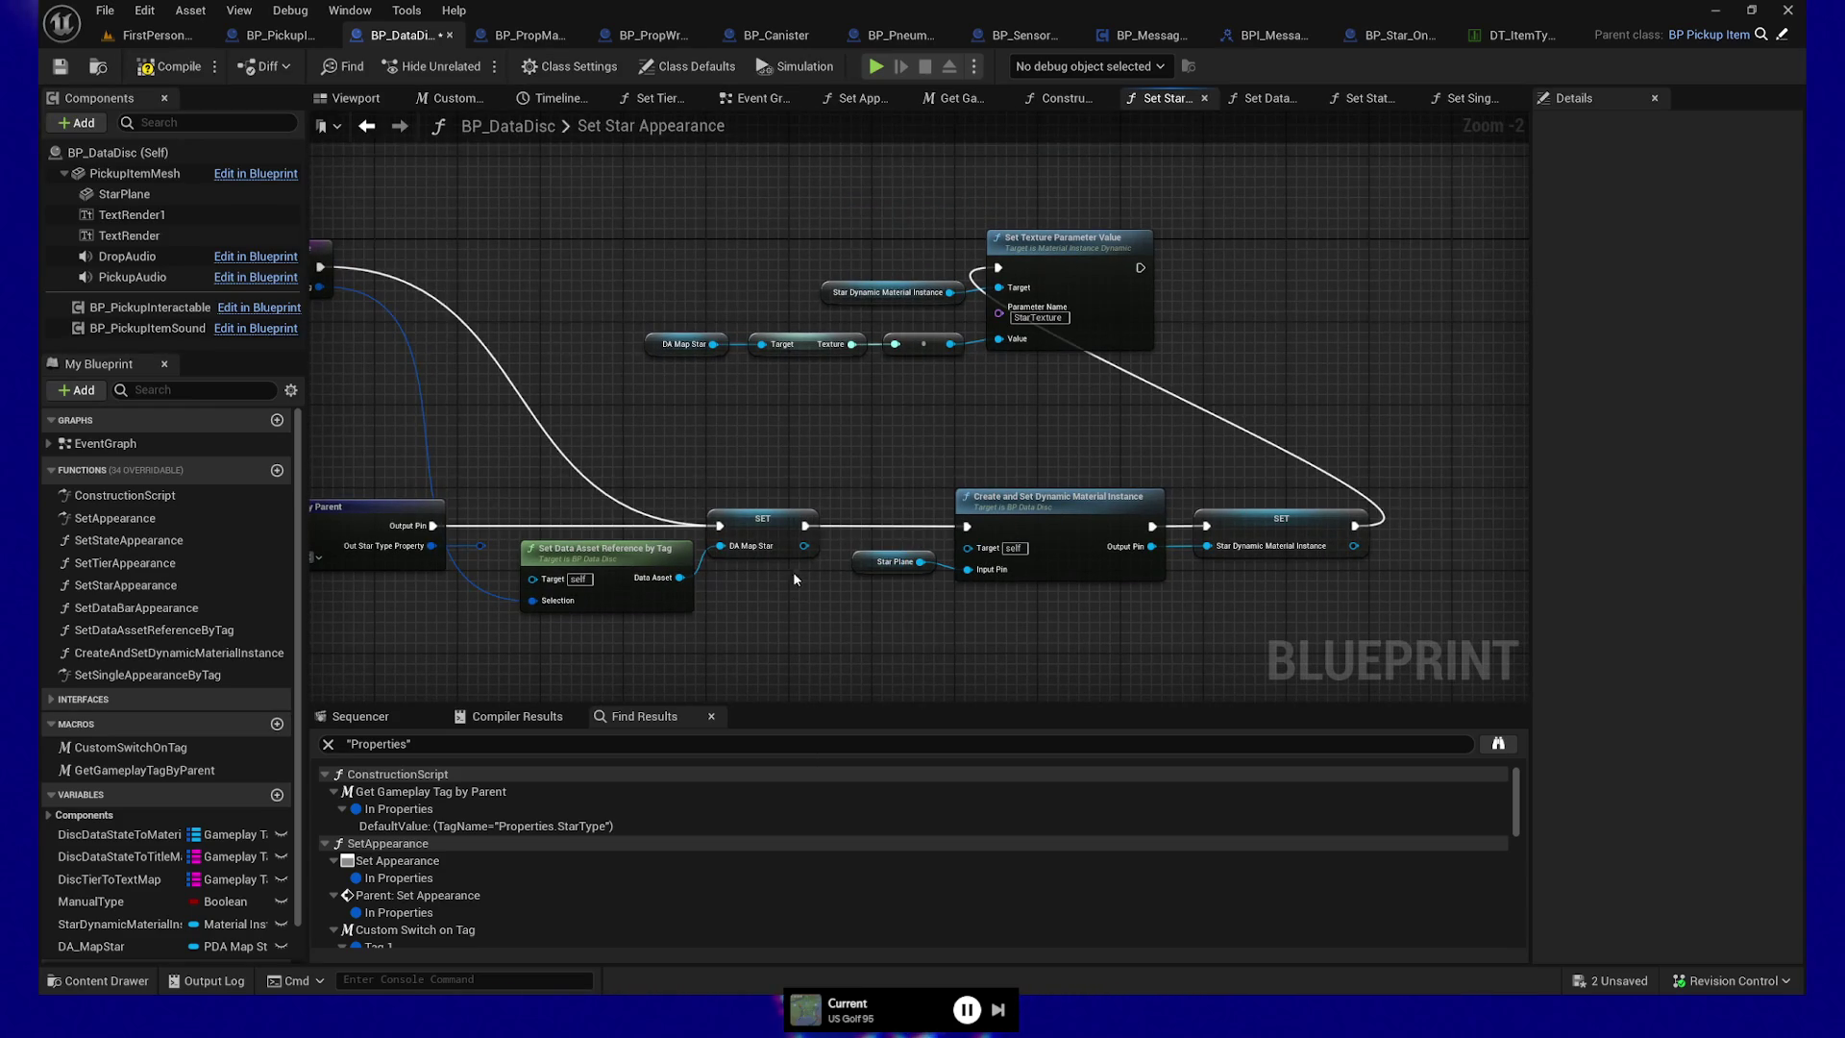
pyautogui.rightClick(755, 613)
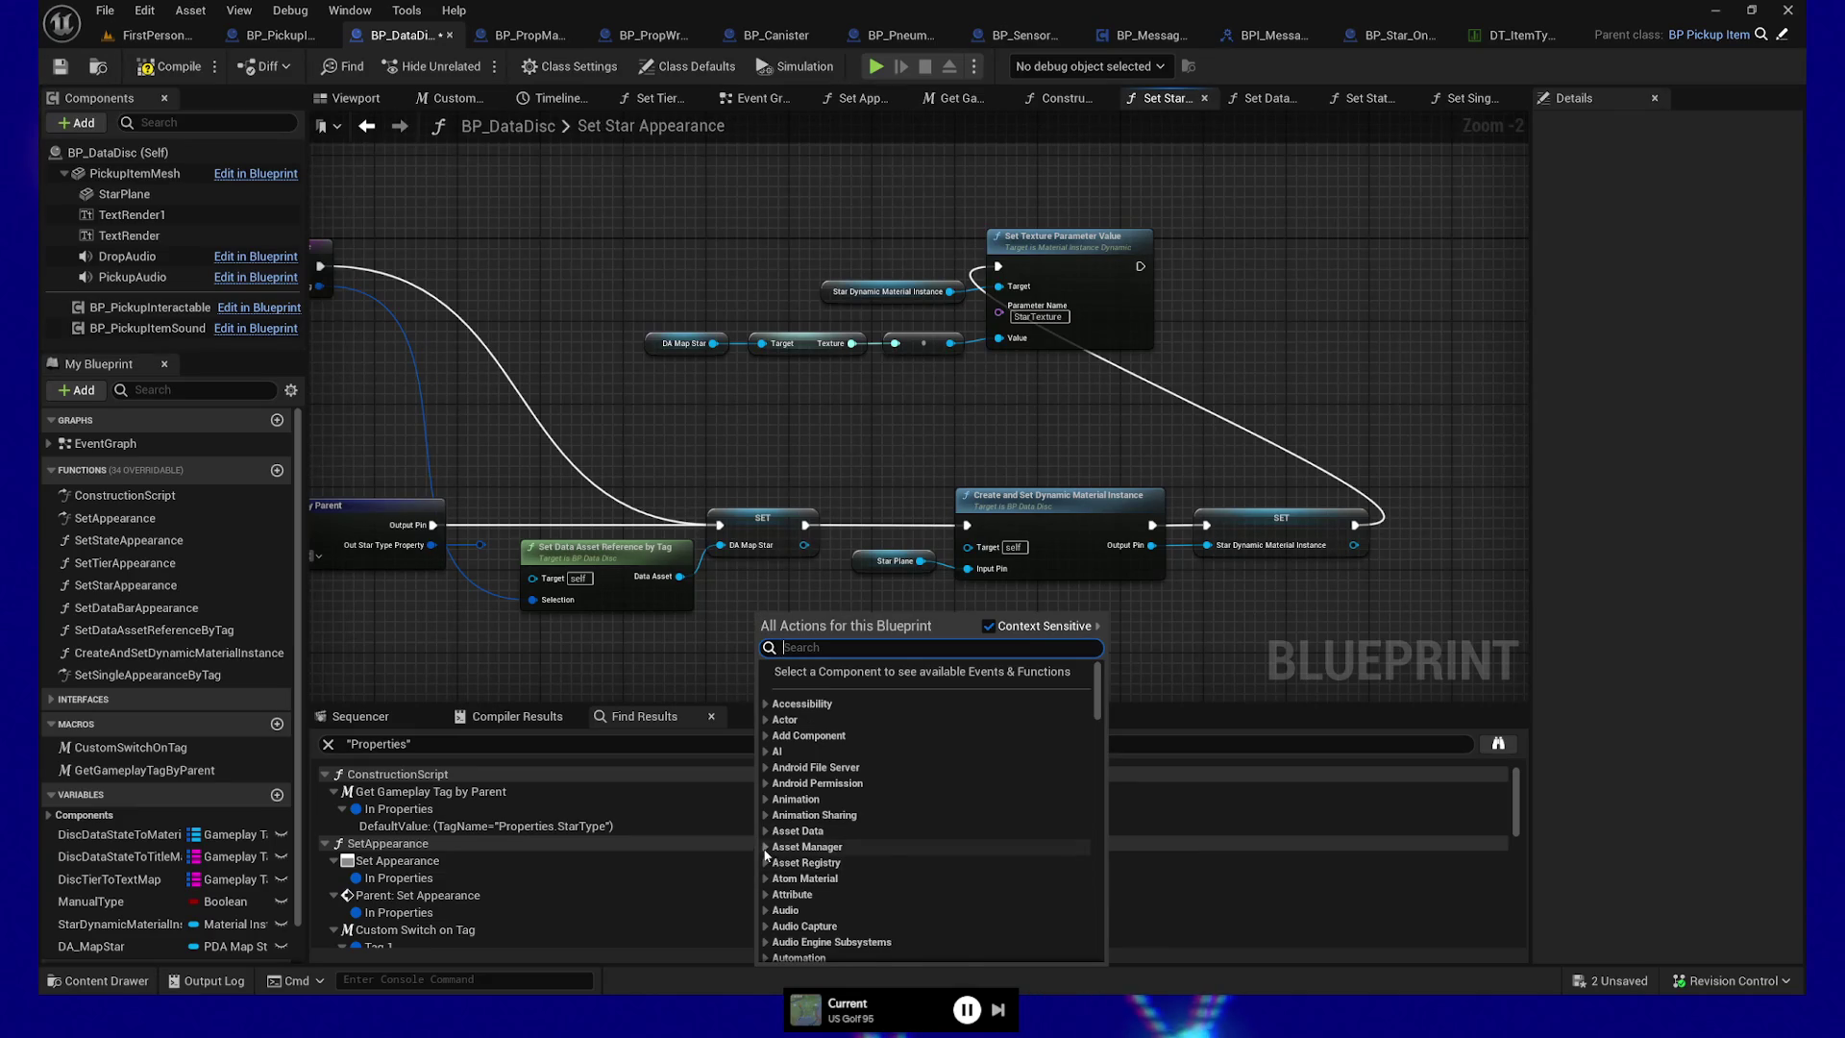
pyautogui.scroll(-3, 923, 832)
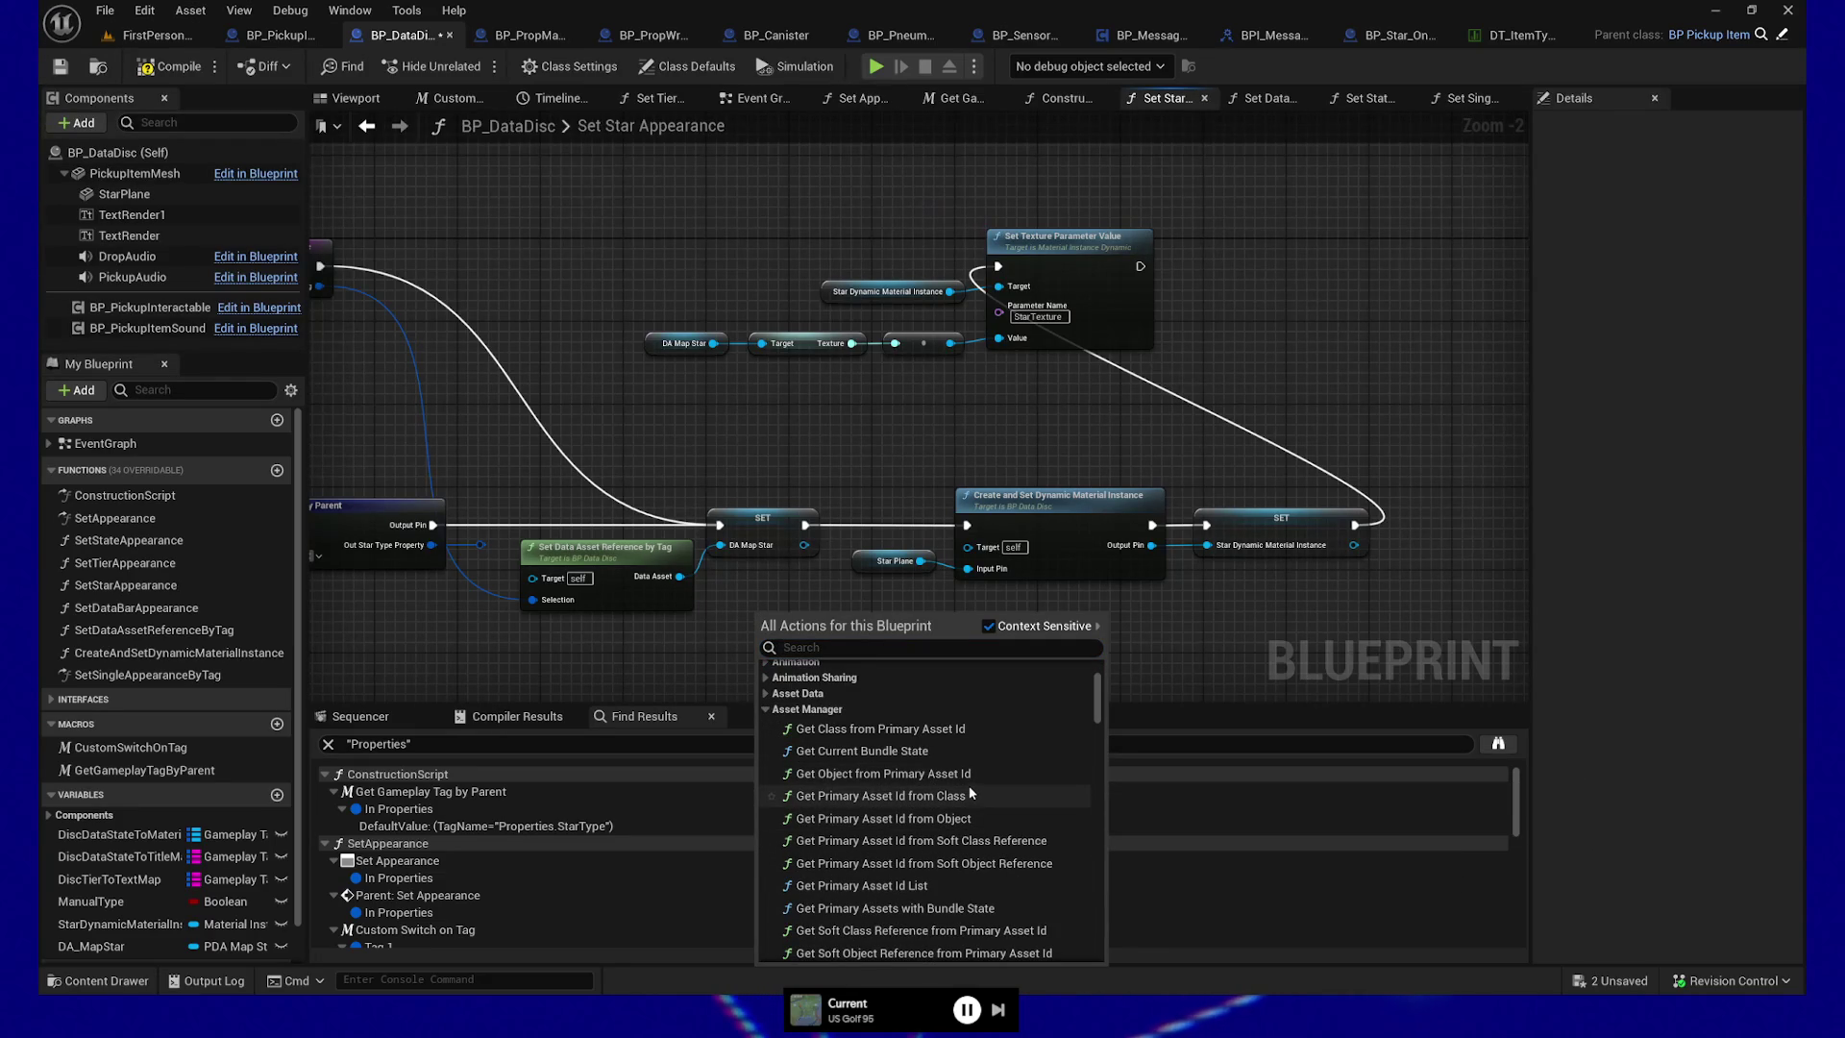
pyautogui.scroll(-2, 971, 794)
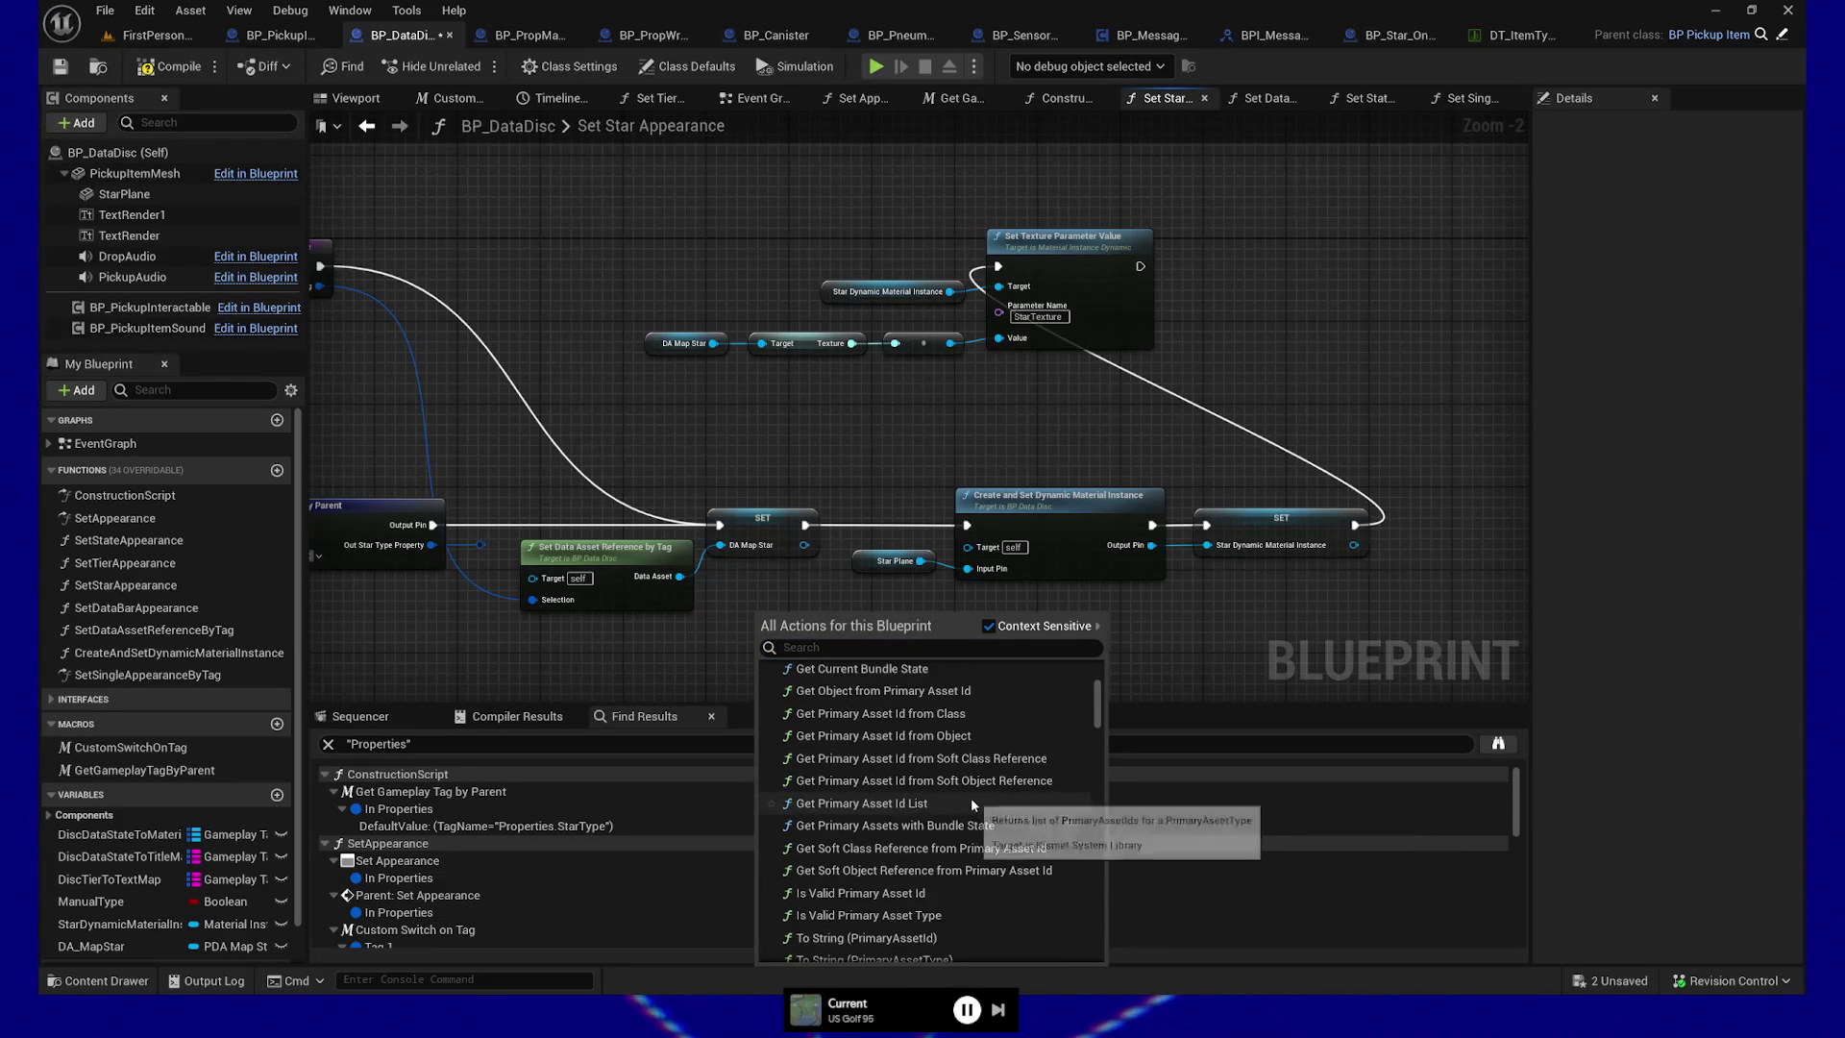
pyautogui.scroll(-2, 990, 831)
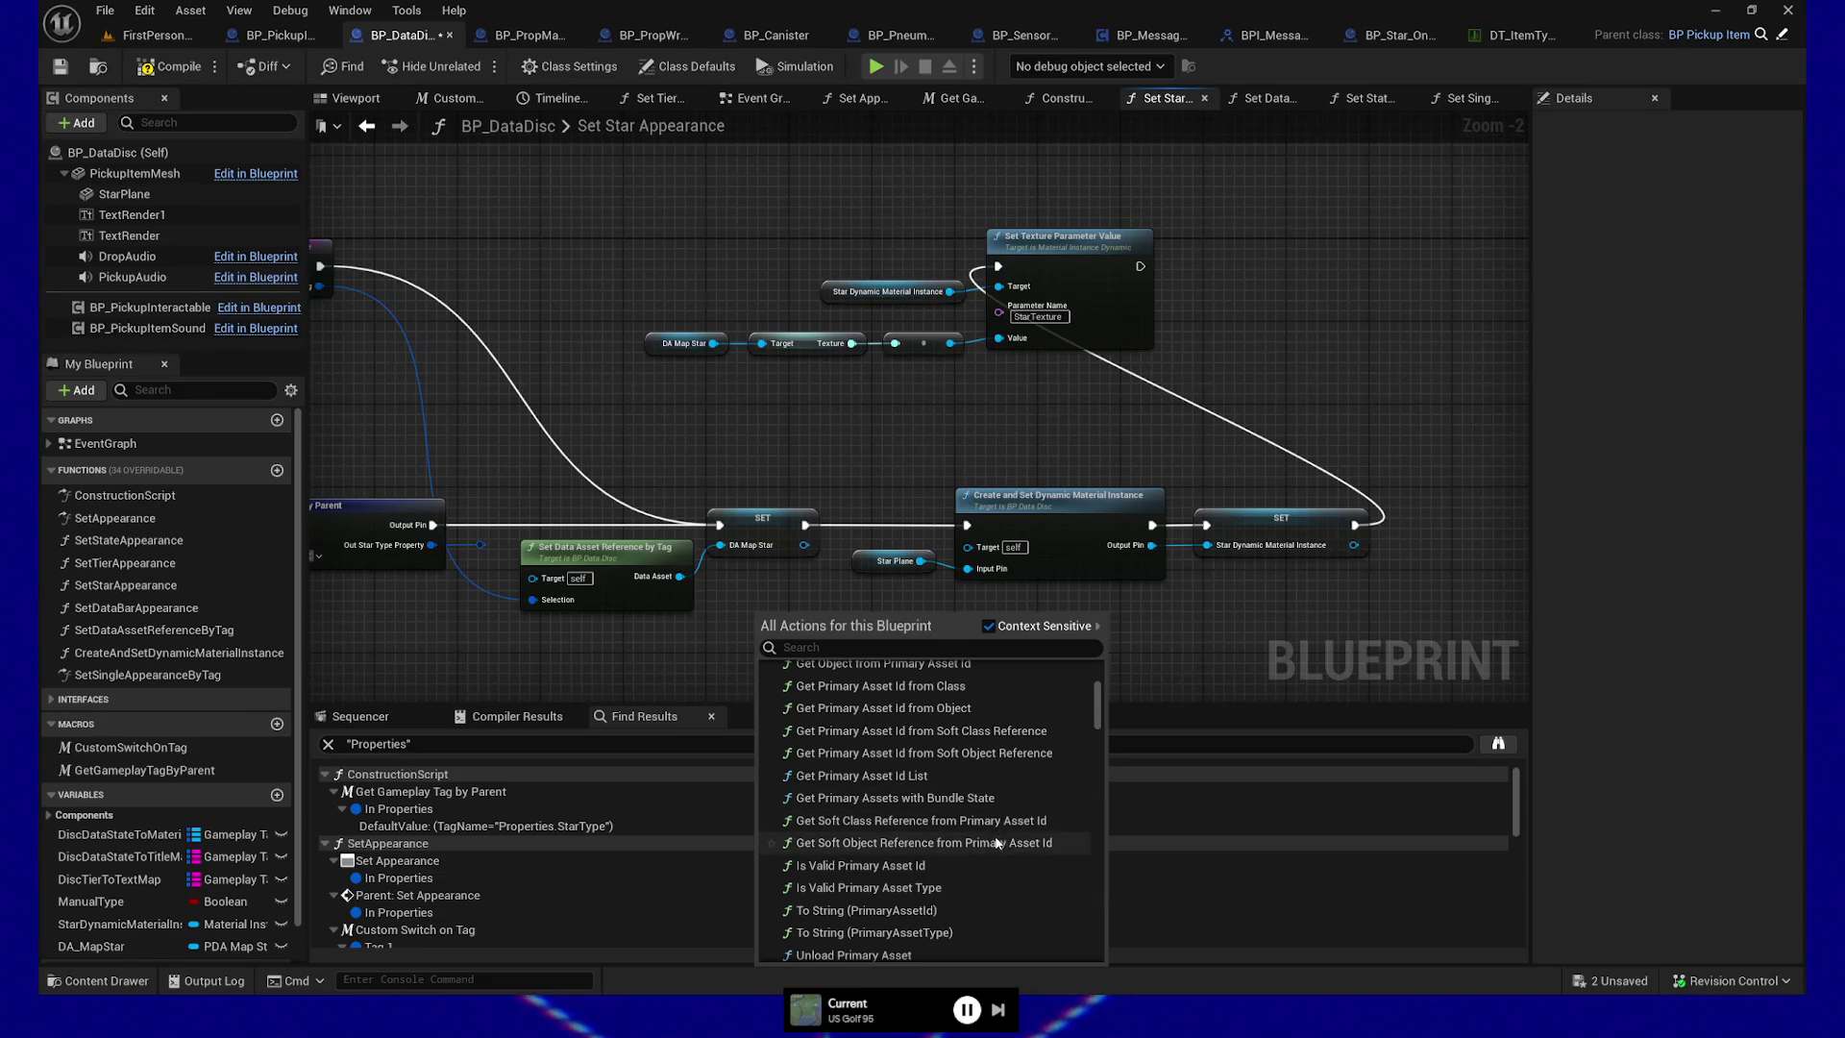
pyautogui.scroll(-2, 947, 855)
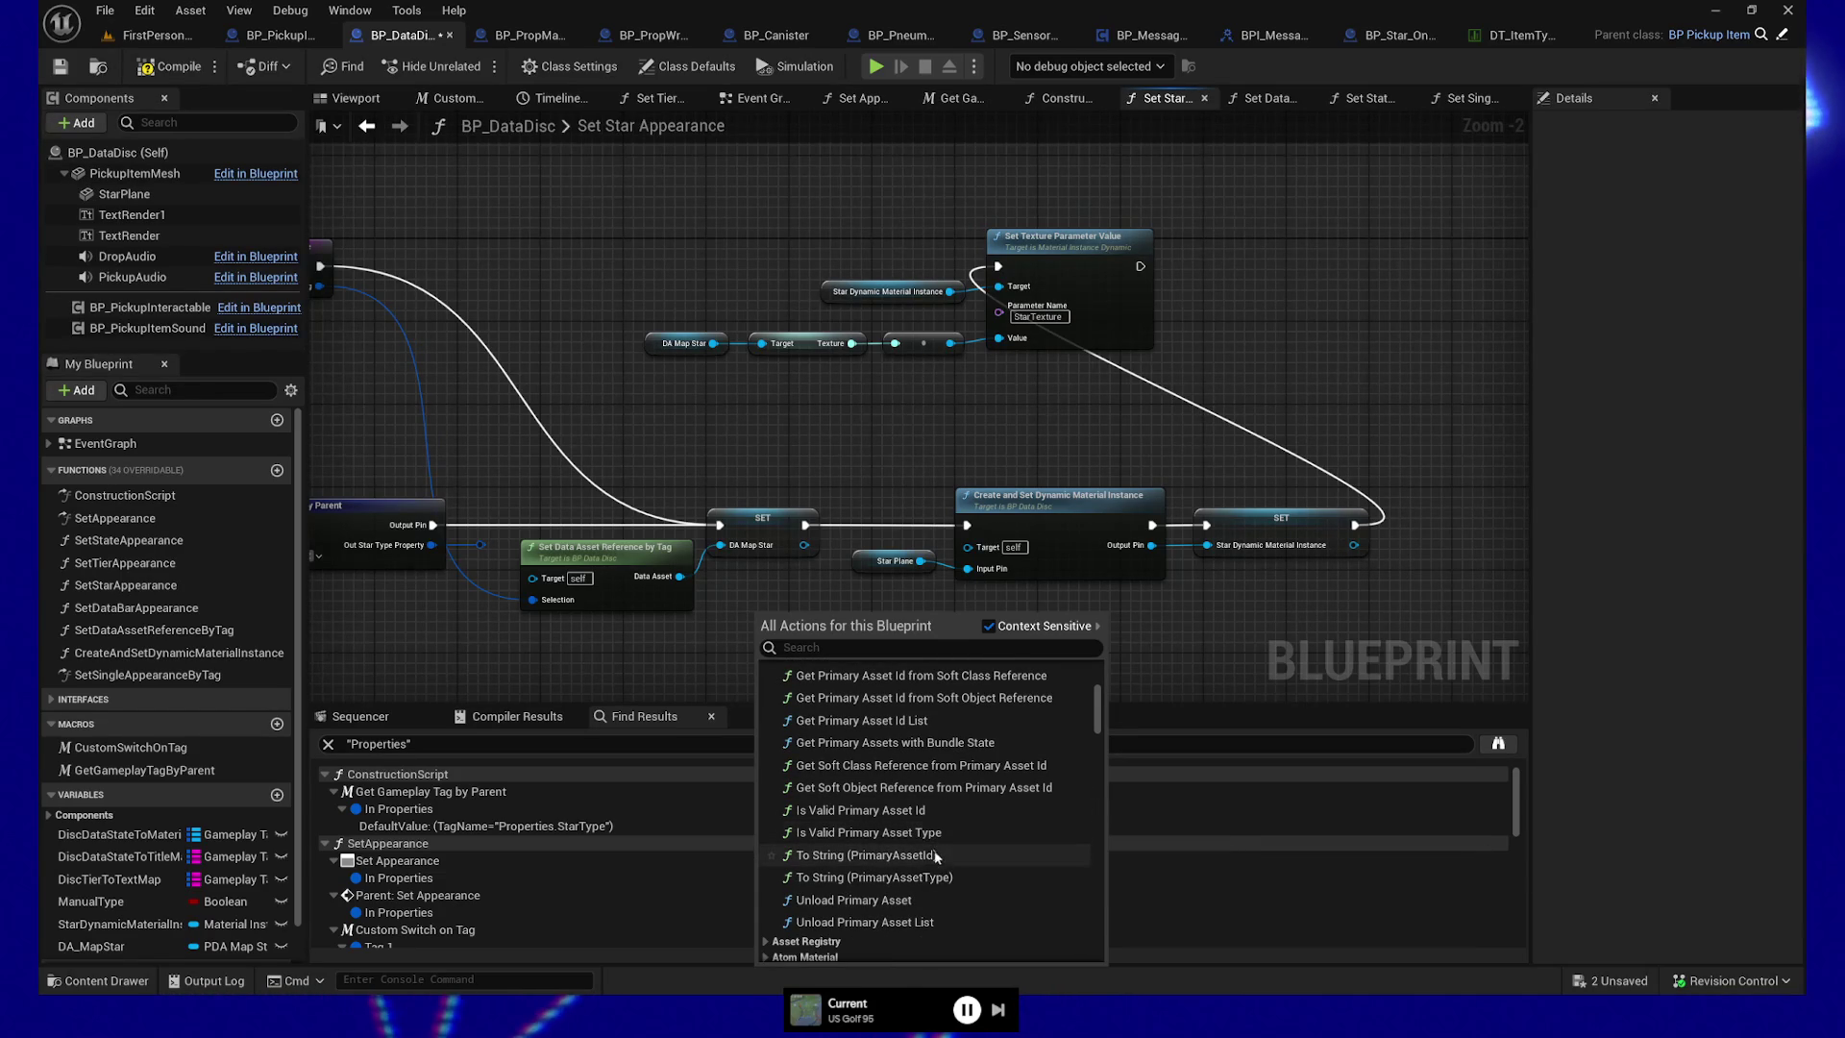
pyautogui.scroll(6, 932, 904)
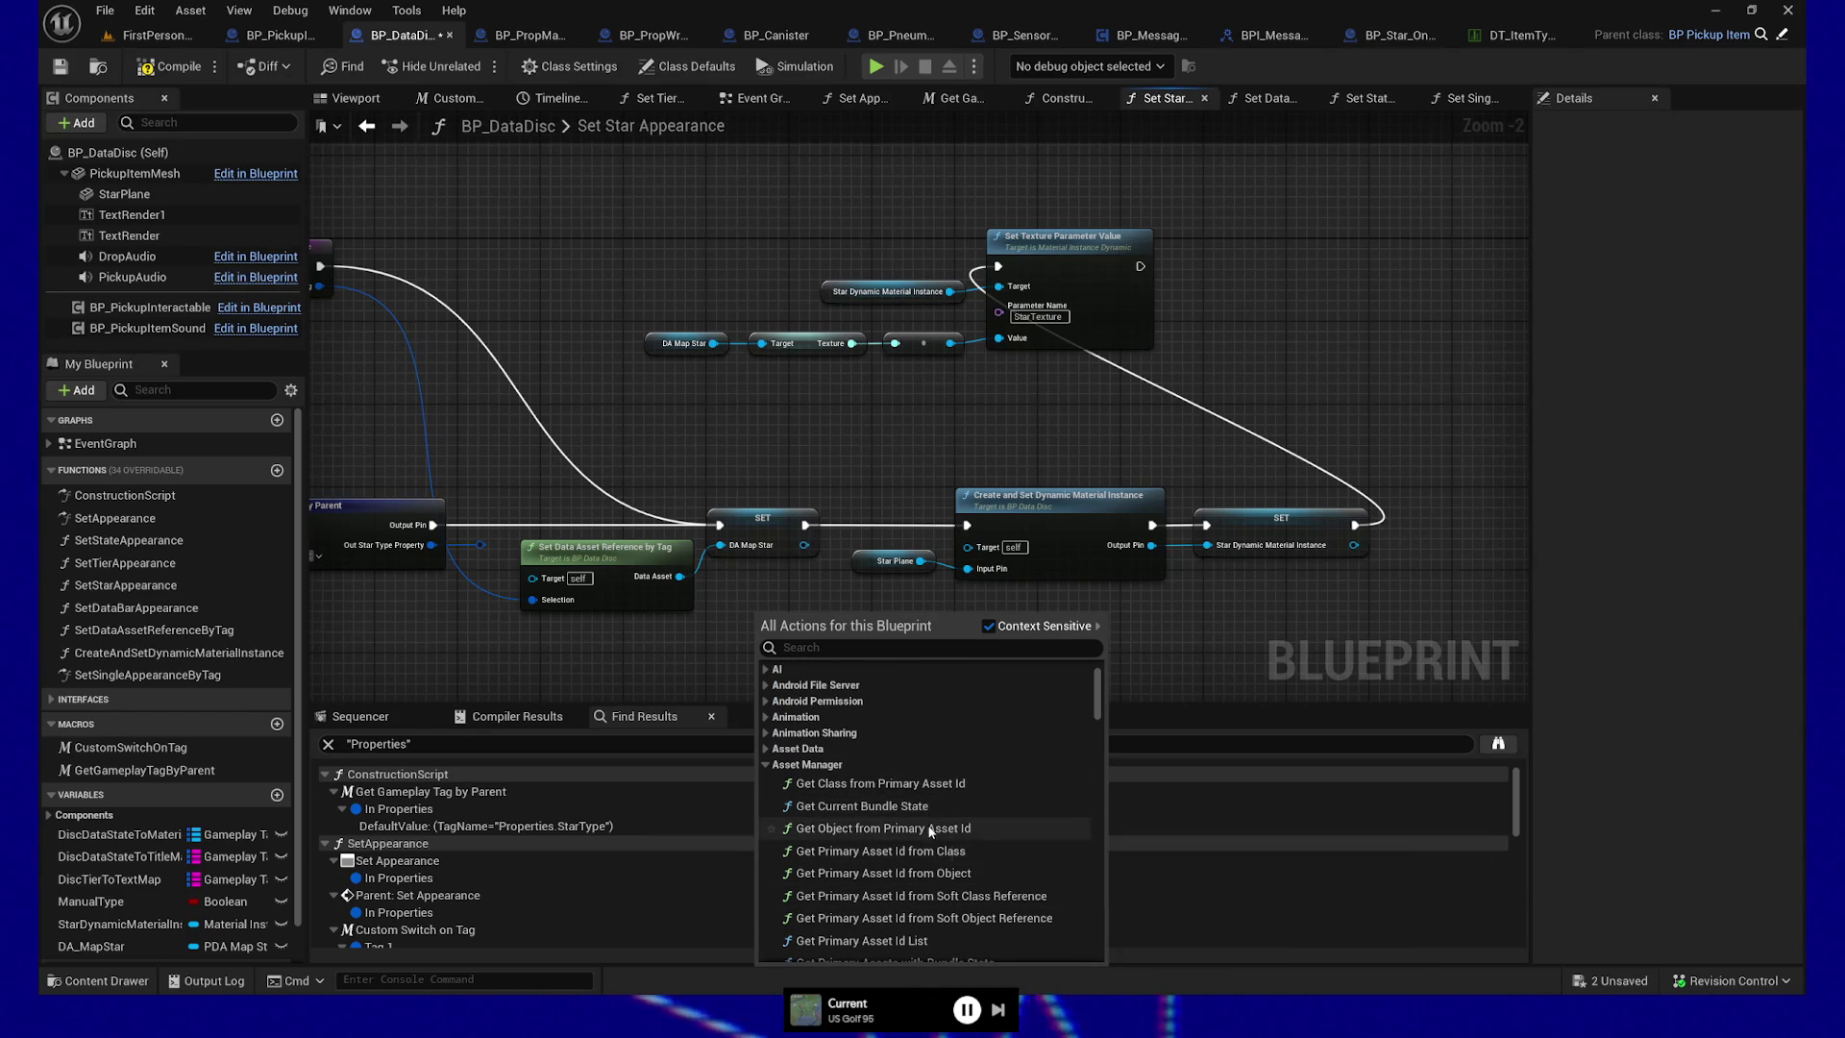
pyautogui.click(663, 633)
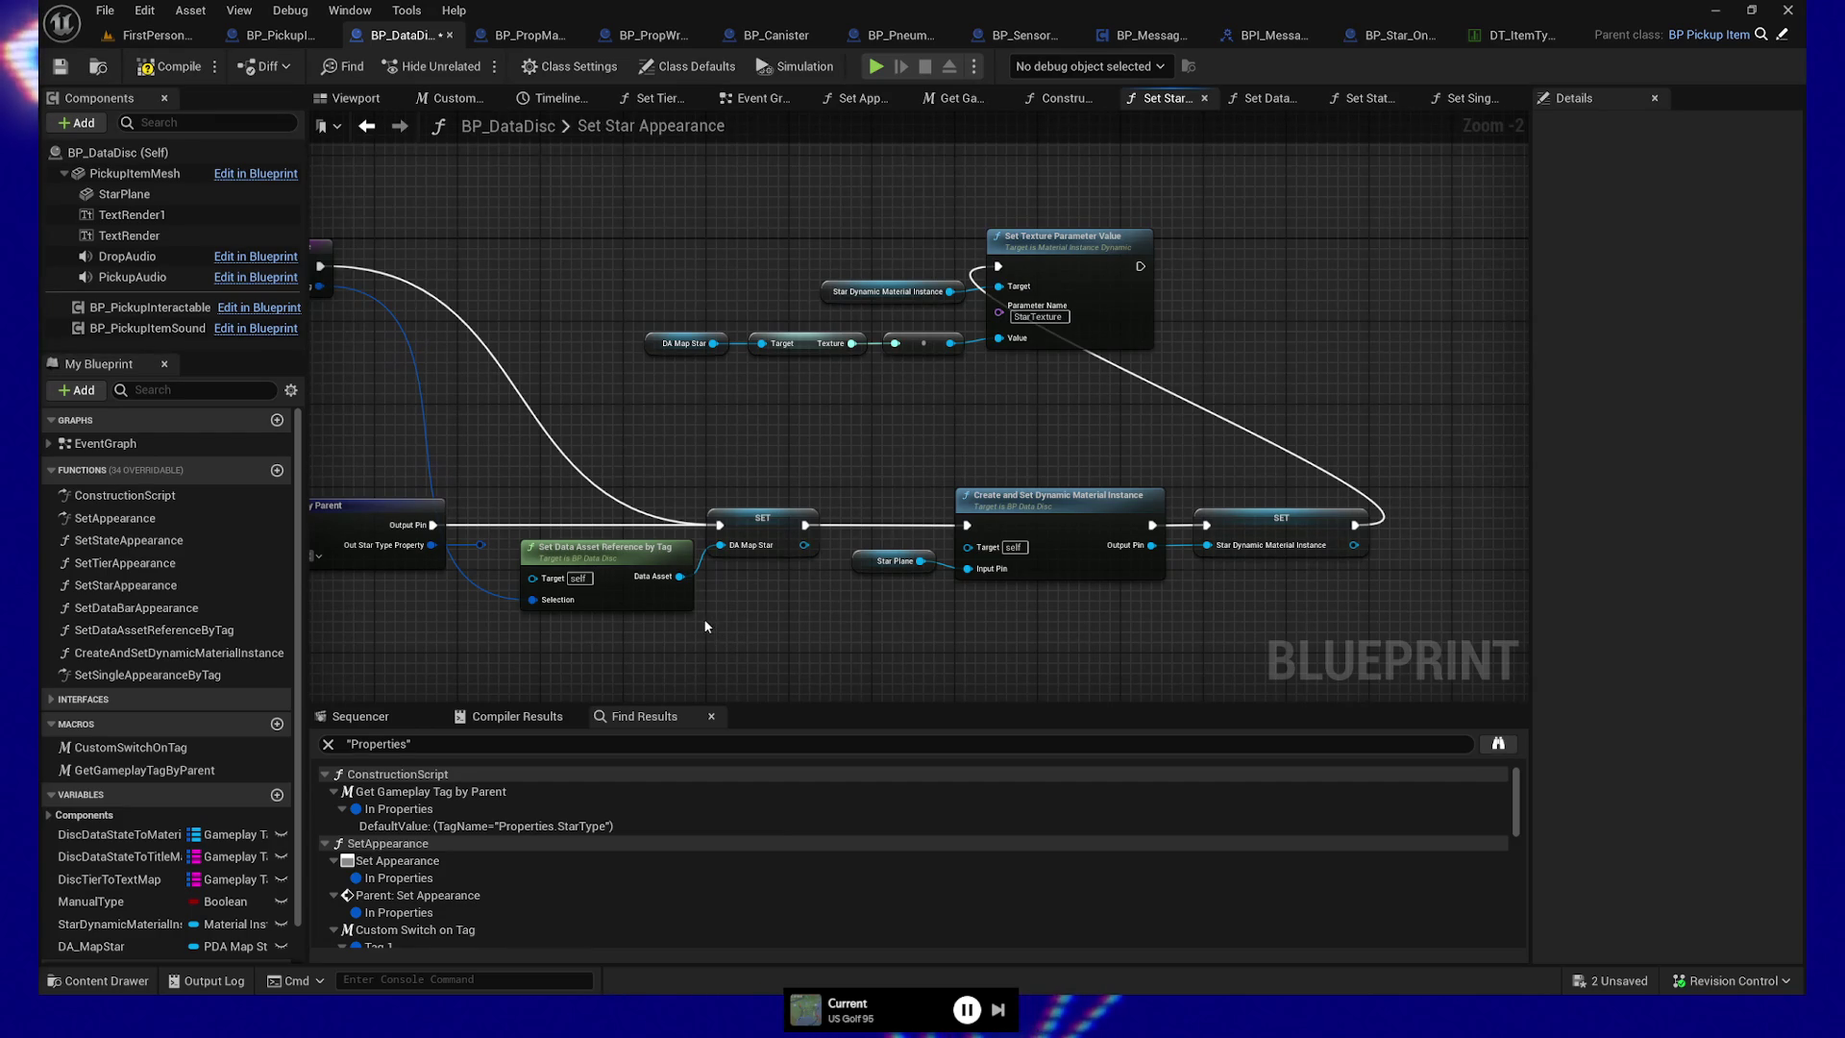
# Route execution from Get Gameplay Tag by Parent into Set Texture Parameter Value, then view the Construction Script
pyautogui.moveTo(768, 631)
pyautogui.mouseDown()
pyautogui.moveTo(758, 685)
pyautogui.moveTo(775, 651)
pyautogui.moveTo(981, 618)
pyautogui.mouseUp()
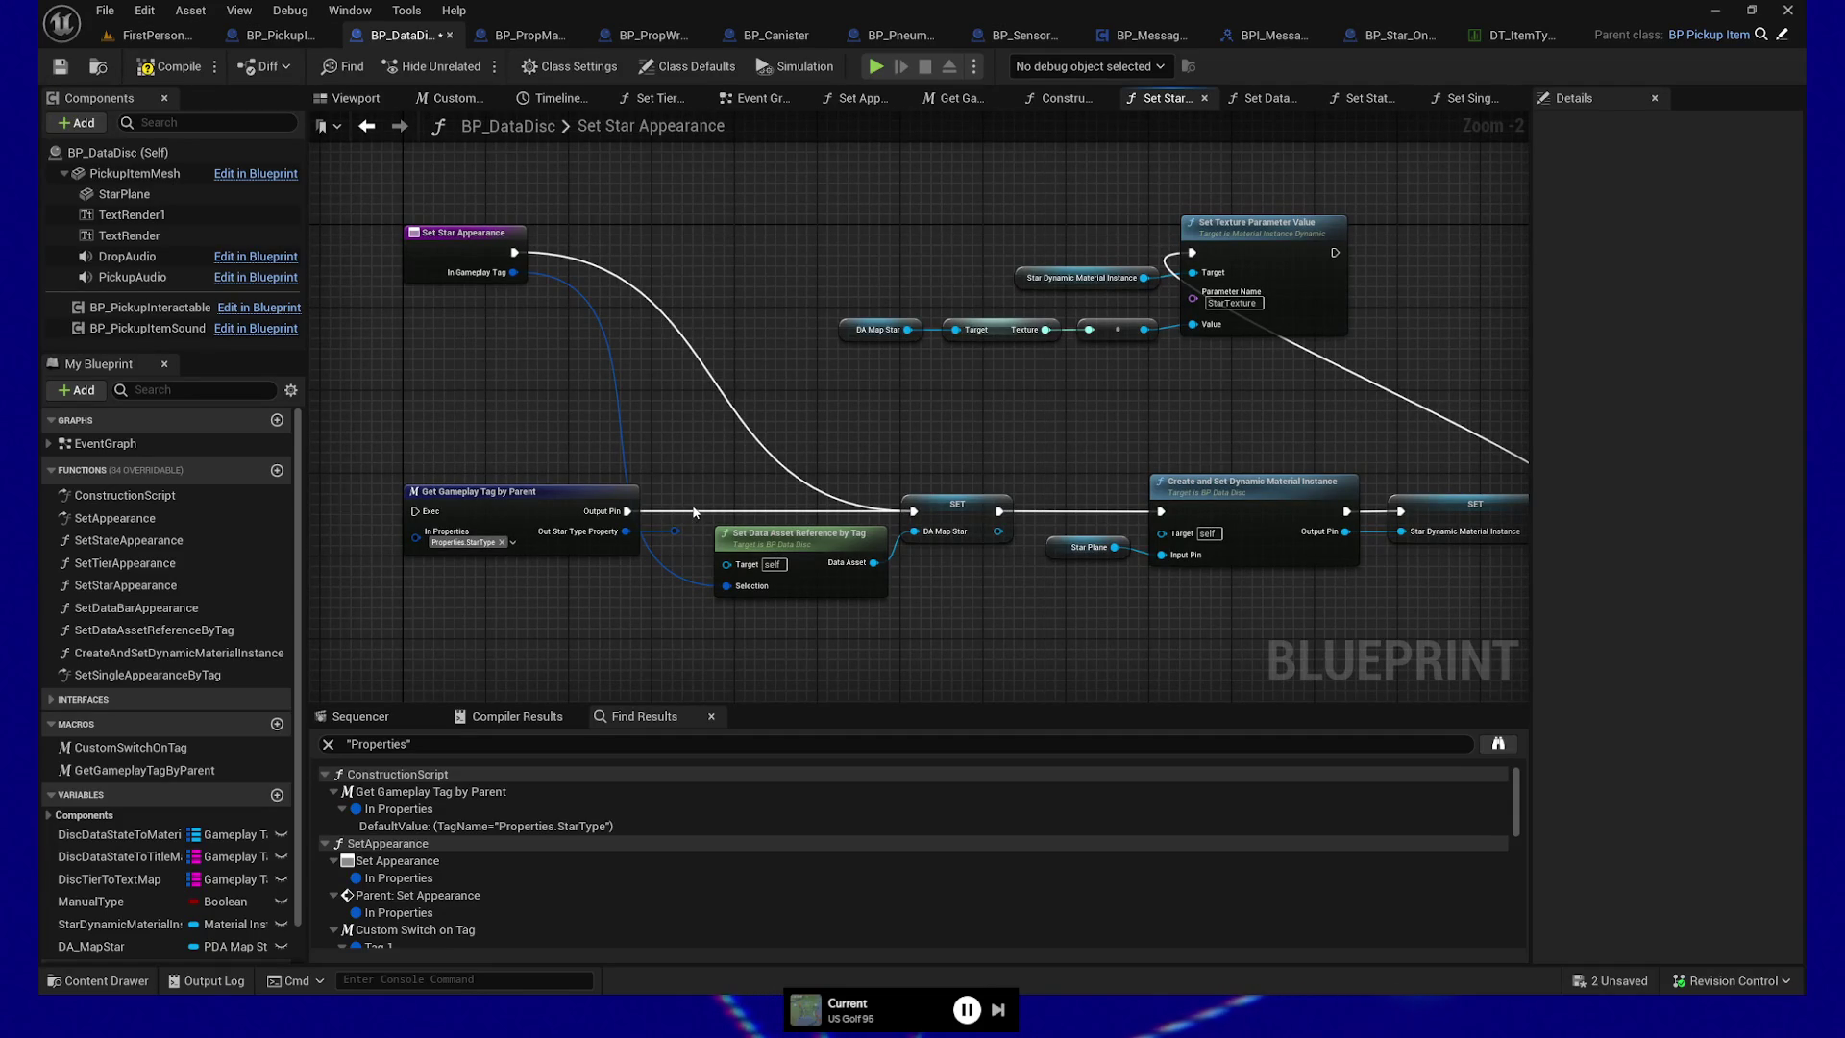
pyautogui.moveTo(386, 466); pyautogui.dragTo(512, 536)
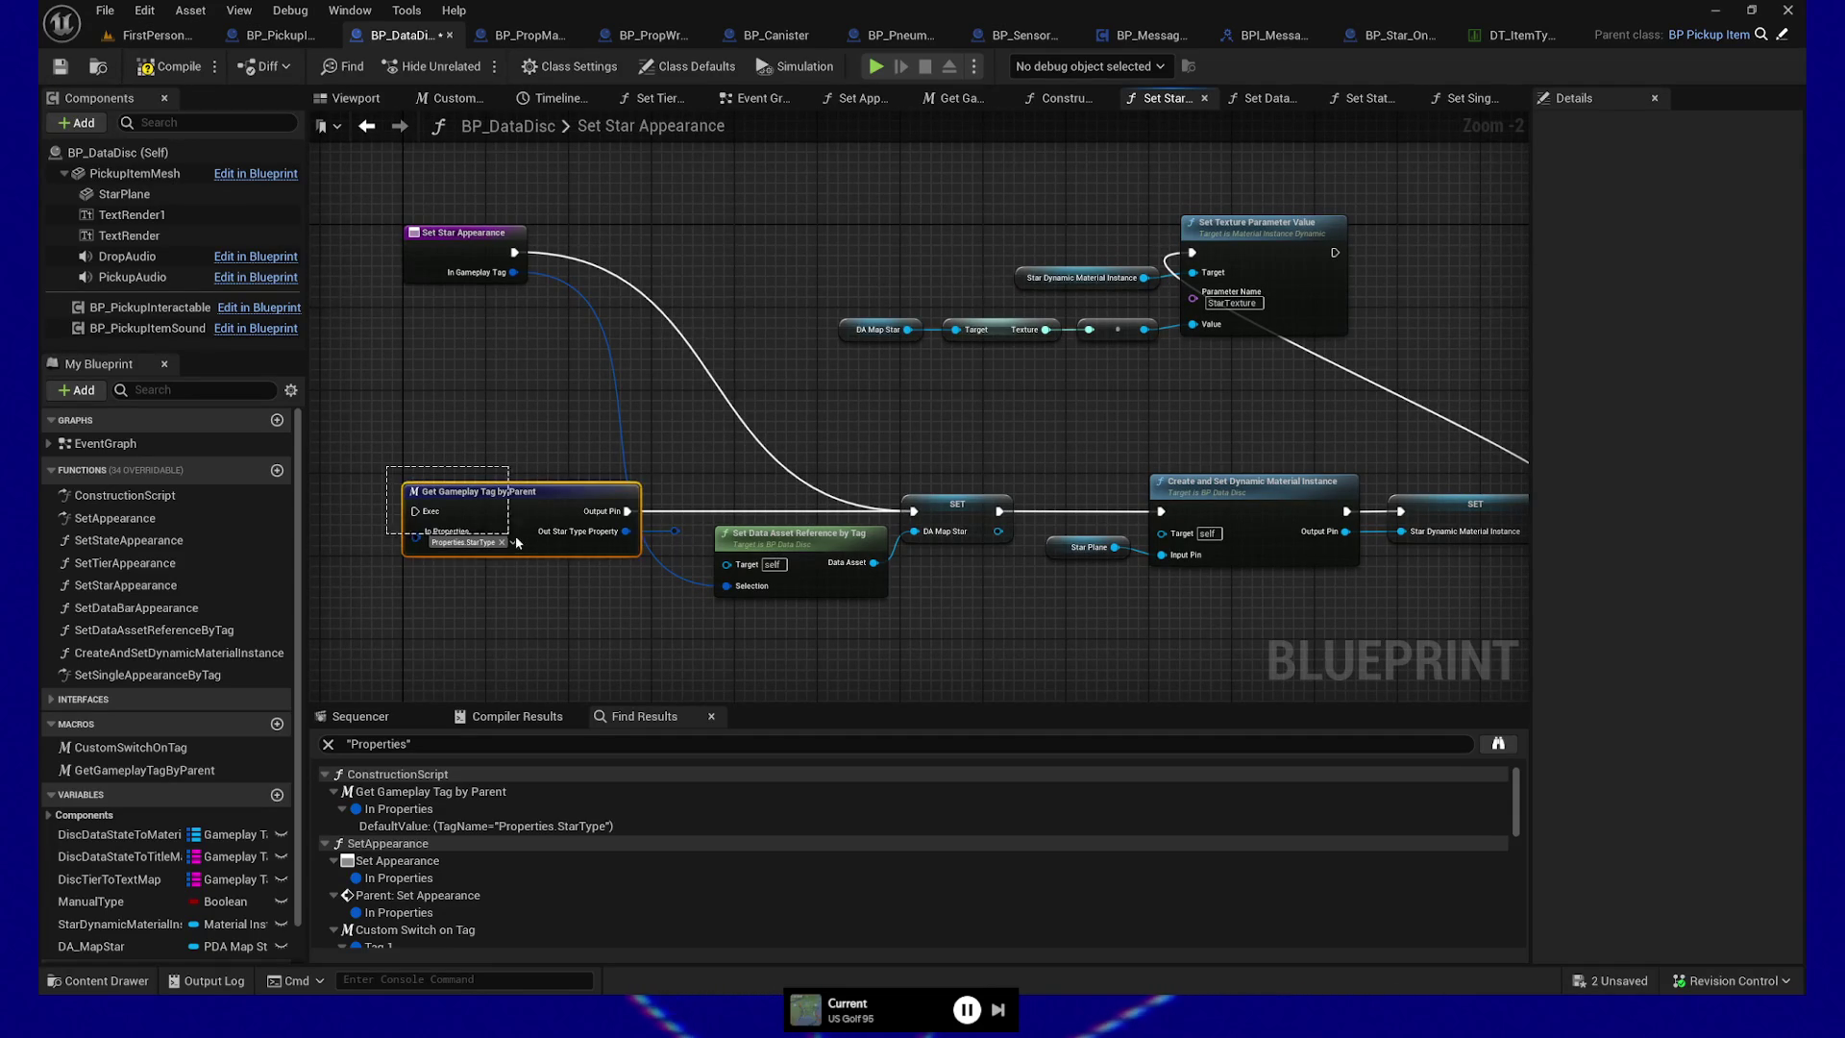
pyautogui.moveTo(758, 580); pyautogui.dragTo(1293, 615)
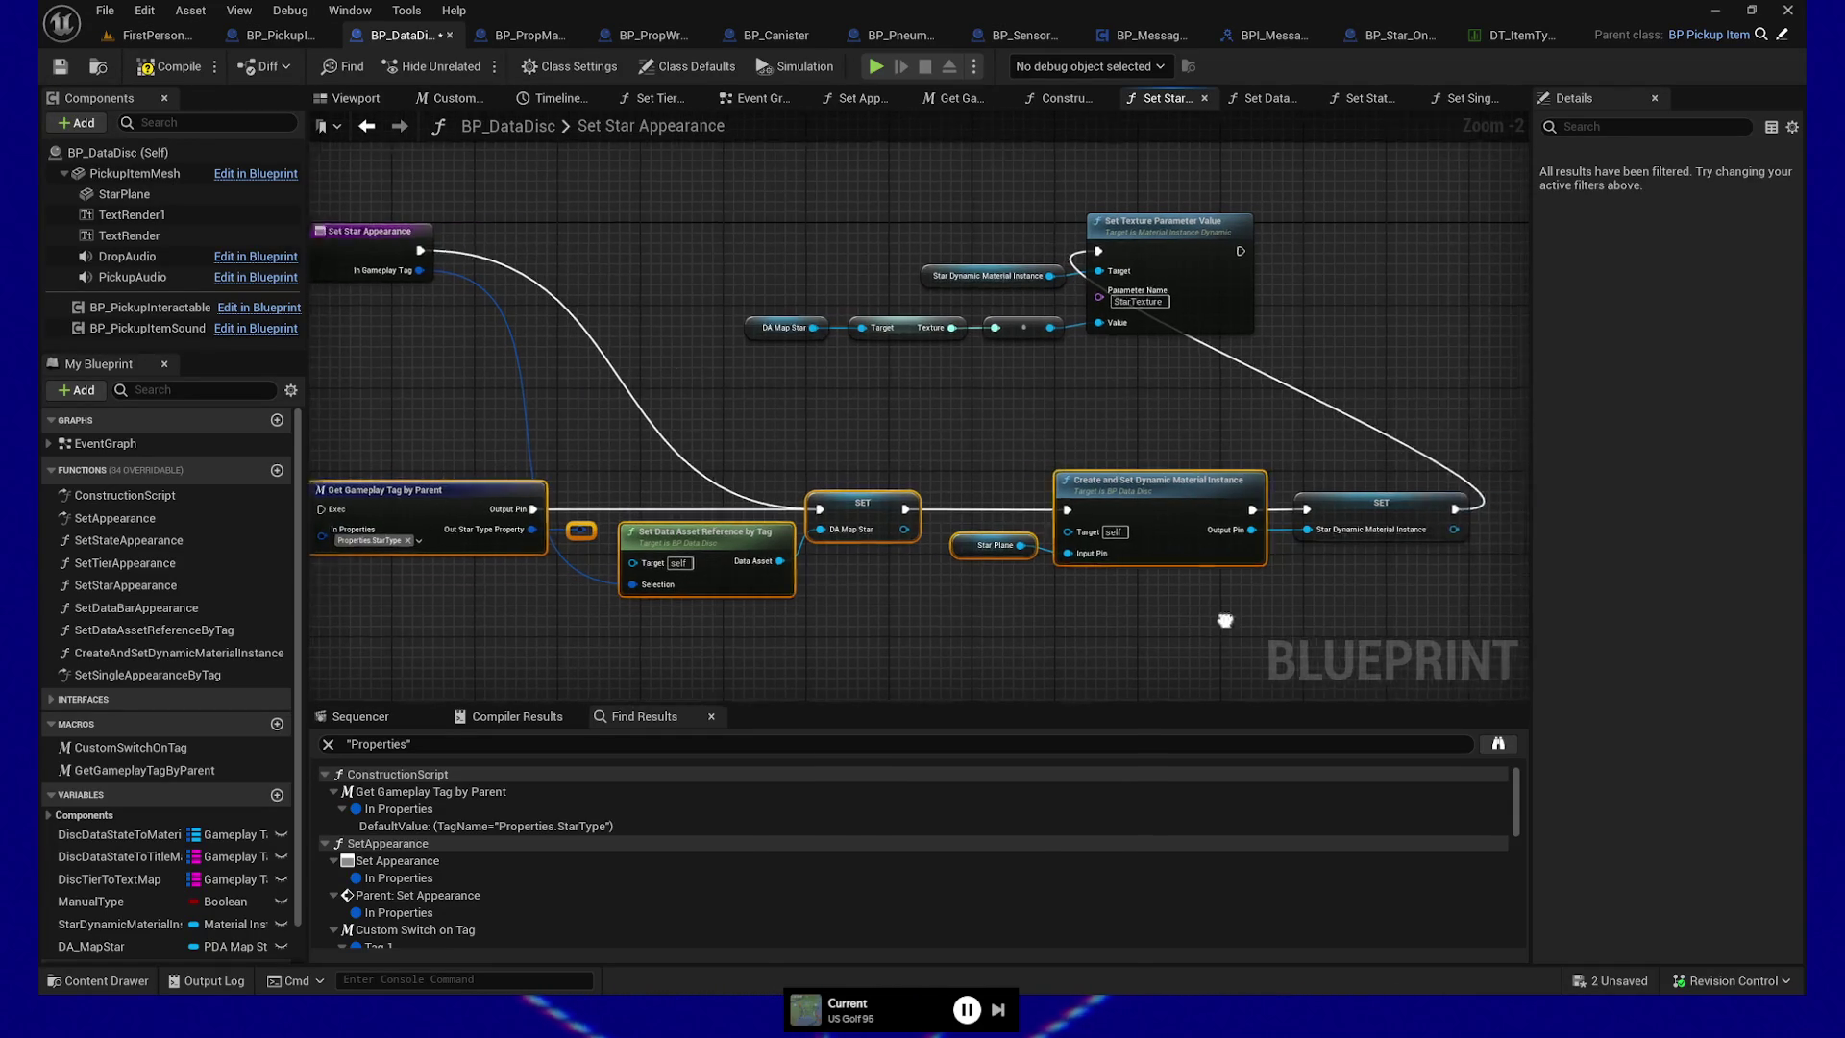
pyautogui.keyDown('ctrl'); pyautogui.click(1269, 516); pyautogui.keyUp('ctrl')
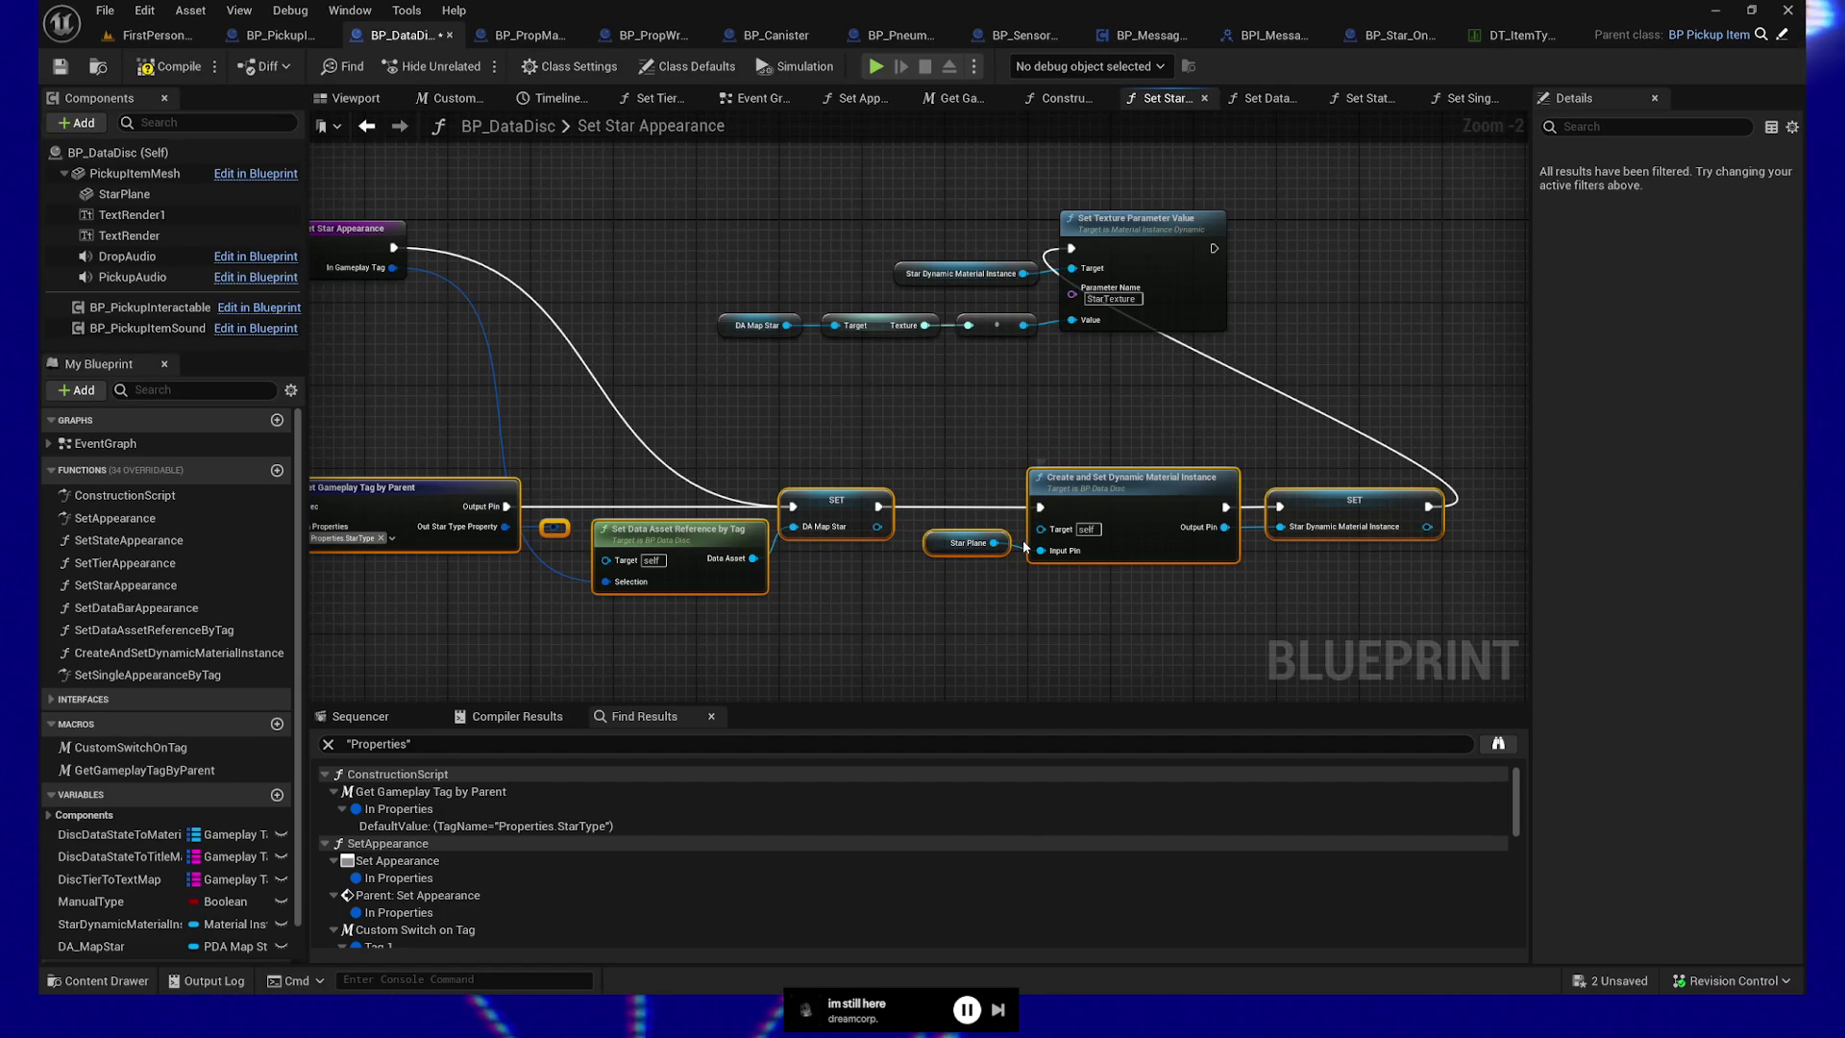
pyautogui.moveTo(501, 283); pyautogui.dragTo(647, 282)
pyautogui.moveTo(536, 254)
pyautogui.mouseDown()
pyautogui.moveTo(989, 296)
pyautogui.moveTo(1219, 252)
pyautogui.moveTo(1274, 260)
pyautogui.mouseUp()
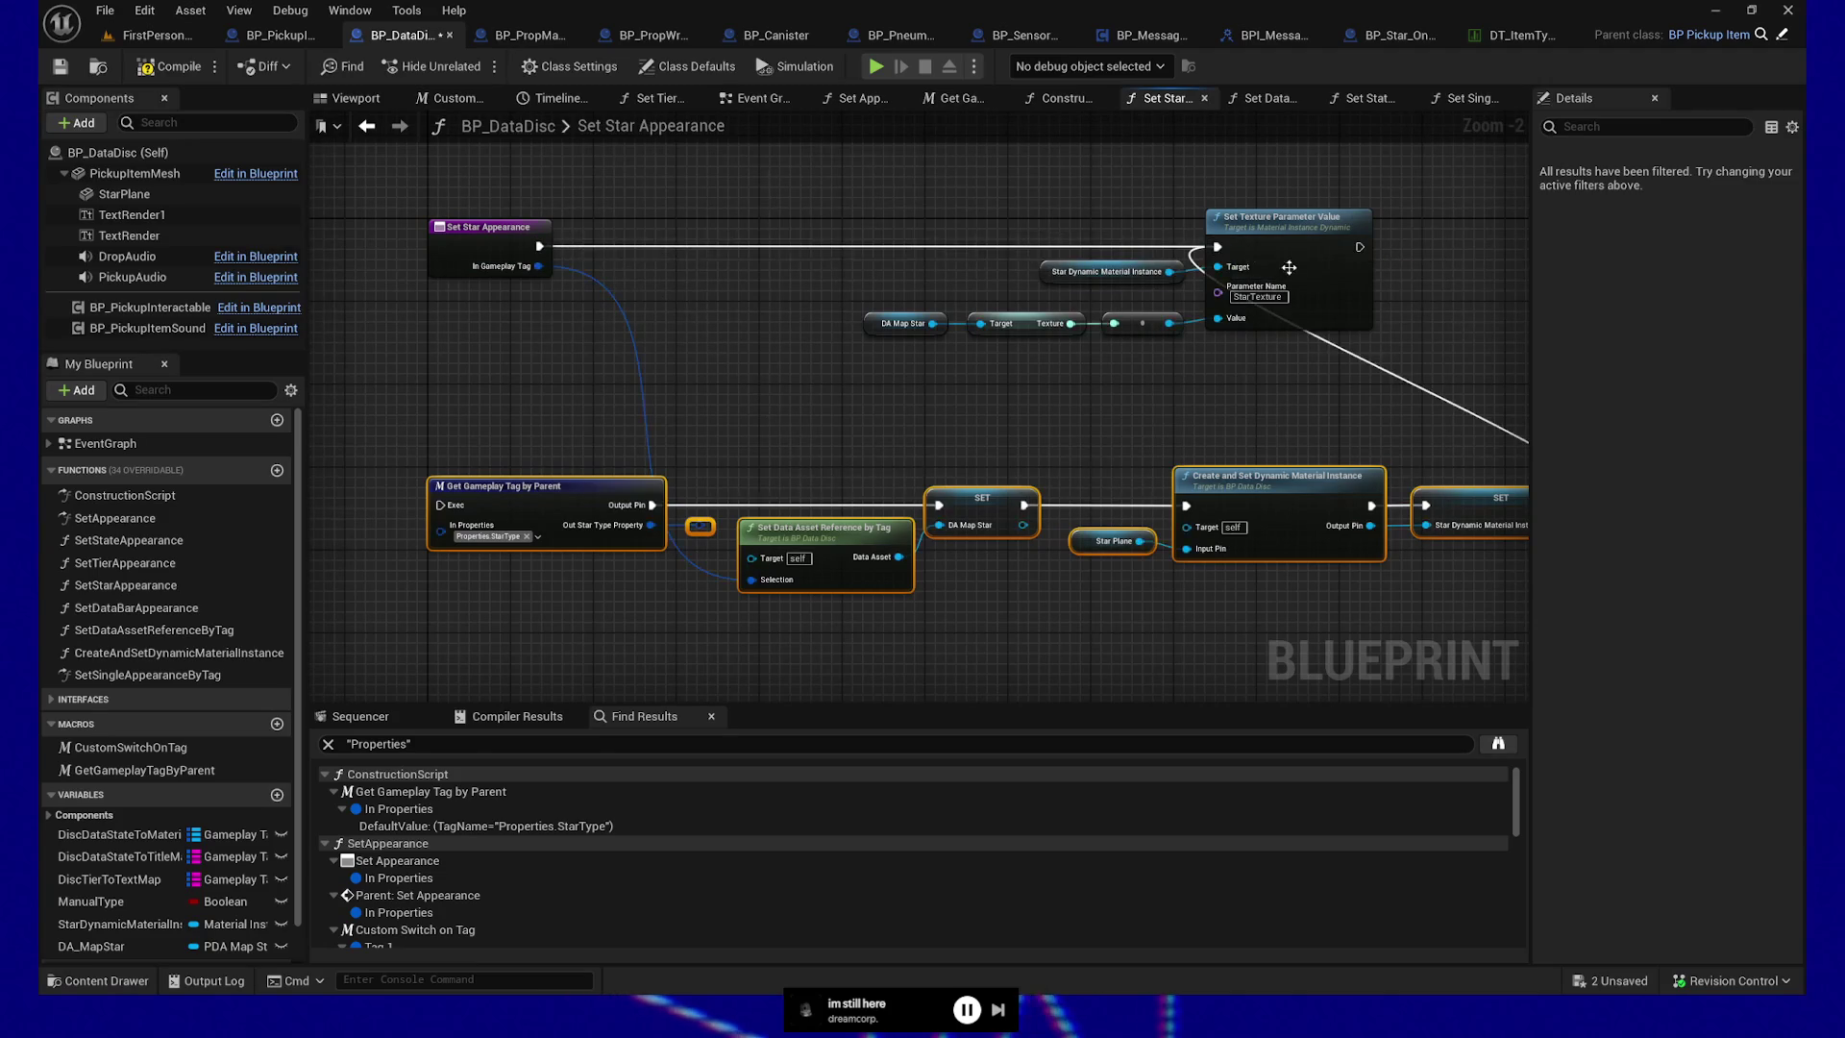
pyautogui.click(1358, 355)
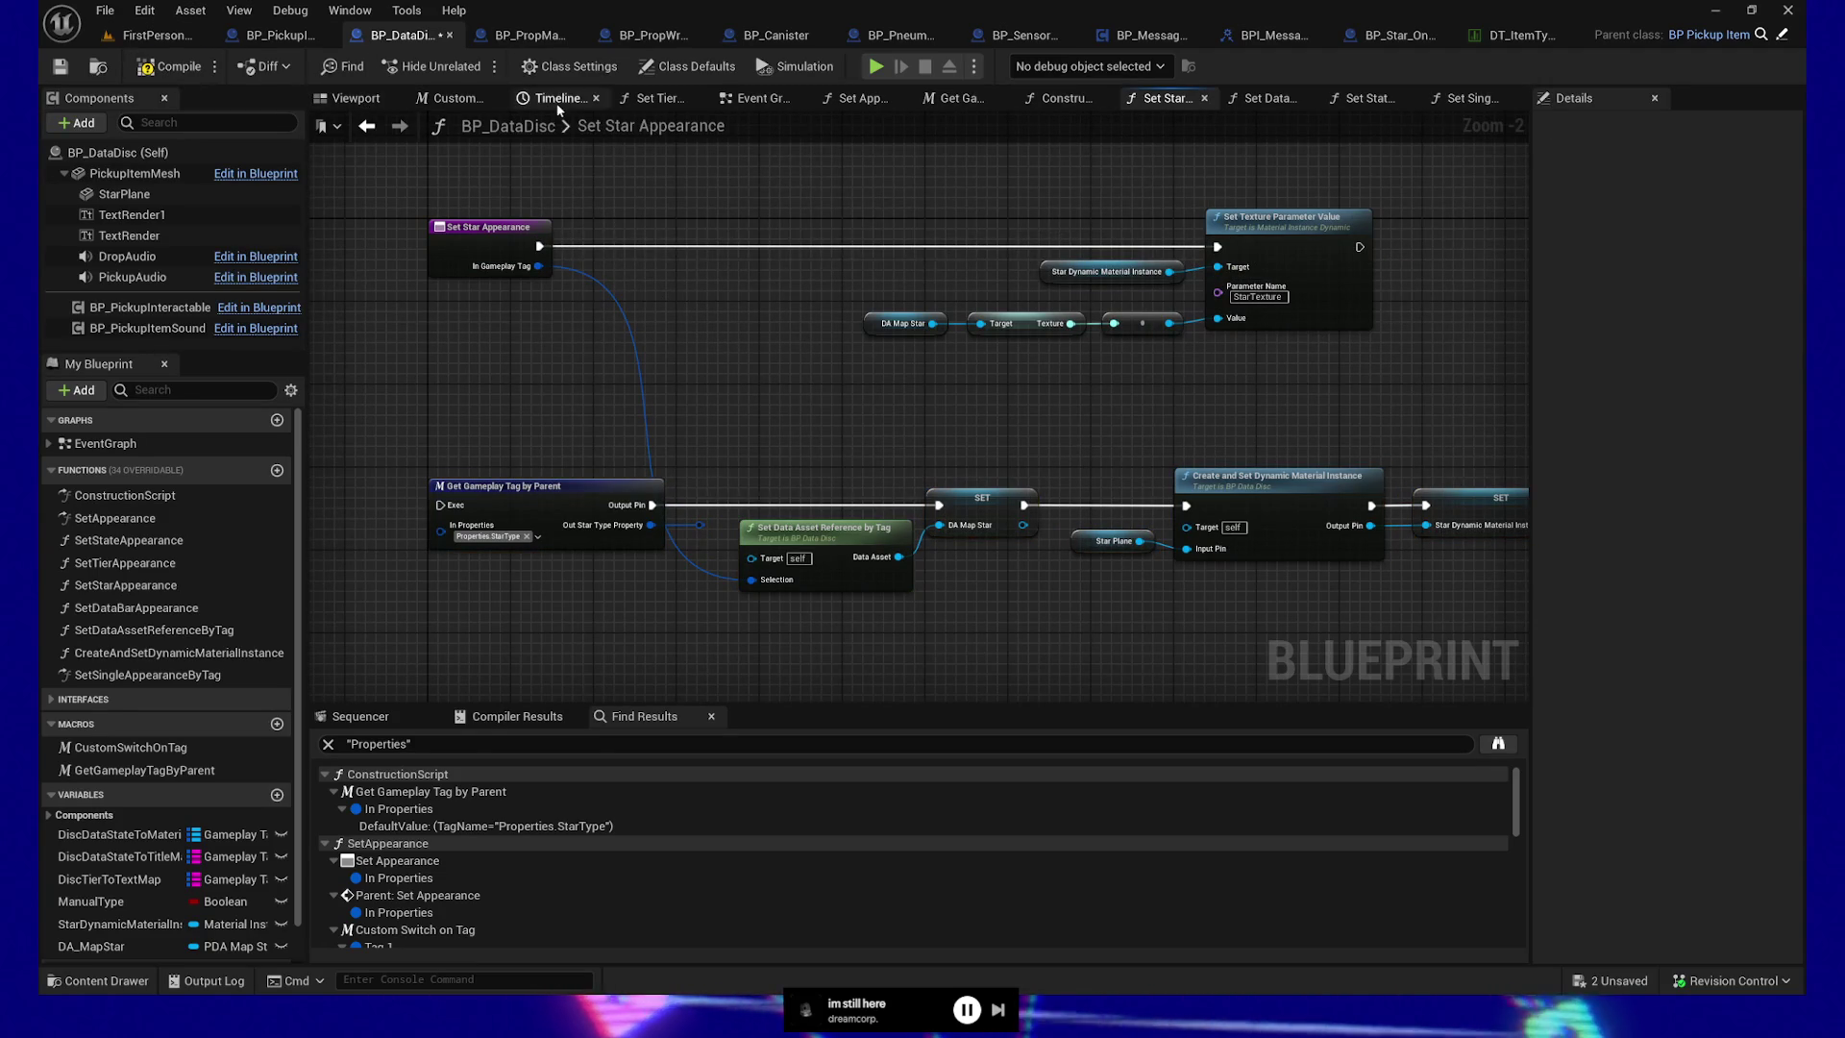
pyautogui.click(1062, 98)
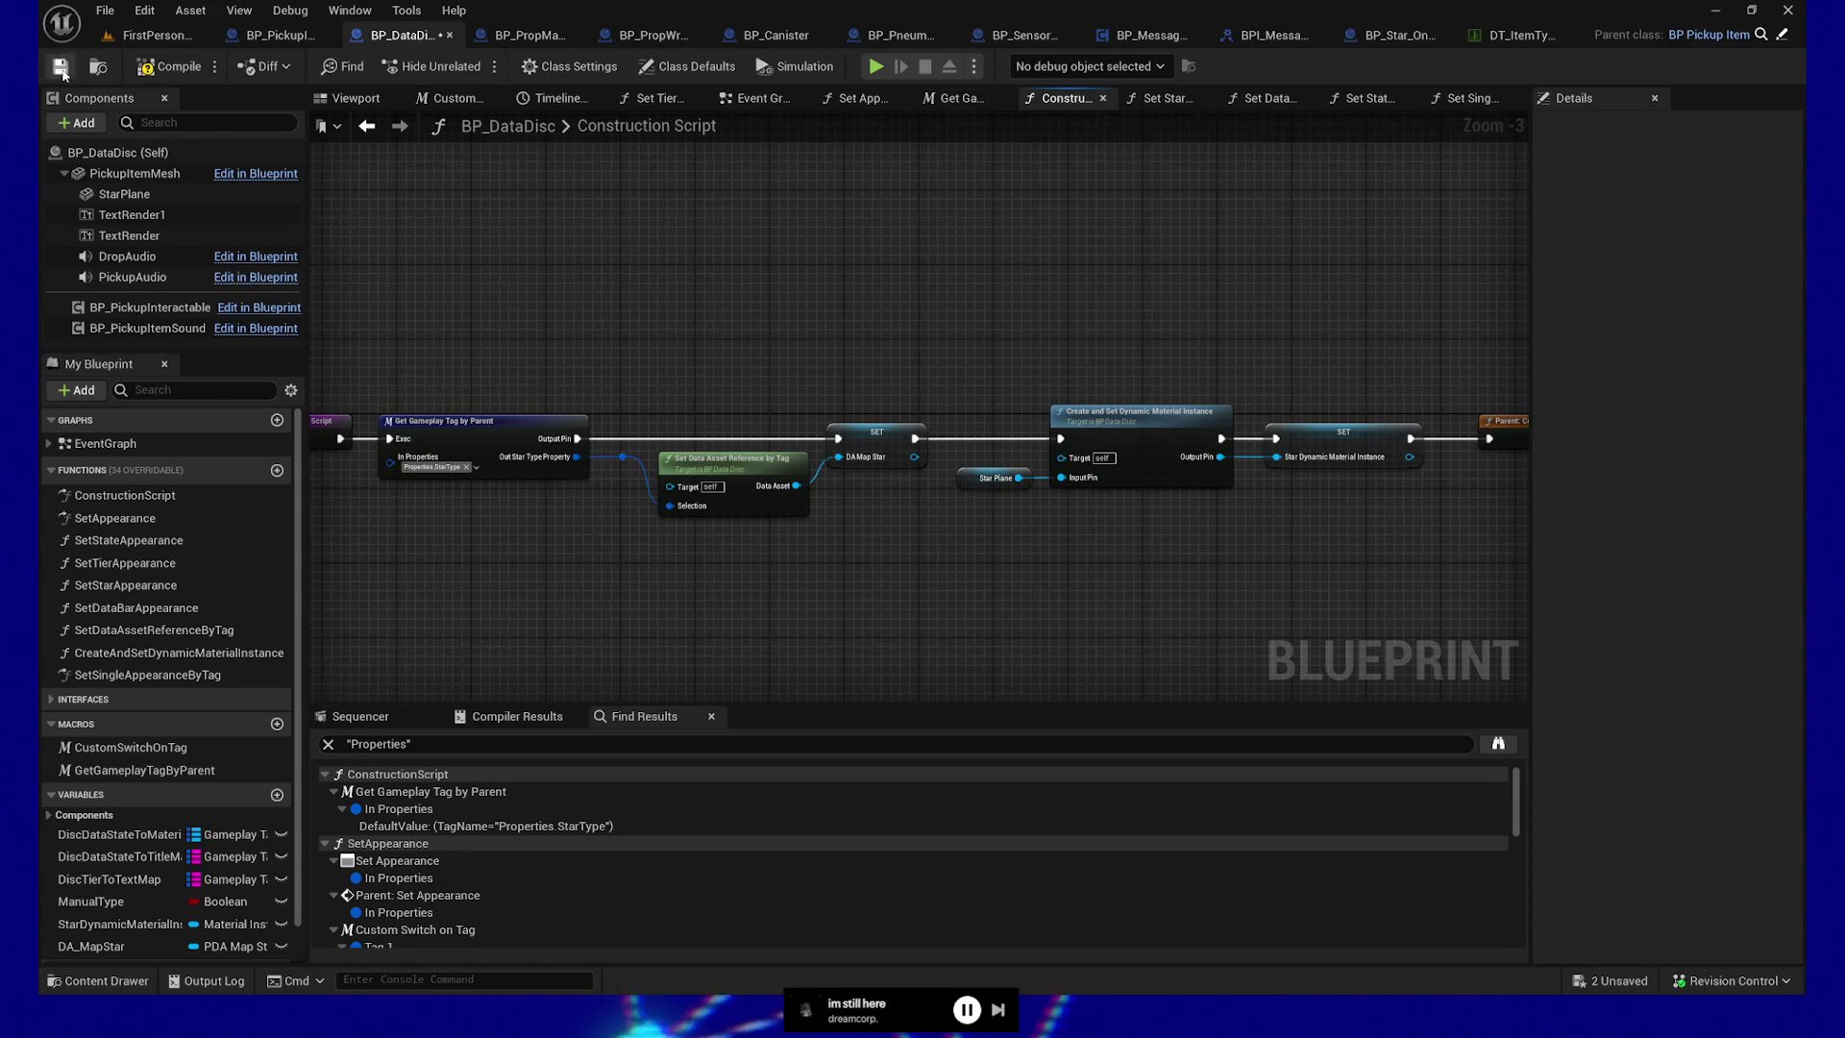
# Compile BP_DataDisc, run and quit a play test, and jump to the Set Texture Parameter Value error
pyautogui.click(168, 66)
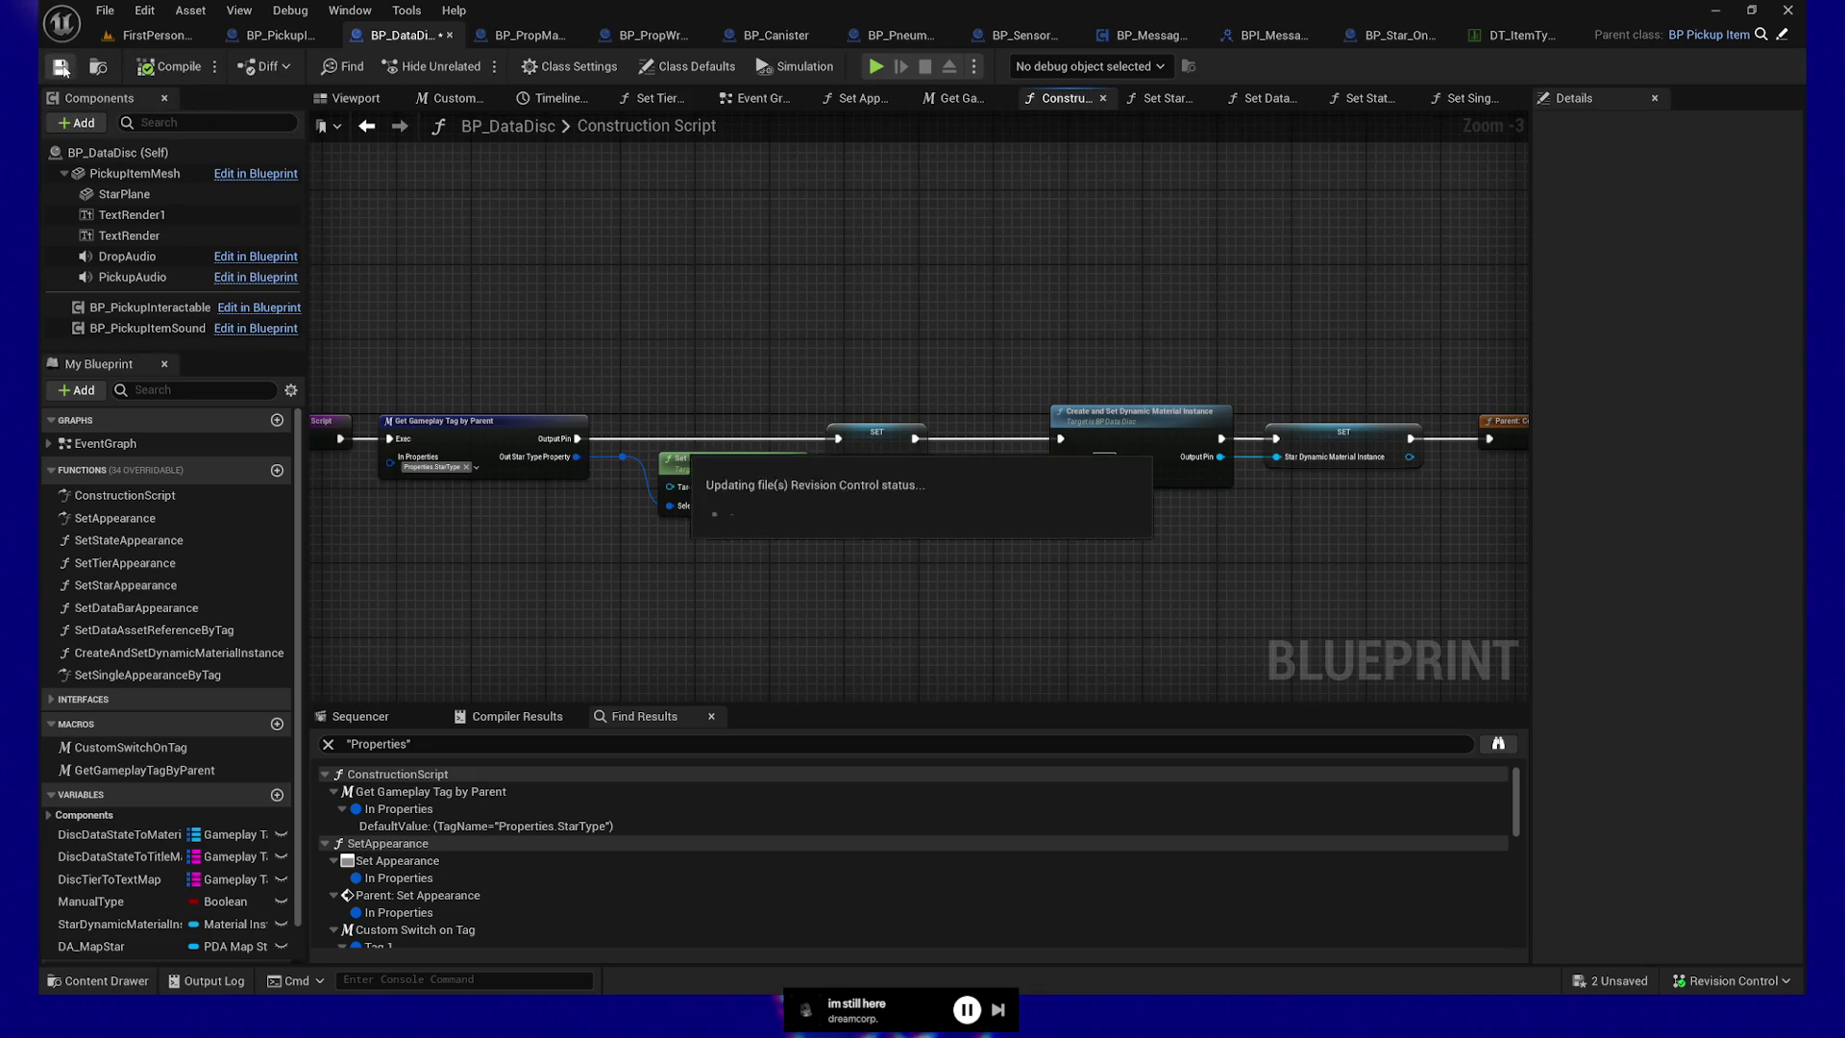
pyautogui.click(876, 66)
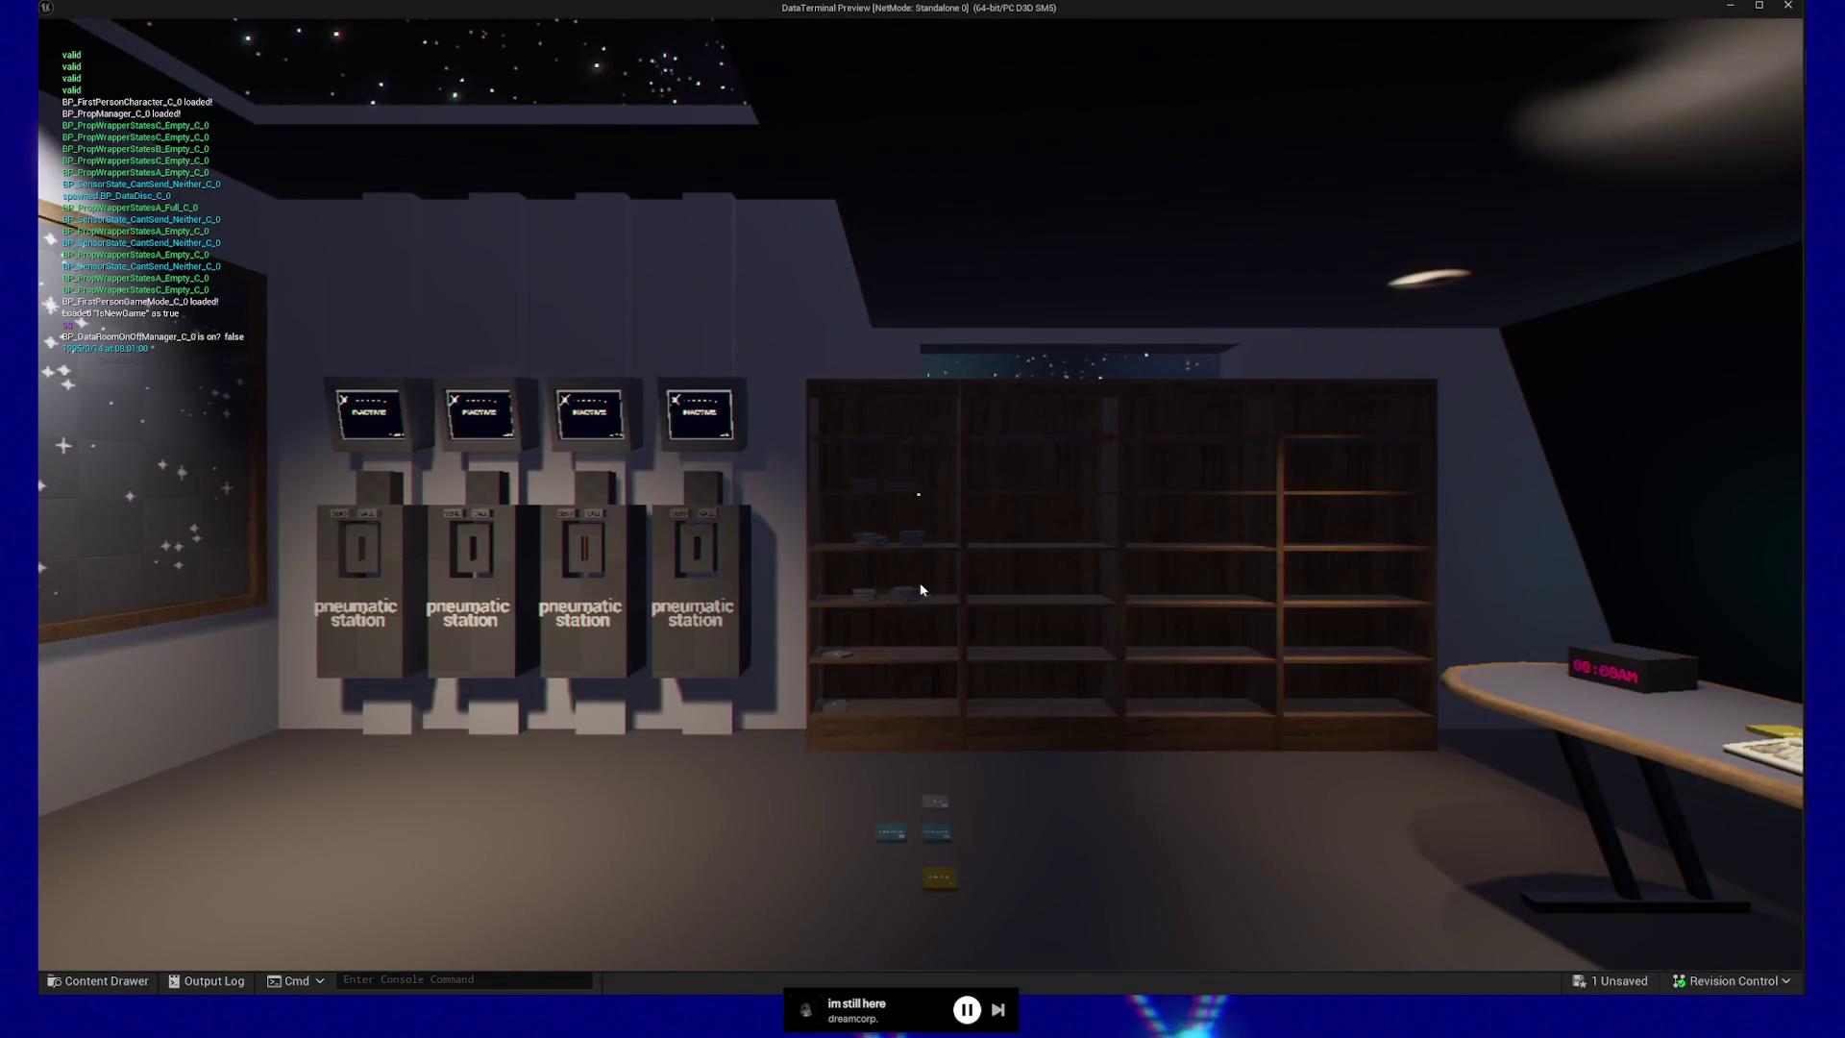
pyautogui.press('Escape')
pyautogui.click(918, 770)
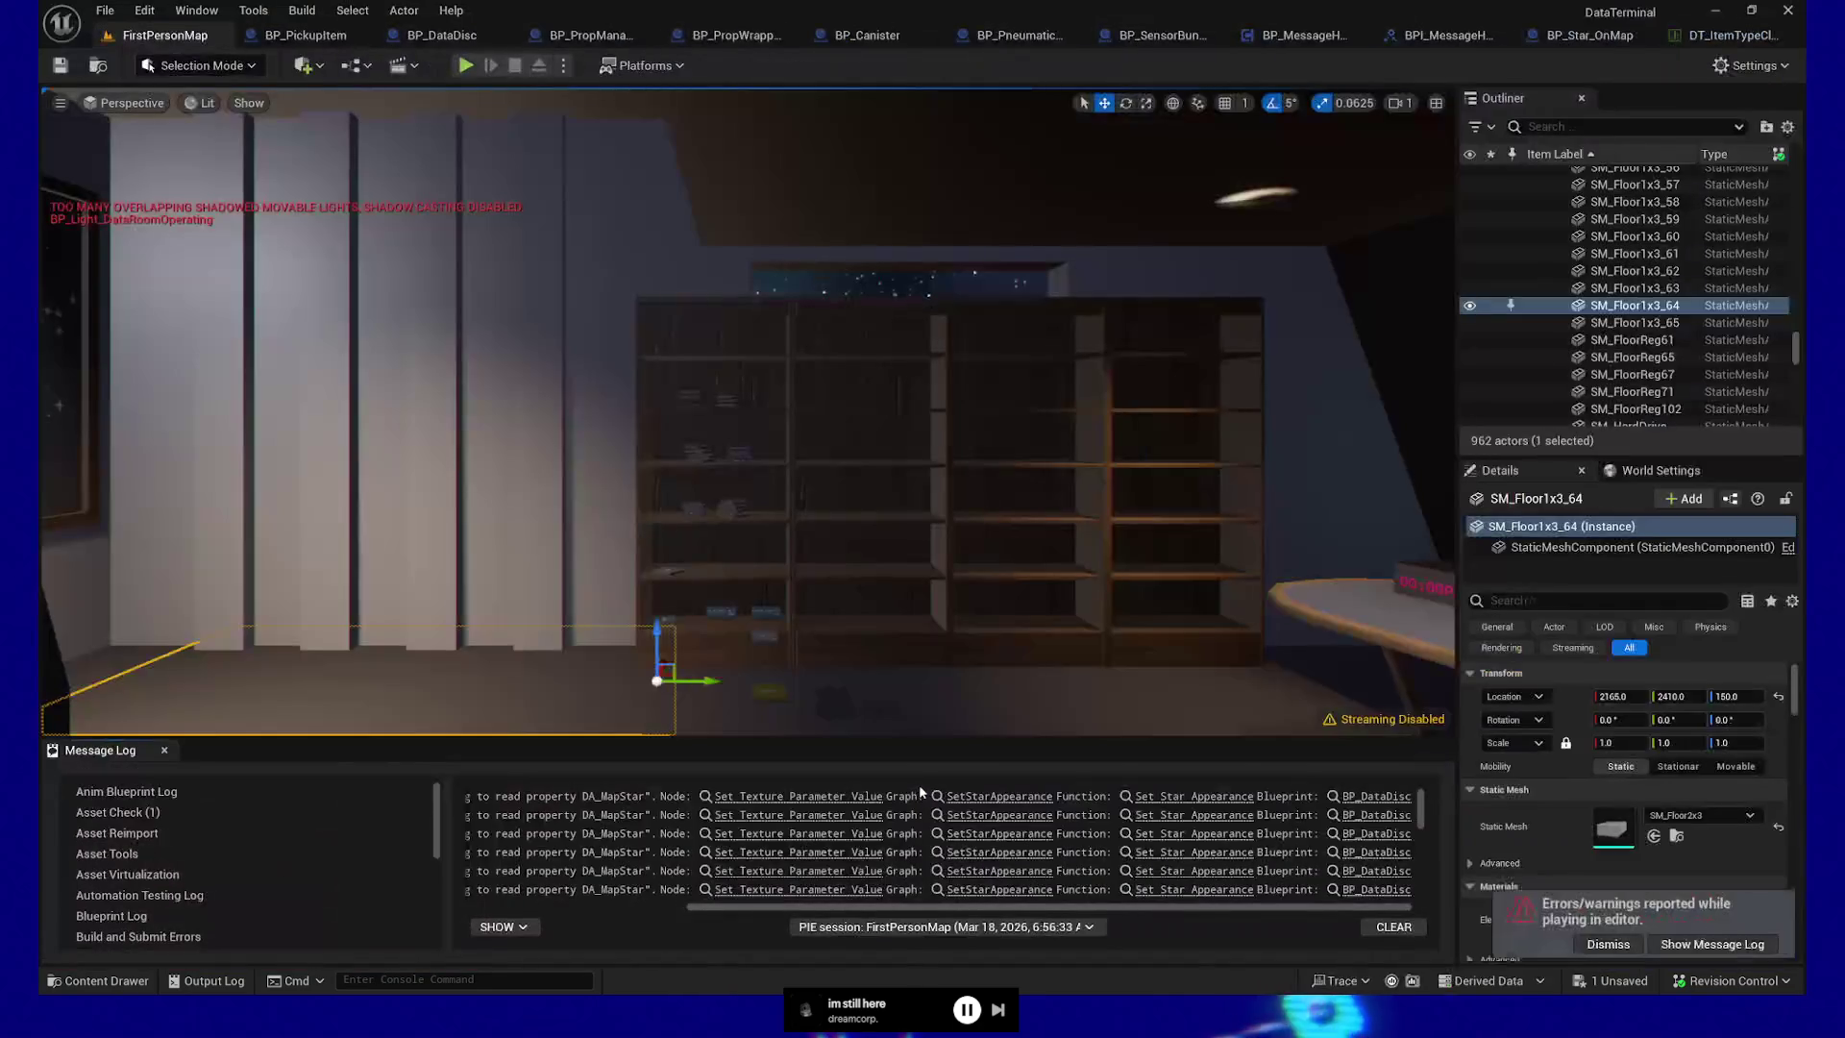
pyautogui.moveTo(890, 739); pyautogui.dragTo(885, 405)
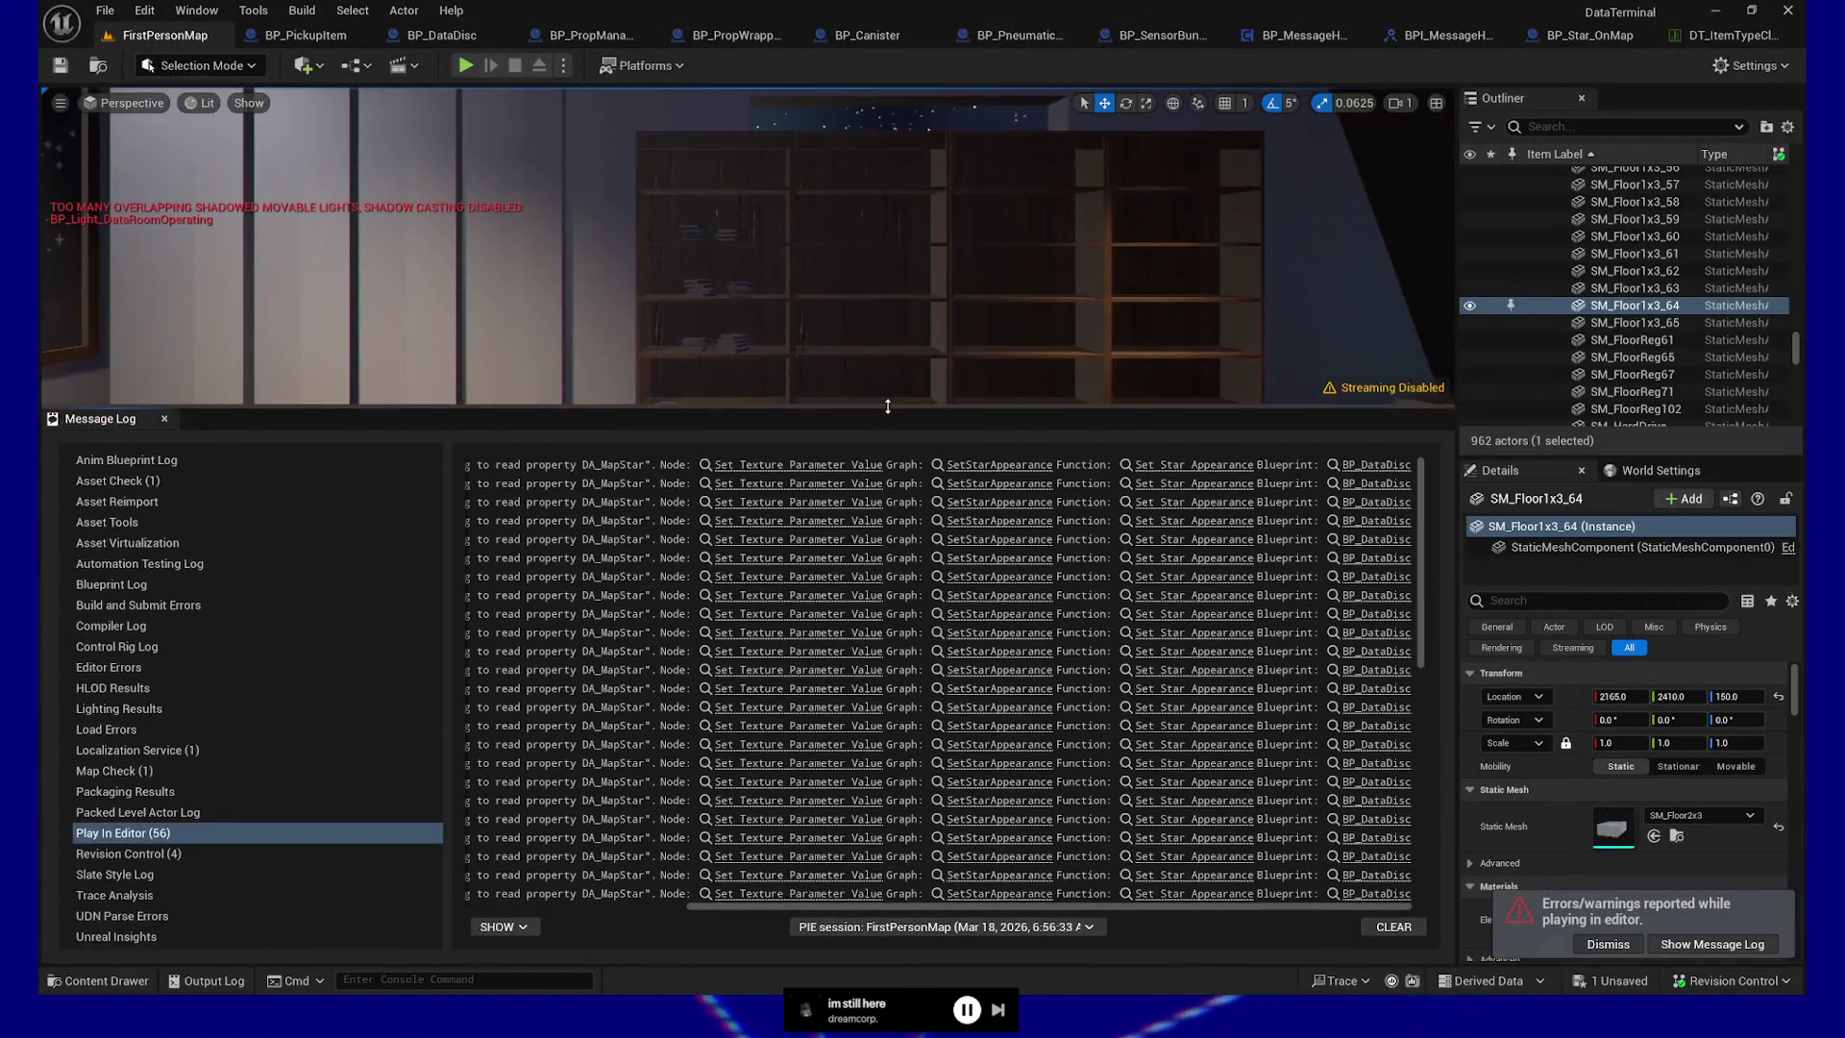
pyautogui.click(804, 577)
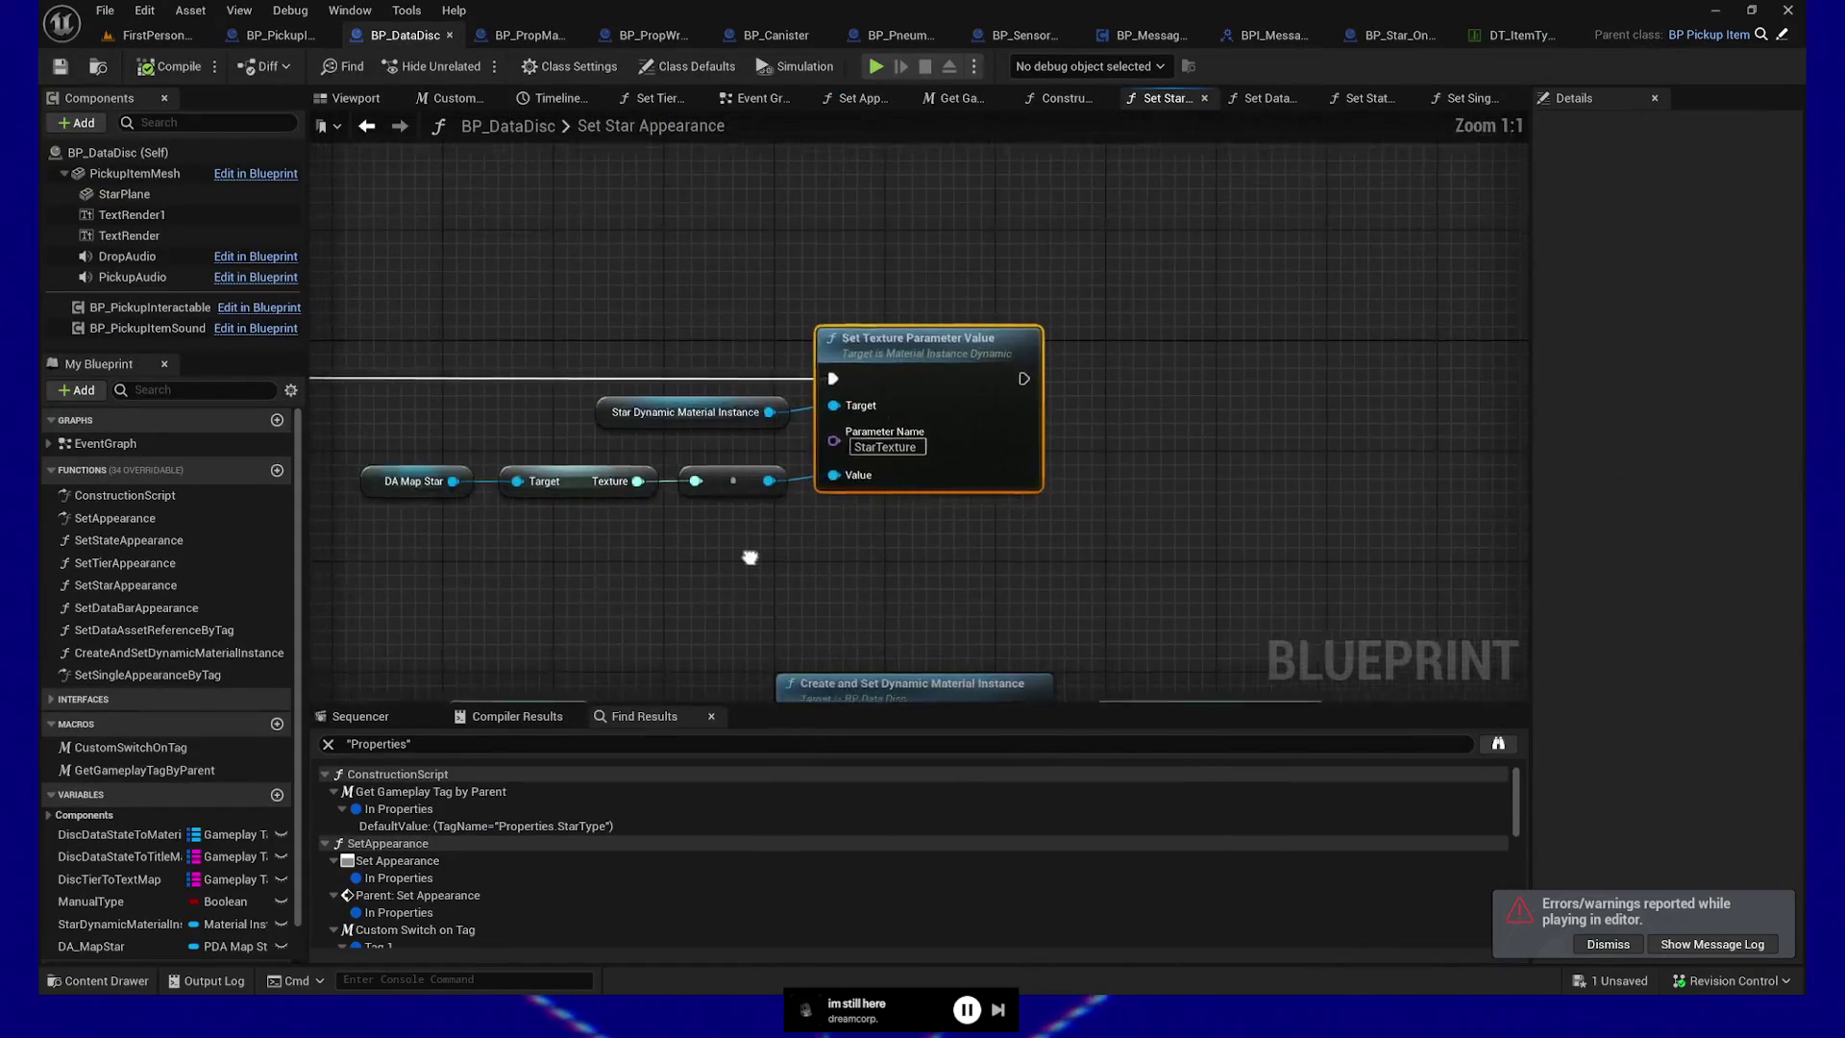
pyautogui.scroll(2, 1231, 490)
pyautogui.moveTo(1273, 464); pyautogui.dragTo(1262, 495)
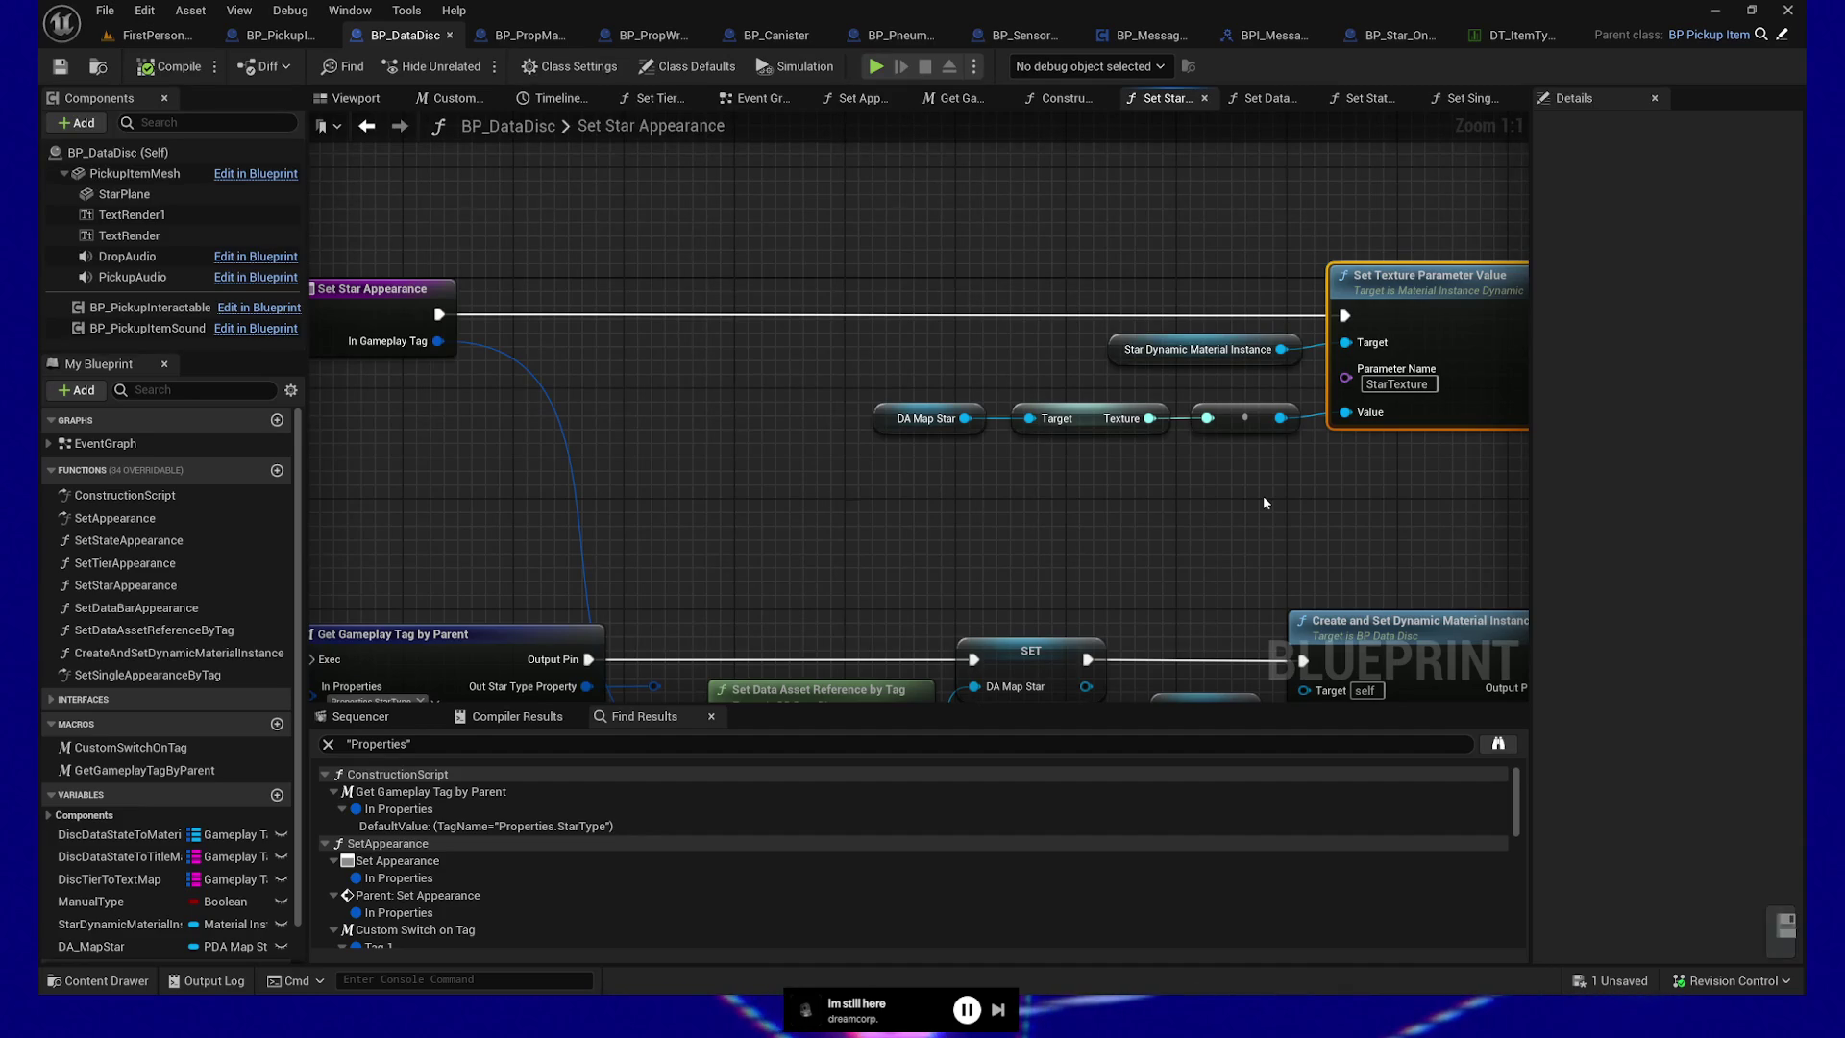
pyautogui.click(1030, 663)
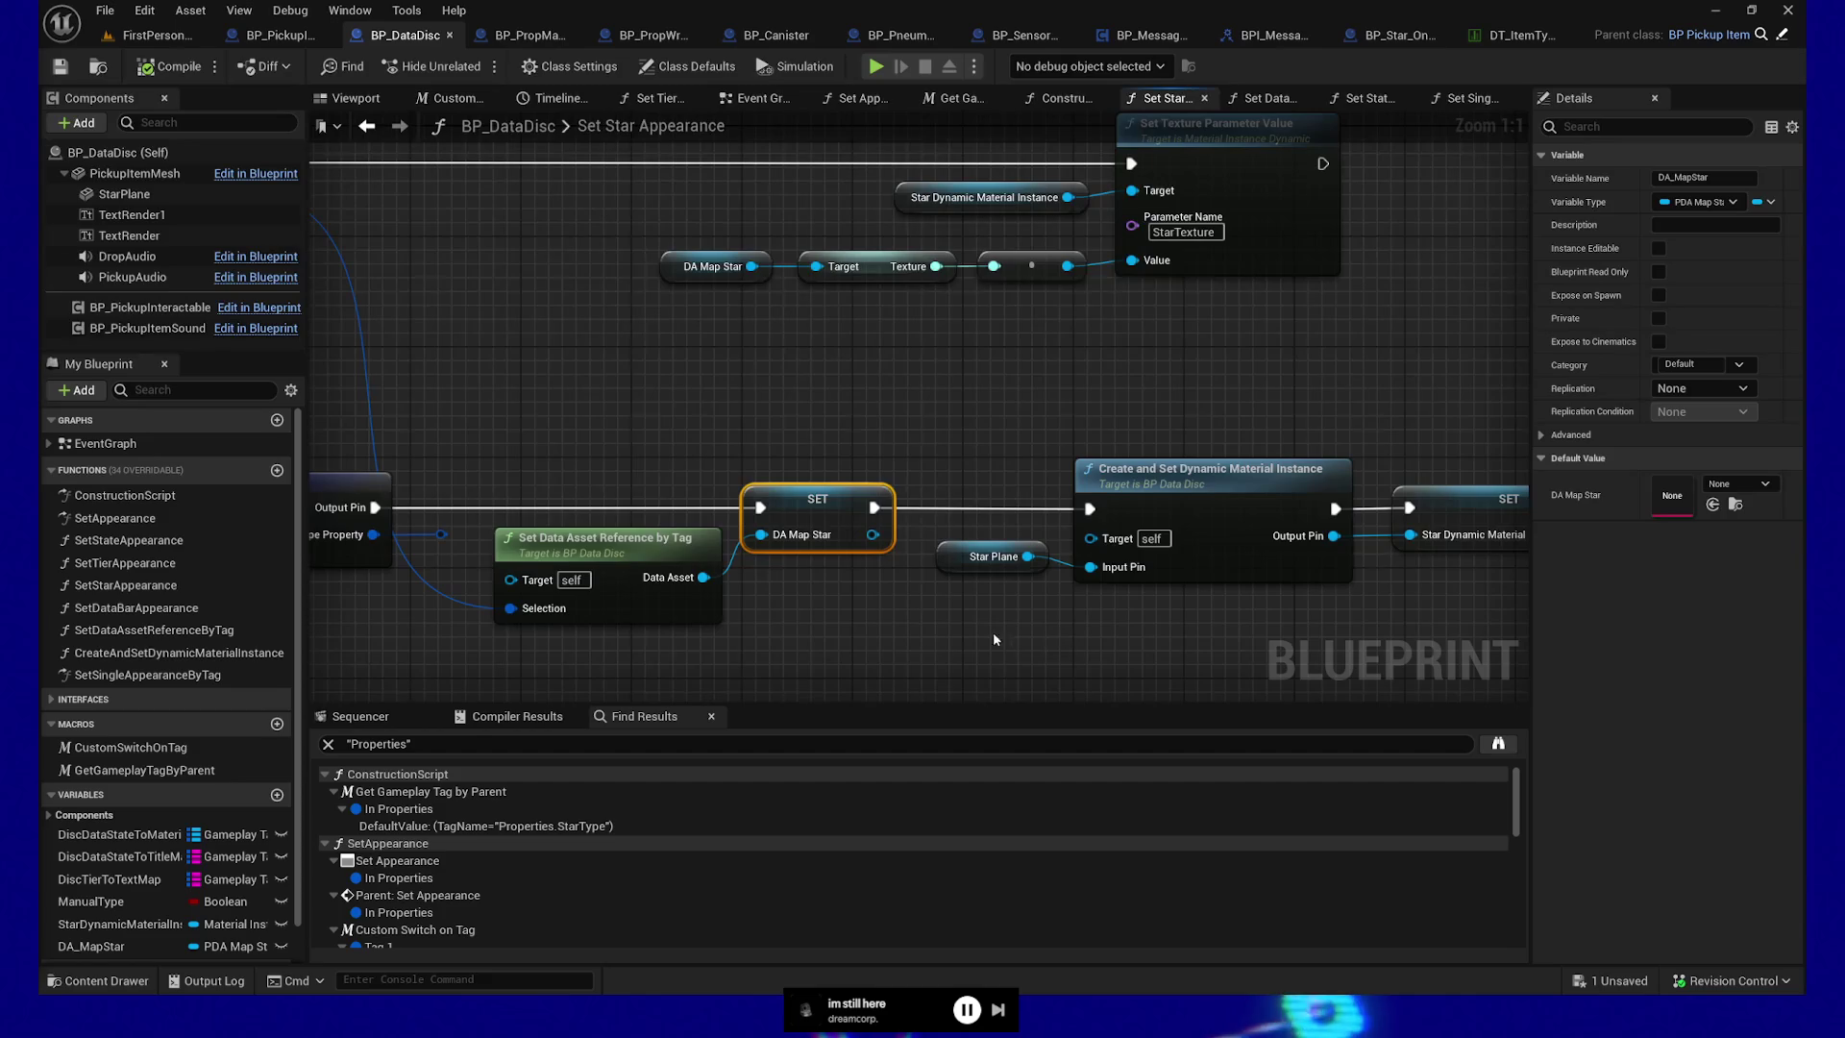
pyautogui.moveTo(876, 302); pyautogui.dragTo(919, 385)
pyautogui.write('load')
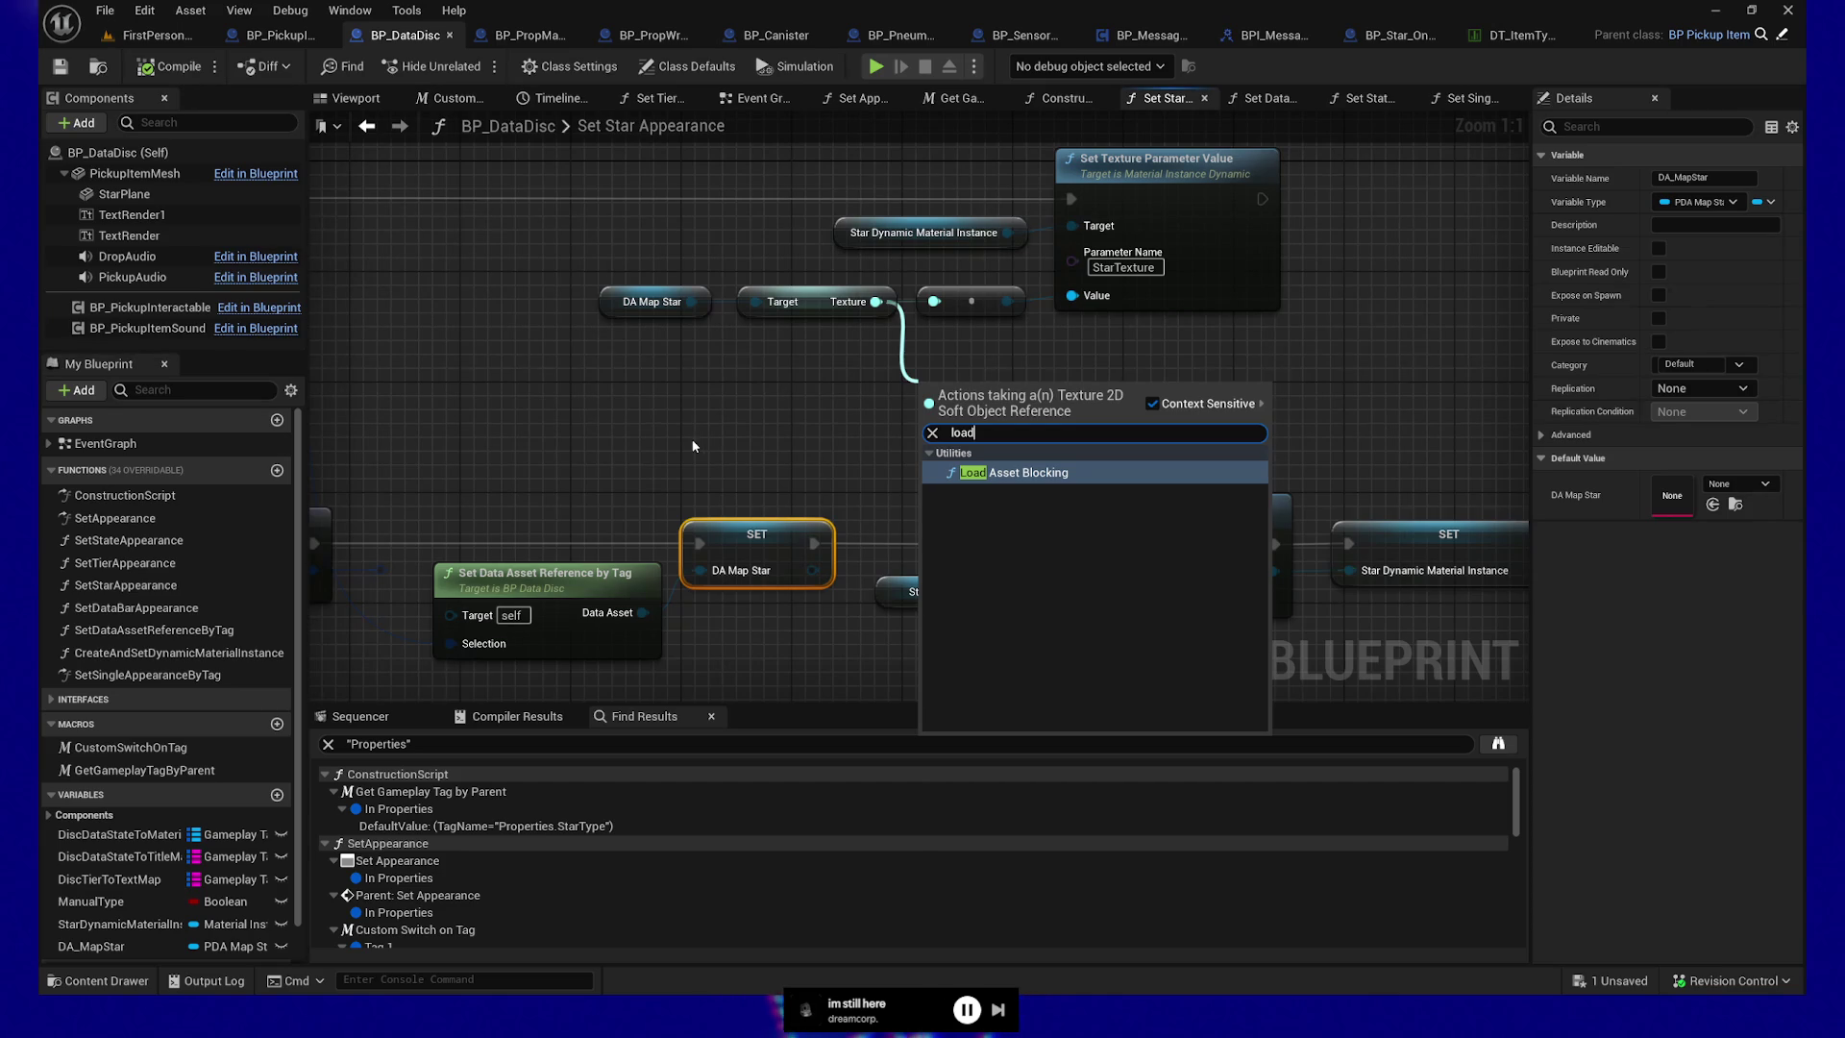
pyautogui.click(696, 445)
pyautogui.moveTo(636, 244); pyautogui.dragTo(782, 341)
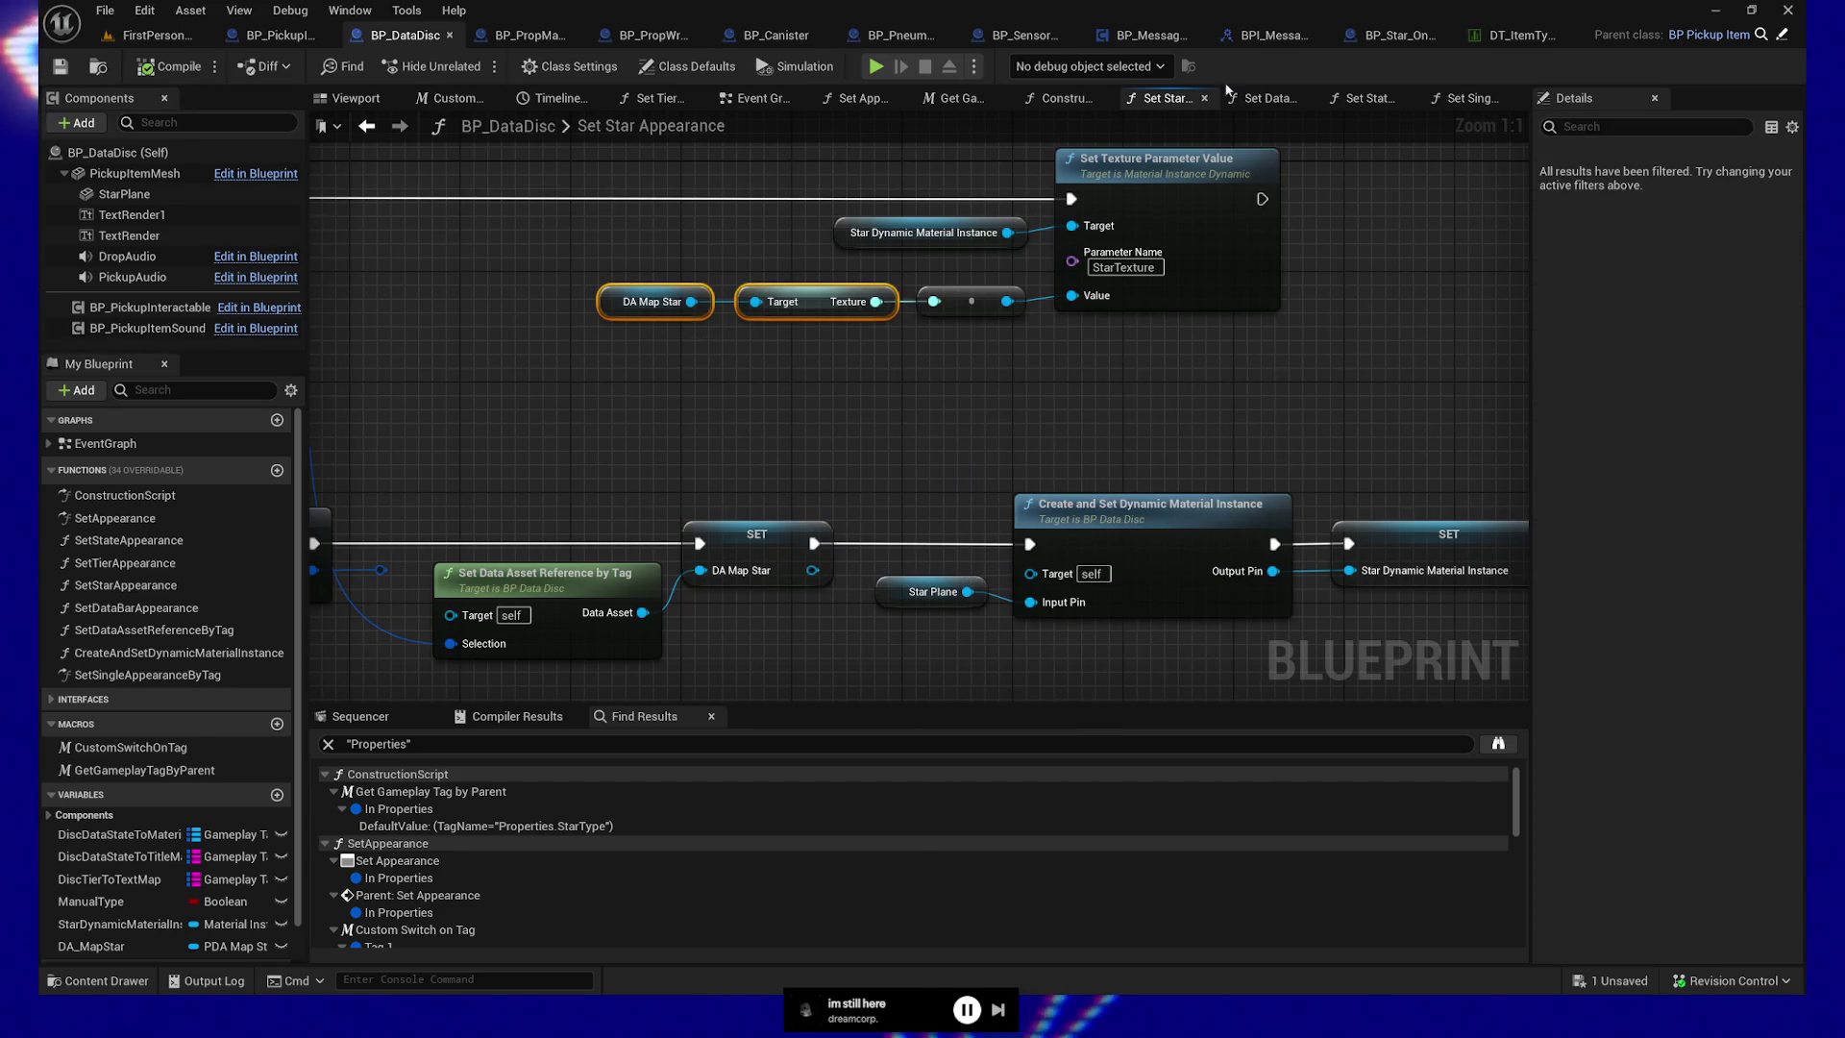
# Paste the texture getter nodes into the Event Graph, search 'load' from Texture, then delete them
pyautogui.click(783, 98)
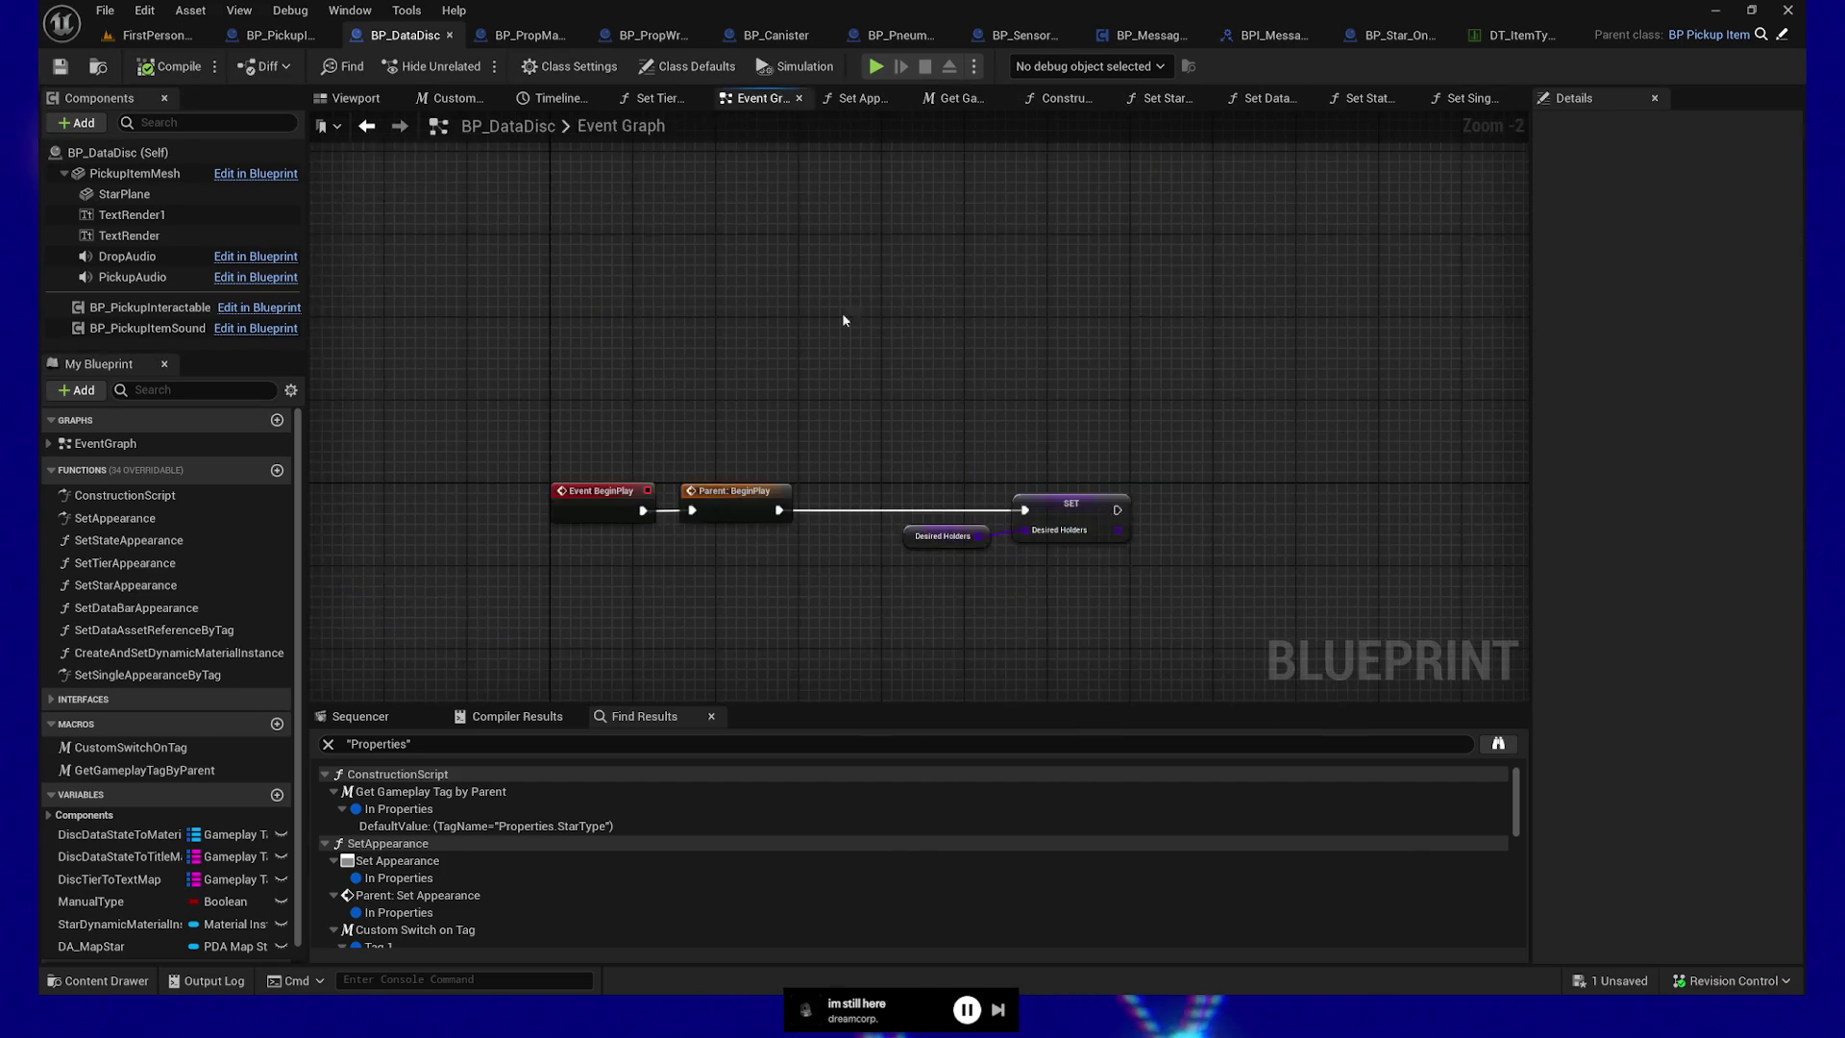
pyautogui.hotkey('ctrl', 'v')
pyautogui.moveTo(1012, 385); pyautogui.dragTo(1158, 393)
pyautogui.write('load')
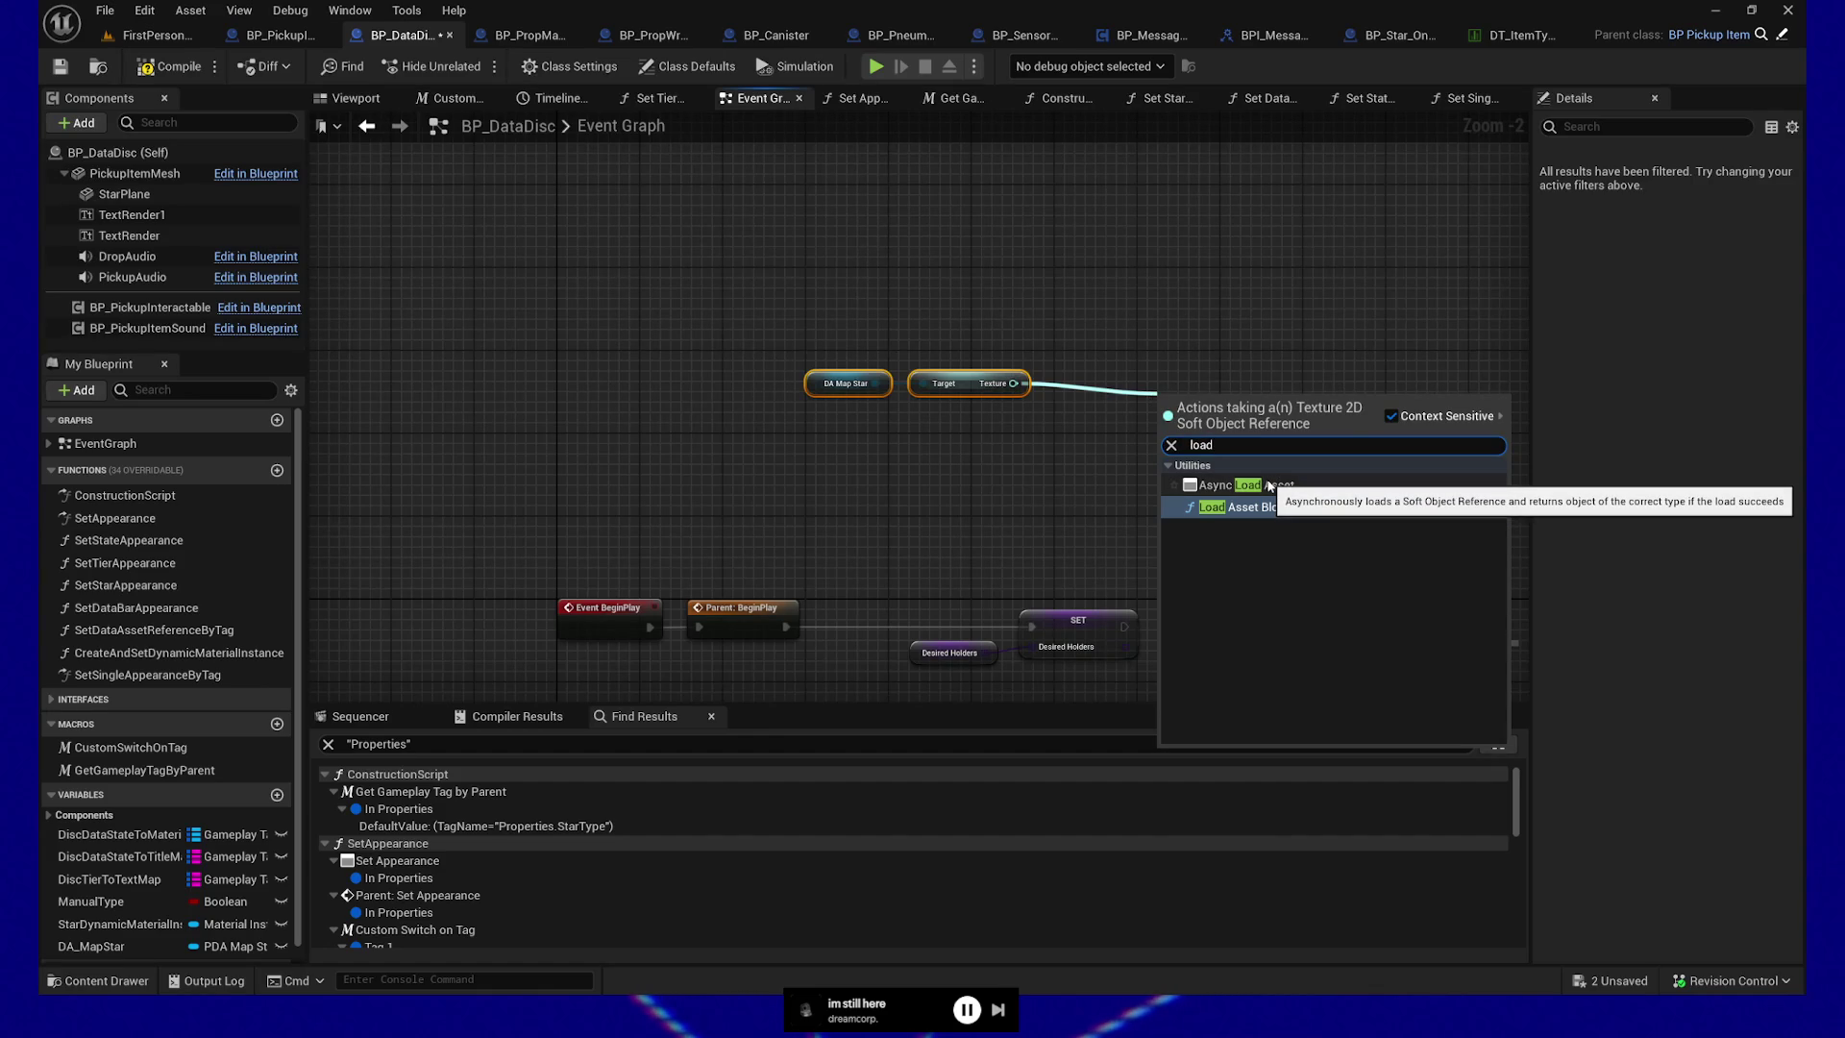
pyautogui.click(1032, 467)
pyautogui.moveTo(728, 304); pyautogui.dragTo(1126, 463)
pyautogui.press('Delete')
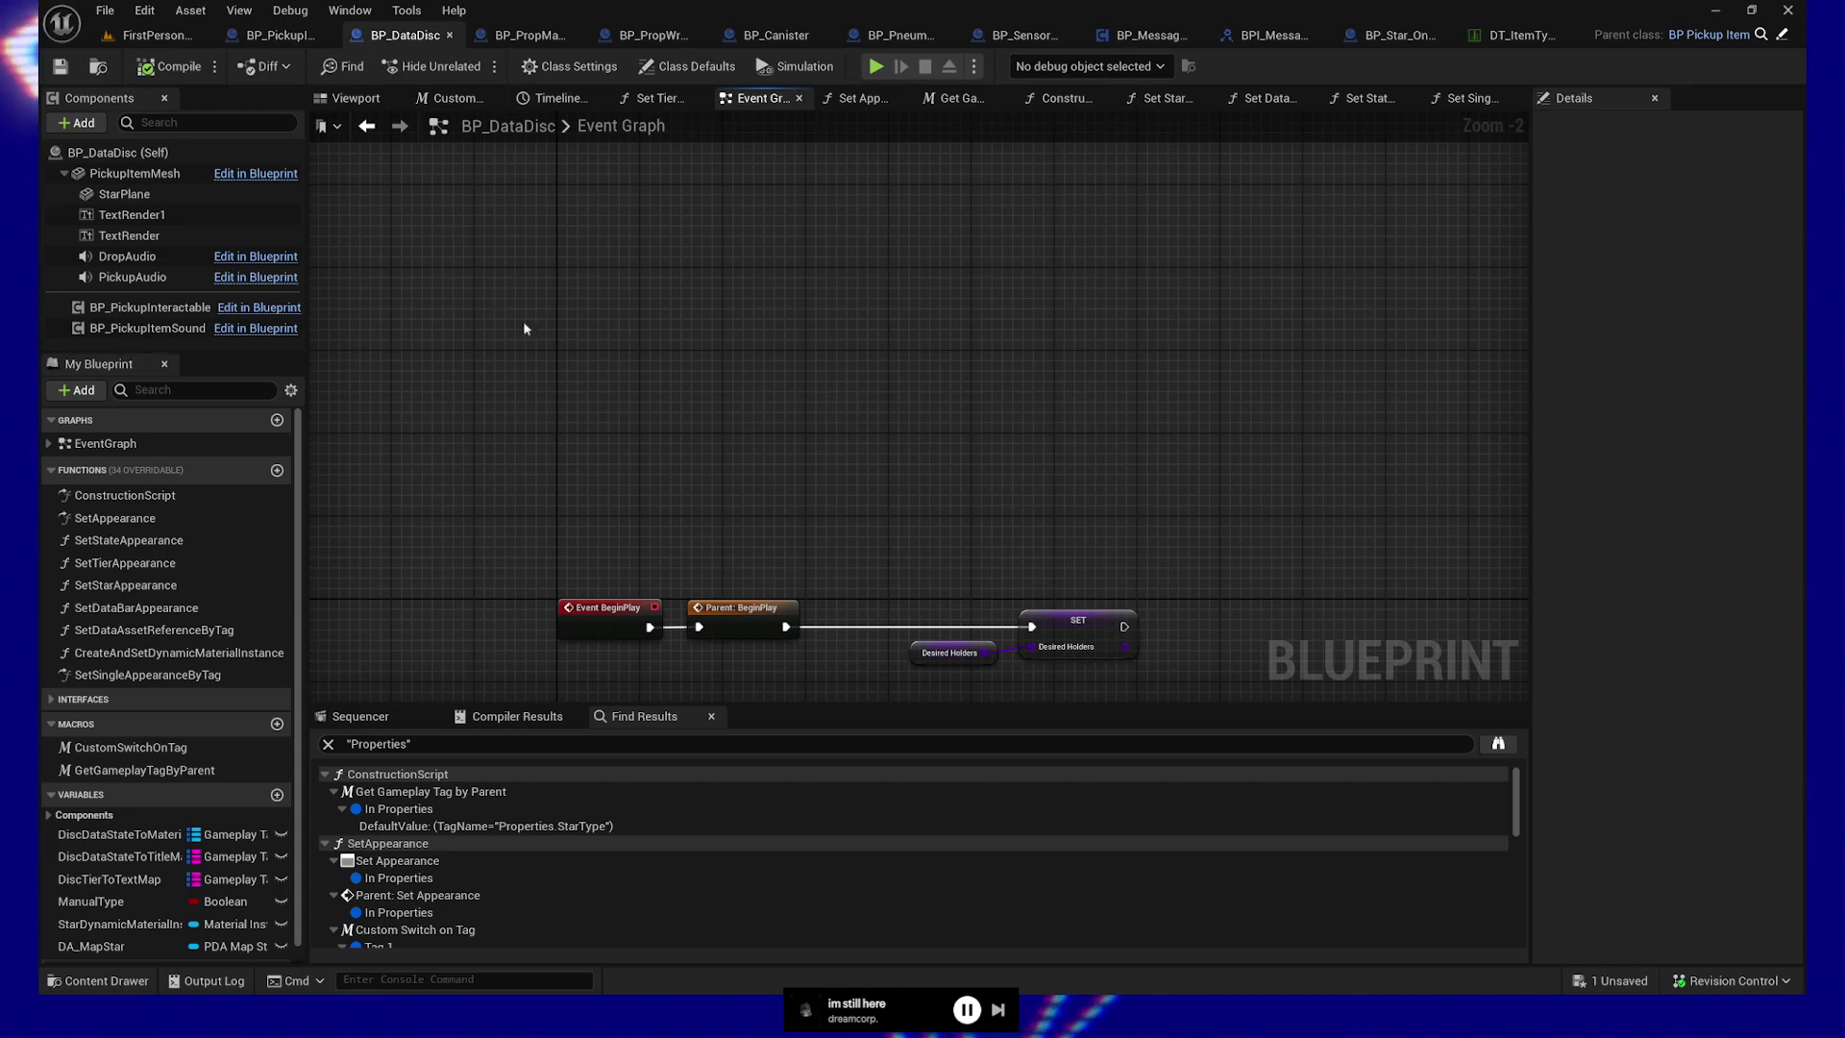
pyautogui.scroll(-3, 499, 299)
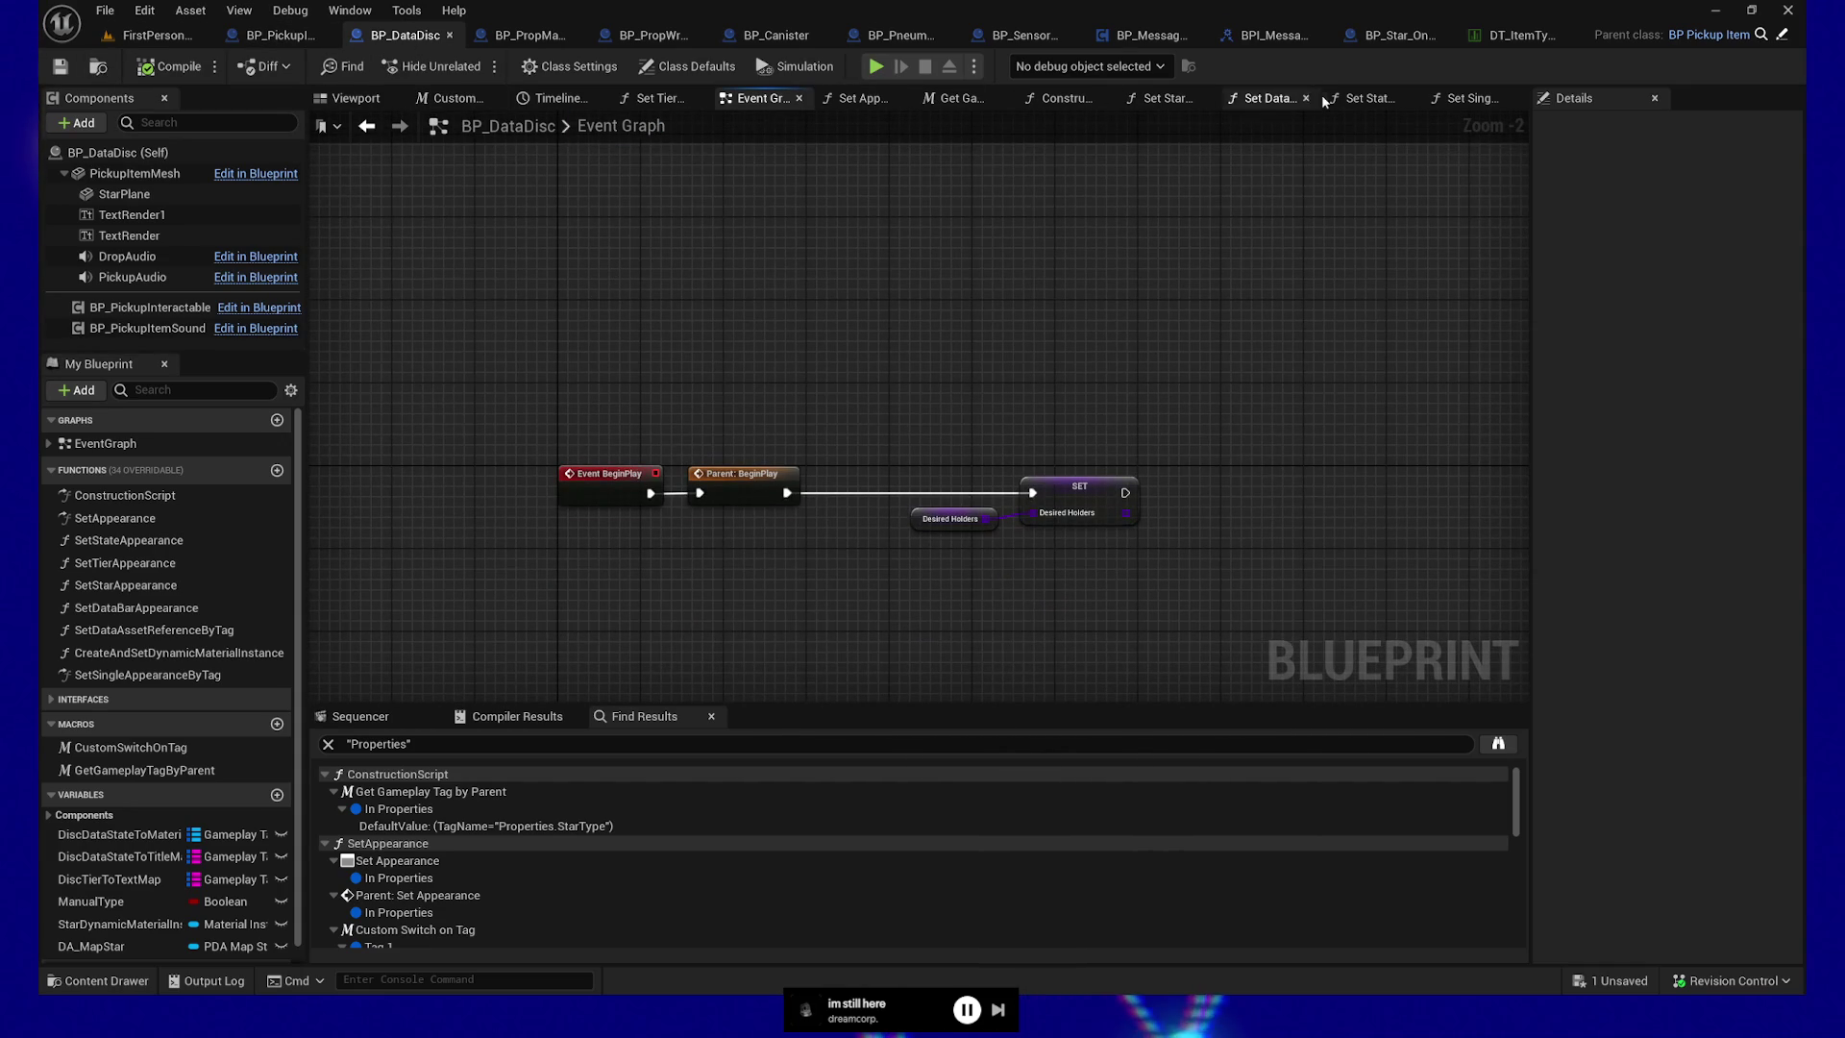
# Add an extra exec wire from the Construction Script entry node, compile and save, and return to FirstPersonMap
pyautogui.click(1067, 99)
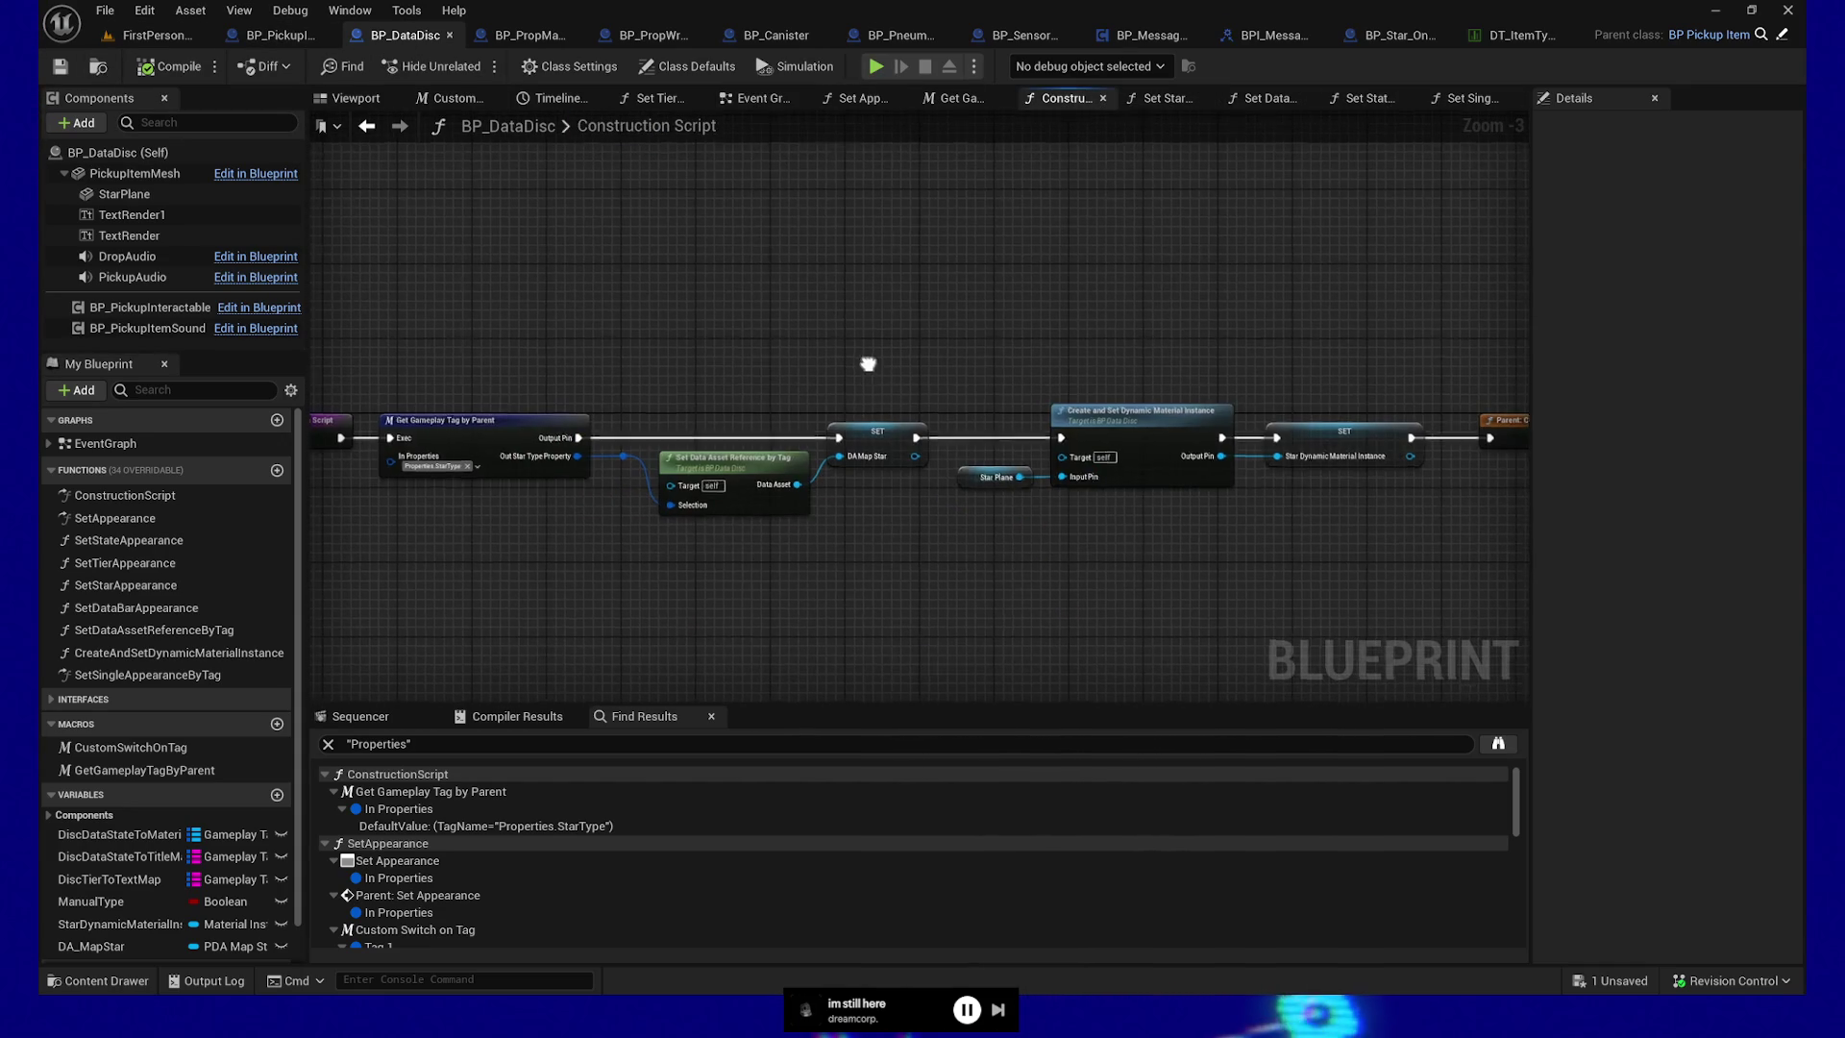
pyautogui.scroll(-1, 1072, 308)
pyautogui.moveTo(1050, 342); pyautogui.dragTo(631, 362)
pyautogui.scroll(-1, 631, 362)
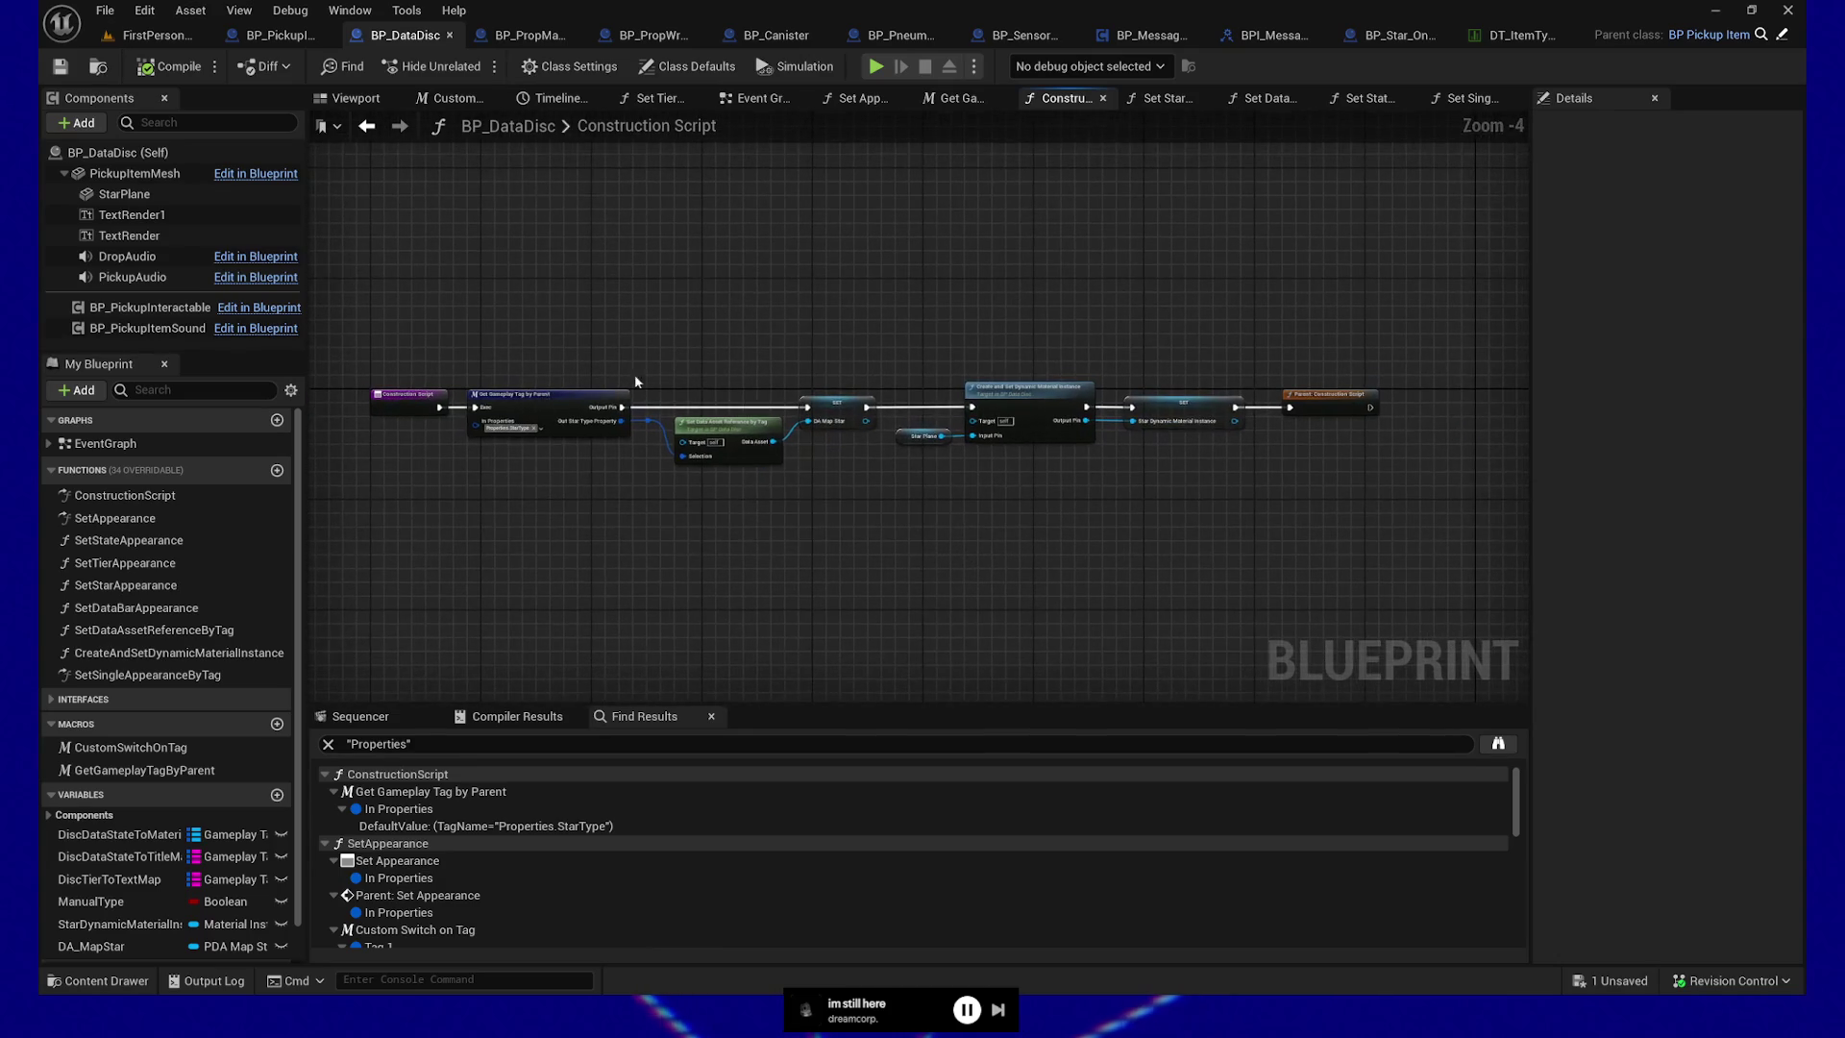
pyautogui.moveTo(443, 412)
pyautogui.mouseDown()
pyautogui.moveTo(519, 379)
pyautogui.moveTo(1265, 358)
pyautogui.moveTo(1298, 411)
pyautogui.mouseUp()
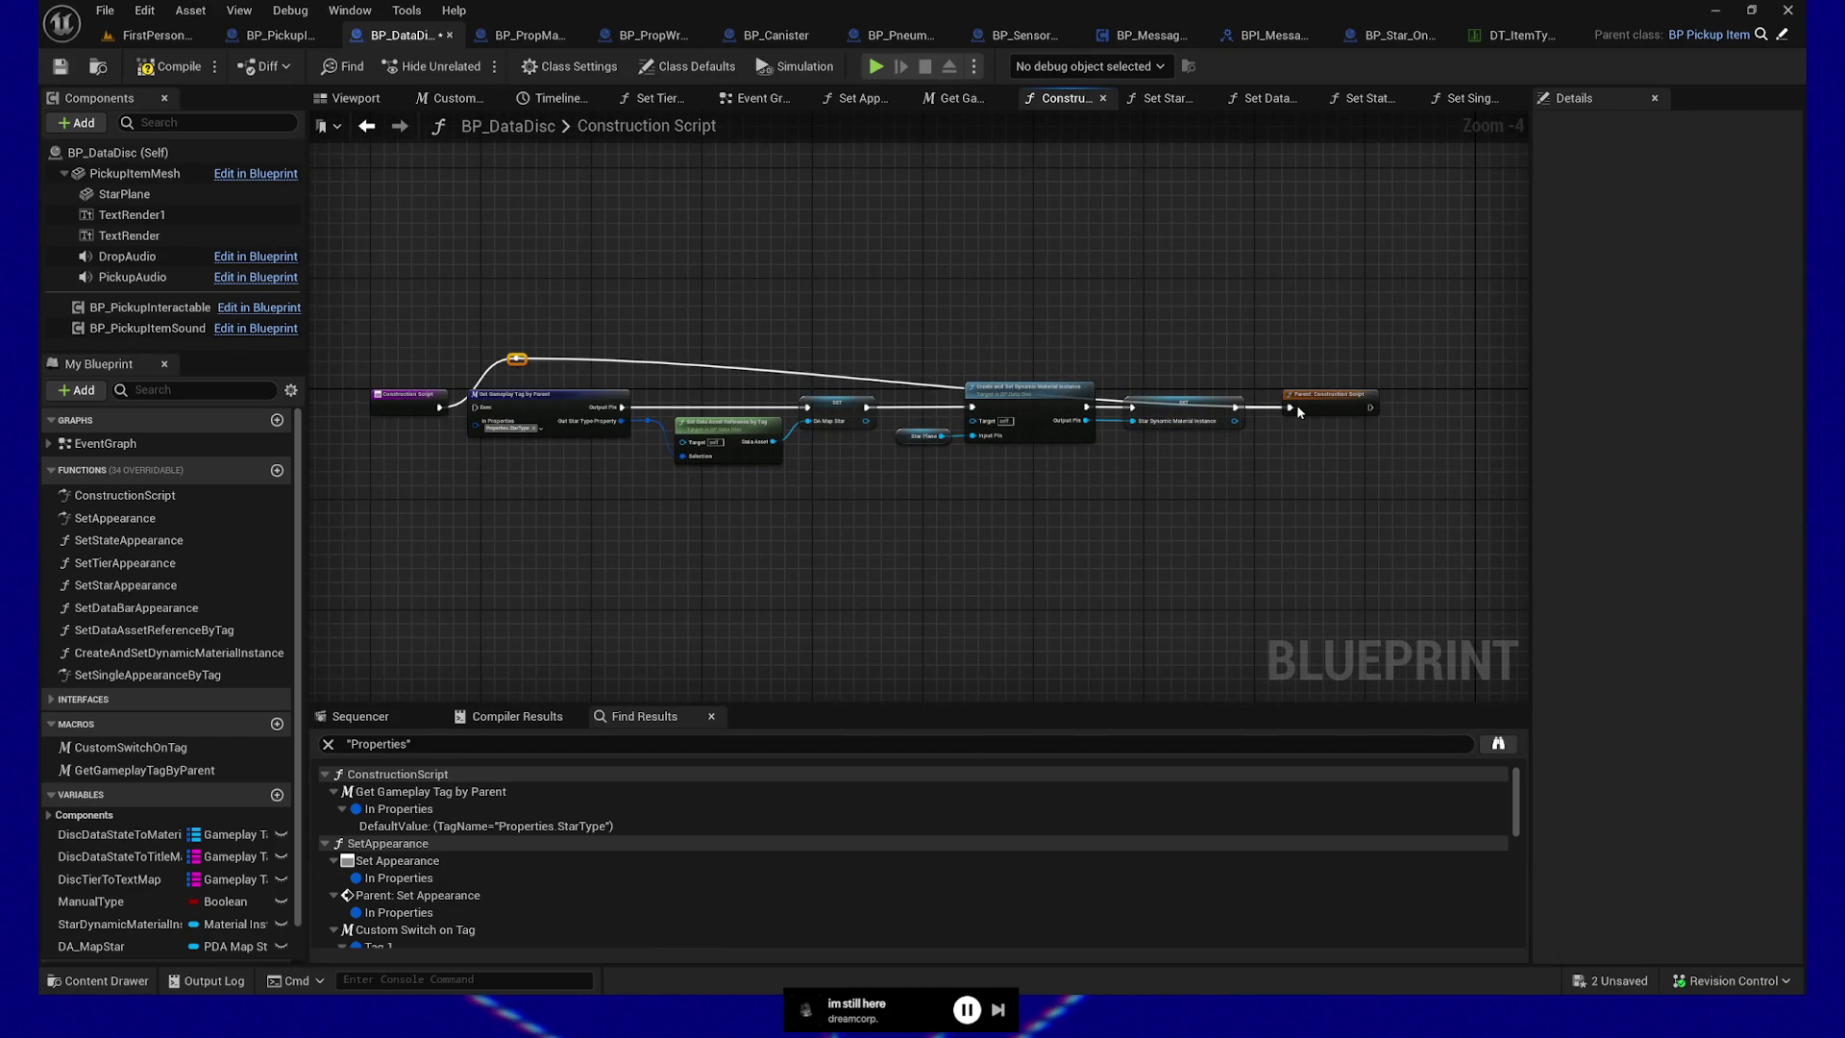
pyautogui.click(205, 70)
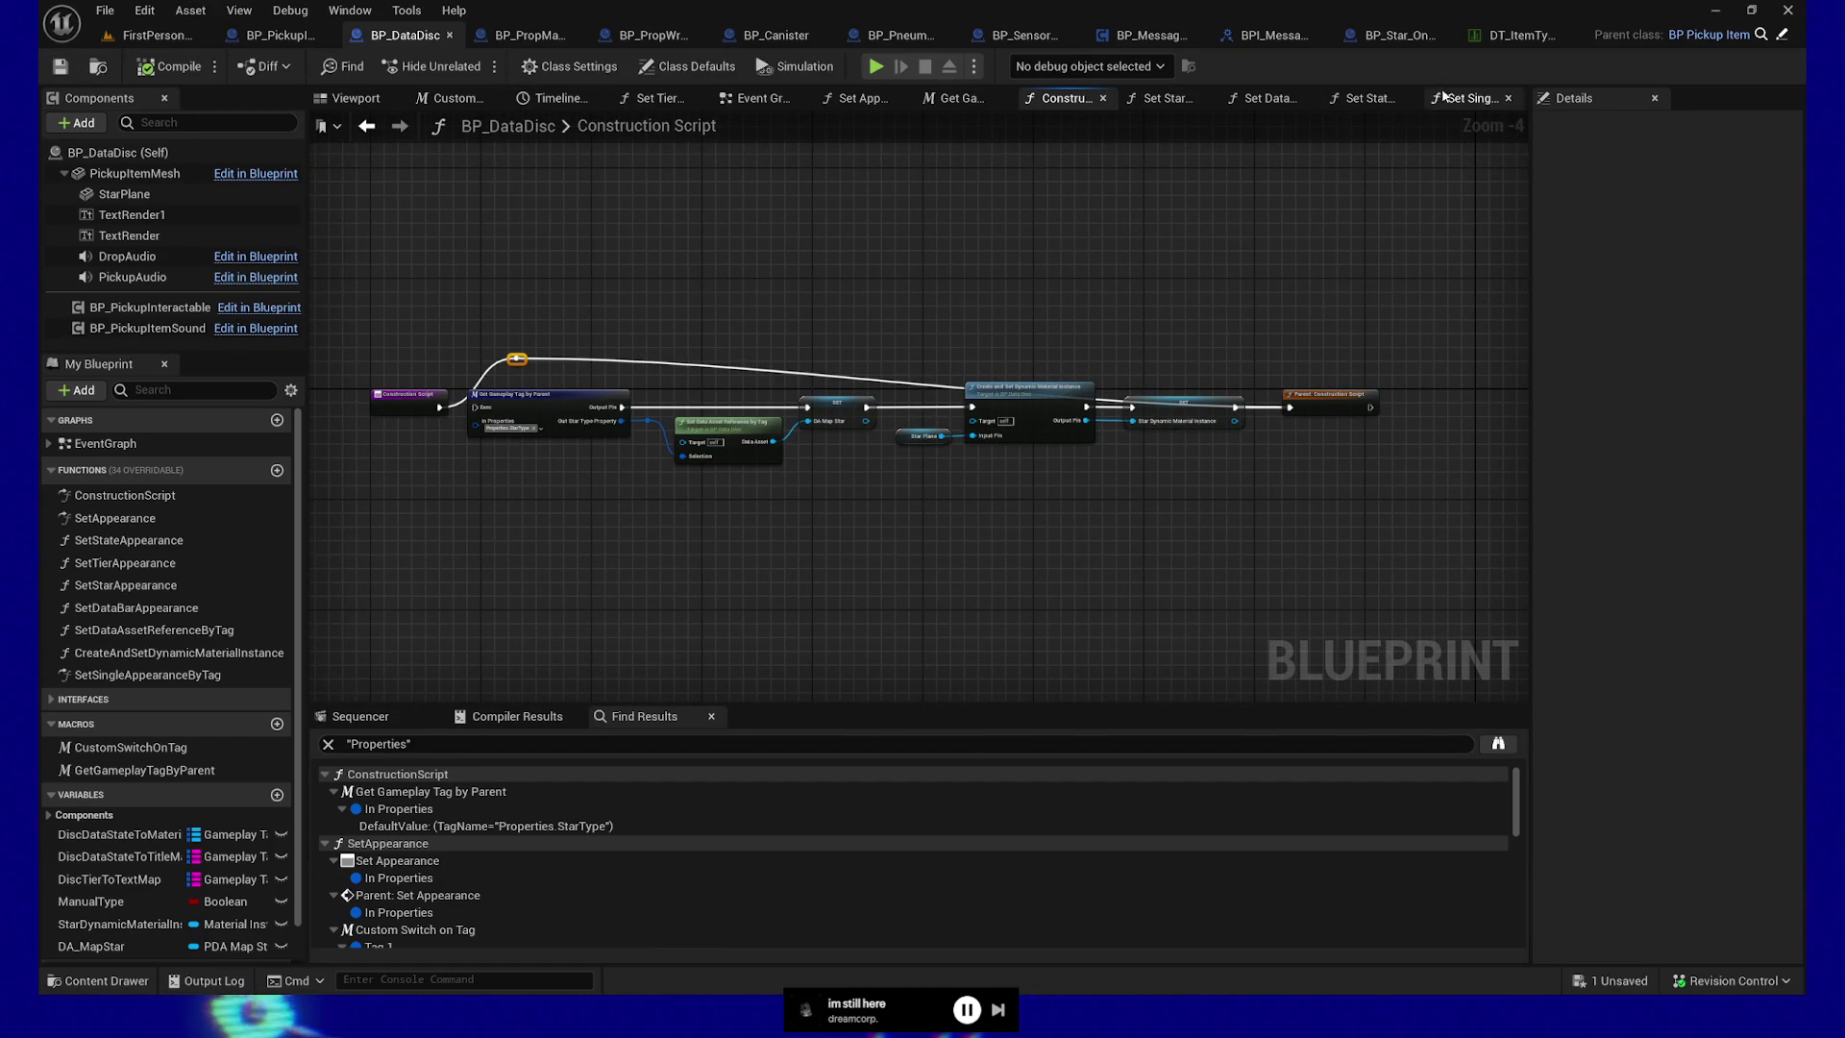
pyautogui.click(152, 34)
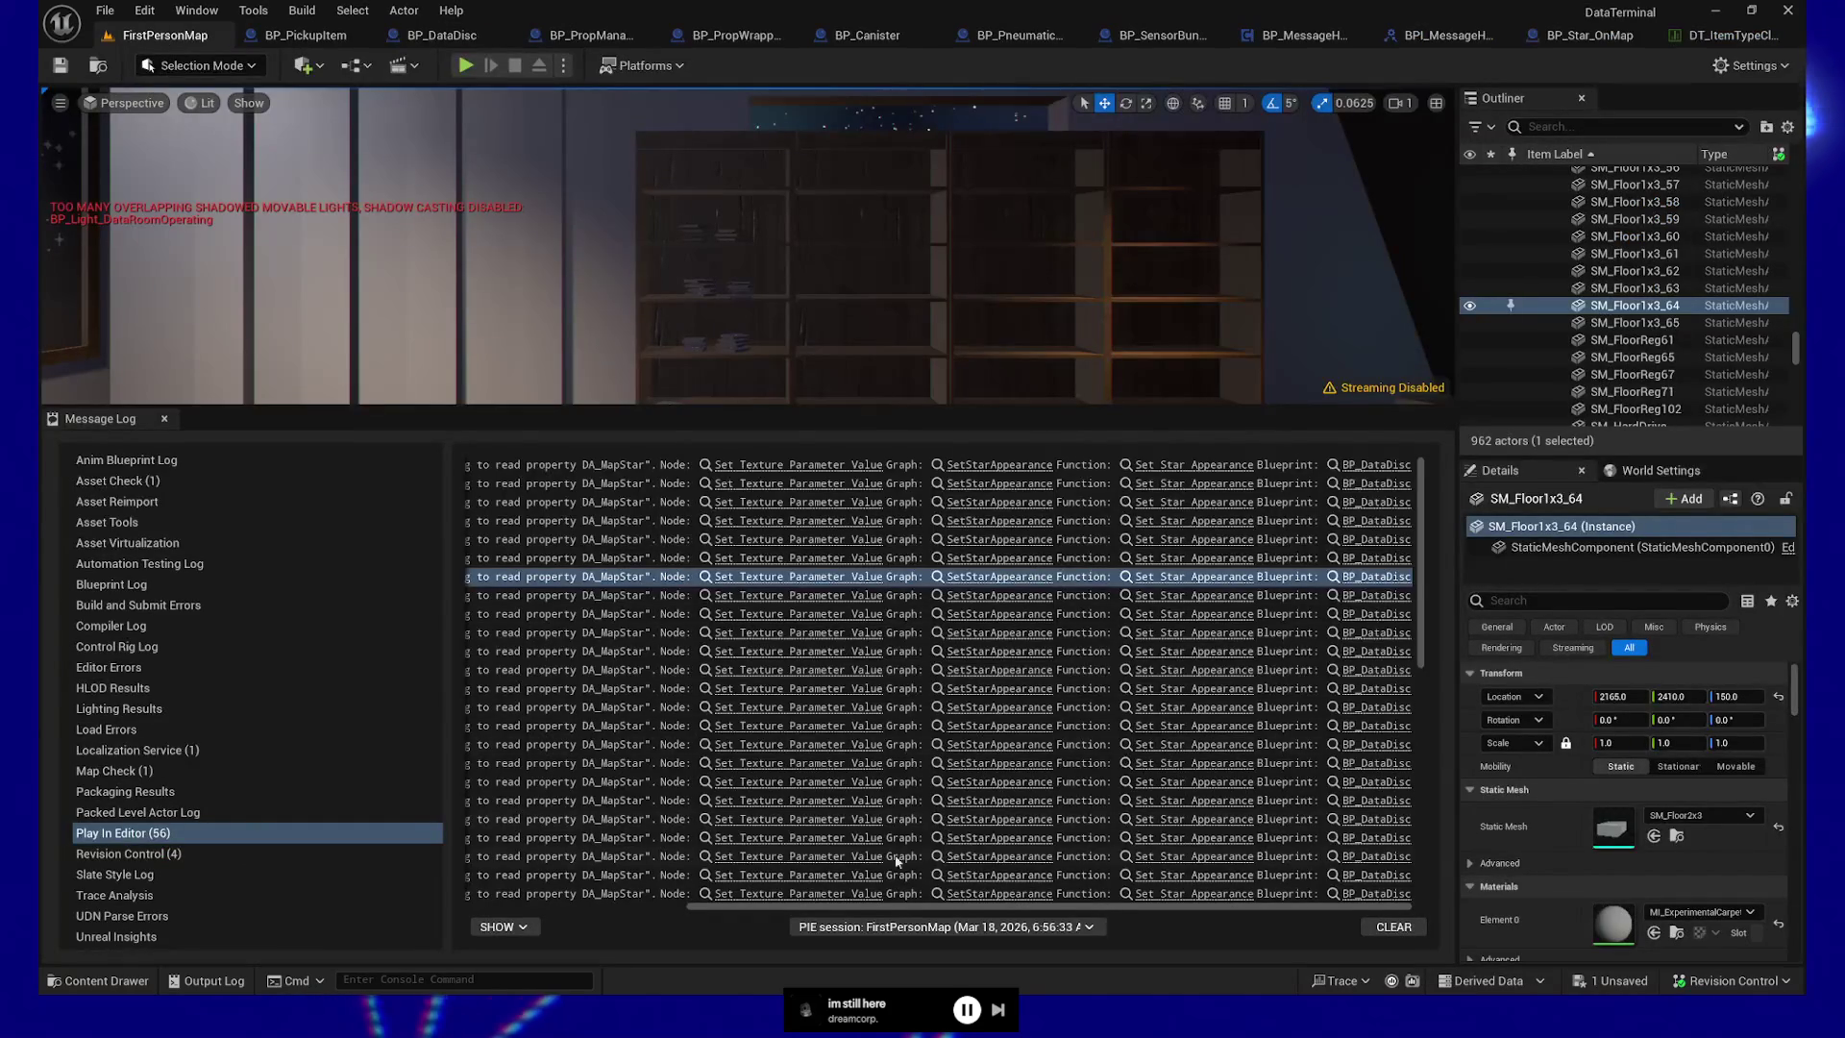
# Read the DA_MapStar Accessed None errors in the Message Log, then show BP_DataDisc's Set State Appearance graph
pyautogui.moveTo(962, 908); pyautogui.dragTo(741, 909)
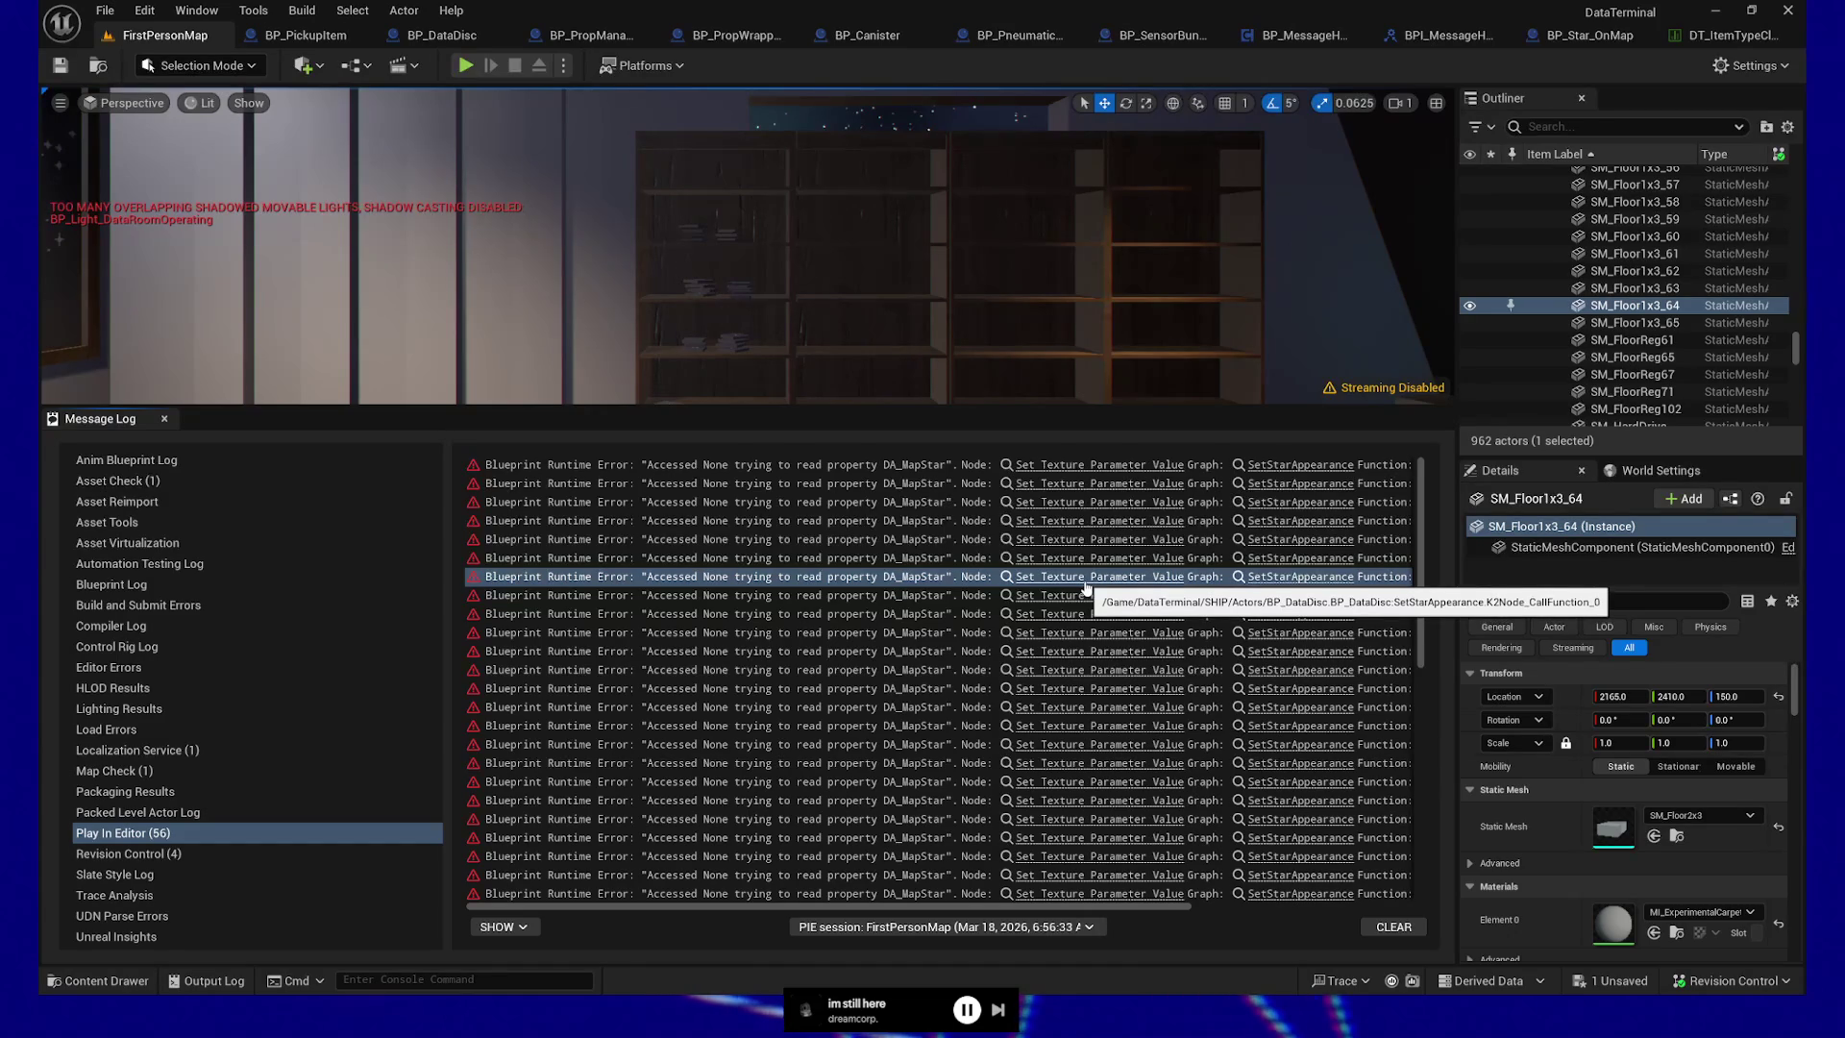
pyautogui.scroll(-5, 1117, 705)
pyautogui.scroll(2, 1118, 709)
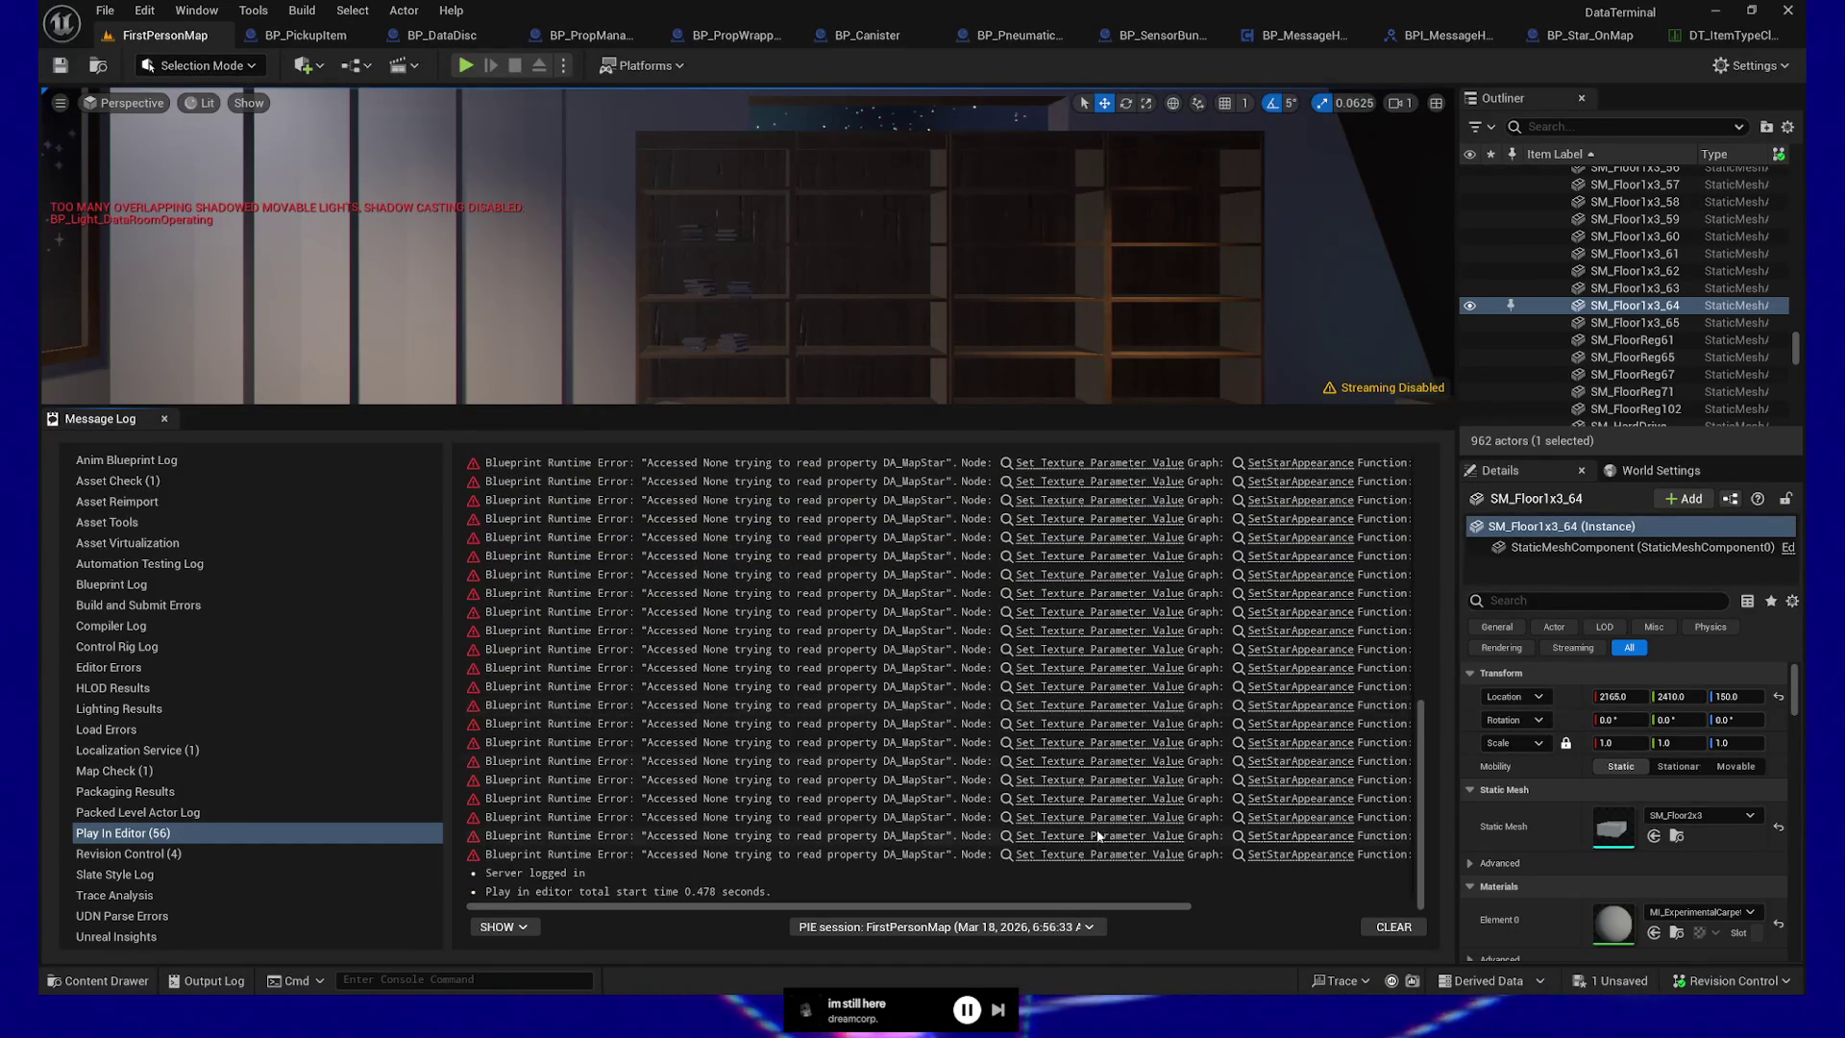
pyautogui.scroll(2, 1077, 720)
pyautogui.scroll(3, 1078, 721)
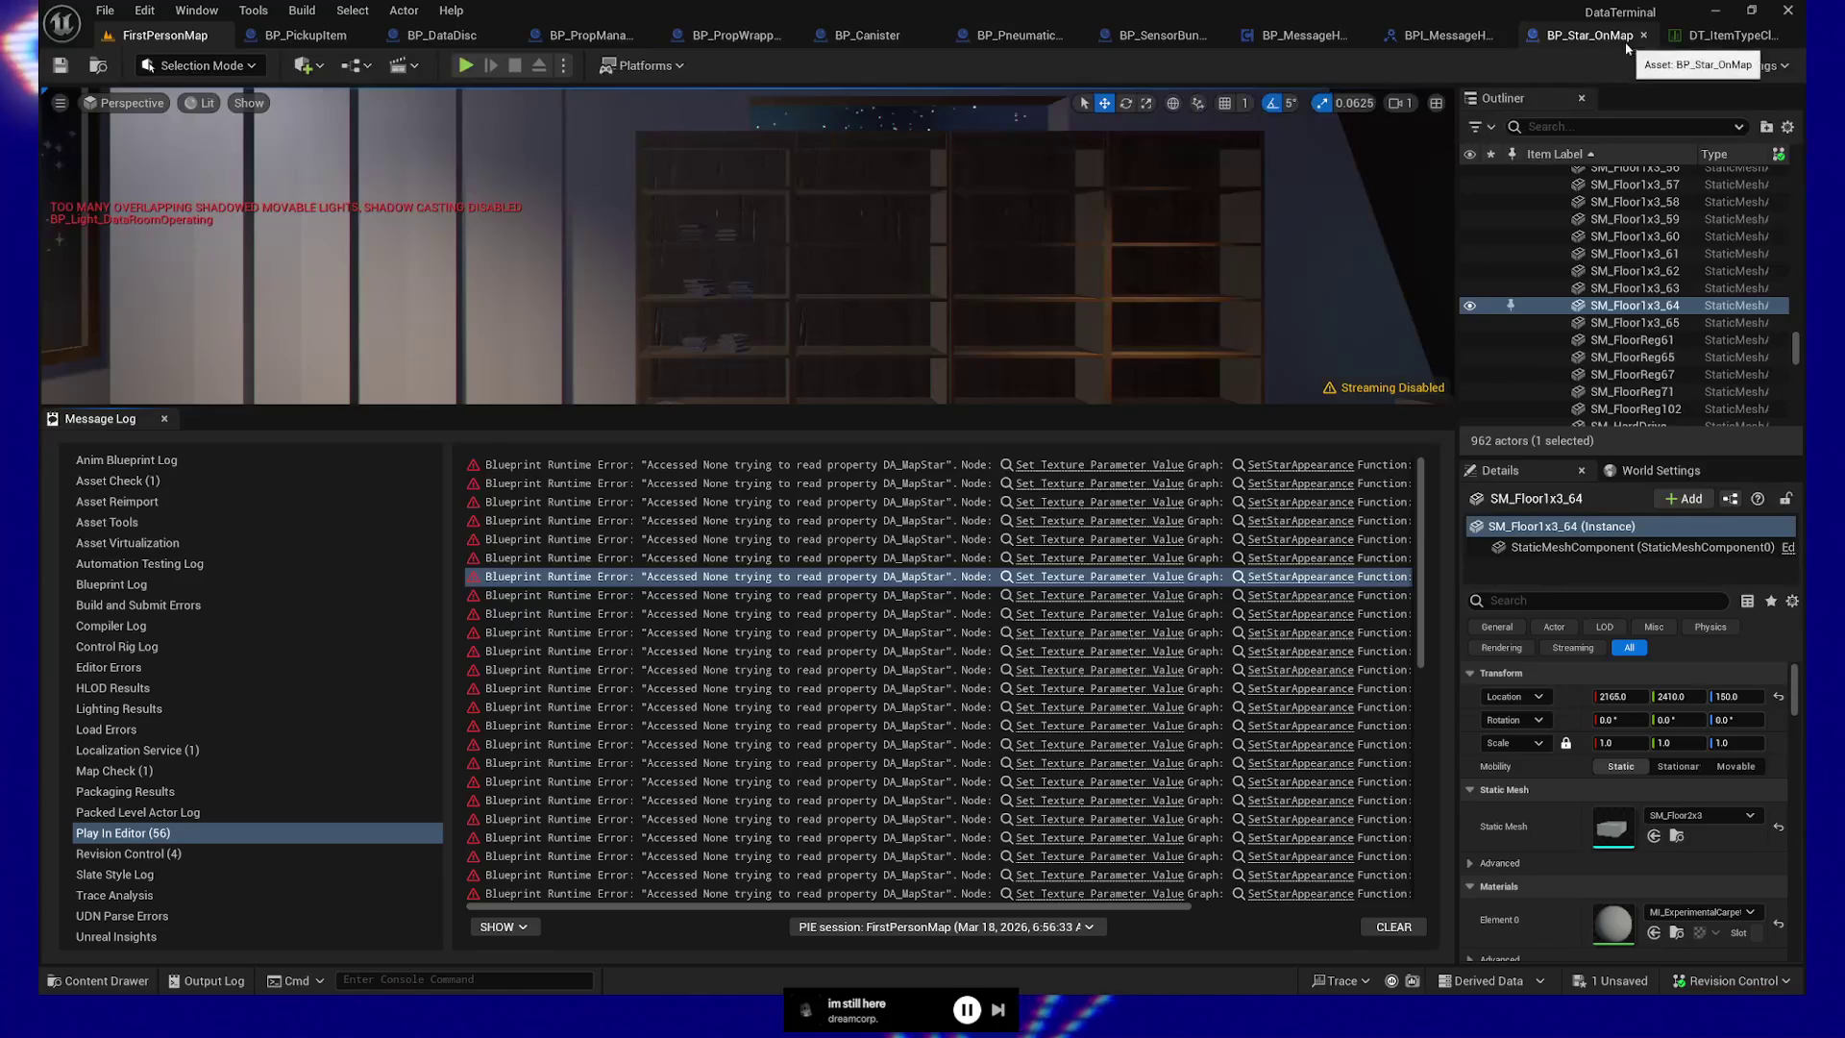
pyautogui.click(438, 43)
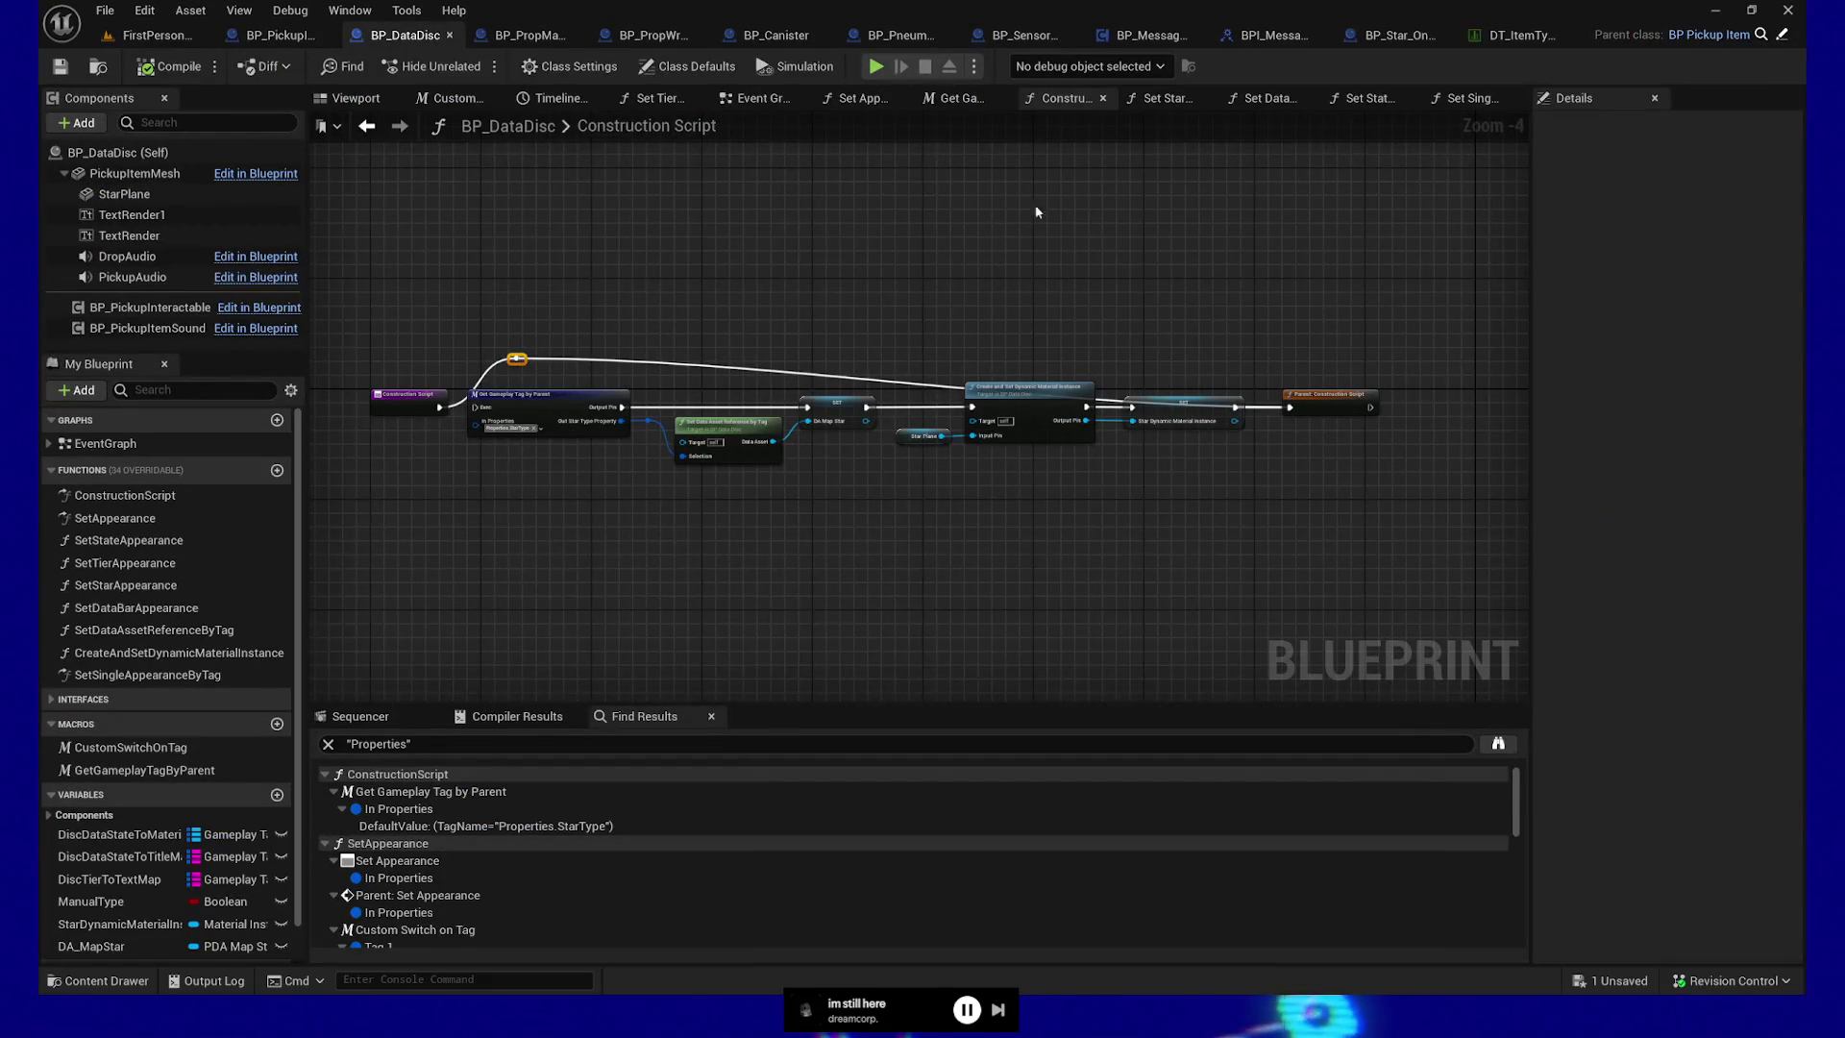
pyautogui.click(1353, 100)
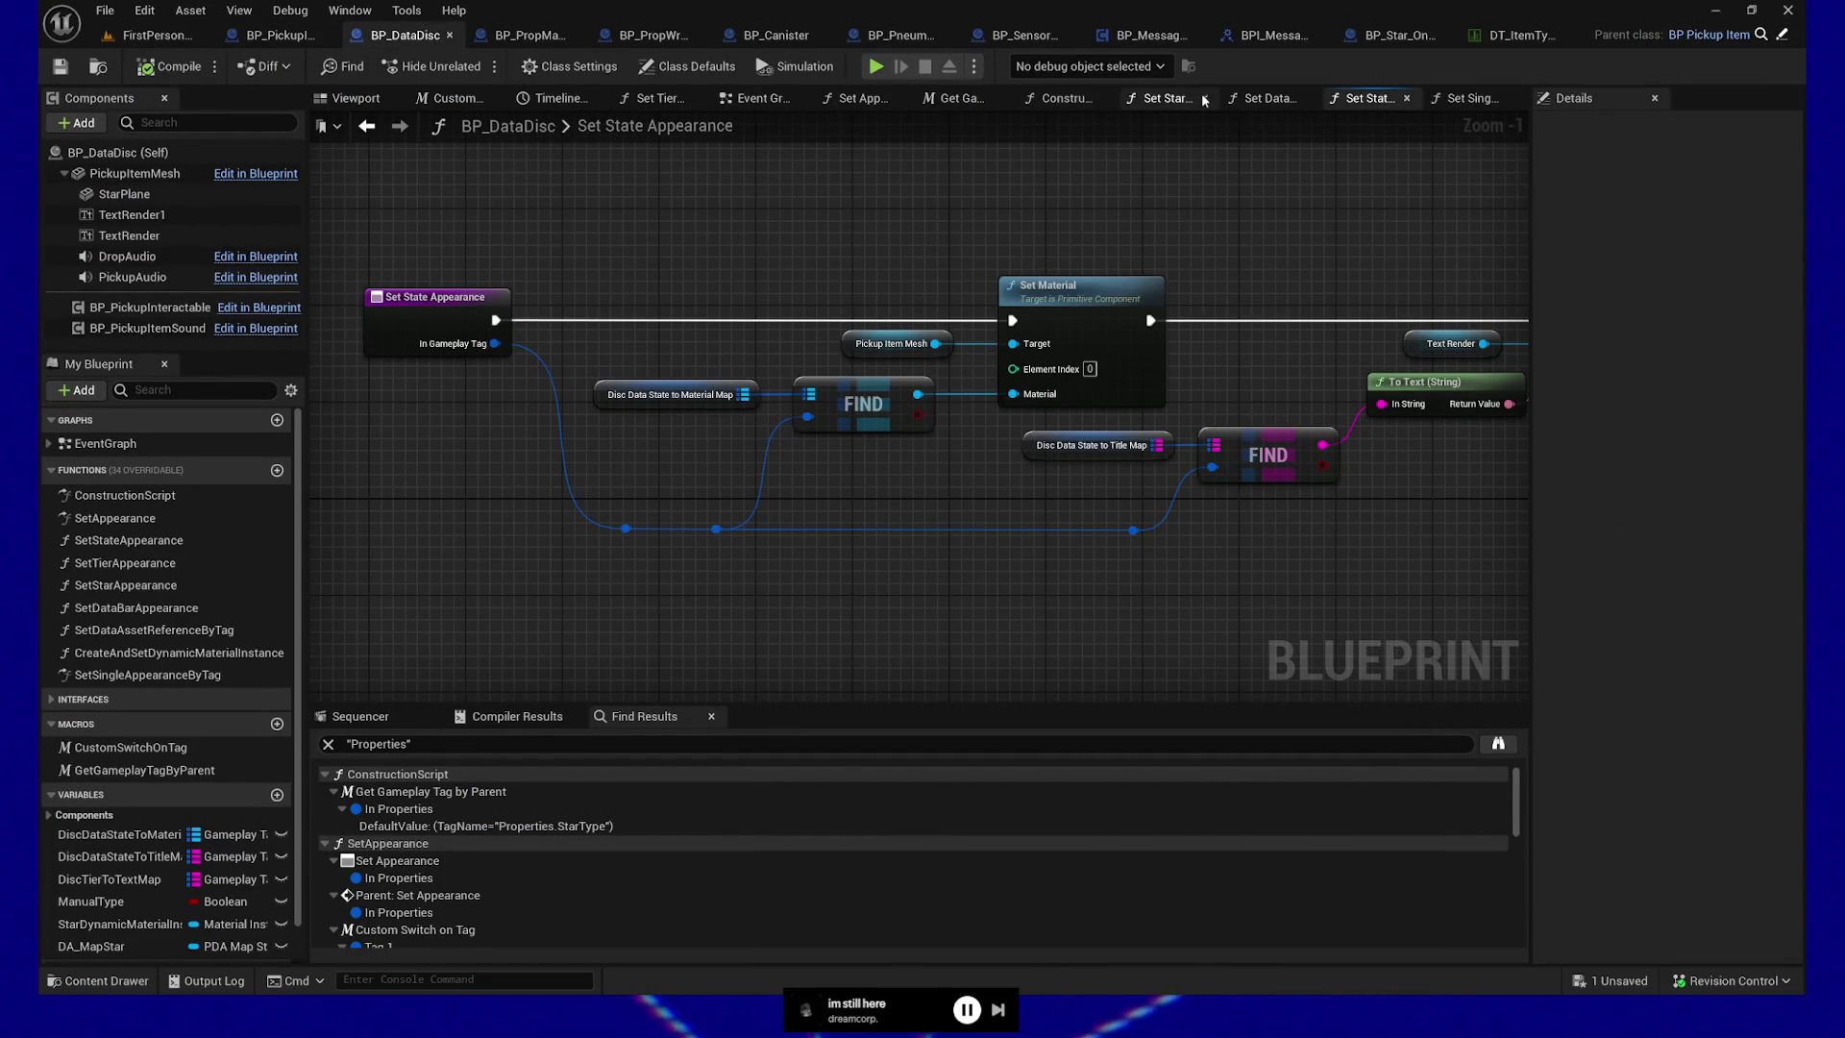
# In Set Star Appearance, reposition the DA Map Star nodes and select Set Data Asset Reference by Tag
pyautogui.click(1162, 100)
pyautogui.moveTo(844, 490)
pyautogui.mouseDown()
pyautogui.moveTo(1213, 486)
pyautogui.moveTo(1152, 486)
pyautogui.mouseUp()
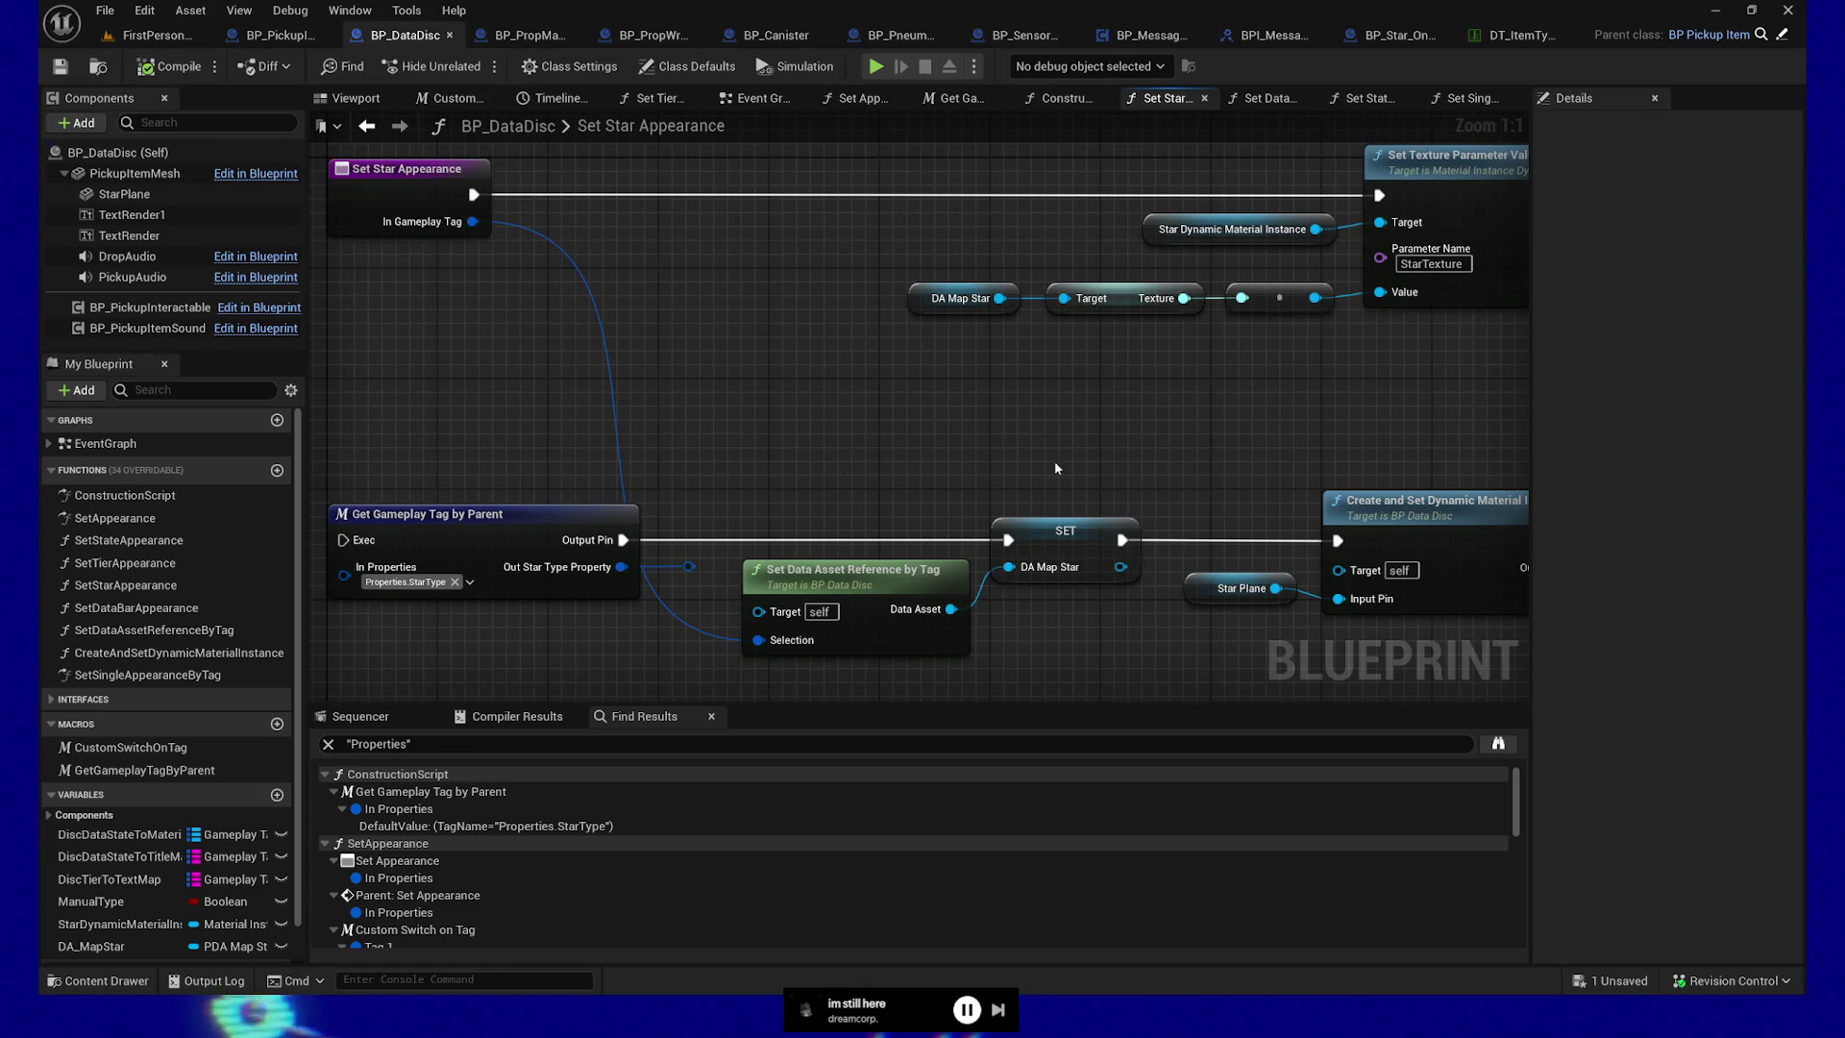
pyautogui.moveTo(965, 408); pyautogui.dragTo(910, 442)
pyautogui.moveTo(803, 287); pyautogui.dragTo(1057, 389)
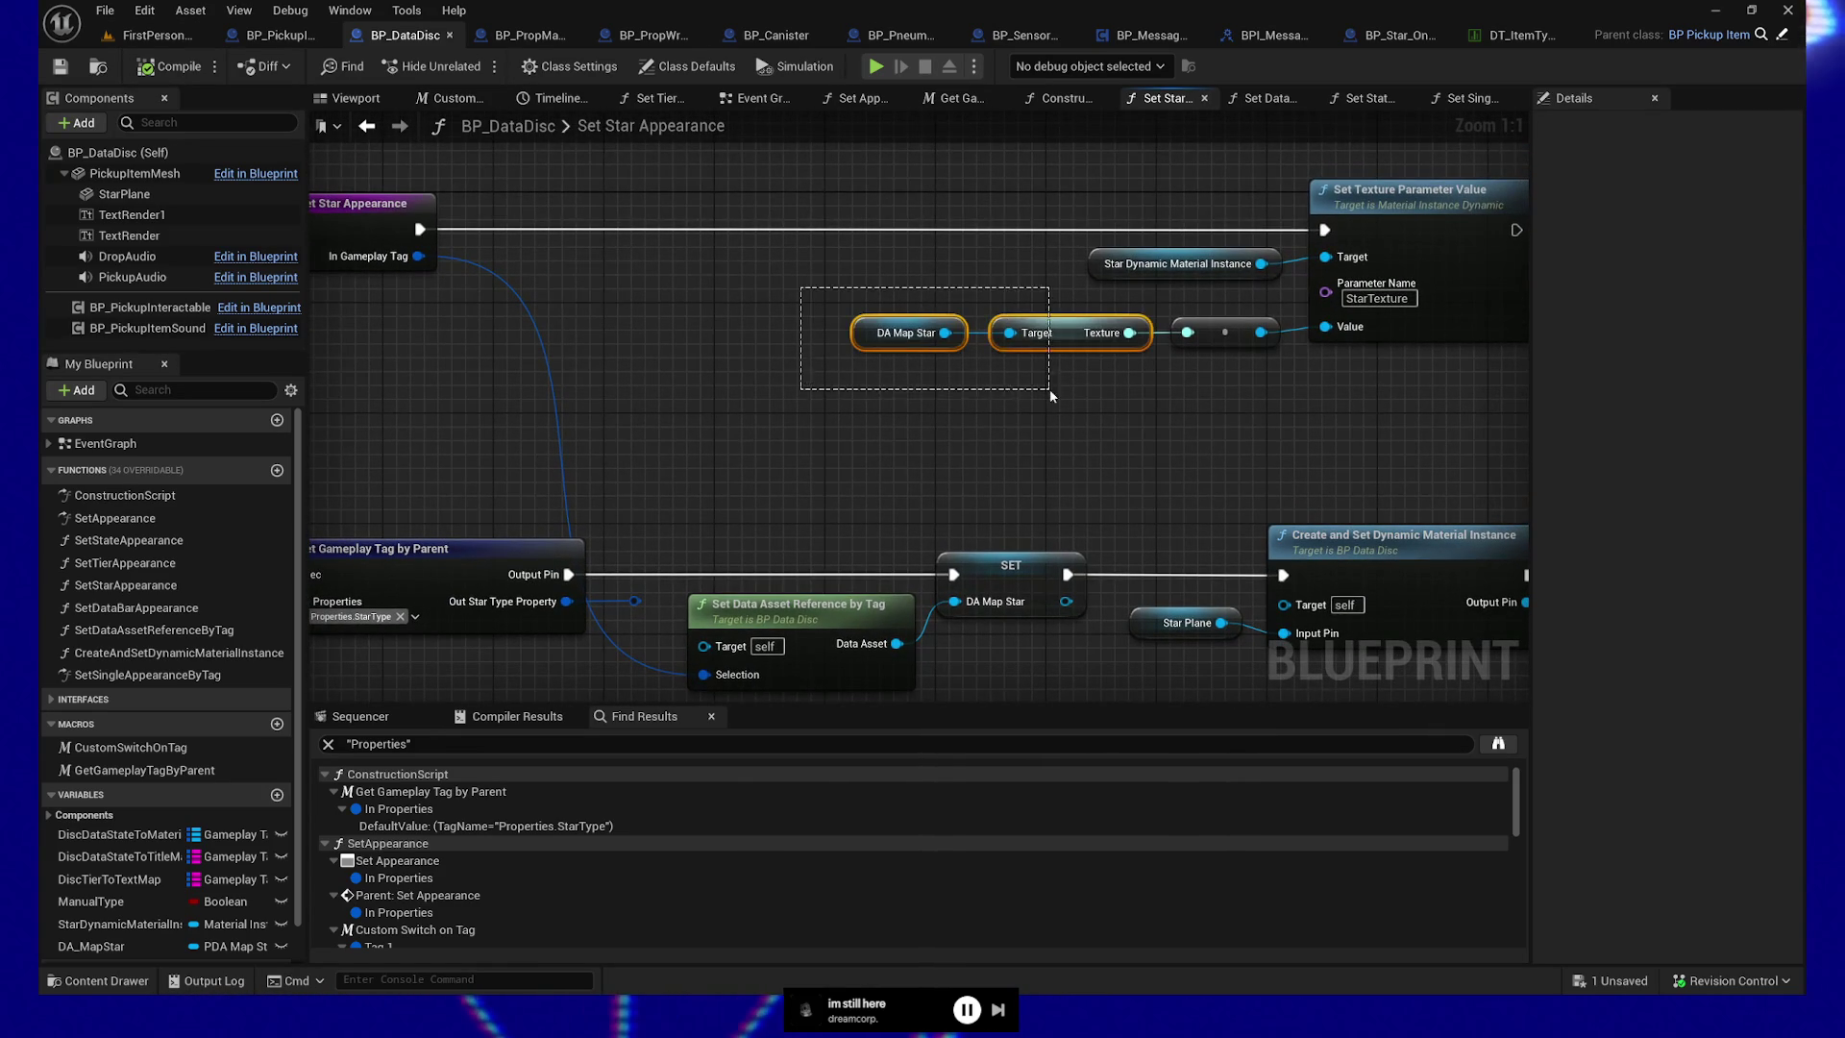
pyautogui.moveTo(984, 492)
pyautogui.mouseDown()
pyautogui.moveTo(1011, 583)
pyautogui.moveTo(1021, 555)
pyautogui.mouseUp()
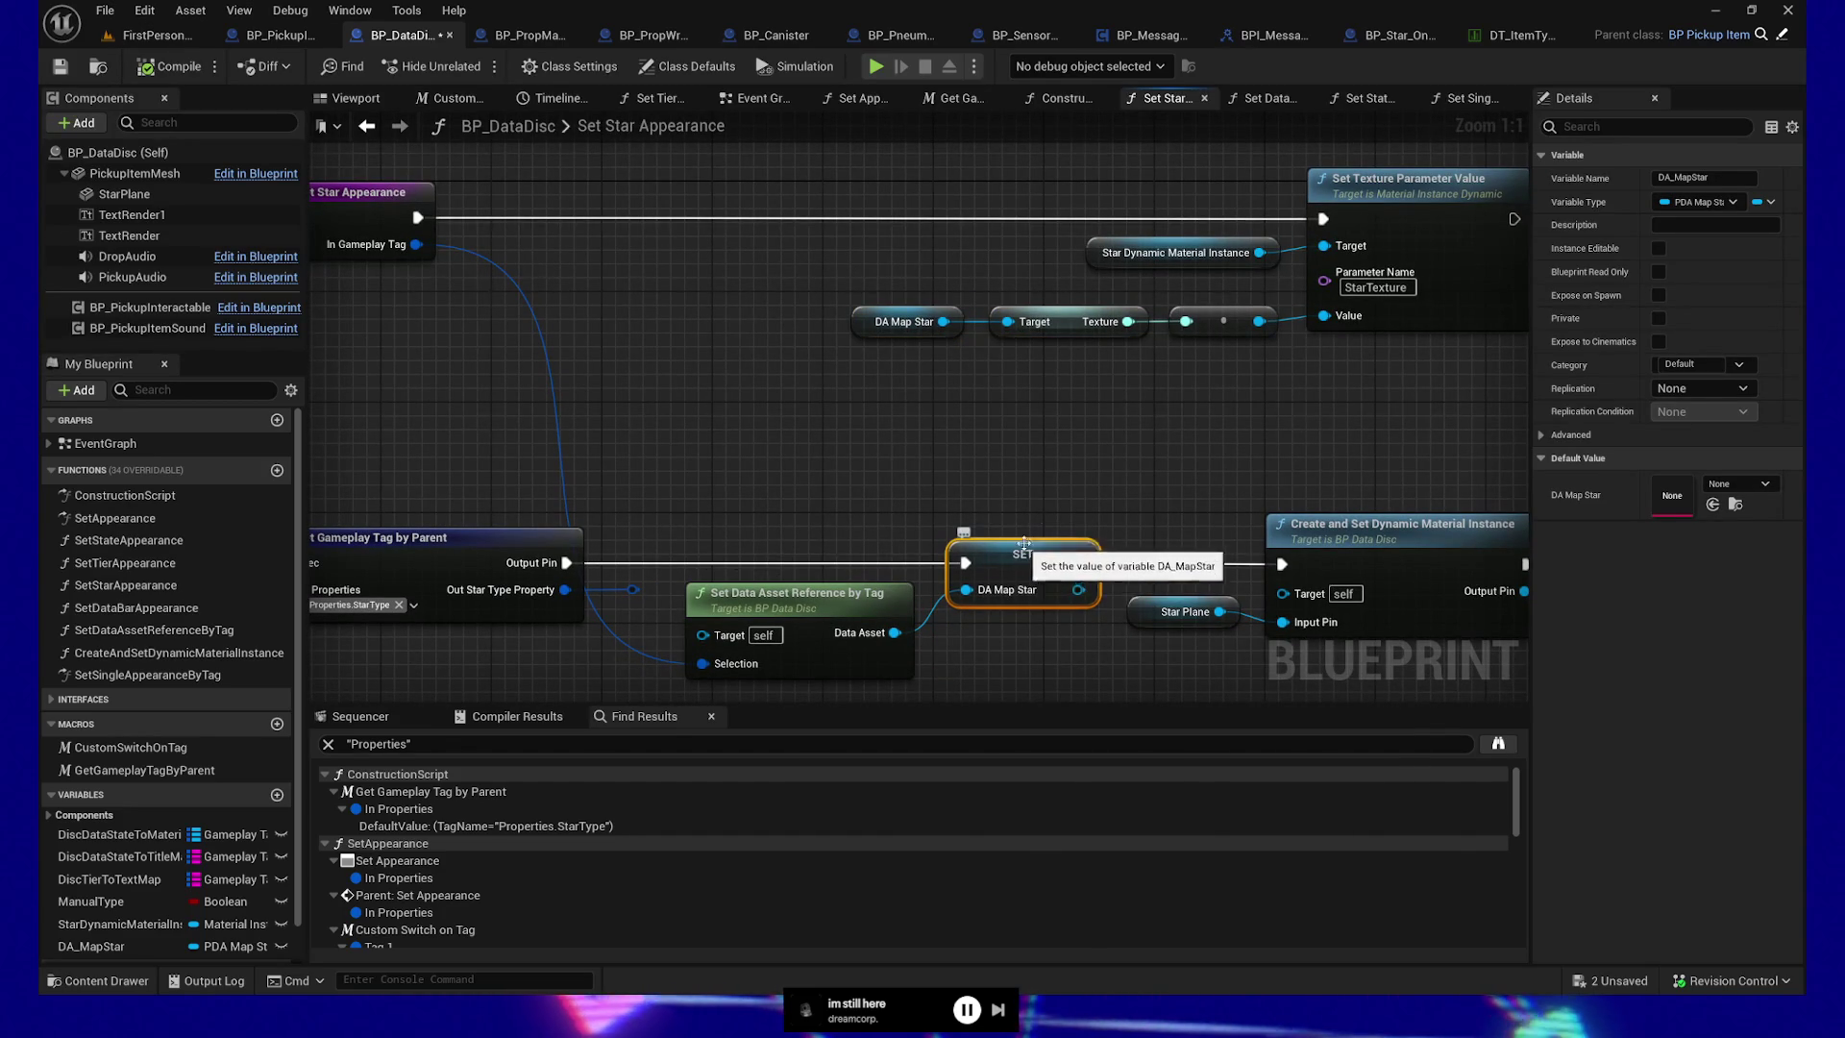
pyautogui.moveTo(1037, 492); pyautogui.dragTo(1016, 450)
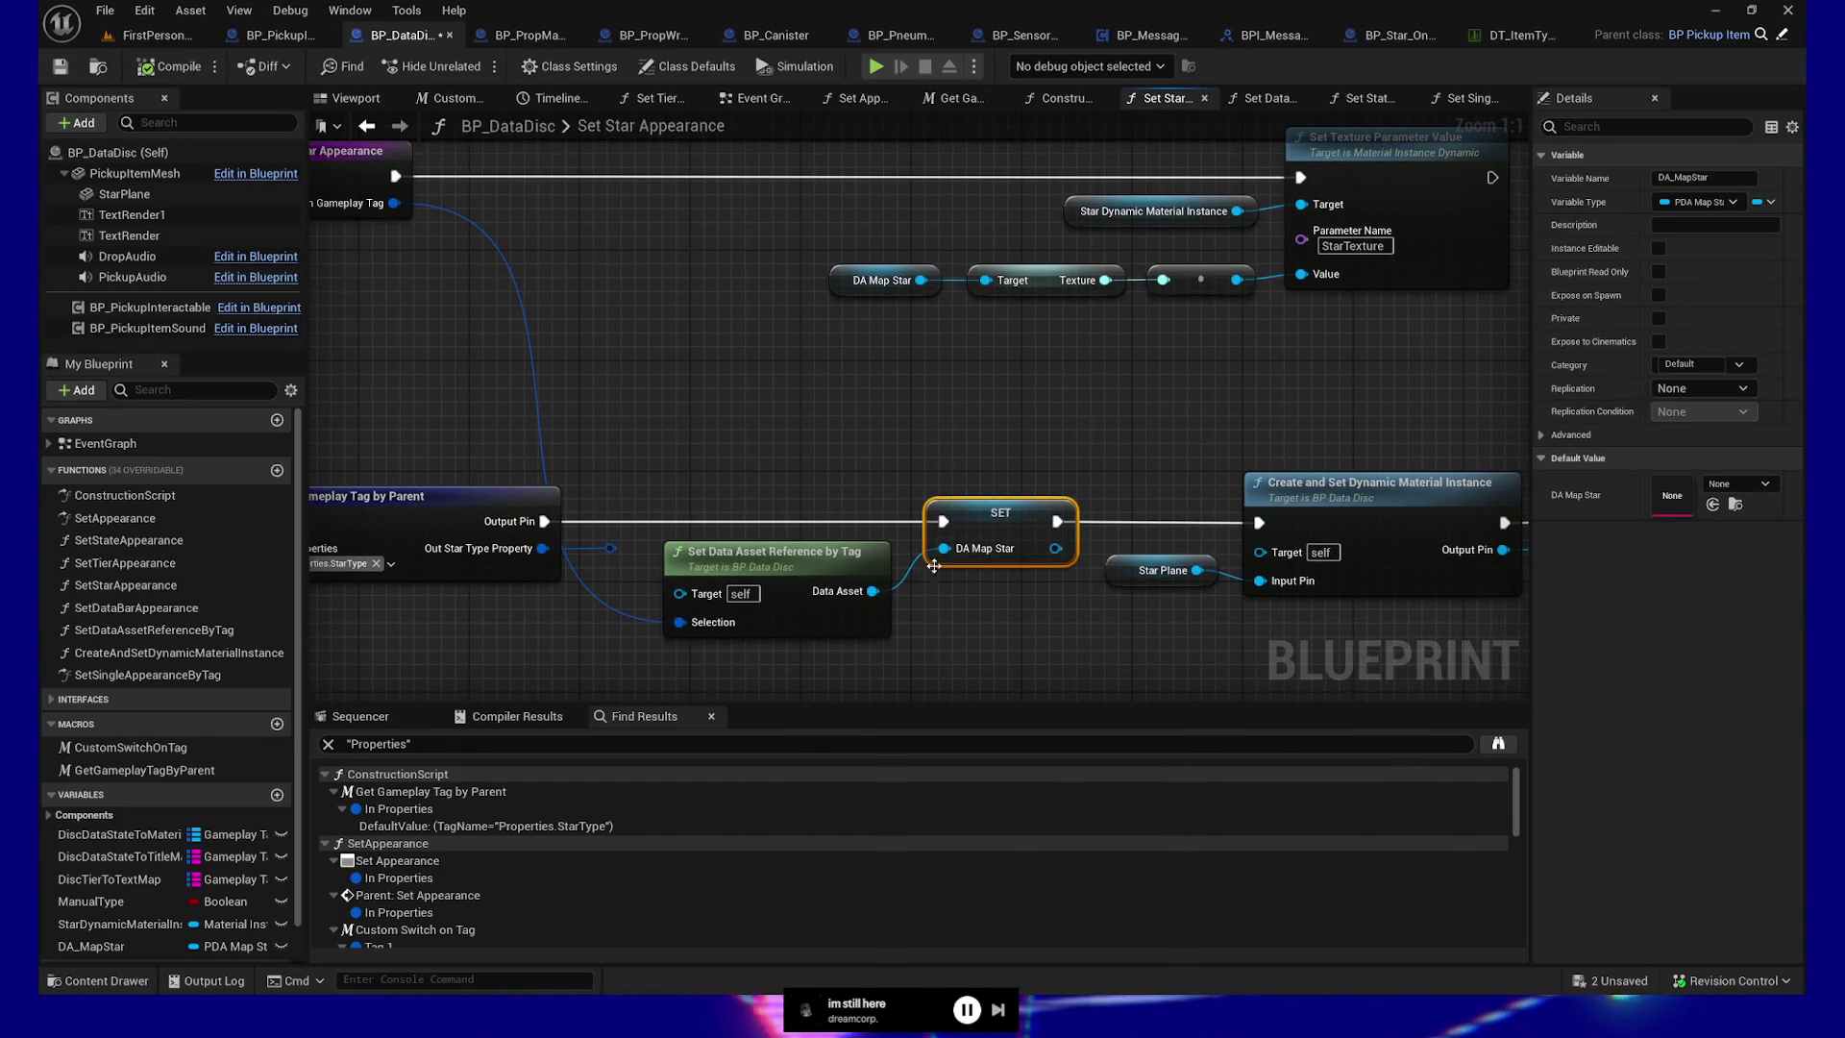
pyautogui.click(798, 558)
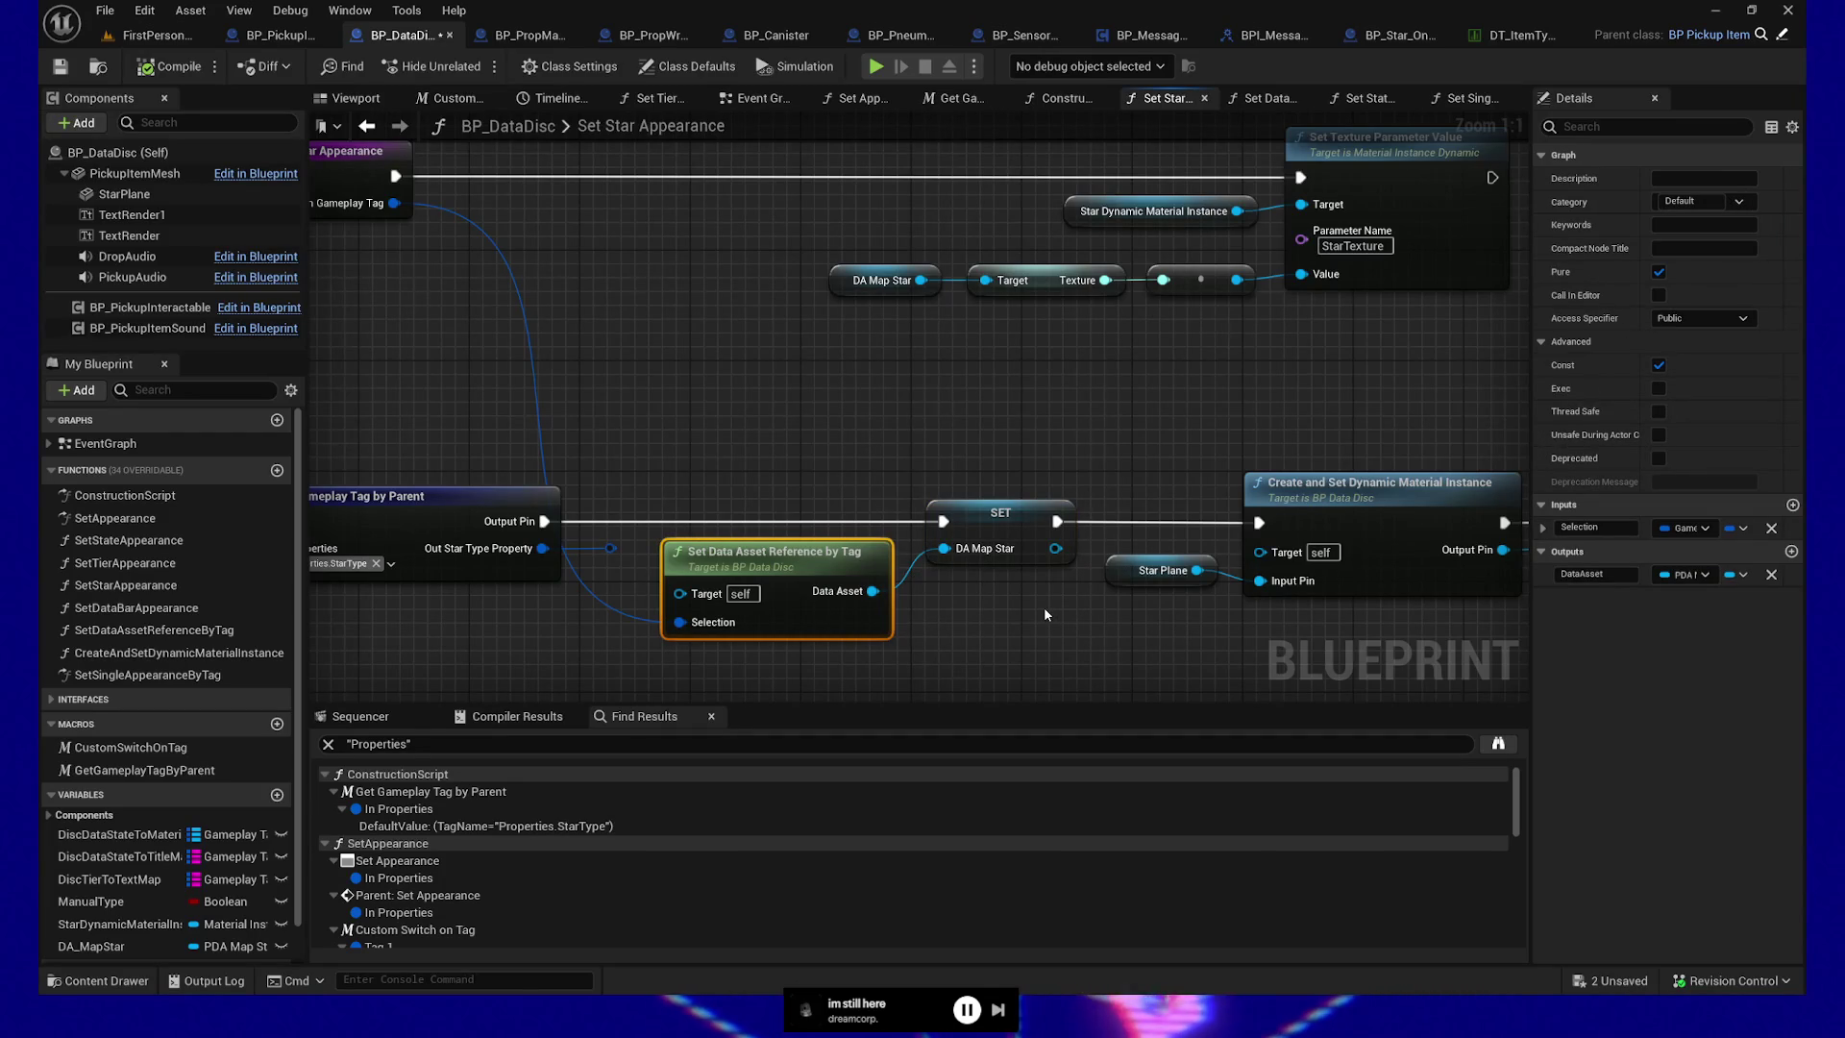
# Inspect the GameplayTagToDataAsset map inside Set Data Asset Reference by Tag, save, and close that graph
pyautogui.doubleClick(789, 564)
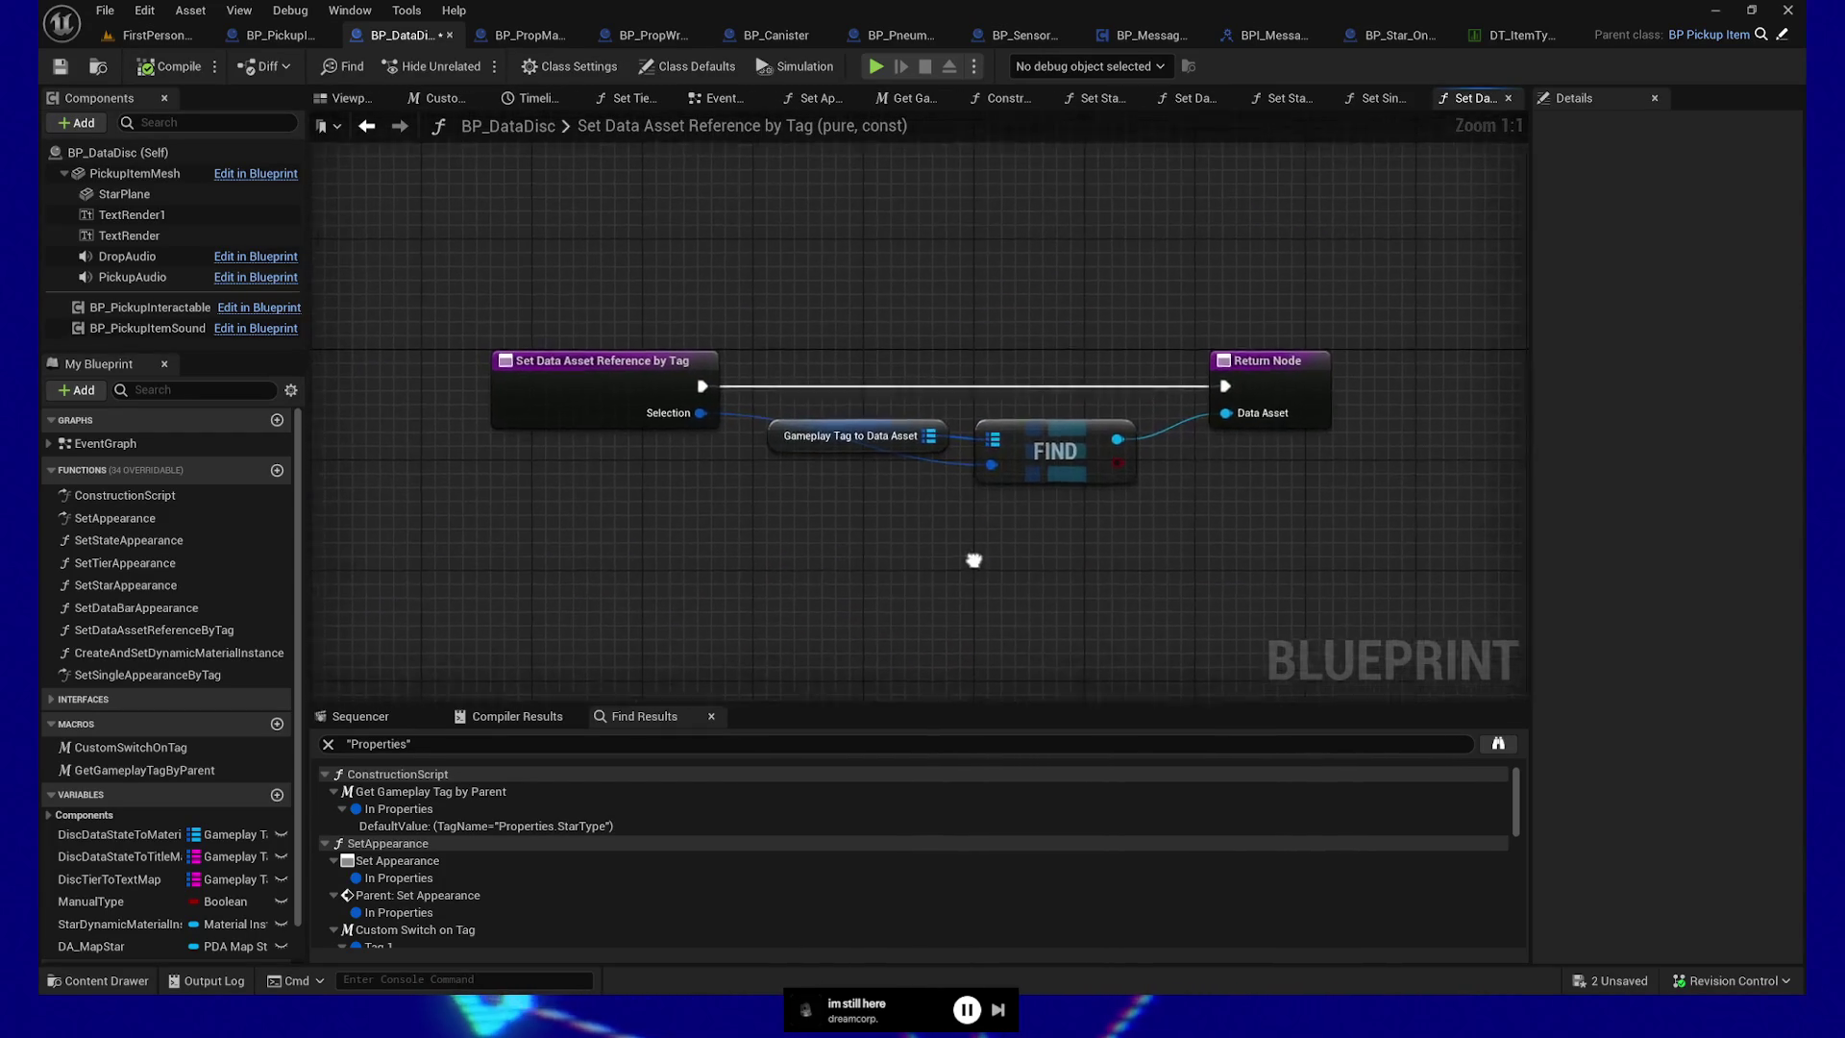
pyautogui.click(849, 452)
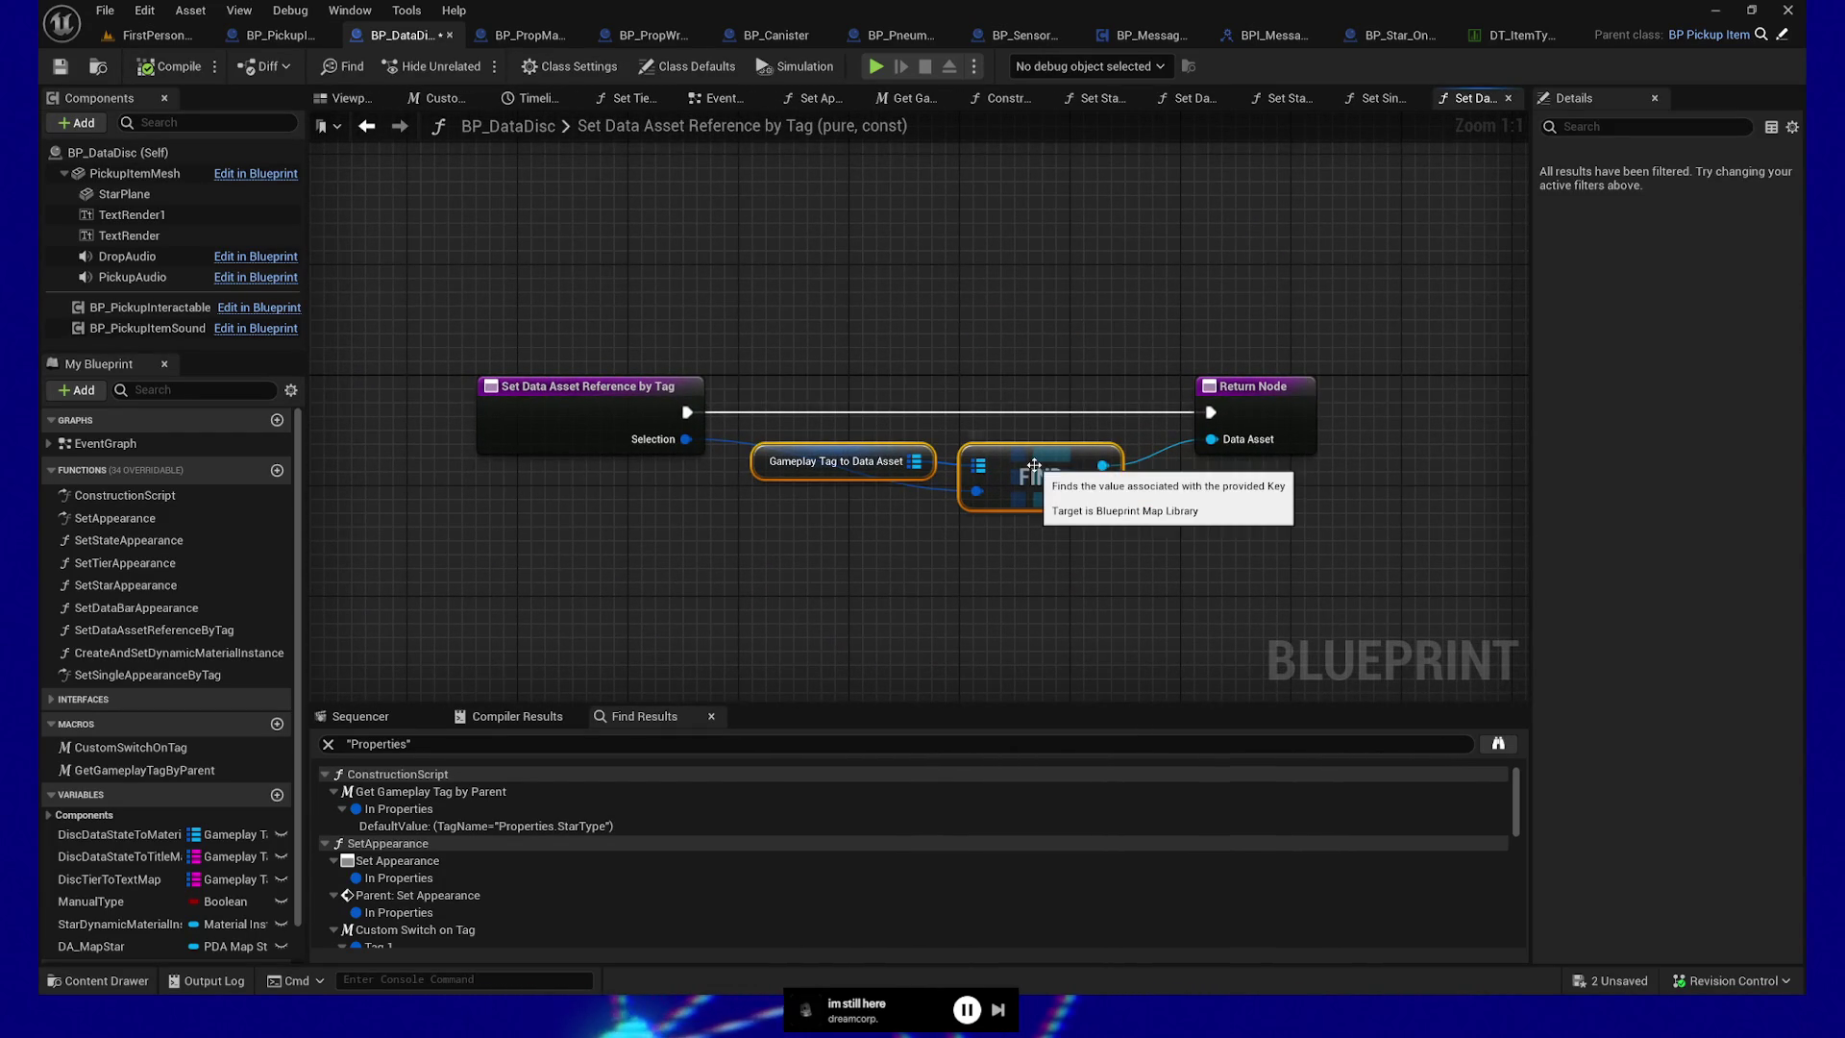
pyautogui.click(872, 453)
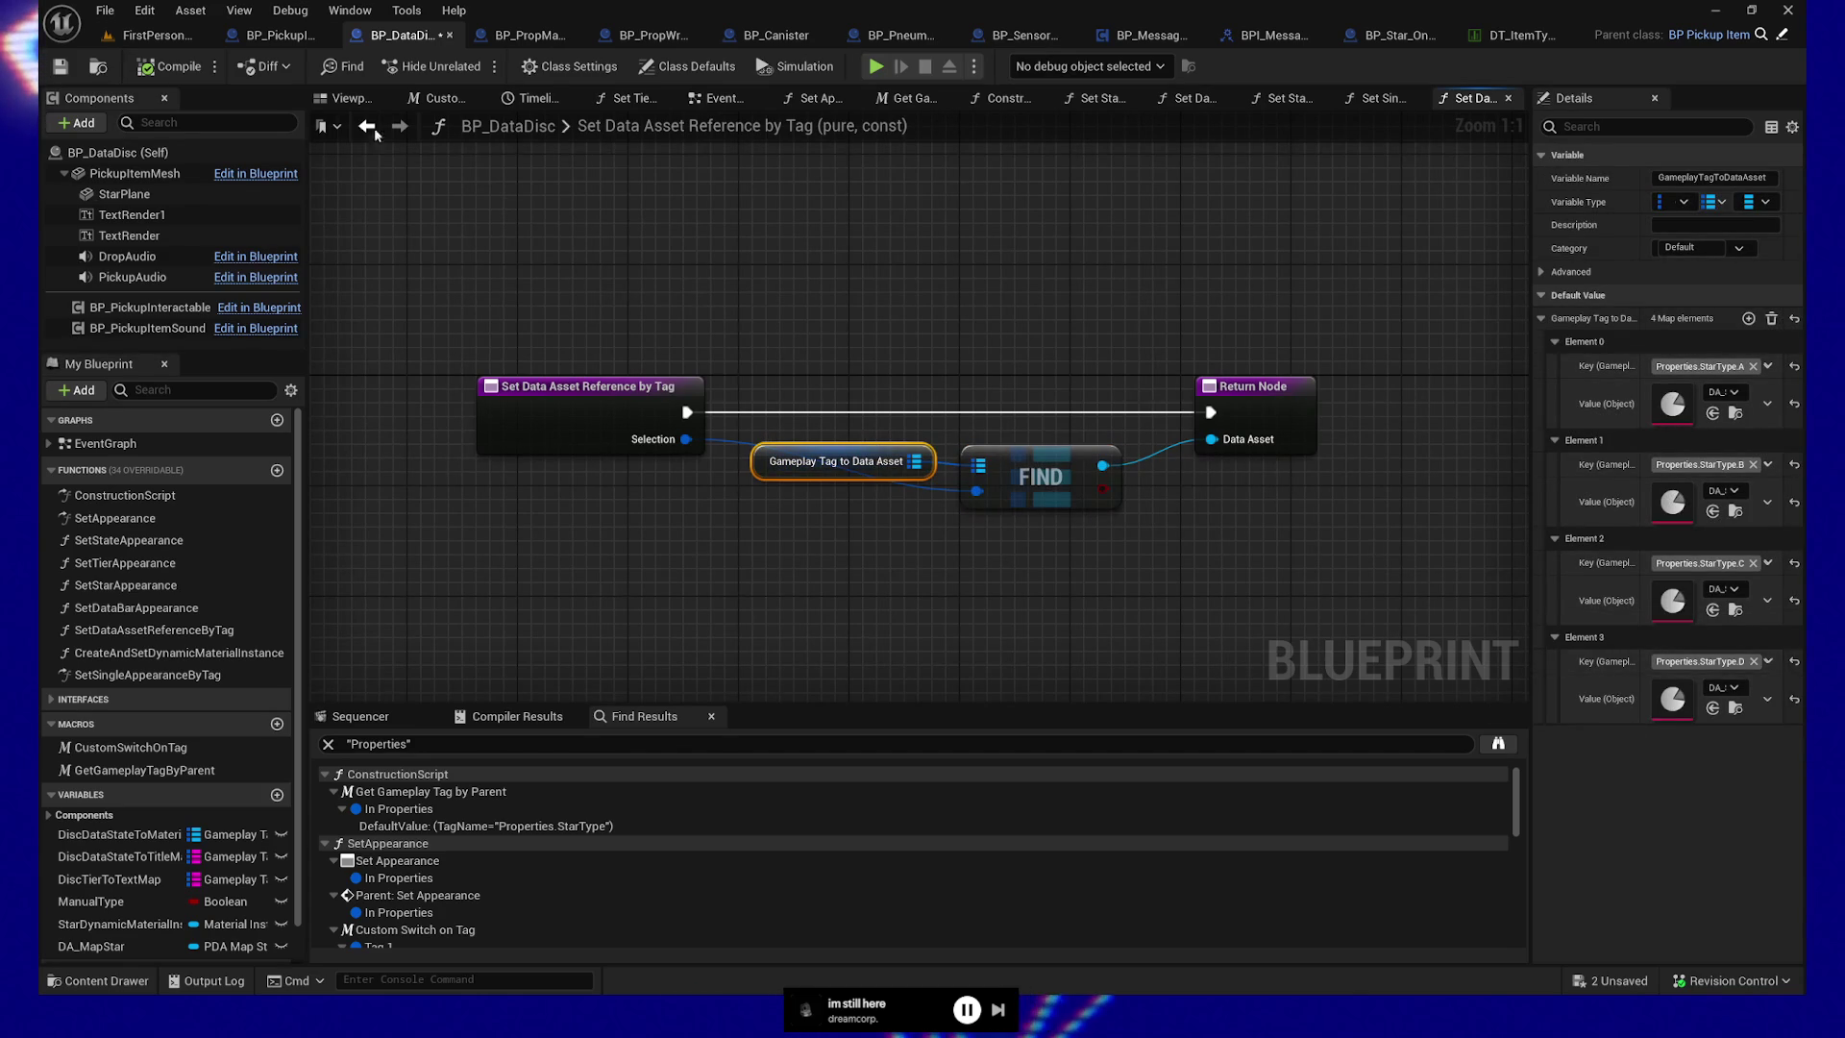
pyautogui.click(61, 66)
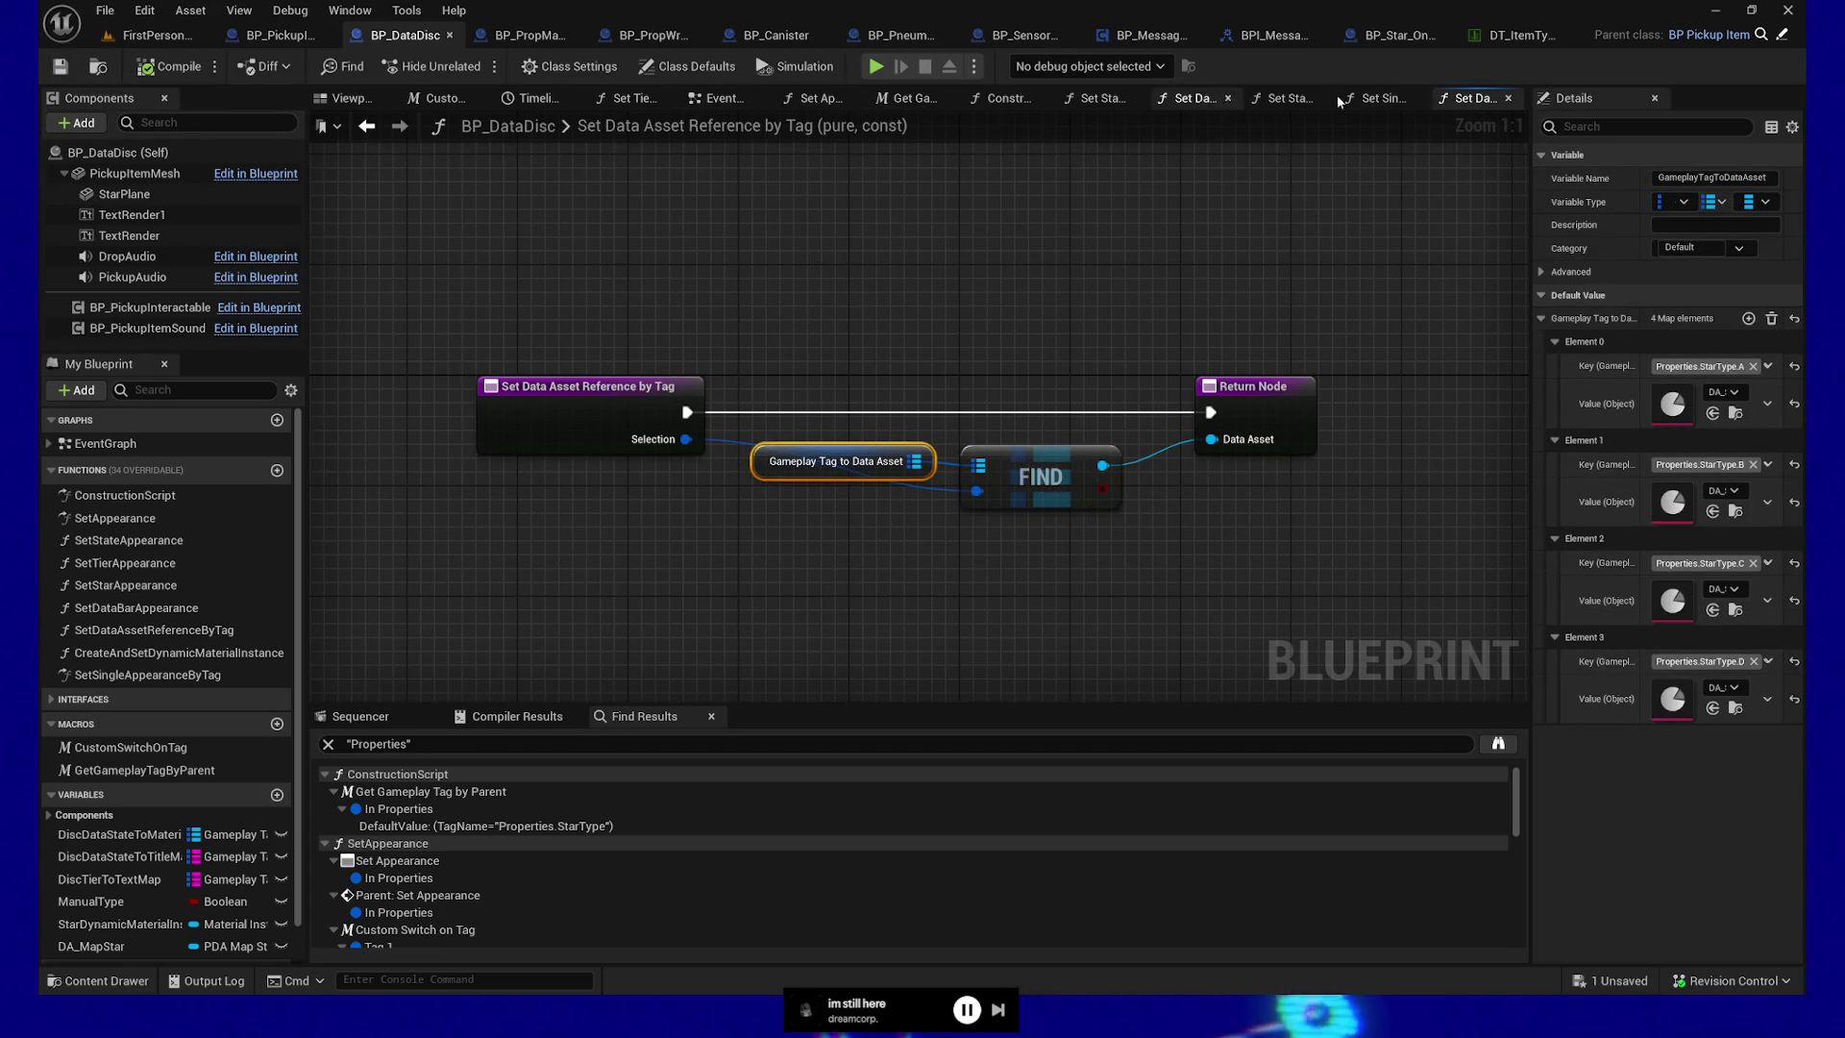
pyautogui.click(1510, 100)
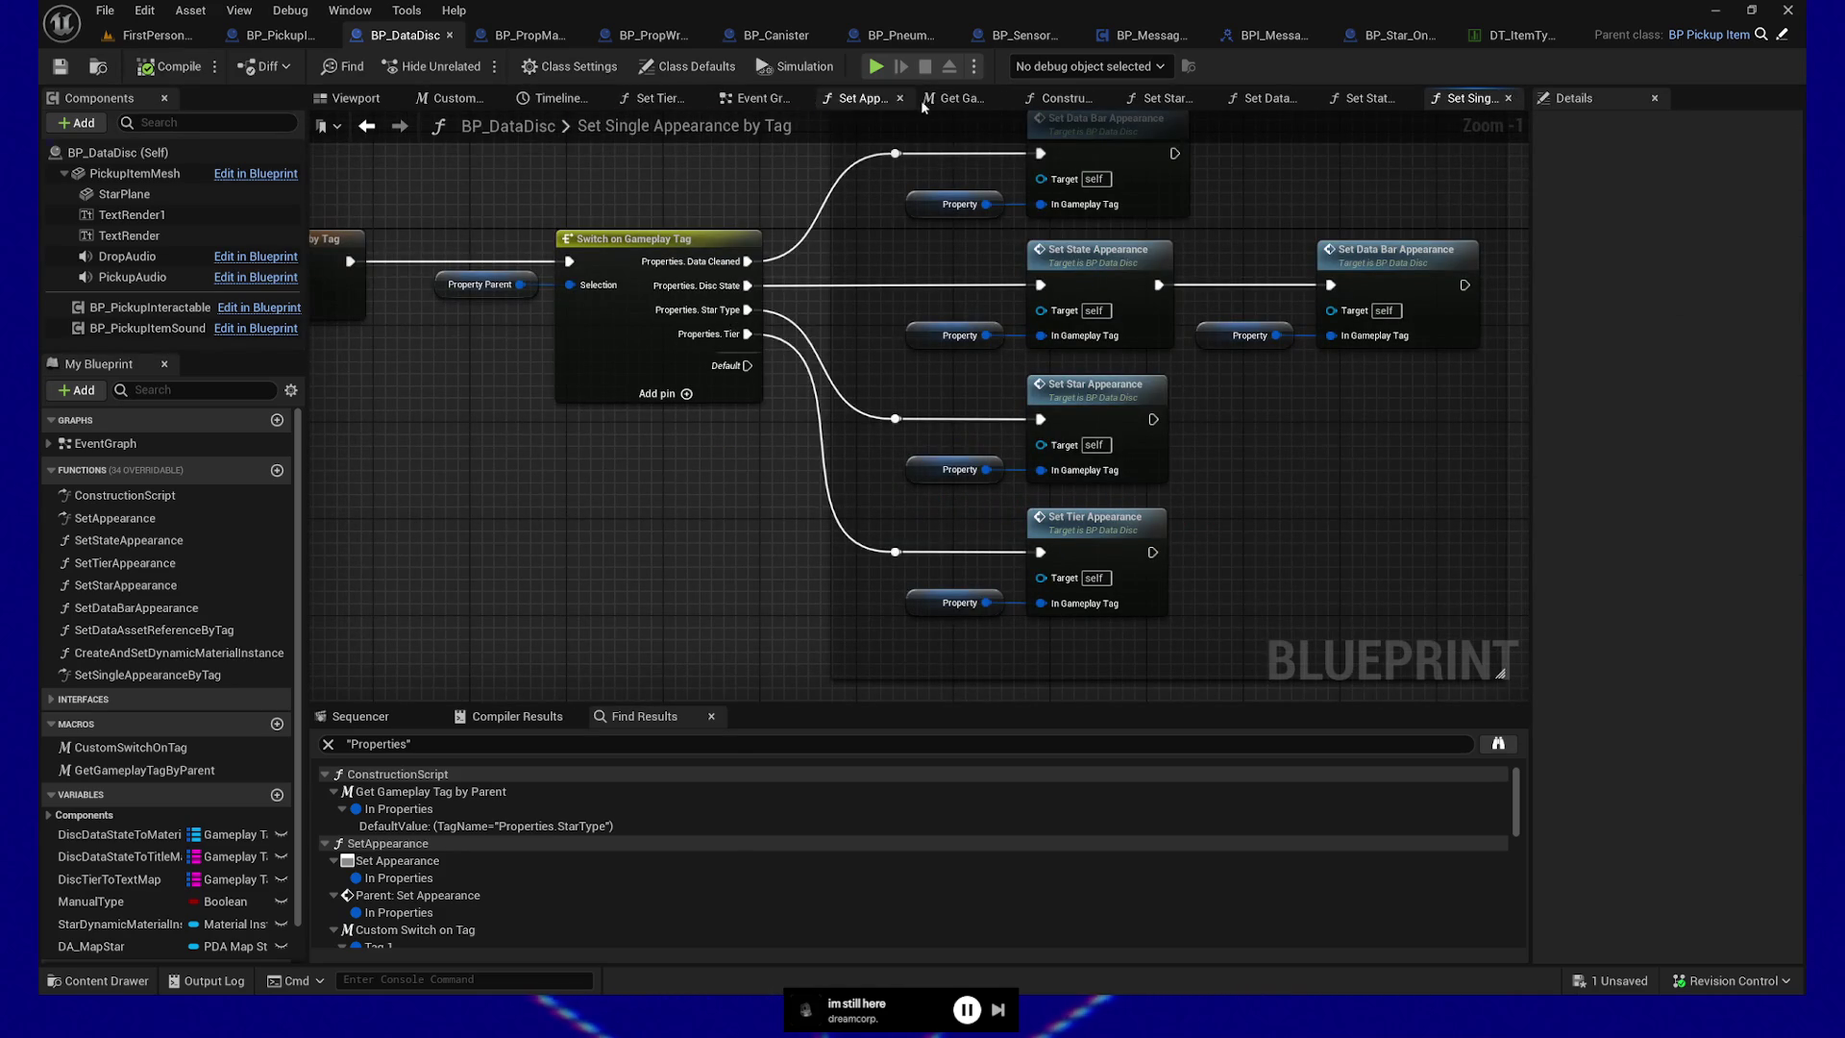
pyautogui.click(1163, 99)
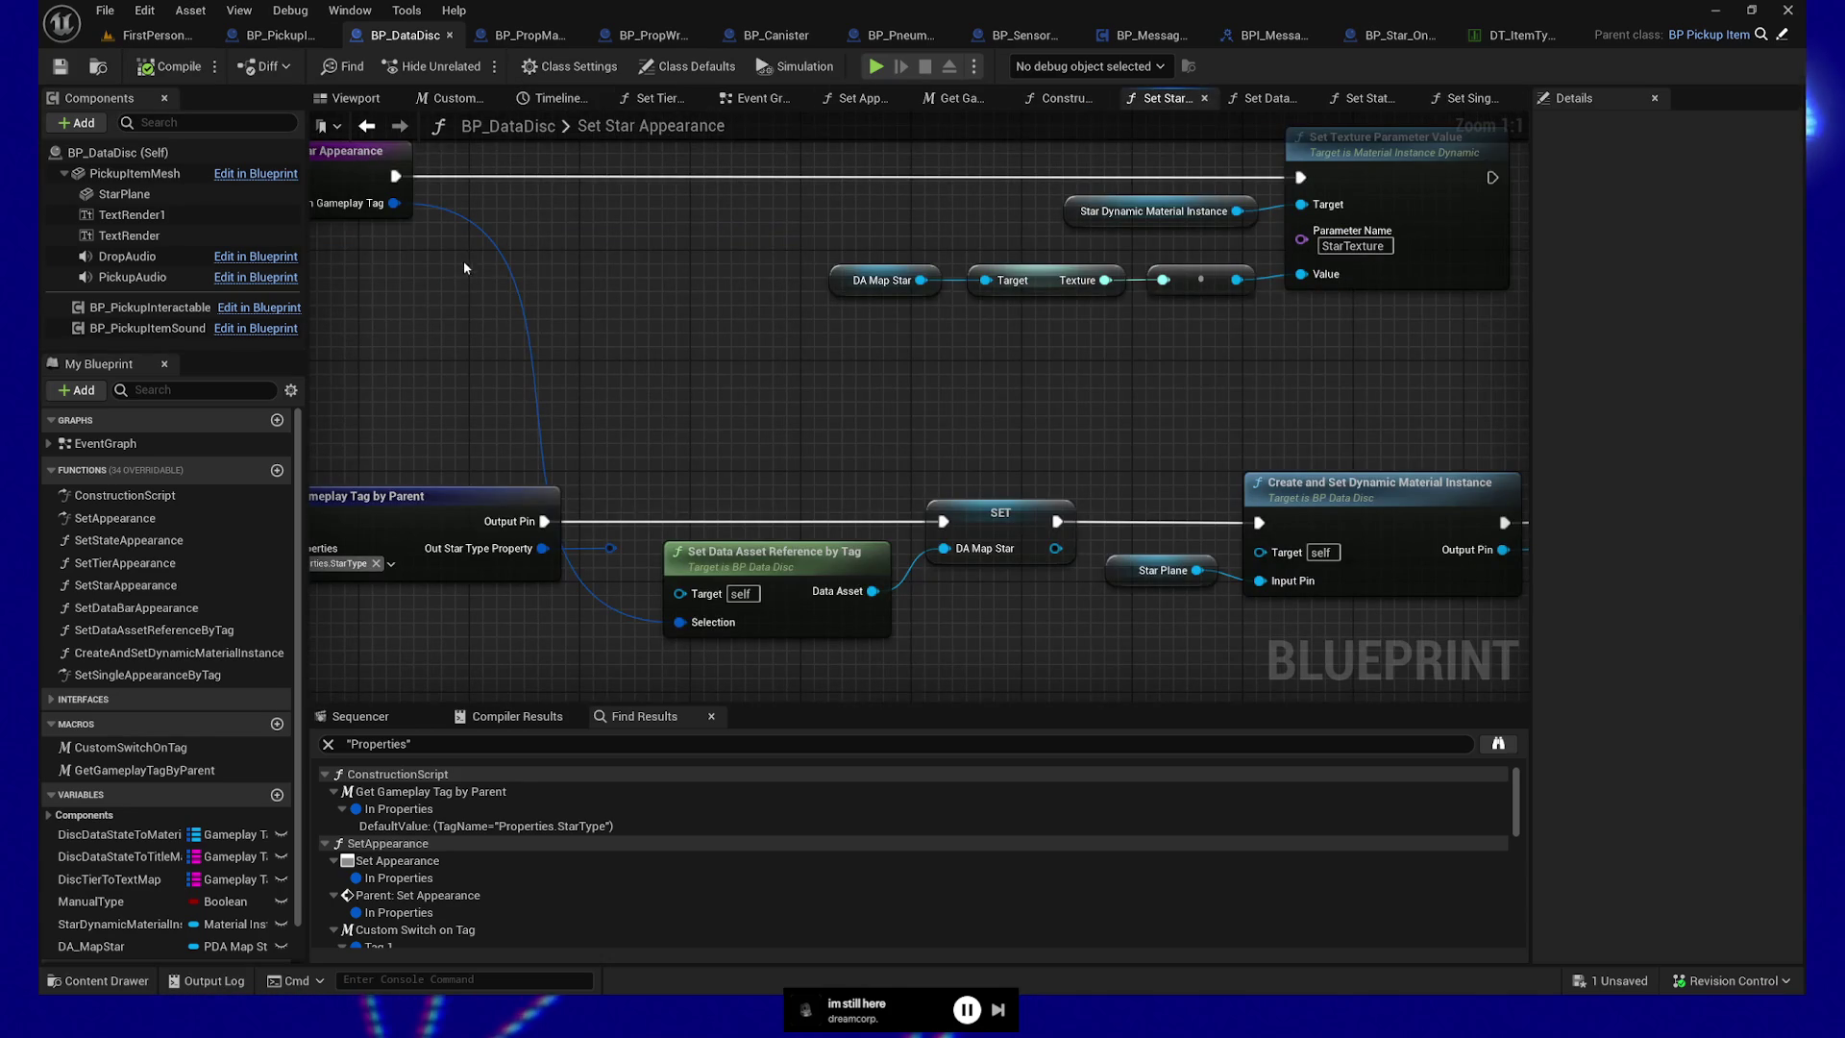
# Wire entry exec into the DA Map Star SET and the material SET into Set Texture Parameter Value, compile, and play
pyautogui.moveTo(395, 176)
pyautogui.mouseDown()
pyautogui.moveTo(730, 309)
pyautogui.moveTo(945, 550)
pyautogui.moveTo(941, 522)
pyautogui.mouseUp()
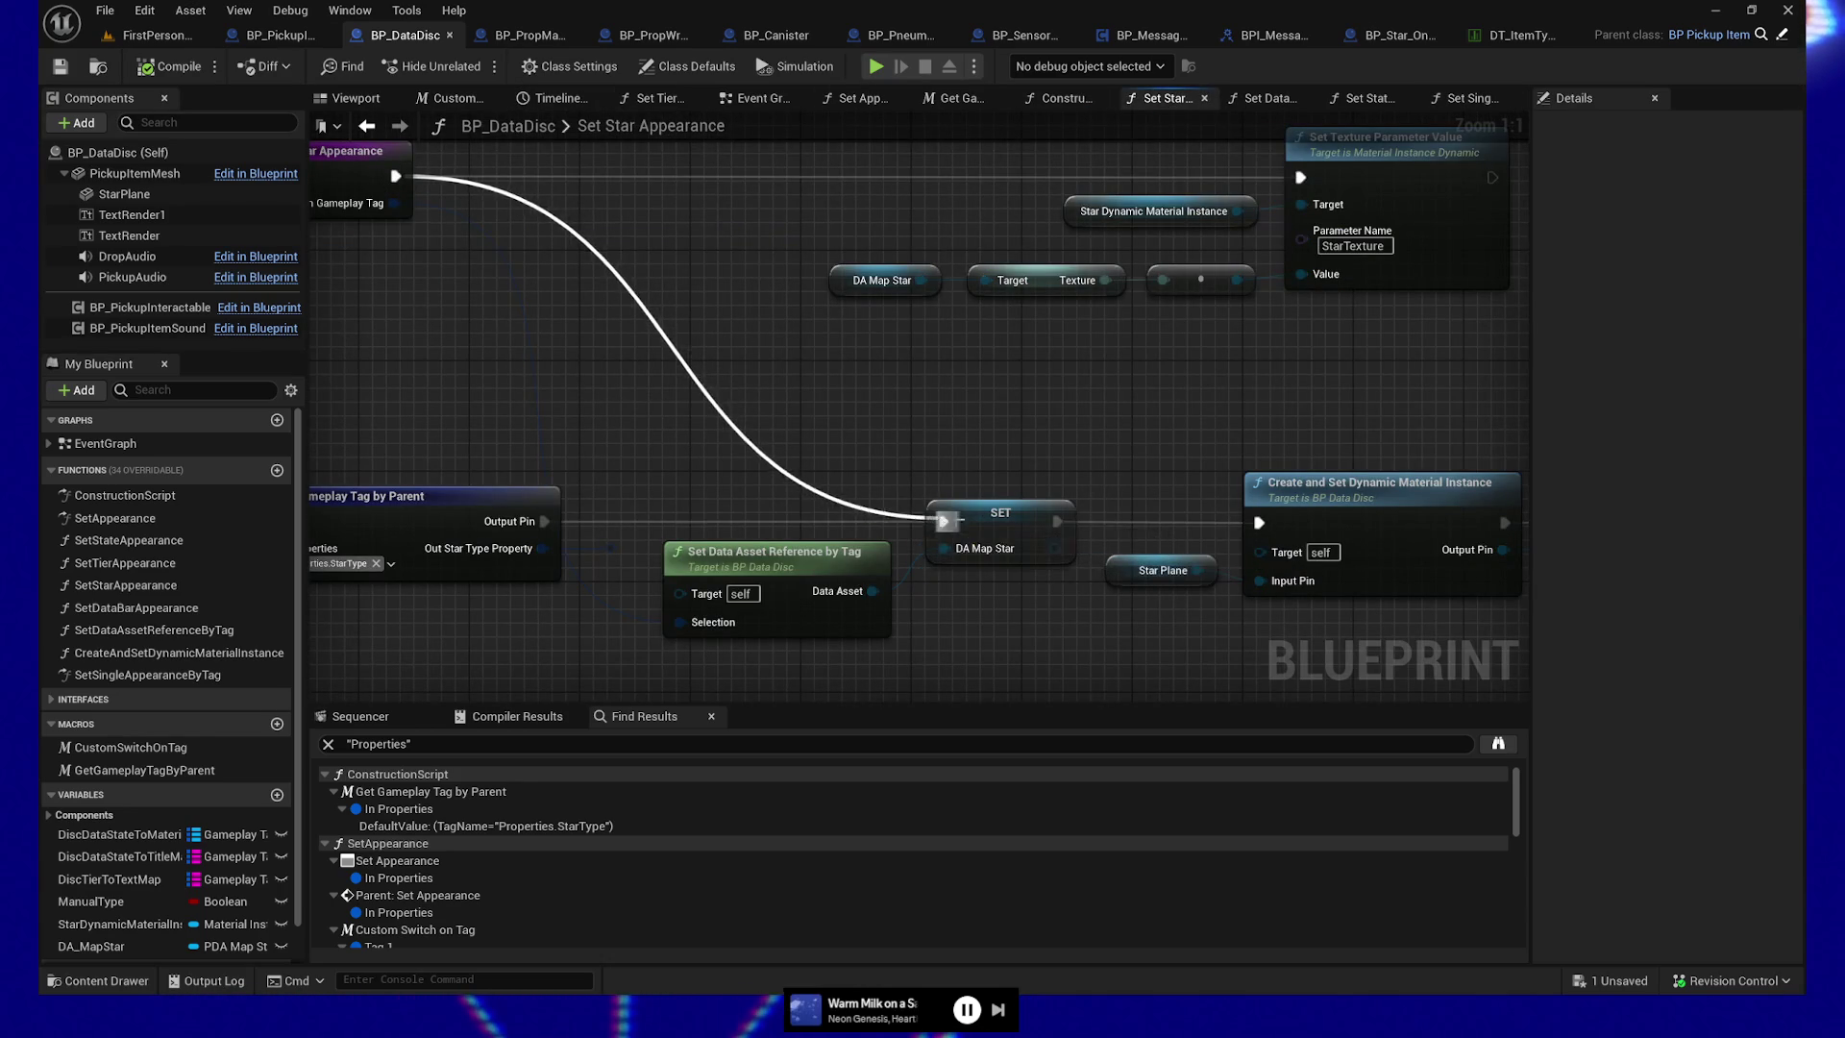
pyautogui.moveTo(1420, 544); pyautogui.dragTo(944, 201)
pyautogui.moveTo(316, 575); pyautogui.dragTo(635, 590)
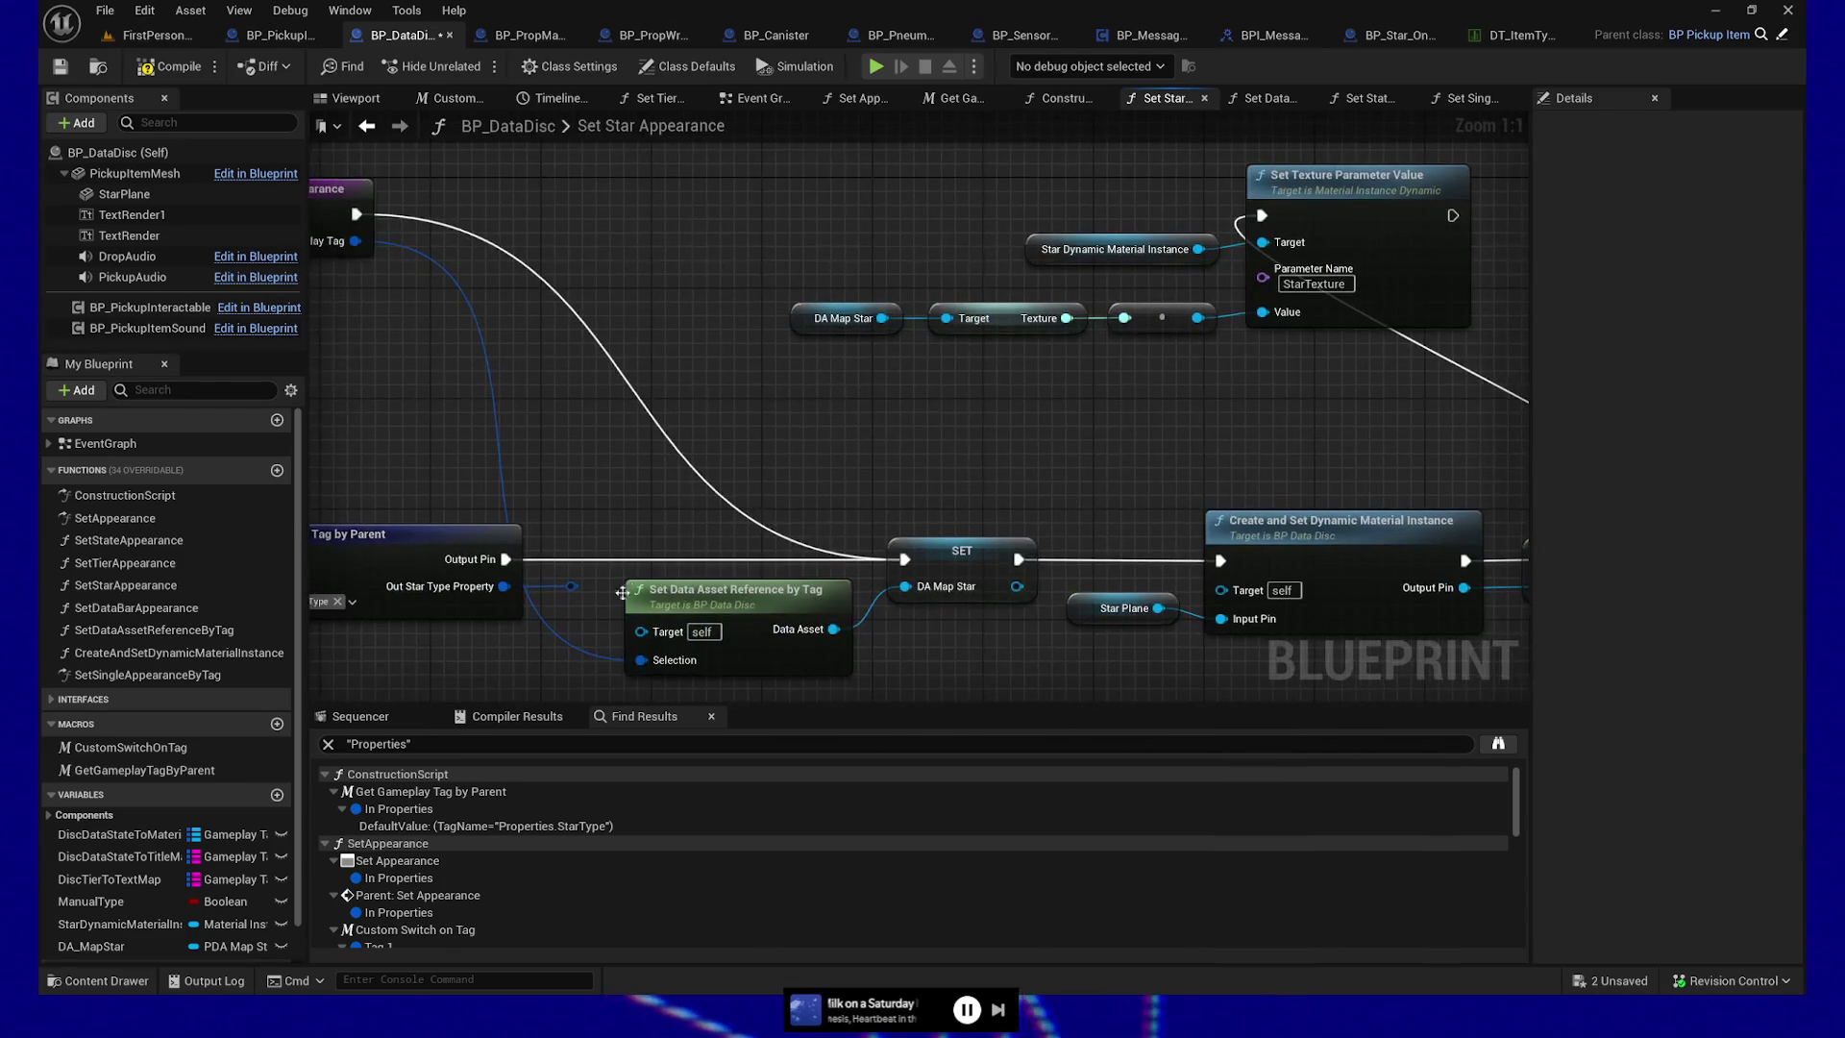
pyautogui.moveTo(1005, 494); pyautogui.dragTo(1045, 448)
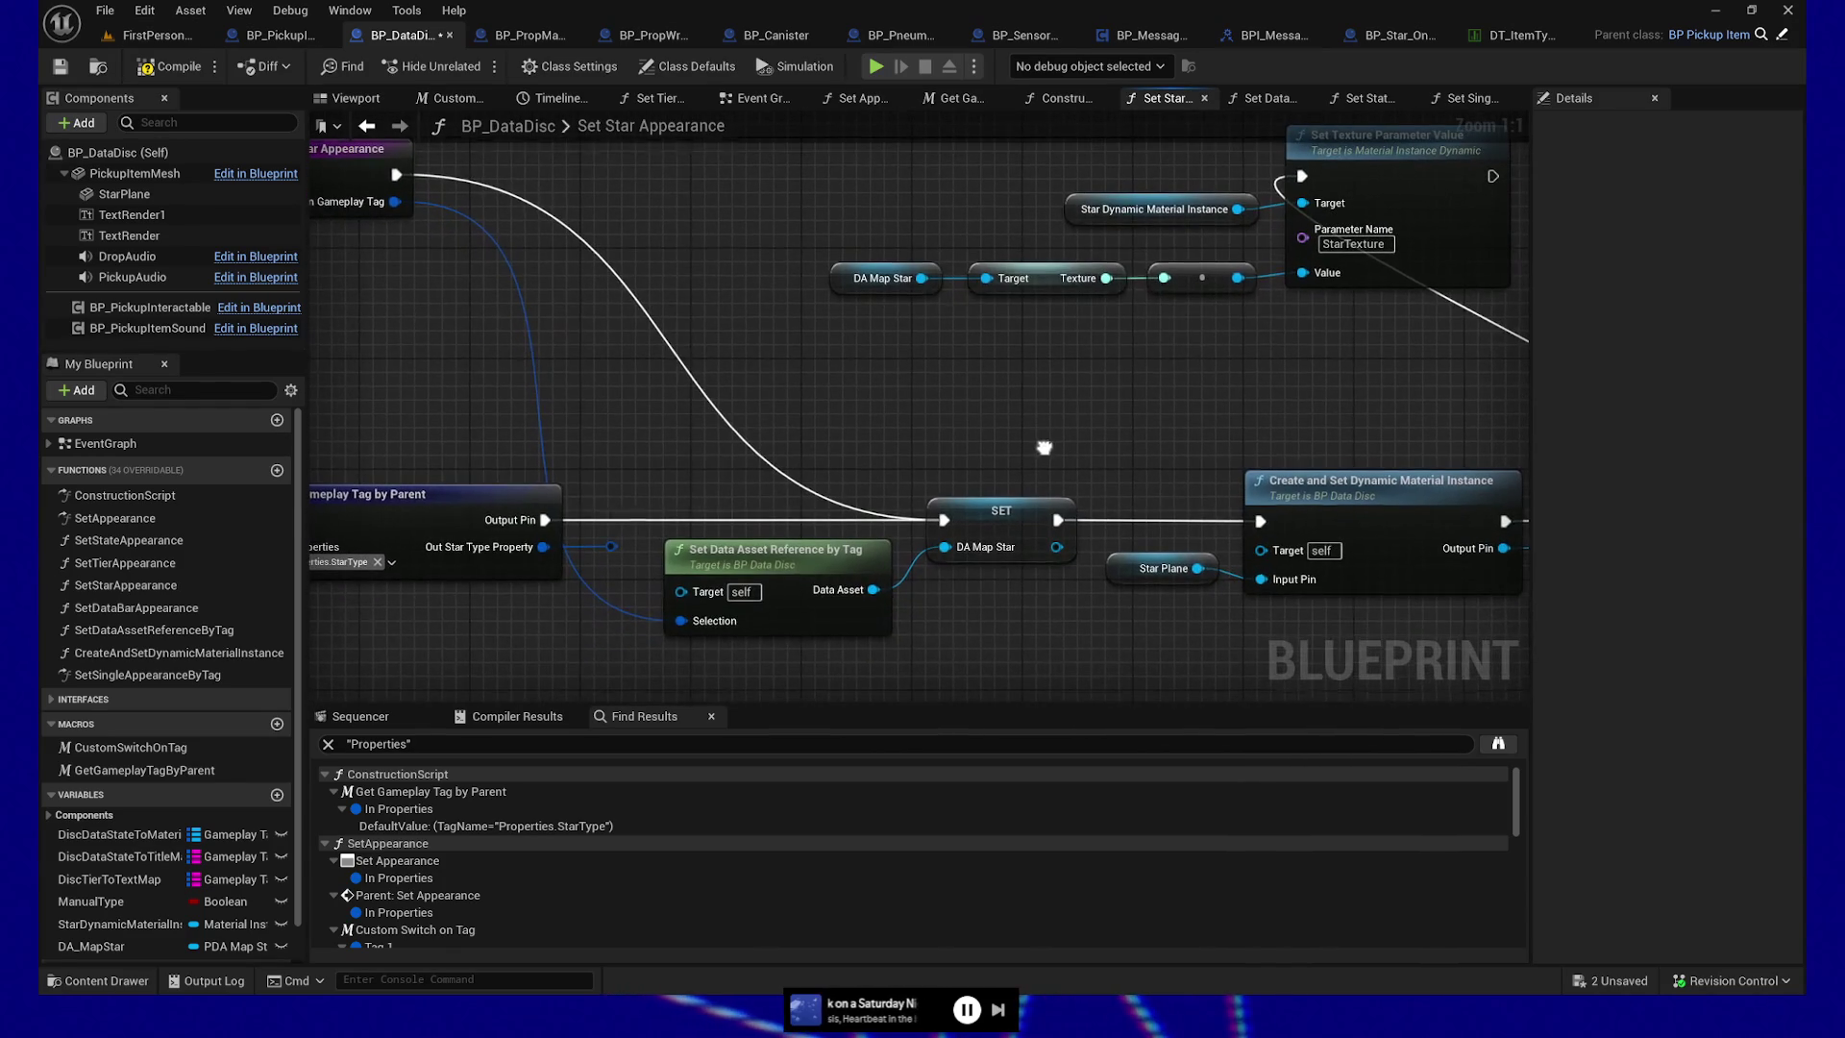
pyautogui.click(154, 66)
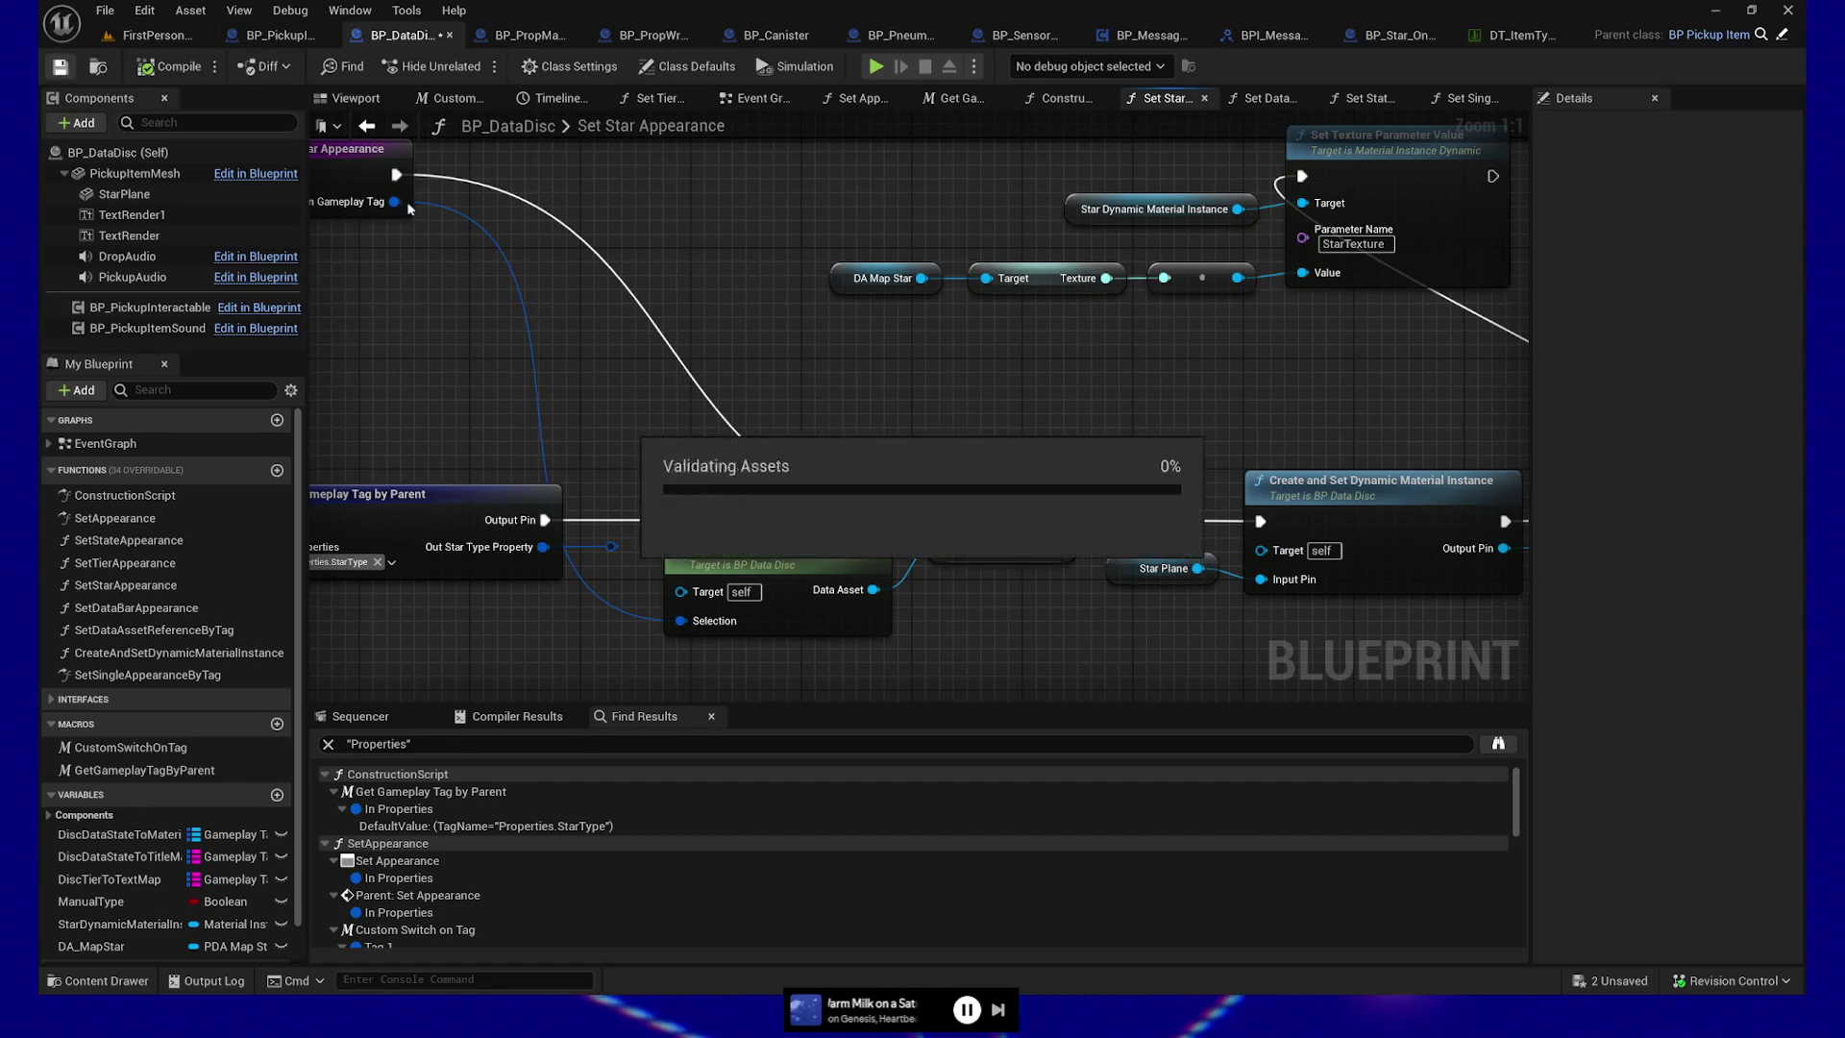
pyautogui.moveTo(1049, 431); pyautogui.dragTo(939, 420)
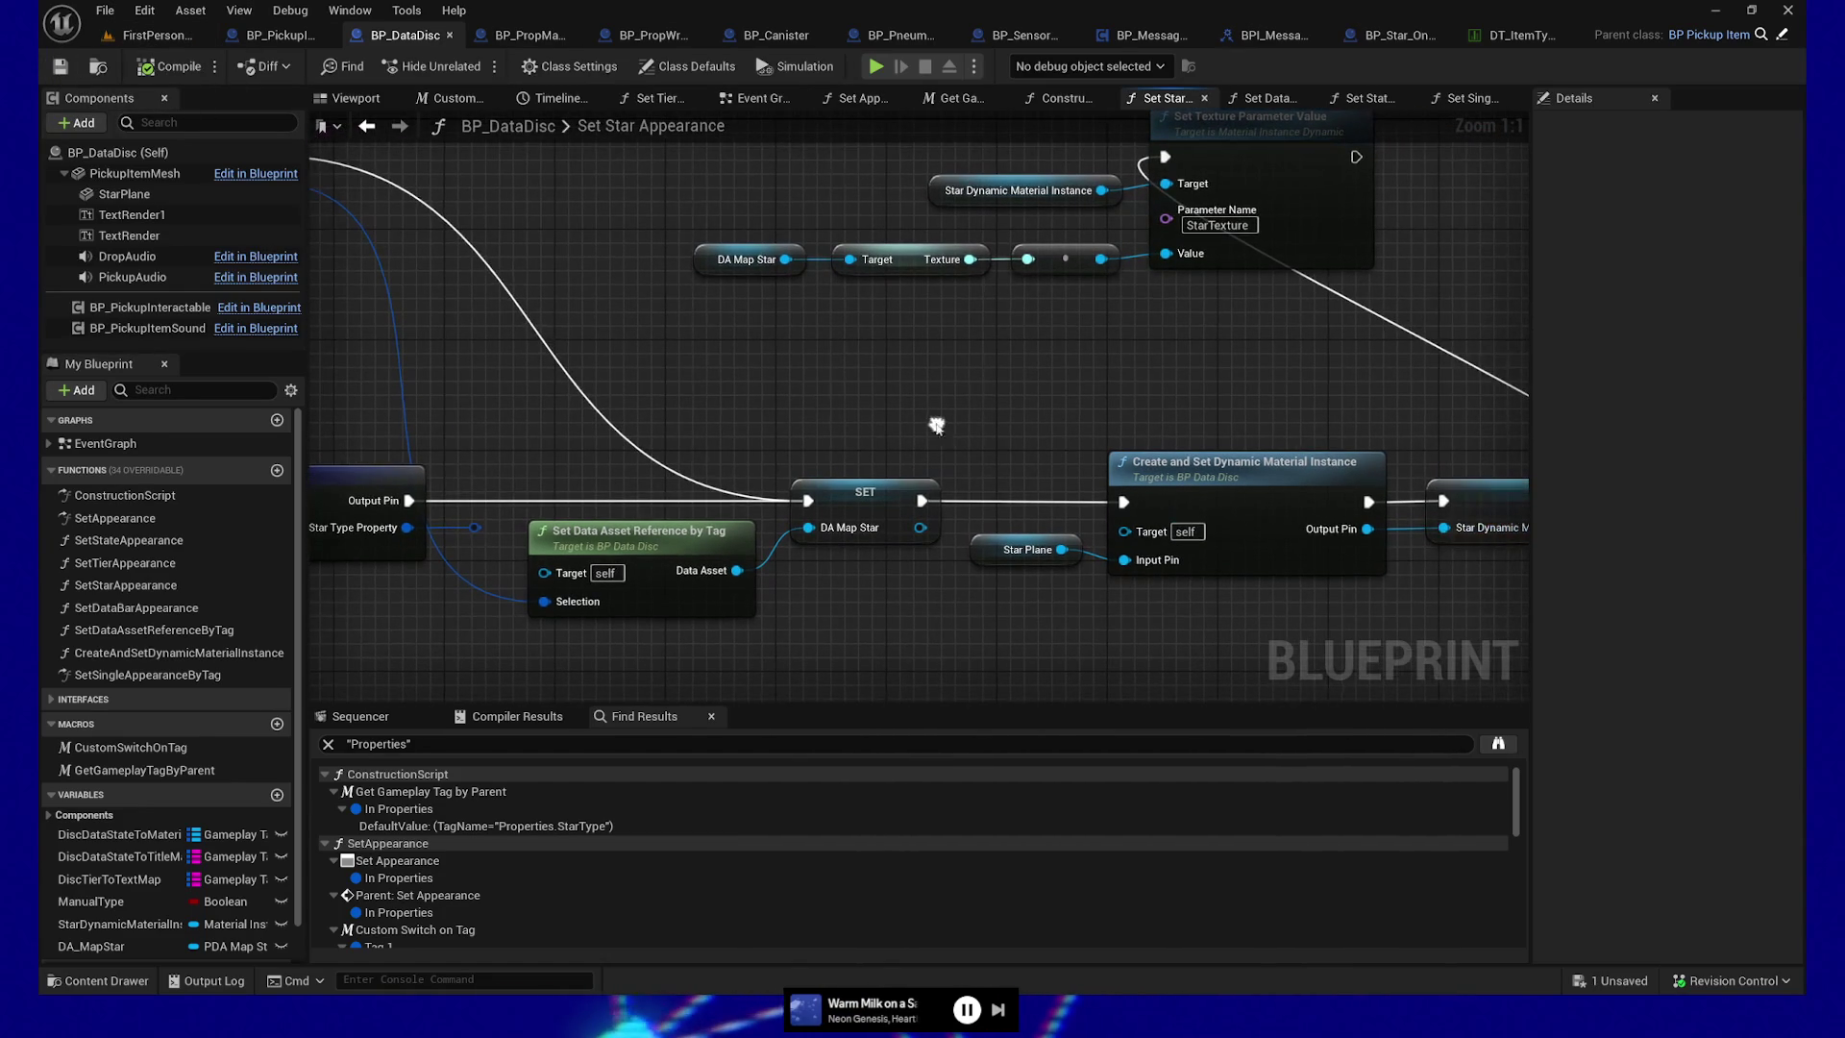
pyautogui.click(876, 66)
# Pause and quit the play test, then return to BP_DataDisc's Set Star Appearance graph
pyautogui.press('Escape')
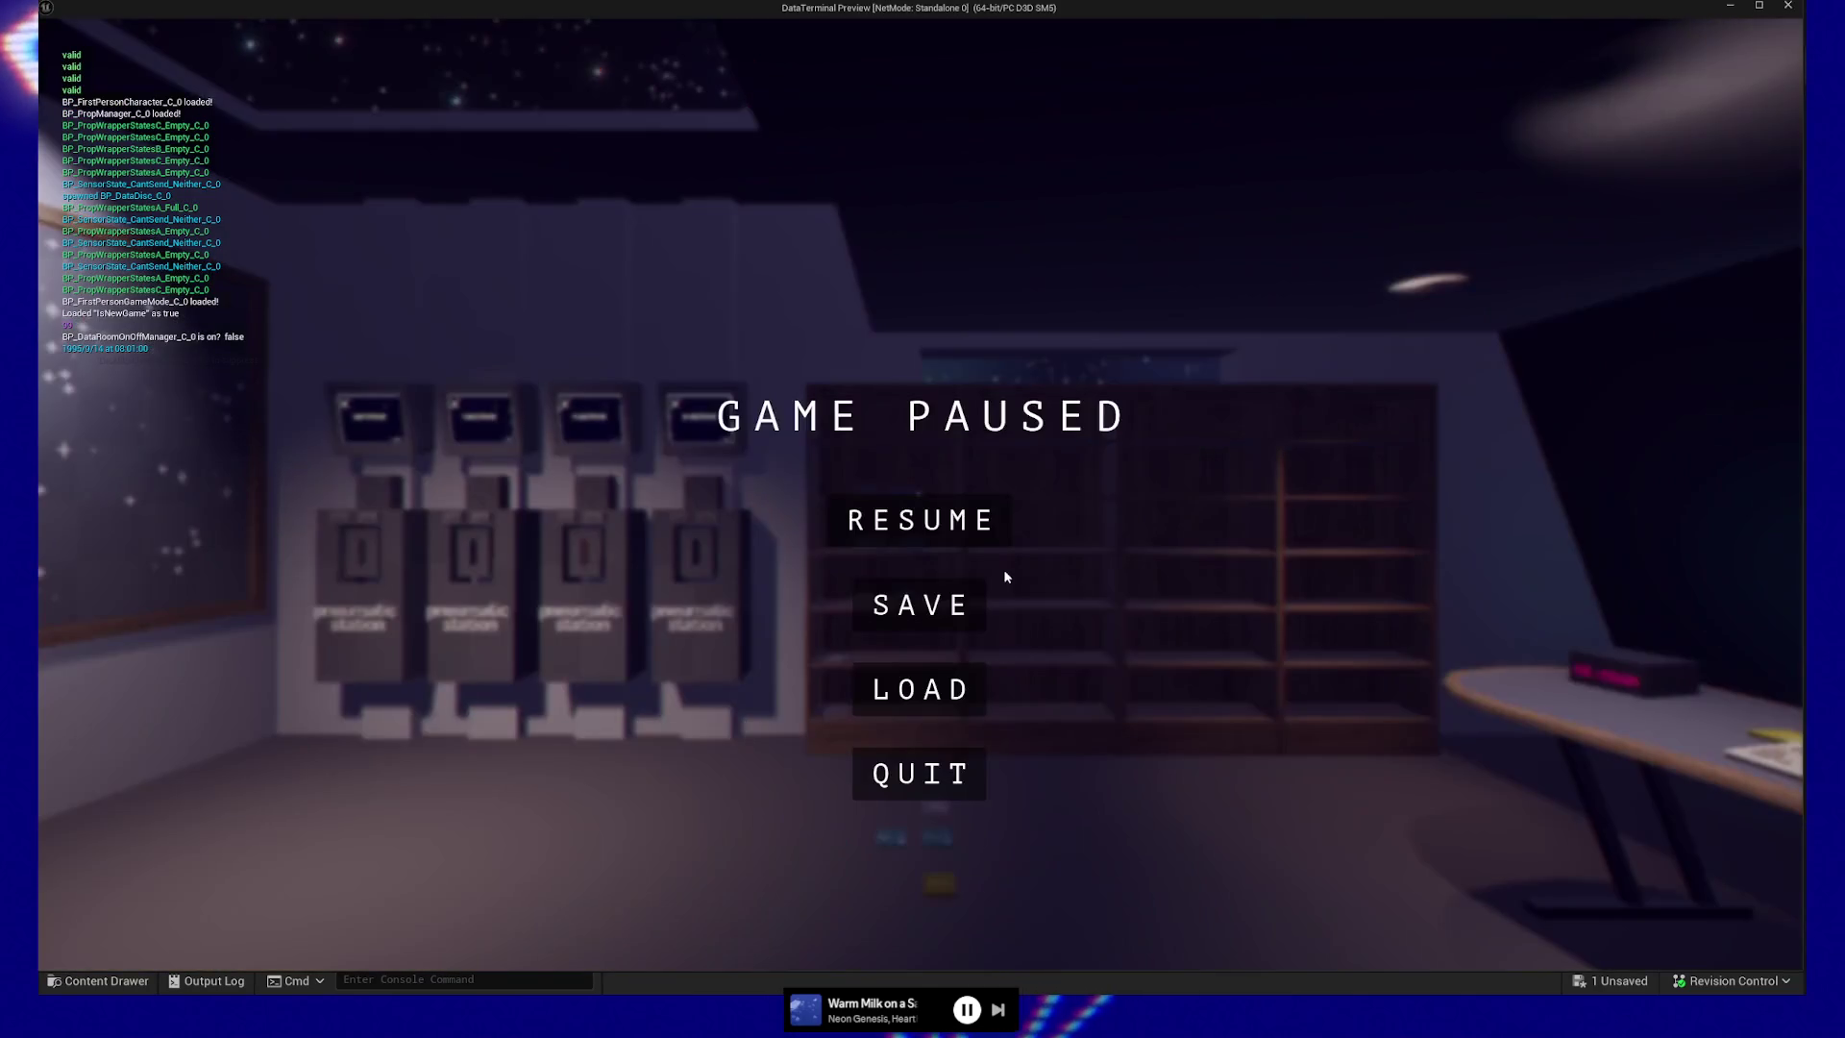
pyautogui.click(918, 773)
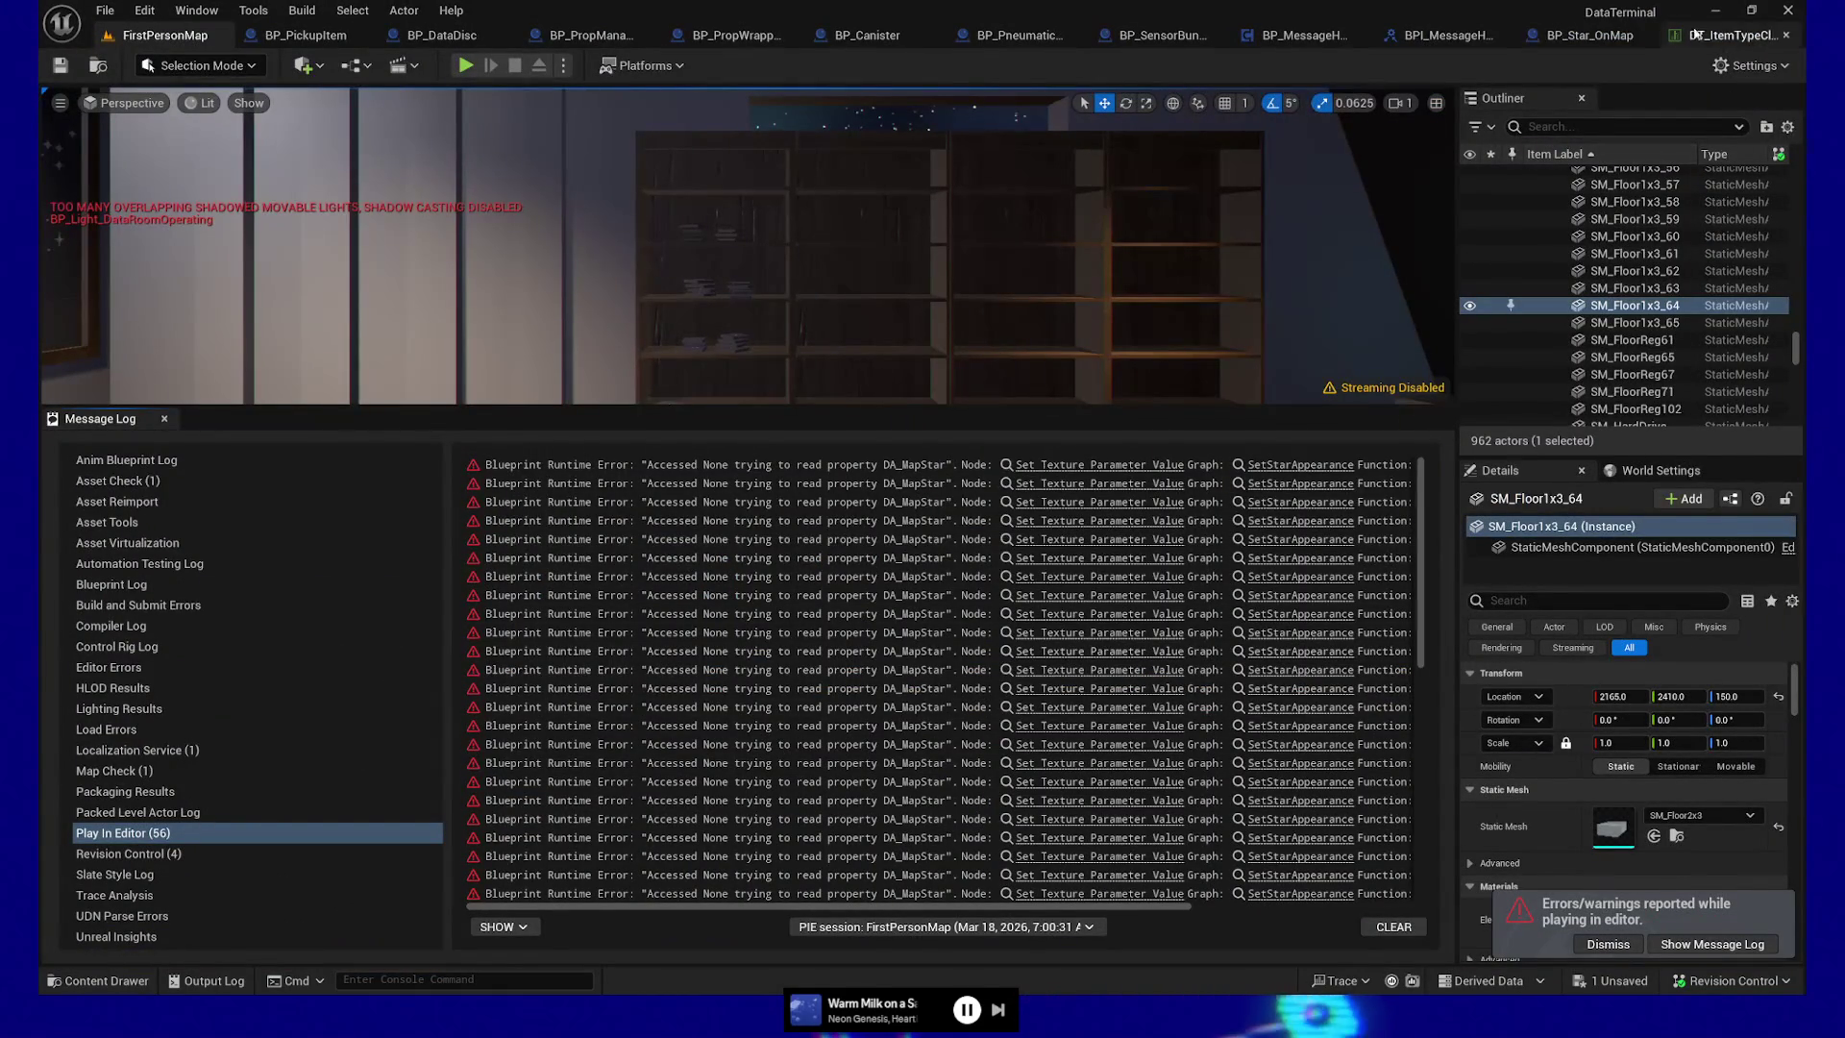
pyautogui.click(432, 36)
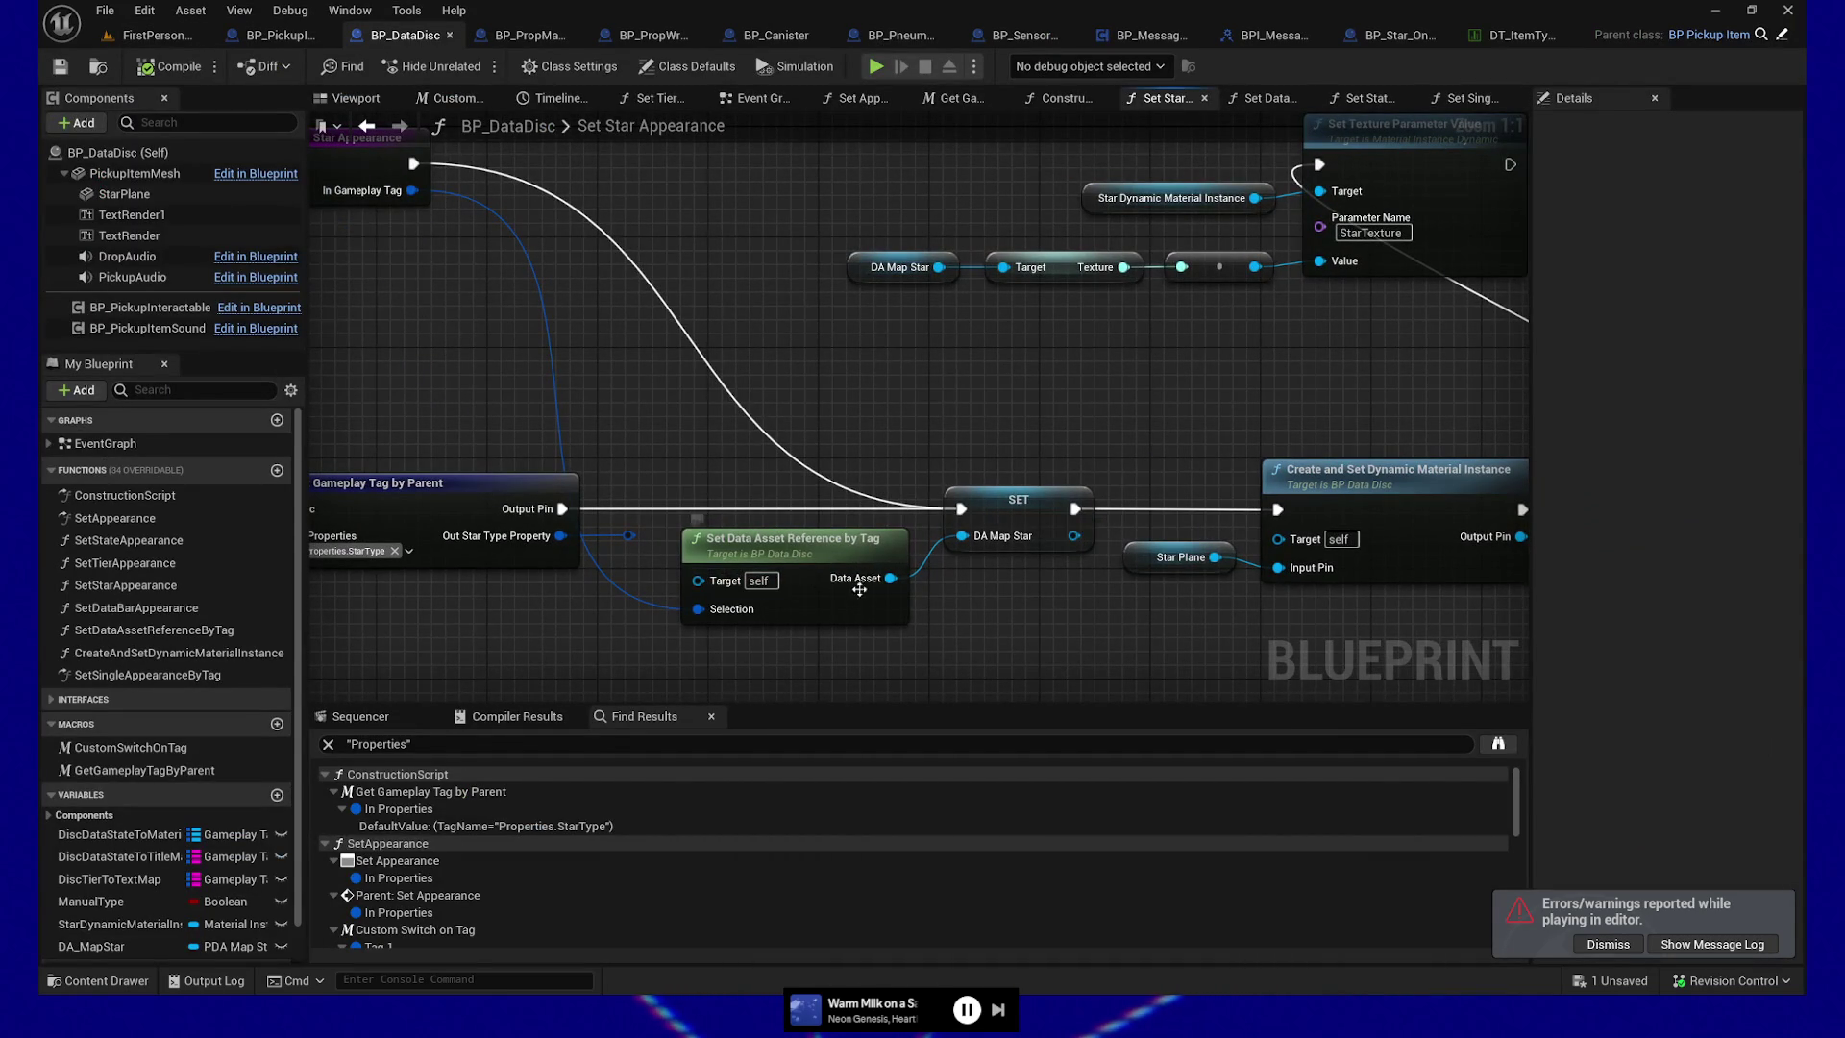
pyautogui.moveTo(963, 640)
pyautogui.mouseDown()
pyautogui.moveTo(1012, 635)
pyautogui.moveTo(1045, 662)
pyautogui.mouseUp()
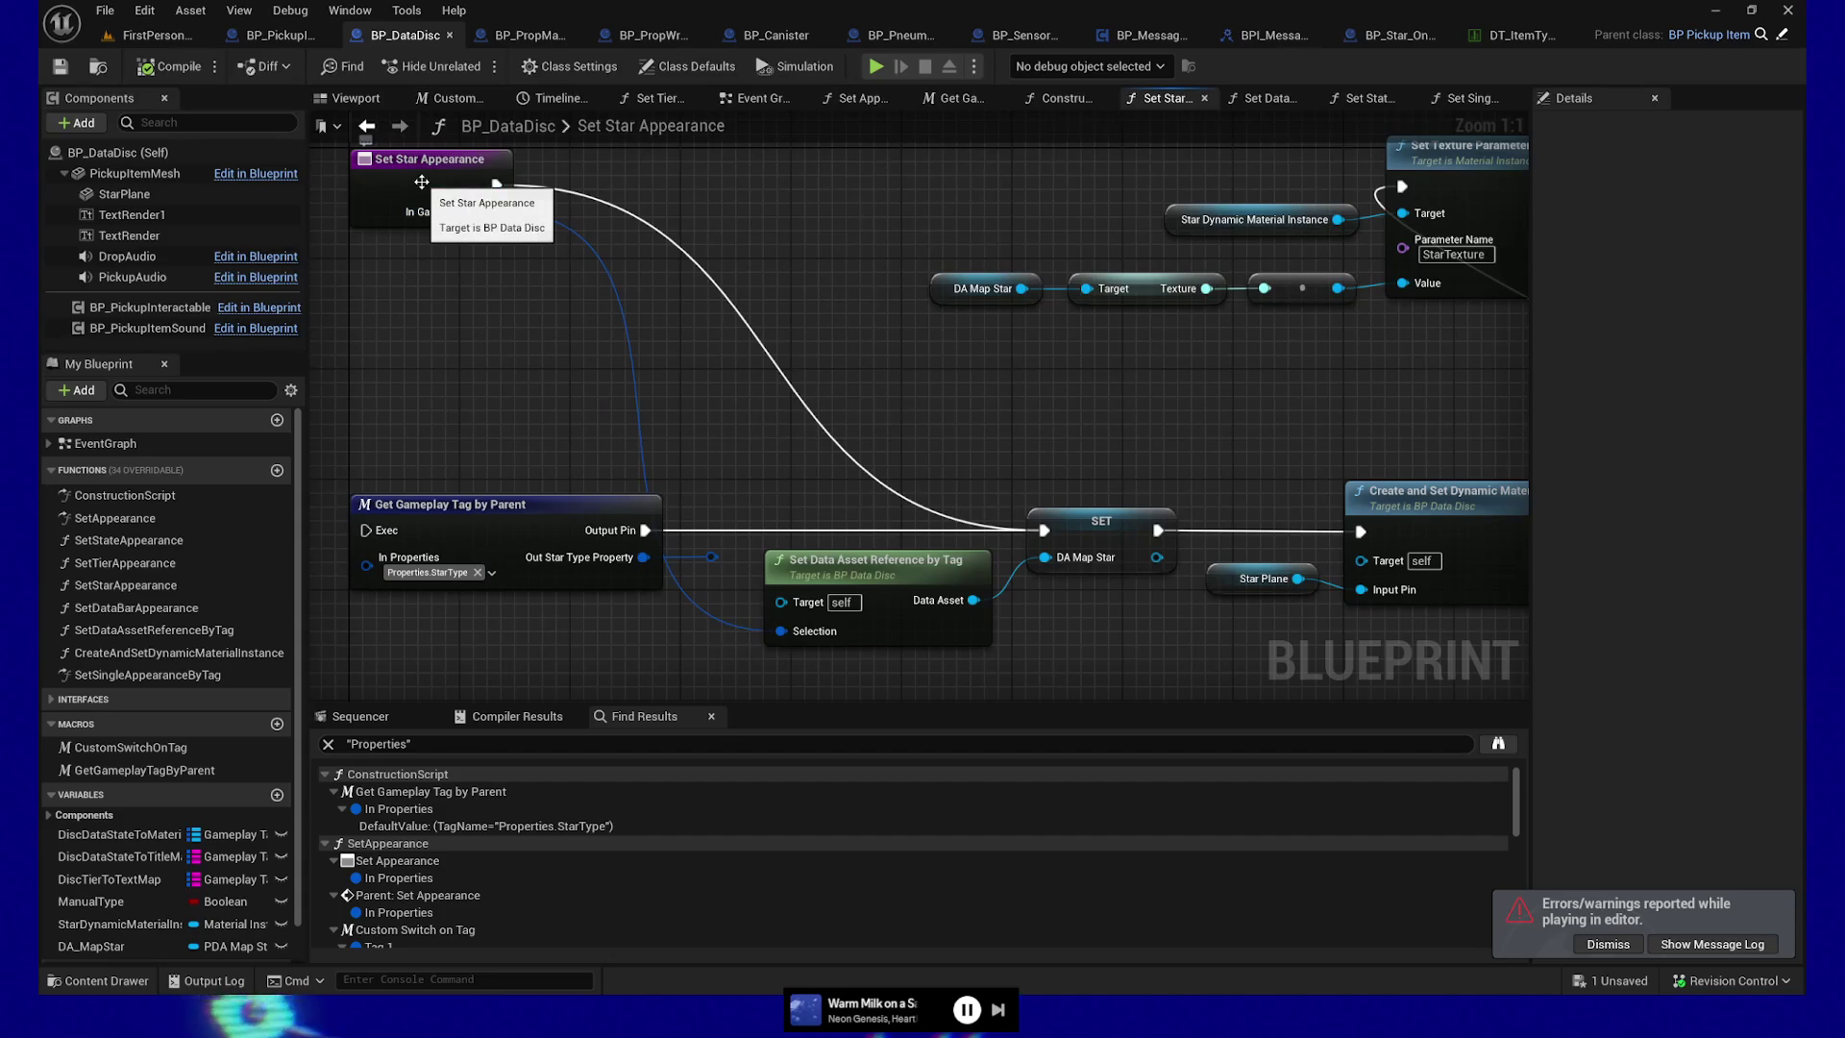
# Select the Set Star Appearance entry node, then view FirstPersonMap's logged DA_MapStar errors
pyautogui.click(422, 186)
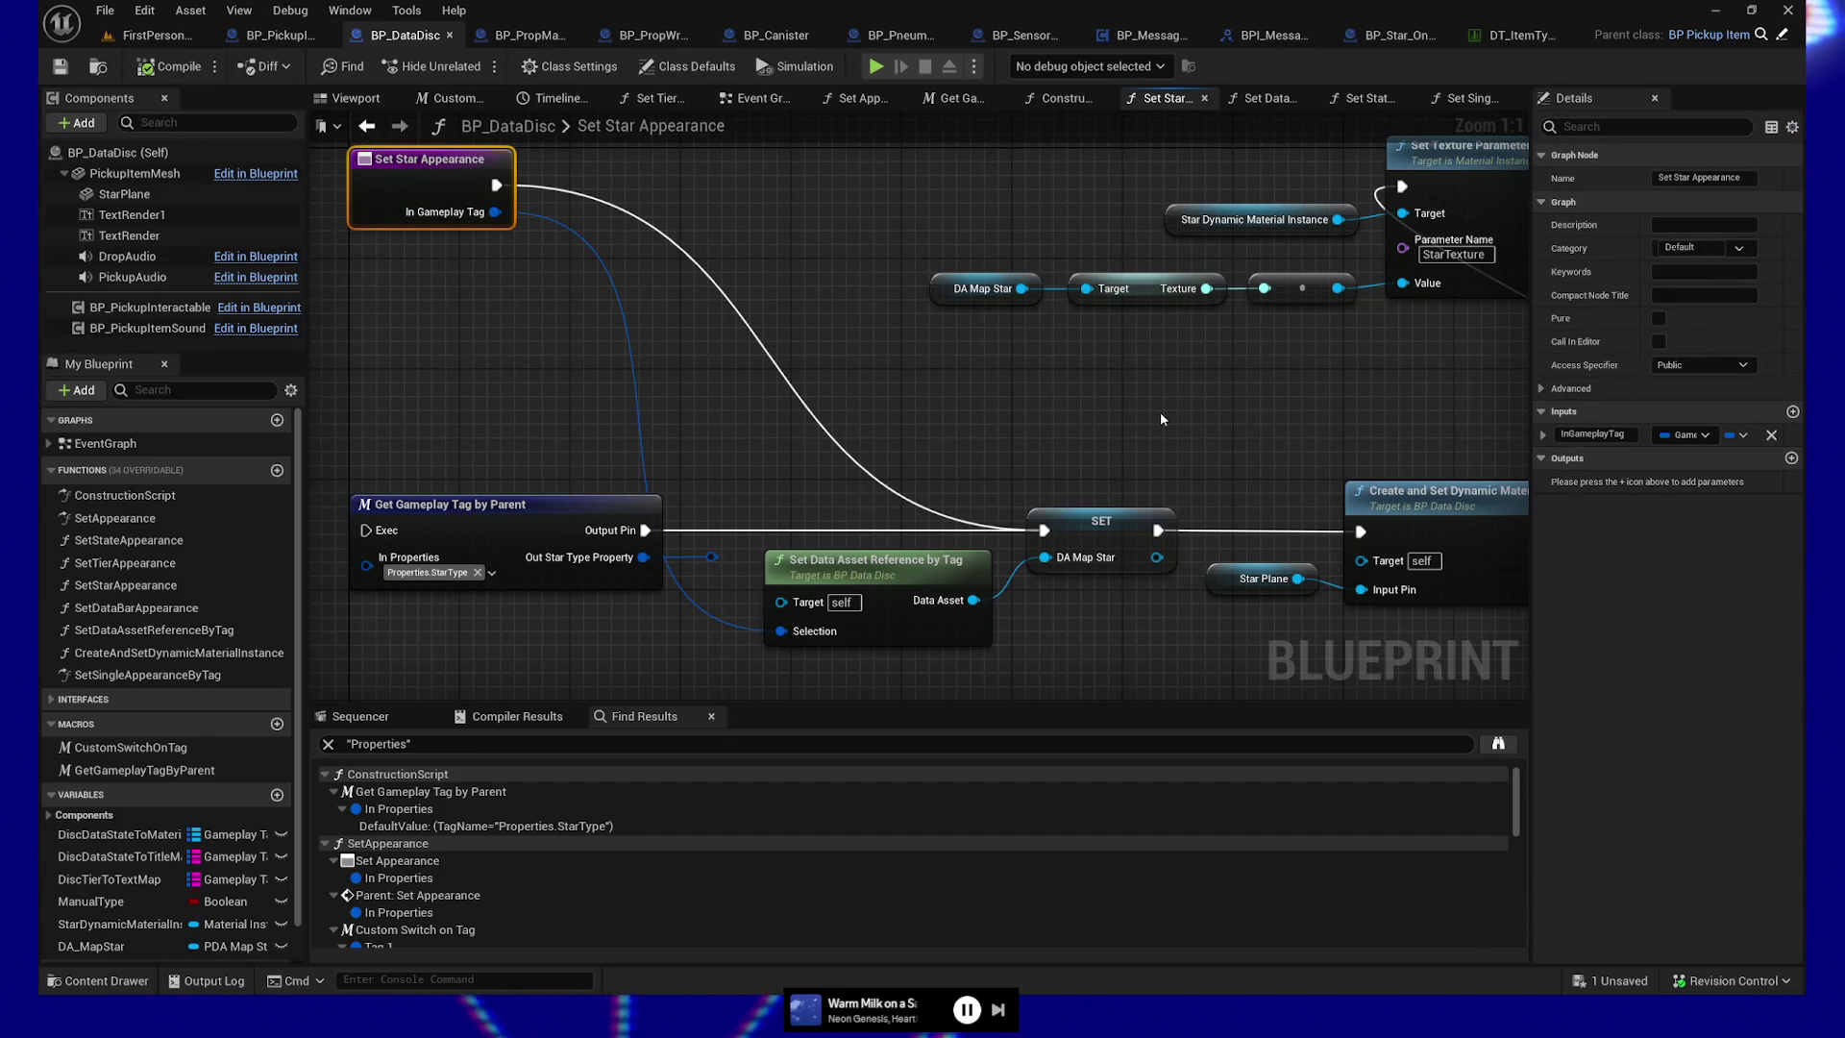
pyautogui.click(141, 36)
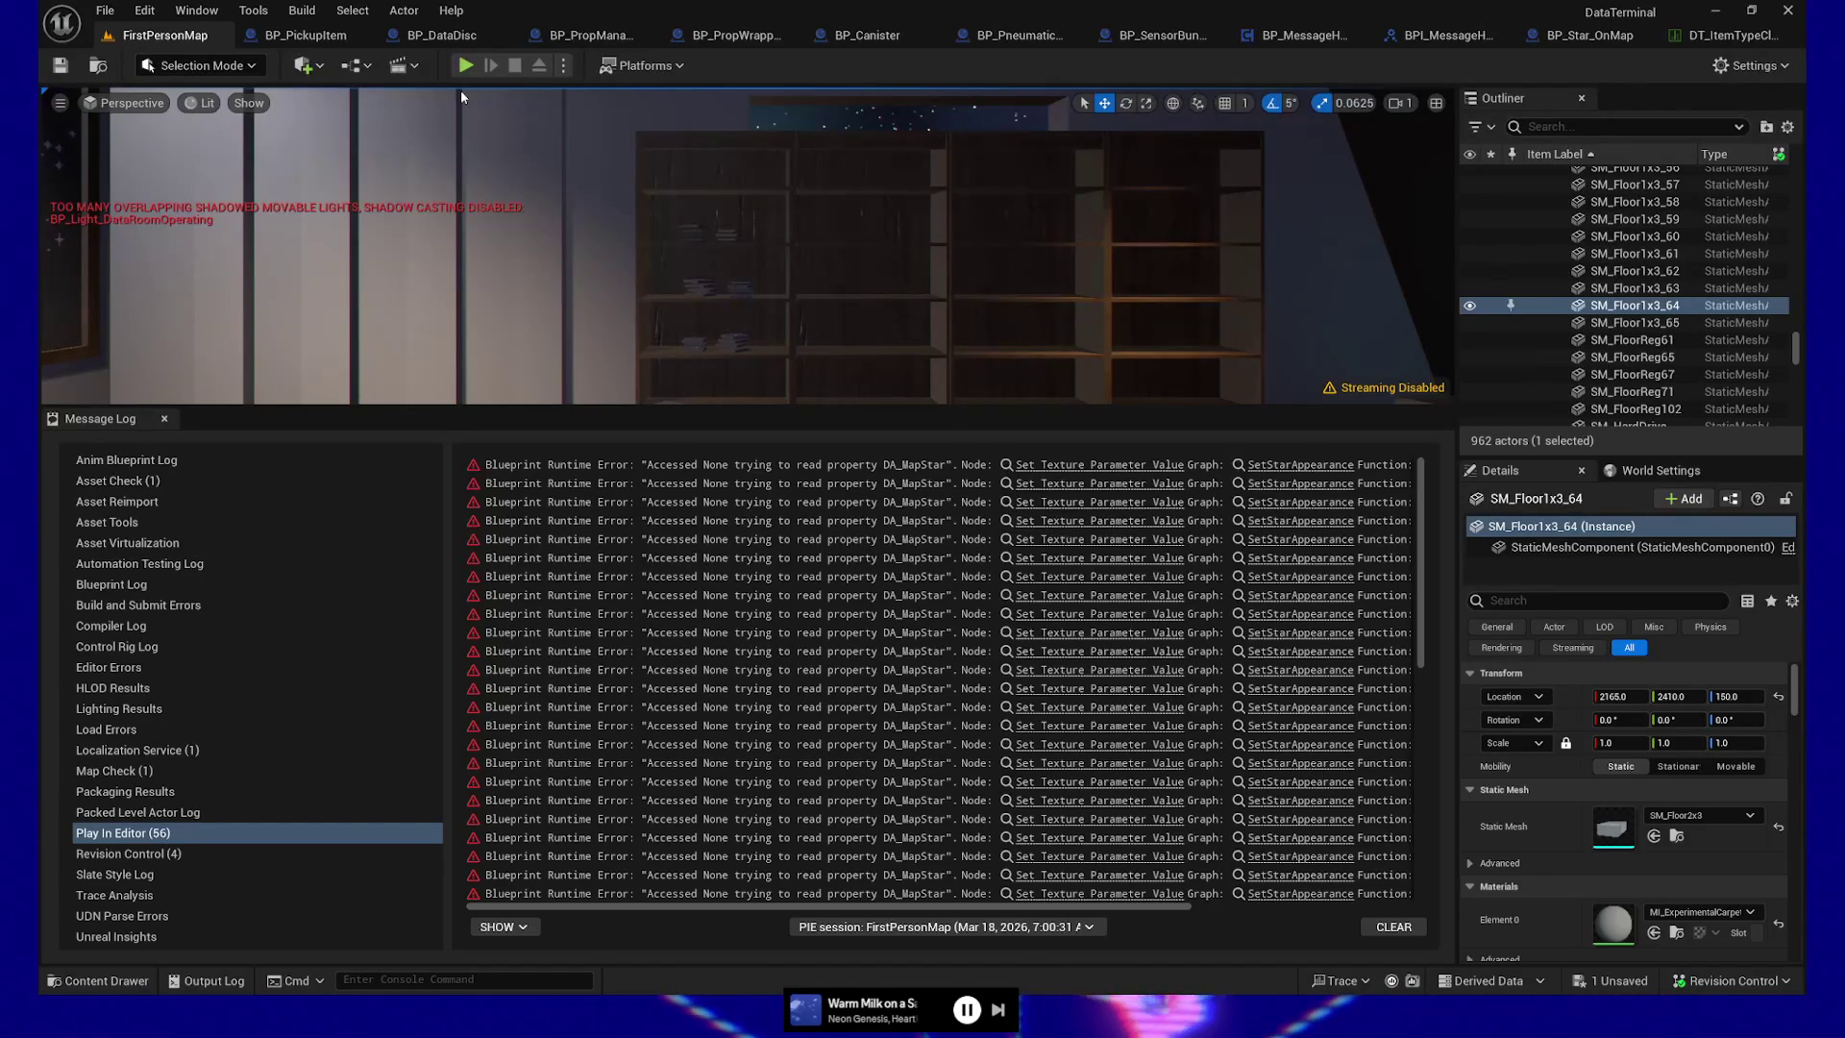
# Focus on shelf disc BP_DataDisc27, note its Properties.DiscState.Empty tag, and return to BP_DataDisc
pyautogui.moveTo(700, 406); pyautogui.dragTo(701, 735)
pyautogui.moveTo(701, 672); pyautogui.dragTo(798, 433)
pyautogui.click(768, 438)
pyautogui.press('f')
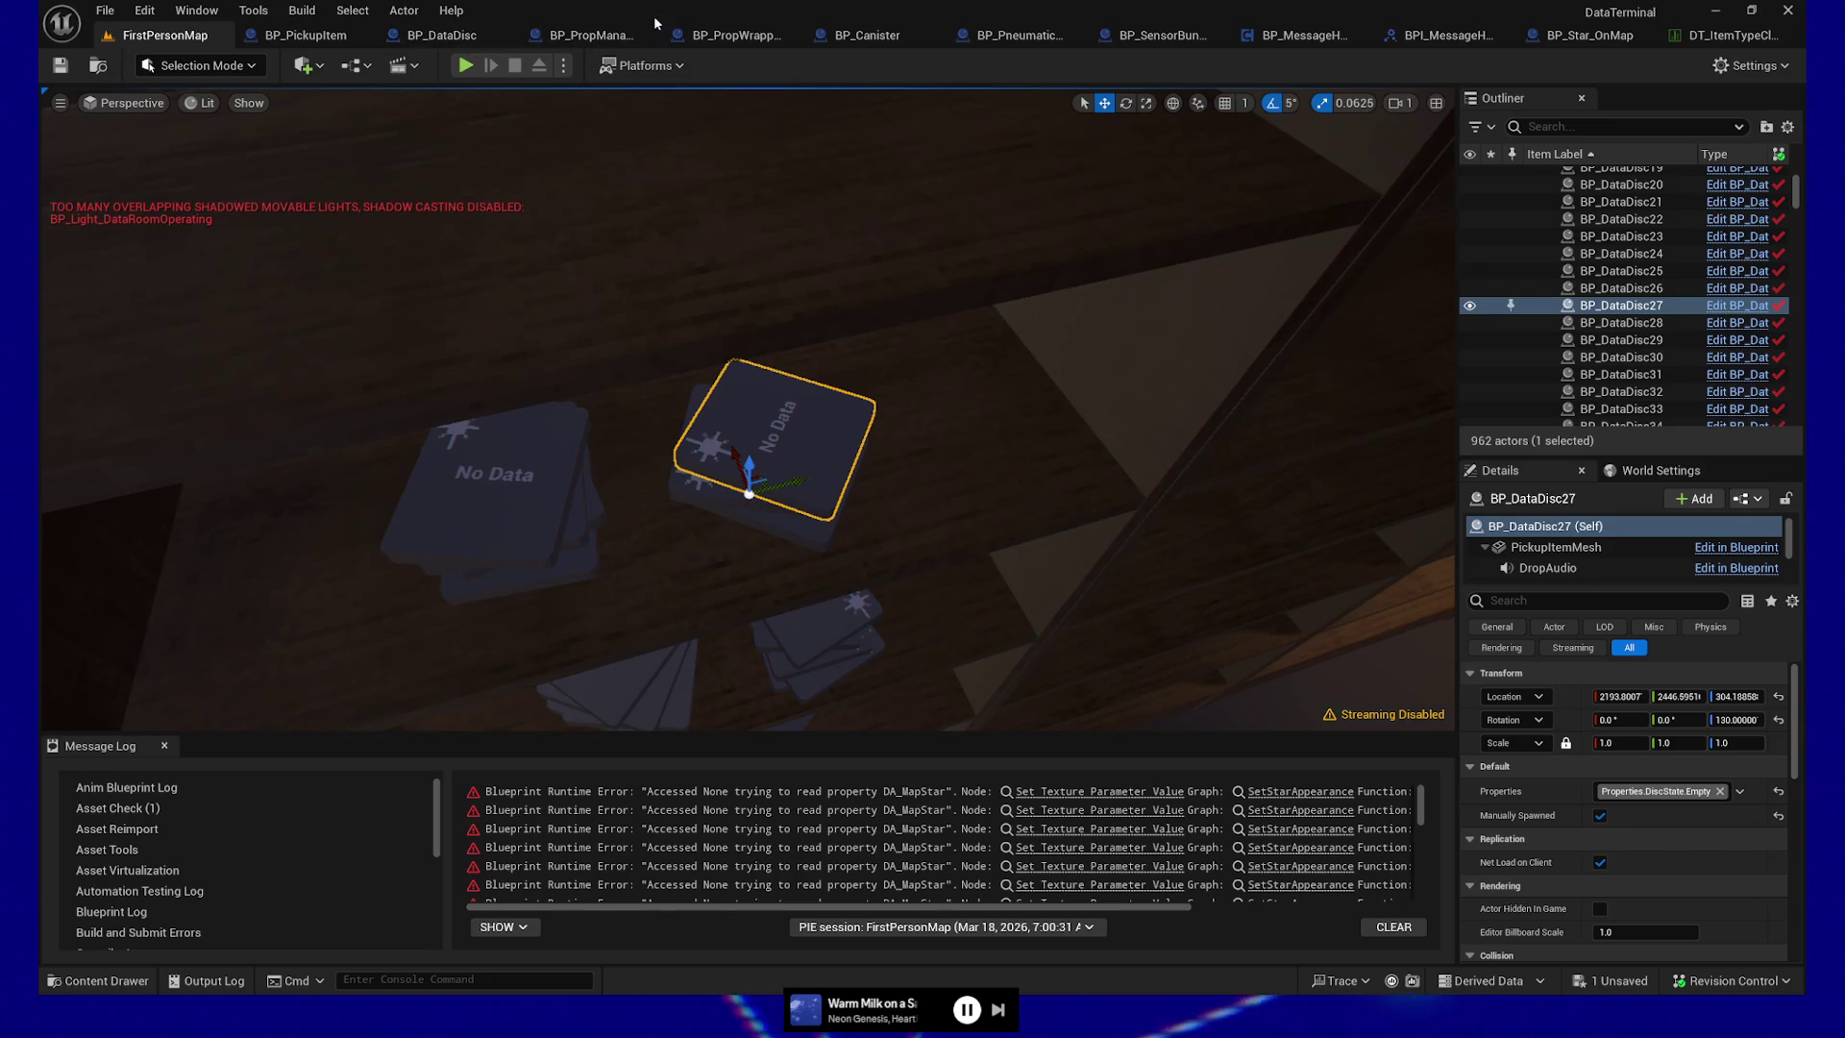
pyautogui.click(480, 36)
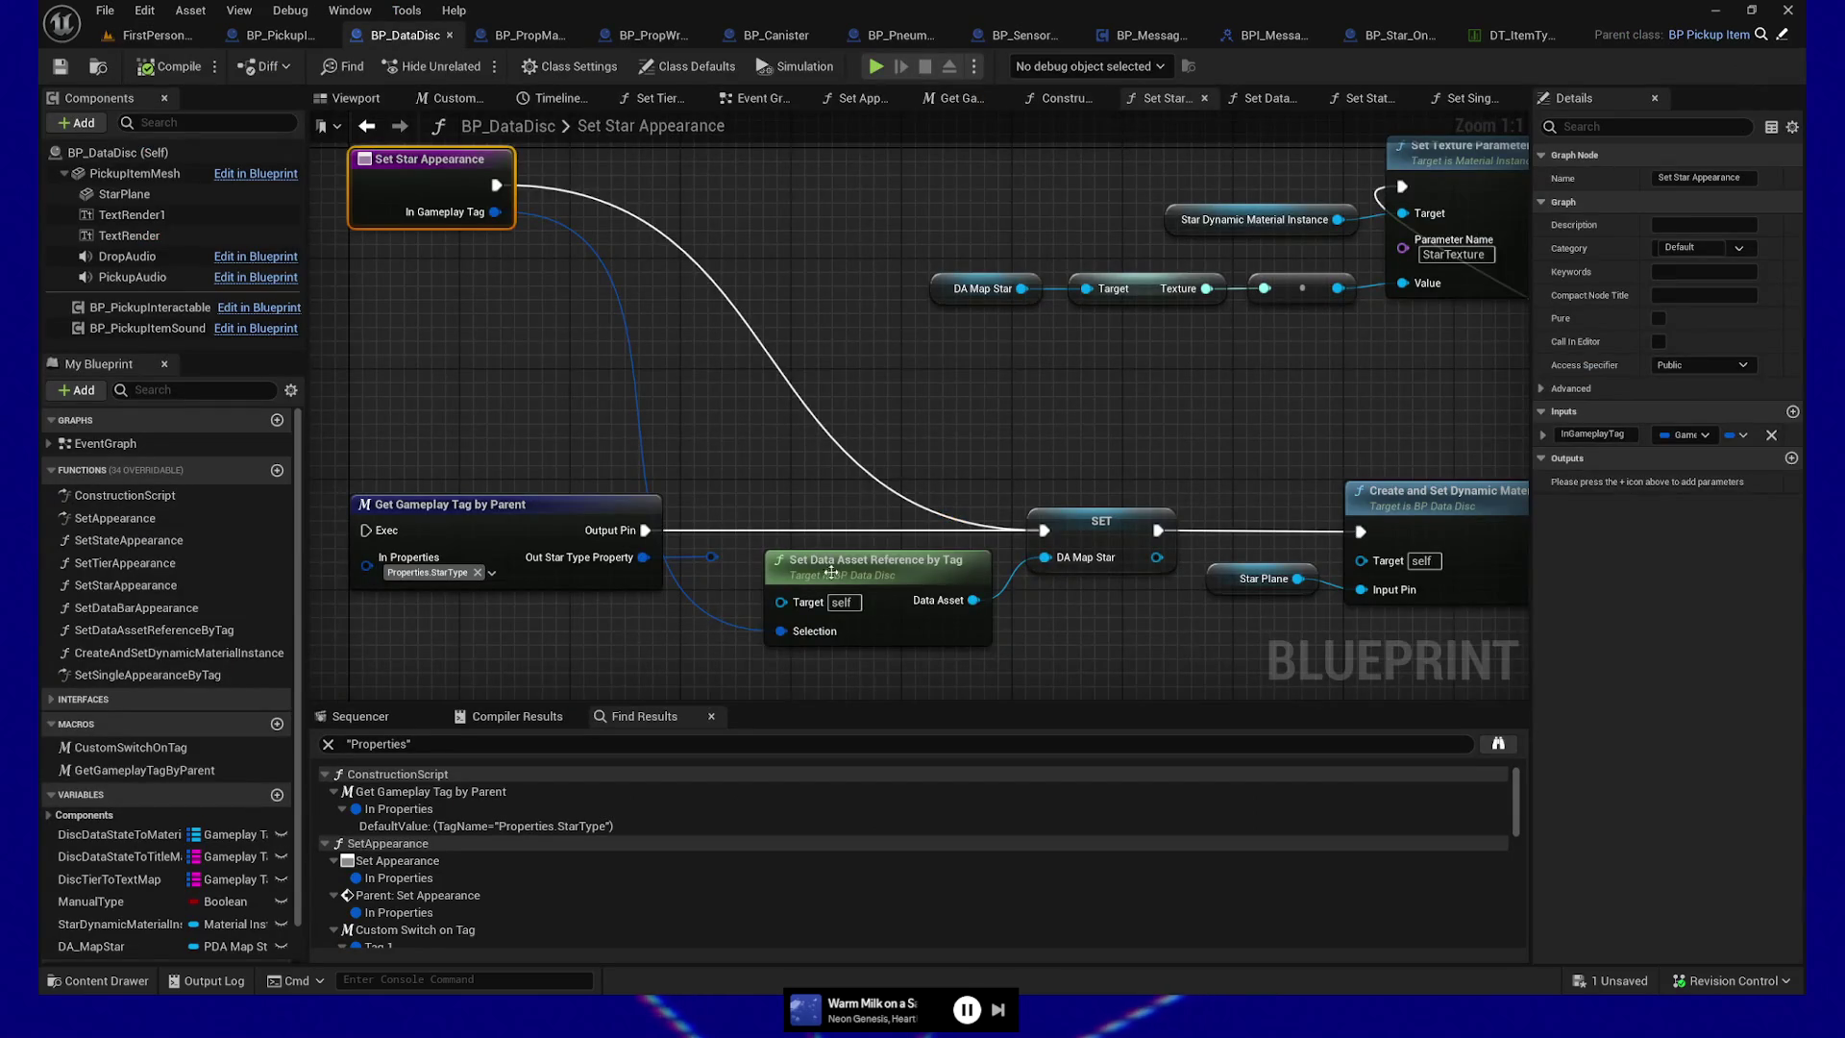
pyautogui.doubleClick(829, 574)
pyautogui.click(836, 448)
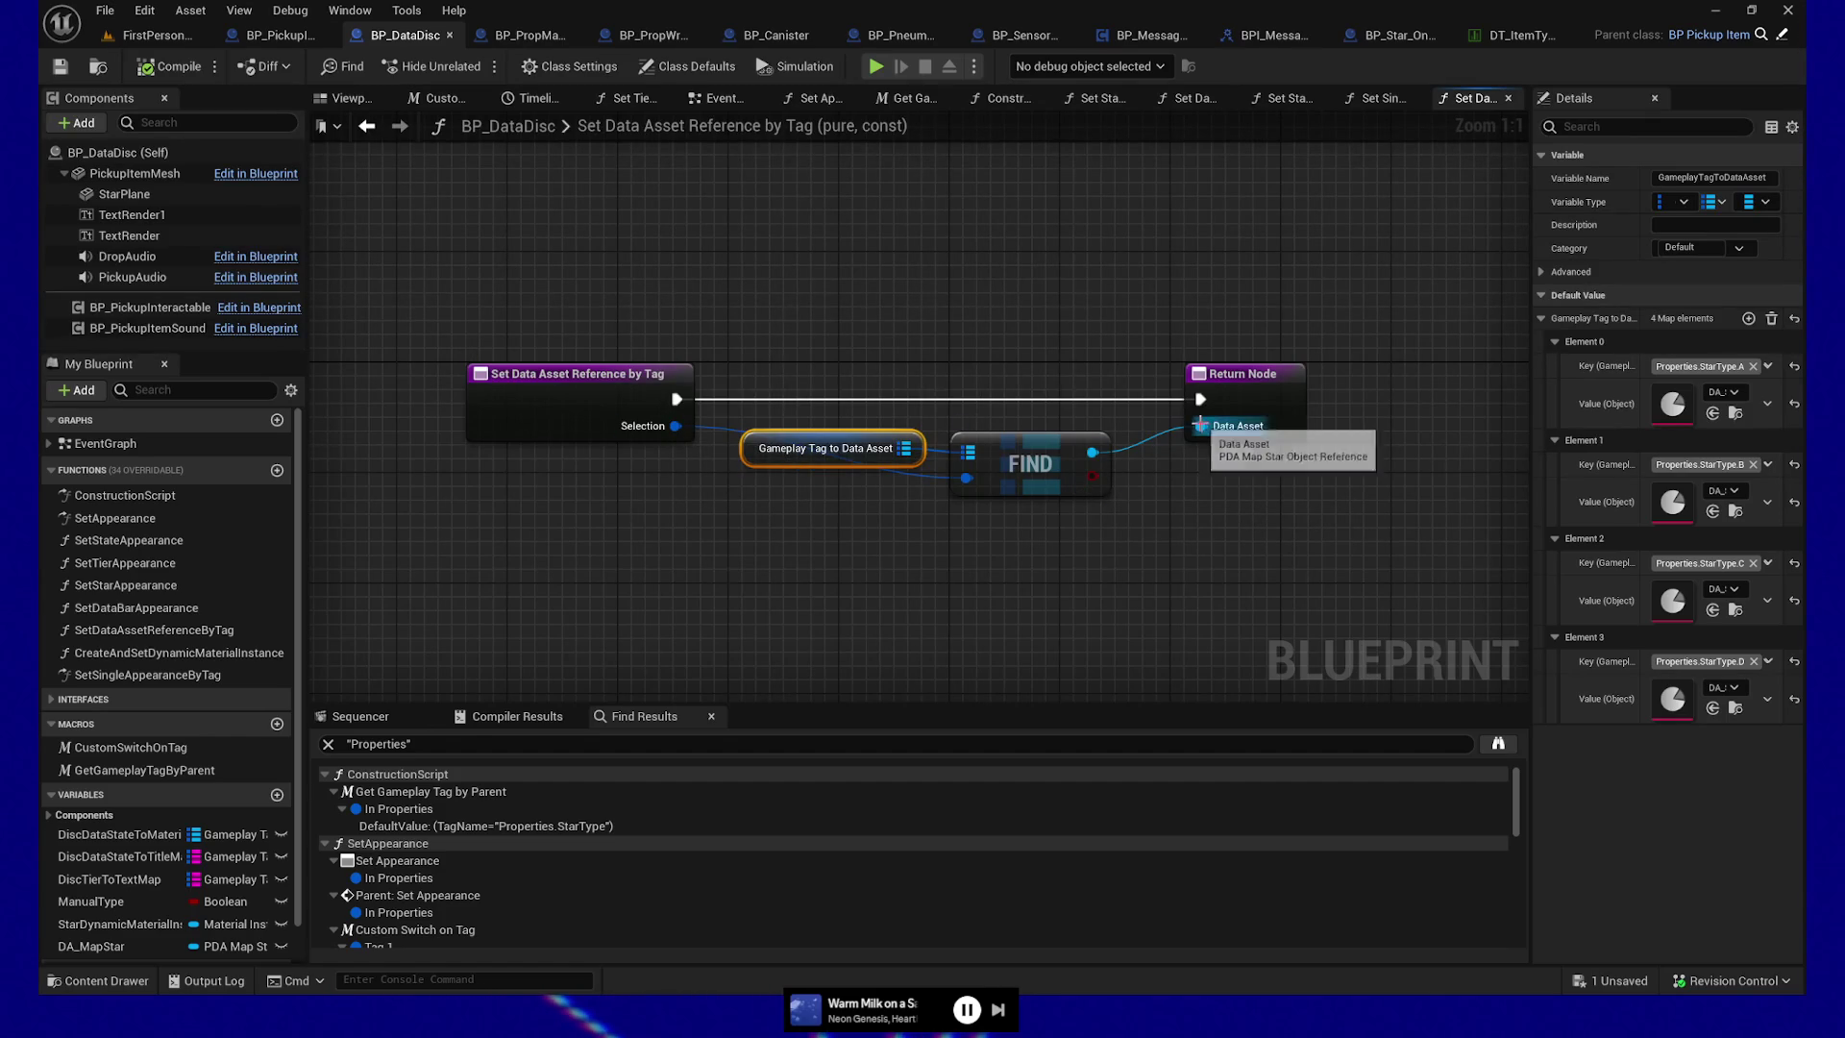
pyautogui.moveTo(1245, 514); pyautogui.dragTo(1104, 539)
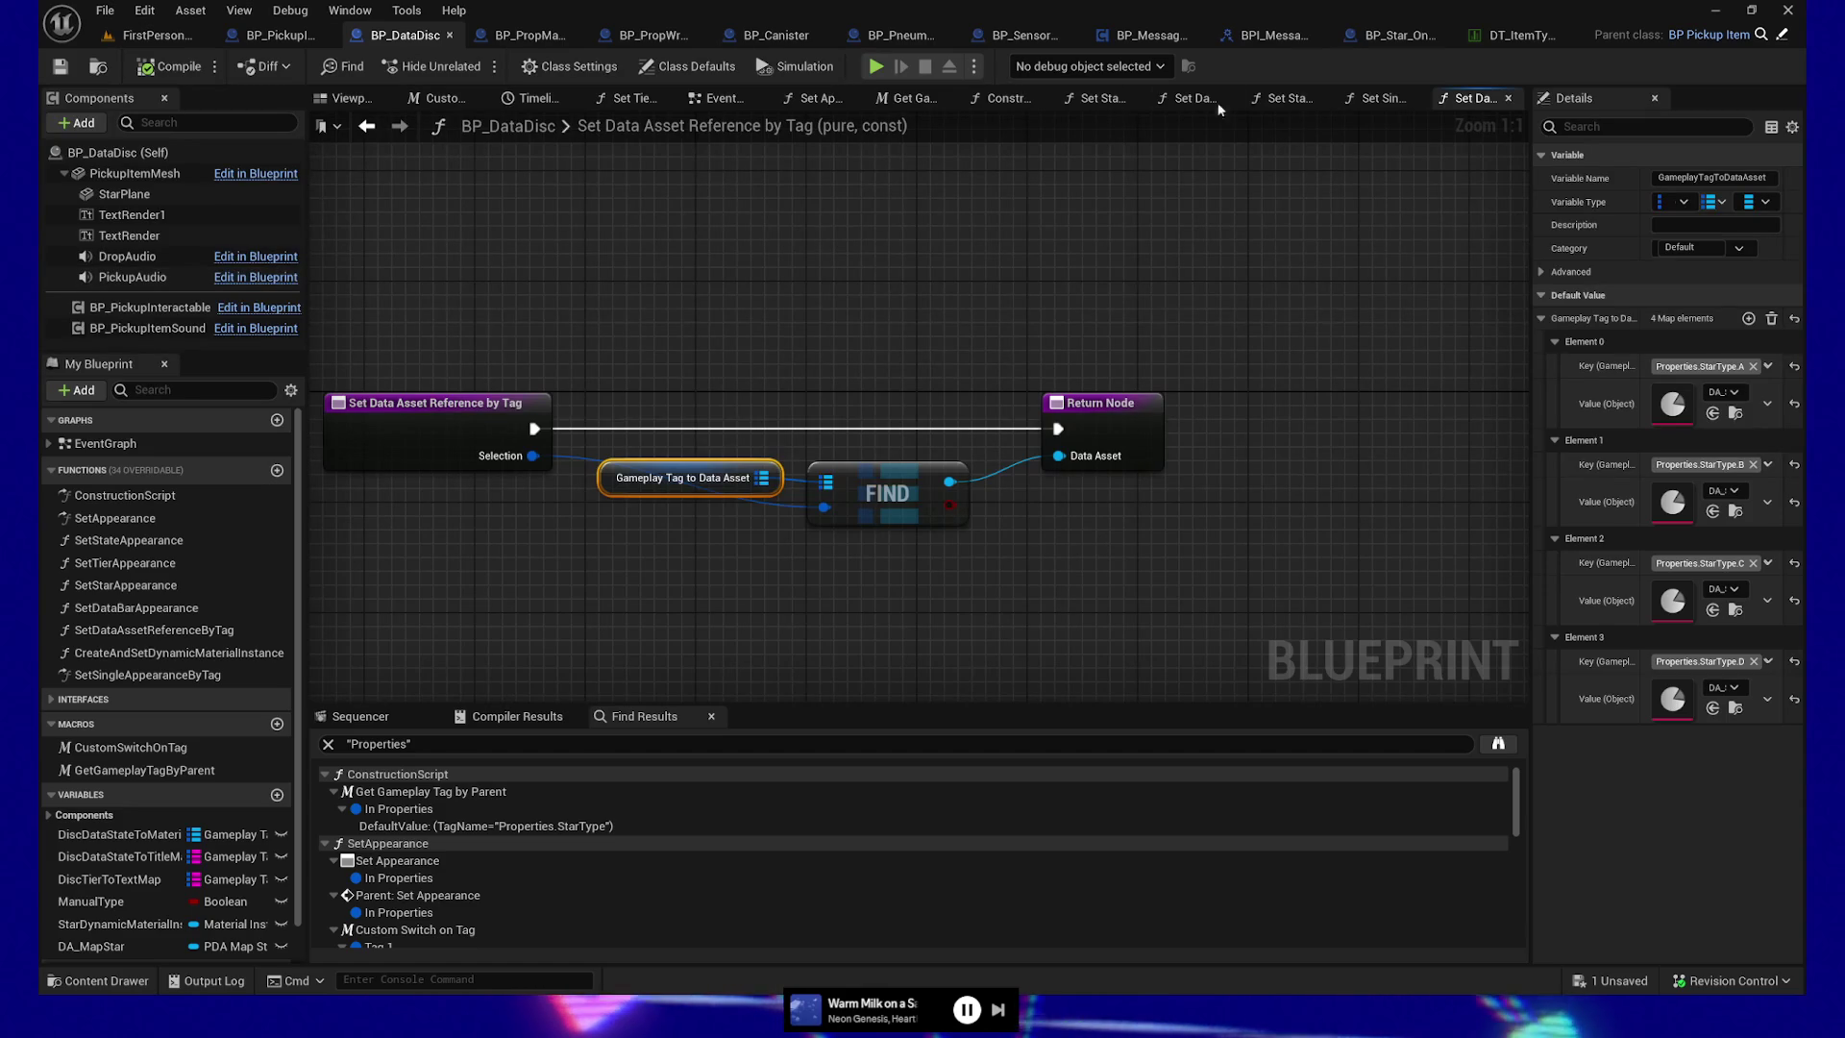
pyautogui.click(437, 66)
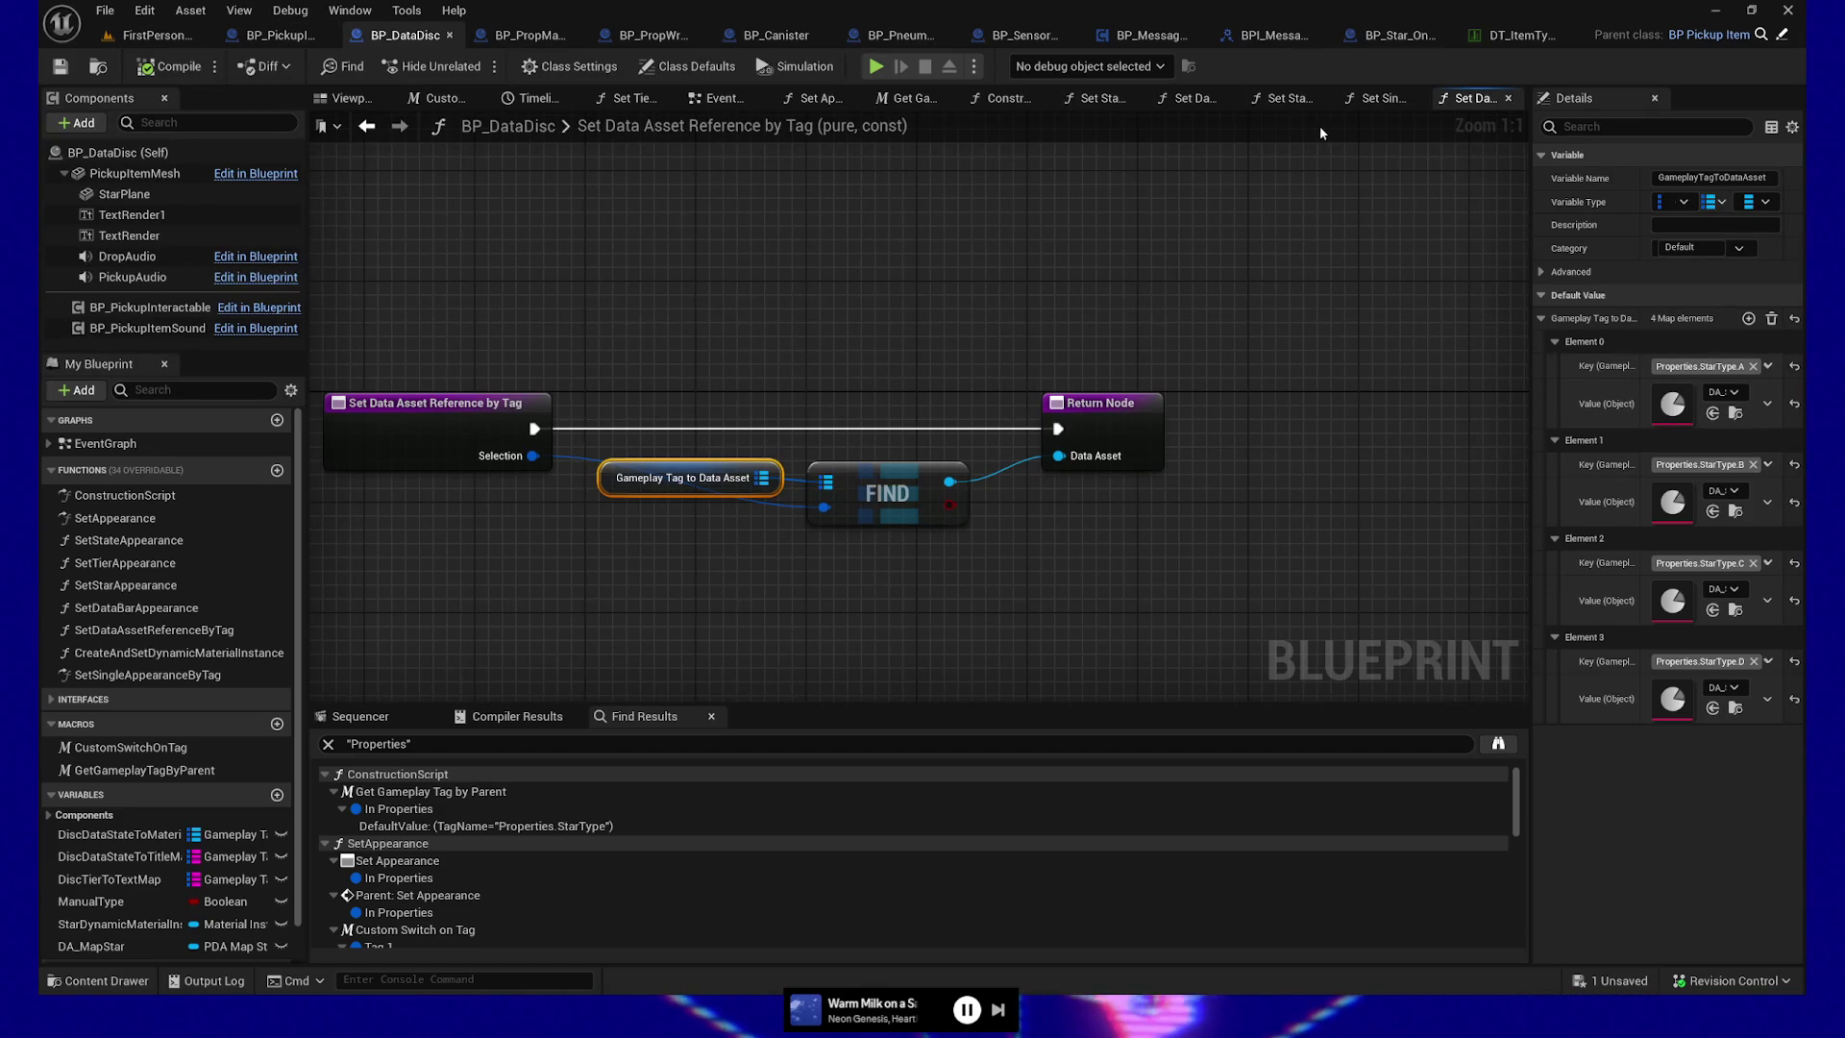
pyautogui.click(1115, 398)
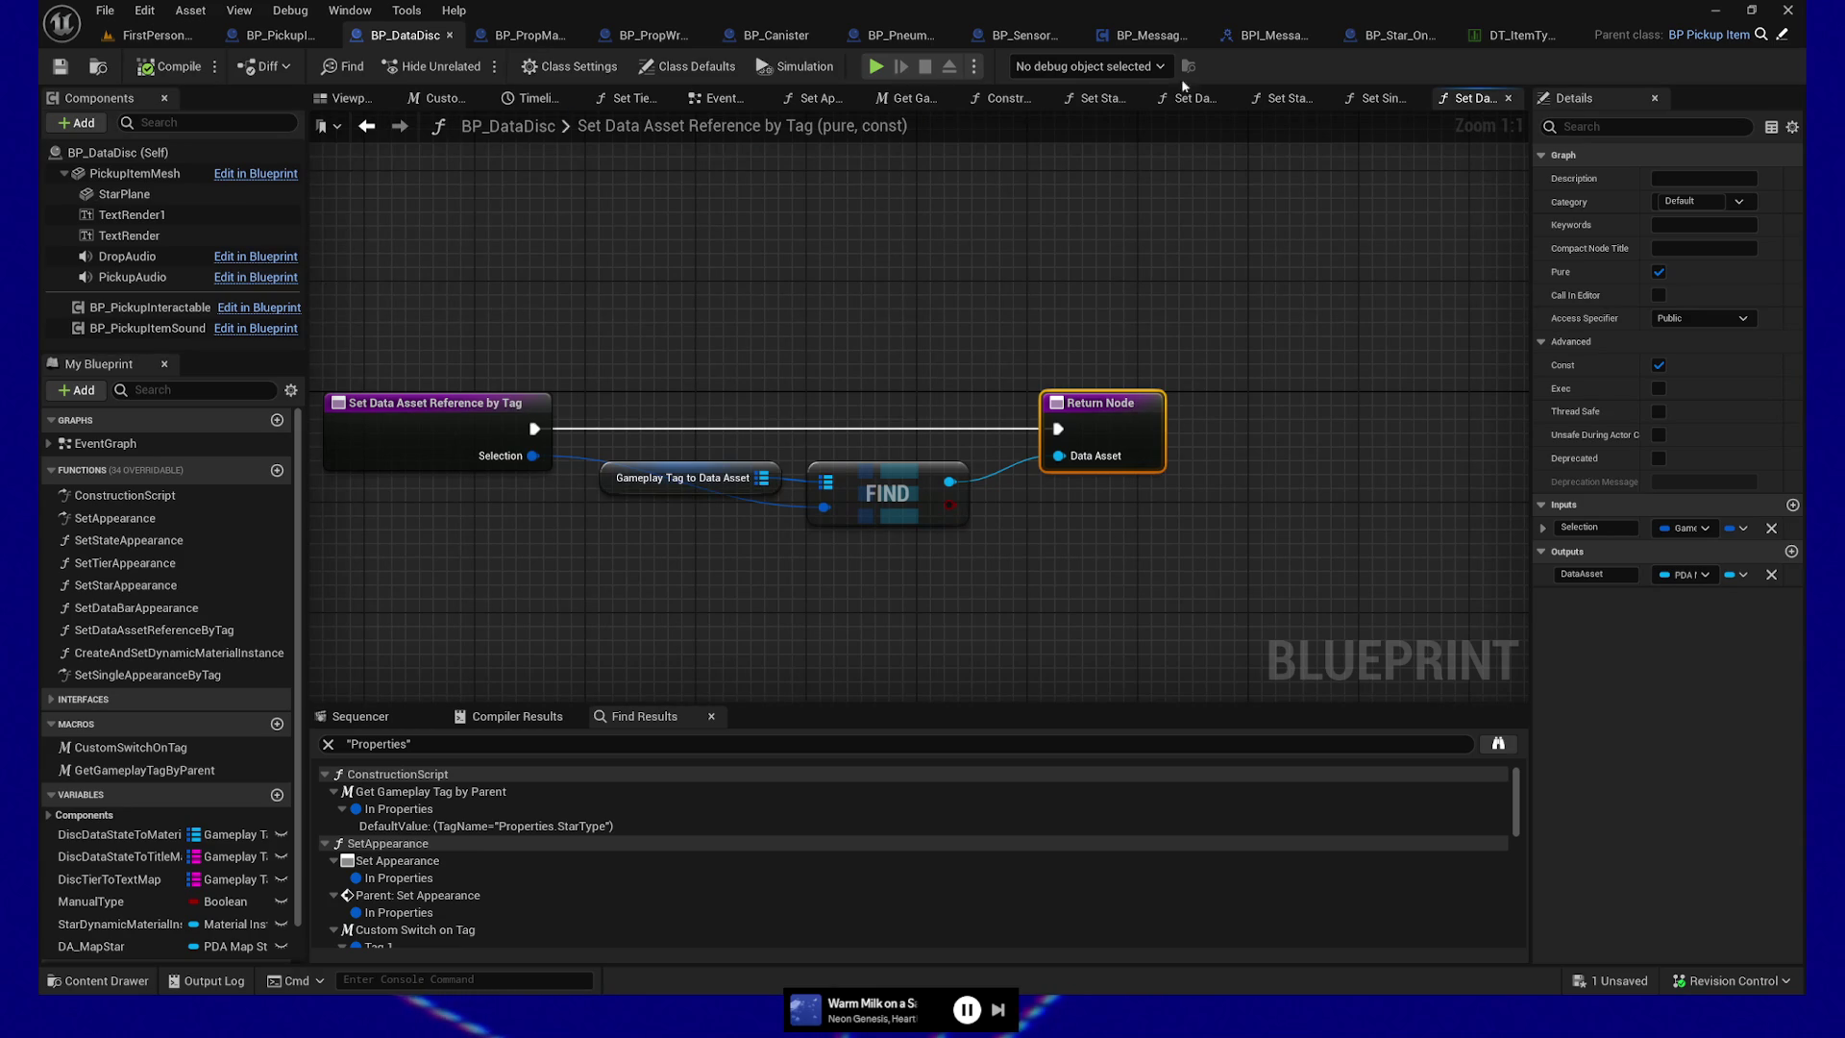
pyautogui.click(1379, 98)
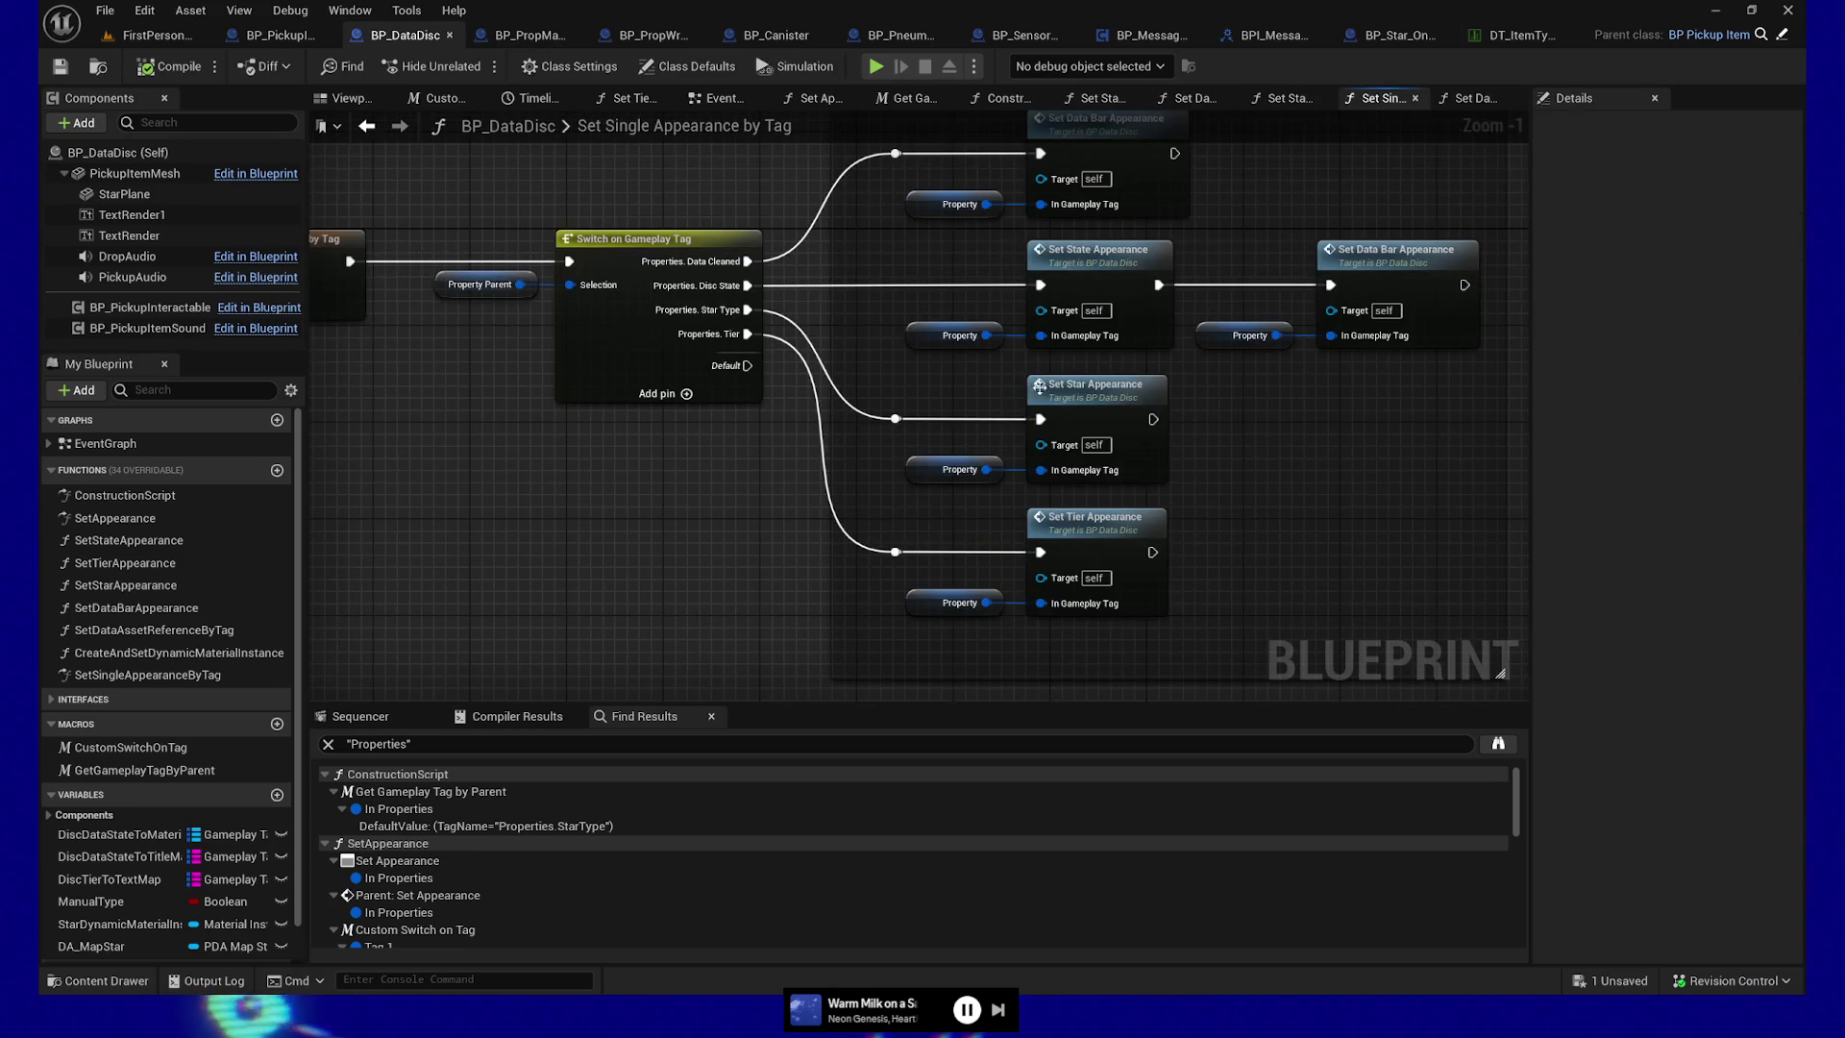
pyautogui.click(1103, 98)
pyautogui.moveTo(911, 346); pyautogui.dragTo(624, 360)
# Move the DA Map Star texture chain further right and select the DA Map Star SET node
pyautogui.scroll(-2, 782, 367)
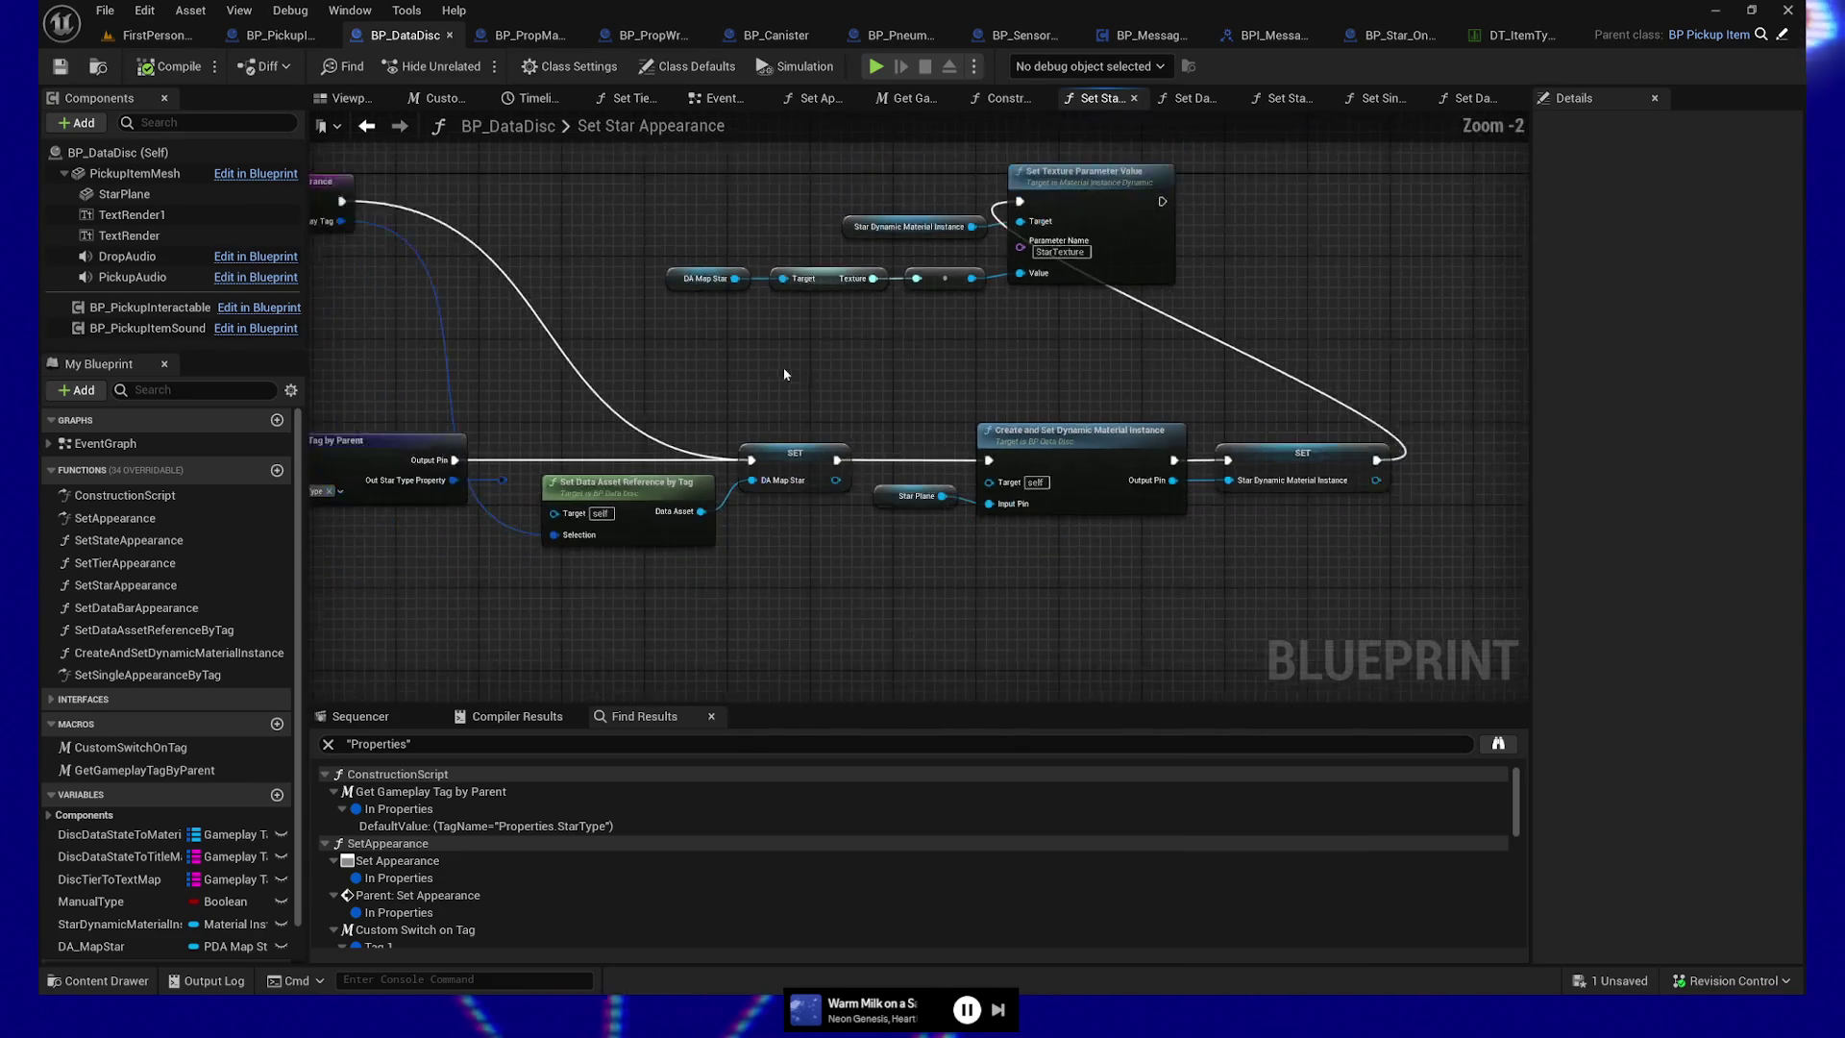
pyautogui.moveTo(572, 192)
pyautogui.mouseDown()
pyautogui.moveTo(1284, 389)
pyautogui.moveTo(1518, 386)
pyautogui.mouseUp()
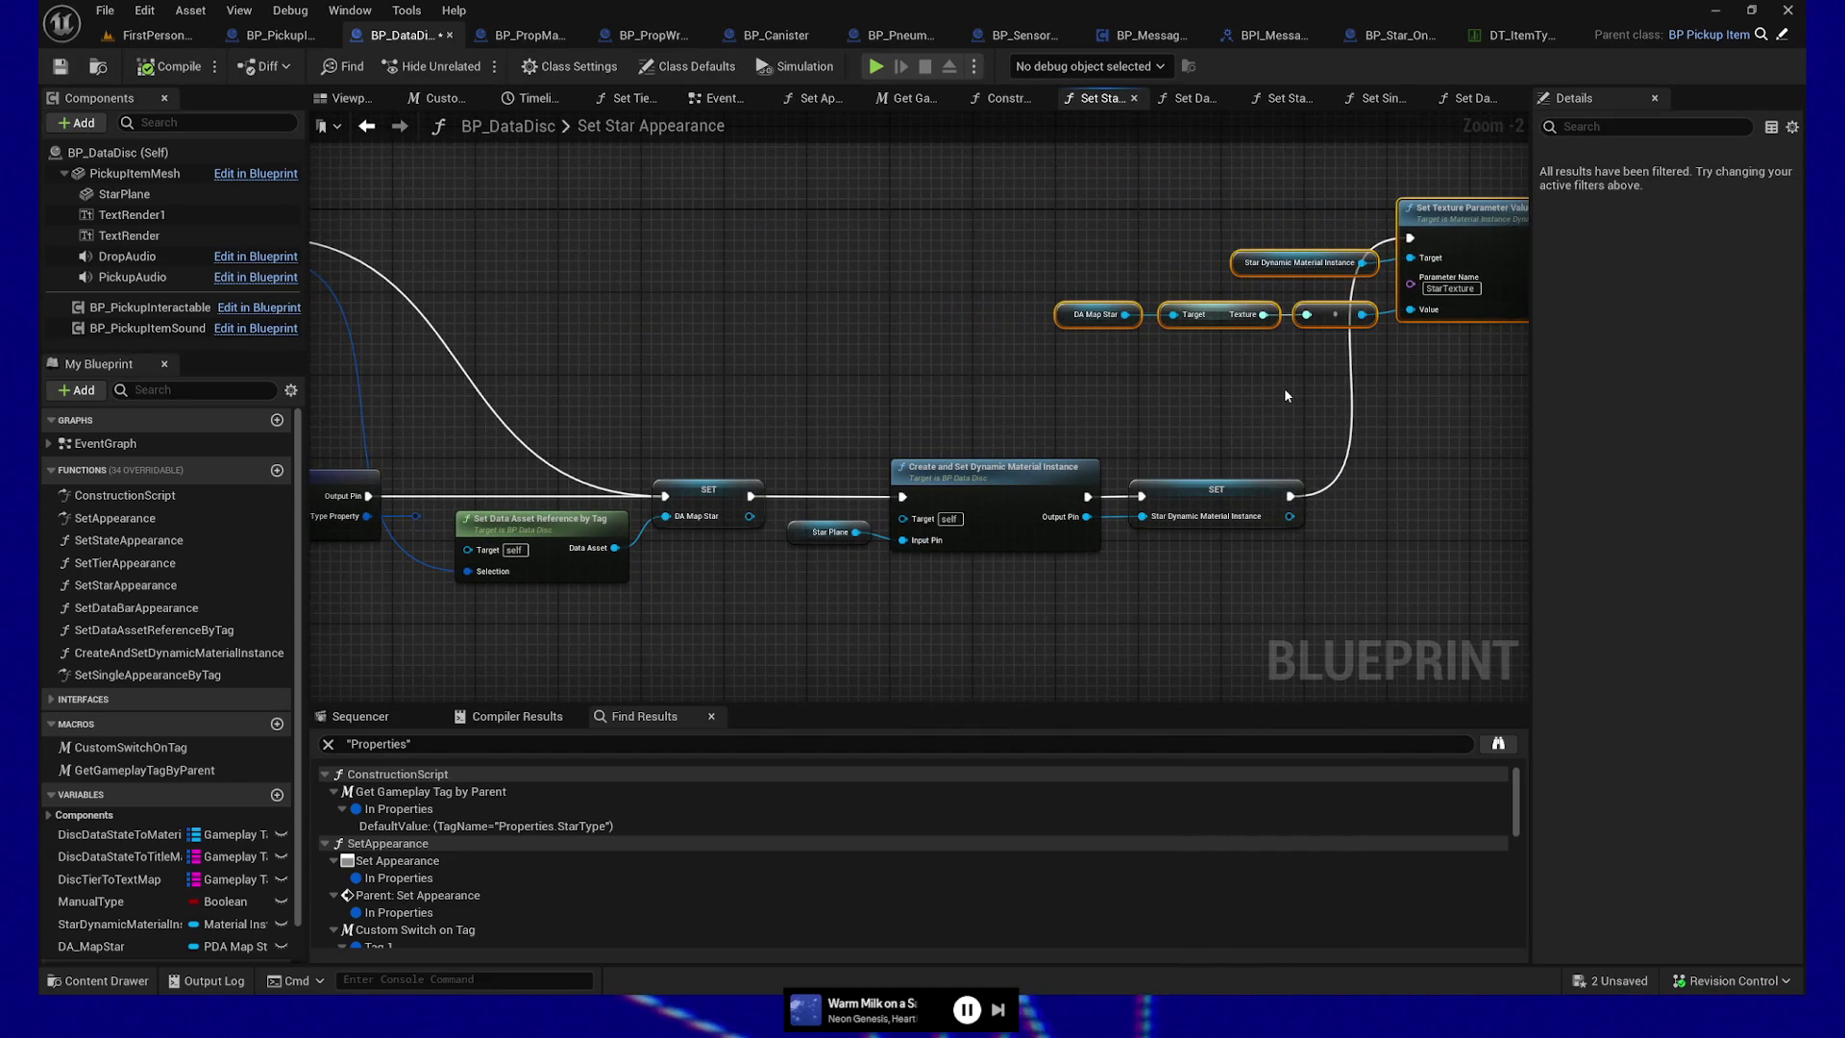
pyautogui.moveTo(1277, 388)
pyautogui.mouseDown()
pyautogui.moveTo(1259, 390)
pyautogui.moveTo(1354, 407)
pyautogui.mouseUp()
pyautogui.click(815, 572)
pyautogui.click(832, 534)
pyautogui.moveTo(972, 384); pyautogui.dragTo(754, 385)
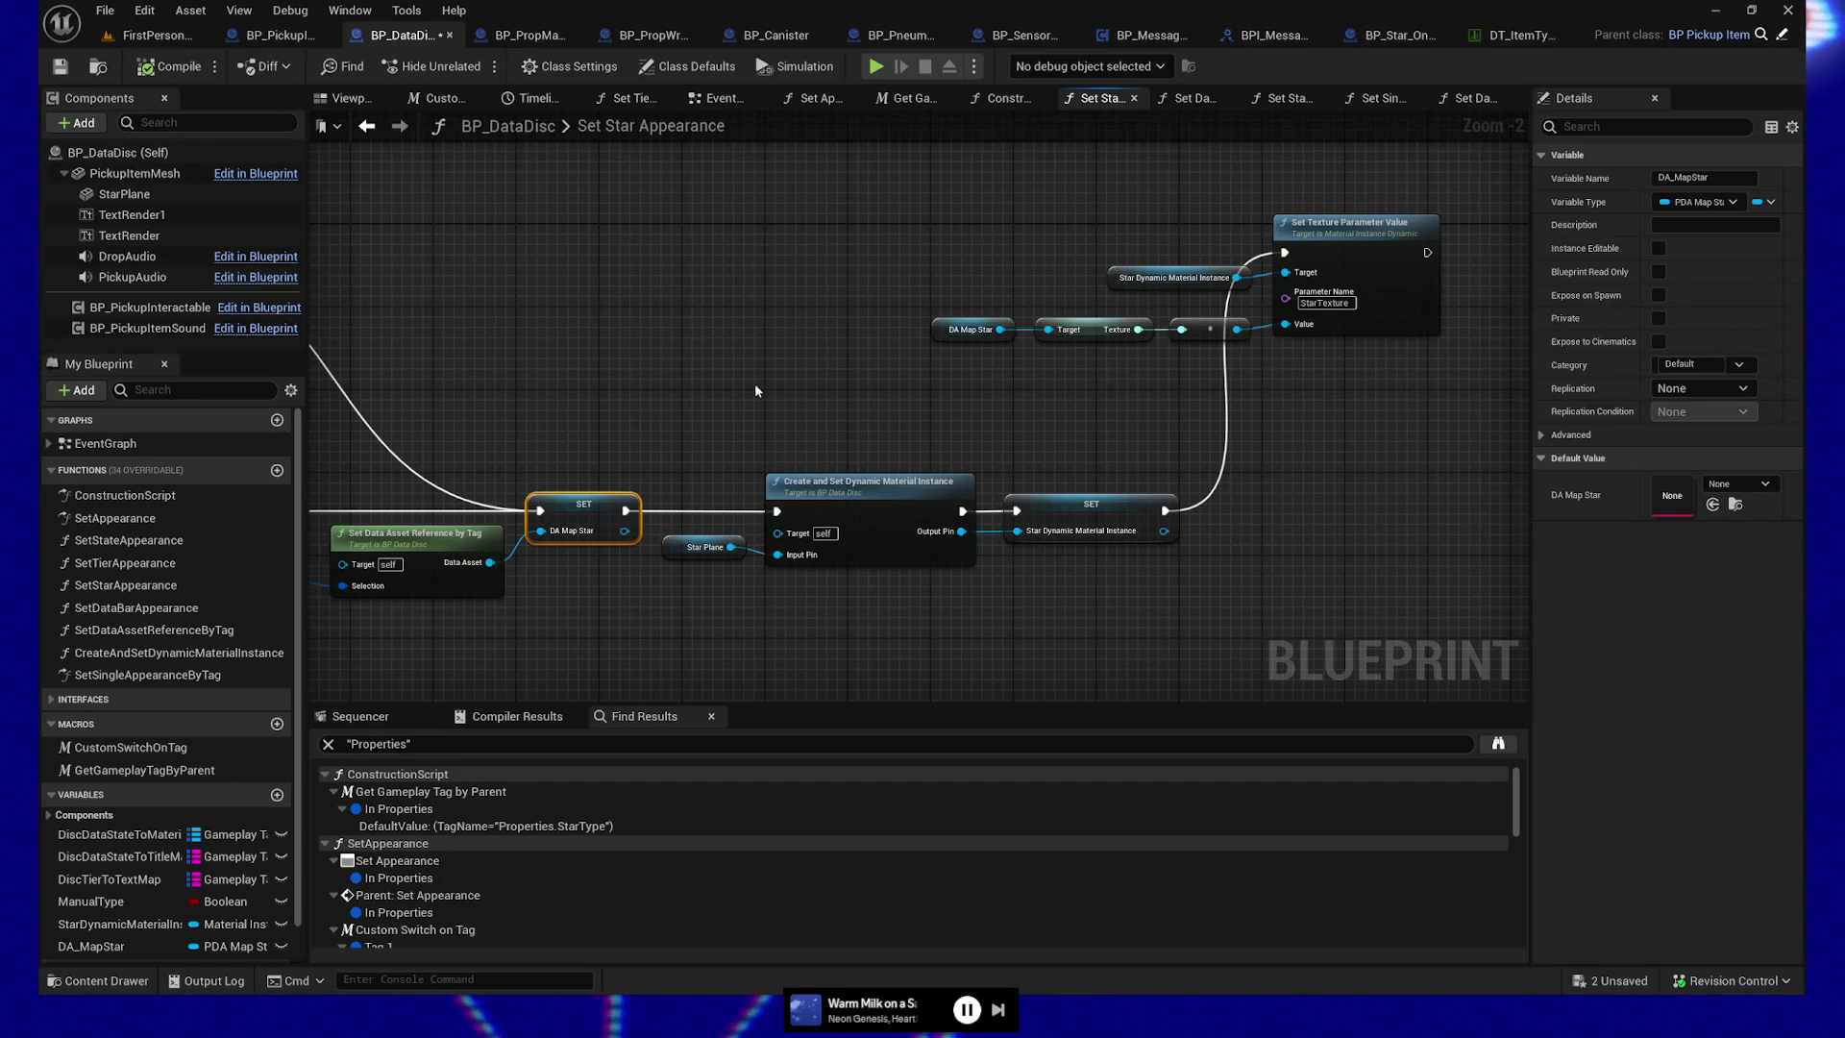
# Check the SET node's actions, then select the Star Plane material instance nodes and DA Map Star getter
pyautogui.rightClick(355, 717)
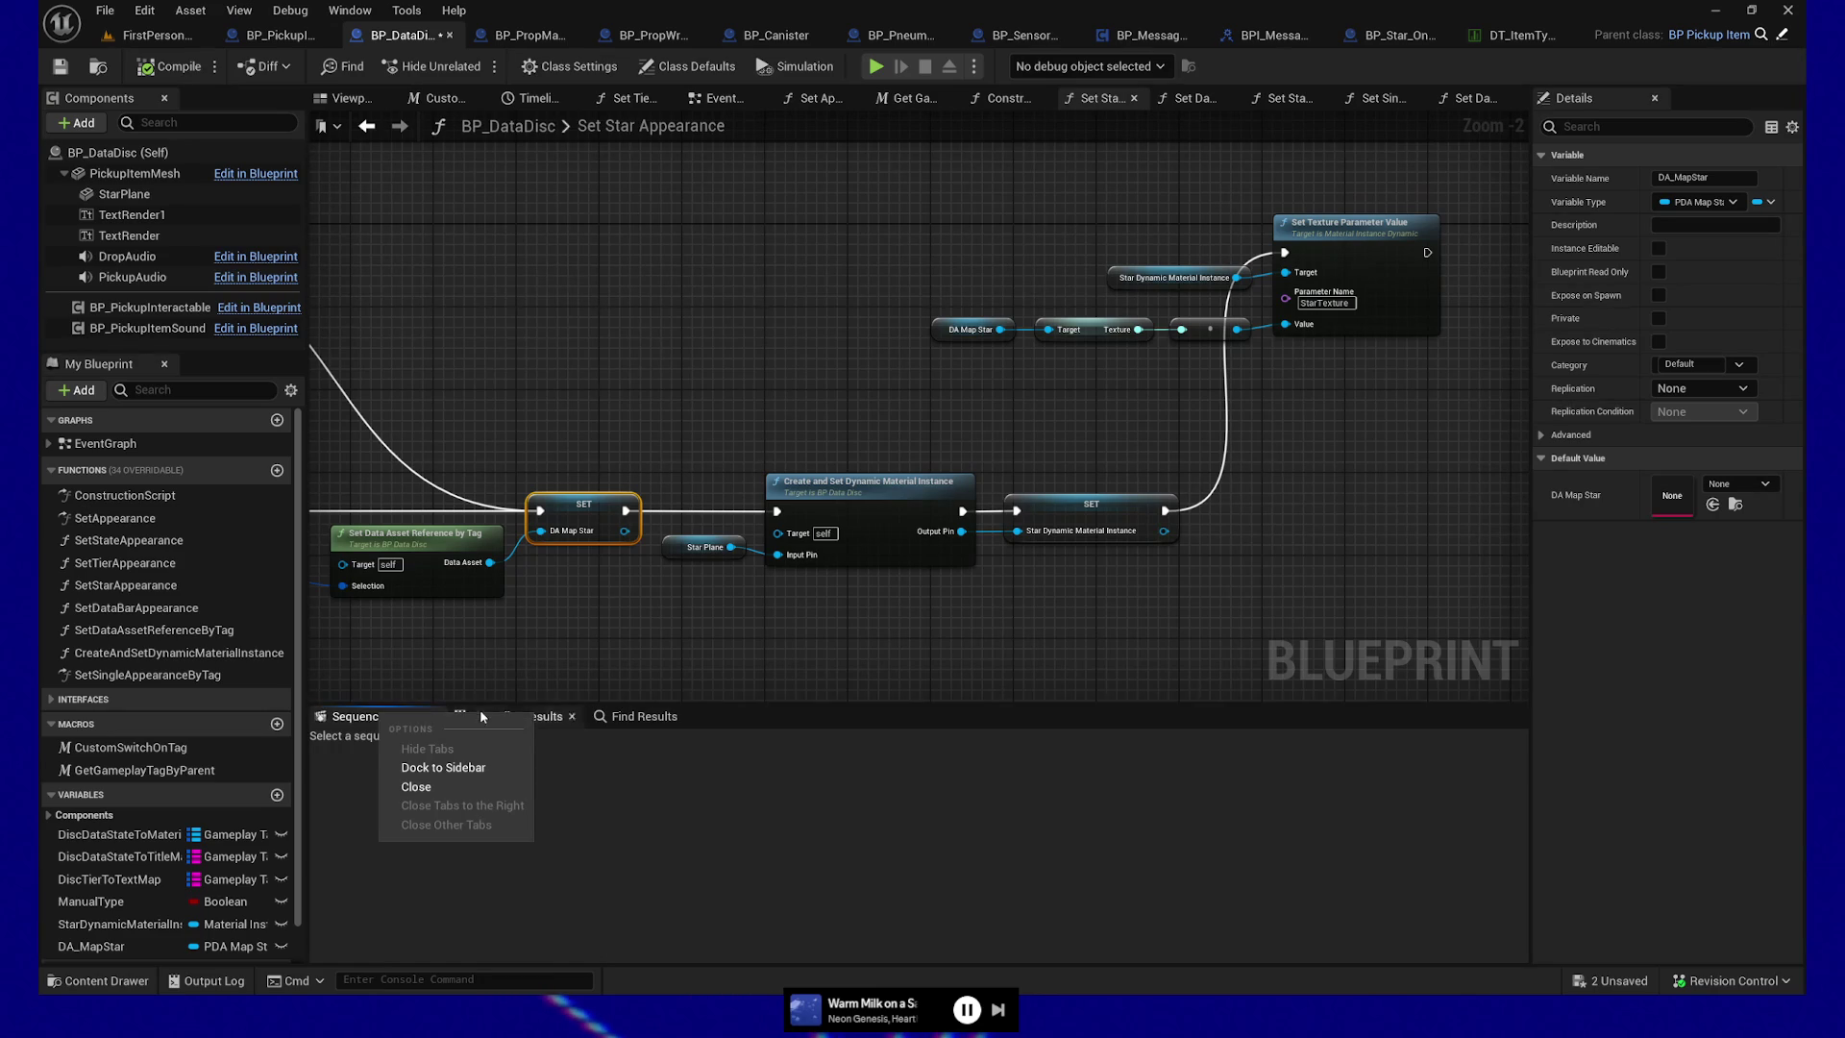
pyautogui.click(517, 640)
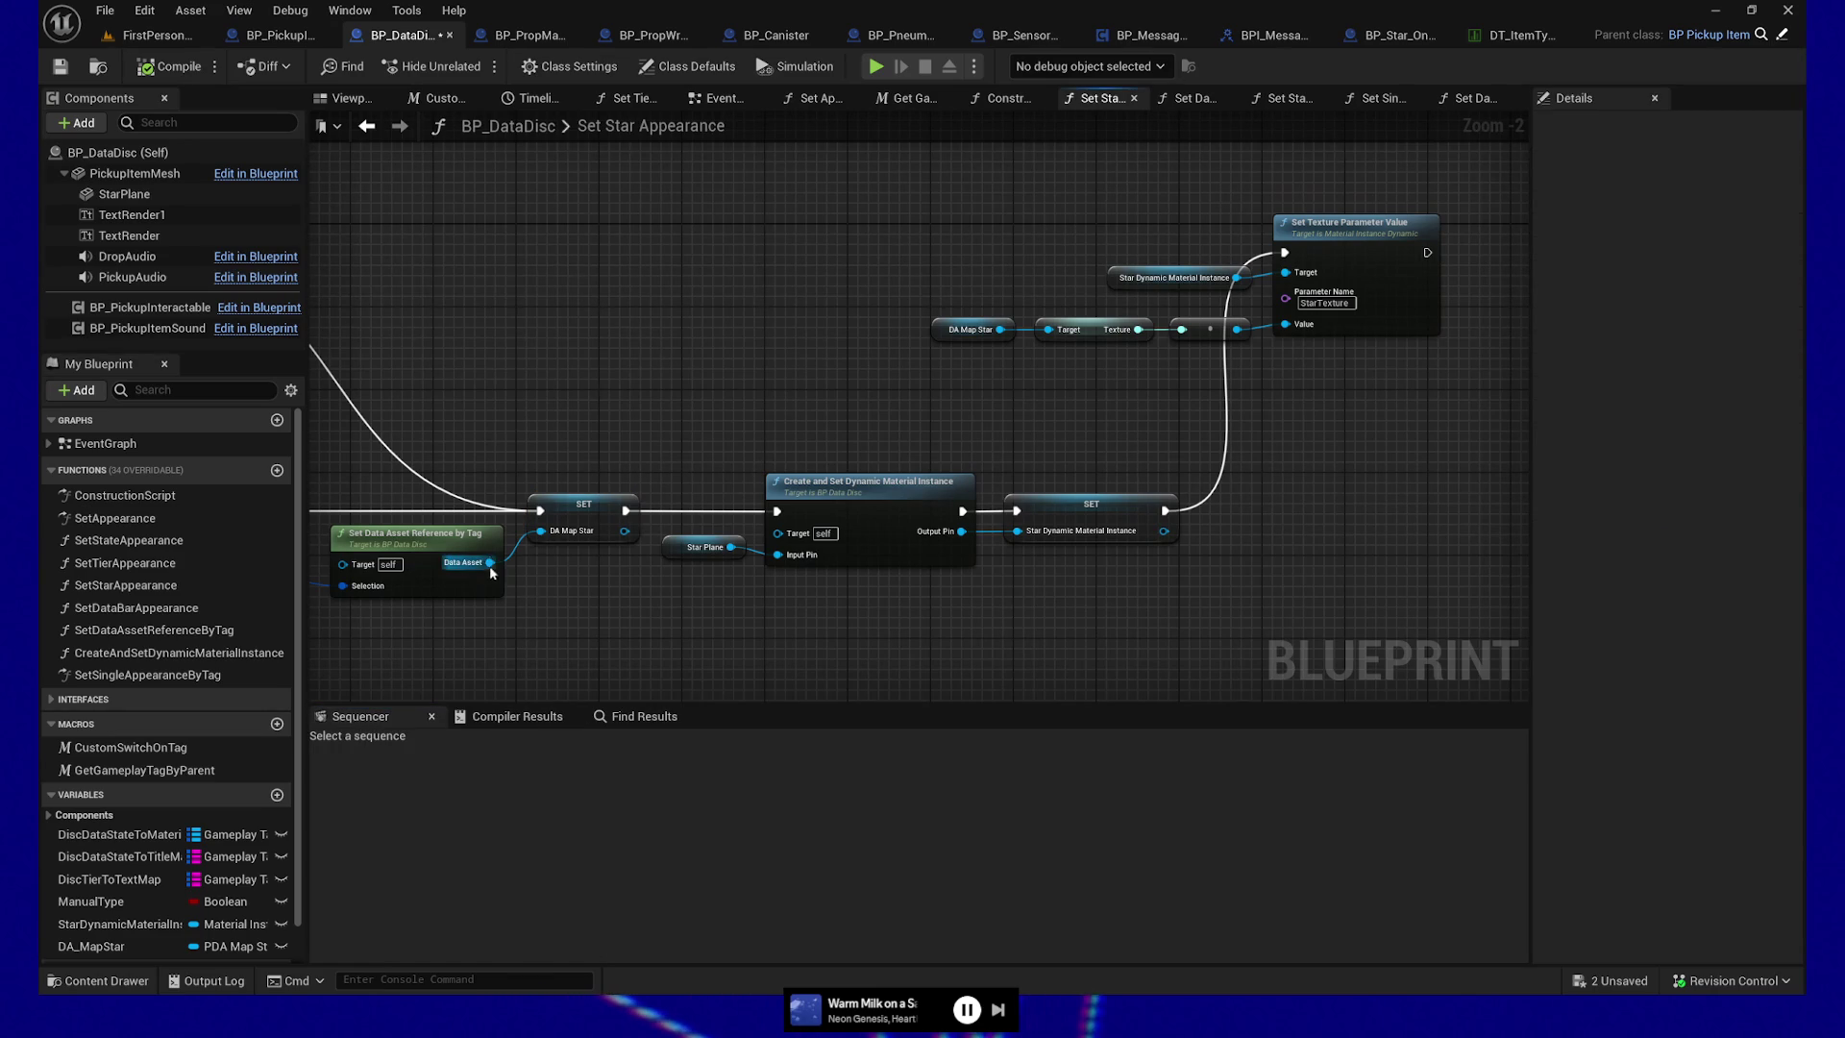
pyautogui.rightClick(577, 510)
pyautogui.moveTo(661, 791)
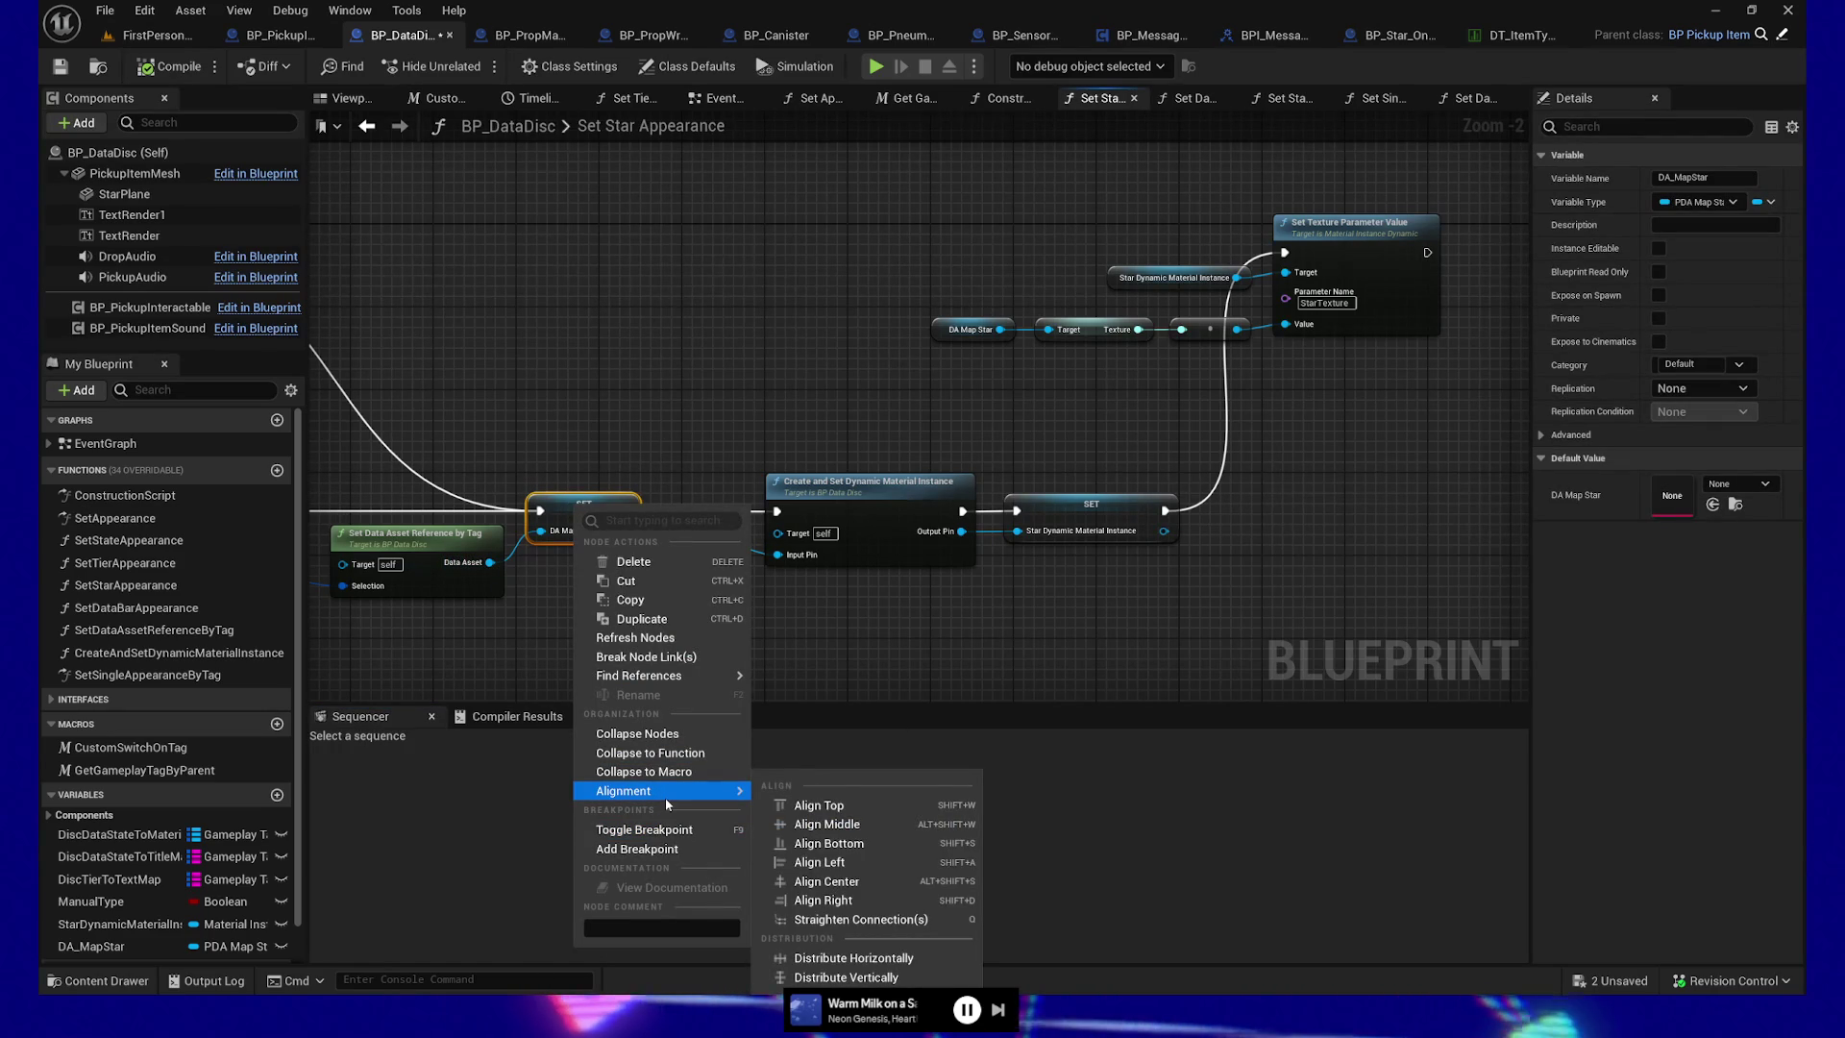
pyautogui.click(519, 699)
pyautogui.rightClick(593, 515)
pyautogui.click(595, 614)
pyautogui.moveTo(596, 615)
pyautogui.mouseDown()
pyautogui.moveTo(560, 668)
pyautogui.moveTo(699, 613)
pyautogui.moveTo(623, 601)
pyautogui.mouseUp()
pyautogui.moveTo(821, 500); pyautogui.dragTo(1145, 606)
pyautogui.moveTo(1379, 450); pyautogui.dragTo(1300, 562)
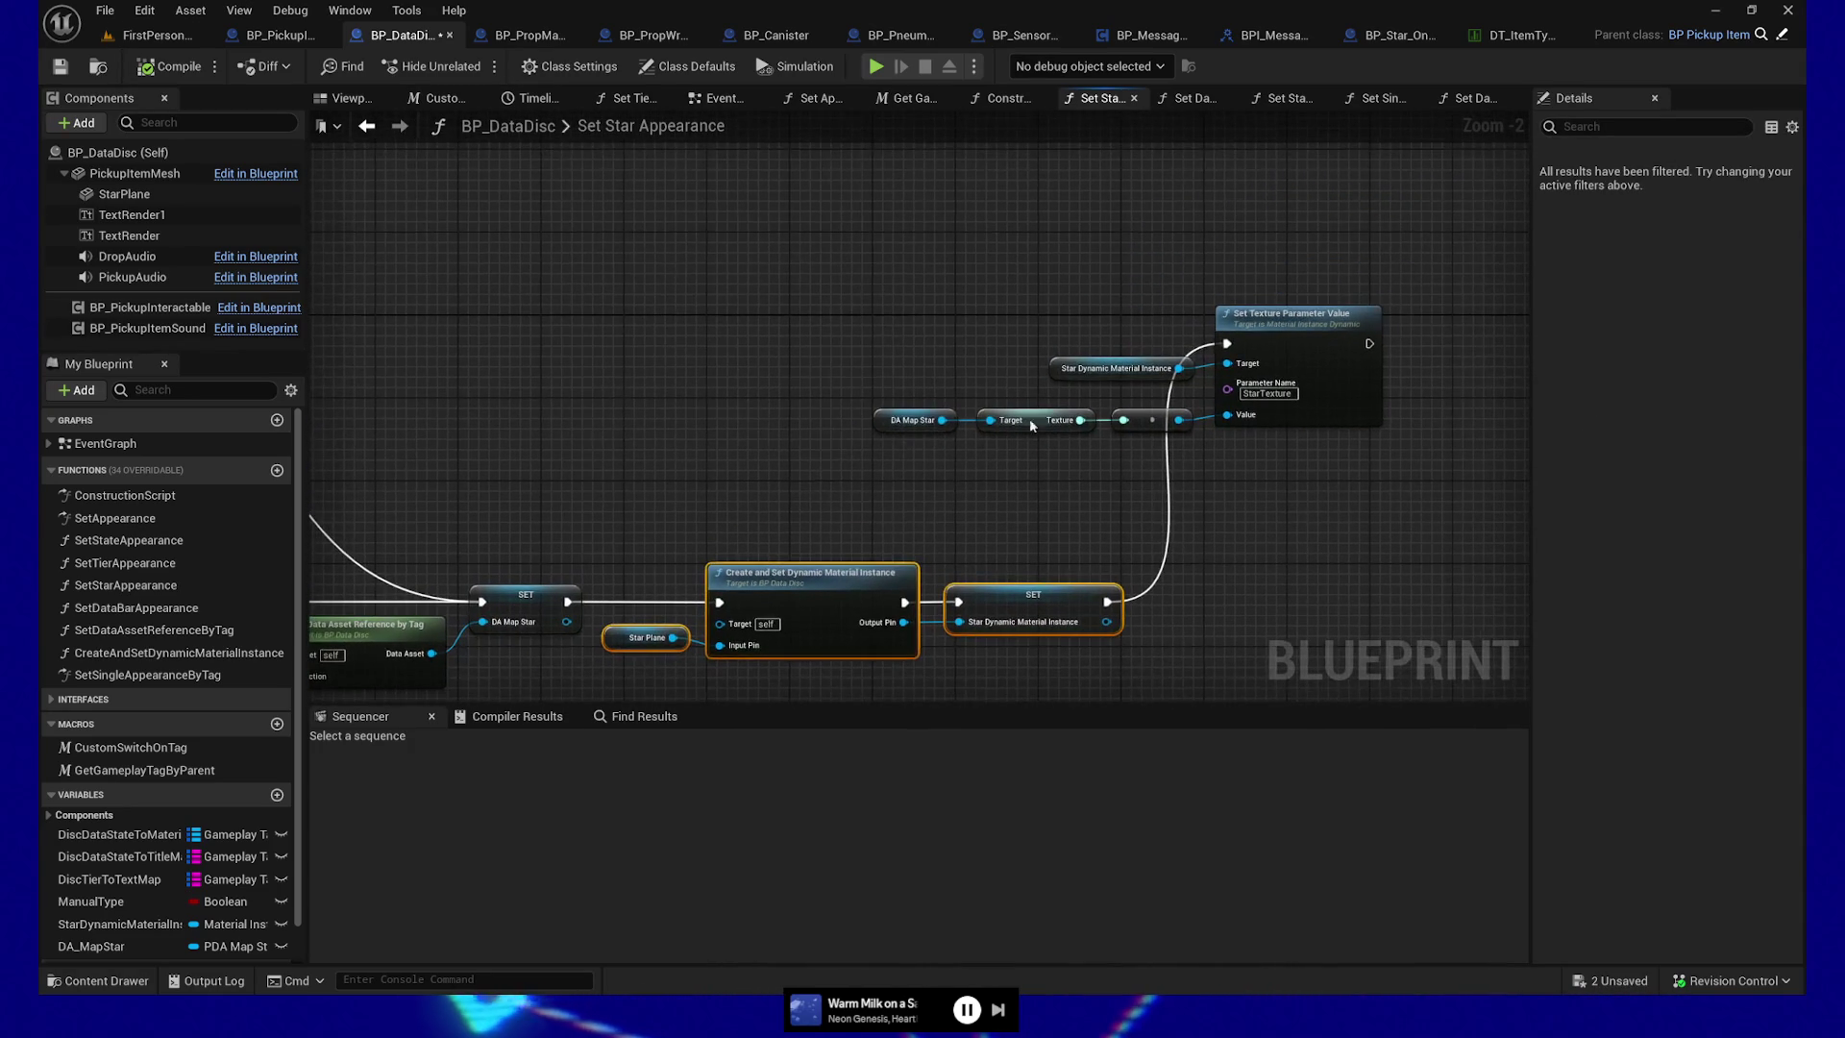
pyautogui.click(896, 421)
pyautogui.rightClick(896, 421)
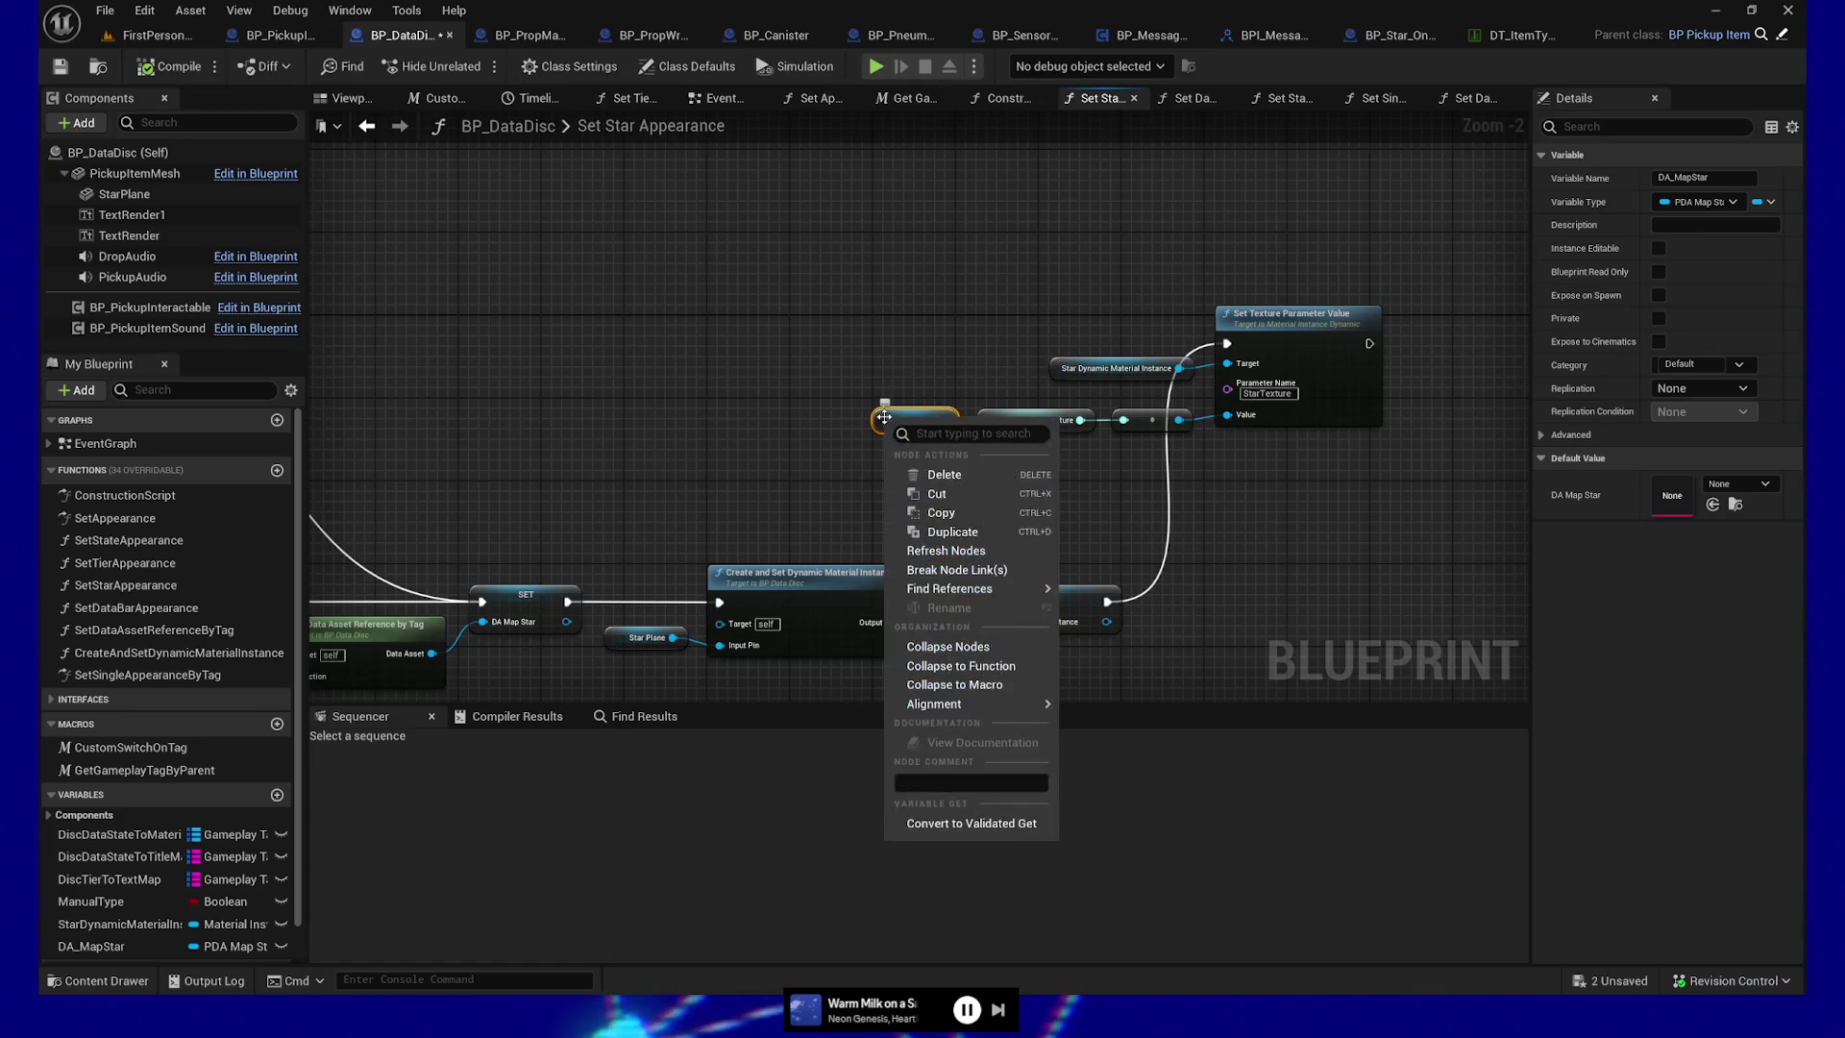
pyautogui.click(970, 824)
pyautogui.moveTo(916, 431)
pyautogui.mouseDown()
pyautogui.moveTo(867, 382)
pyautogui.moveTo(867, 350)
pyautogui.mouseUp()
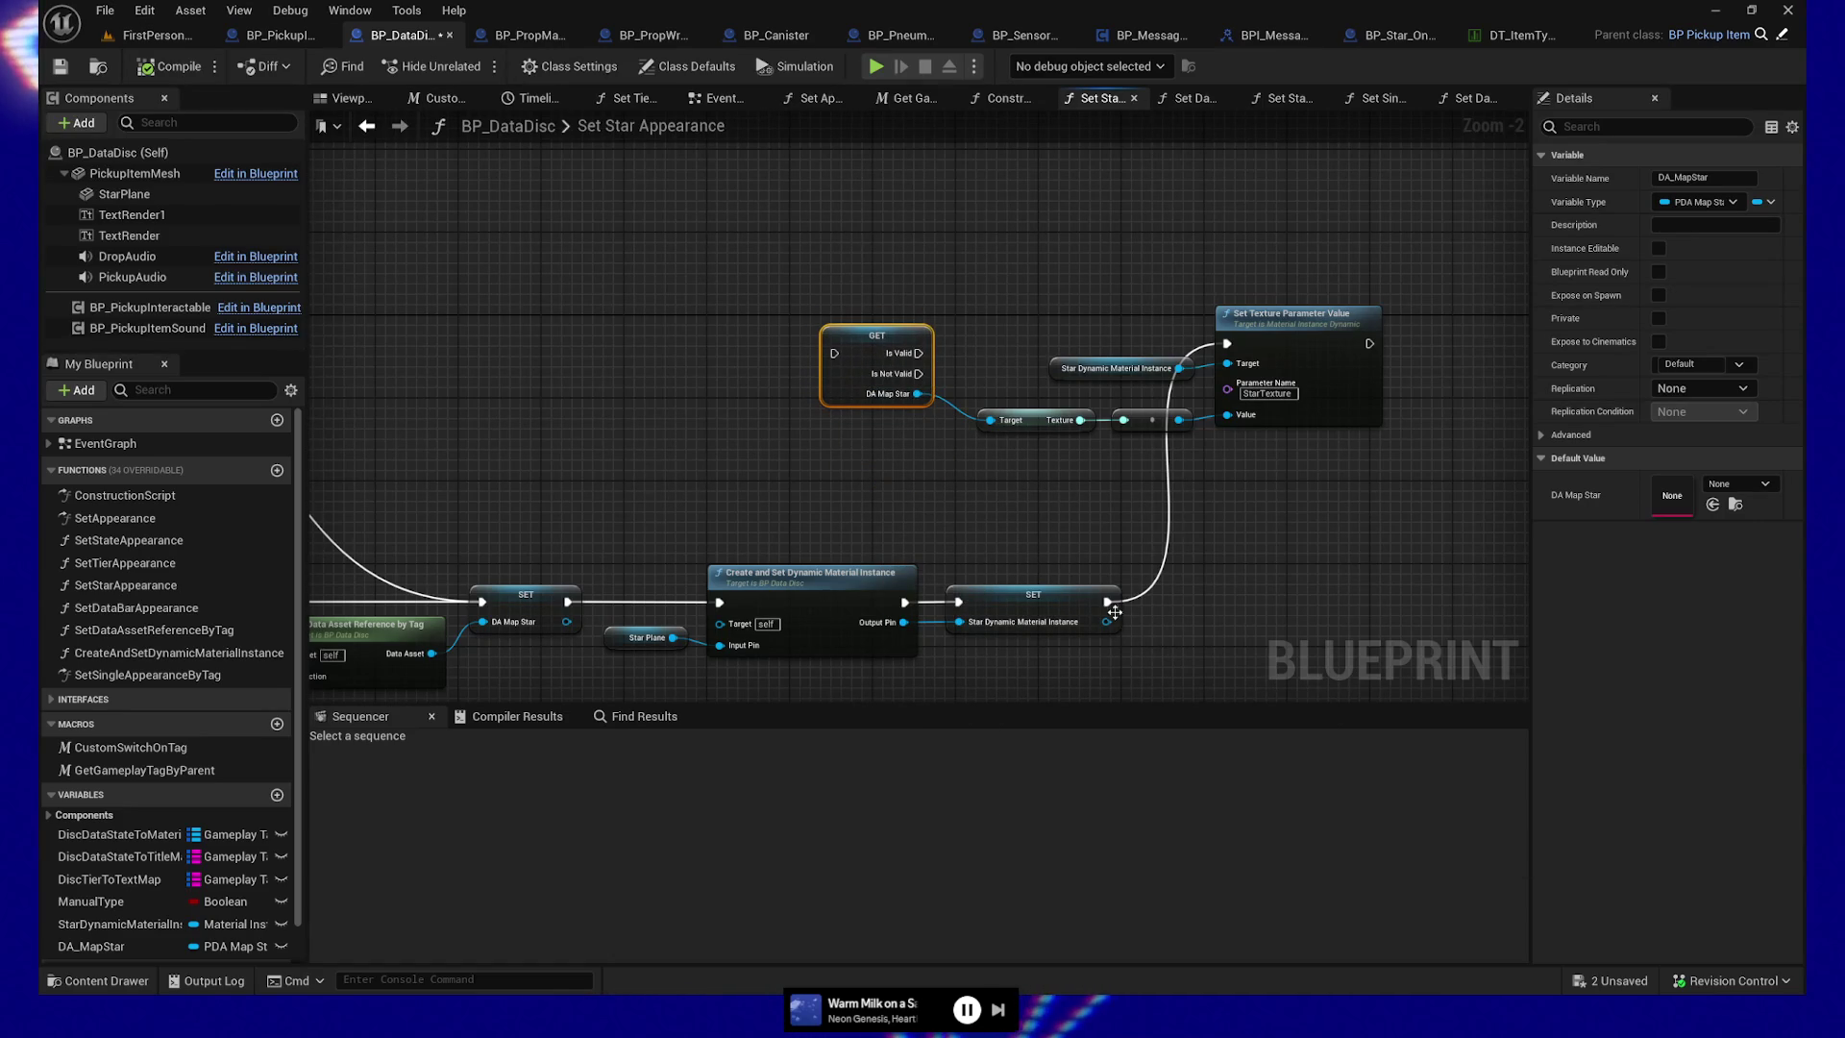
pyautogui.moveTo(1107, 602)
pyautogui.mouseDown()
pyautogui.moveTo(822, 365)
pyautogui.moveTo(1227, 343)
pyautogui.mouseUp()
pyautogui.moveTo(1269, 500); pyautogui.dragTo(1149, 671)
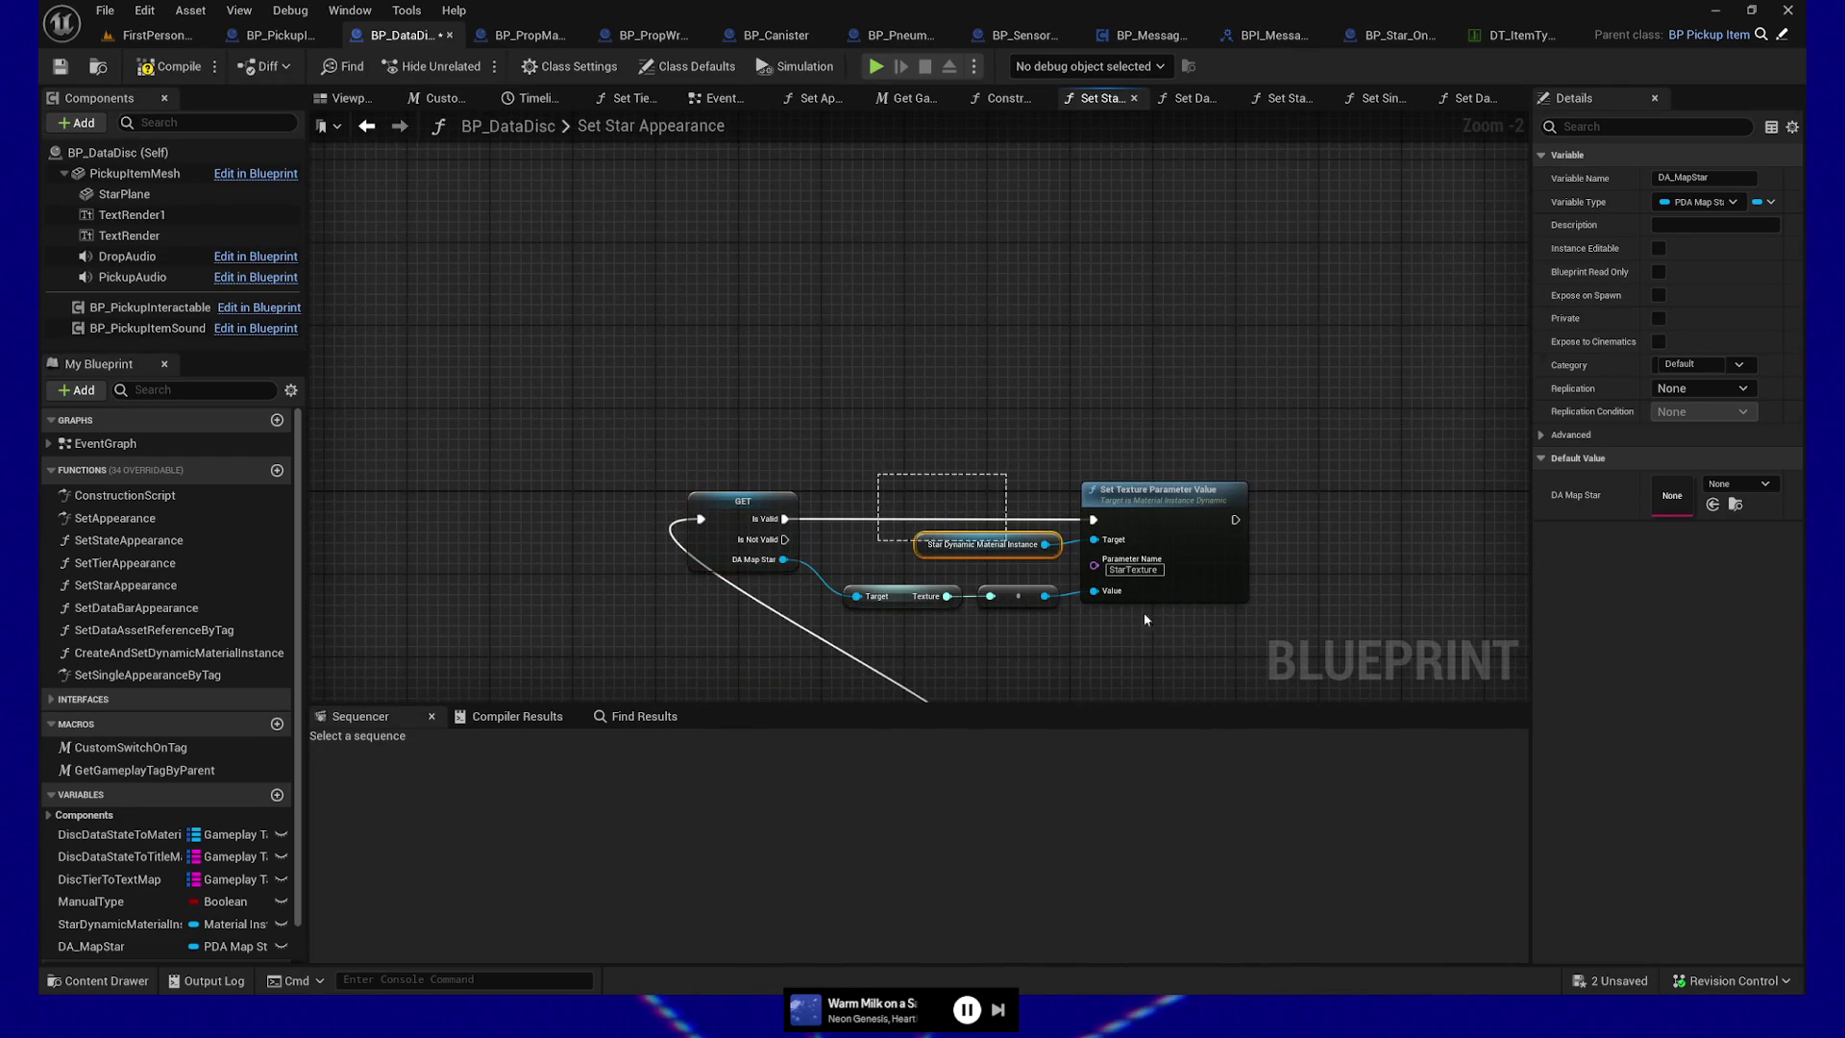
pyautogui.moveTo(1083, 588); pyautogui.dragTo(1083, 588)
pyautogui.moveTo(1240, 519); pyautogui.dragTo(1075, 514)
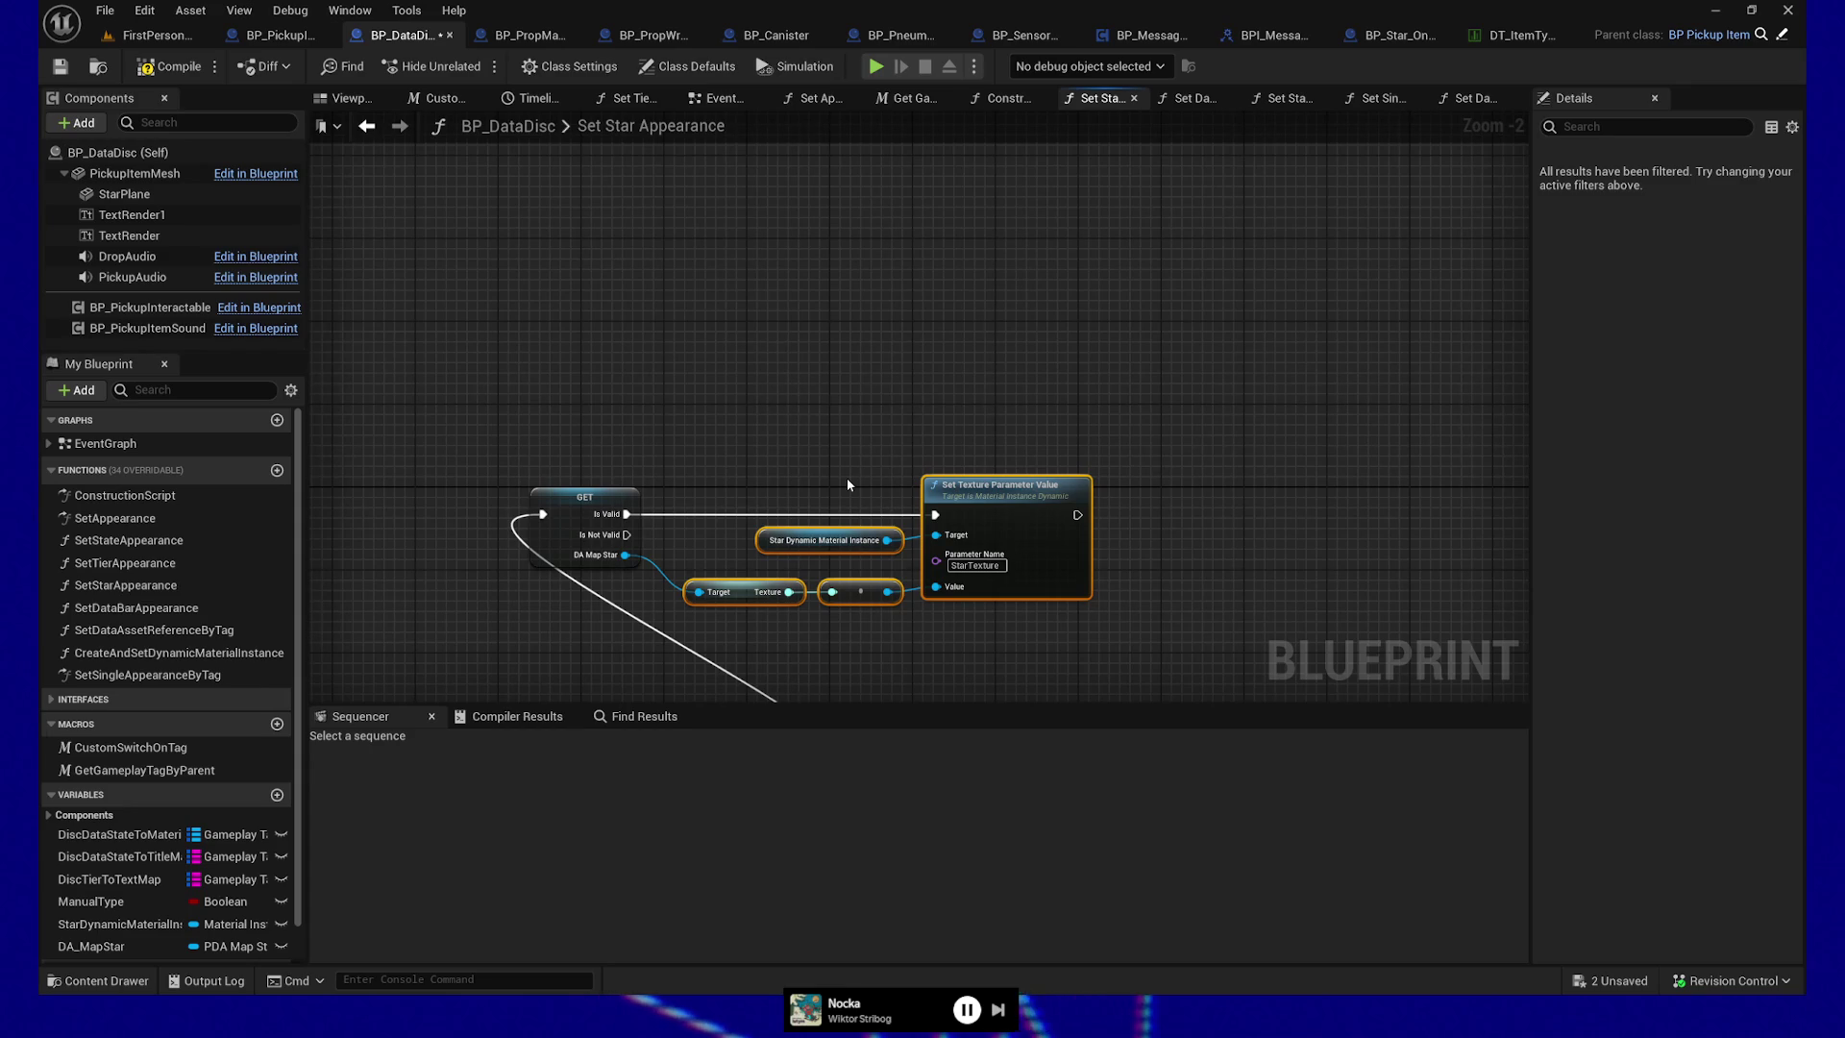
pyautogui.moveTo(1077, 514)
pyautogui.mouseDown()
pyautogui.moveTo(1286, 527)
pyautogui.moveTo(1274, 515)
pyautogui.mouseUp()
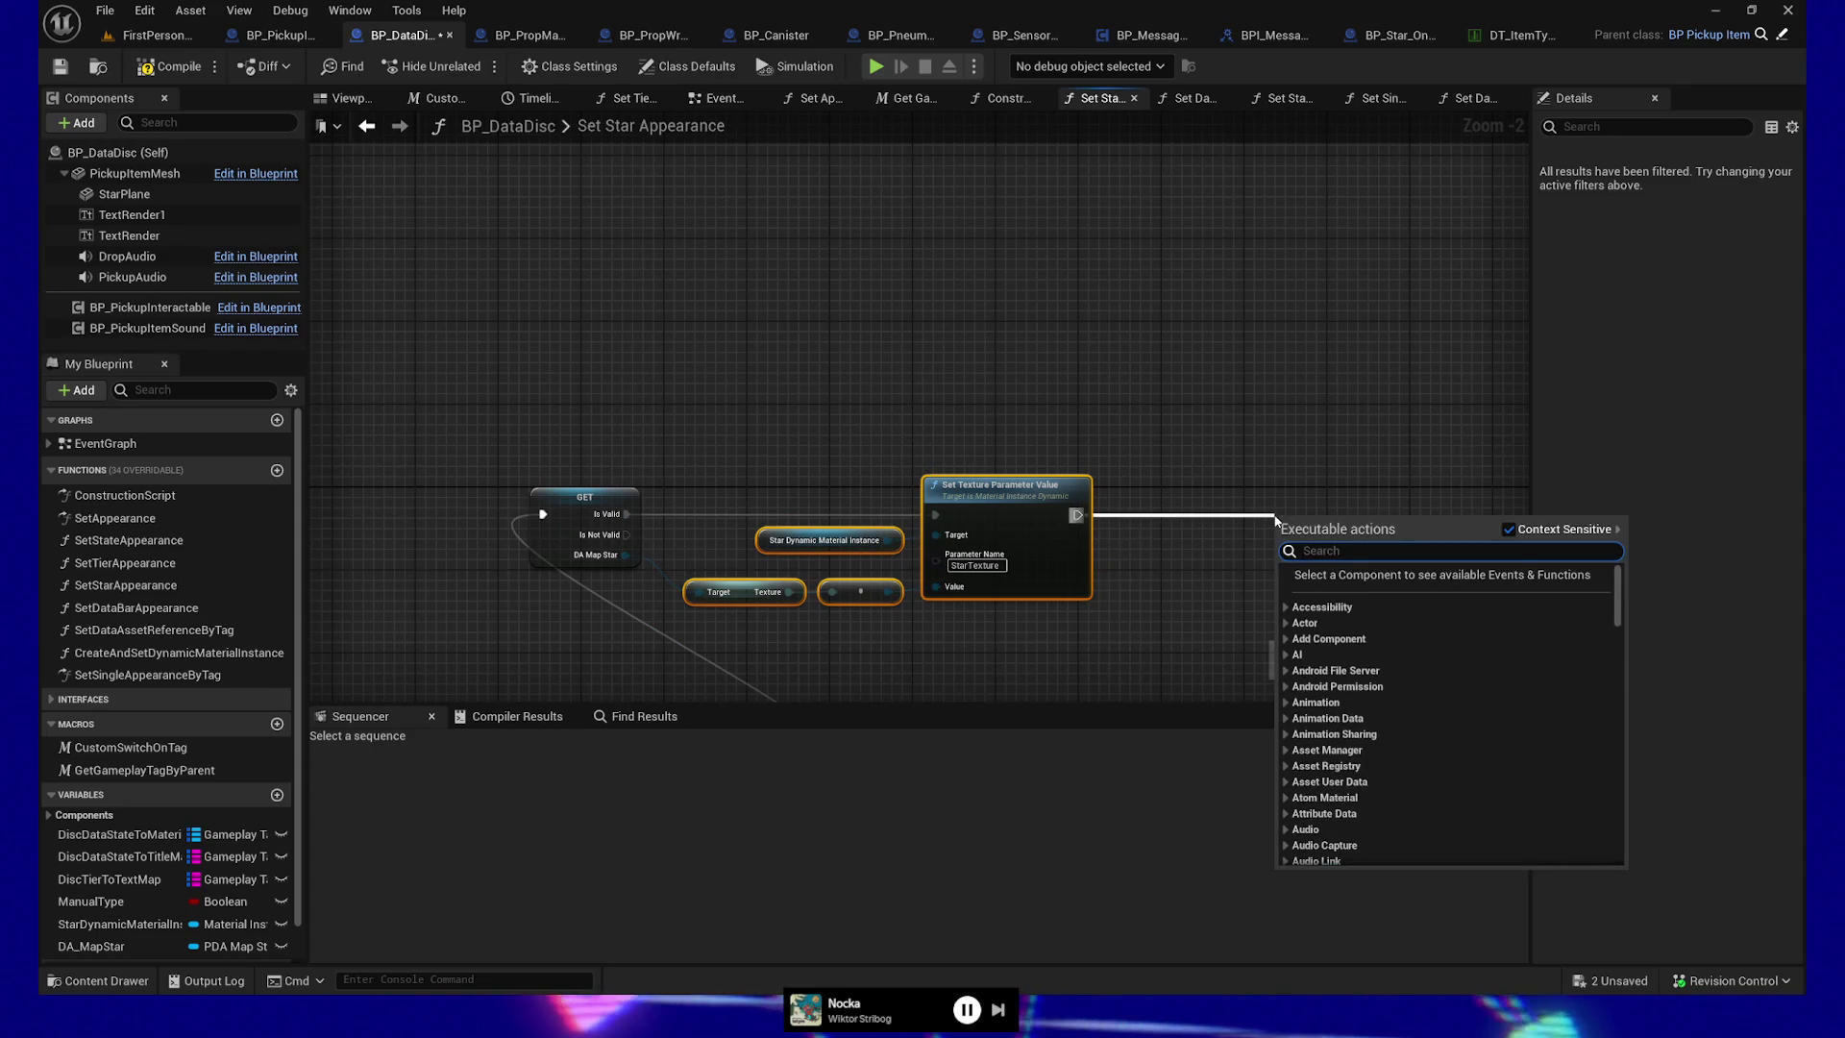
pyautogui.click(1177, 386)
pyautogui.moveTo(772, 396)
pyautogui.mouseDown()
pyautogui.moveTo(992, 333)
pyautogui.moveTo(1000, 182)
pyautogui.moveTo(1039, 56)
pyautogui.mouseUp()
pyautogui.moveTo(1062, 144)
pyautogui.mouseDown()
pyautogui.moveTo(1409, 239)
pyautogui.moveTo(997, 235)
pyautogui.moveTo(816, 276)
pyautogui.moveTo(862, 299)
pyautogui.mouseUp()
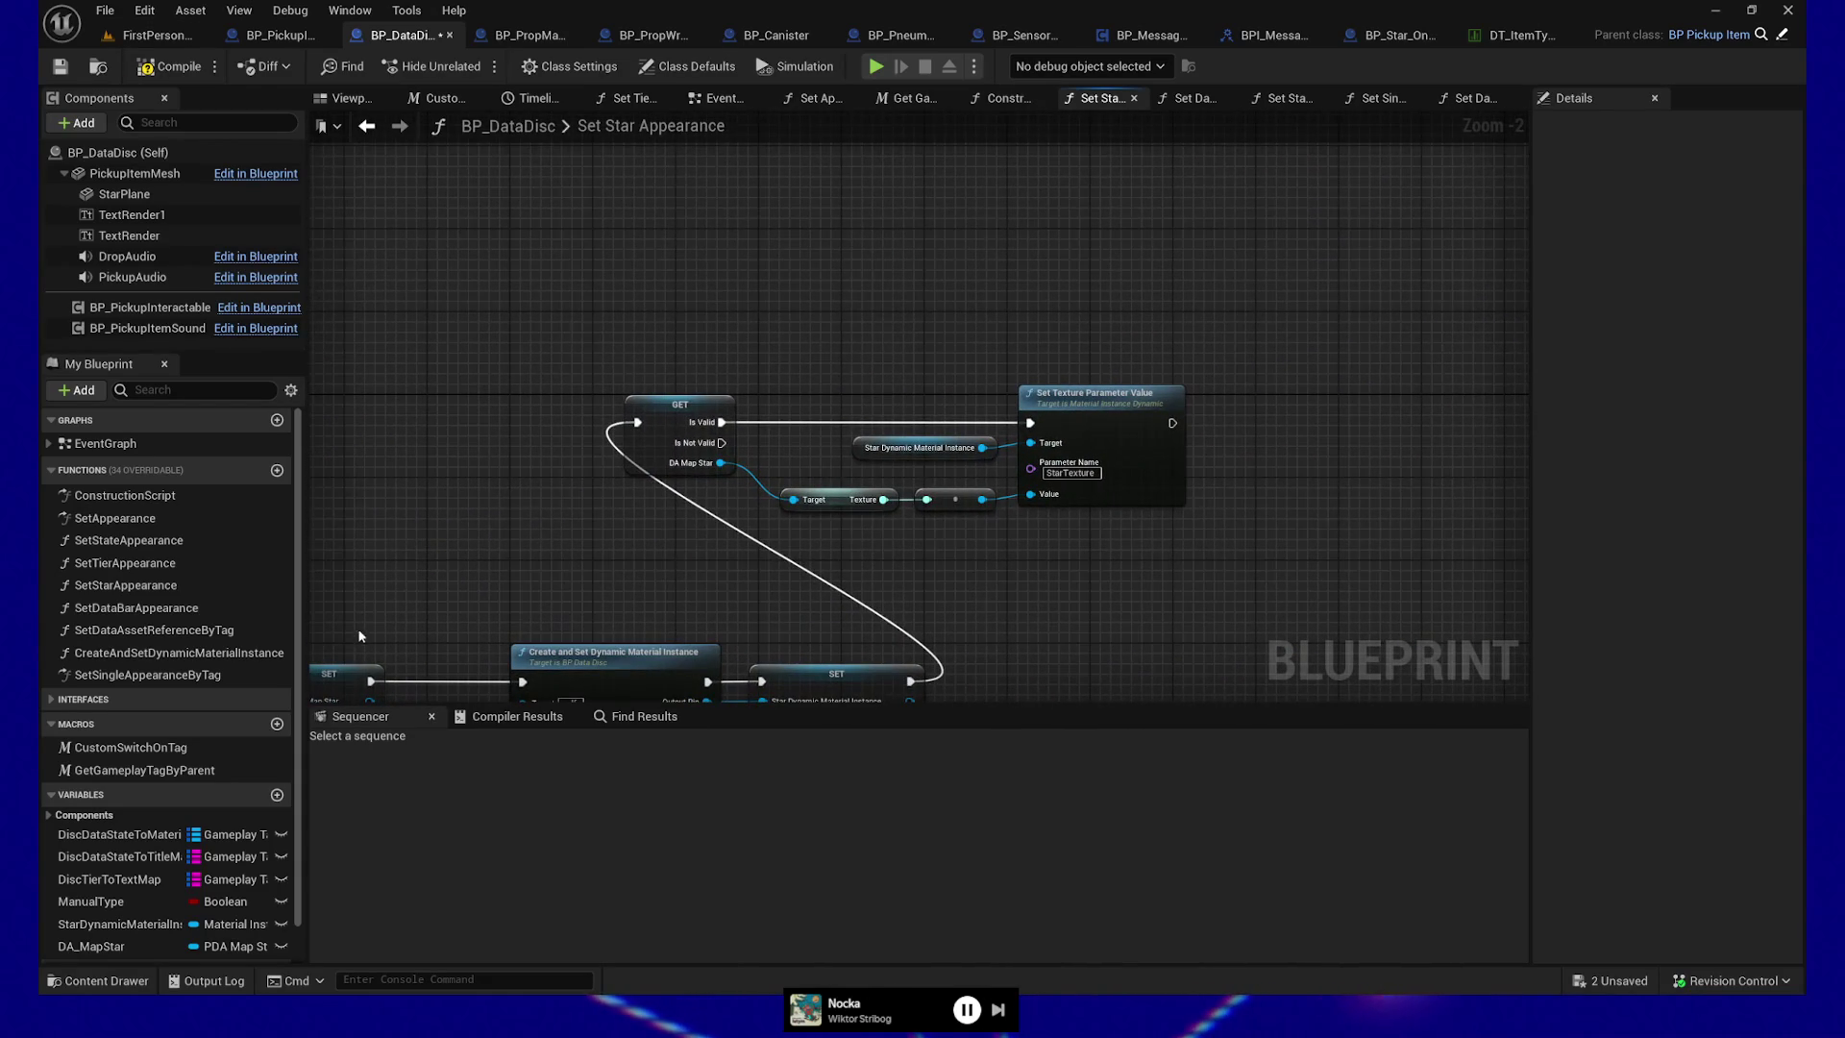
pyautogui.scroll(-2, 242, 765)
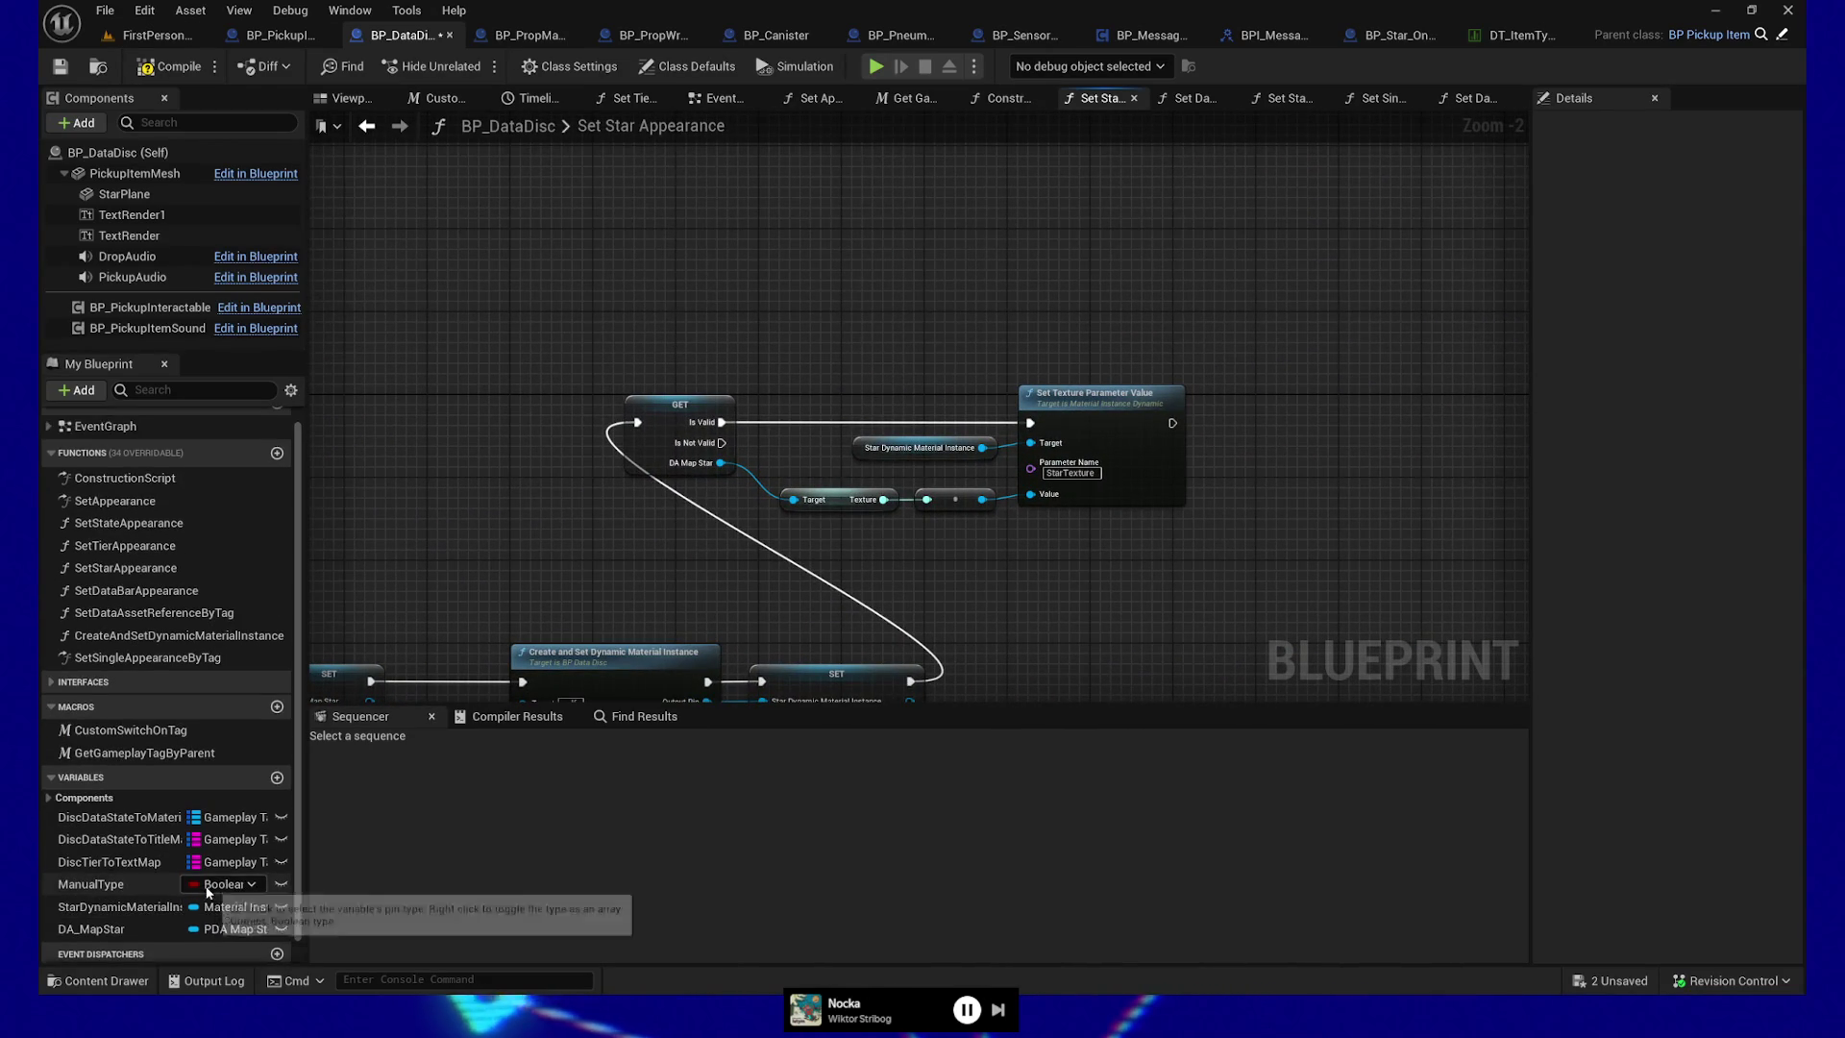
pyautogui.scroll(-2, 154, 865)
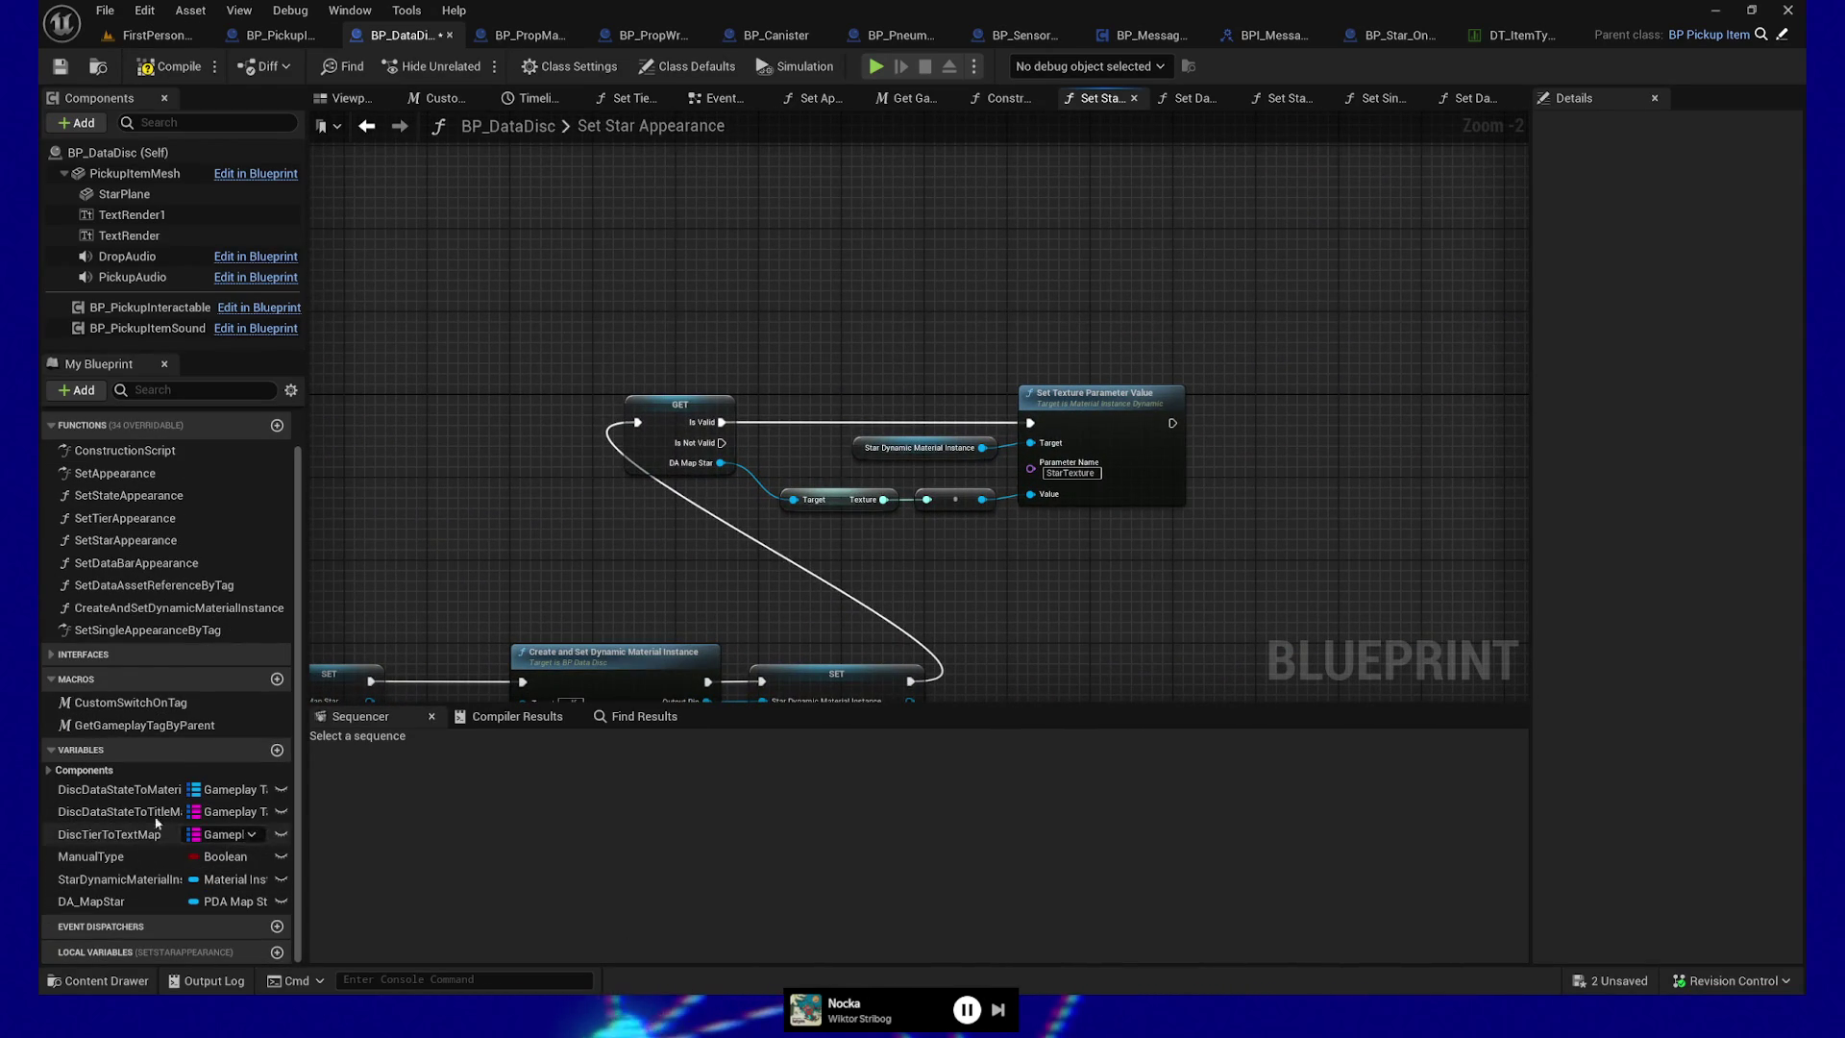
pyautogui.moveTo(626, 519)
pyautogui.mouseDown()
pyautogui.moveTo(1063, 404)
pyautogui.moveTo(494, 568)
pyautogui.mouseUp()
# Add a StarPlane Set Hidden in Game node that runs after Set Texture Parameter Value
pyautogui.moveTo(123, 193); pyautogui.dragTo(1338, 310)
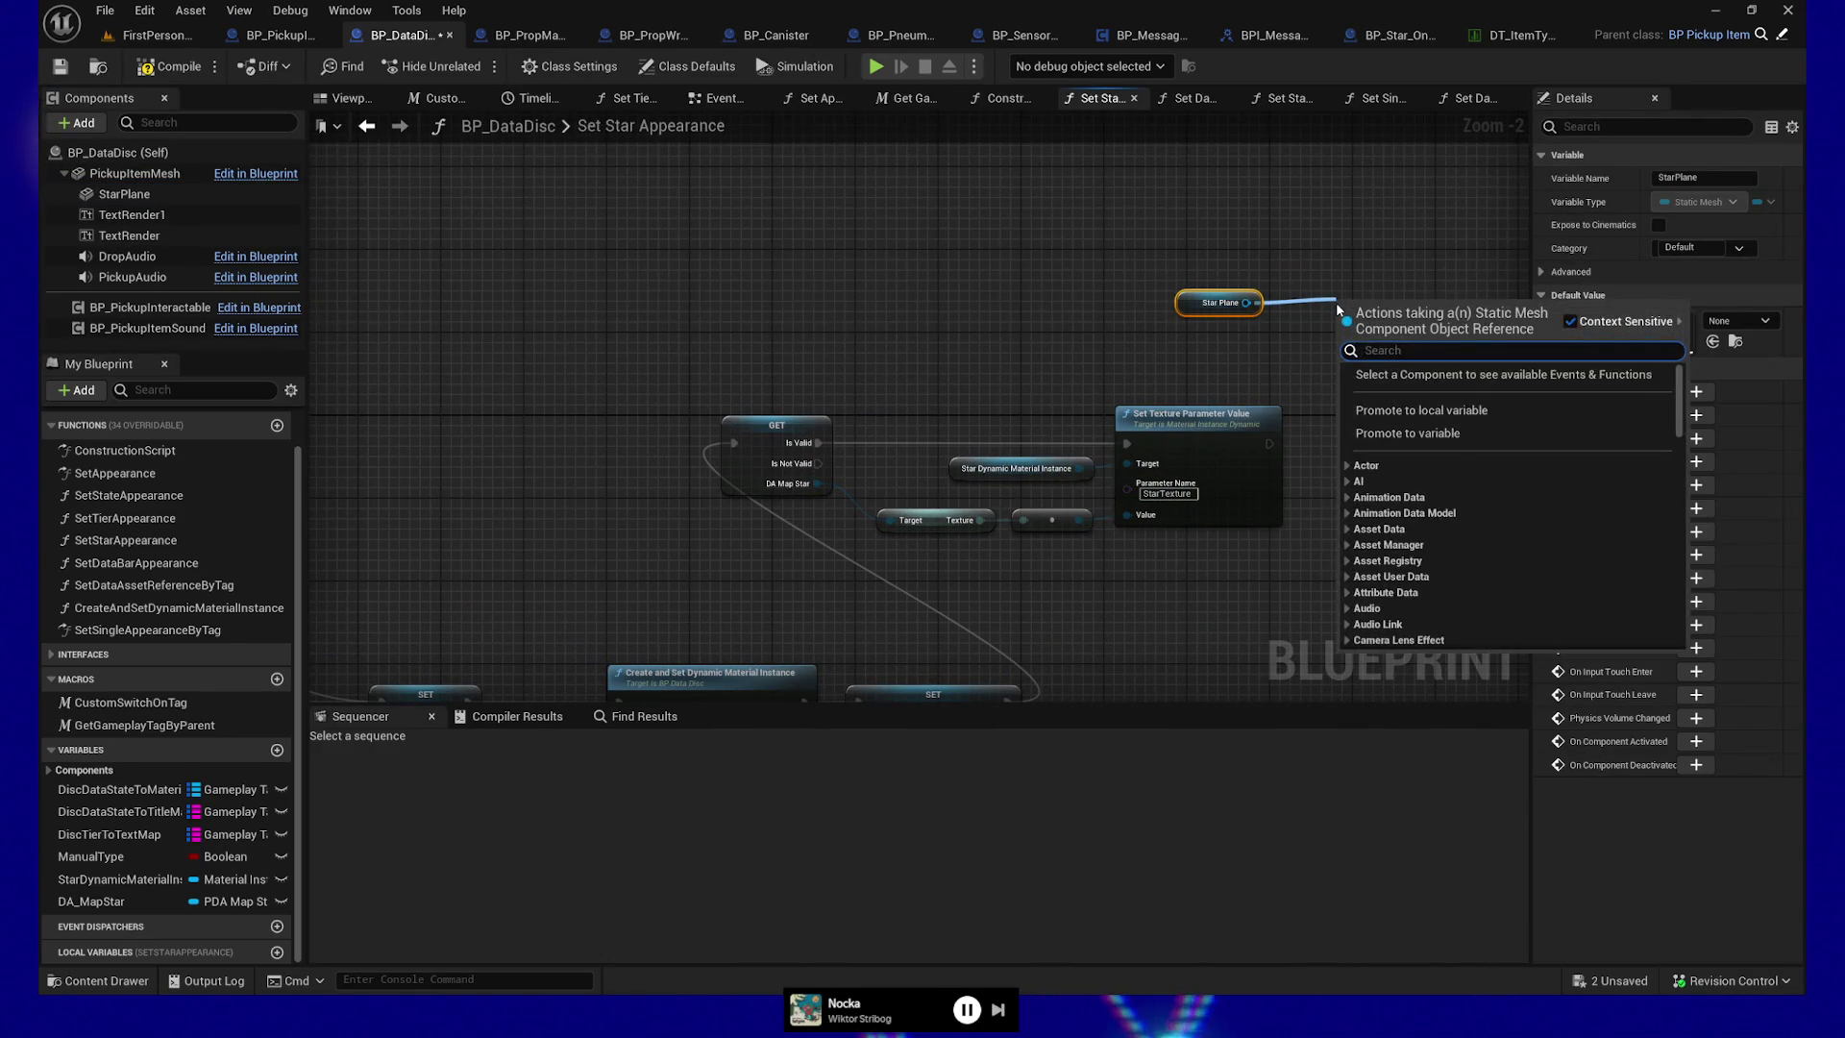
pyautogui.write('hidden')
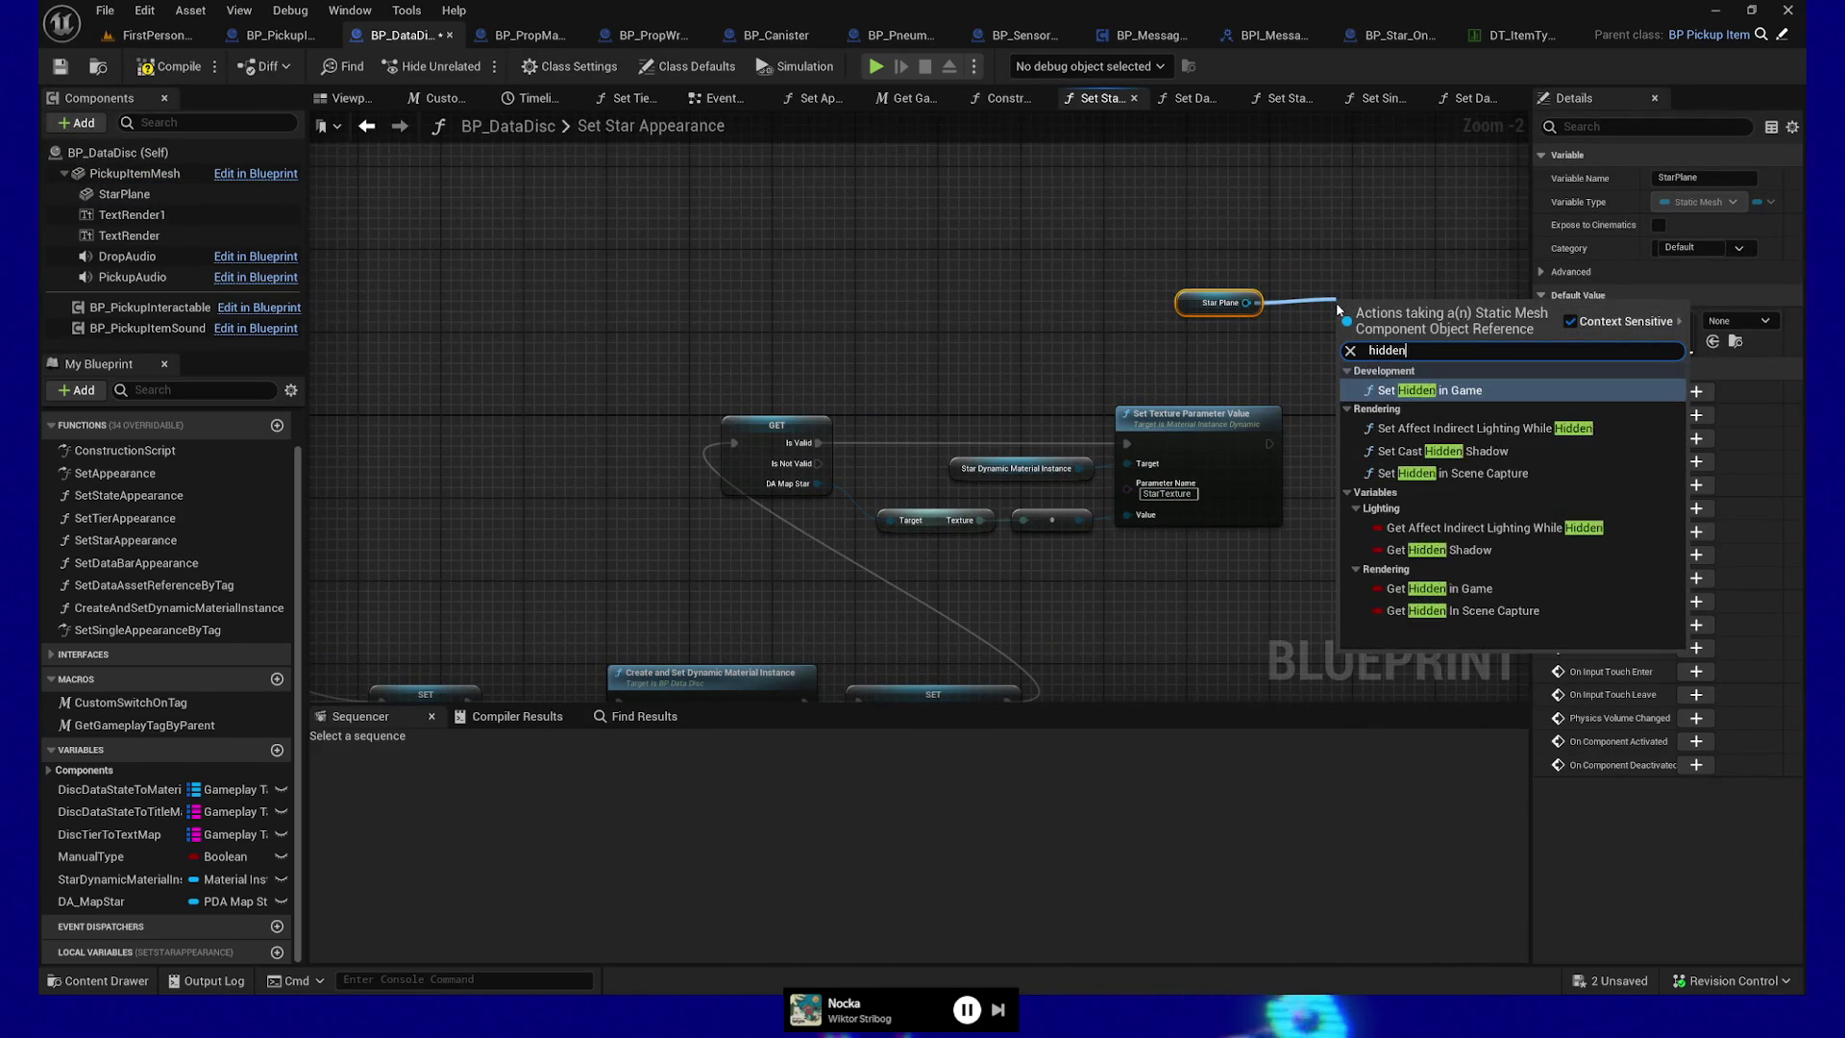
pyautogui.click(1389, 390)
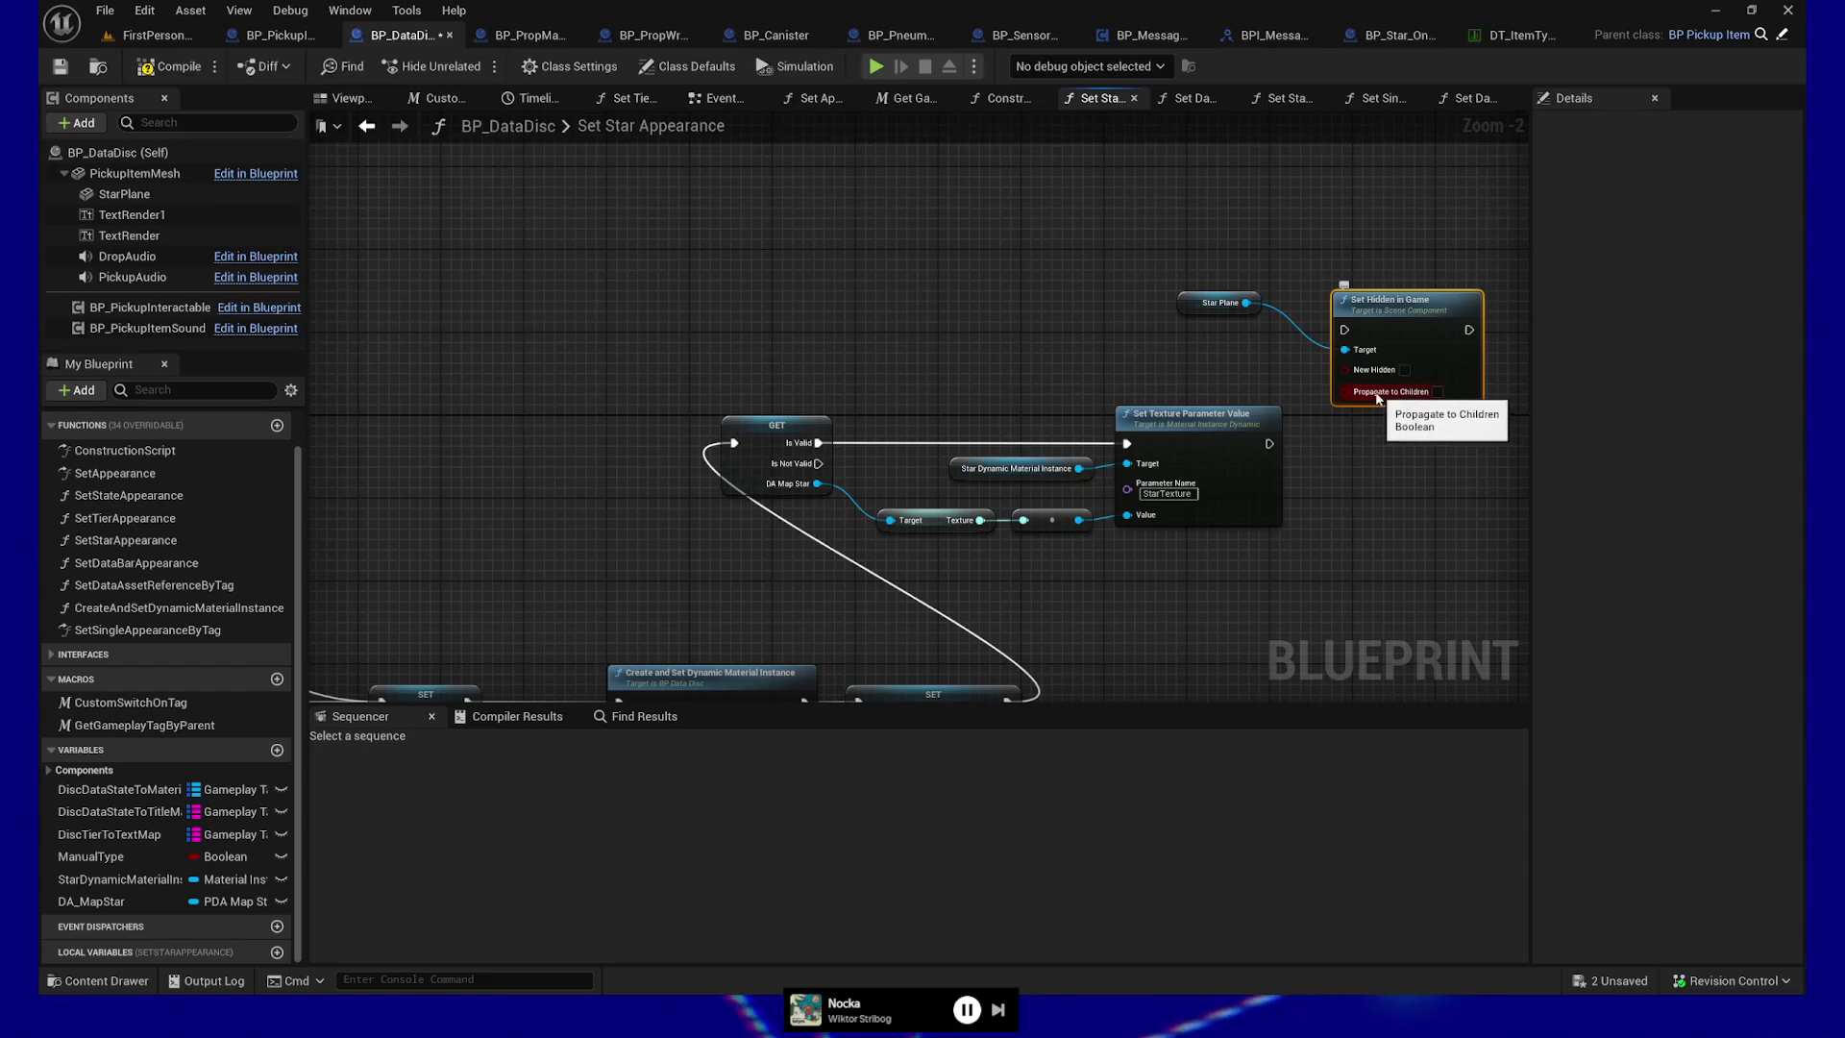
pyautogui.moveTo(1406, 351); pyautogui.dragTo(1441, 515)
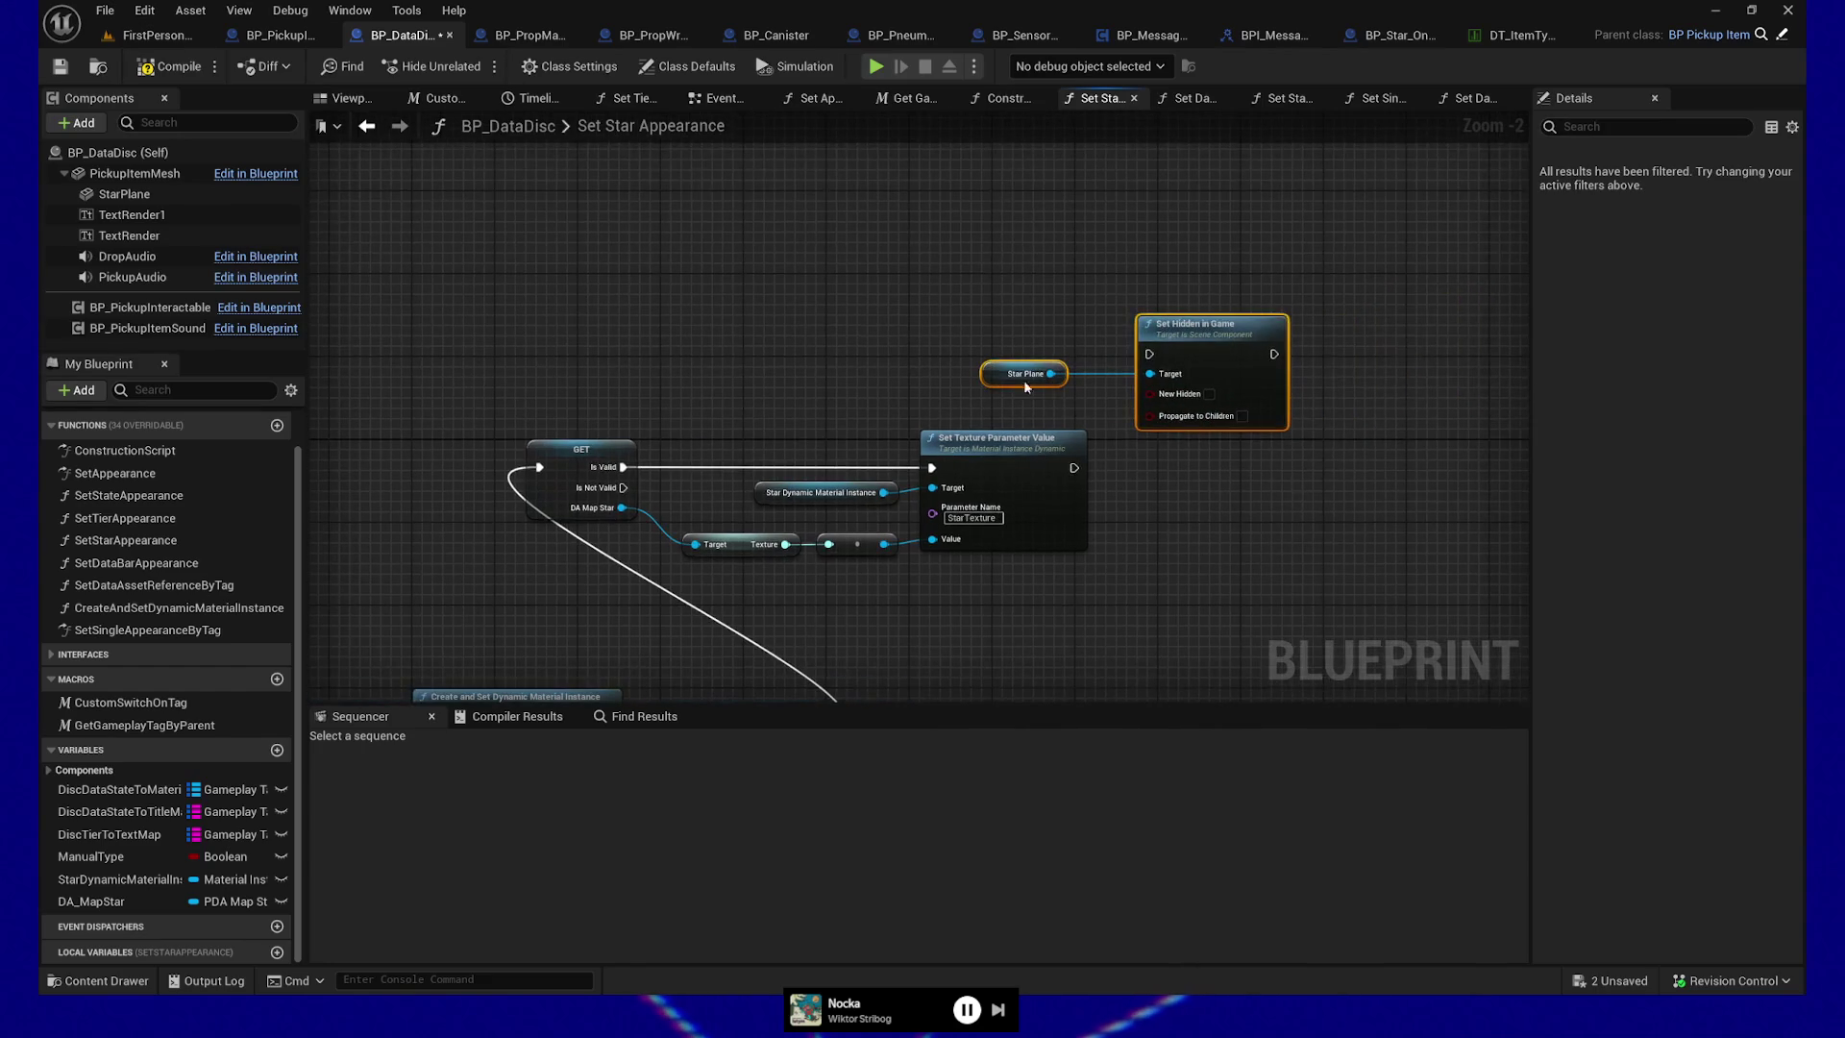
pyautogui.keyDown('ctrl'); pyautogui.click(1079, 437); pyautogui.keyUp('ctrl')
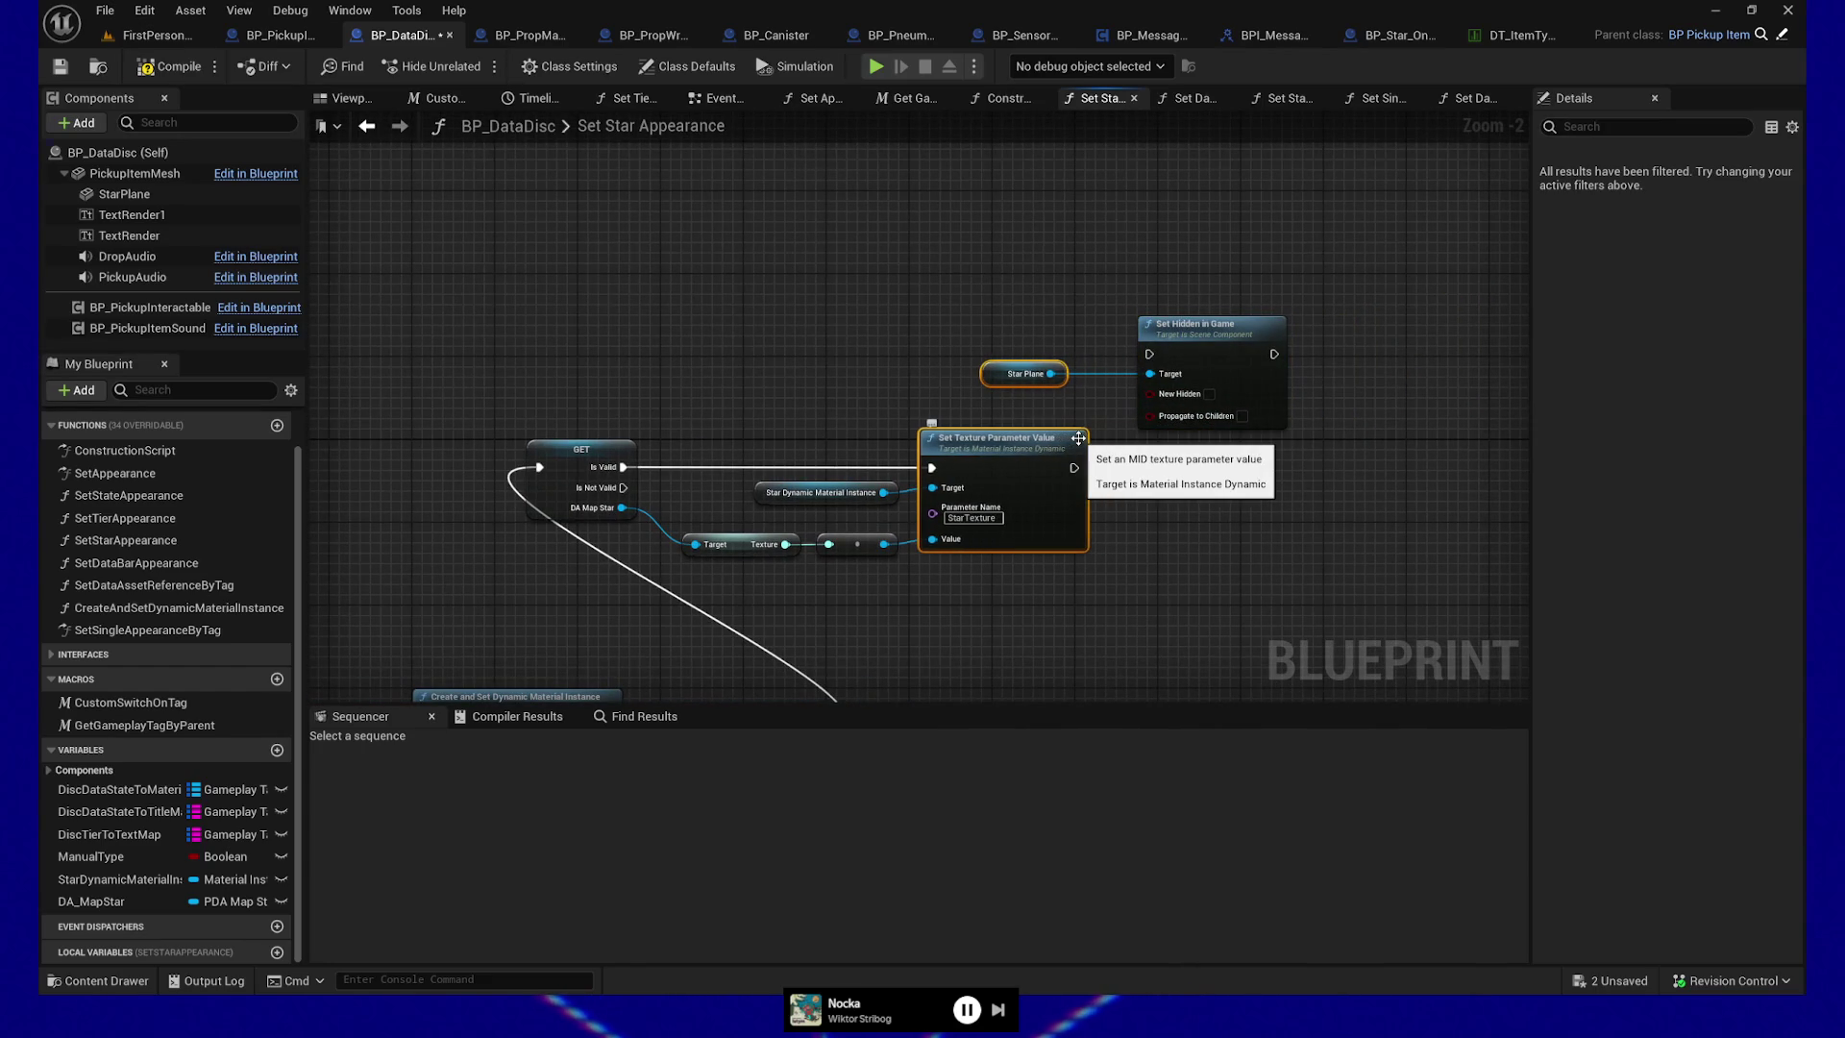
pyautogui.keyDown('ctrl'); pyautogui.click(1080, 436); pyautogui.keyUp('ctrl')
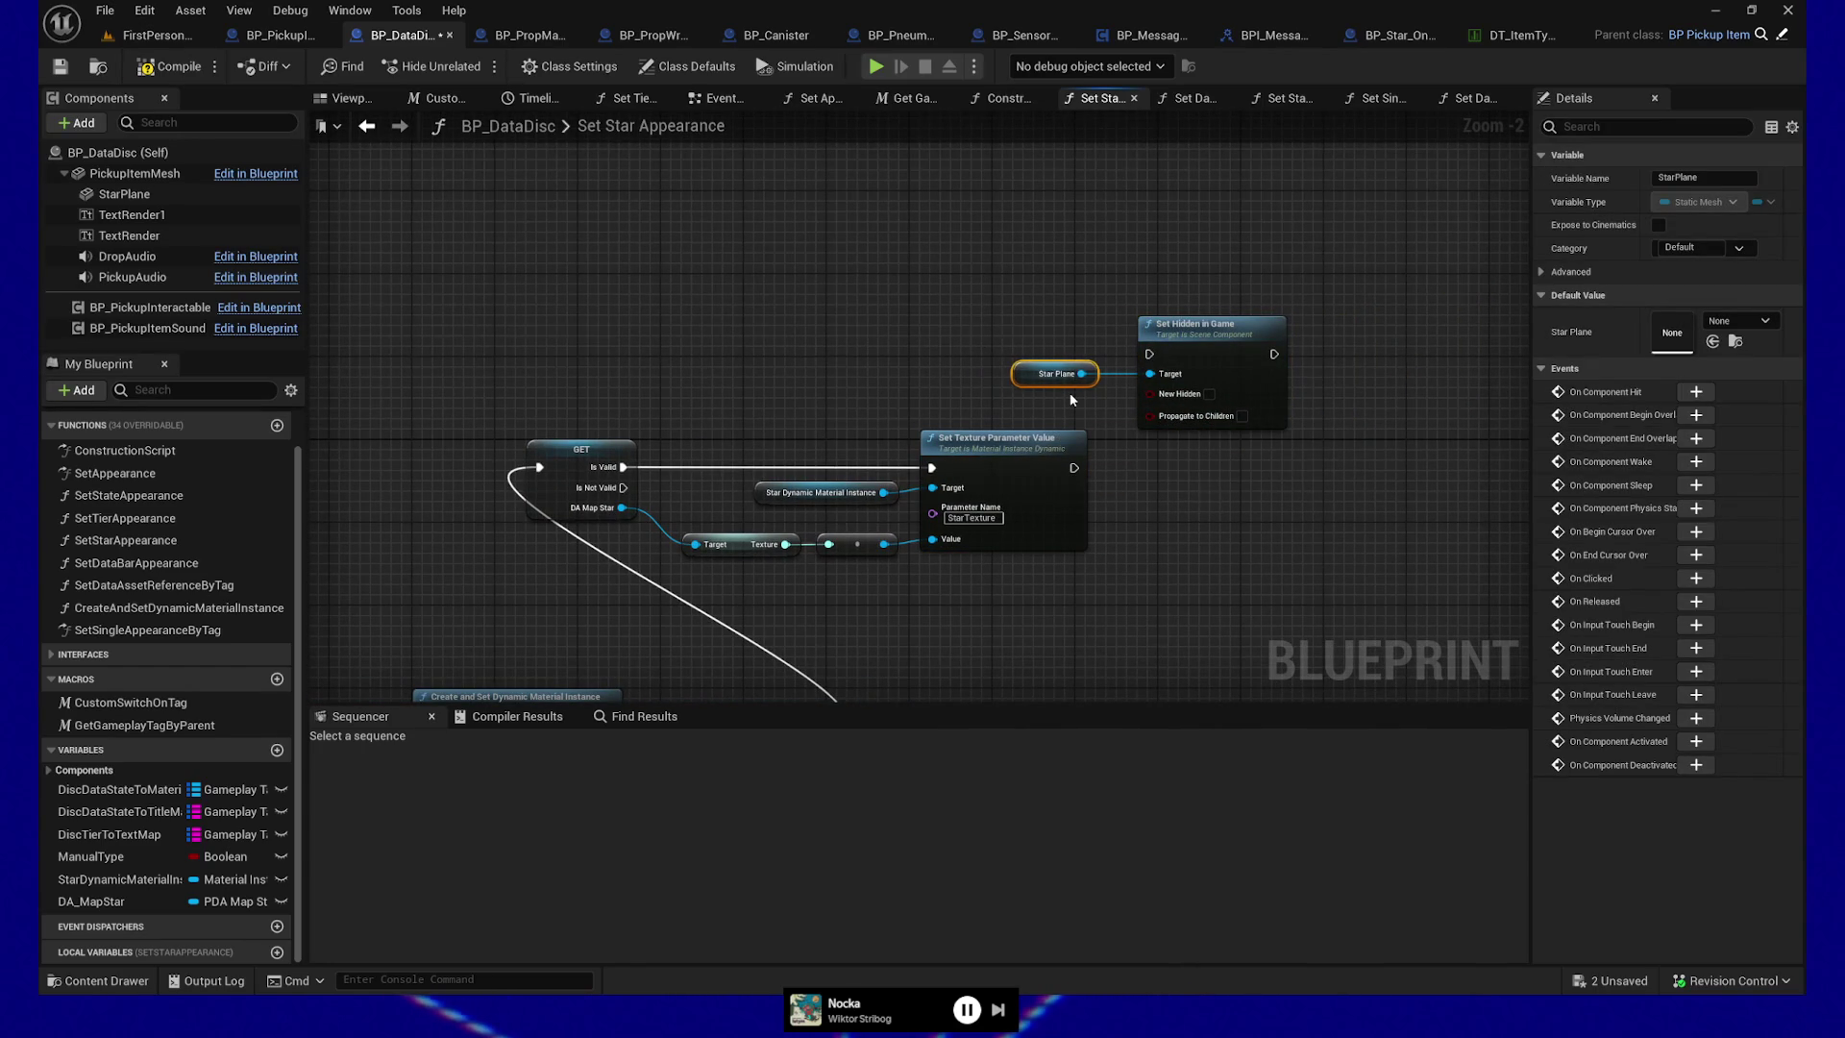
pyautogui.moveTo(1009, 317); pyautogui.dragTo(1191, 403)
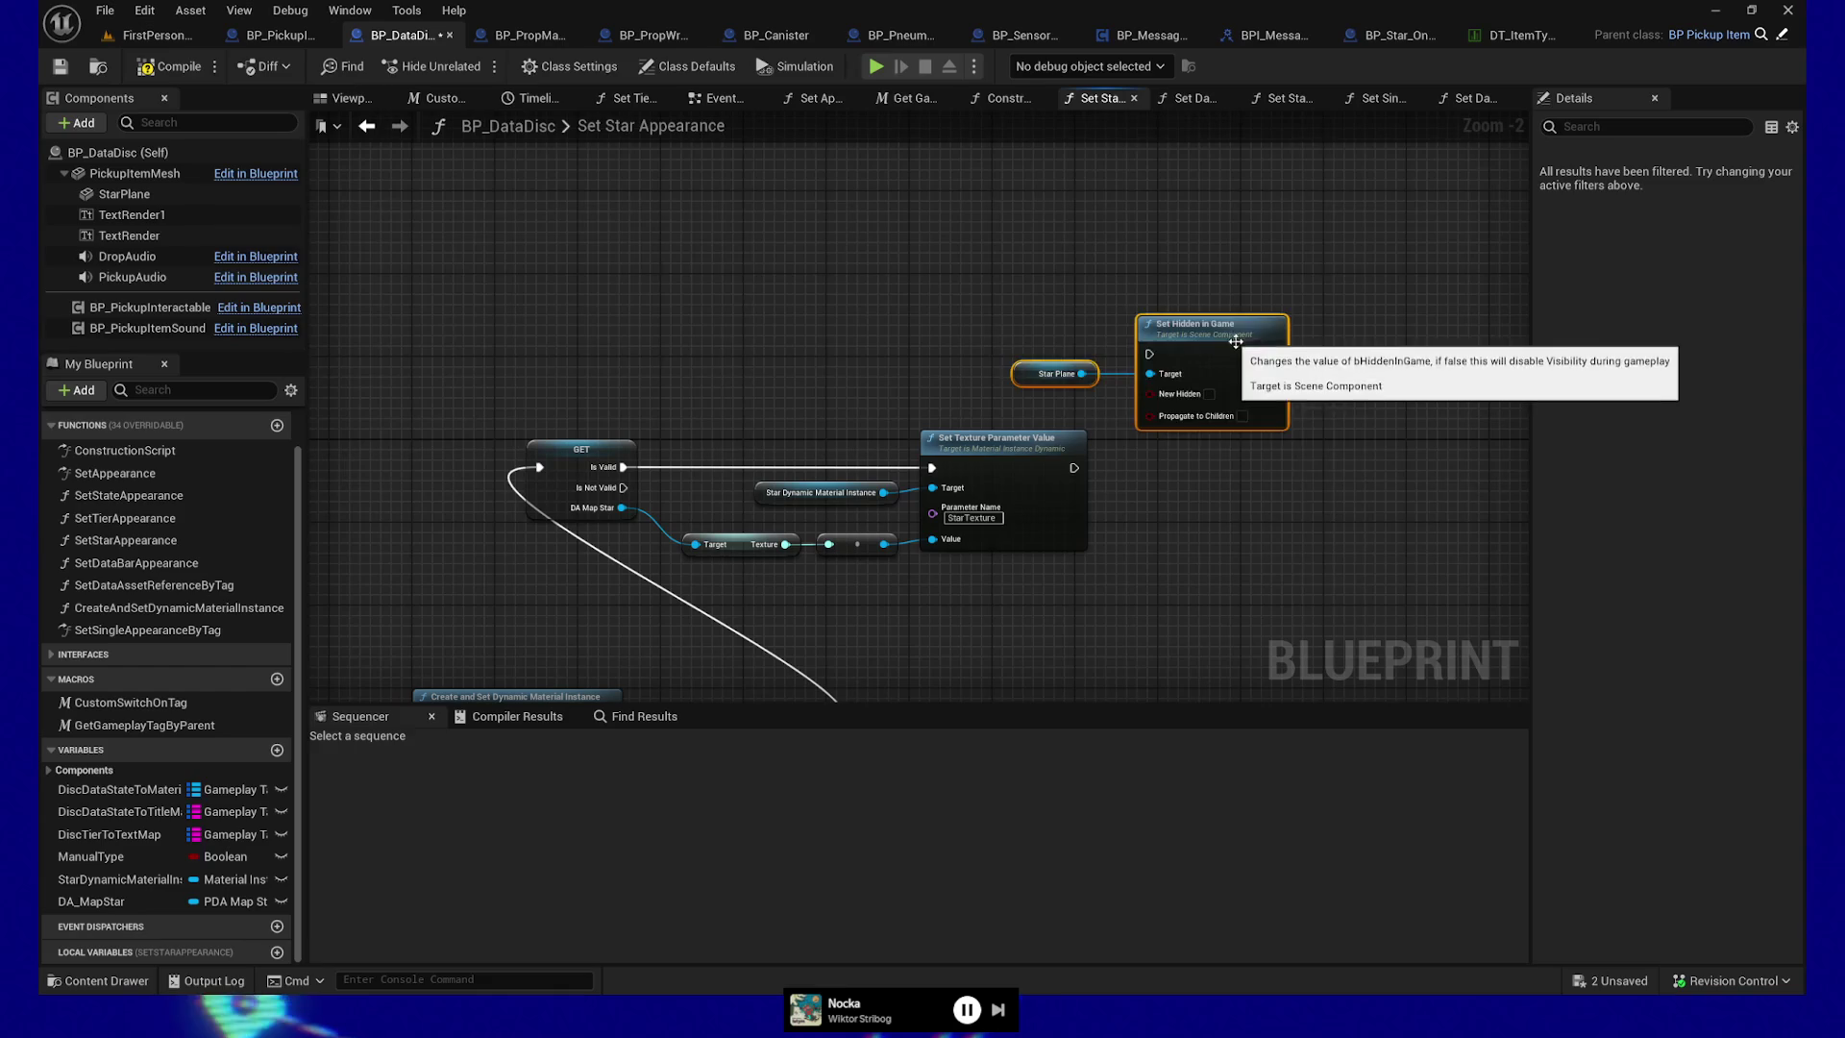
pyautogui.moveTo(1225, 340); pyautogui.dragTo(1380, 516)
pyautogui.moveTo(1075, 468); pyautogui.dragTo(1304, 529)
pyautogui.moveTo(1349, 521)
pyautogui.mouseDown()
pyautogui.moveTo(1318, 479)
pyautogui.moveTo(1336, 482)
pyautogui.mouseUp()
# Wire a copied StarPlane Set Hidden in Game (New Hidden checked) to Is Not Valid, save, open FirstPersonMap
pyautogui.moveTo(620, 512)
pyautogui.mouseDown()
pyautogui.moveTo(675, 419)
pyautogui.moveTo(1212, 411)
pyautogui.moveTo(1168, 407)
pyautogui.moveTo(1348, 502)
pyautogui.mouseUp()
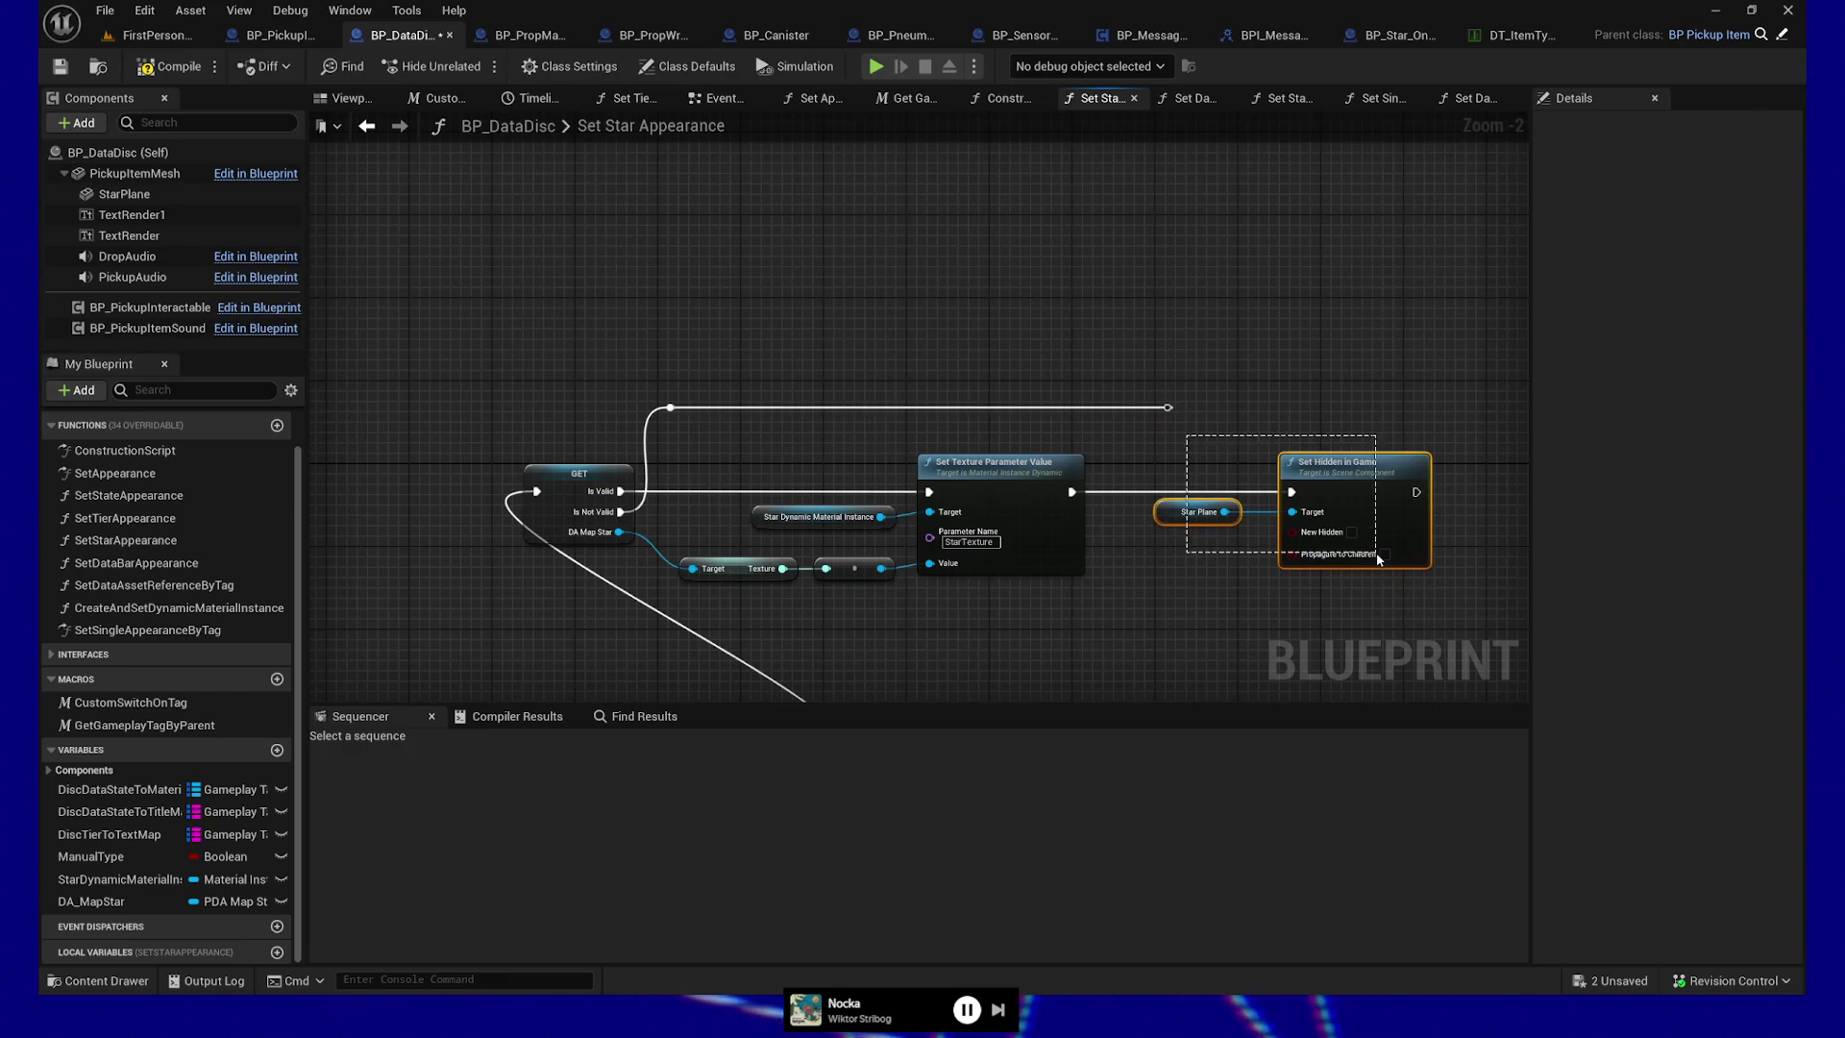
pyautogui.hotkey('ctrl', 'c')
pyautogui.hotkey('ctrl', 'v')
pyautogui.moveTo(1442, 354); pyautogui.dragTo(1383, 356)
pyautogui.click(1168, 407)
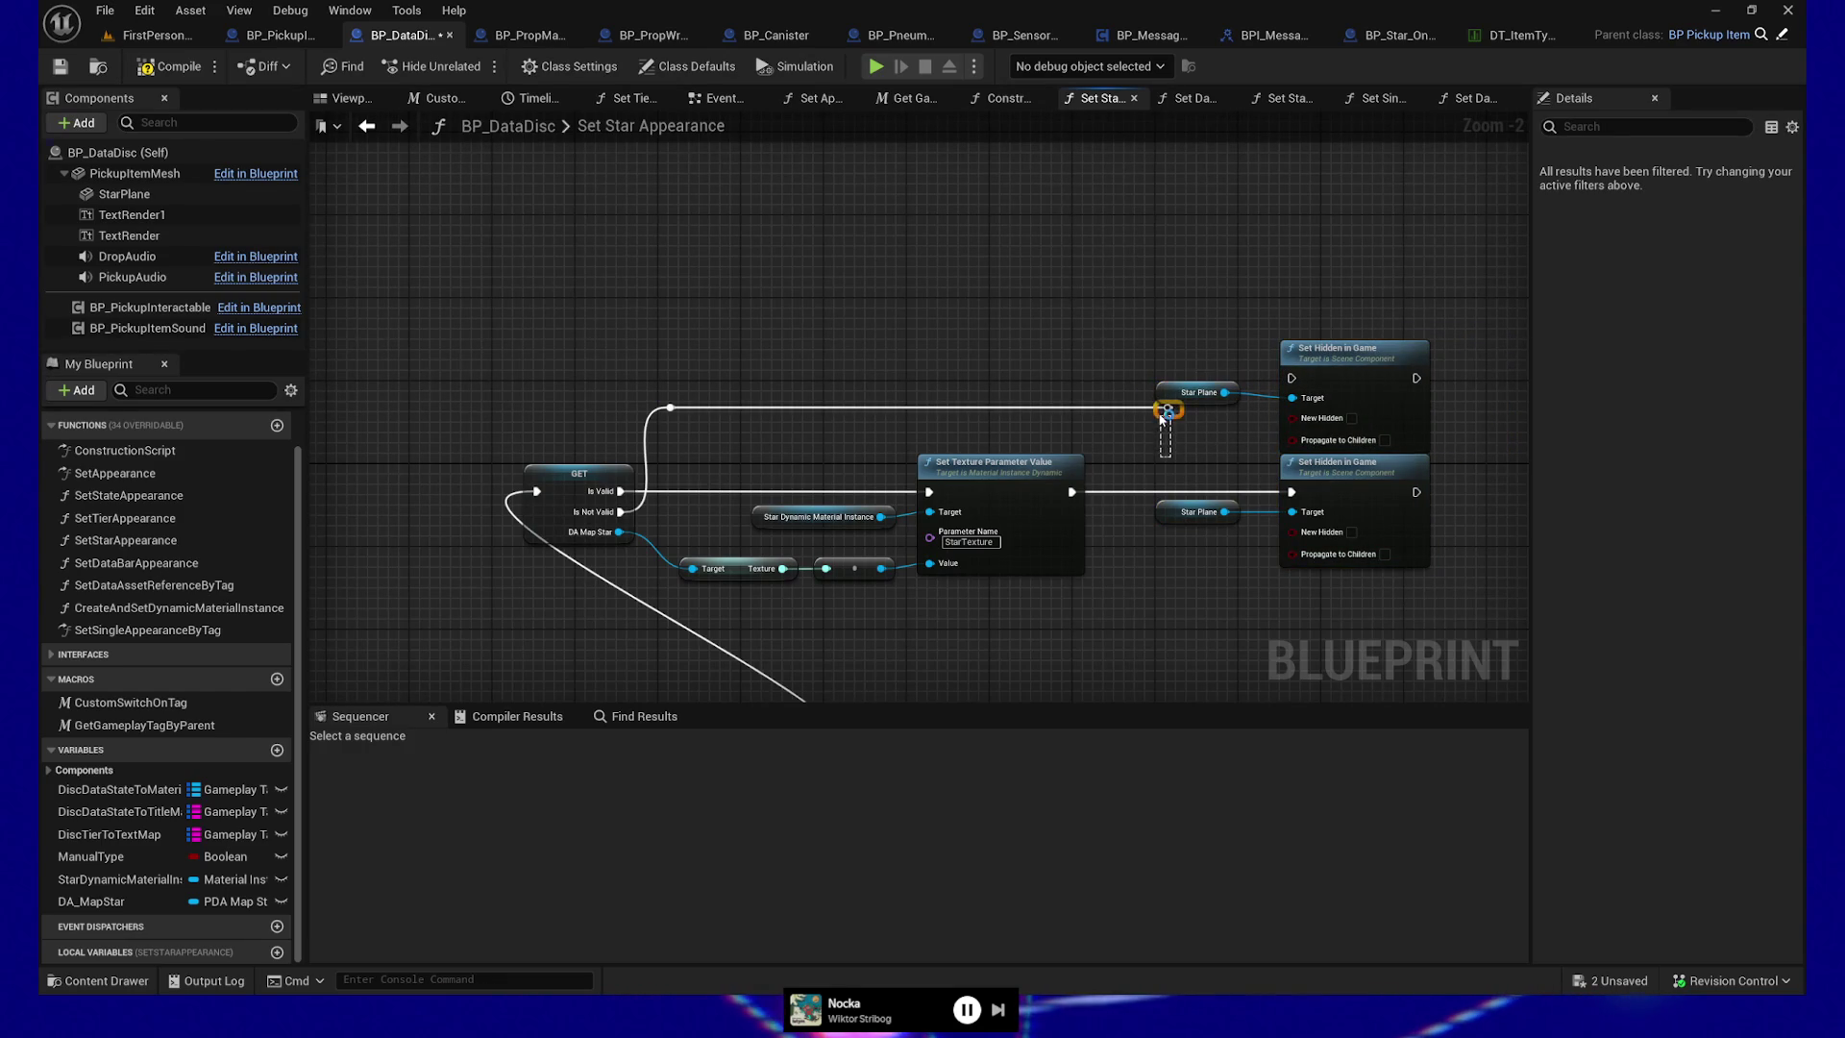
pyautogui.moveTo(754, 441); pyautogui.dragTo(754, 399)
pyautogui.moveTo(1173, 366); pyautogui.dragTo(1359, 363)
pyautogui.keyDown('ctrl'); pyautogui.click(1196, 392); pyautogui.keyUp('ctrl')
pyautogui.press('q')
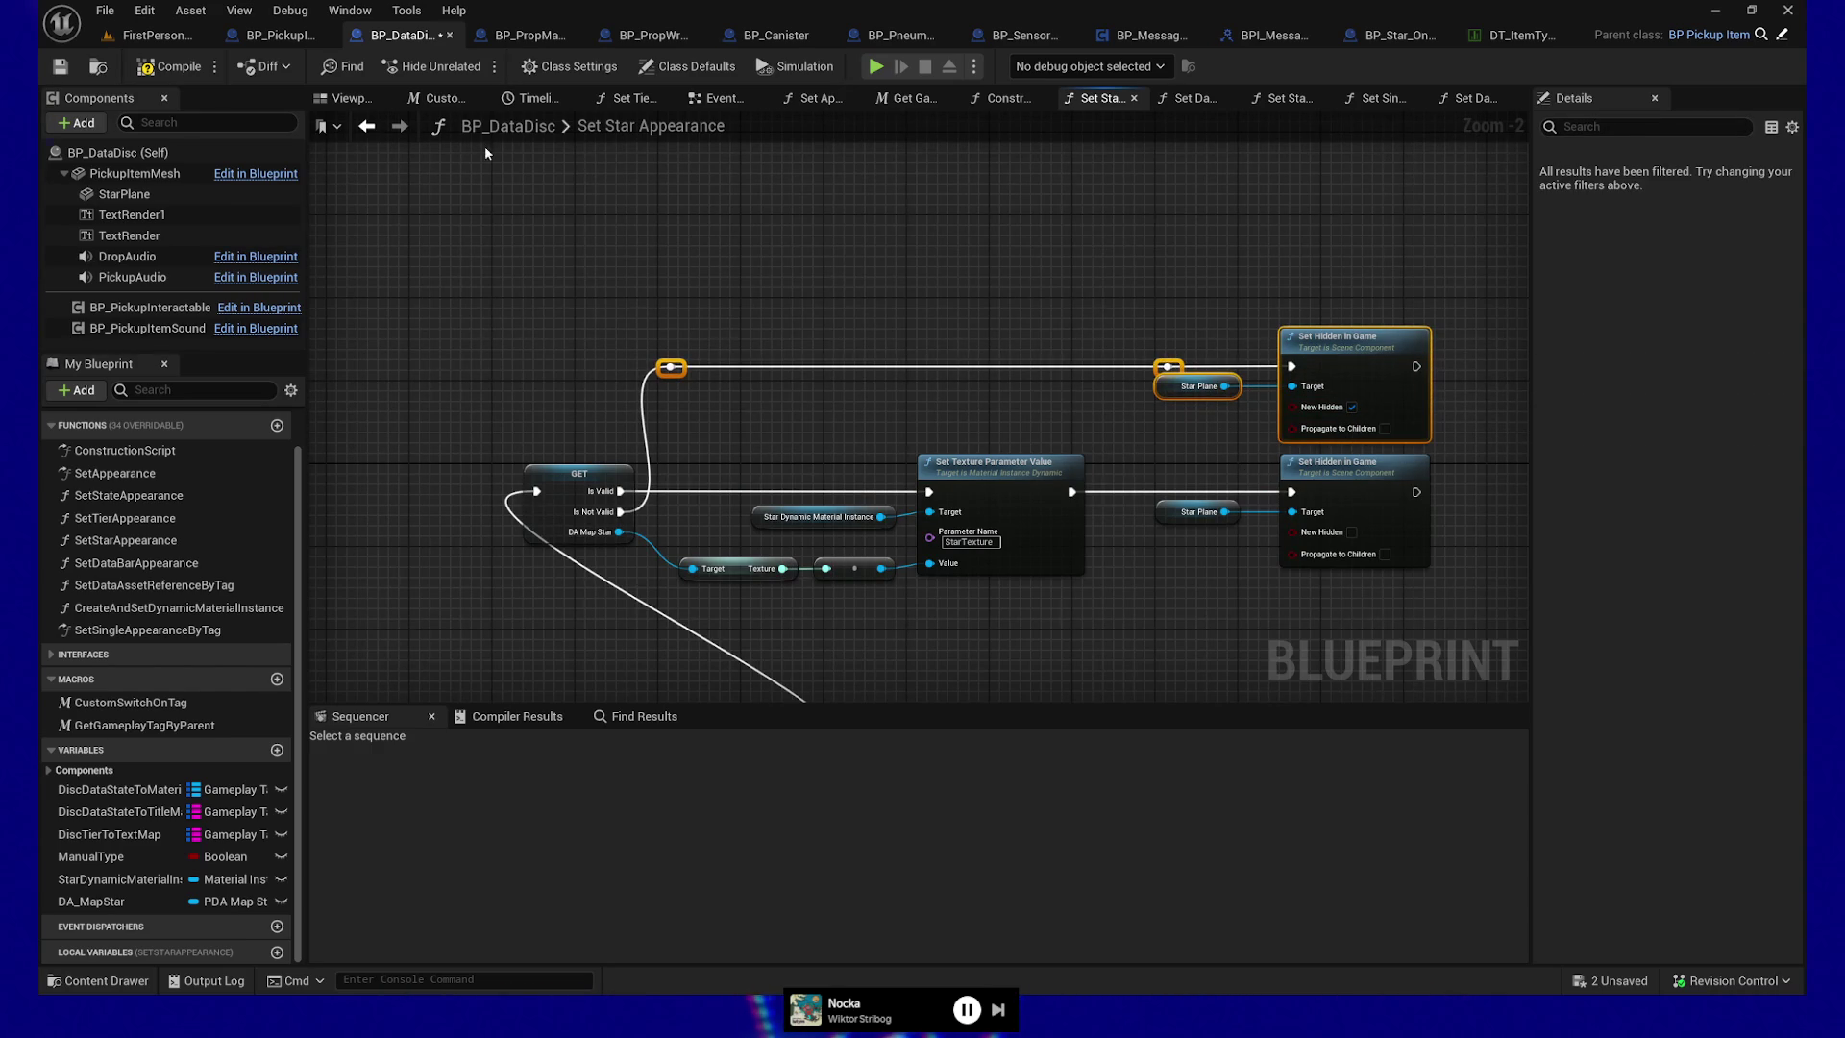
pyautogui.click(60, 66)
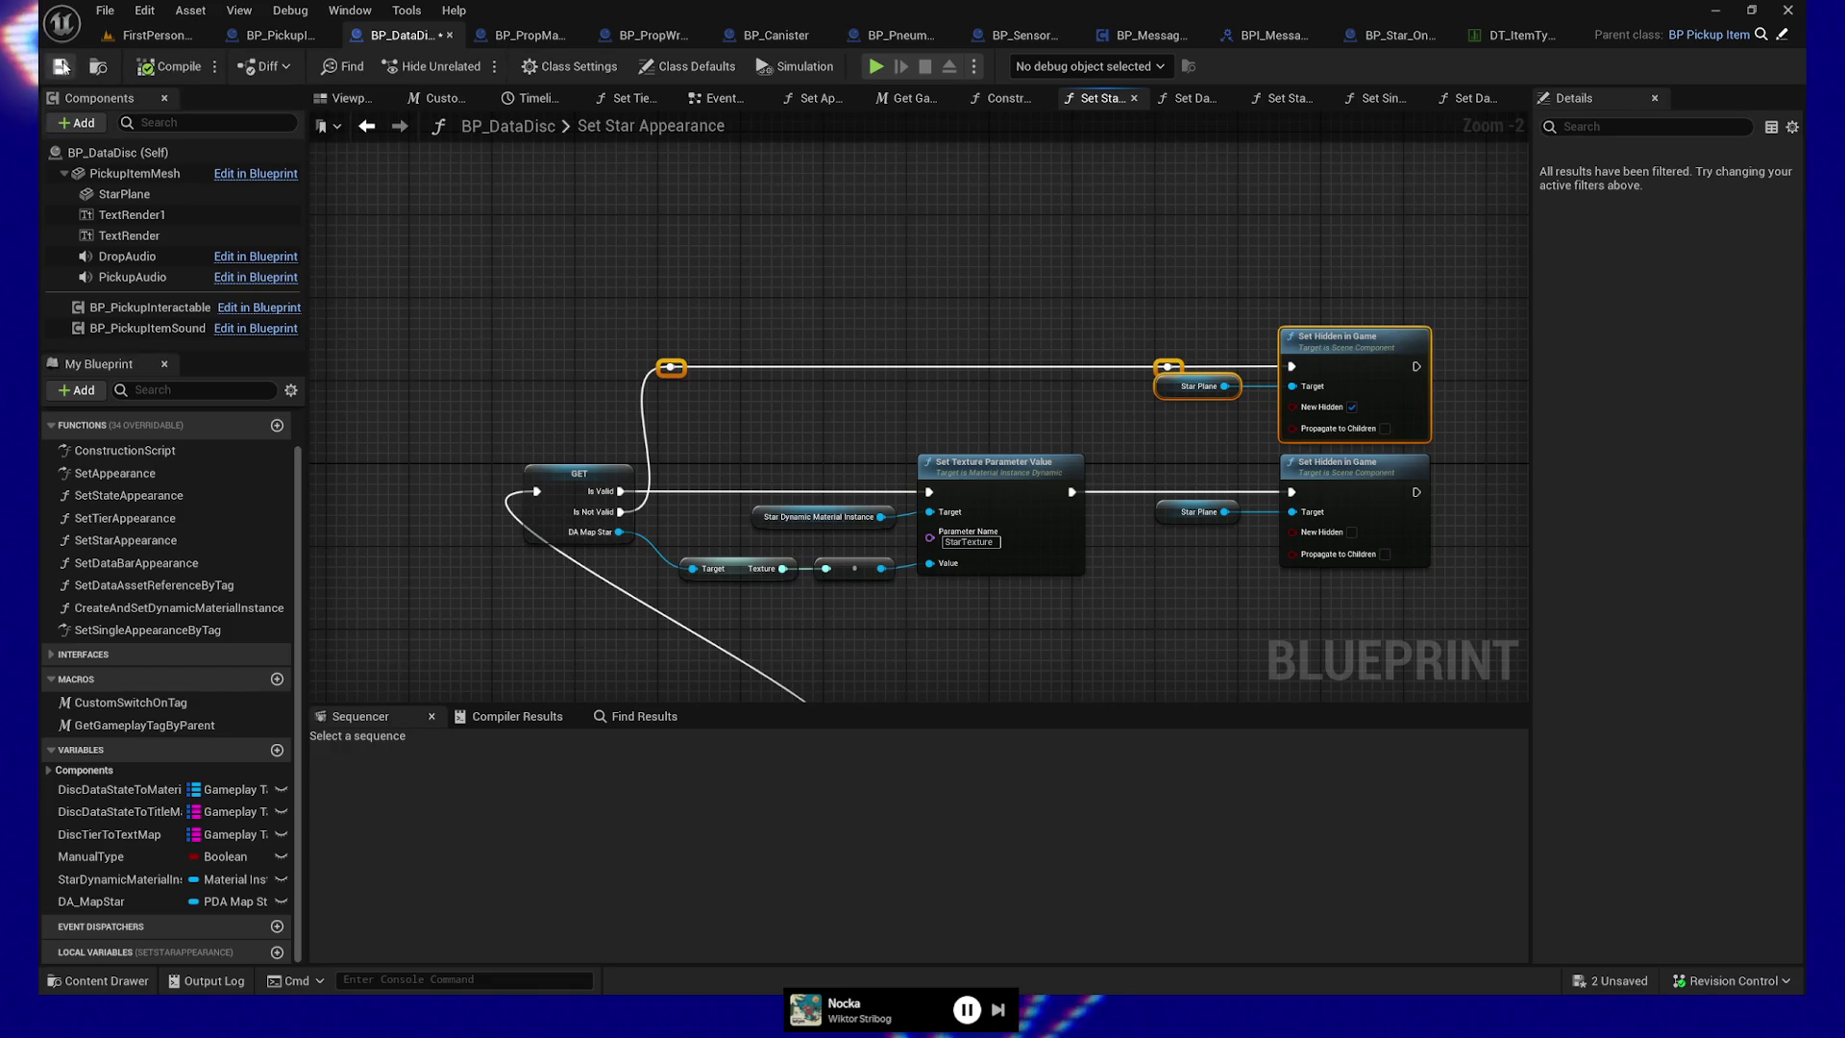
pyautogui.click(156, 35)
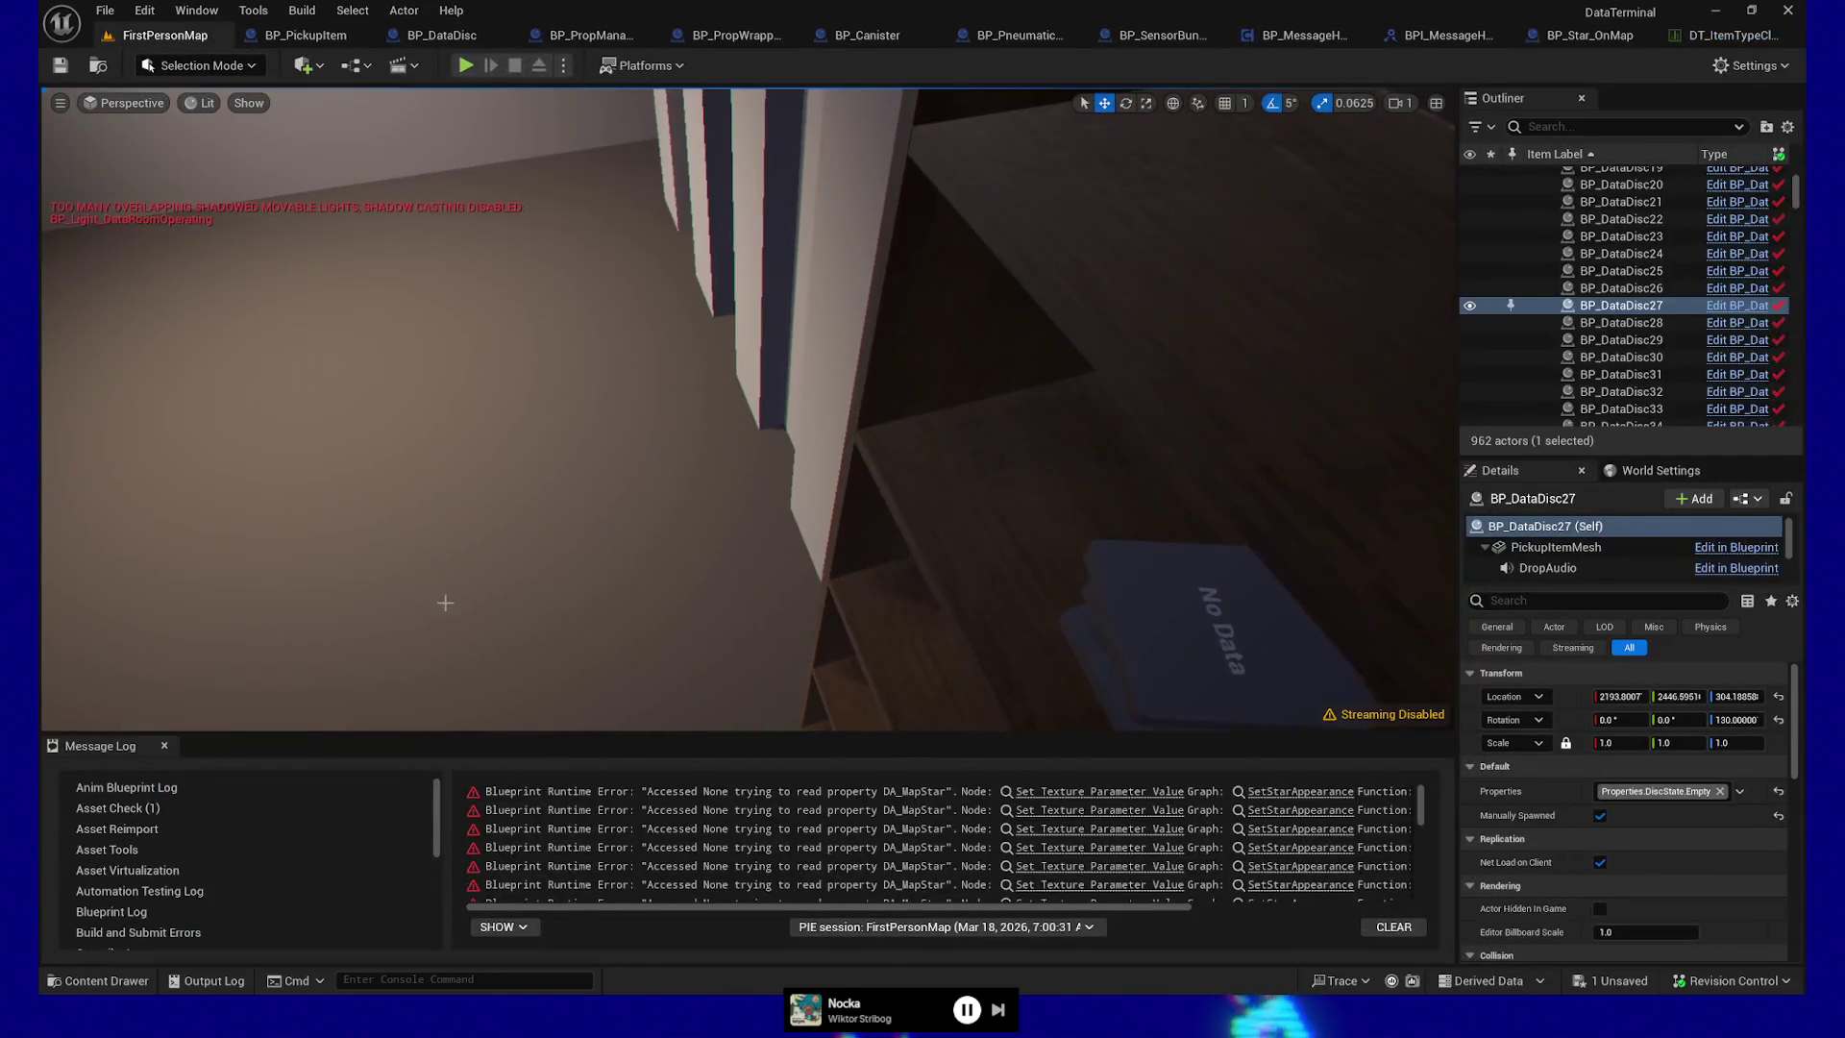
pyautogui.rightClick(445, 610)
pyautogui.click(456, 613)
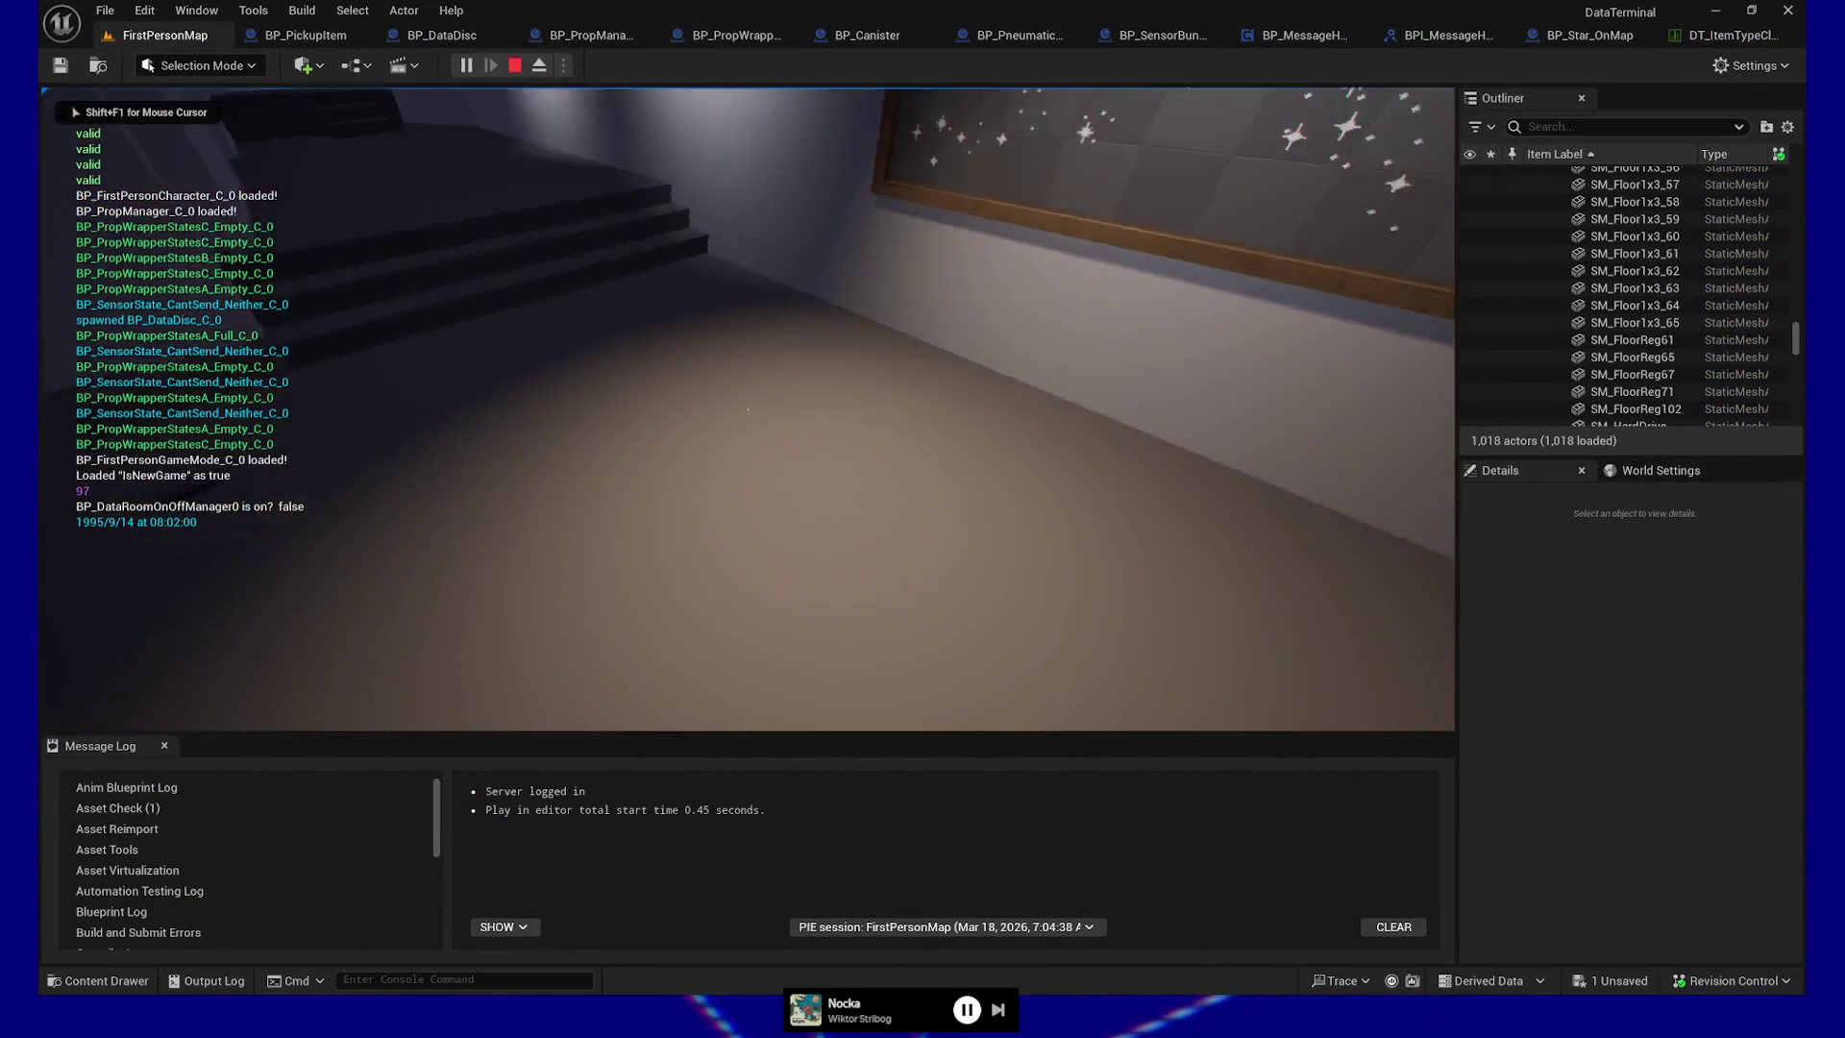
pyautogui.moveTo(149, 66)
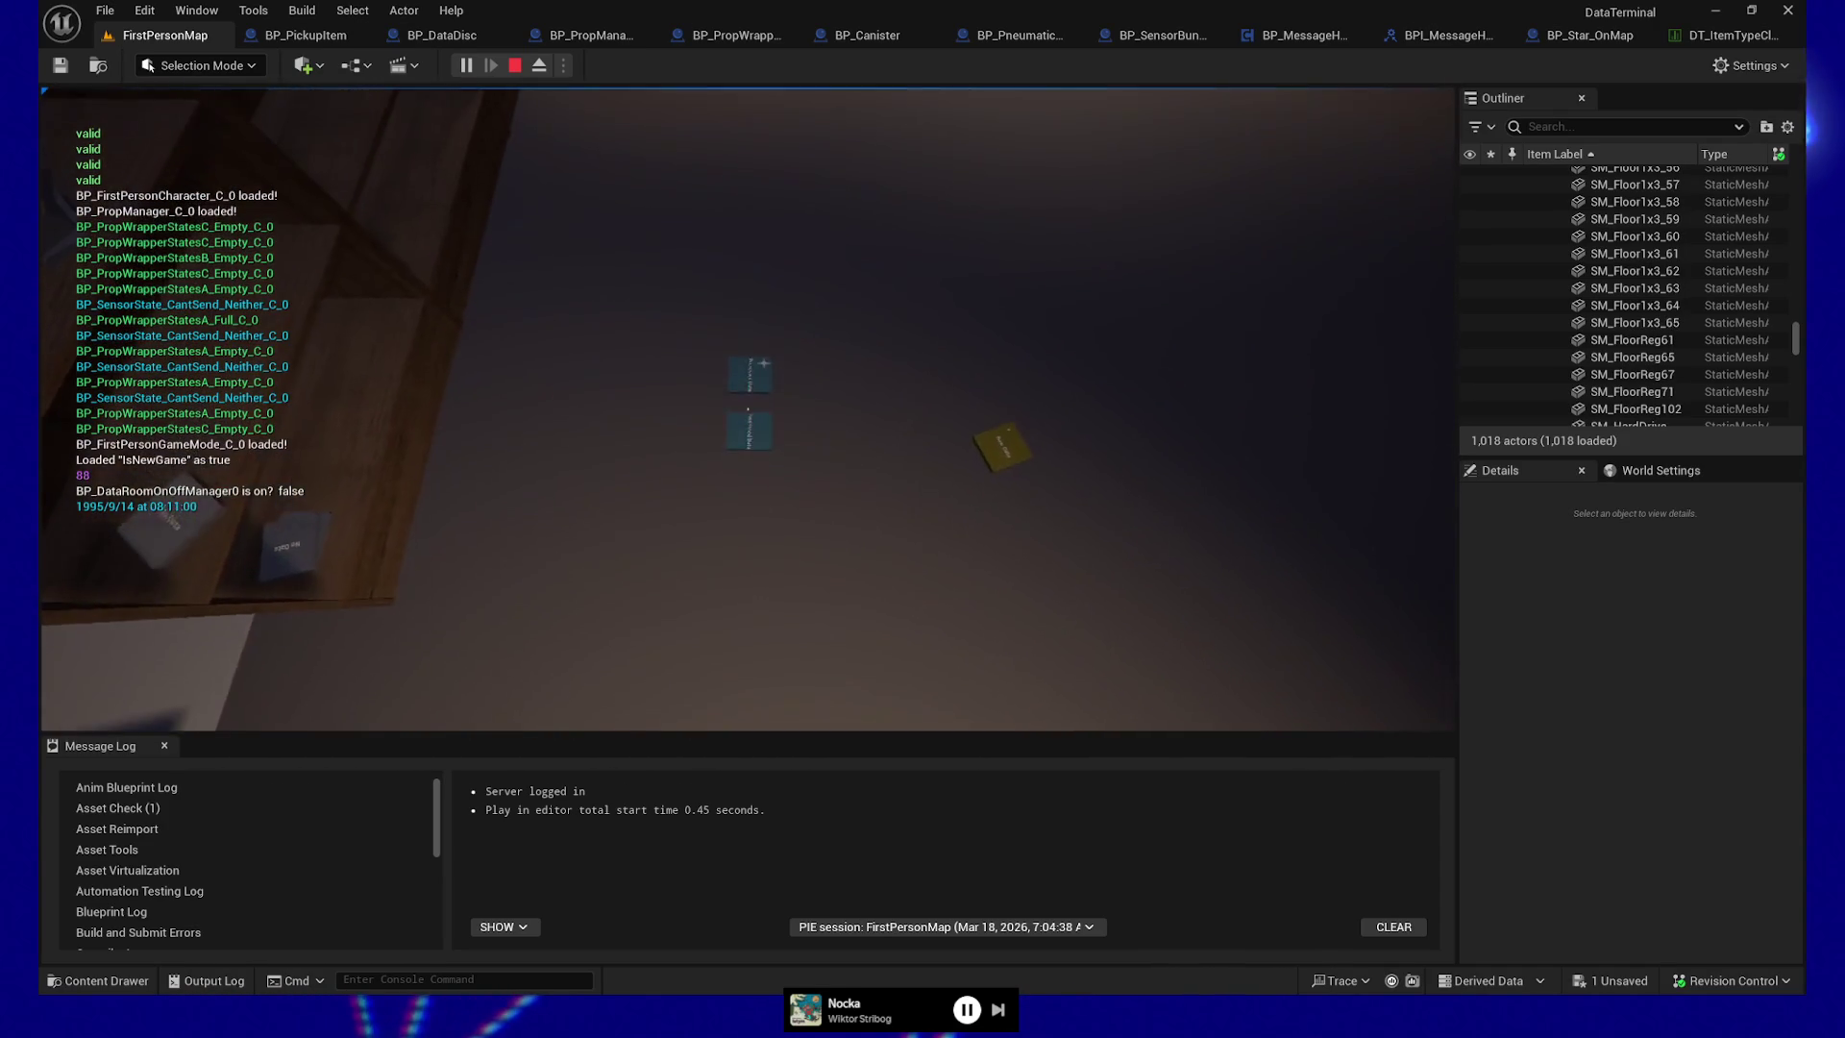
pyautogui.press('e')
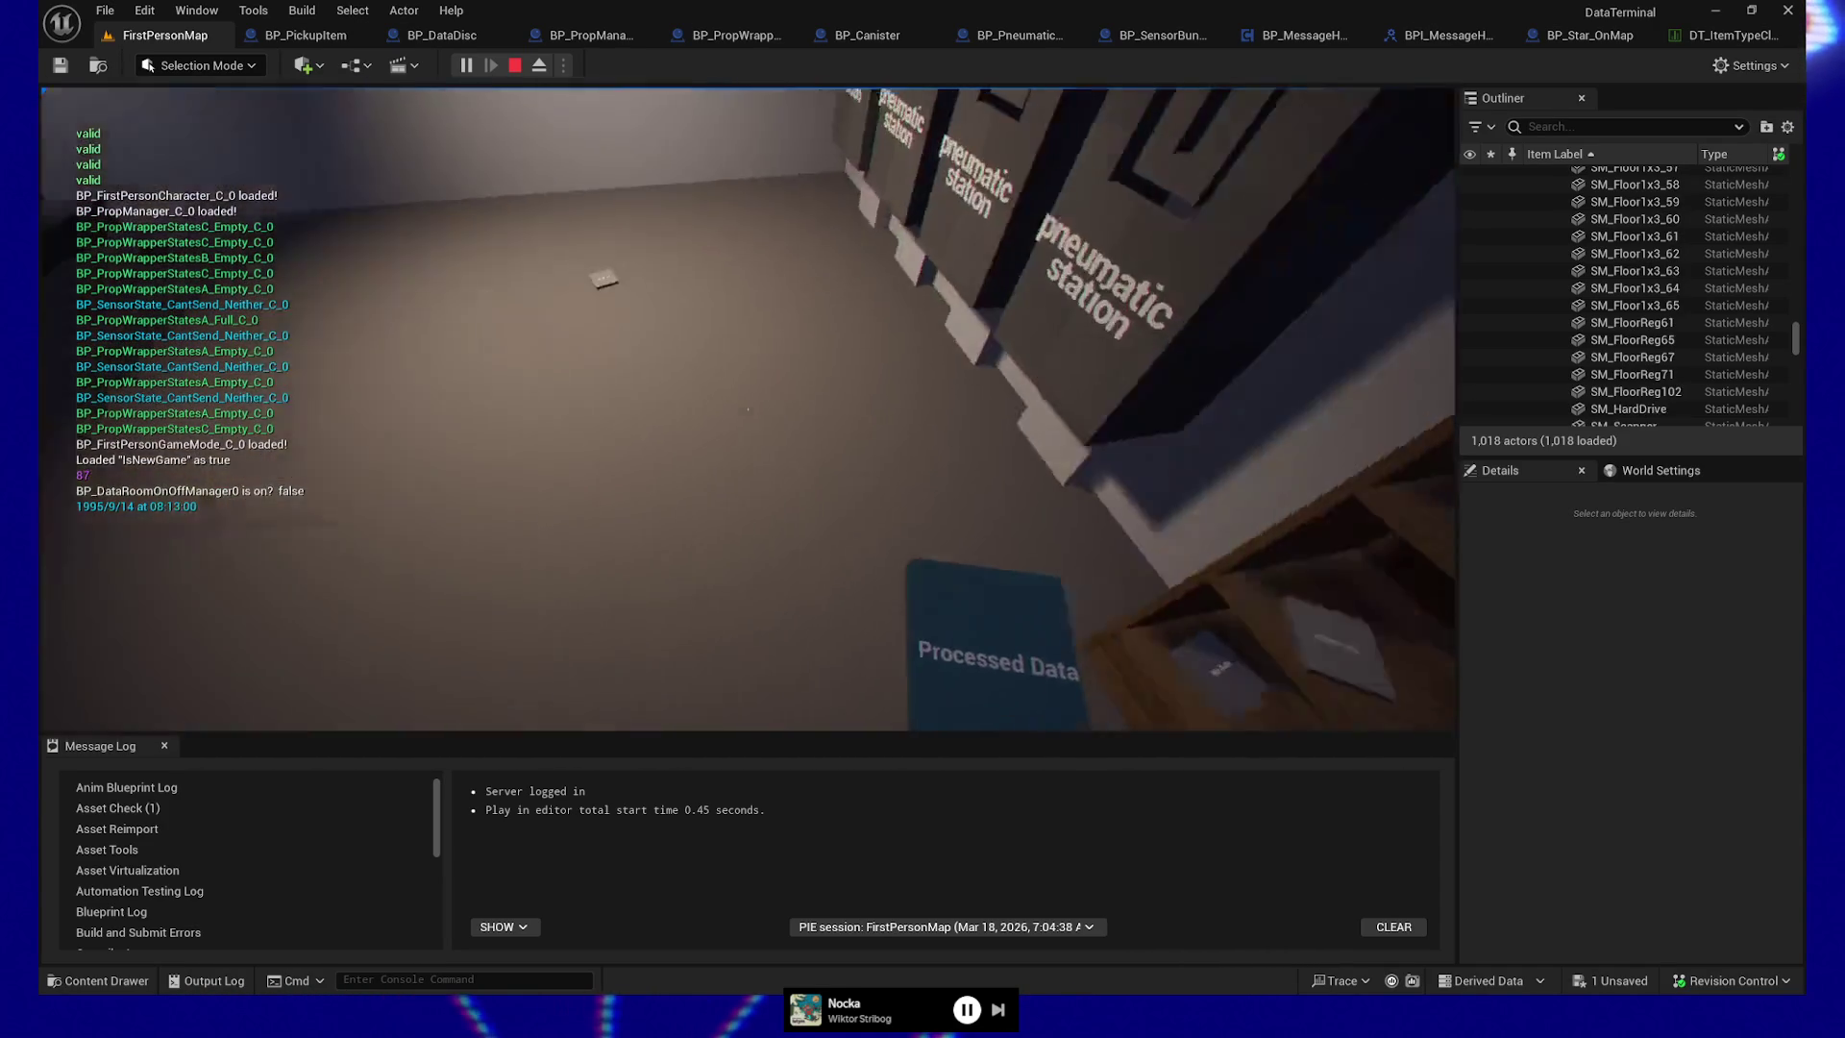
pyautogui.press('Escape')
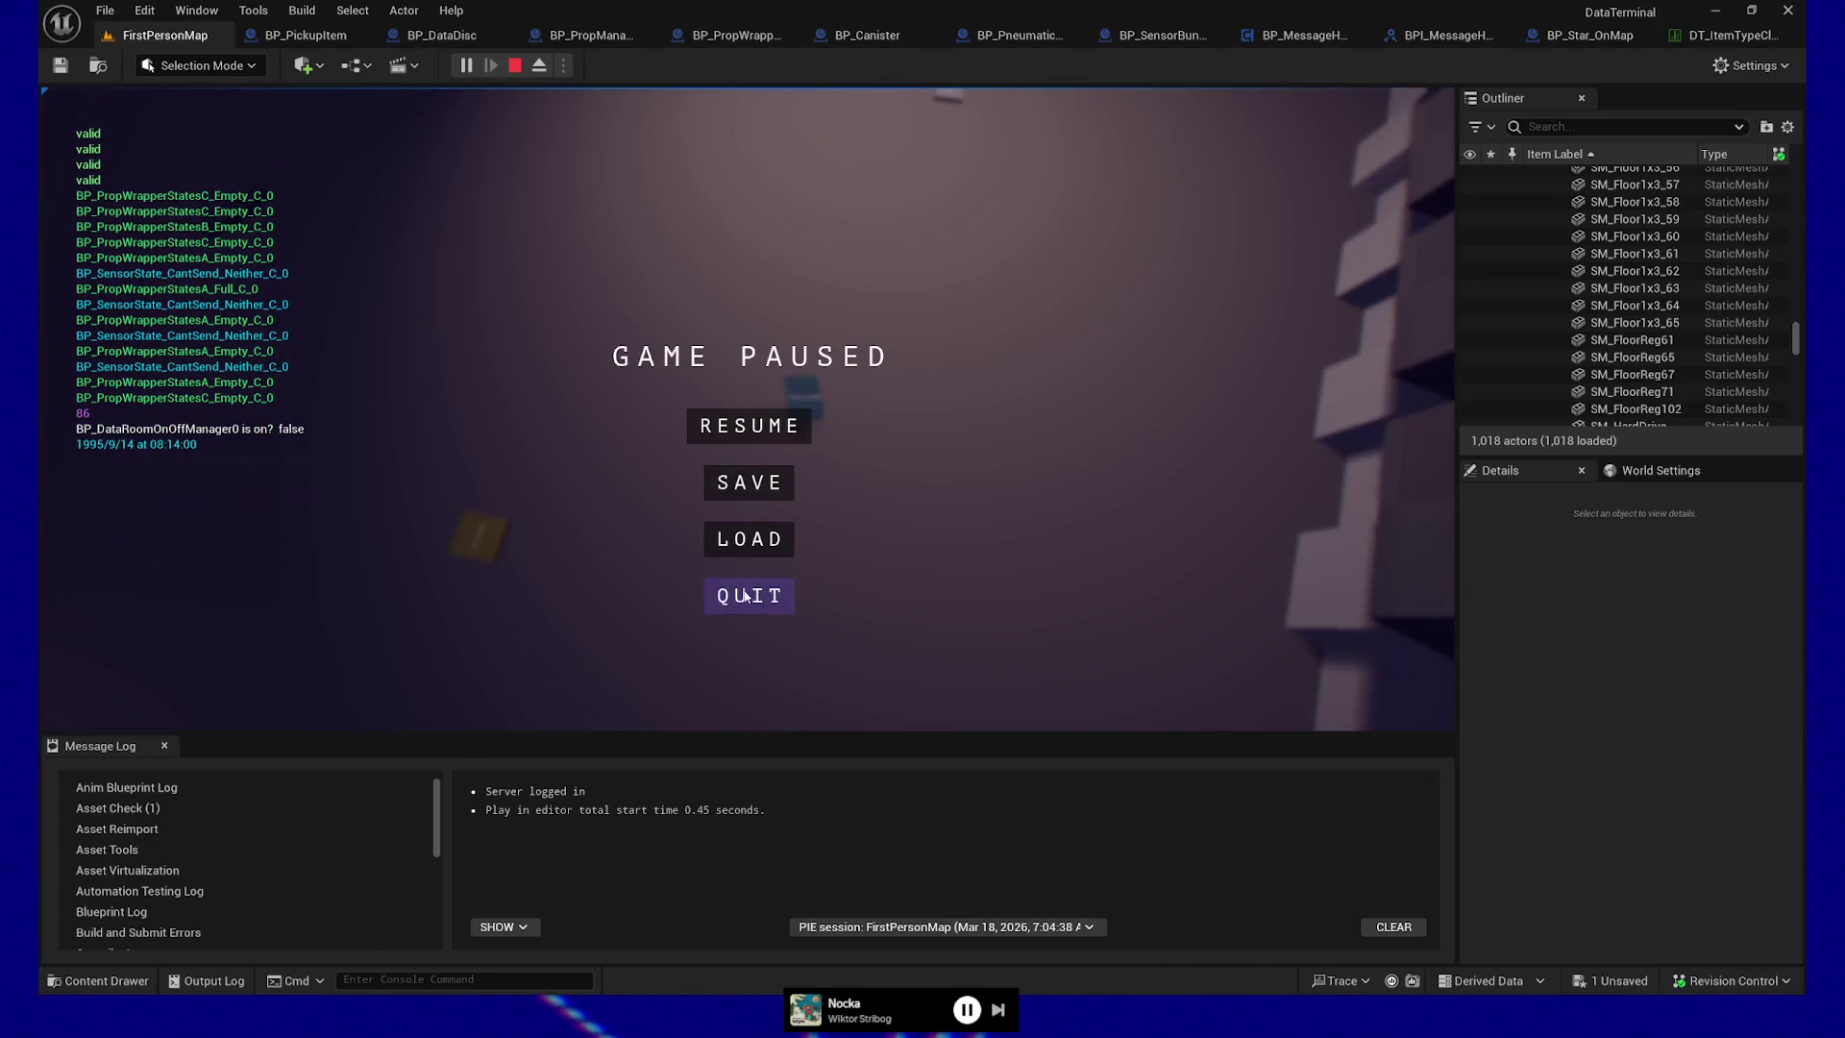
pyautogui.click(793, 603)
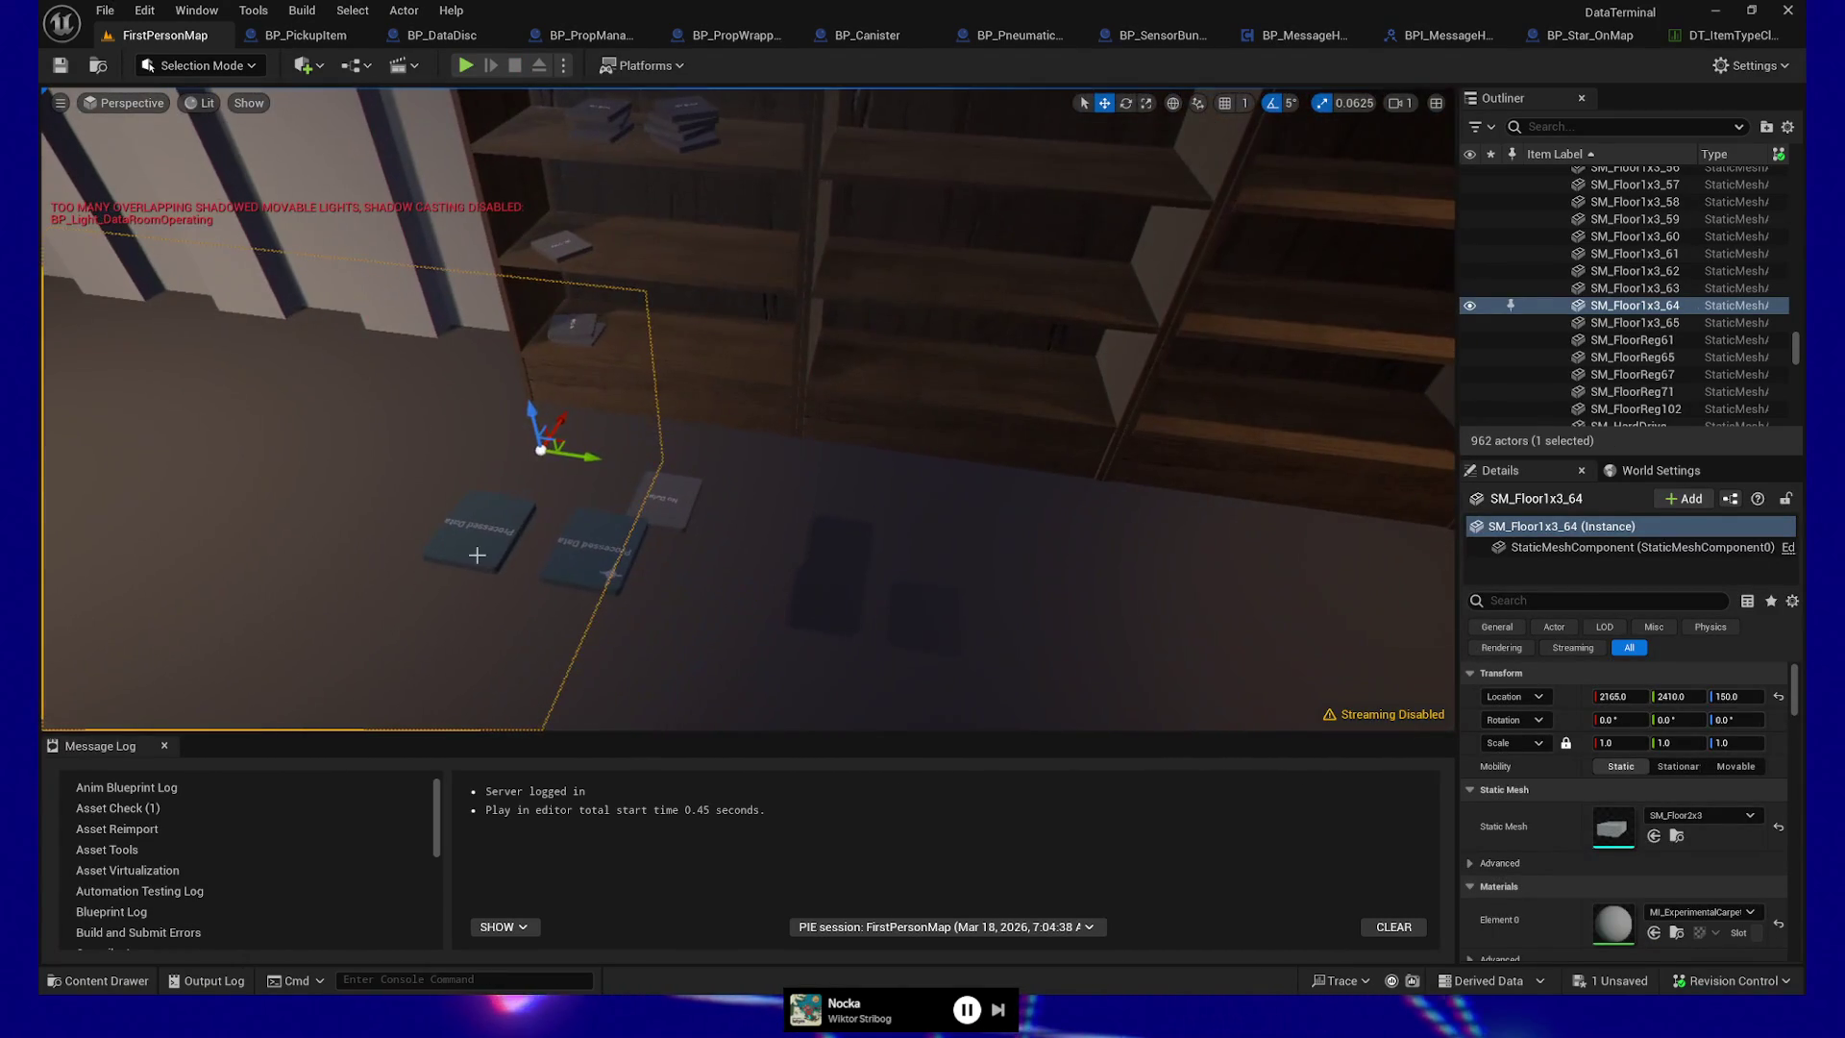
# Give BP_DataDisc55 the Properties.StarType.C tag in place of StarType.A
pyautogui.click(478, 532)
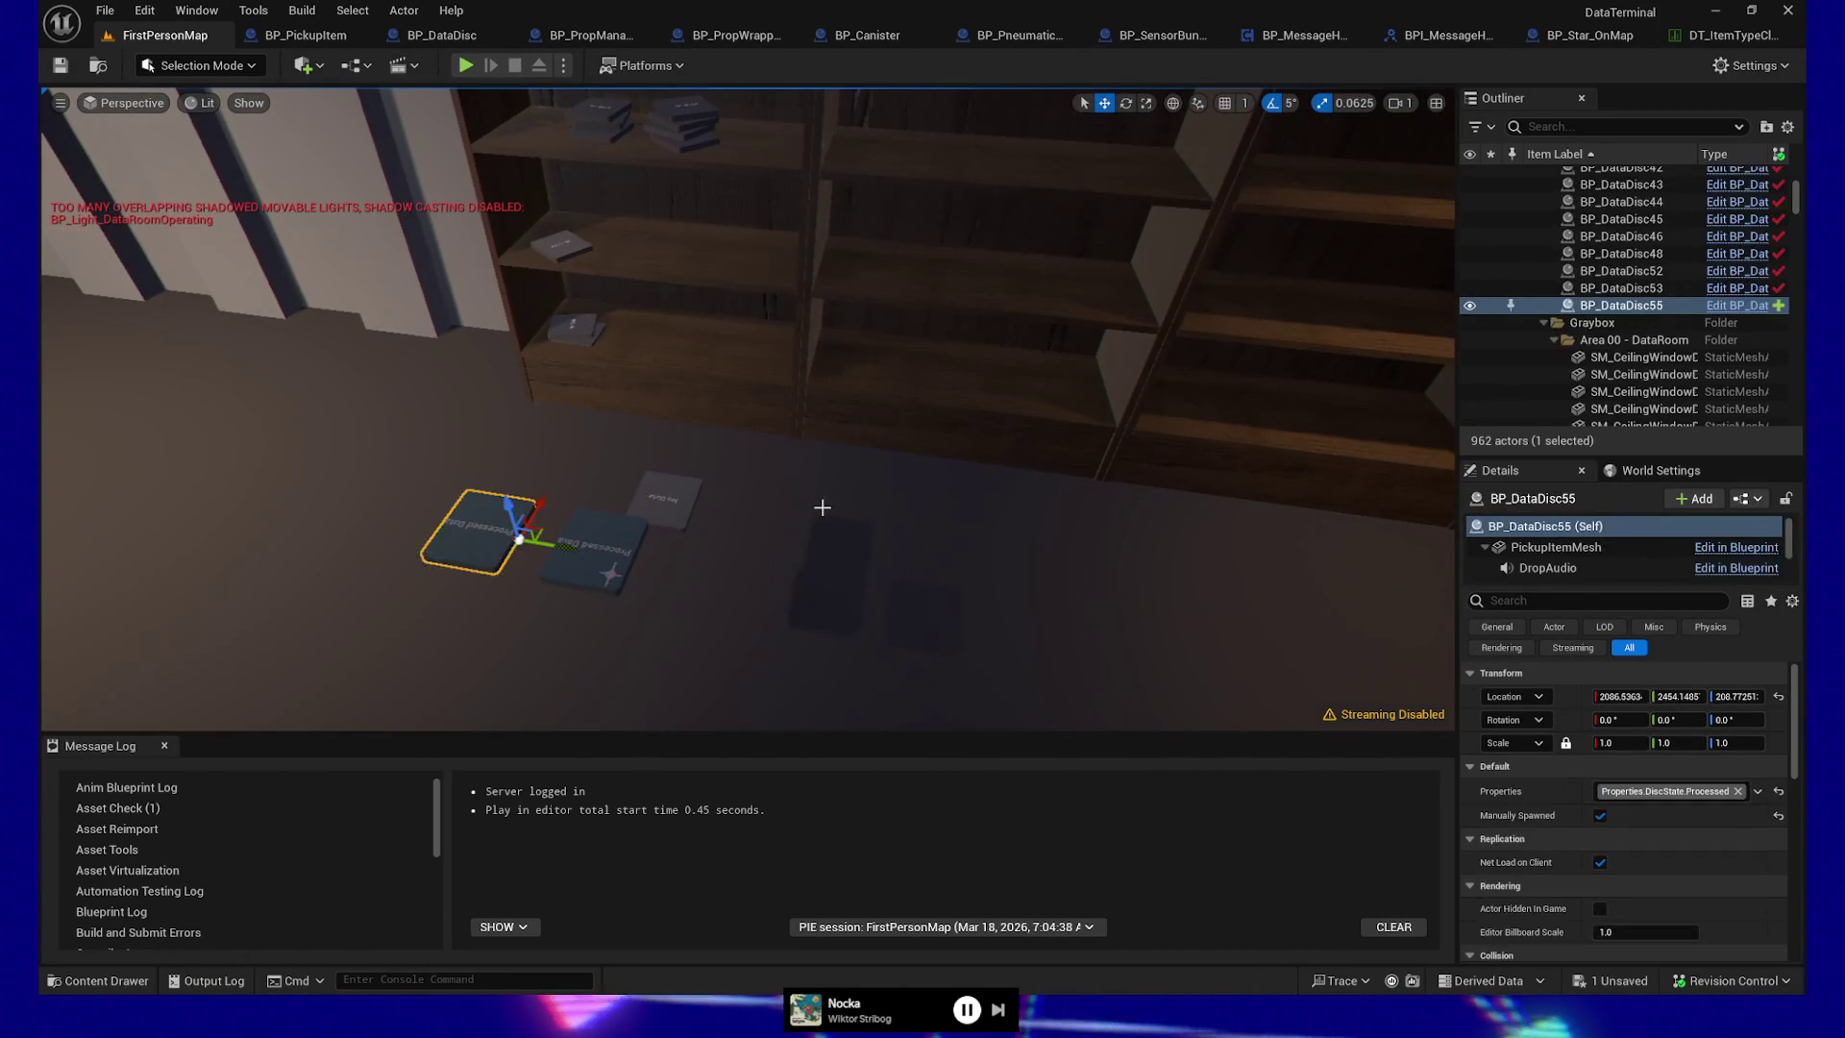
pyautogui.click(1758, 790)
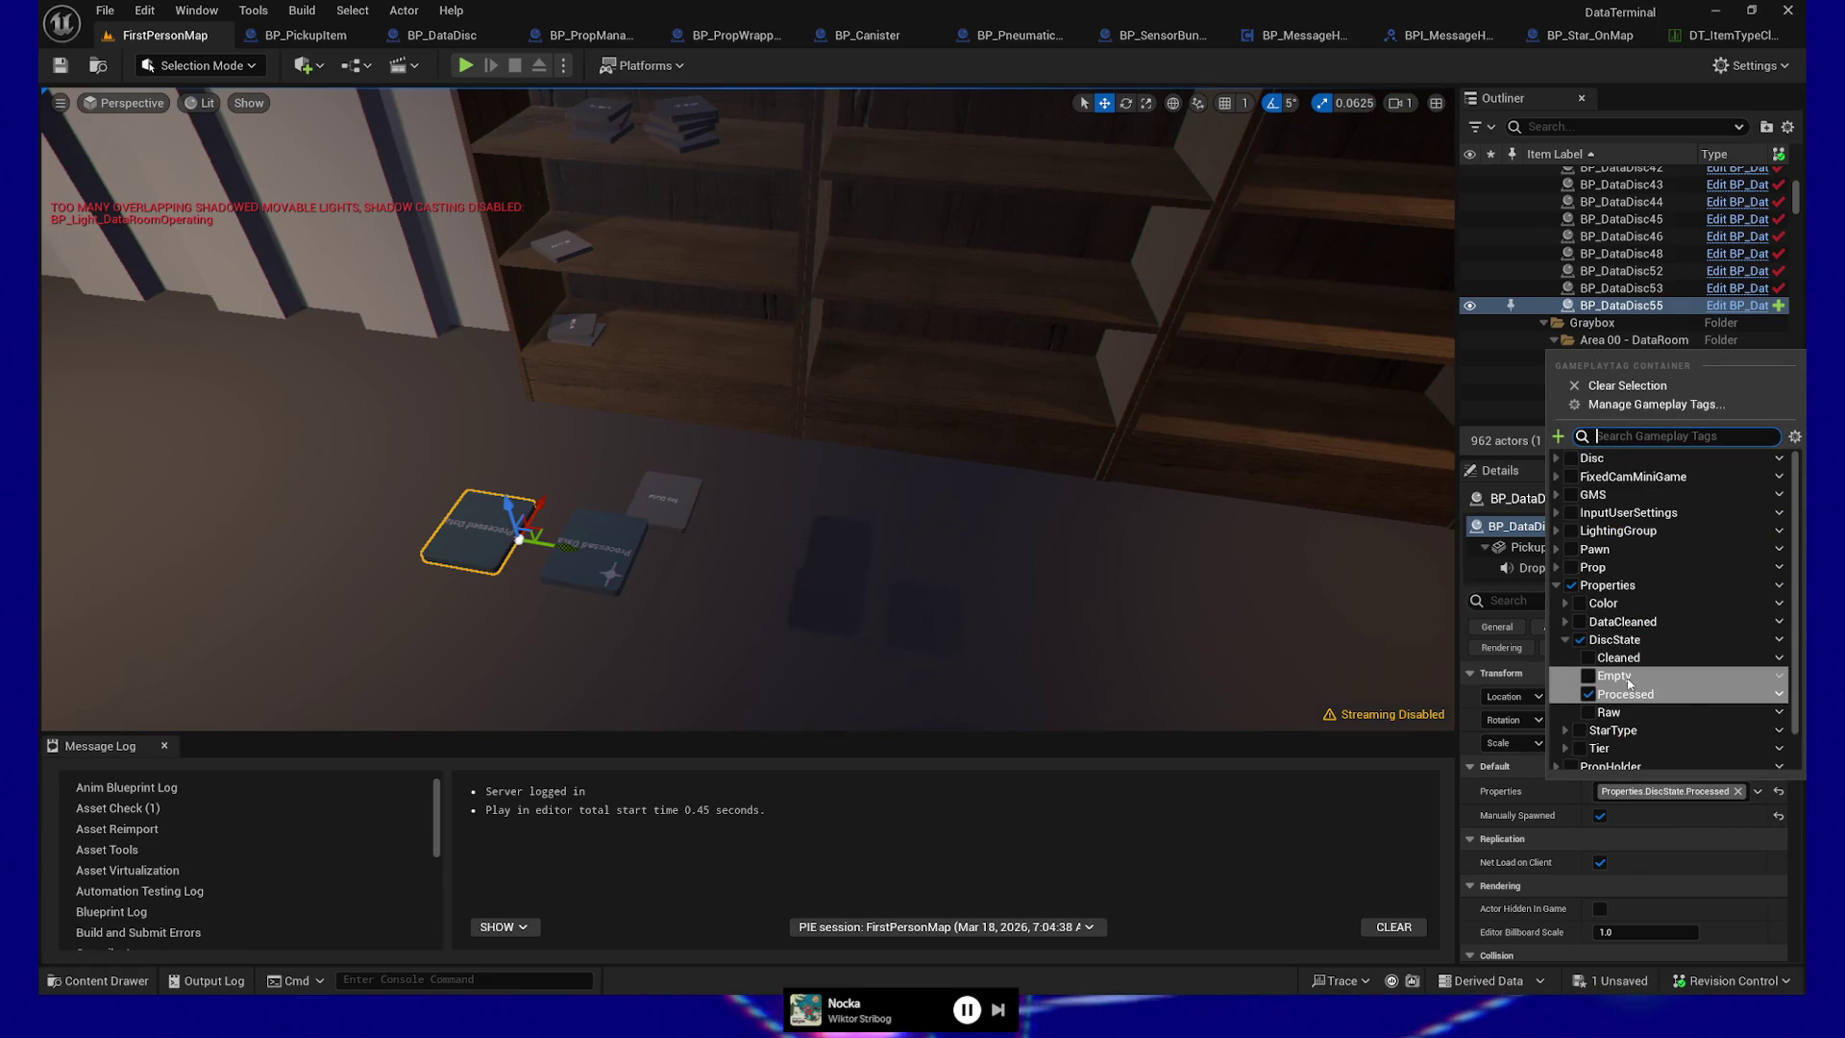
pyautogui.scroll(-1, 1675, 701)
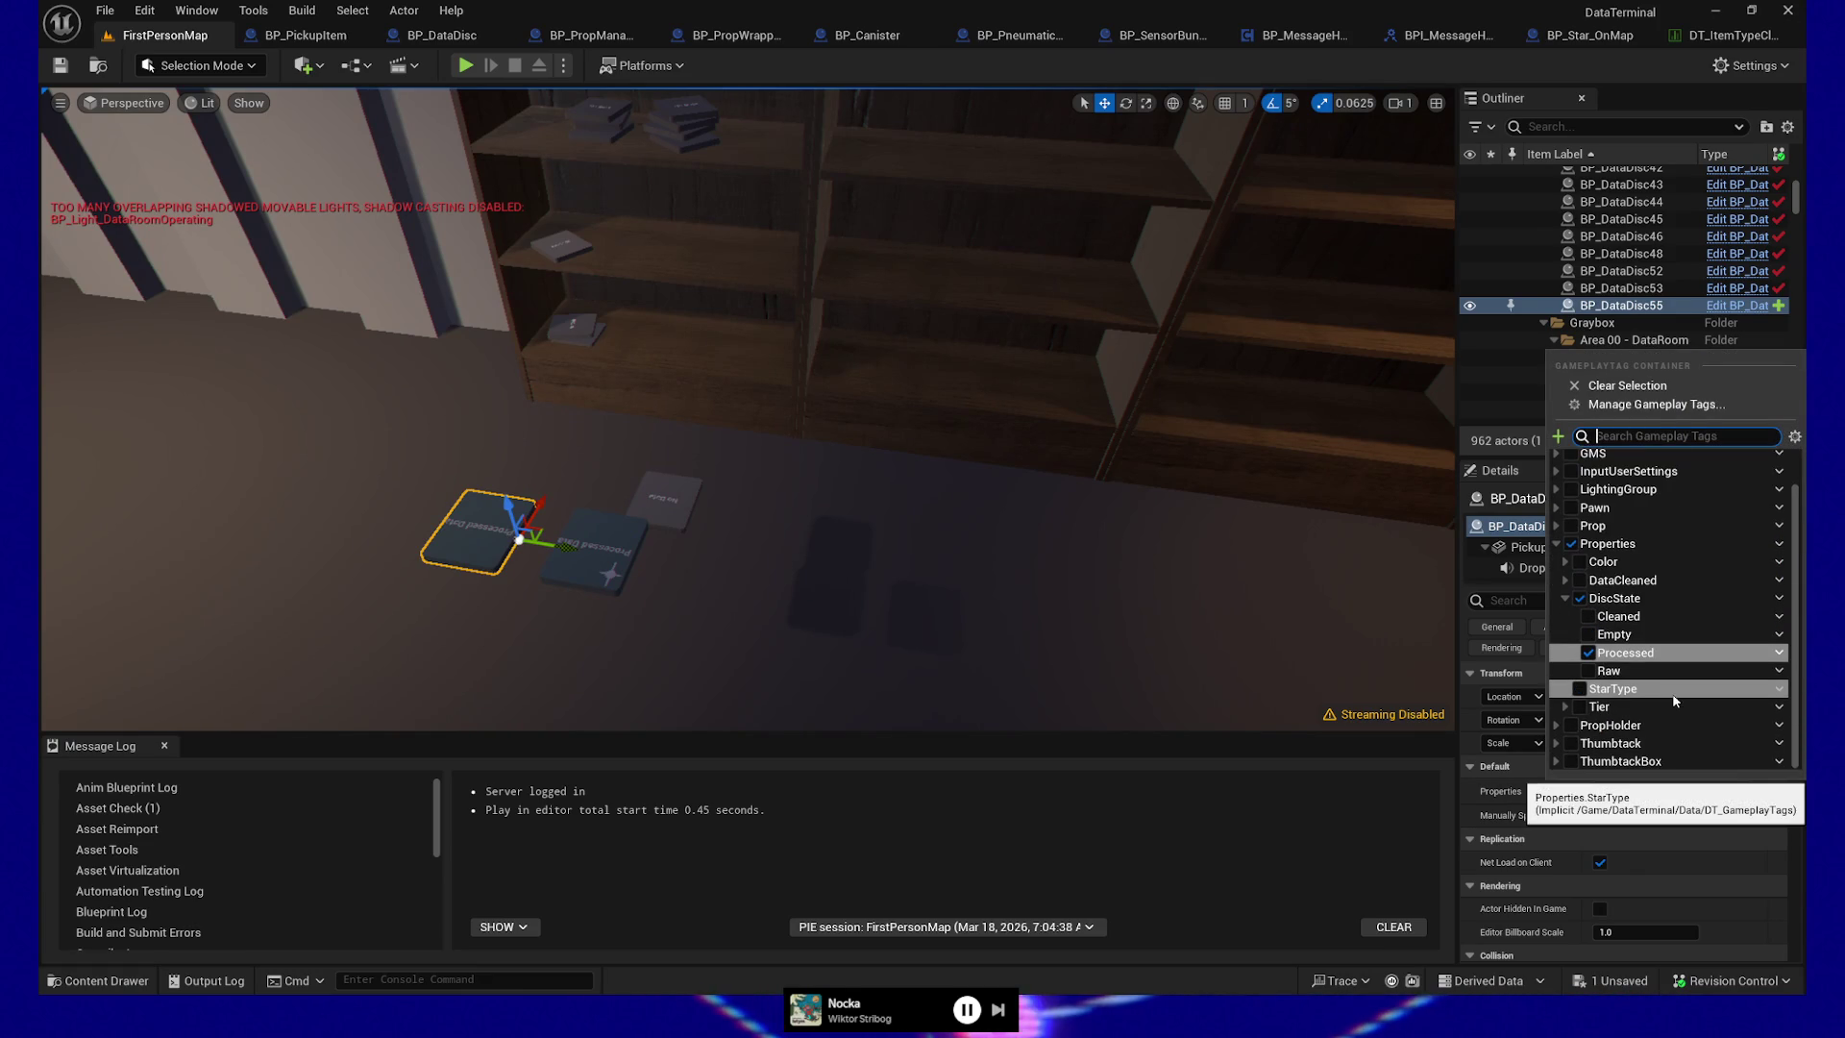
pyautogui.doubleClick(1595, 692)
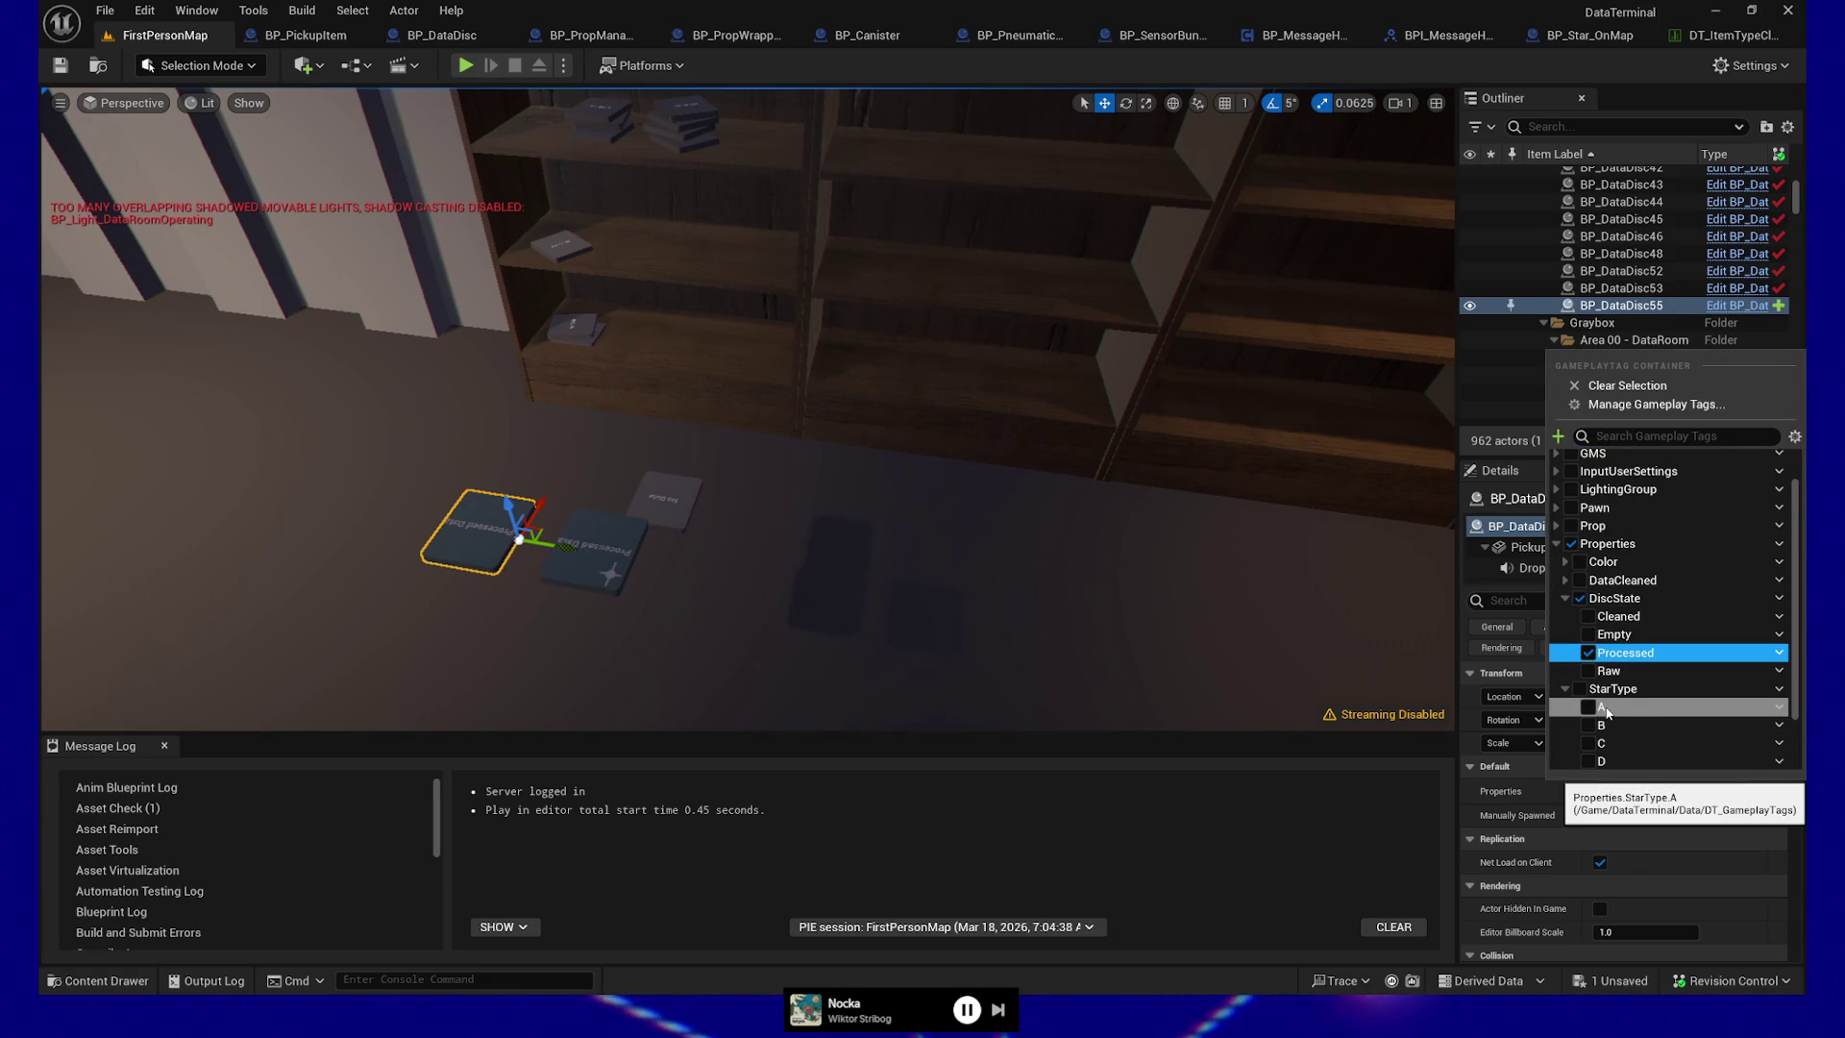
pyautogui.click(1588, 708)
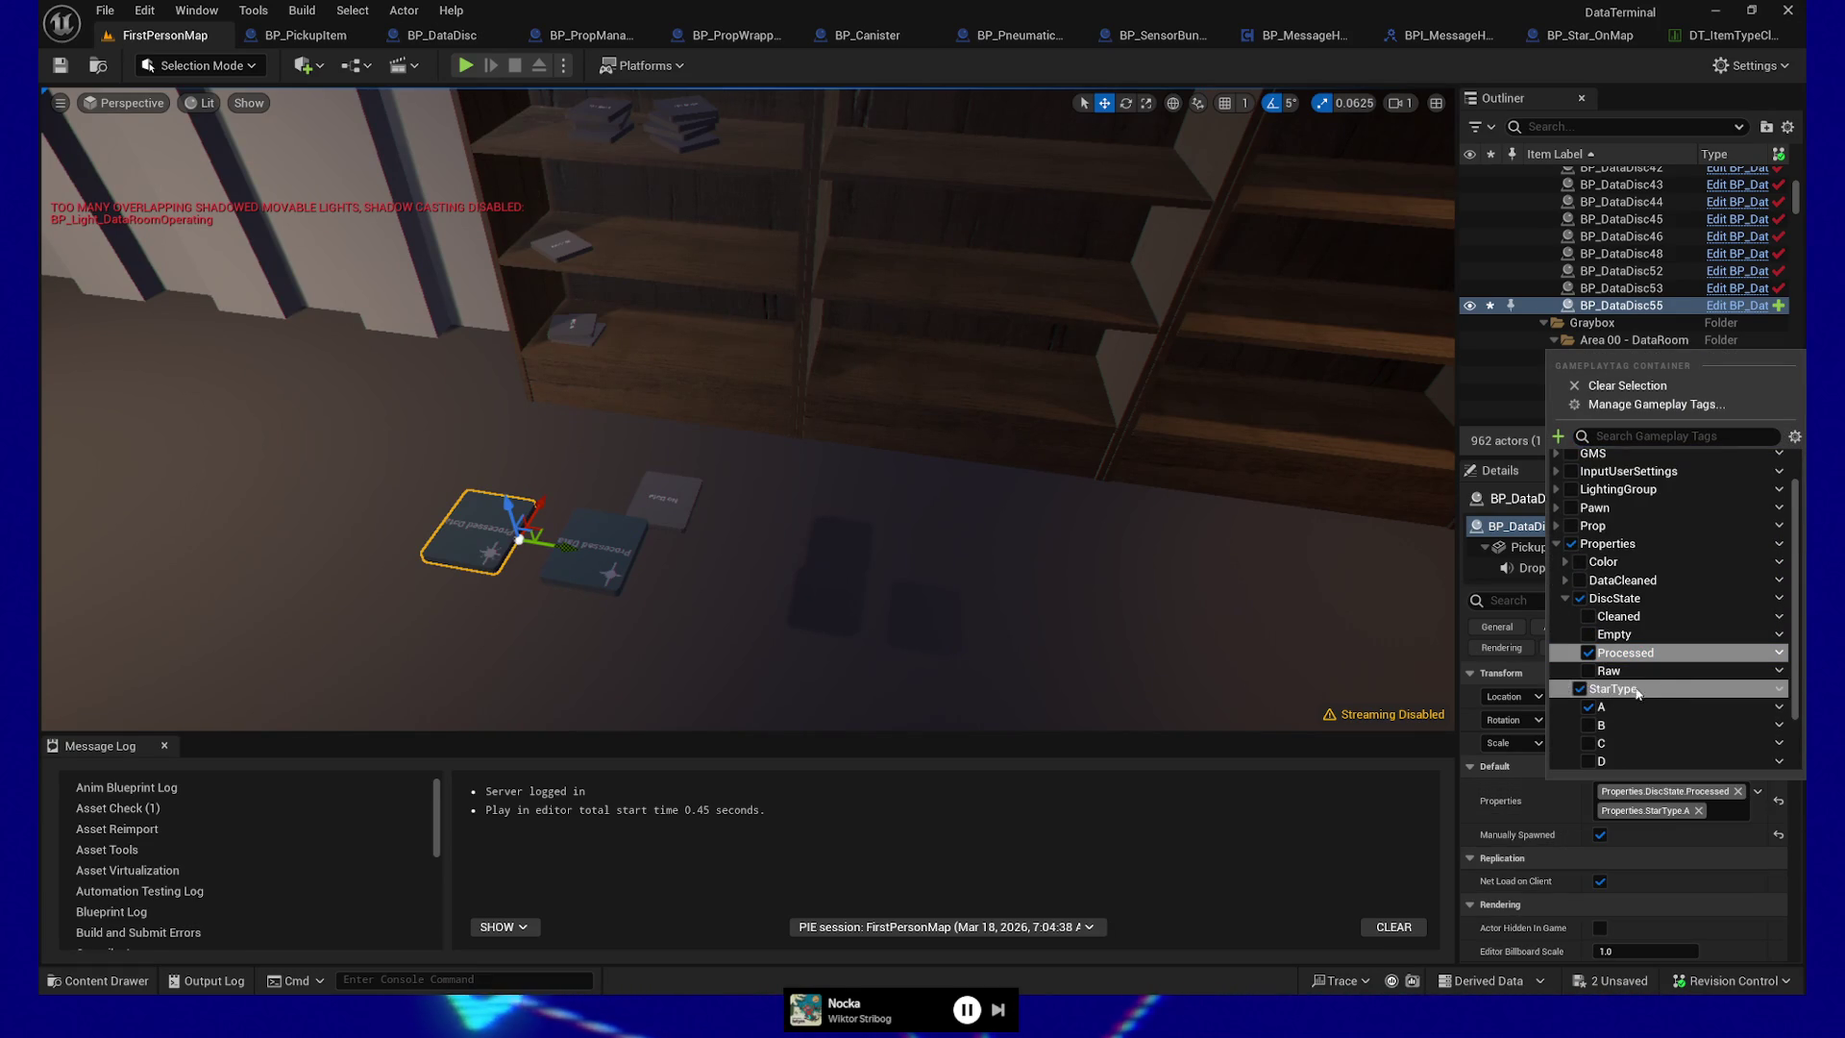
pyautogui.click(1588, 745)
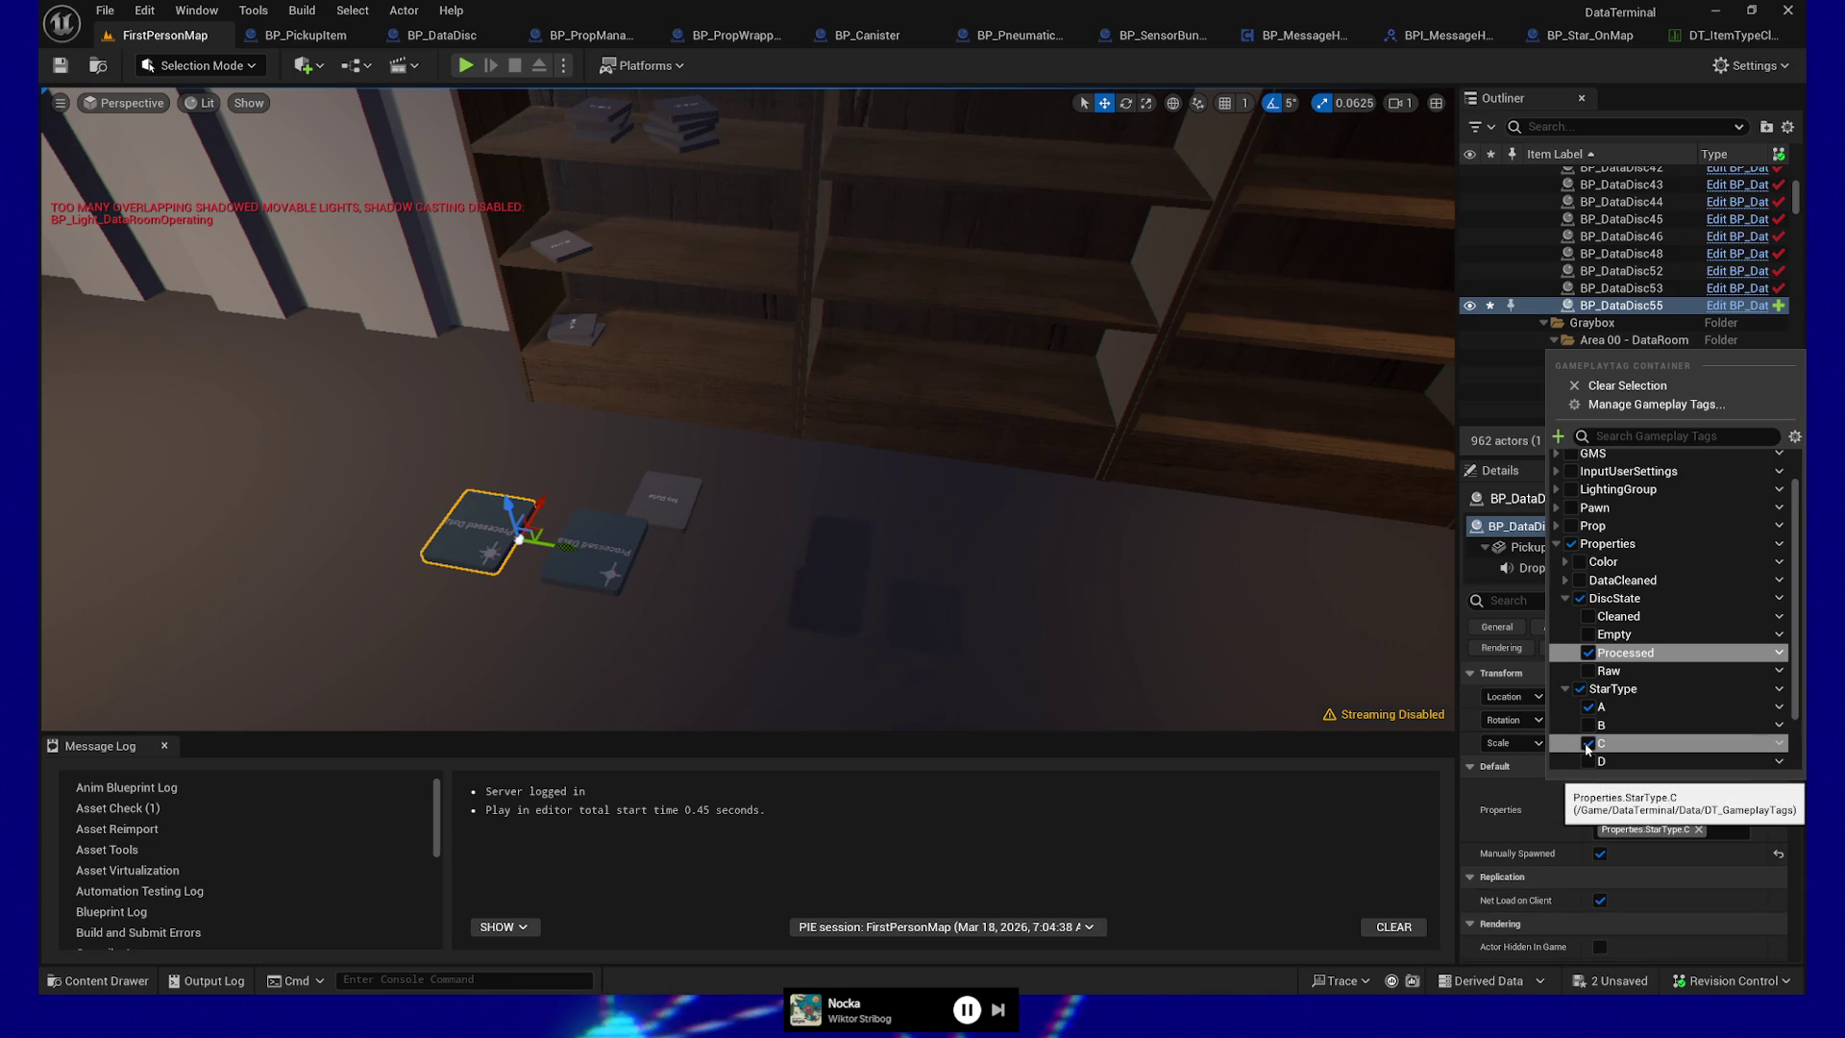
pyautogui.click(1588, 708)
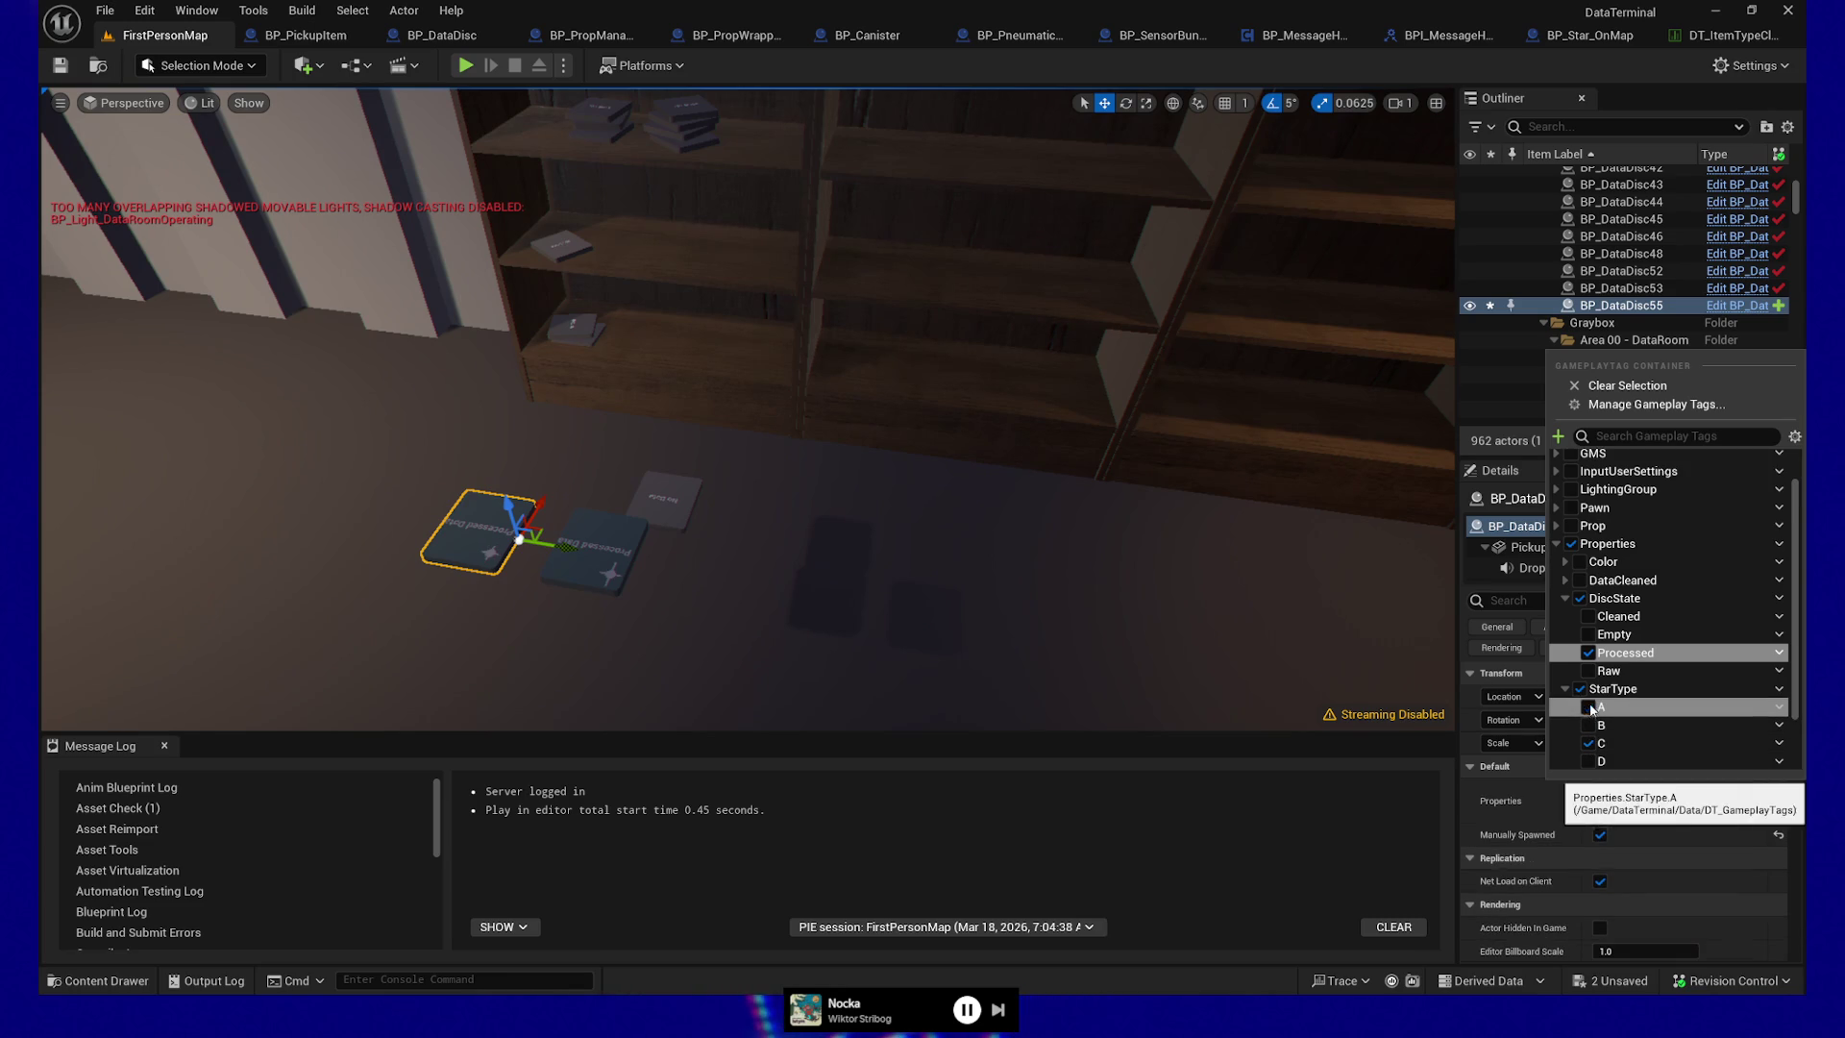
pyautogui.moveTo(827, 618); pyautogui.dragTo(538, 634)
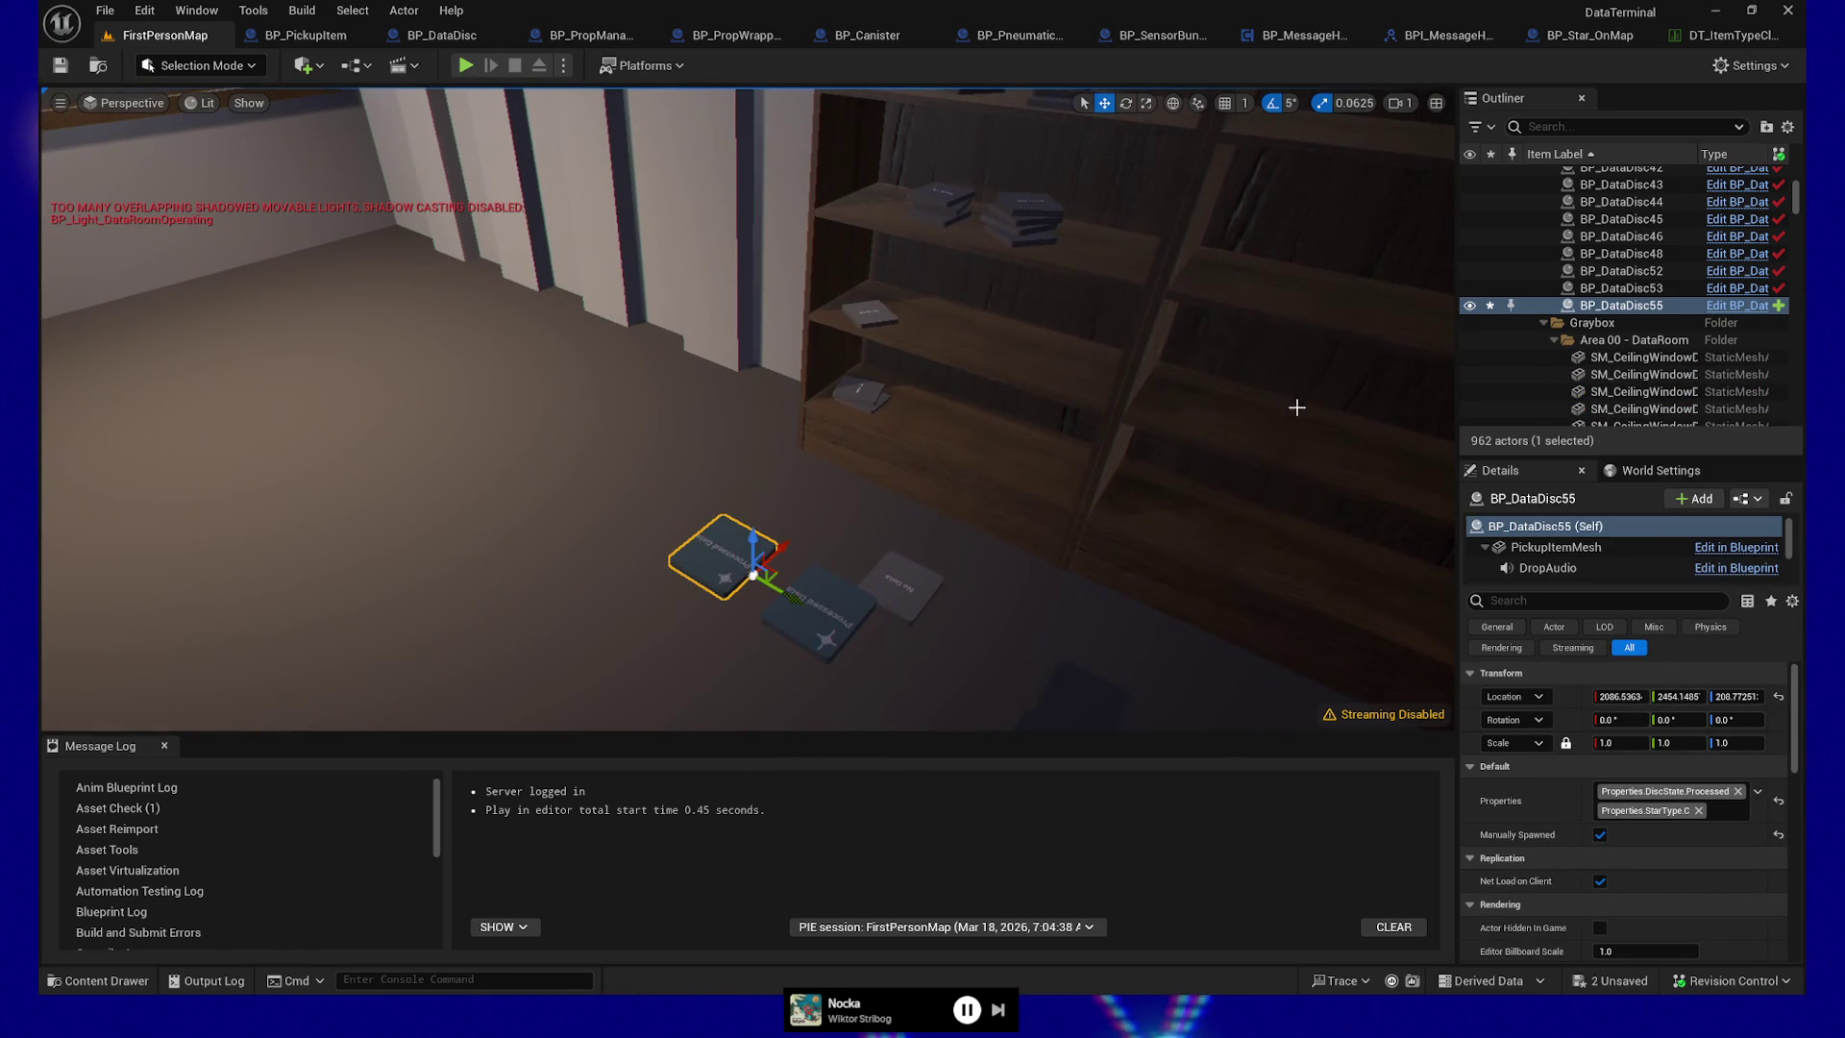
pyautogui.rightClick(437, 595)
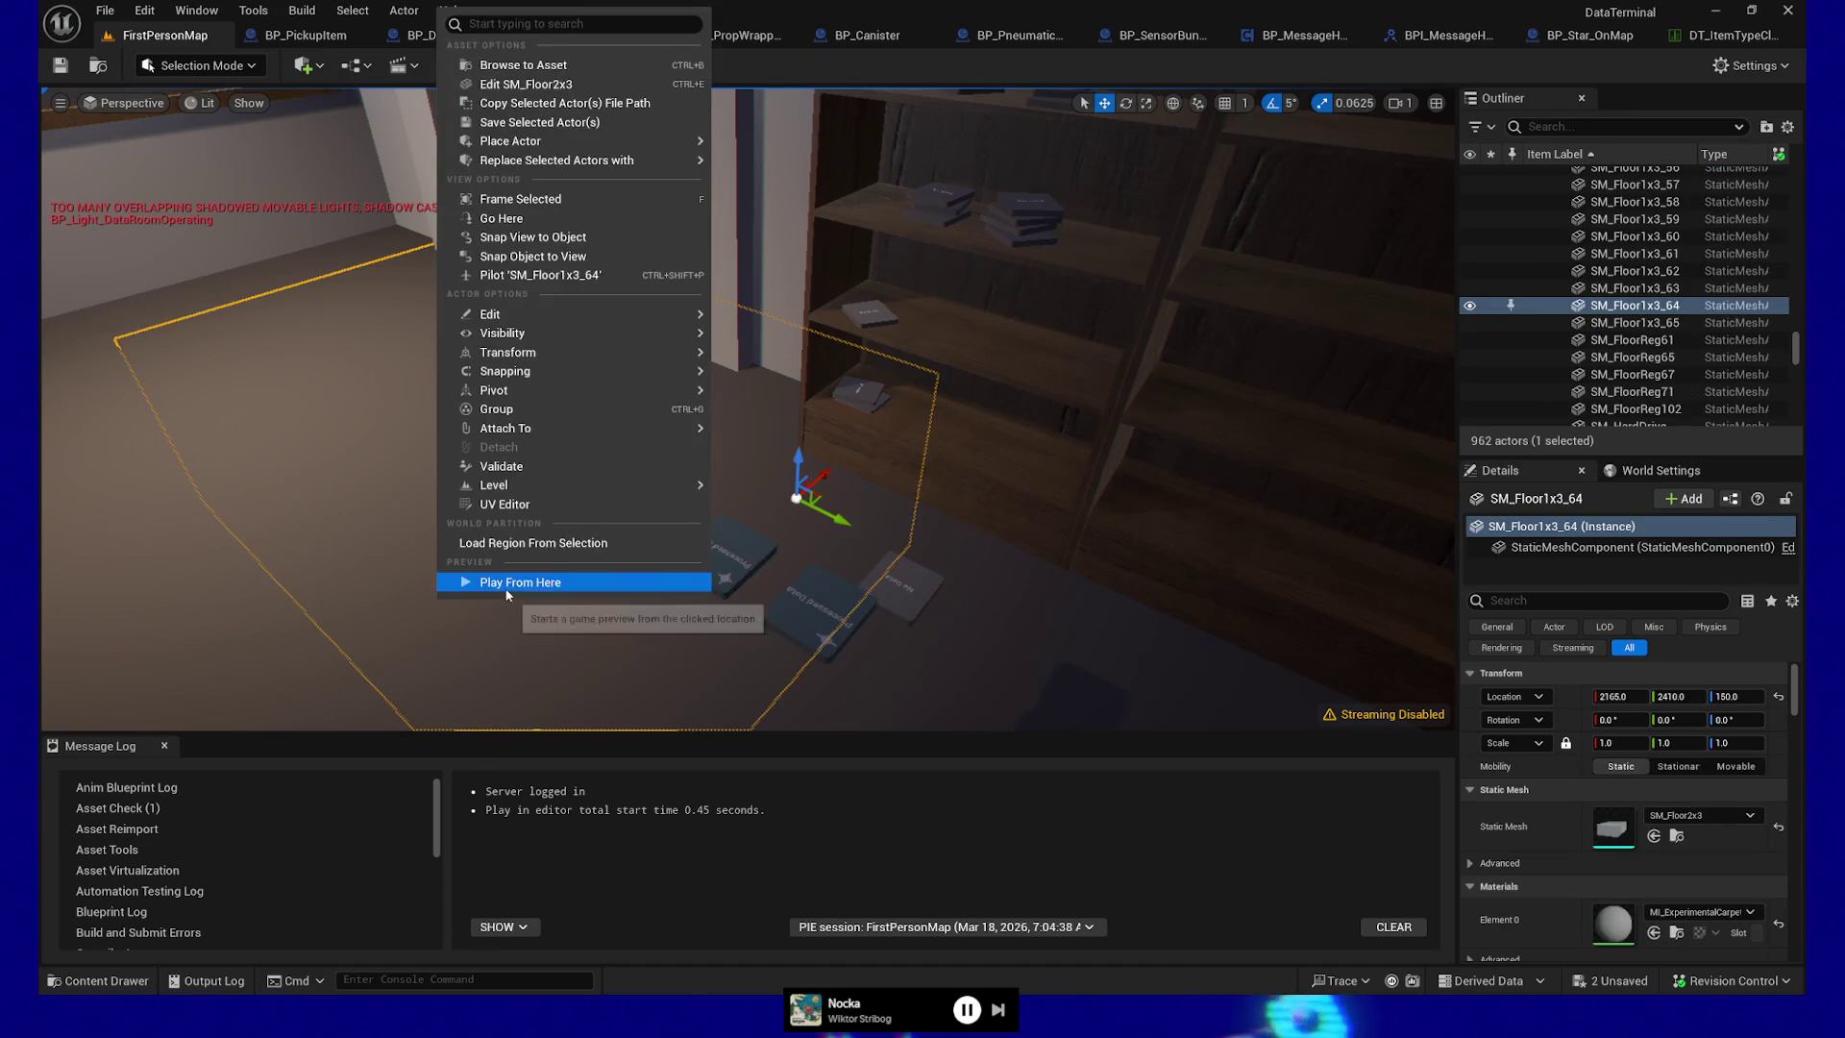
# Play from the floor spot, pick up the Cleaned Data disc, then pause and quit
pyautogui.click(506, 594)
pyautogui.click(526, 583)
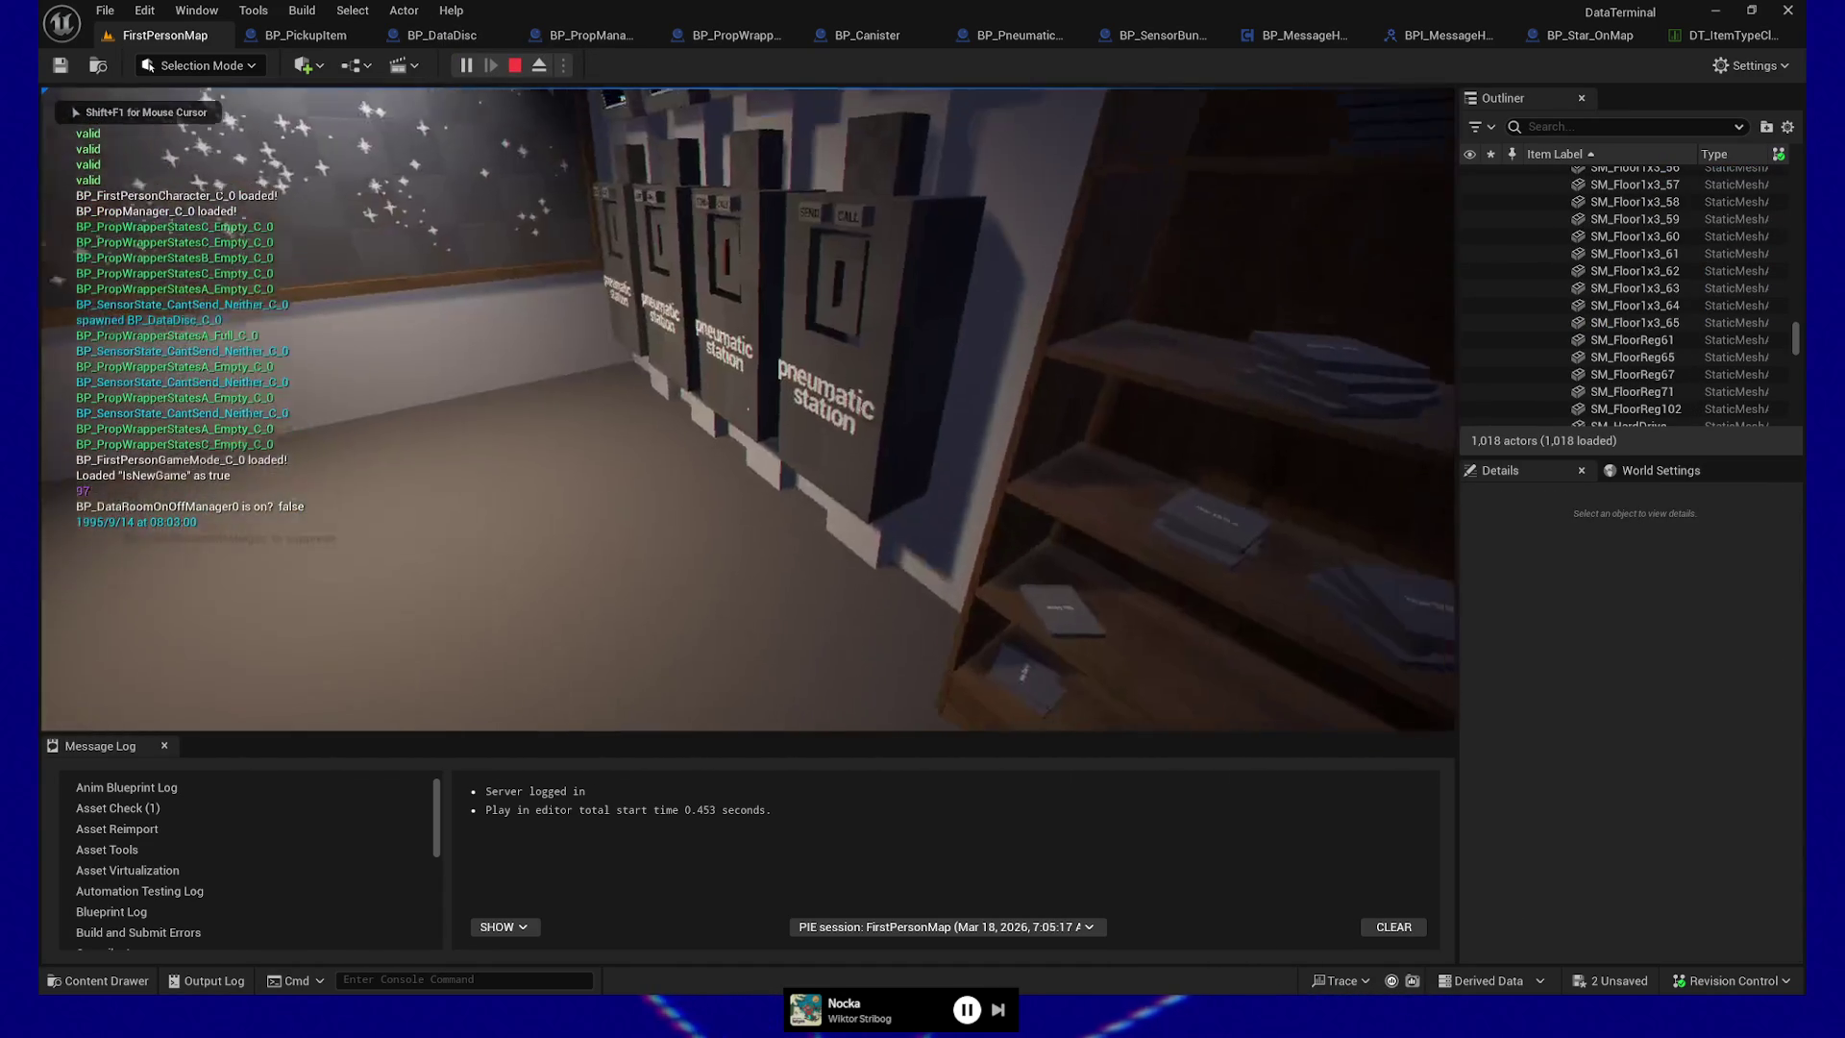
pyautogui.press('e')
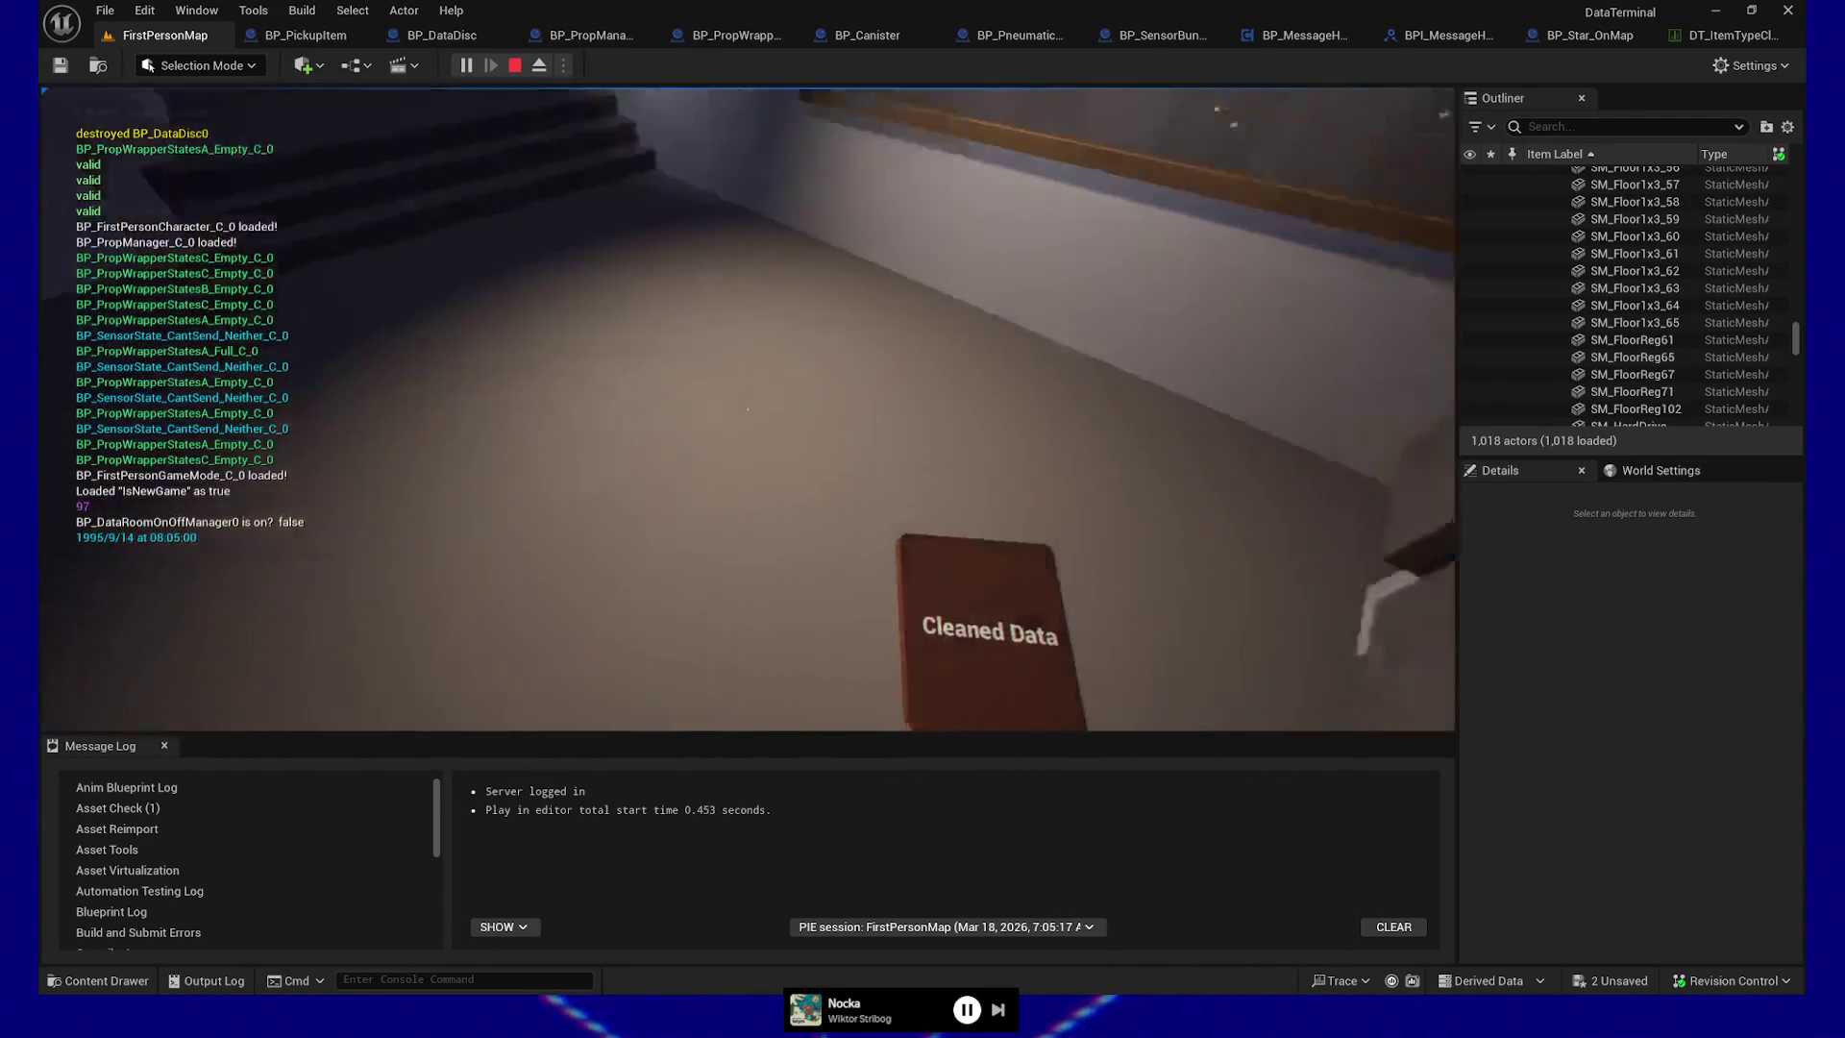
pyautogui.press('Escape')
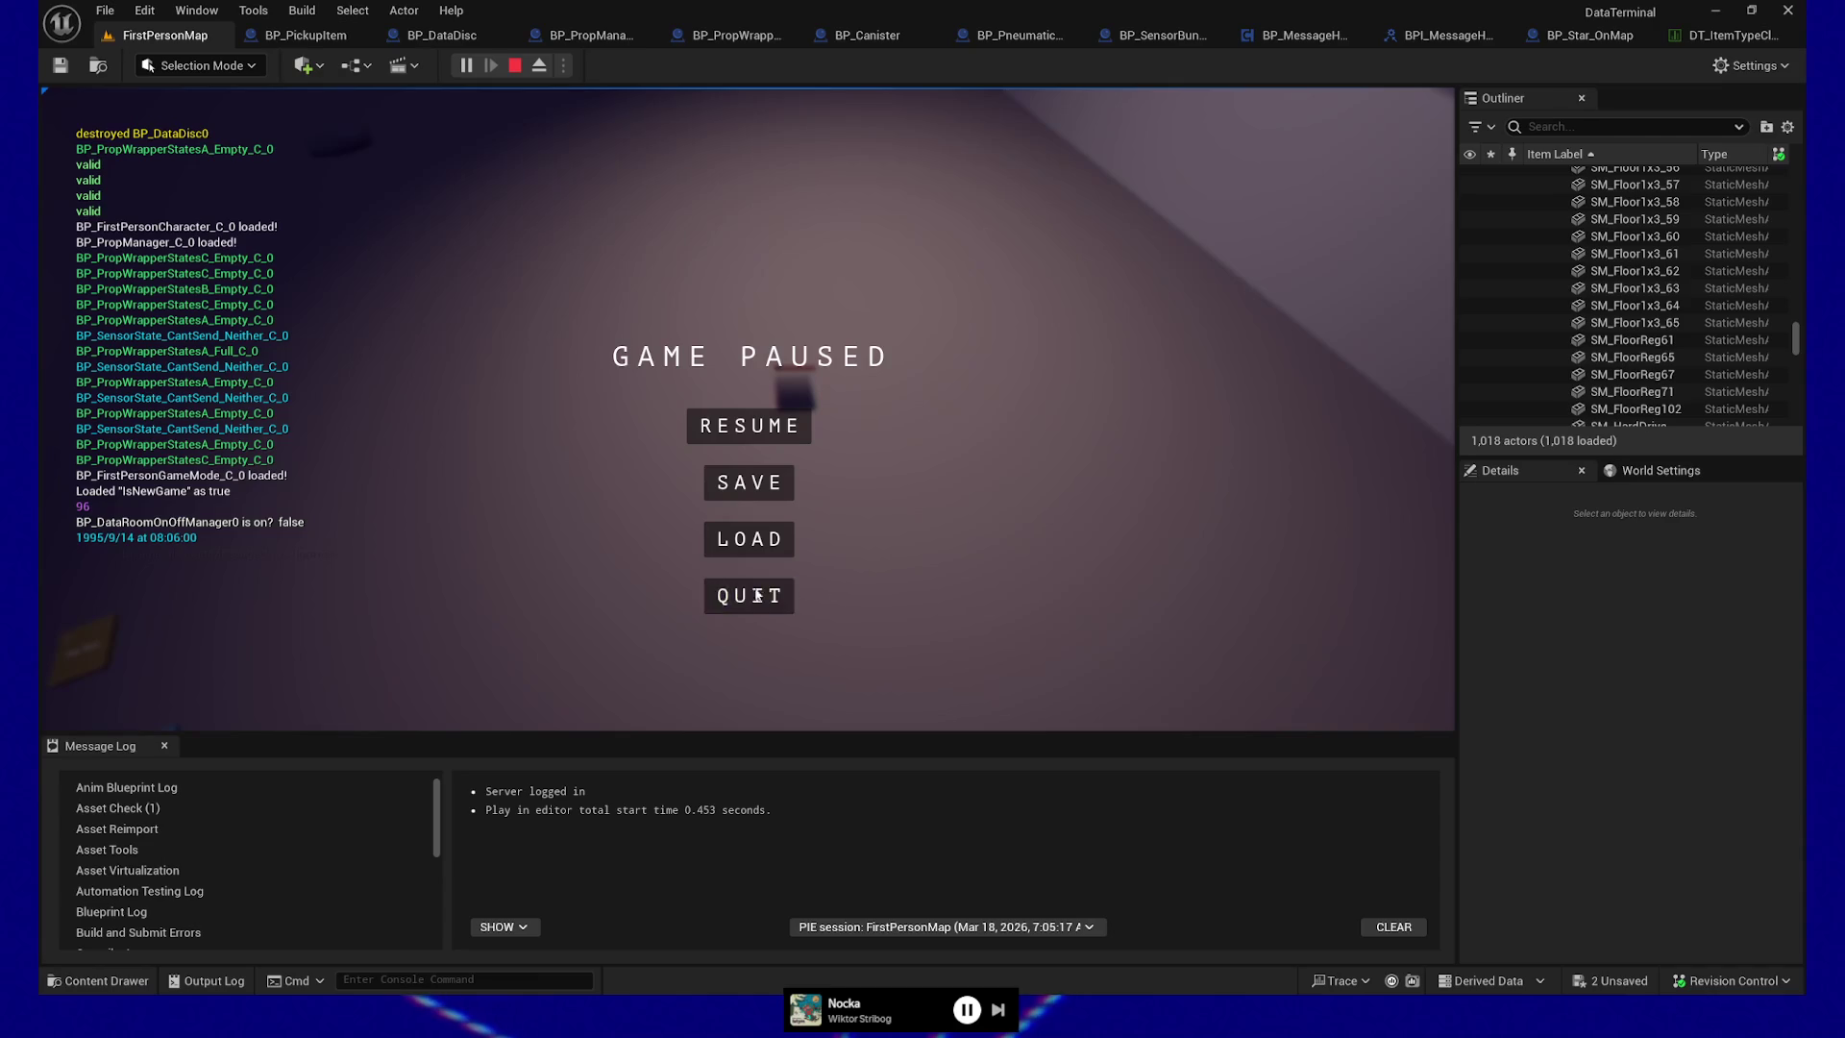
pyautogui.click(759, 594)
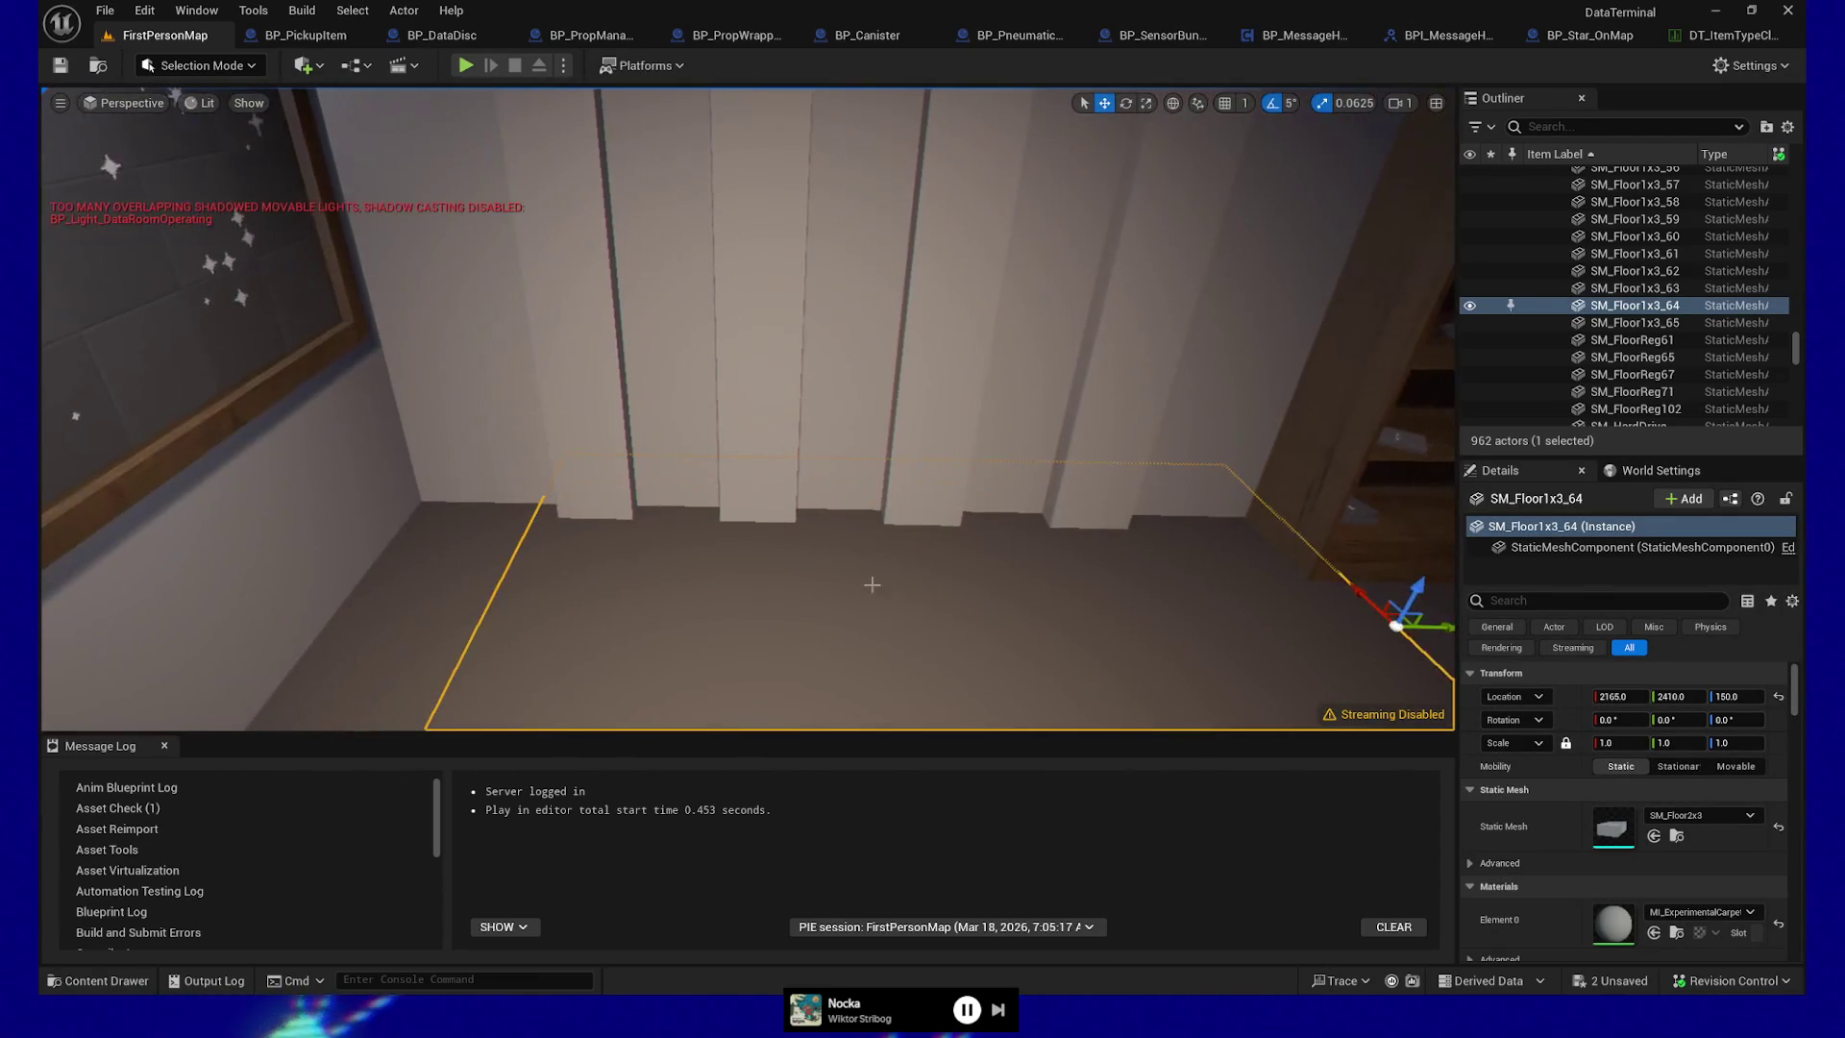
# Uncheck SpawnDisc under Save State Variable on BP_SensorBundleController0
pyautogui.click(970, 385)
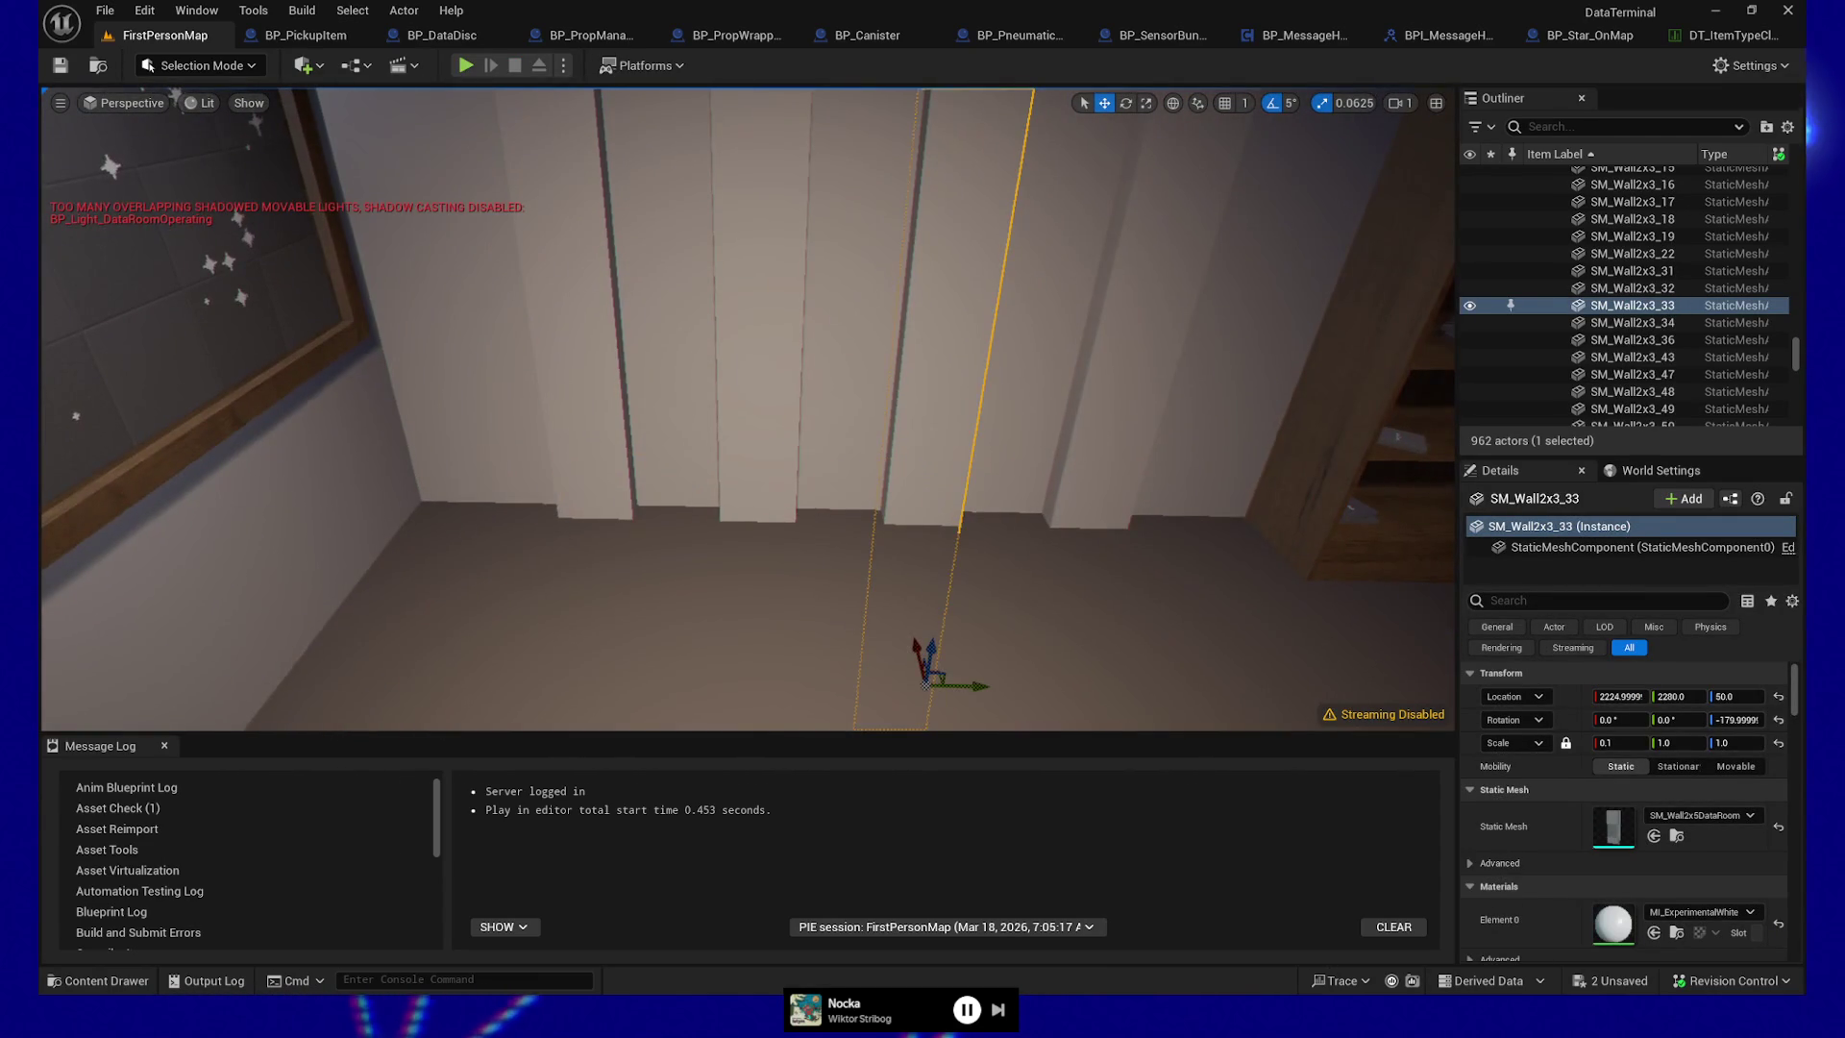
pyautogui.press('g')
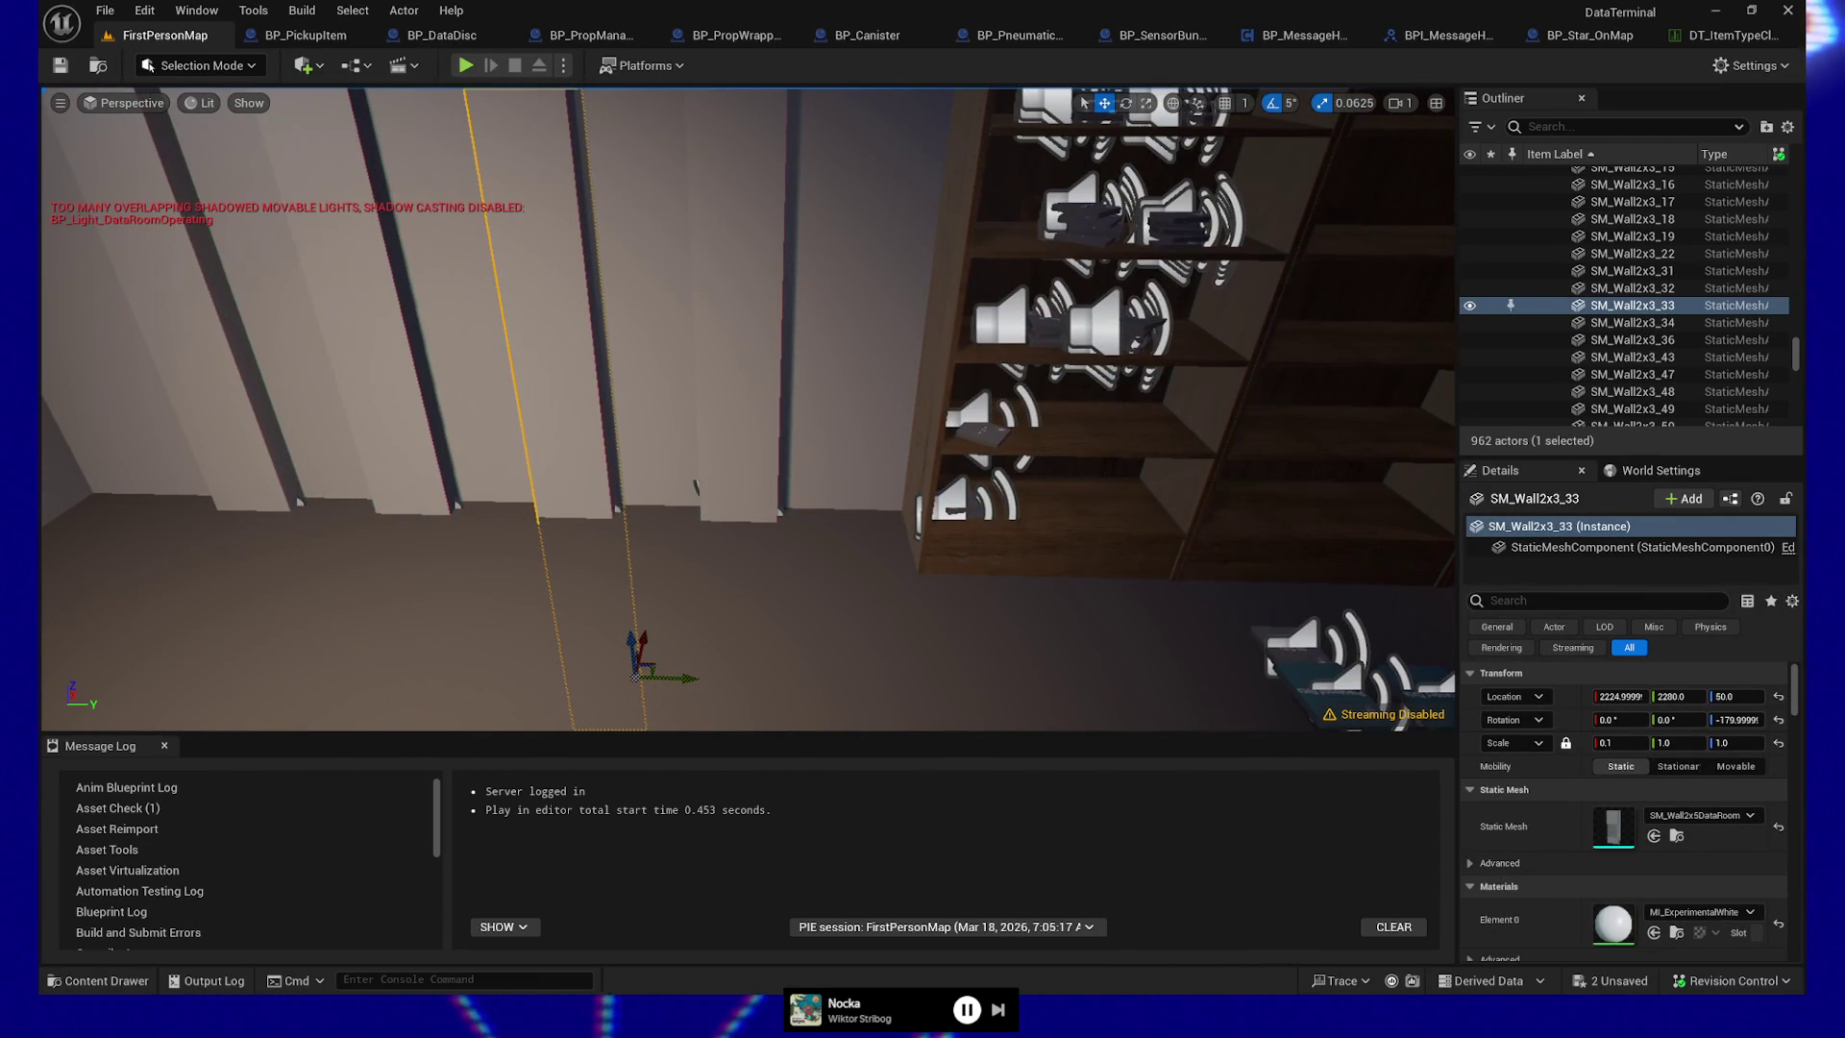
pyautogui.click(646, 515)
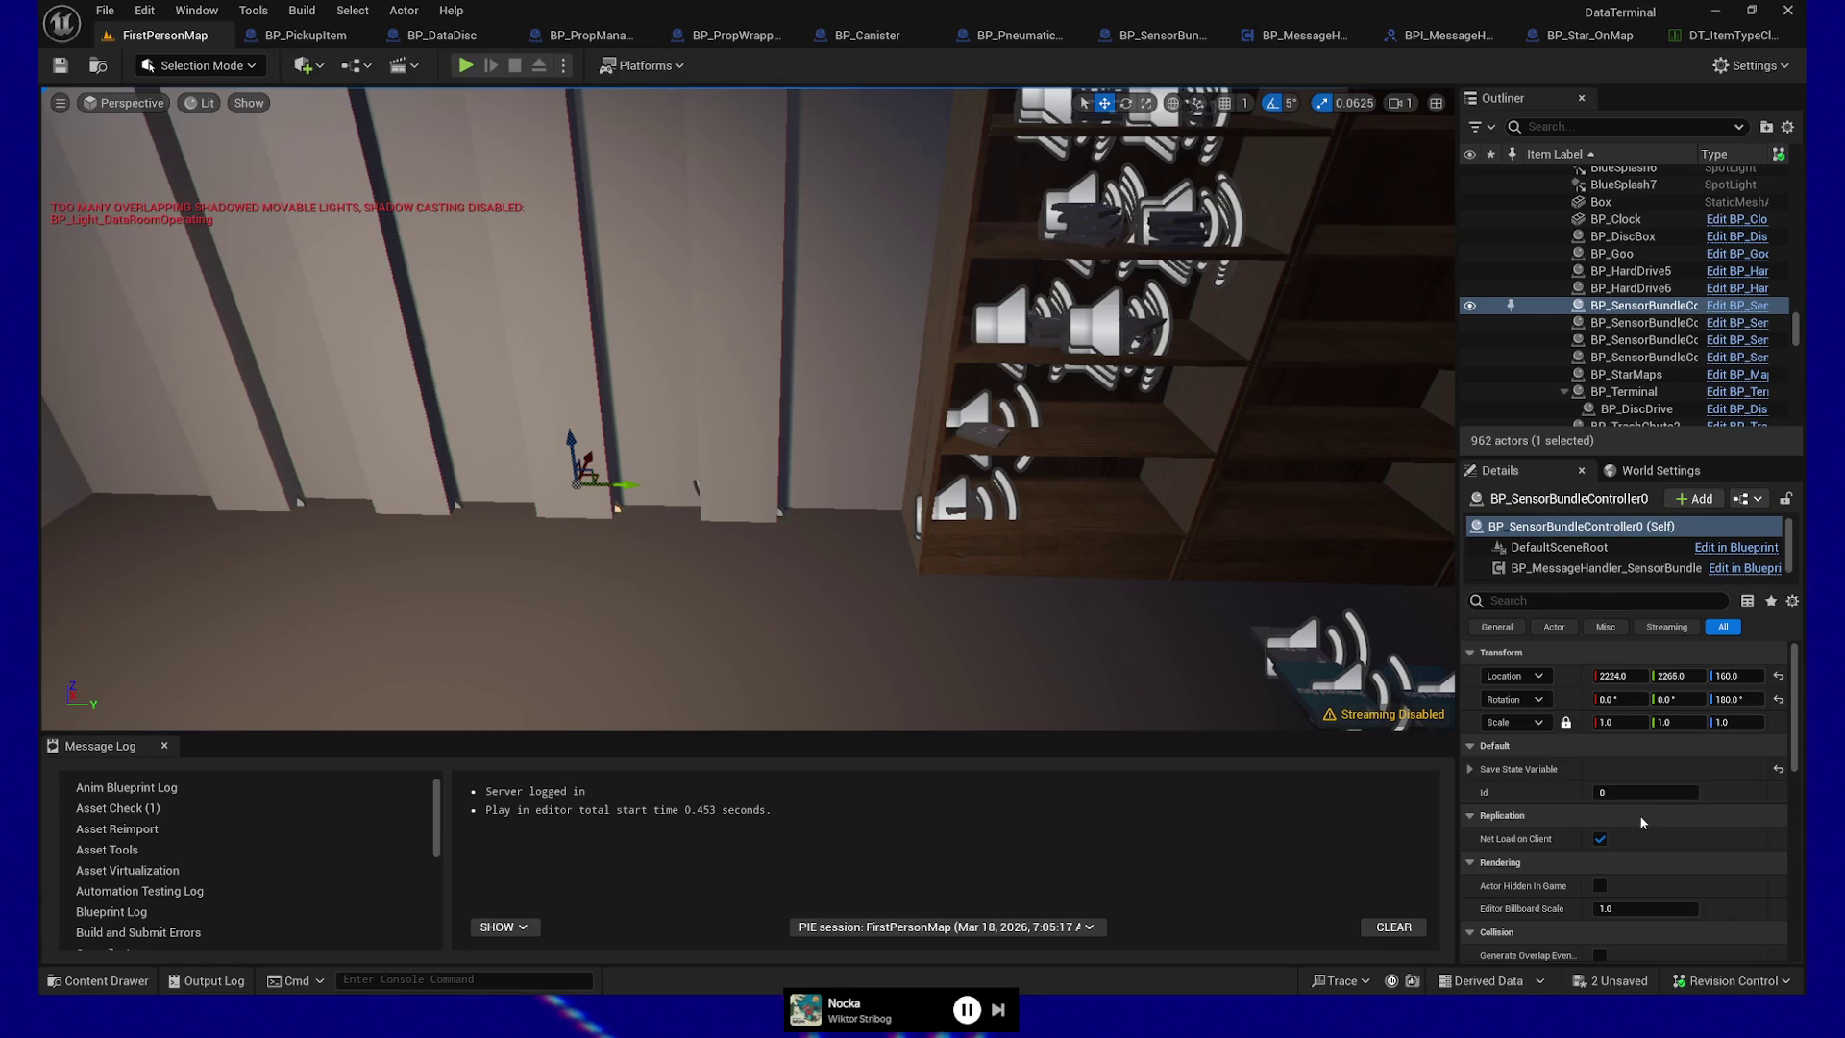
pyautogui.scroll(-1, 1660, 817)
pyautogui.click(1471, 742)
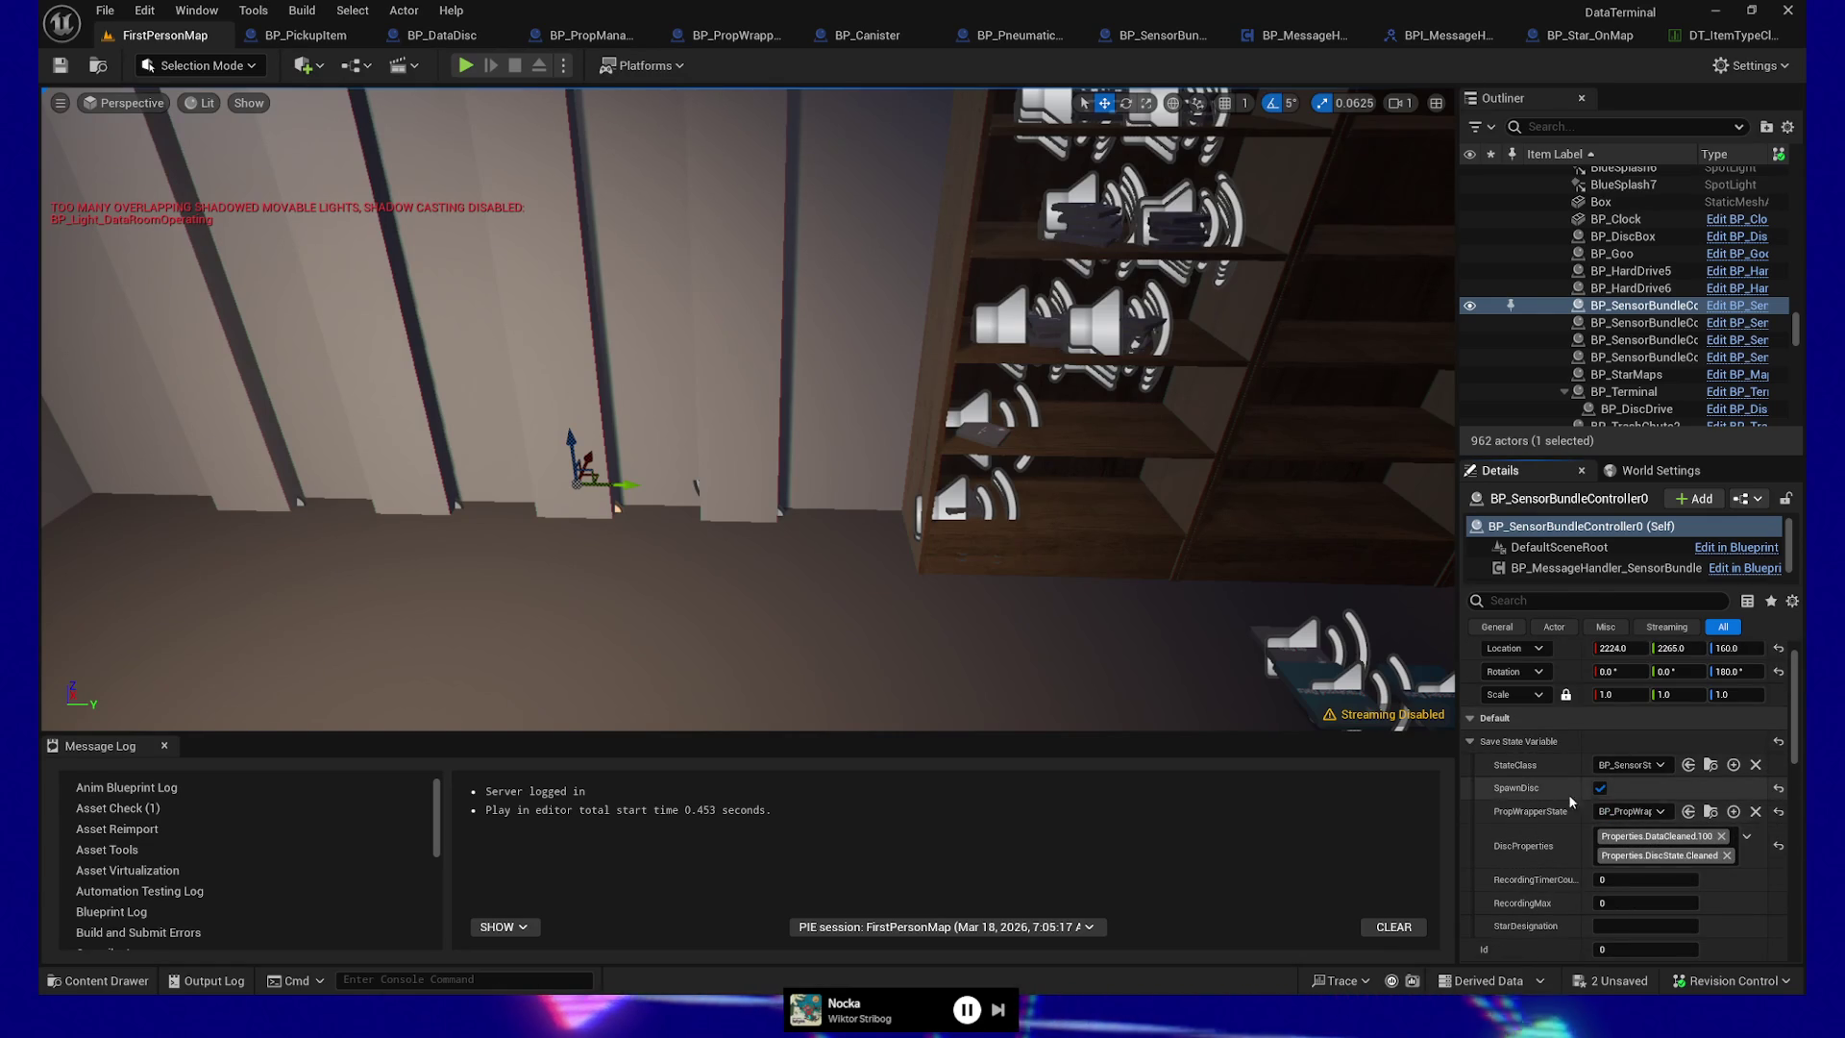
pyautogui.click(1600, 788)
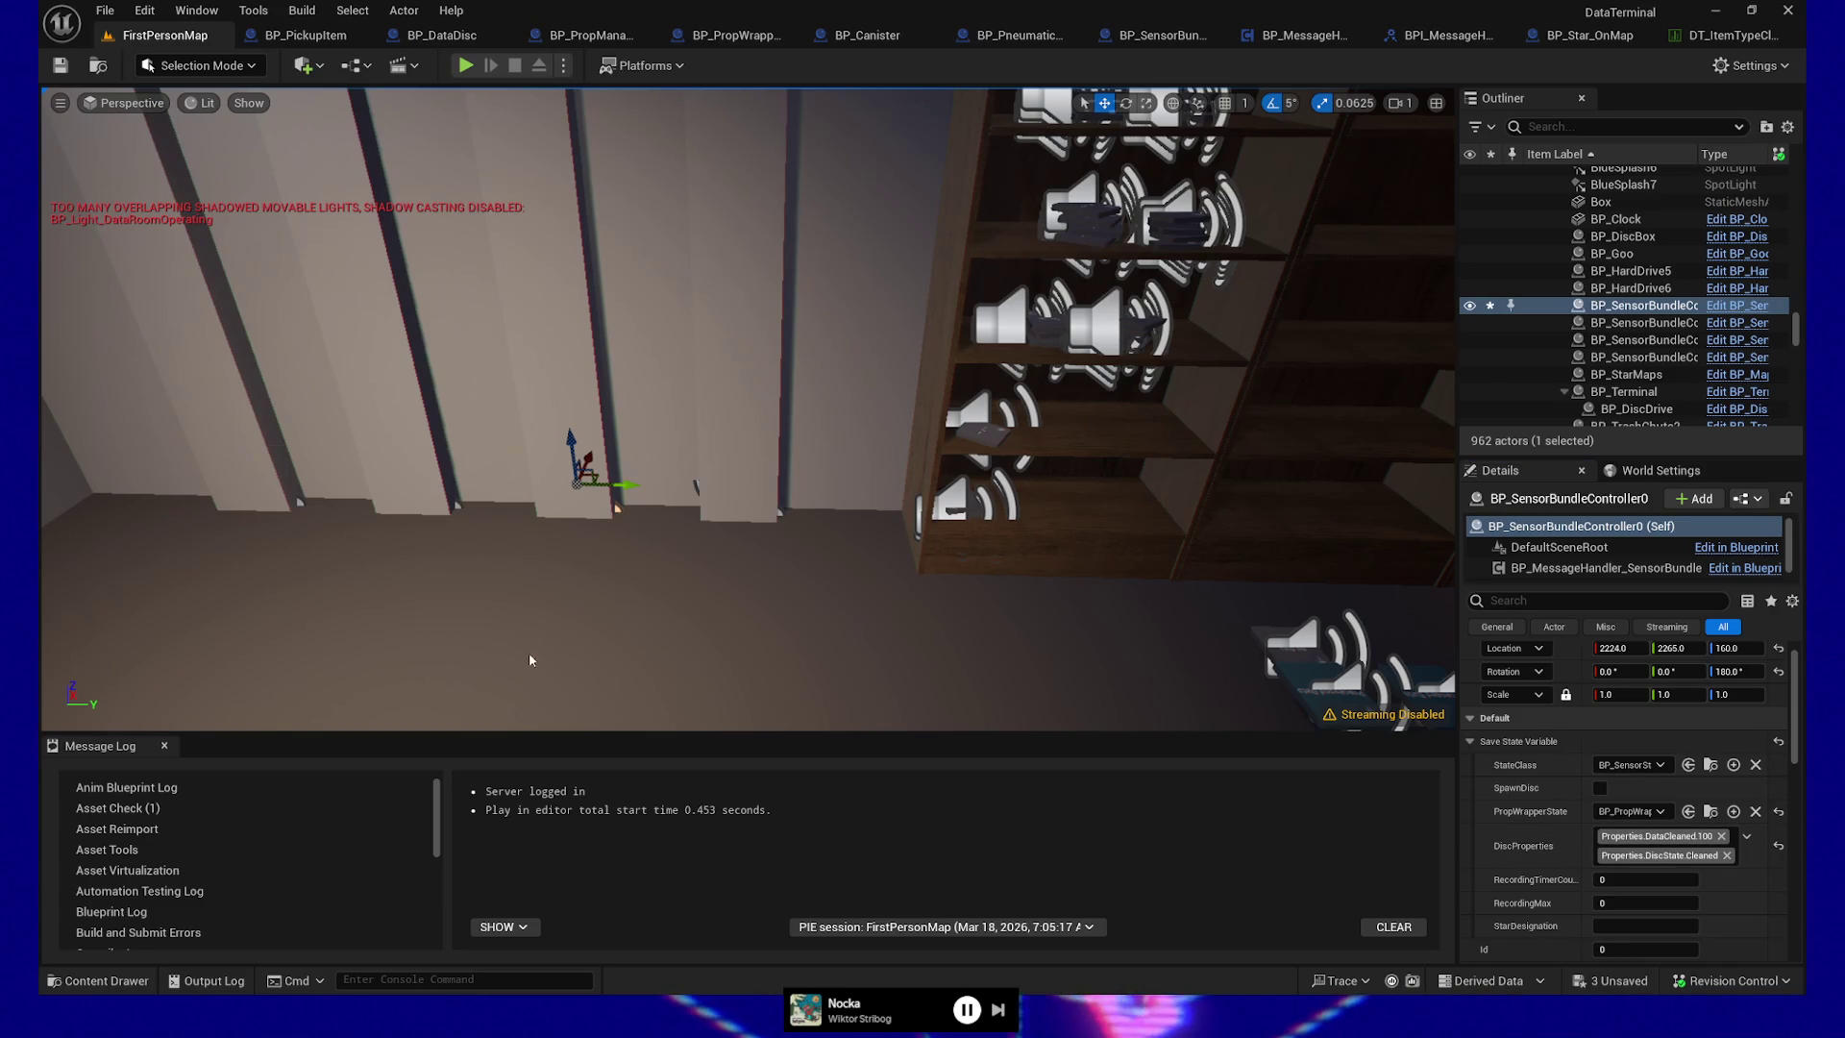
# Play the level from a floor spot, then pause and quit the session
pyautogui.rightClick(588, 656)
pyautogui.click(593, 639)
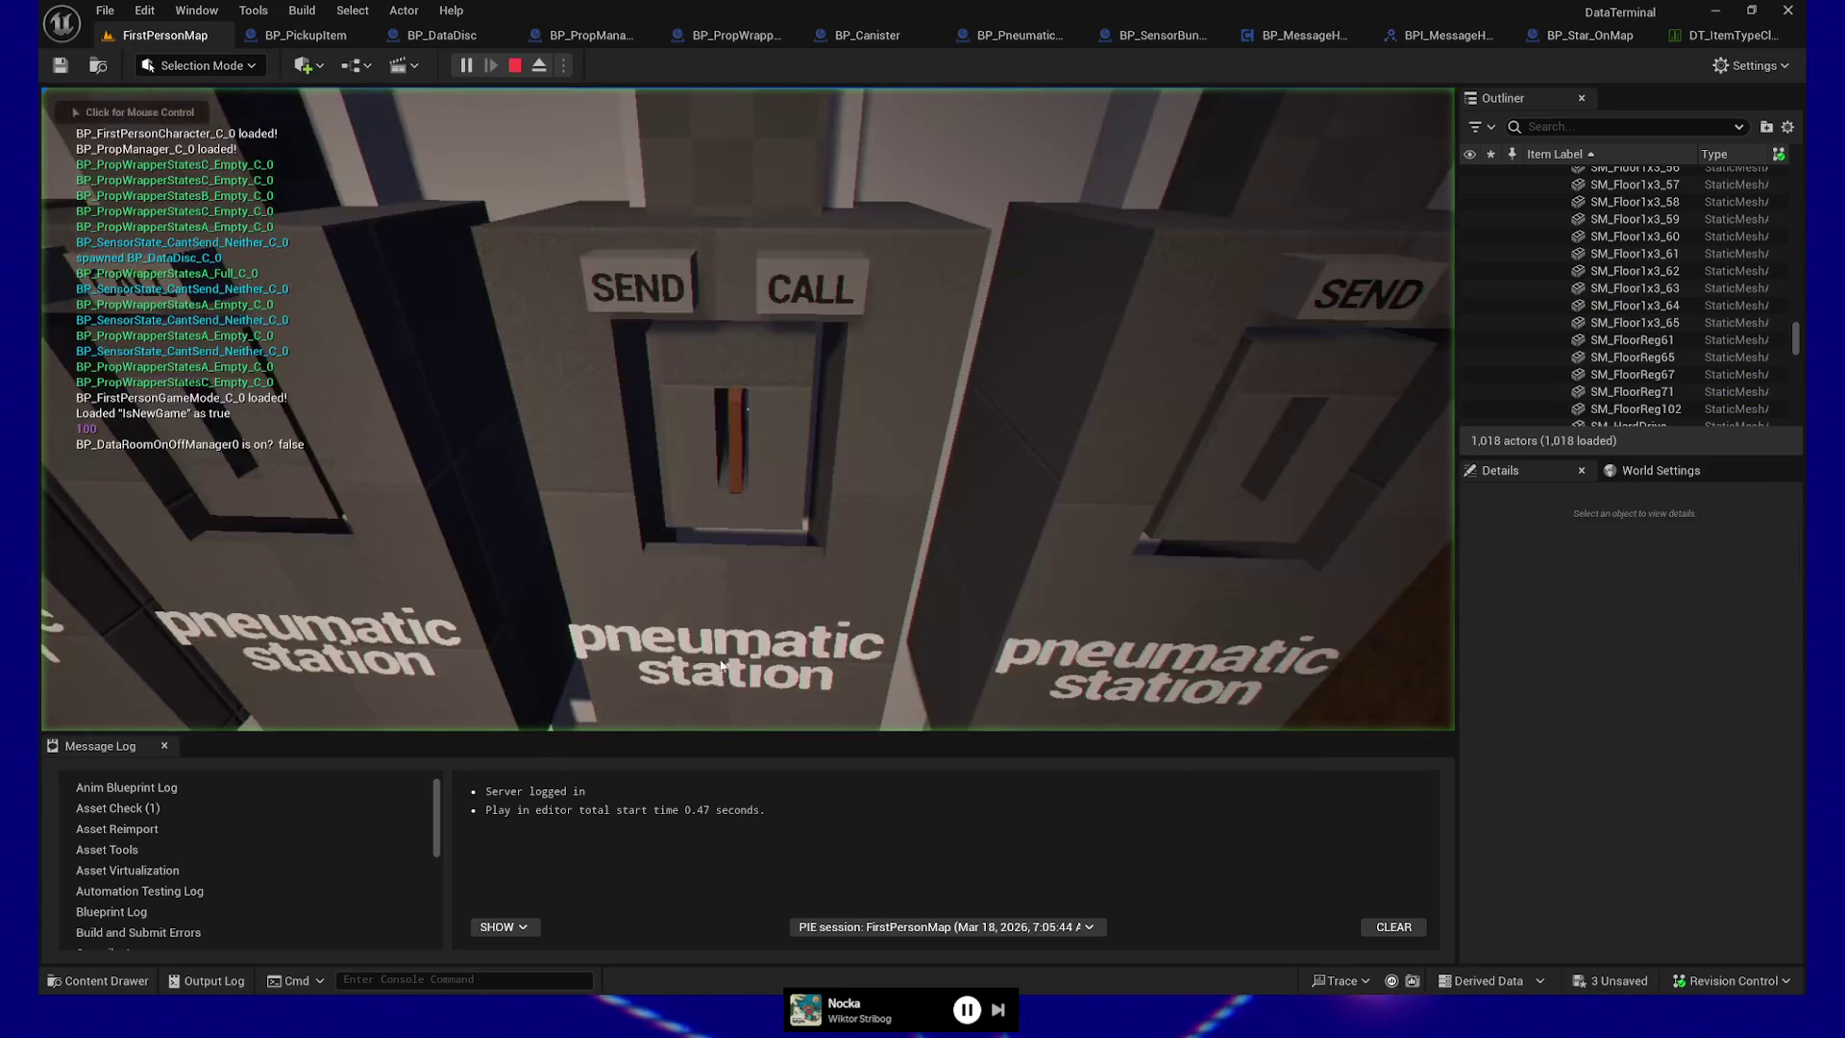
pyautogui.click(778, 675)
pyautogui.press('Escape')
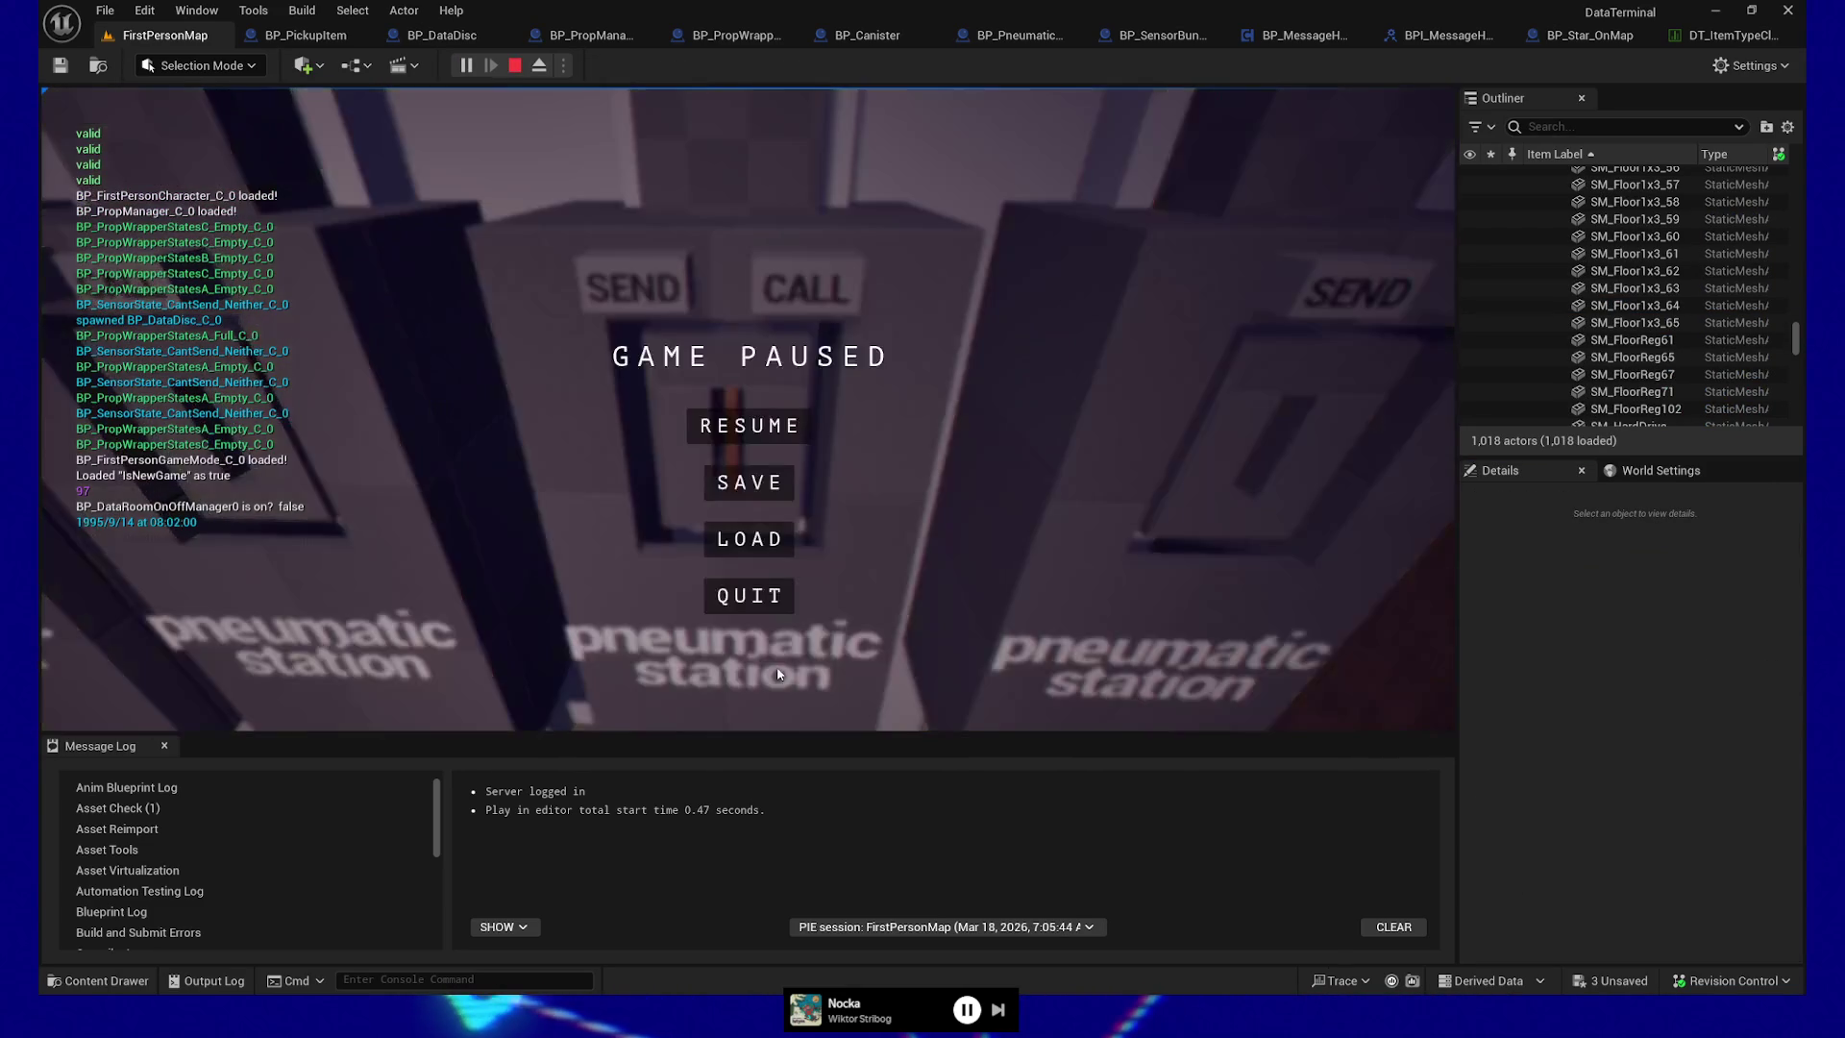
pyautogui.click(750, 595)
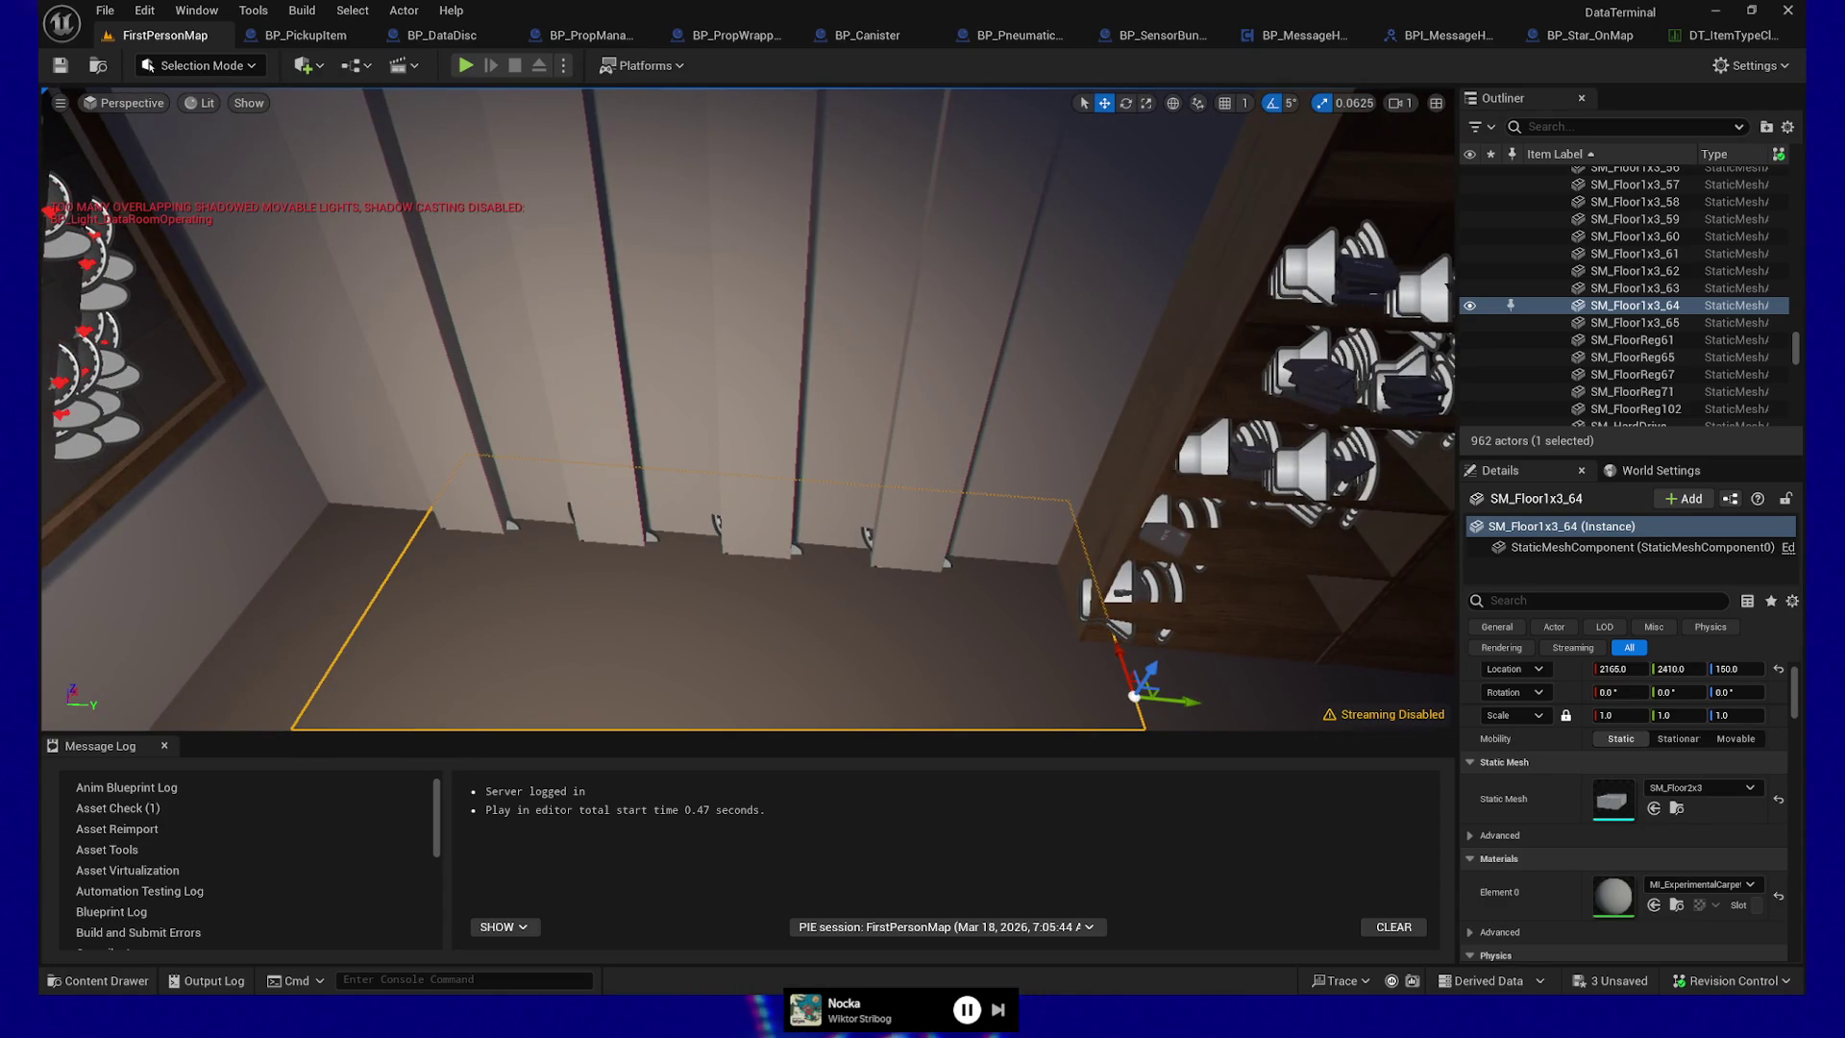
# Remove both DiscProperties tags from BP_SensorBundleController0, leaving PropWrapperState unchanged
pyautogui.click(908, 675)
pyautogui.click(867, 536)
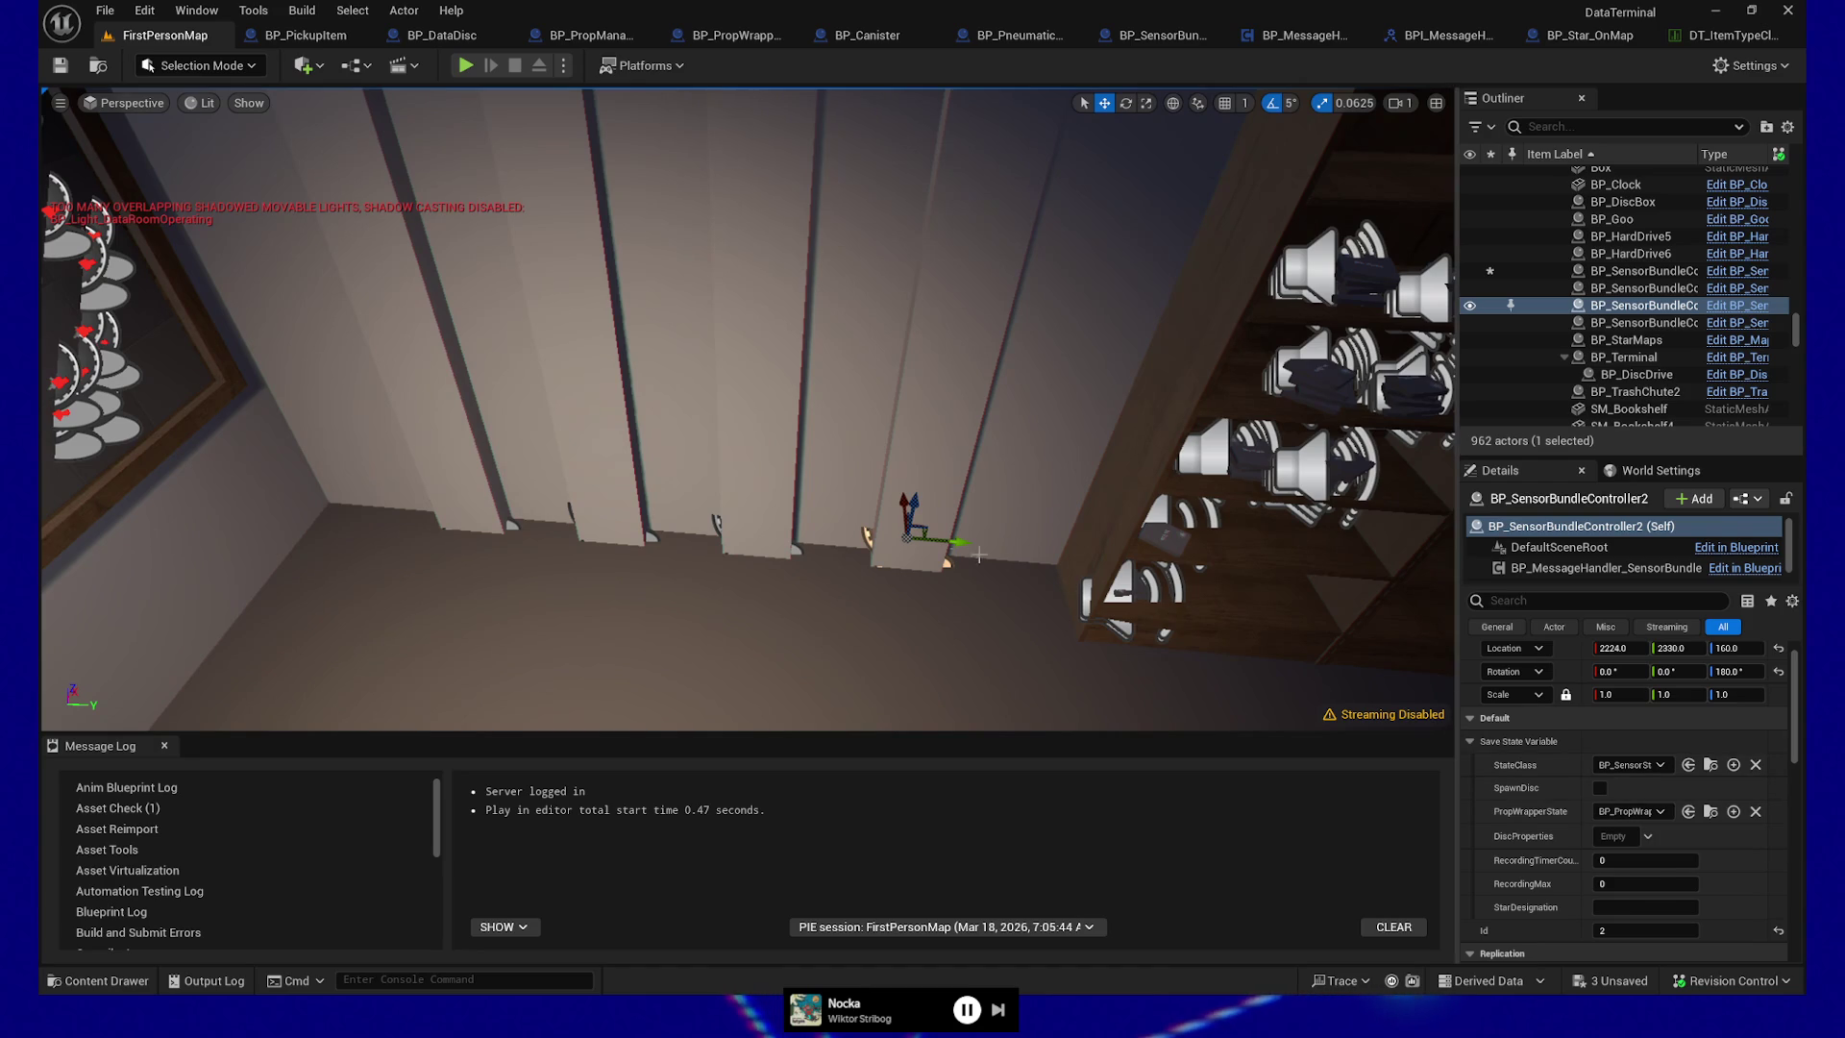
pyautogui.click(817, 556)
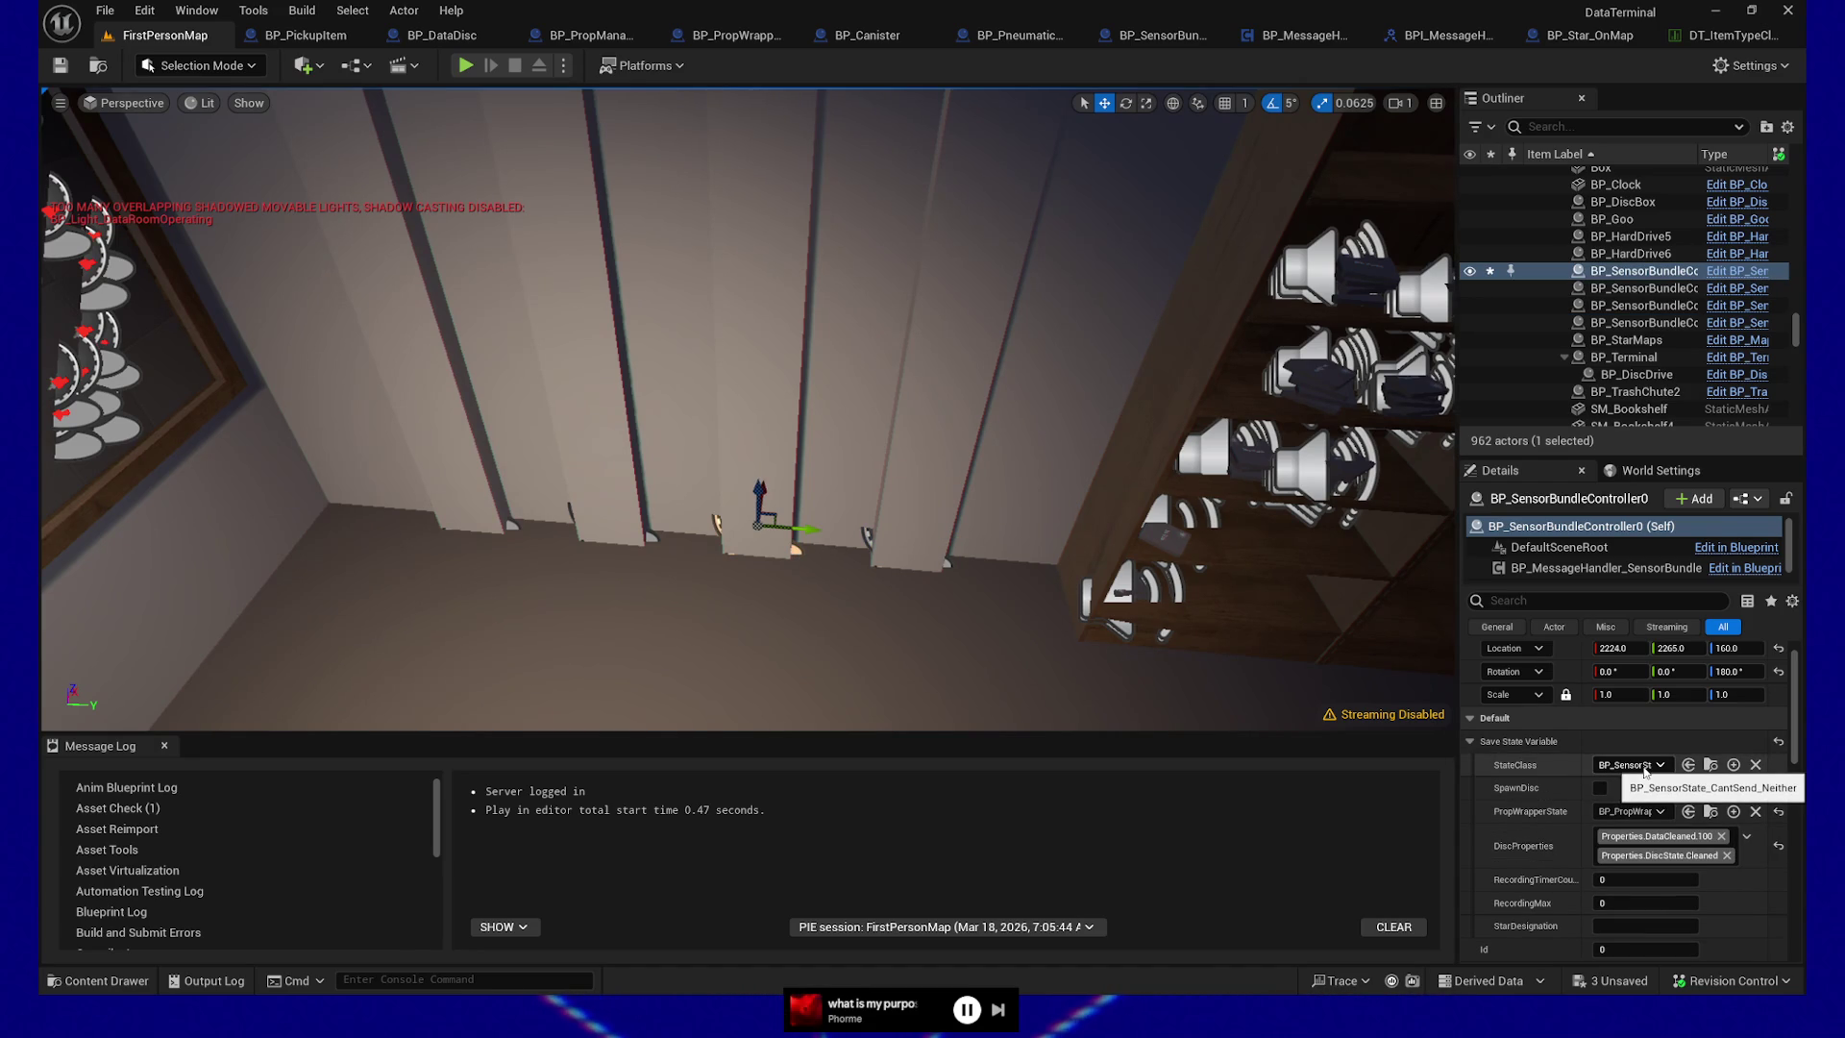
pyautogui.click(1637, 817)
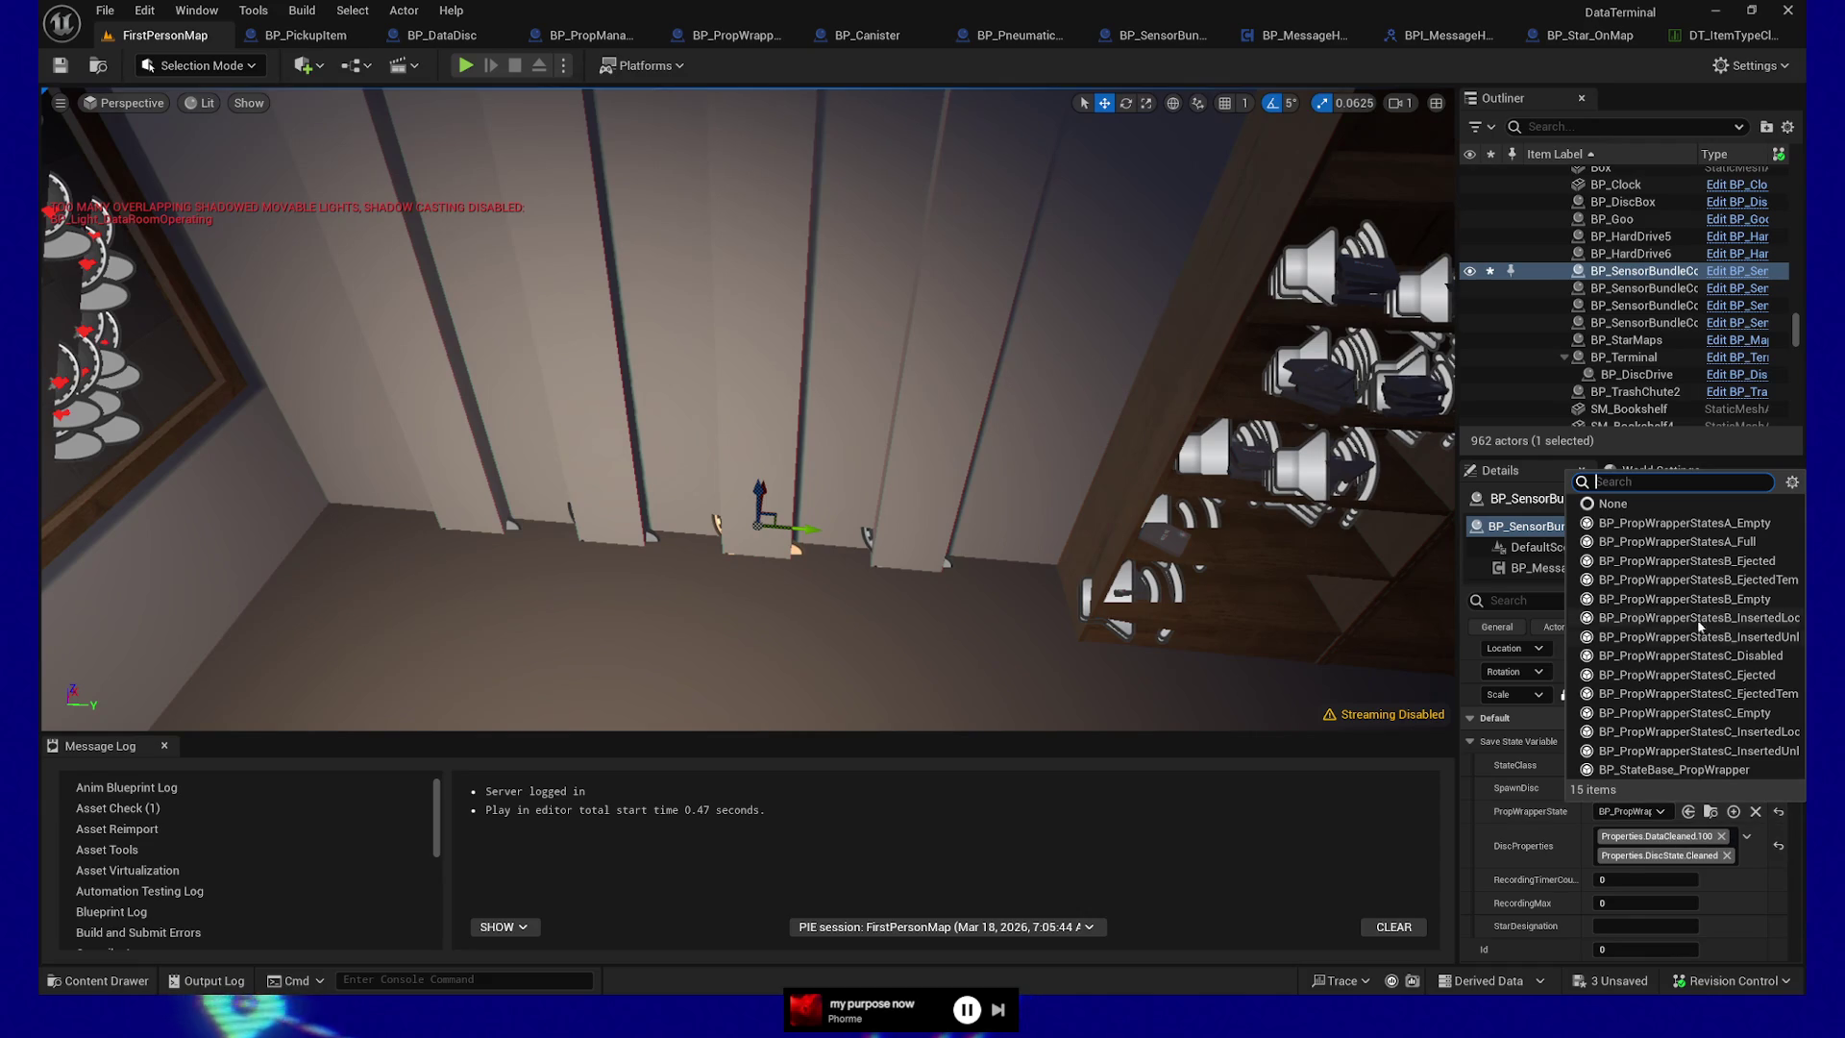
pyautogui.click(1672, 533)
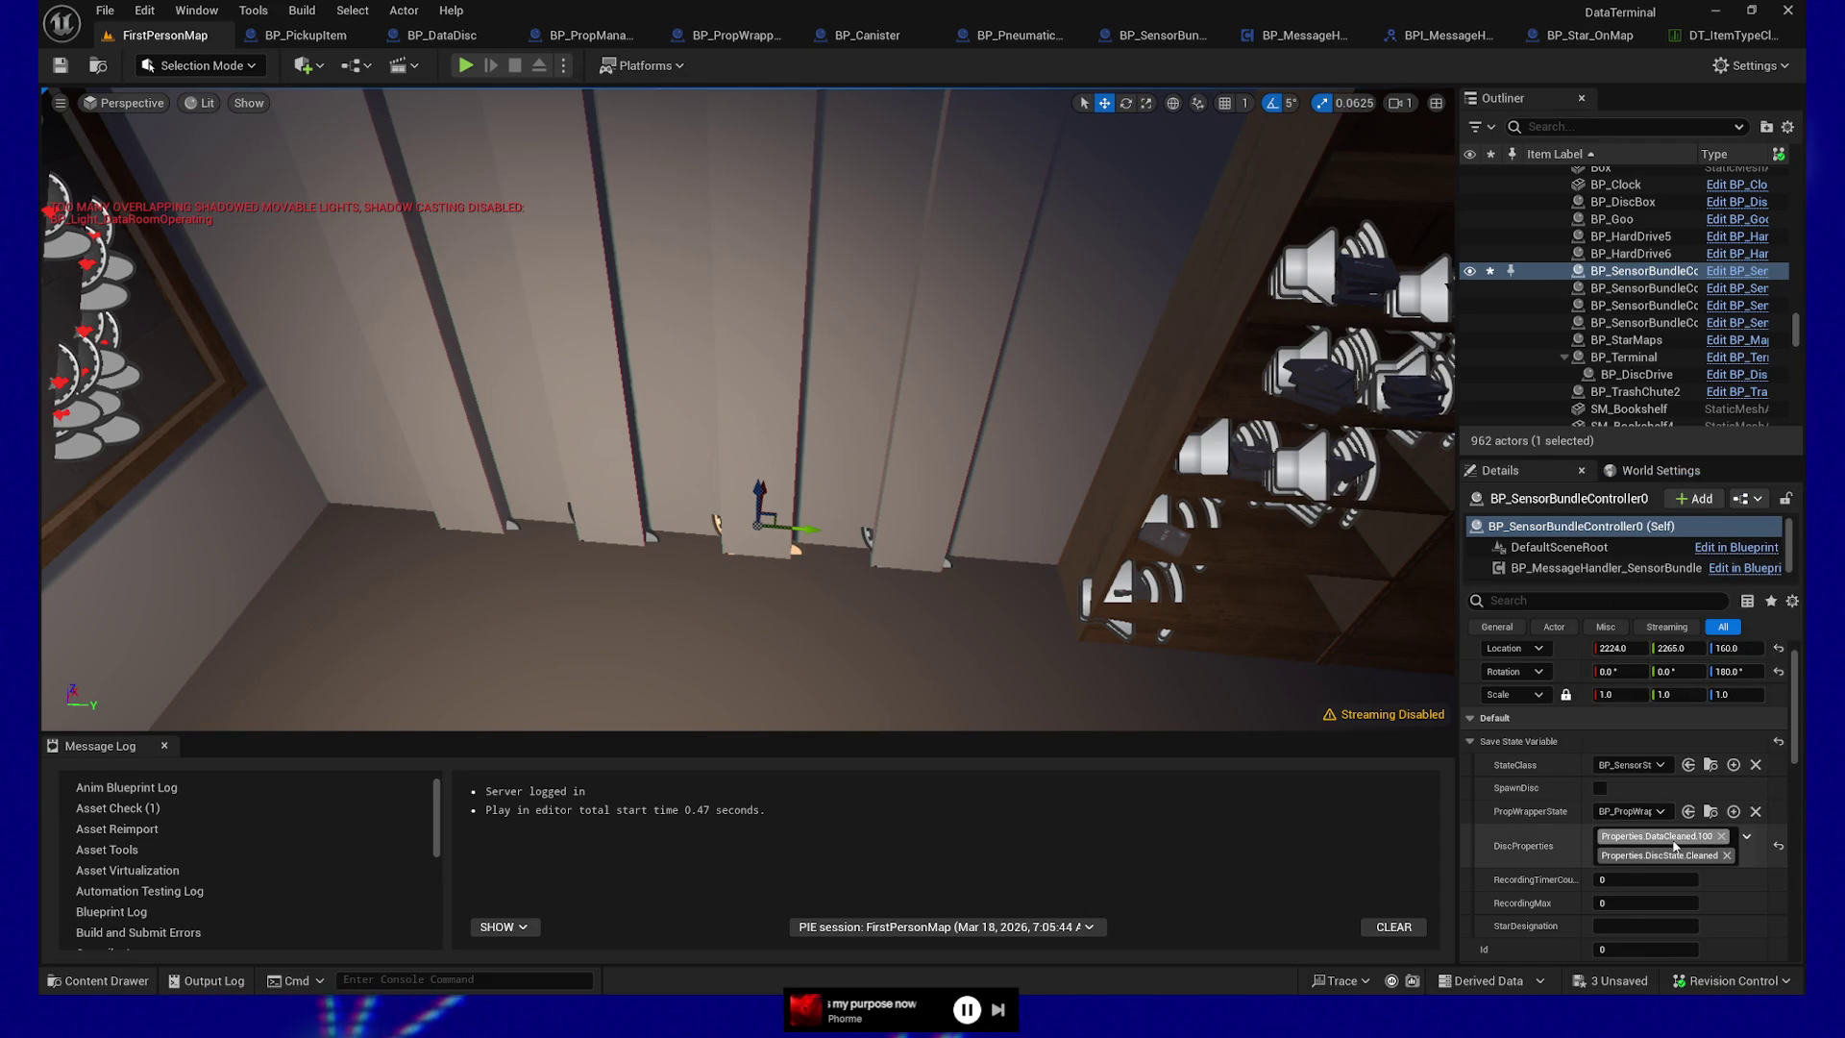
pyautogui.click(1721, 837)
pyautogui.click(1727, 838)
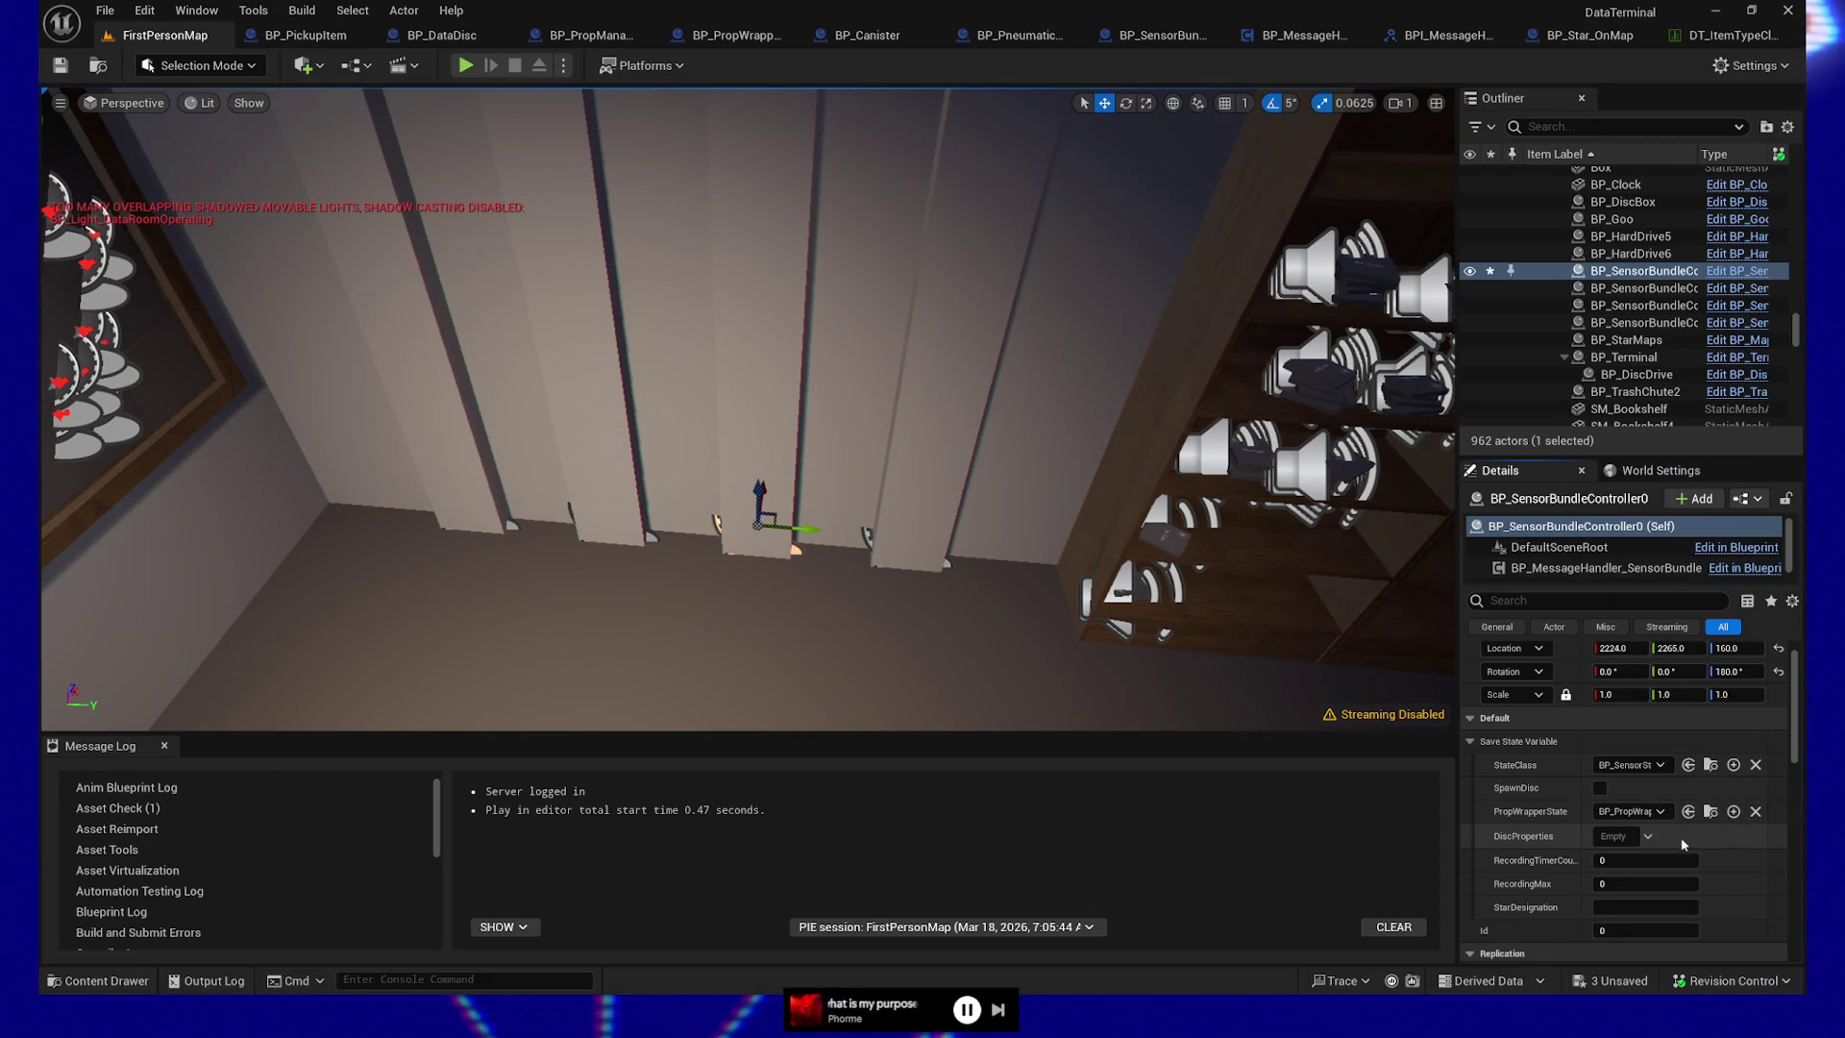
# Start Play From Here at a floor spot and step back toward the pneumatic stations
pyautogui.rightClick(750, 685)
pyautogui.click(792, 657)
pyautogui.press('s')
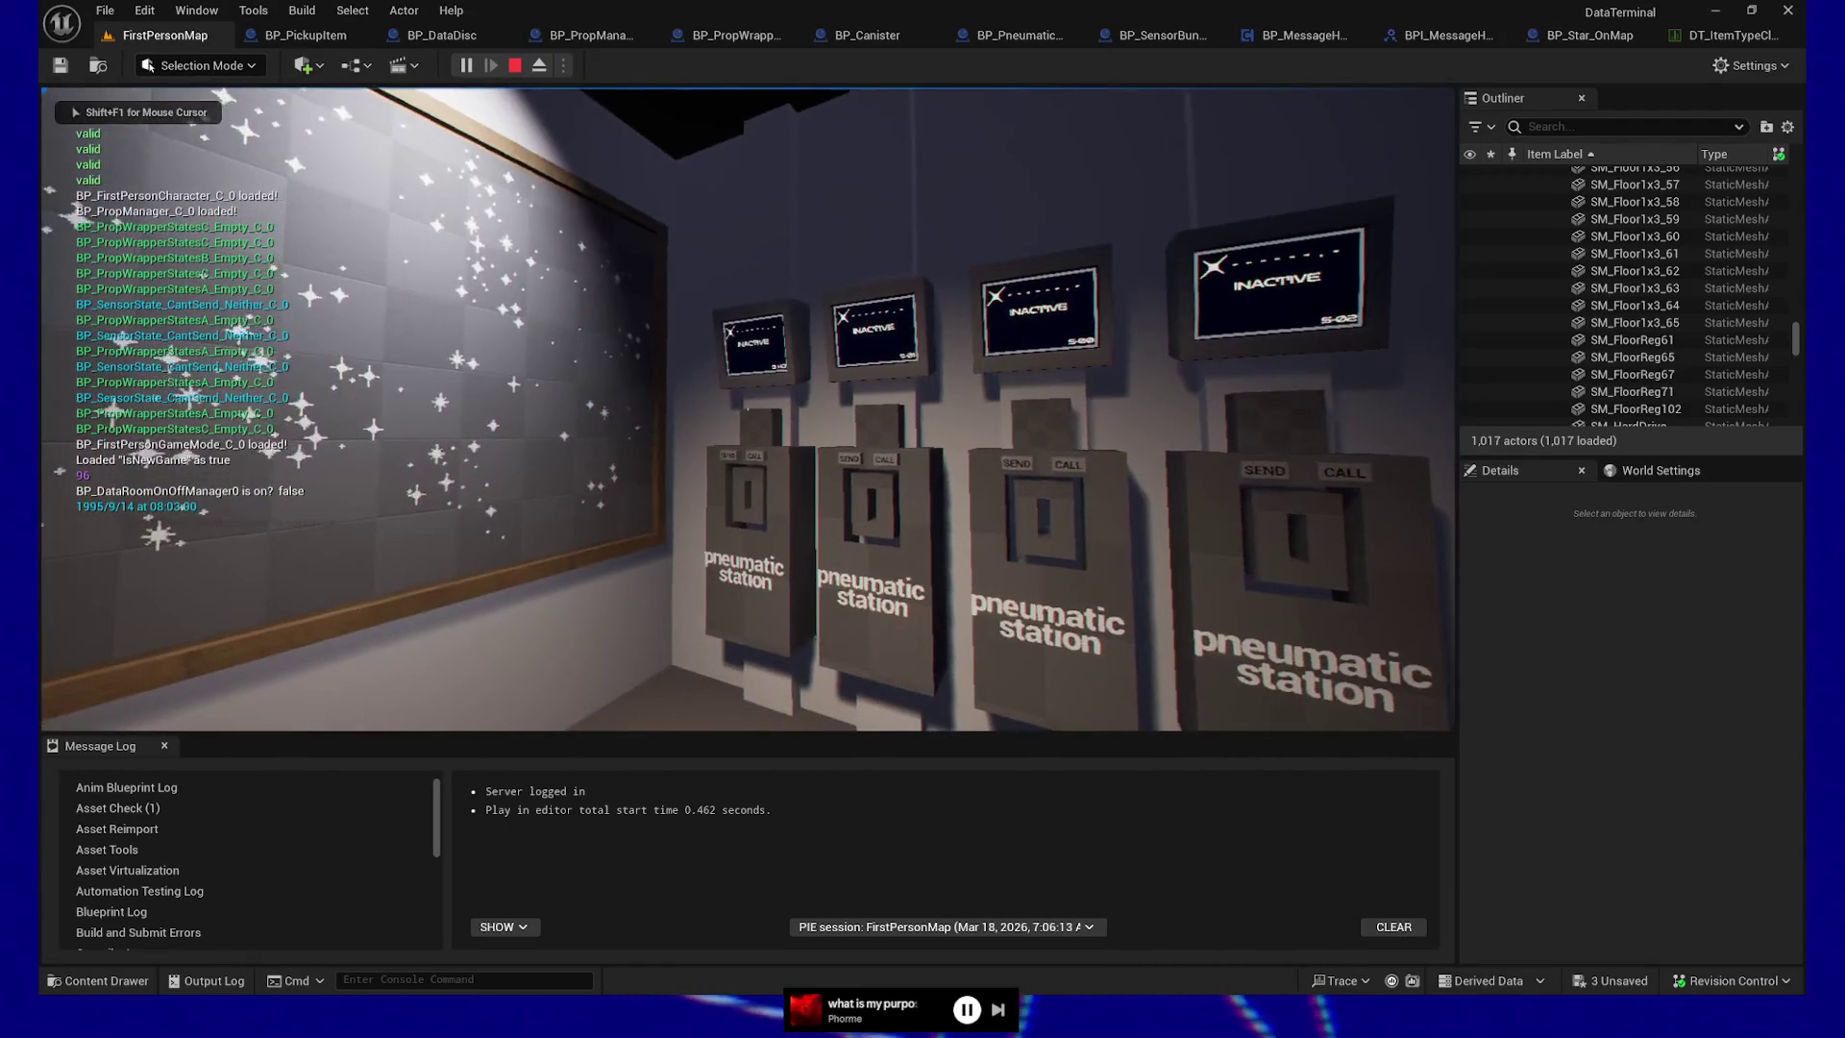
# Walk past the inactive pneumatic stations to the desk, quit, and select the desk's yellow disc
pyautogui.press('w')
pyautogui.press('w')
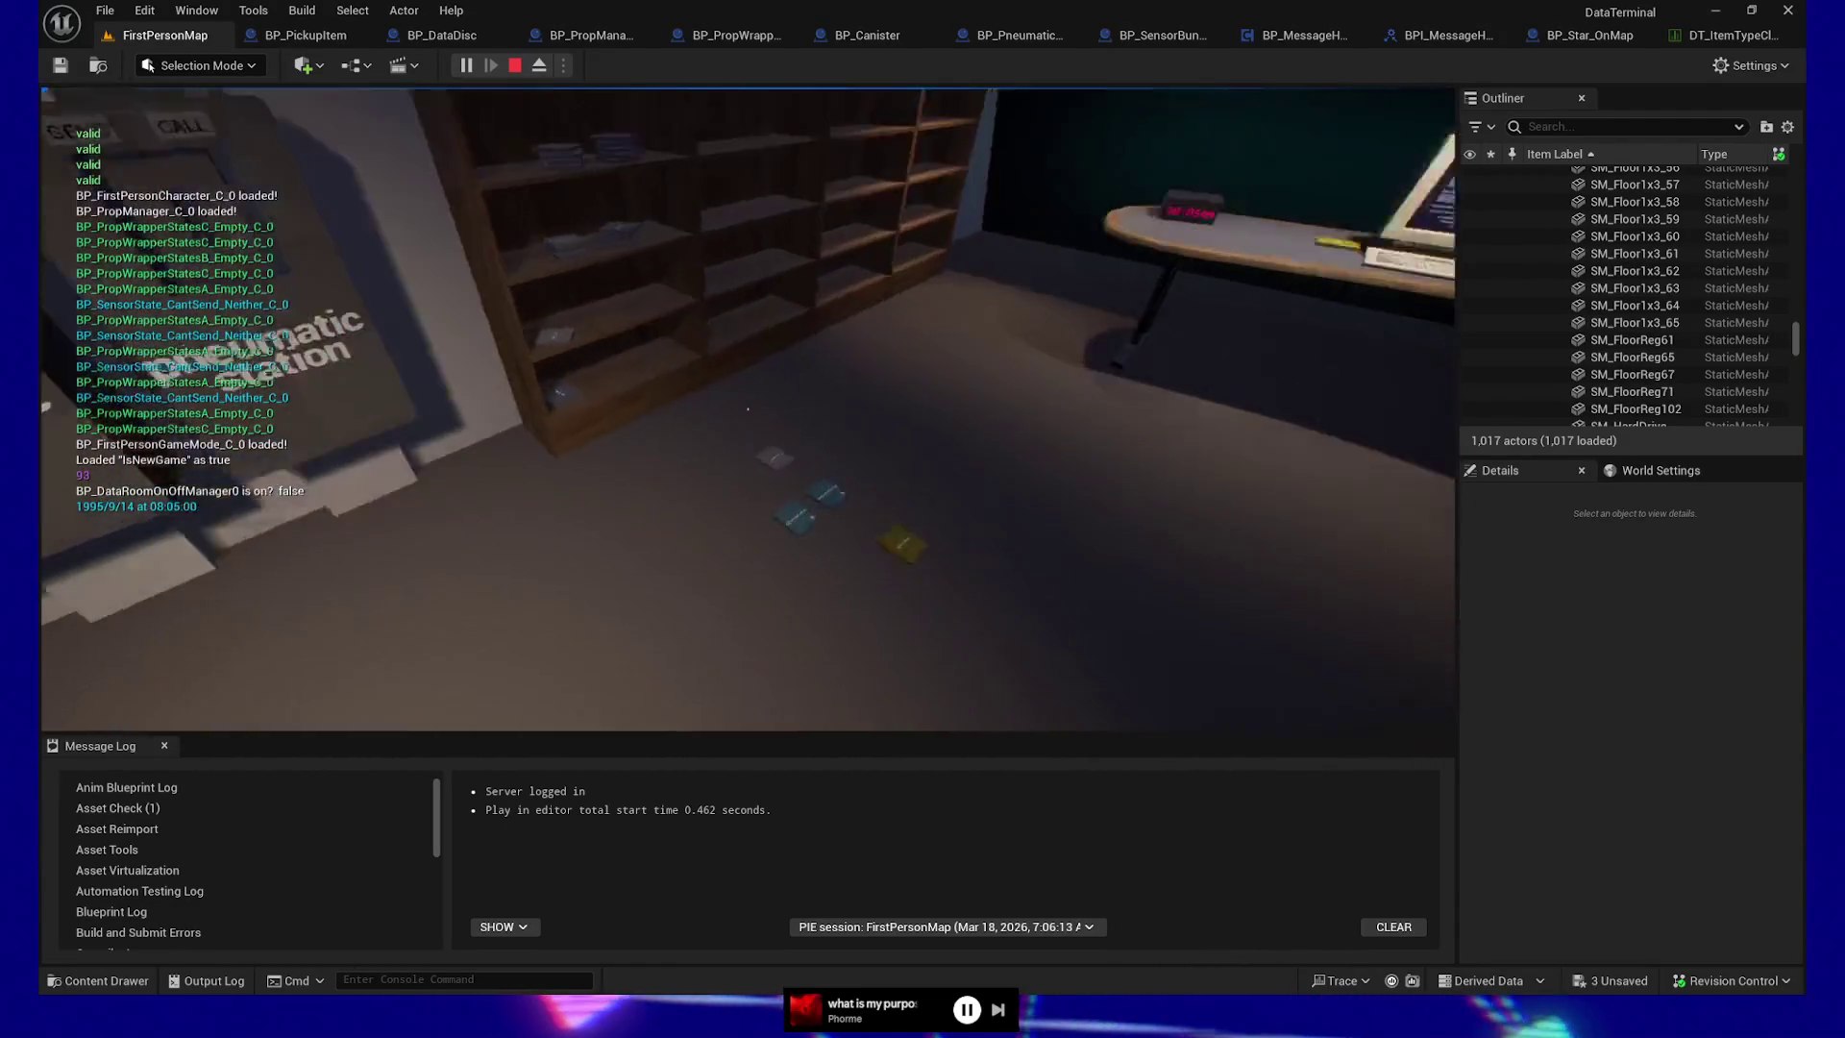
pyautogui.press('w')
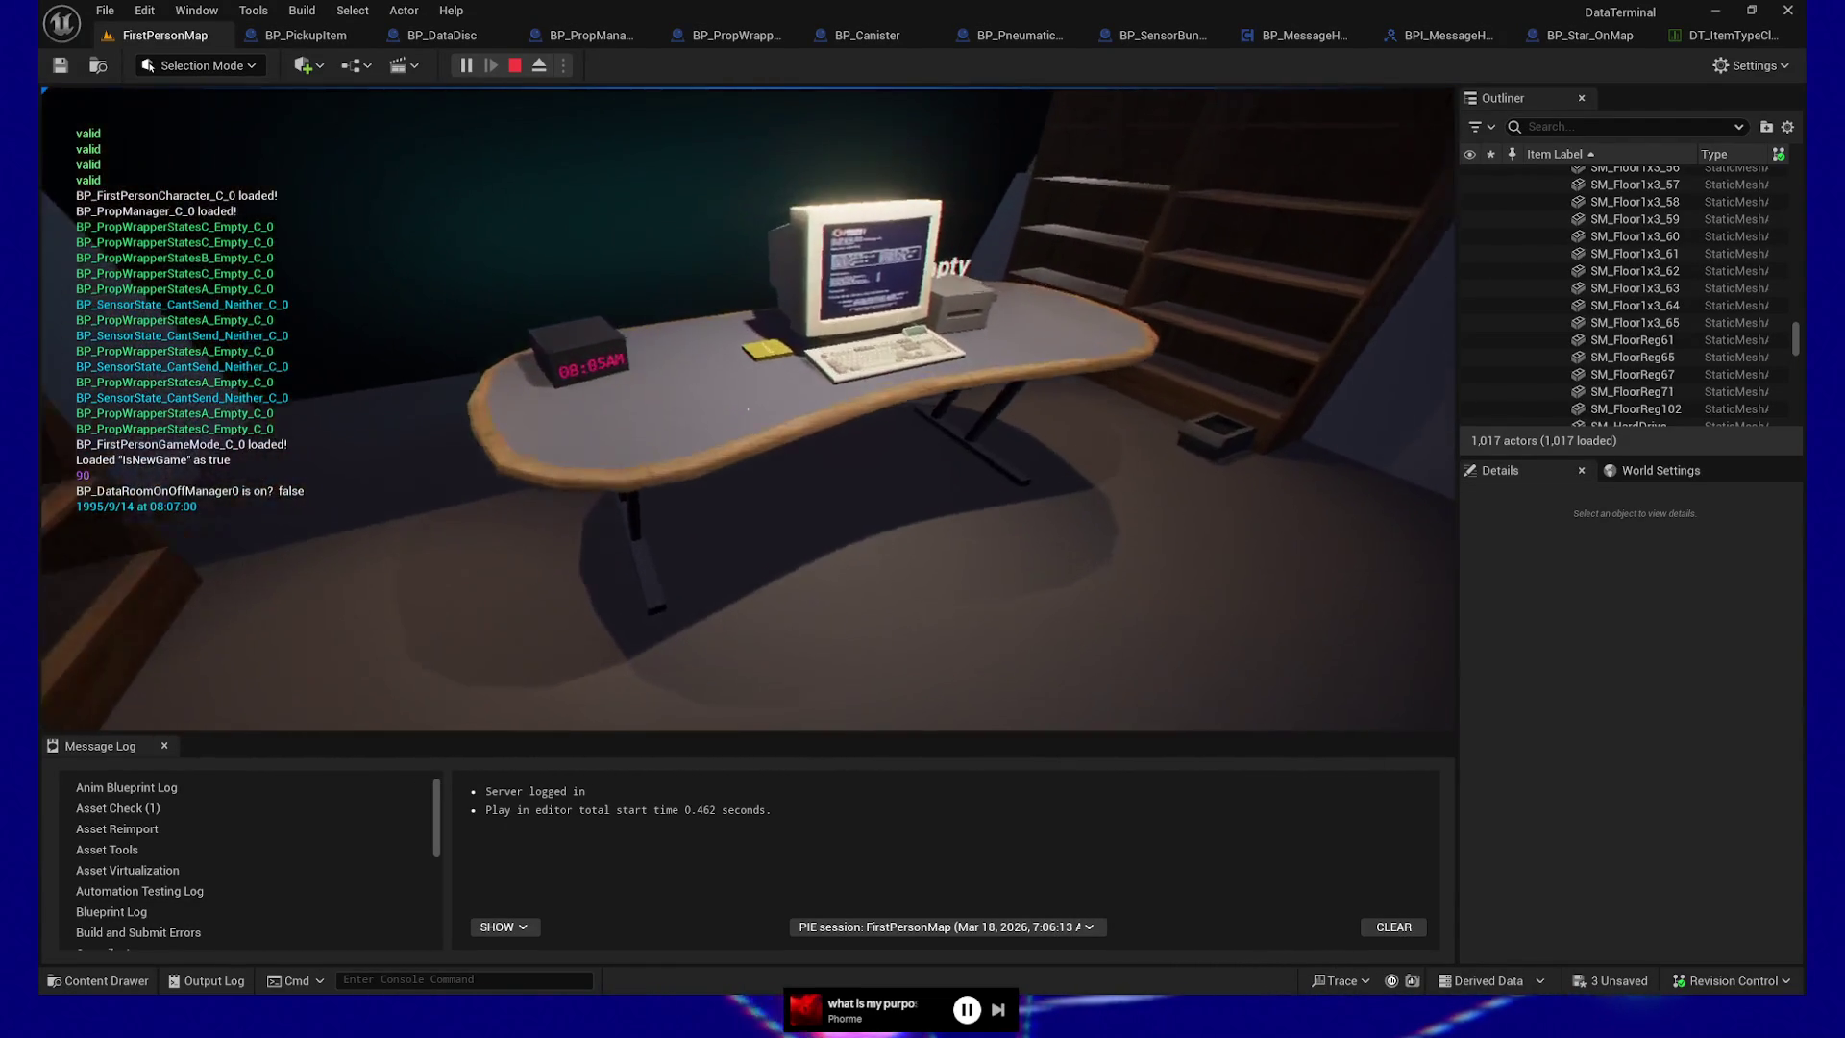
pyautogui.press('Escape')
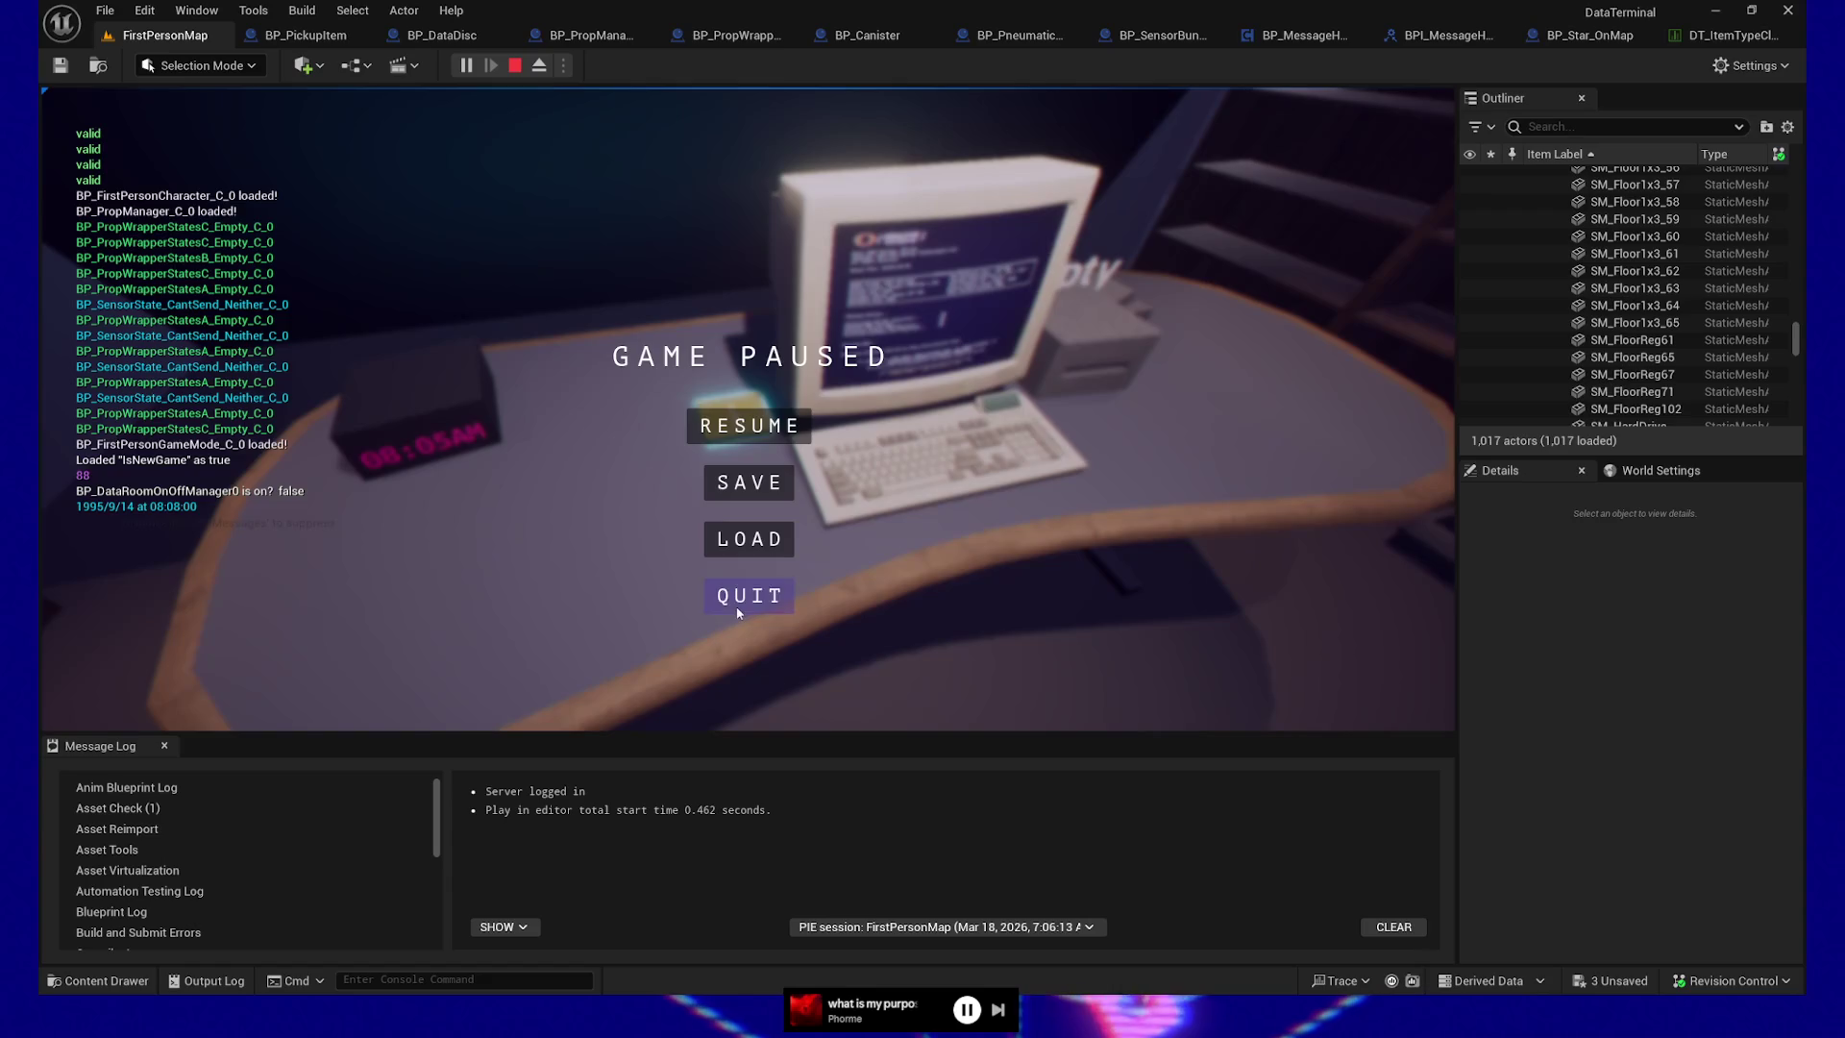
pyautogui.click(738, 600)
pyautogui.click(726, 356)
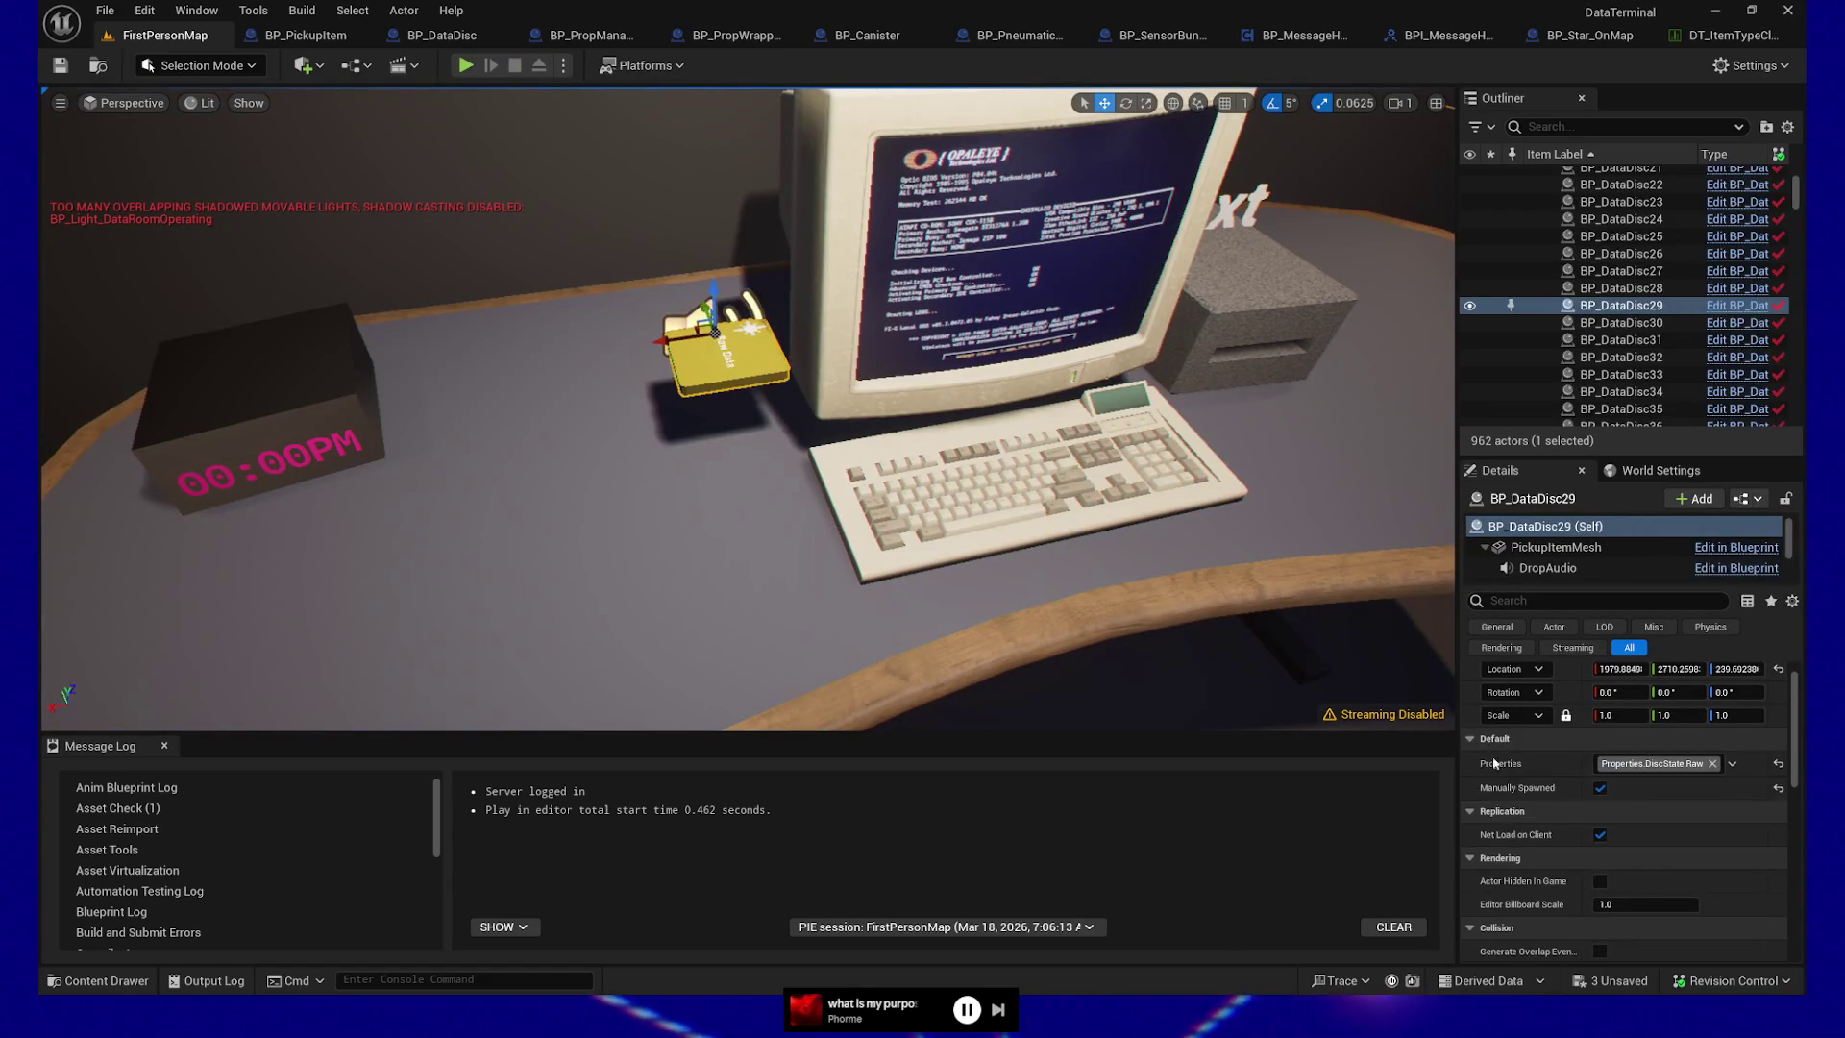
# Add the Properties.StarType.A tag to BP_DataDisc29
pyautogui.click(1732, 764)
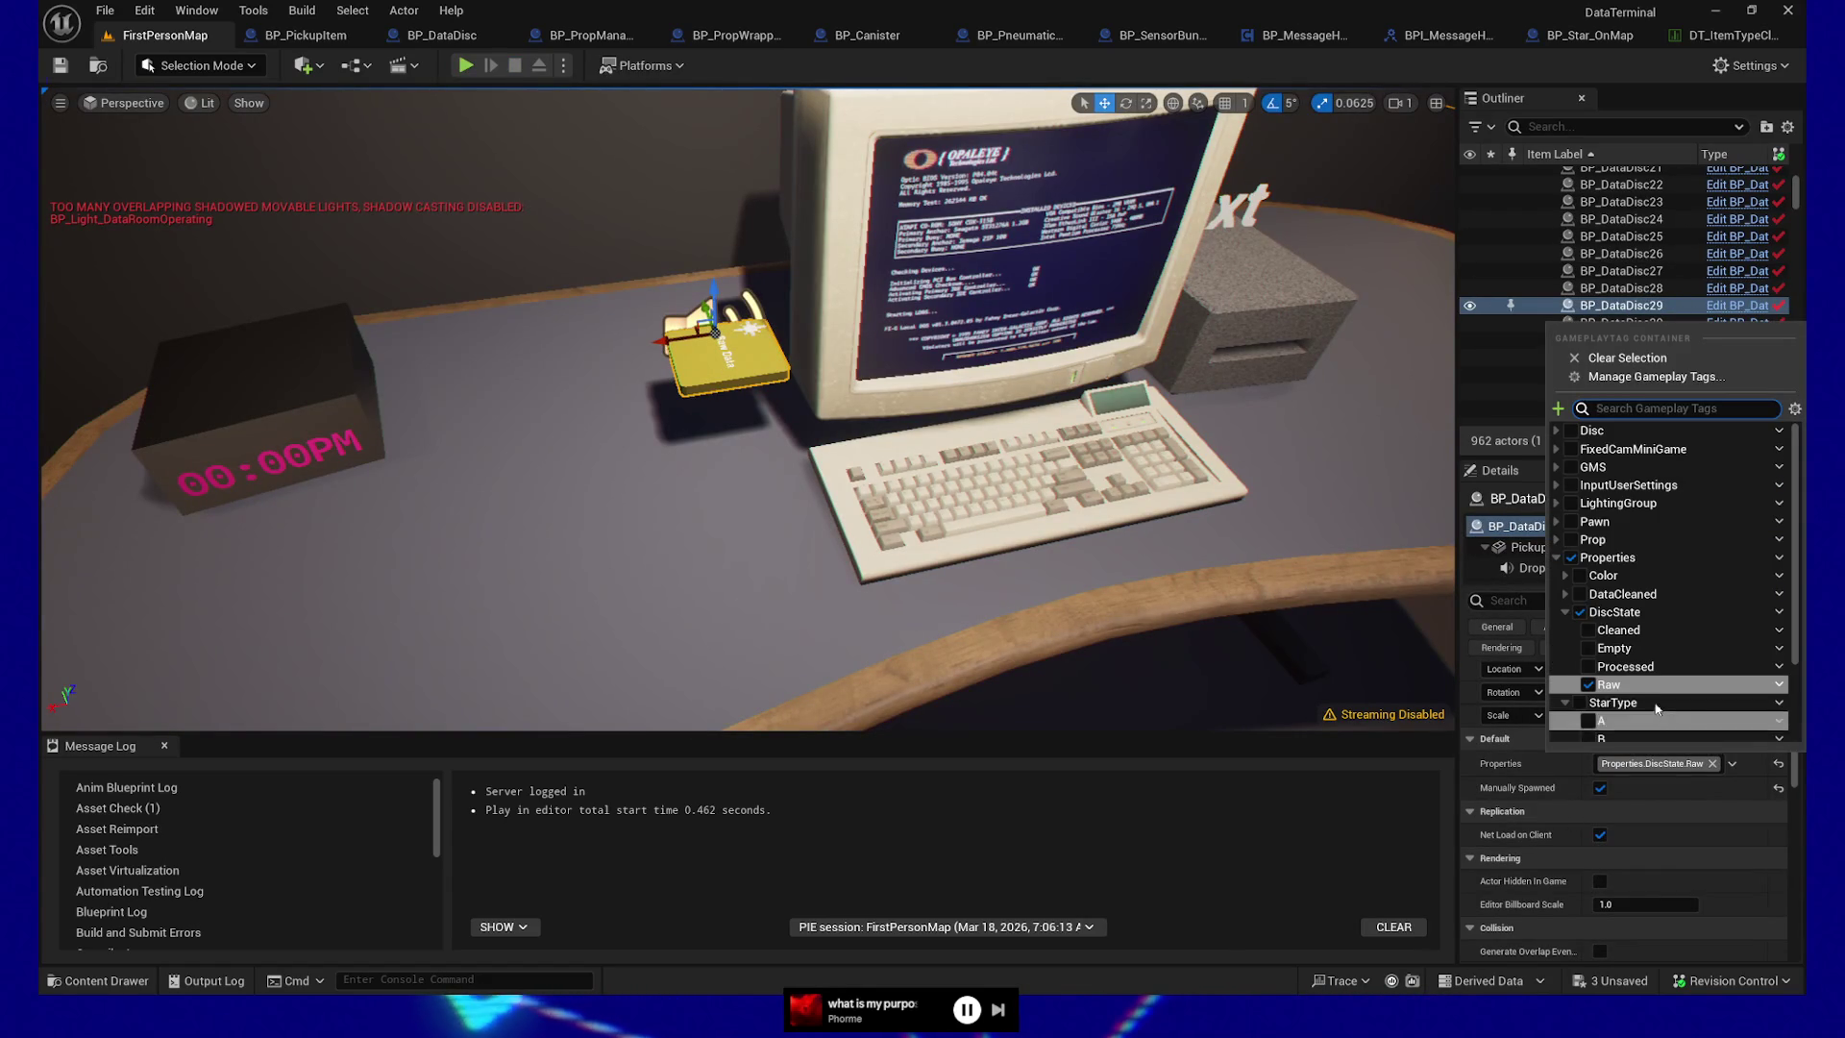
pyautogui.scroll(-2, 1656, 716)
pyautogui.click(1589, 665)
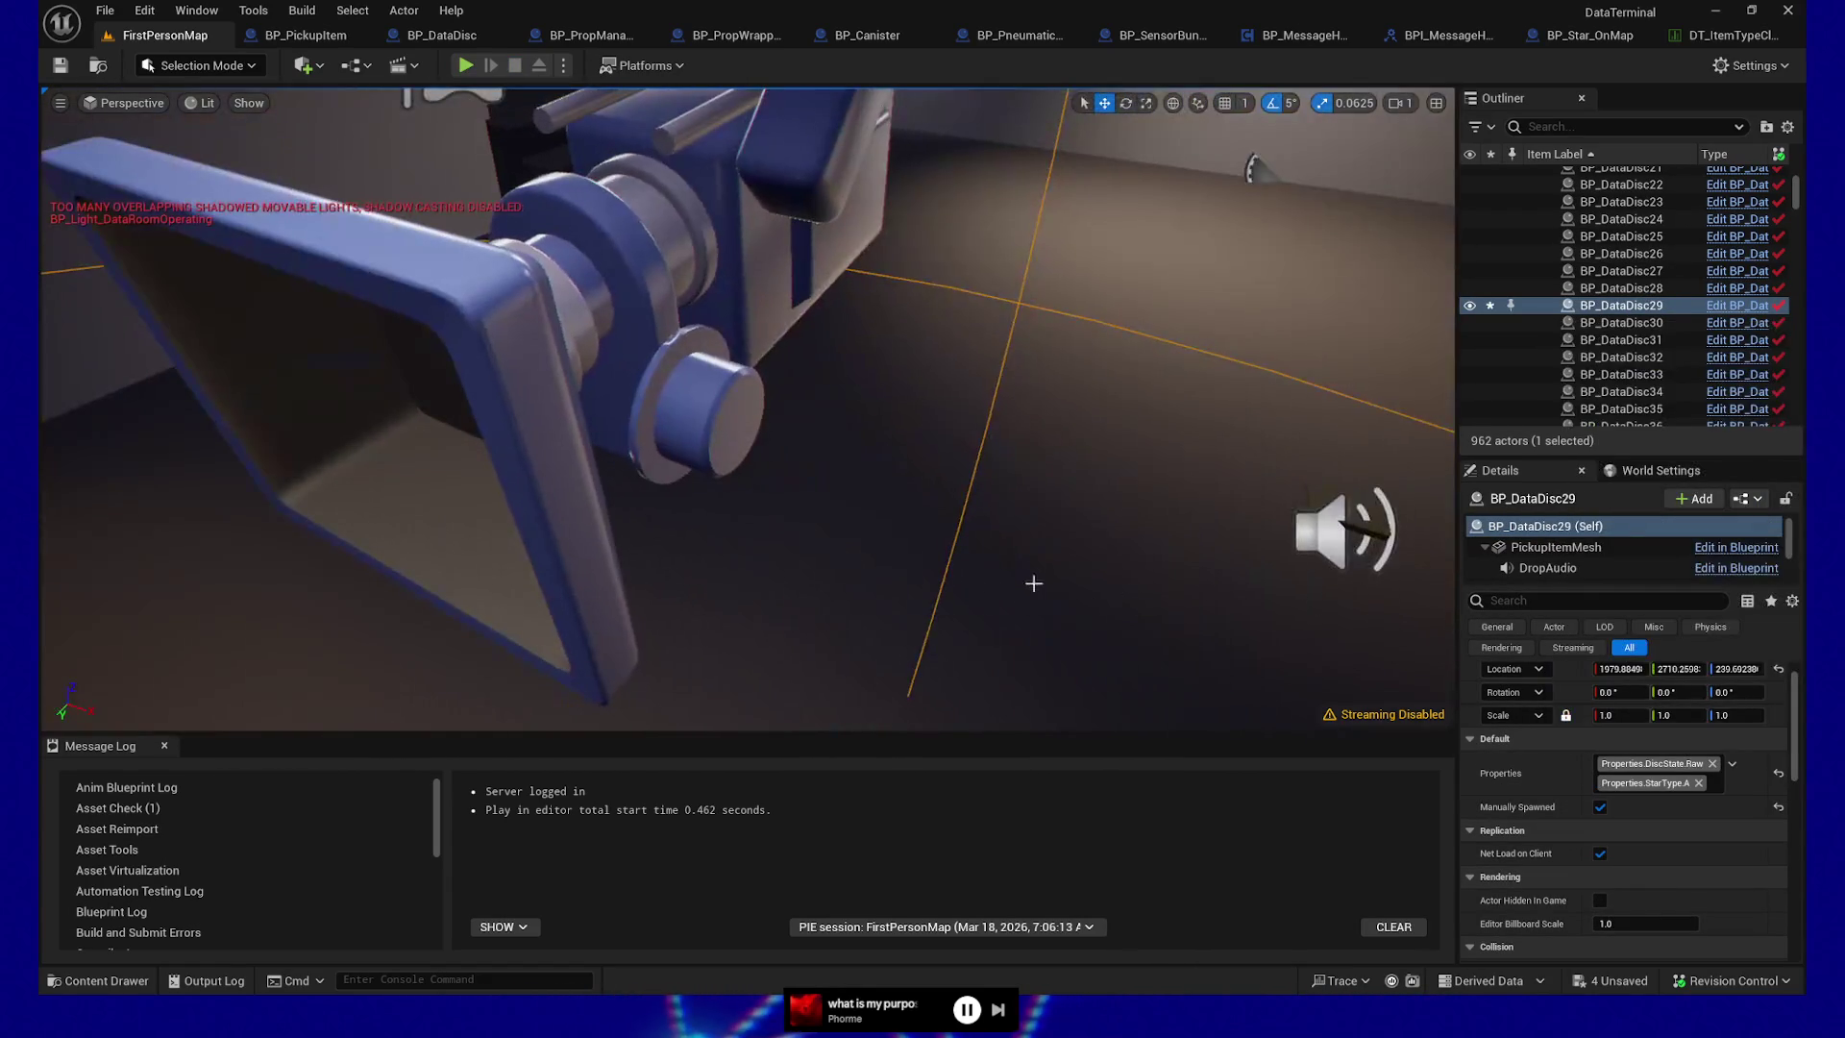
# Play from a floor spot, walk toward the desk, then pause and quit
pyautogui.rightClick(1044, 411)
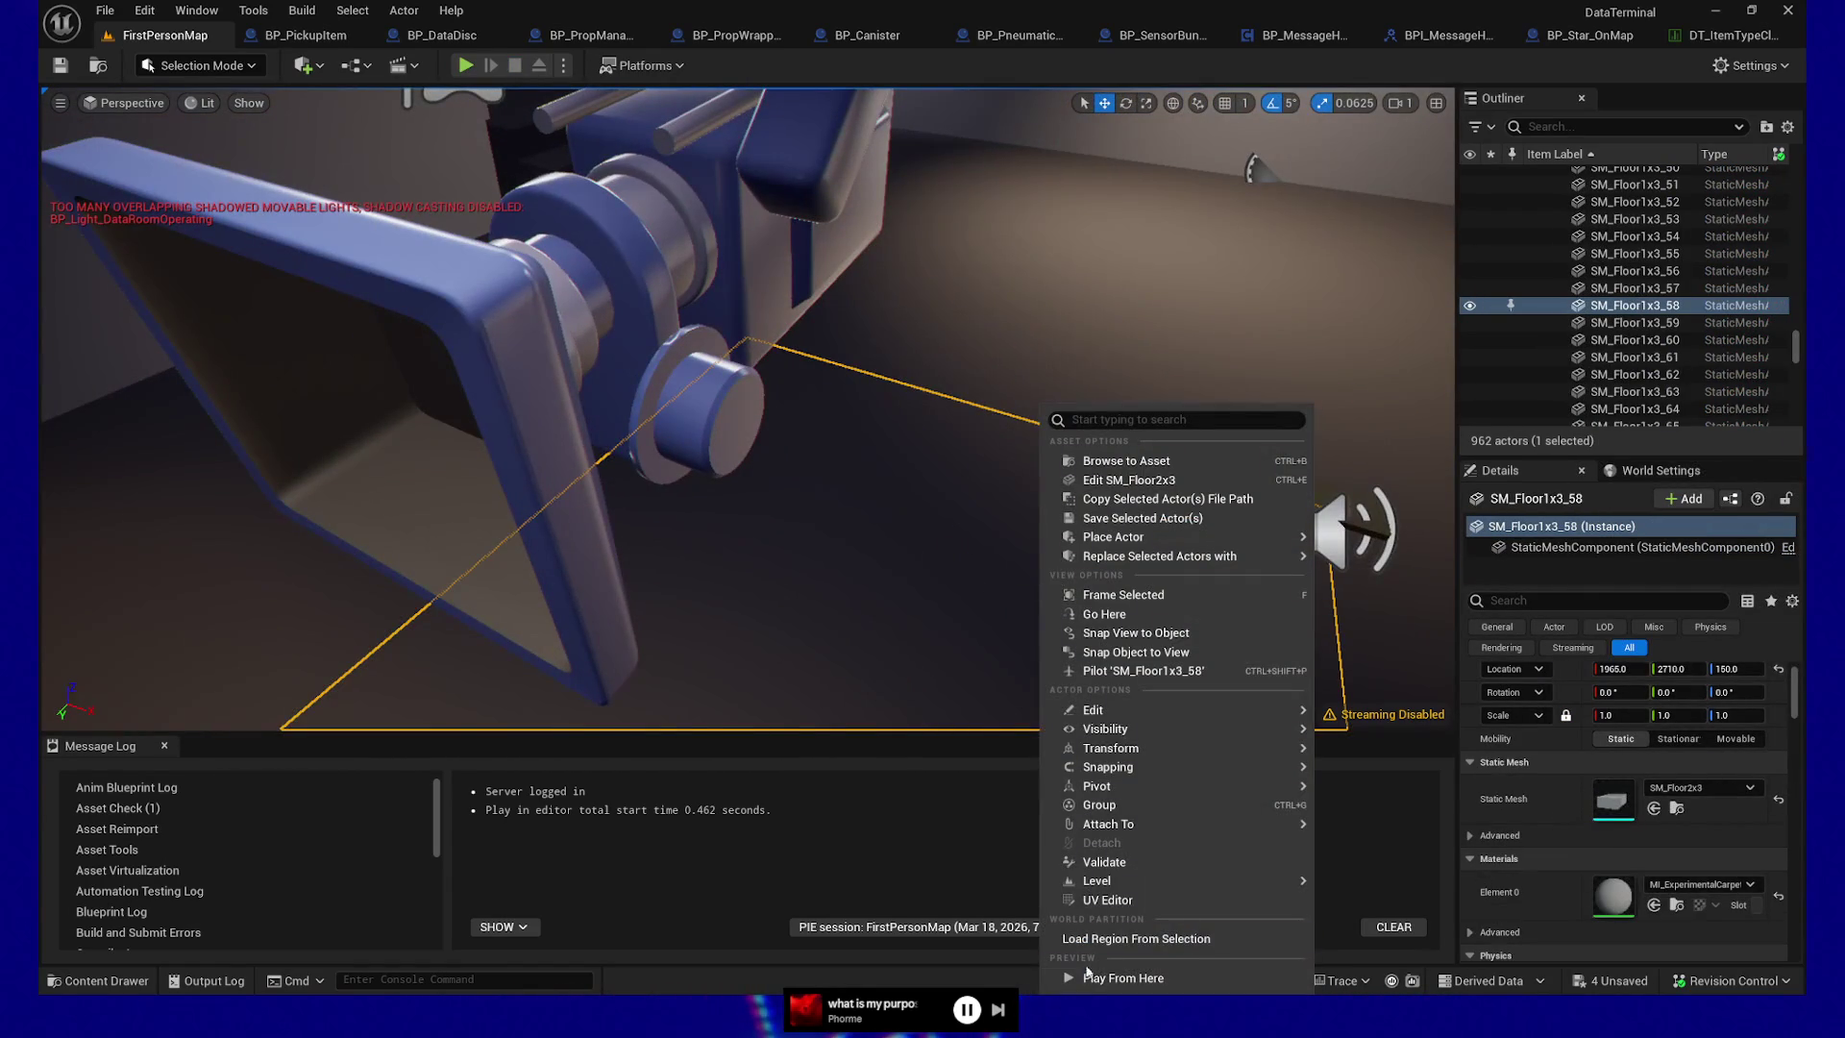
pyautogui.click(1120, 977)
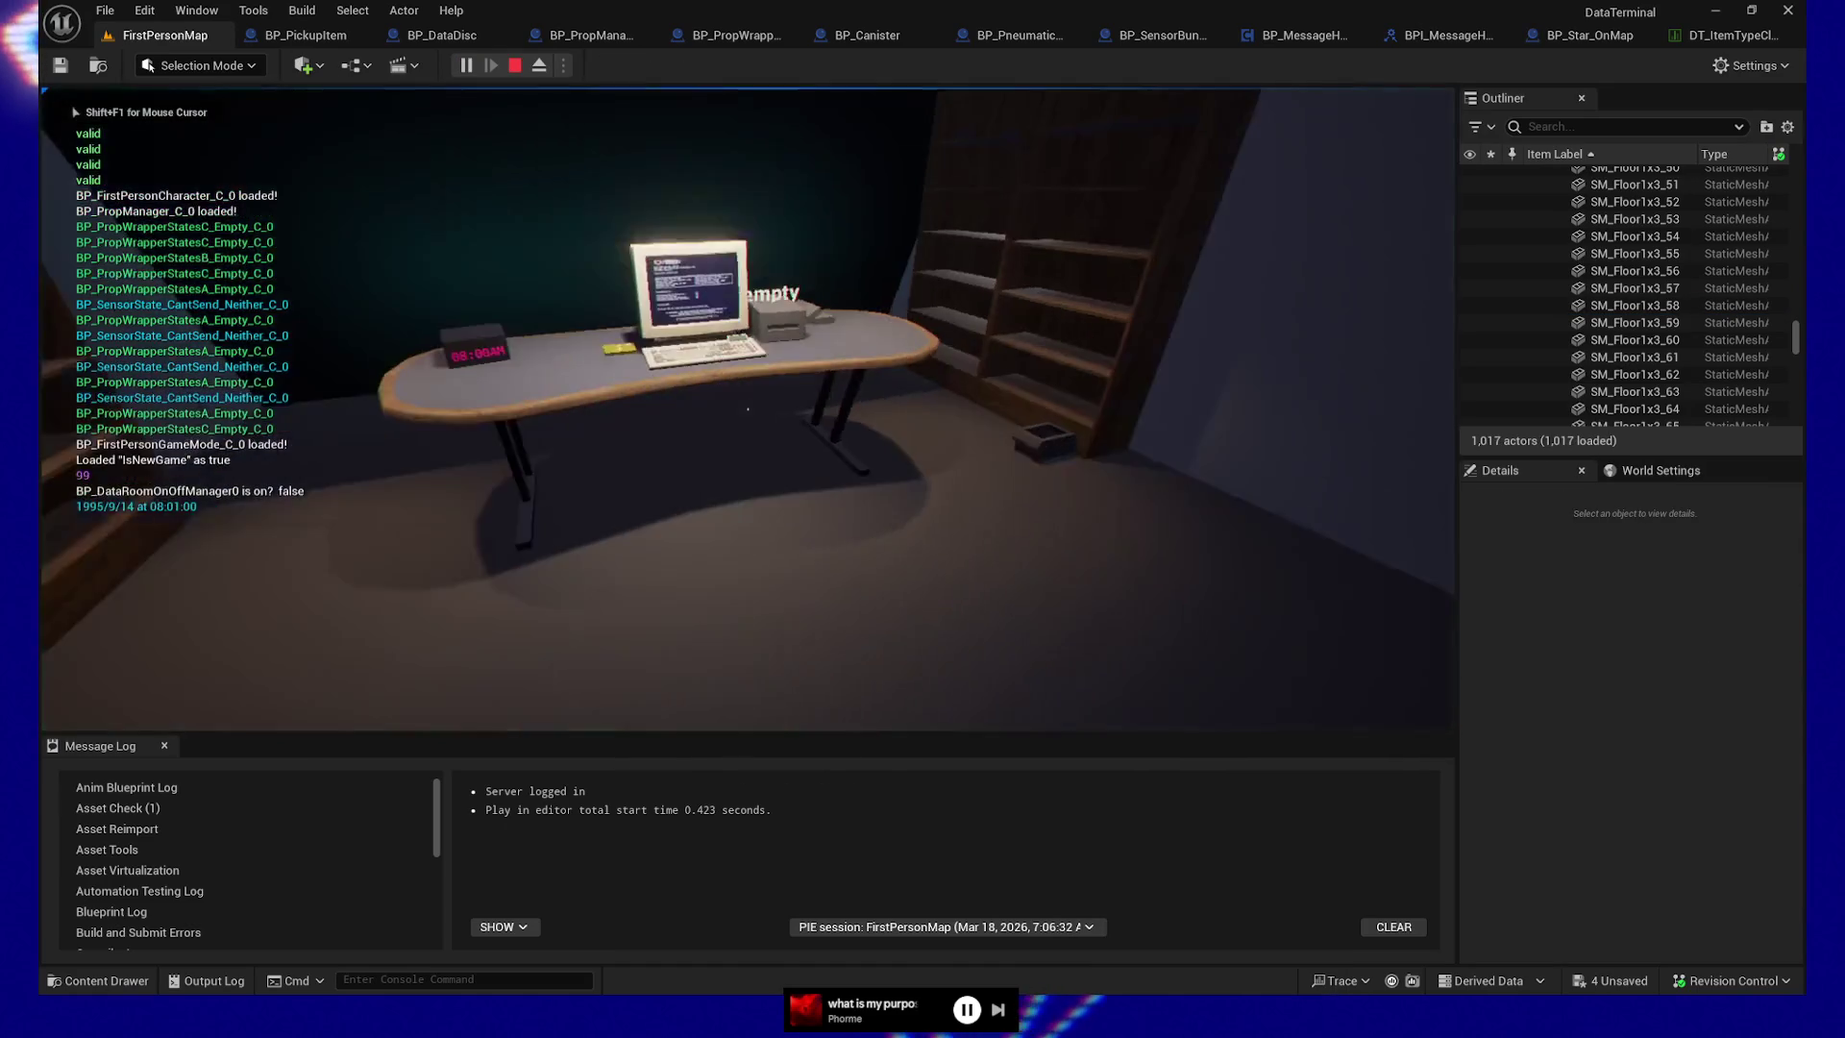
pyautogui.press('a')
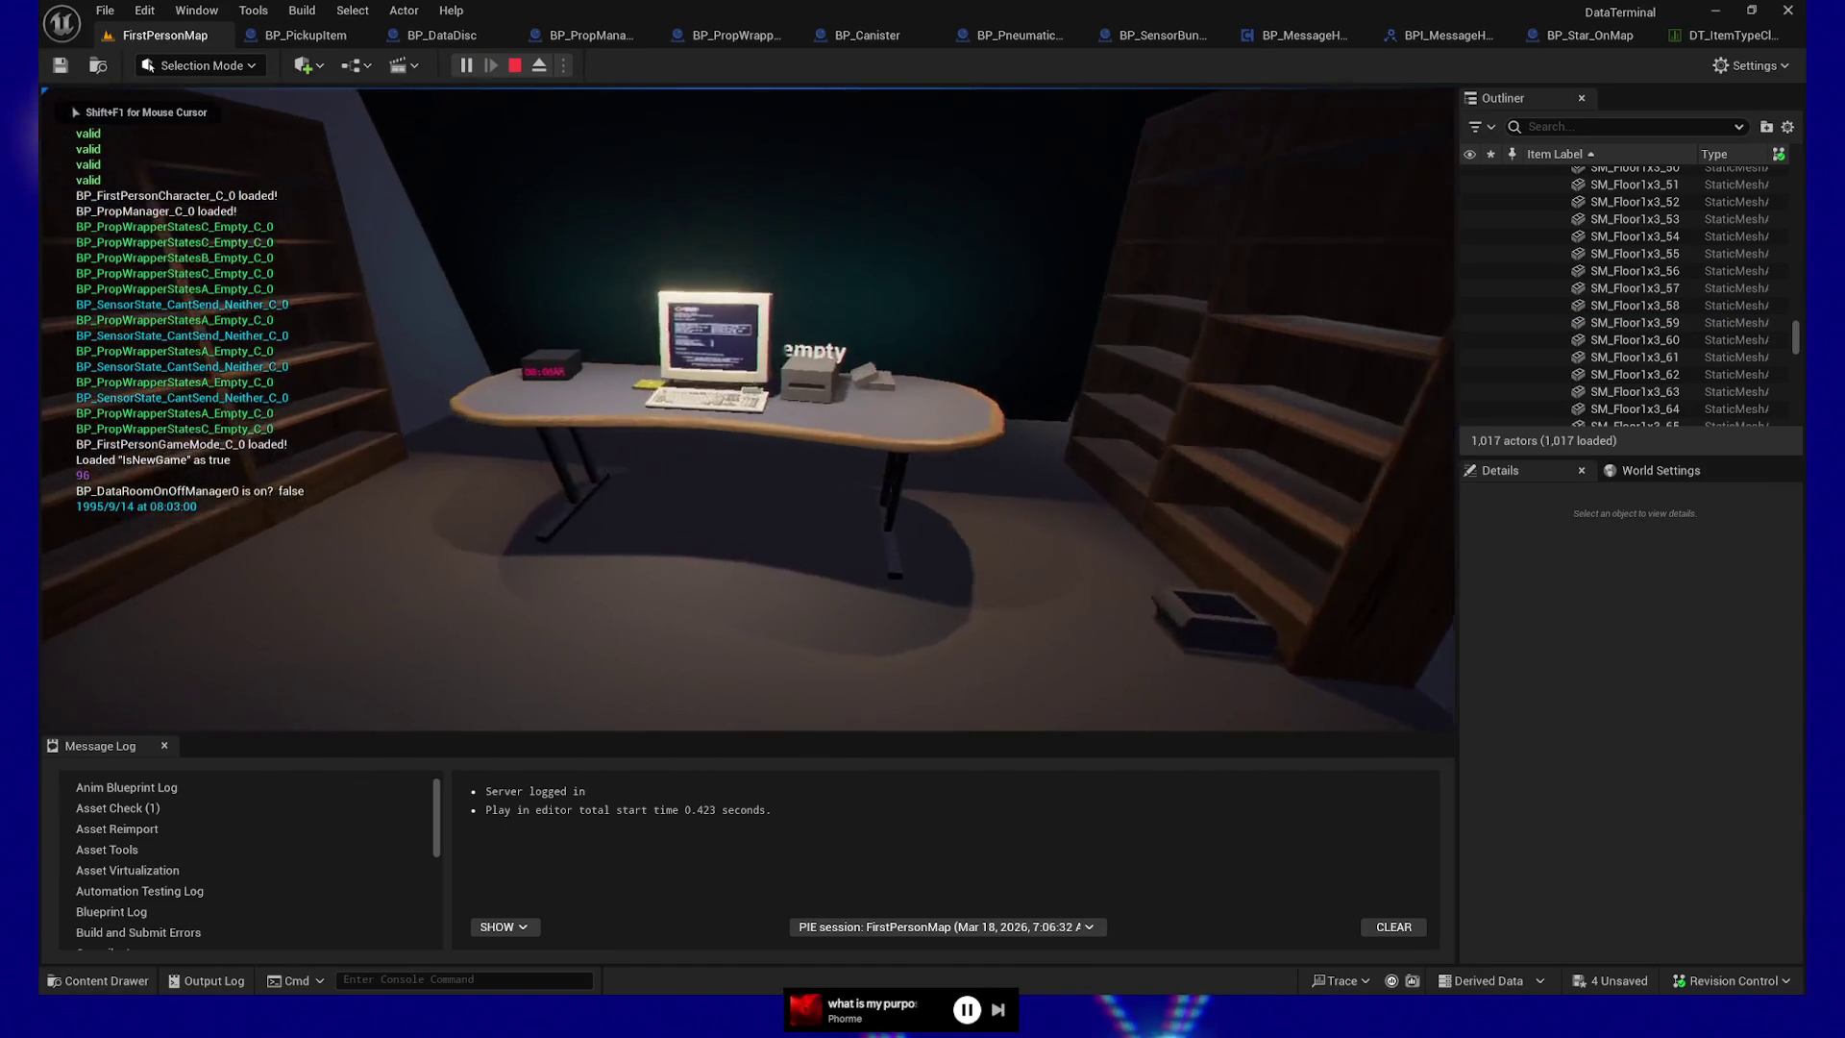
pyautogui.press('w')
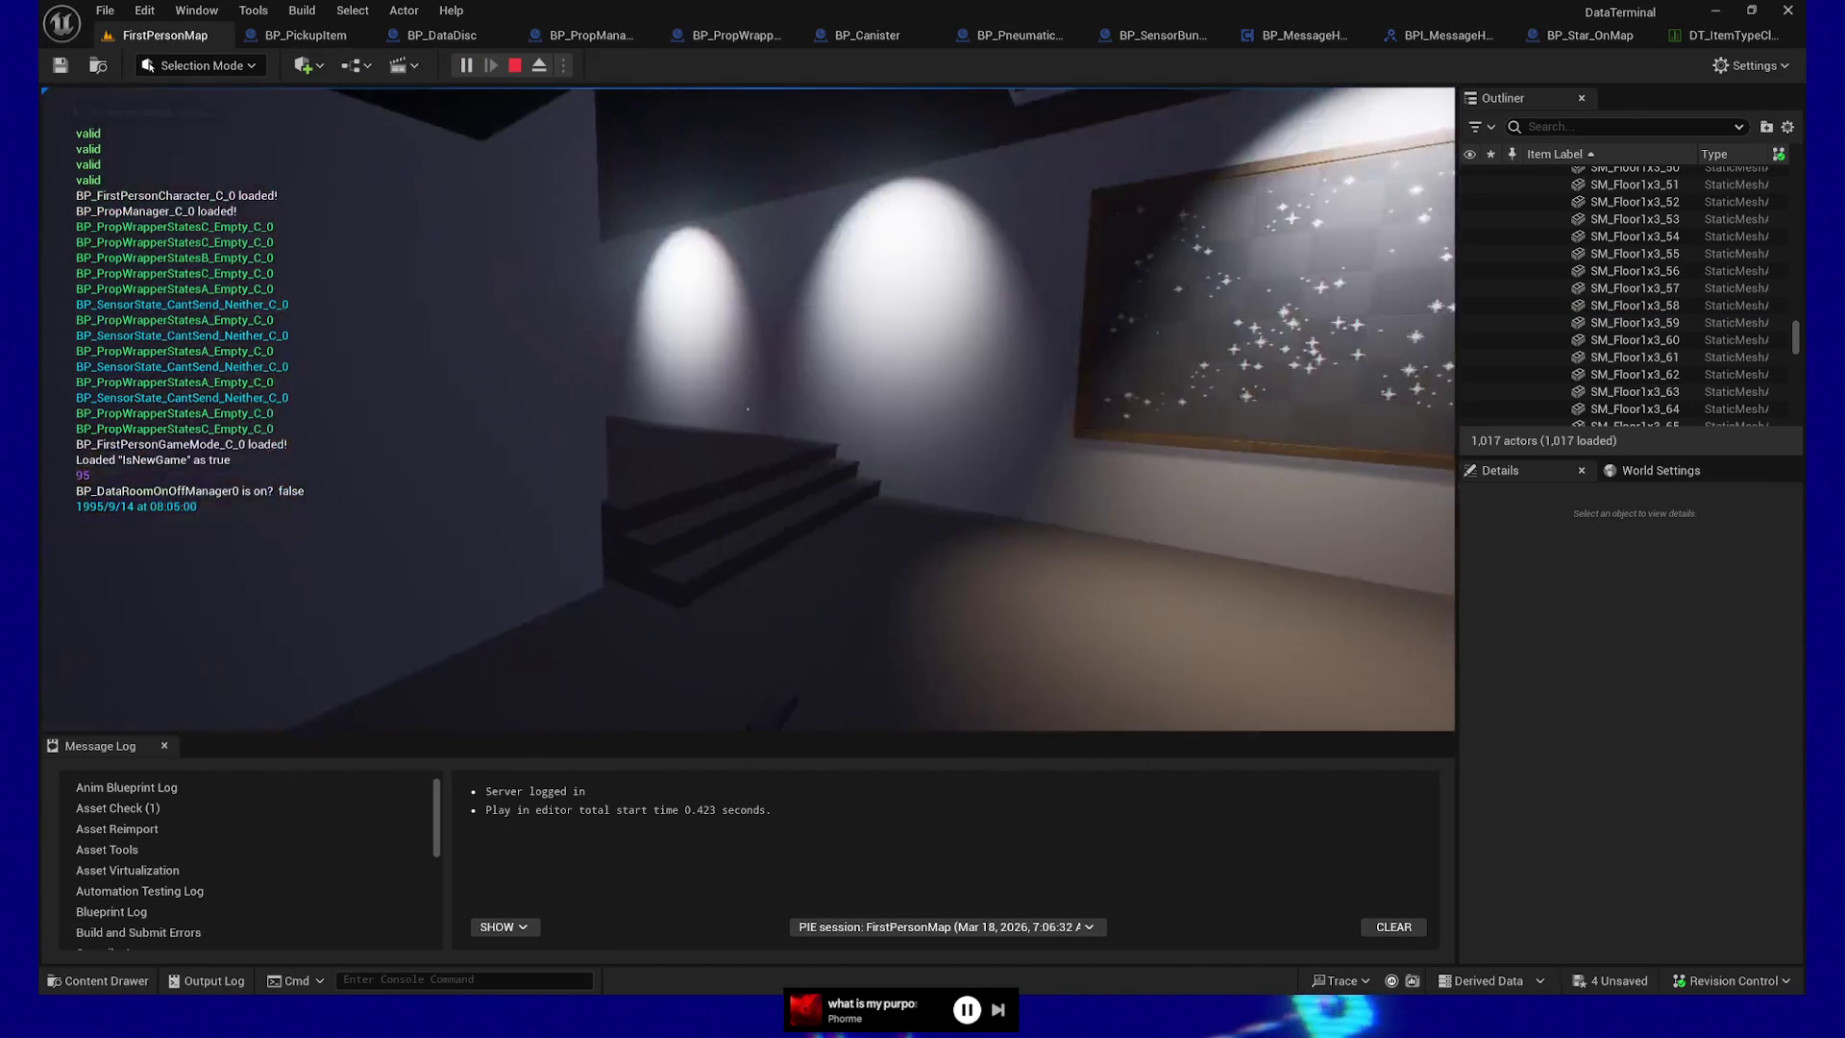
pyautogui.press('Escape')
pyautogui.click(753, 598)
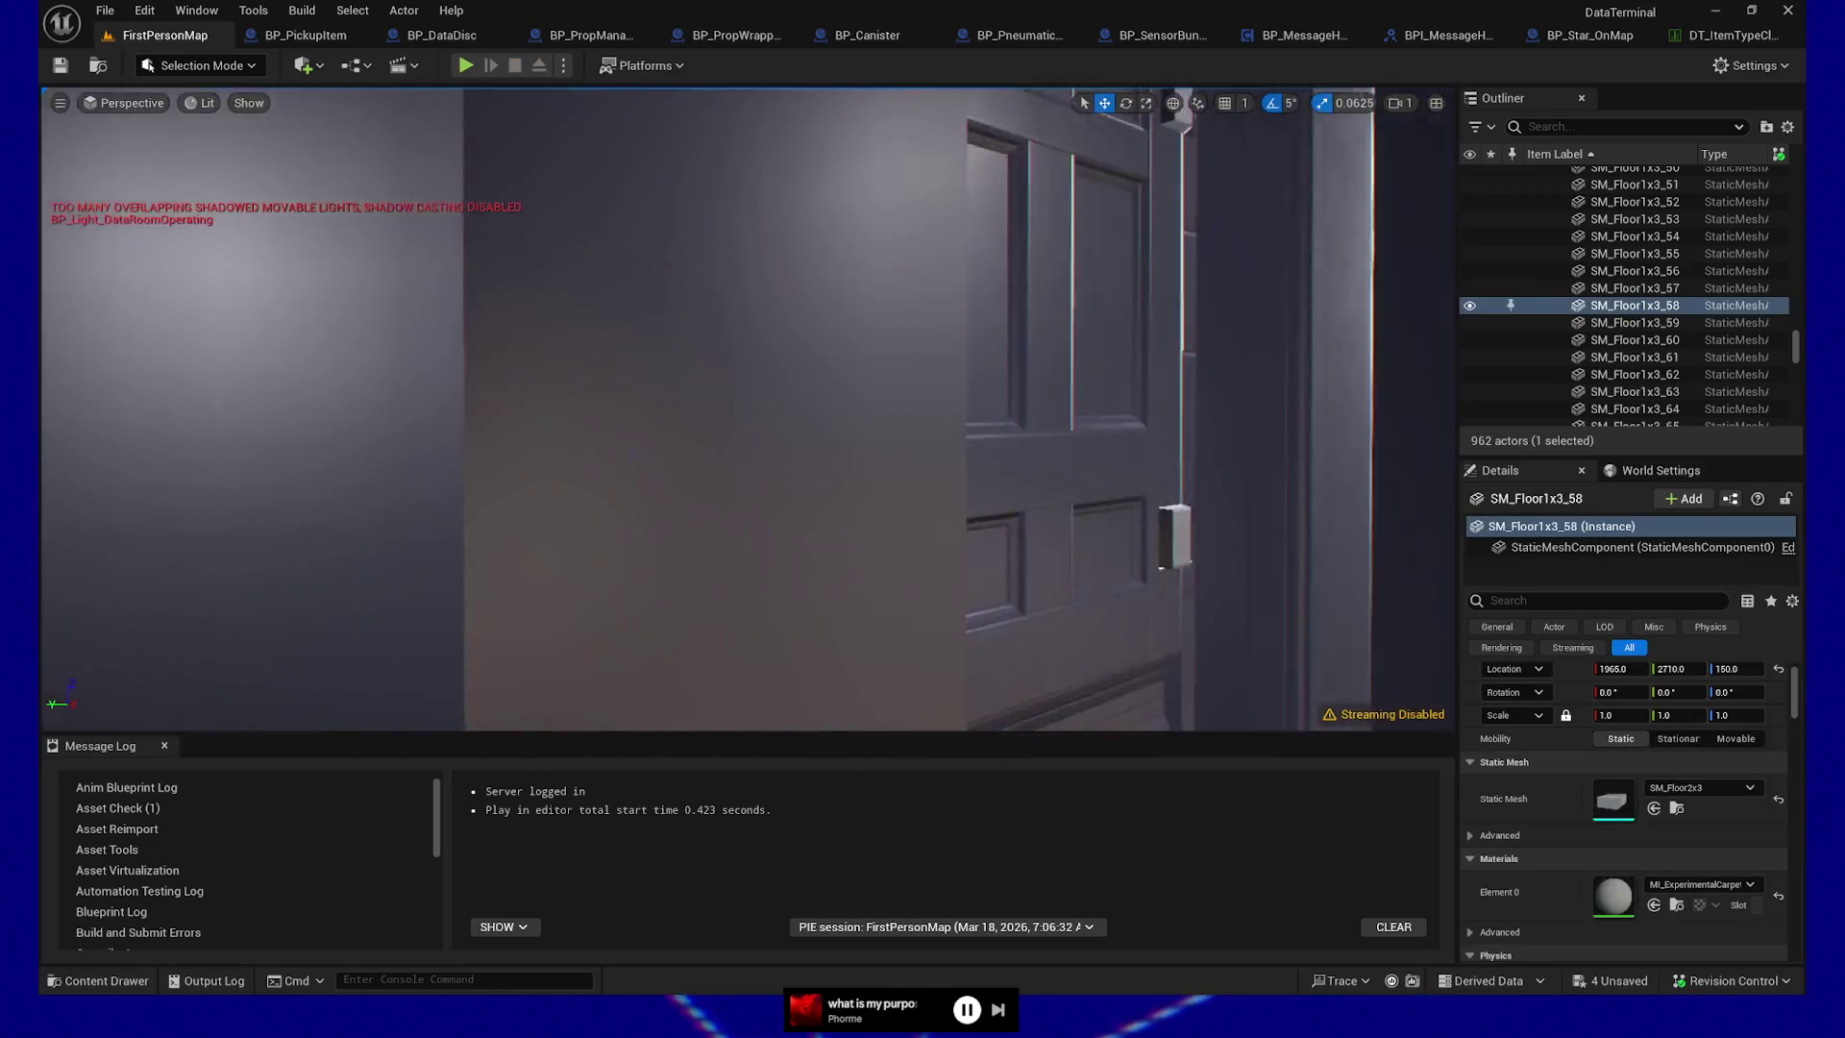
# Tag five stacked data discs, including DataDisc42, 45 and 46, with StarType B
pyautogui.moveTo(910, 522); pyautogui.dragTo(911, 522)
pyautogui.moveTo(937, 301); pyautogui.dragTo(937, 301)
pyautogui.press('g')
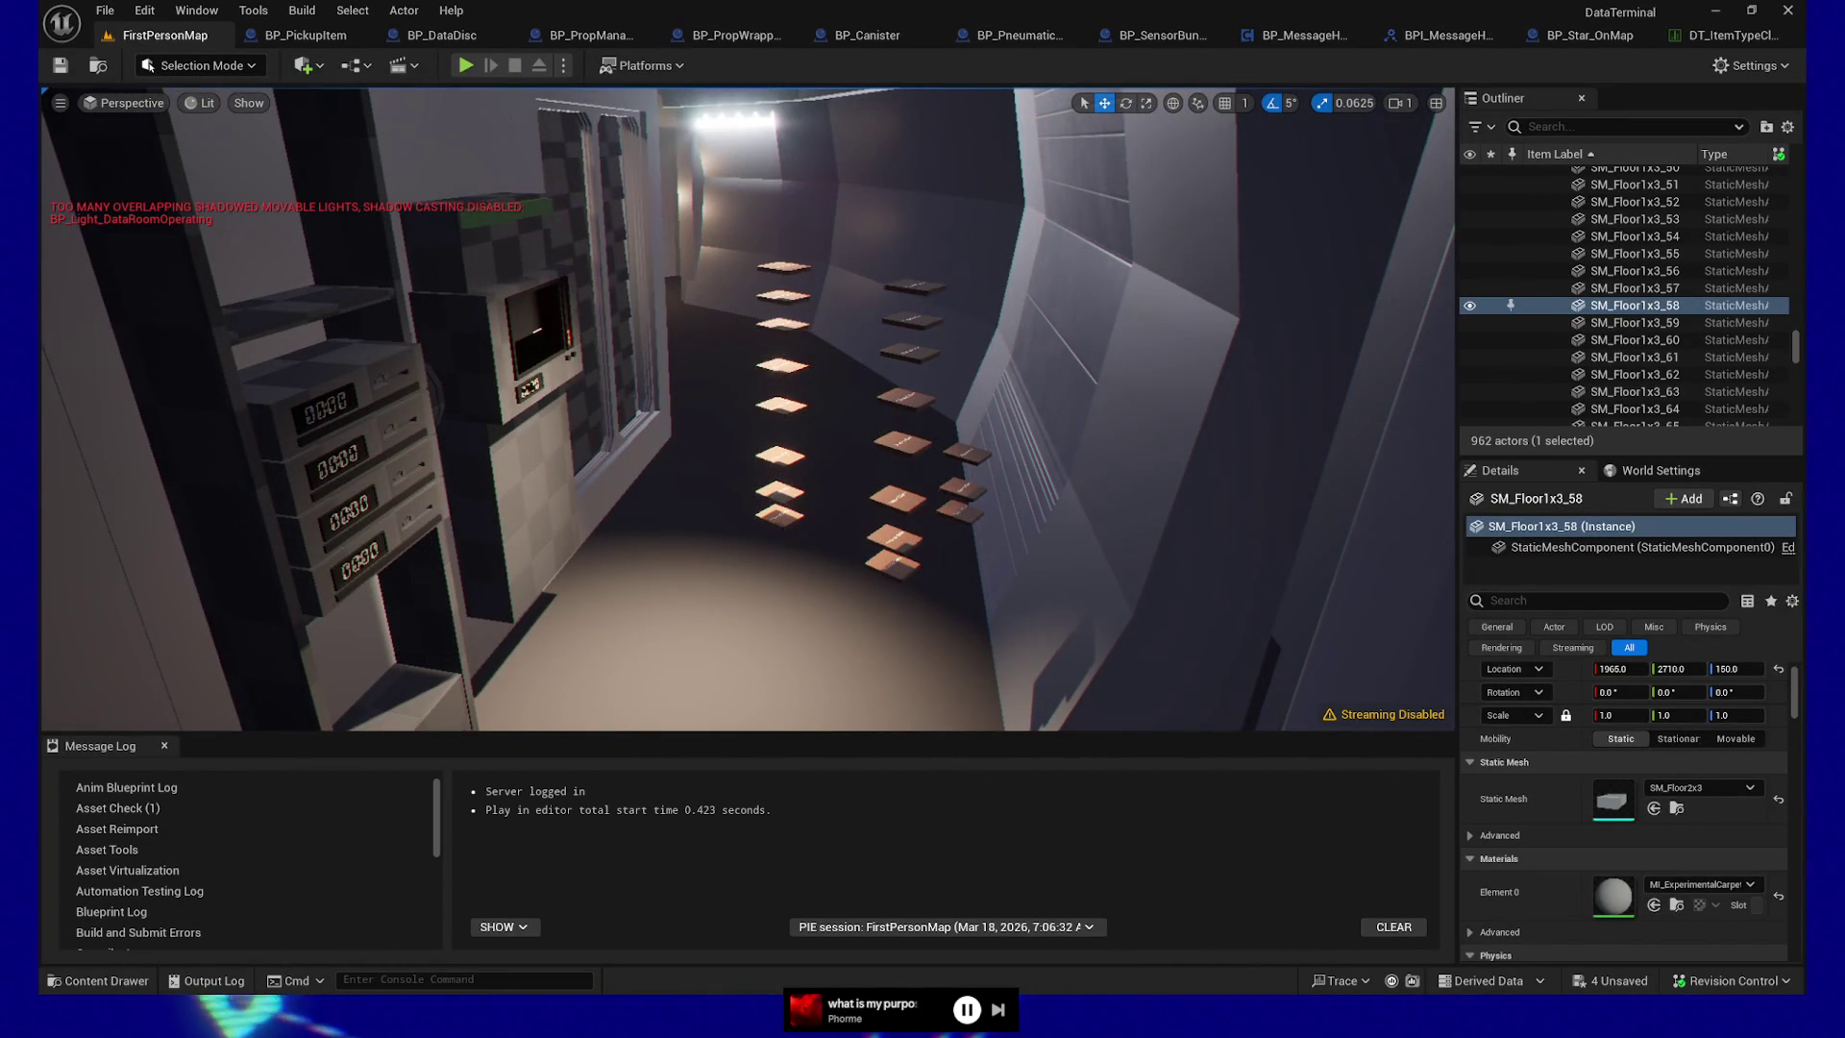
pyautogui.click(915, 287)
pyautogui.keyDown('ctrl'); pyautogui.click(911, 320); pyautogui.keyUp('ctrl')
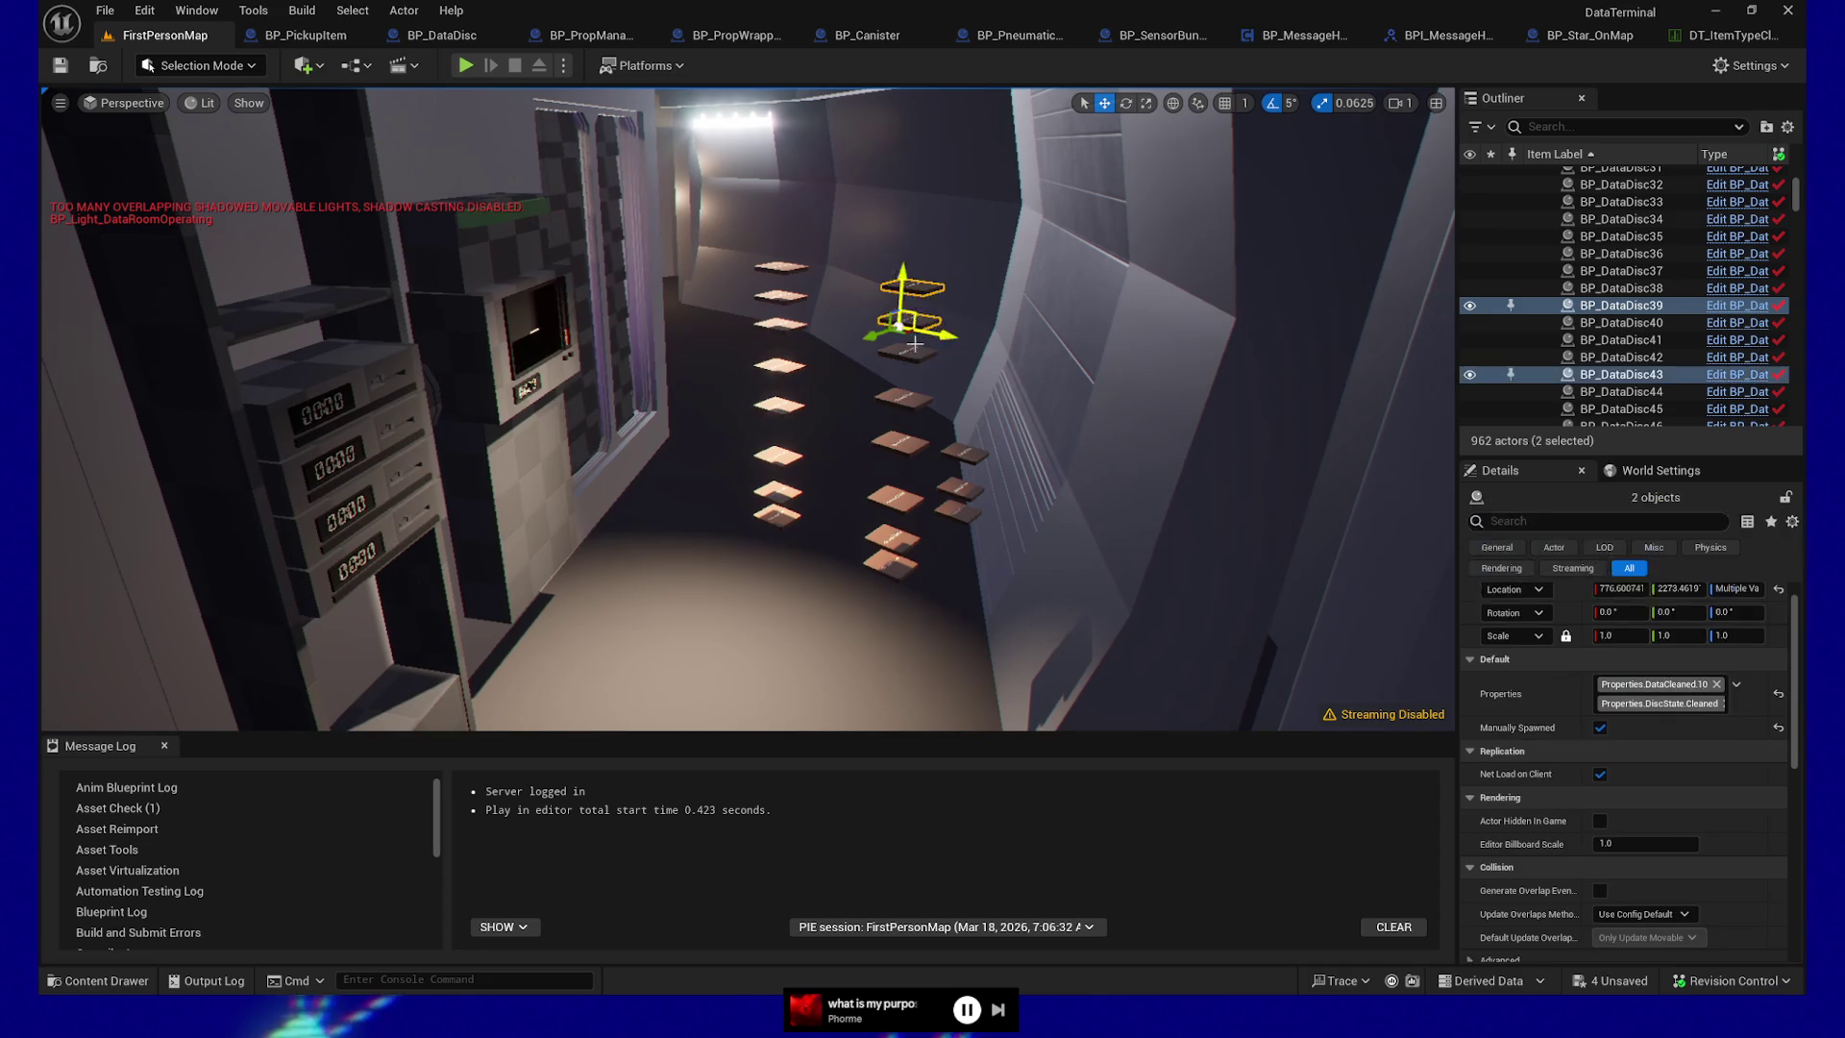
pyautogui.keyDown('ctrl'); pyautogui.click(913, 395); pyautogui.keyUp('ctrl')
pyautogui.keyDown('ctrl'); pyautogui.click(903, 445); pyautogui.keyUp('ctrl')
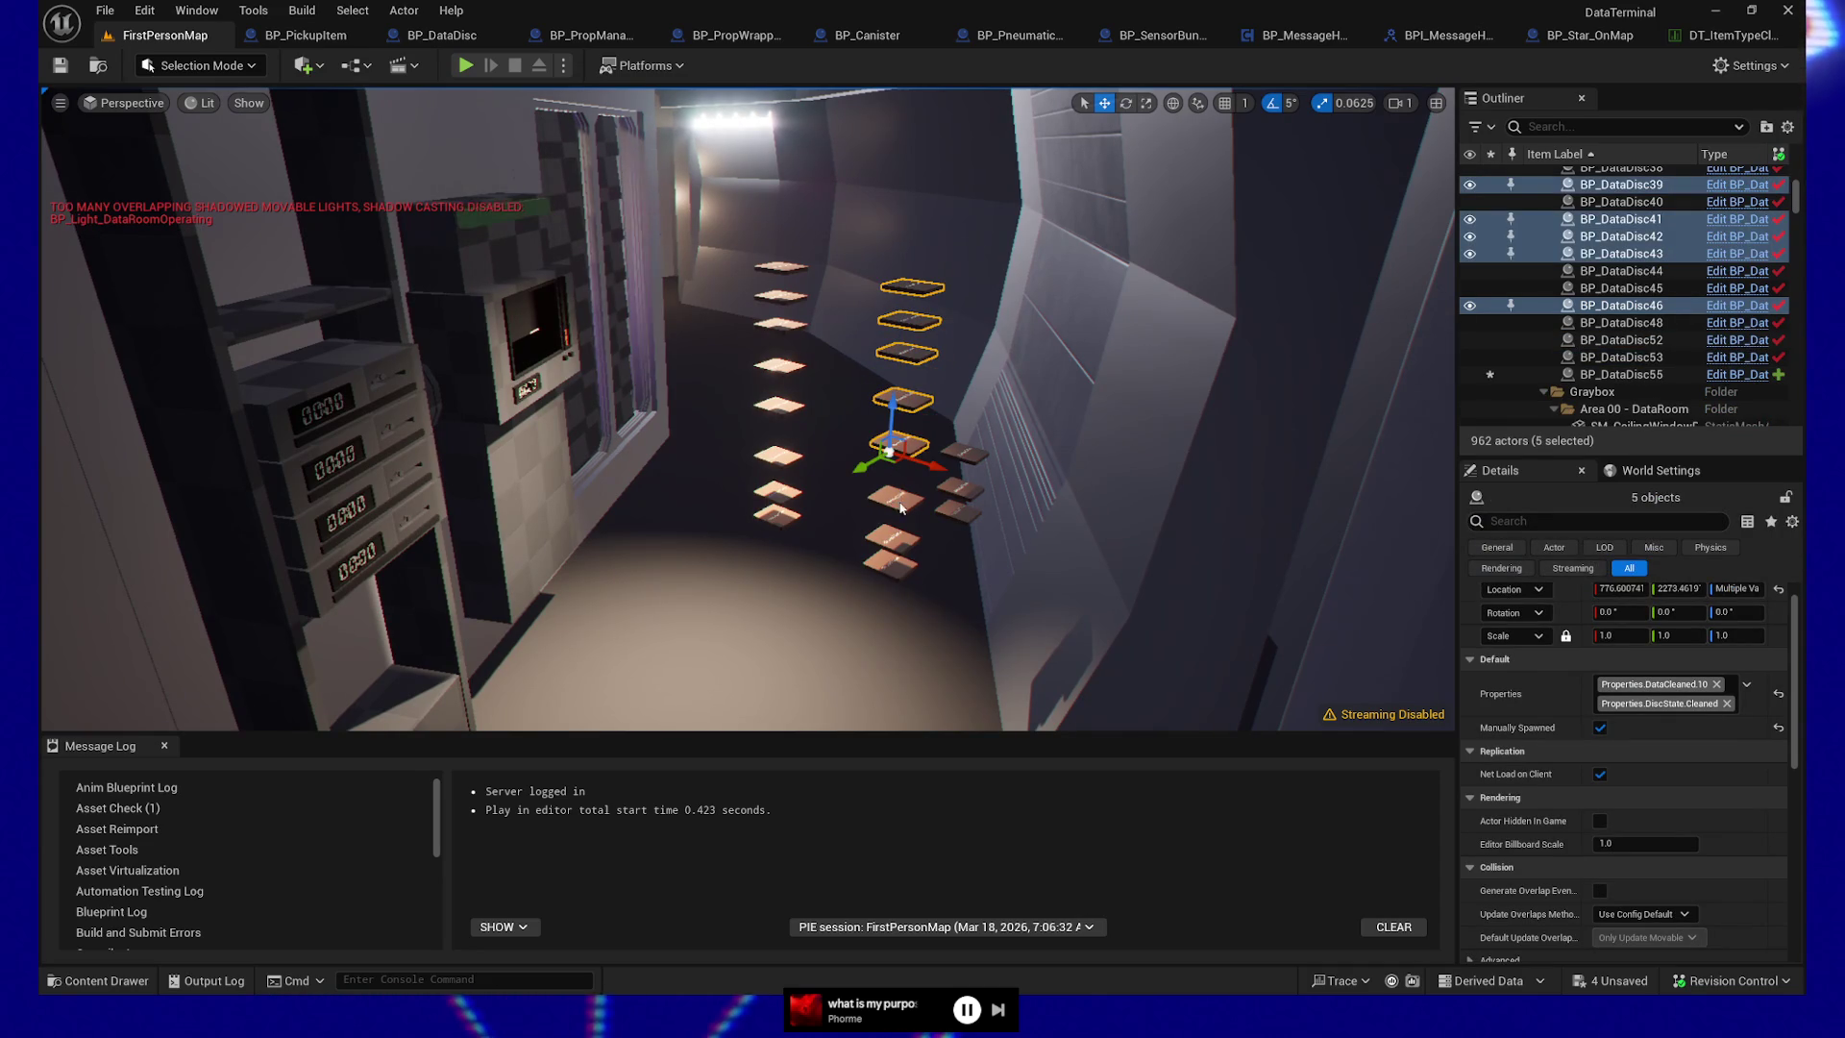
pyautogui.keyDown('ctrl'); pyautogui.click(901, 507); pyautogui.keyUp('ctrl')
pyautogui.click(1746, 685)
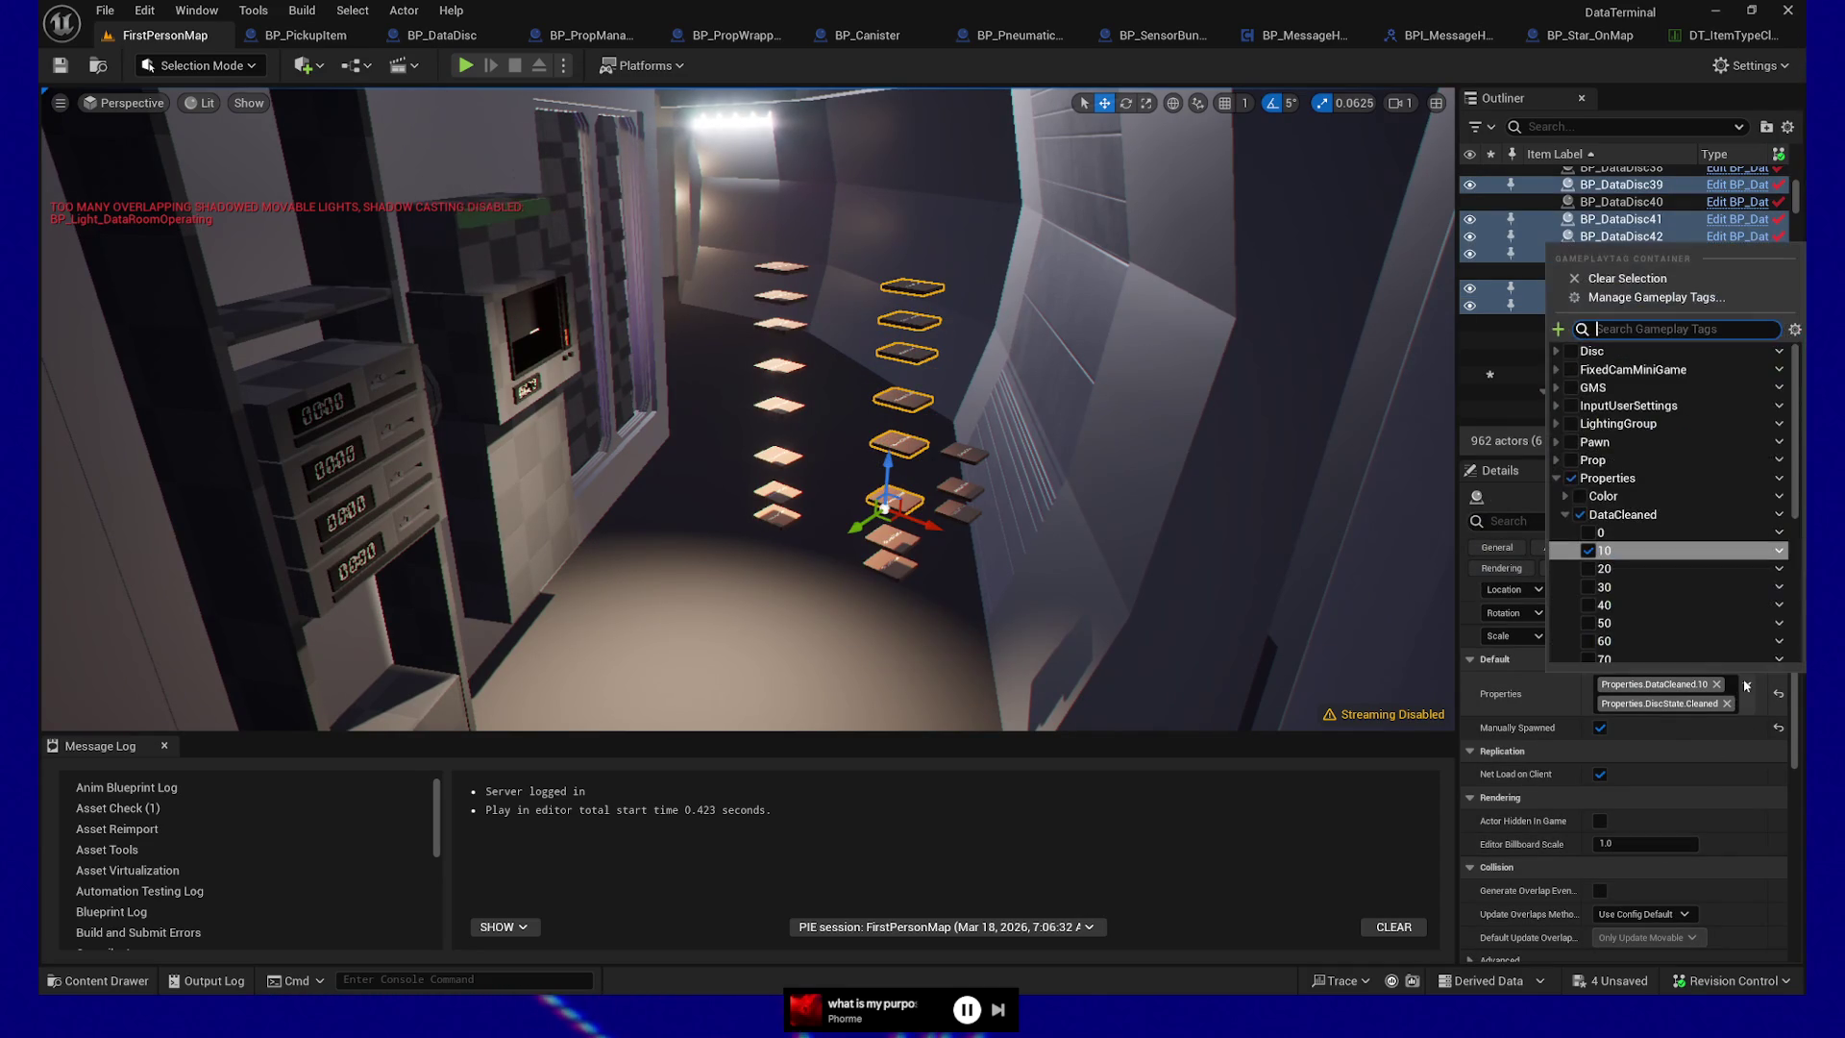
pyautogui.scroll(-4, 1576, 519)
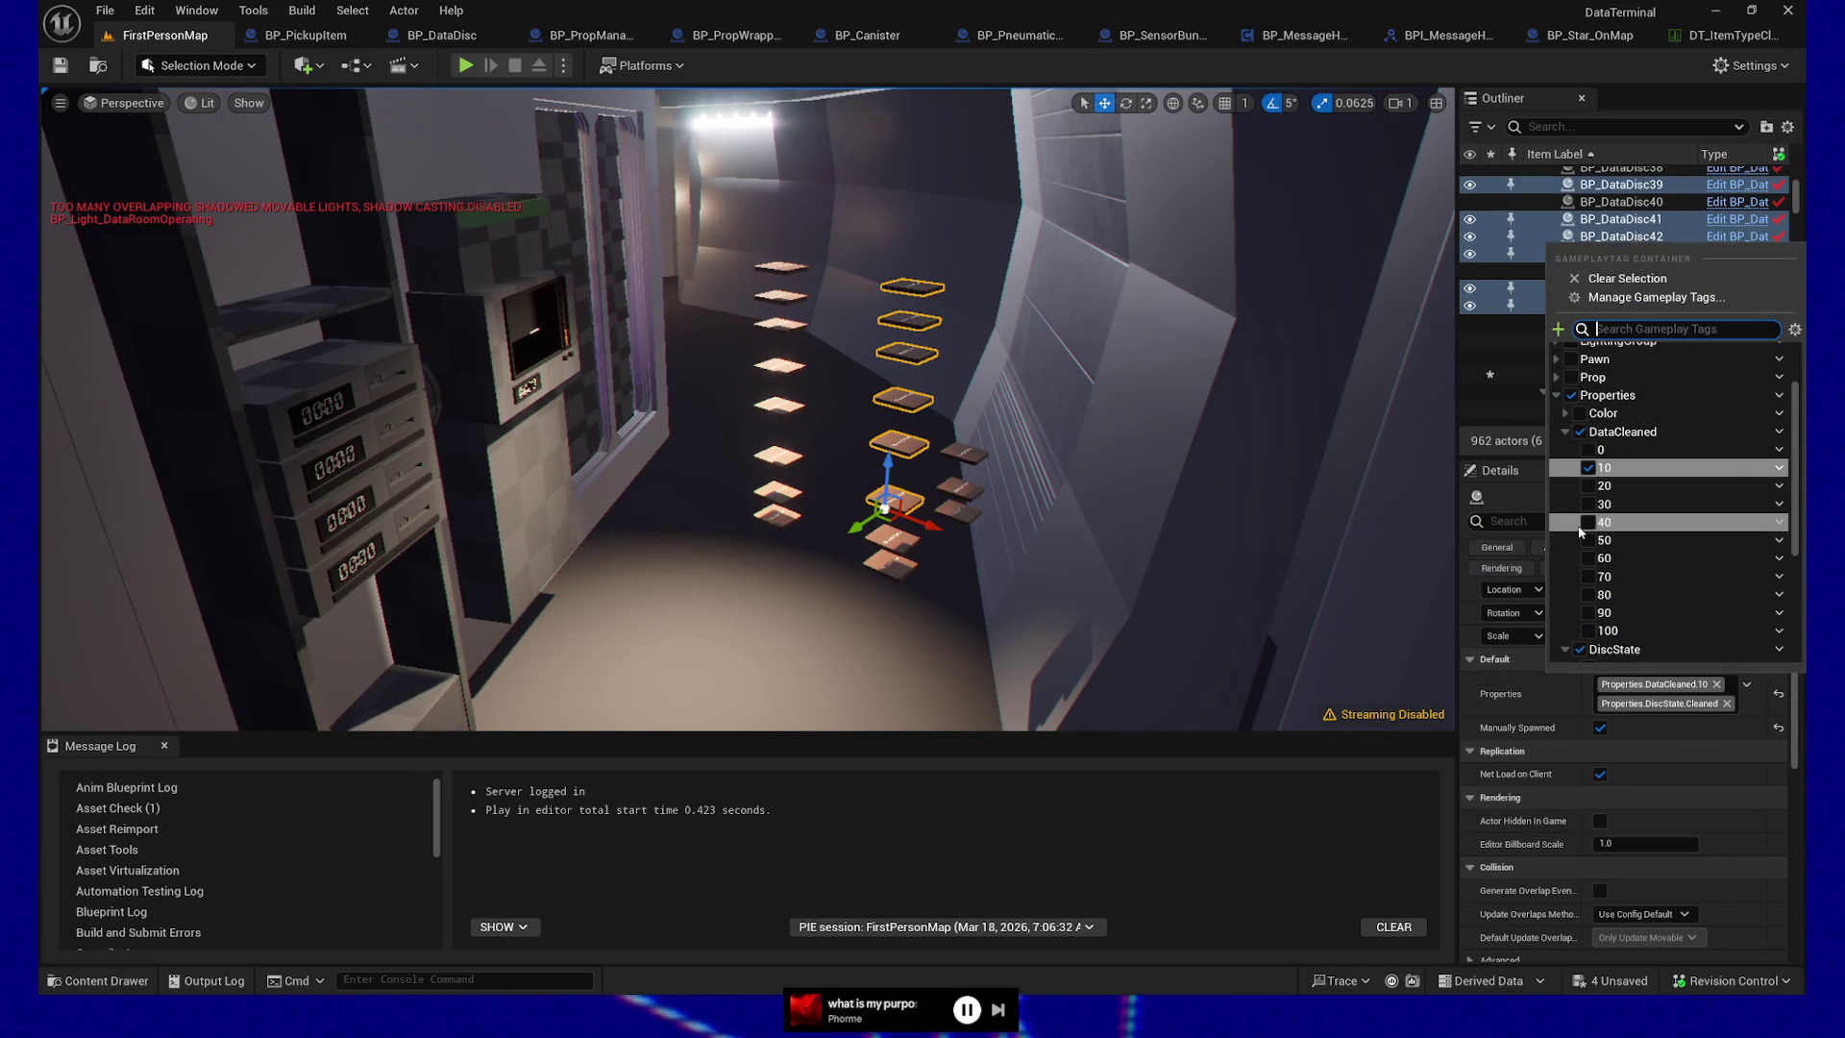
pyautogui.scroll(-1, 1593, 620)
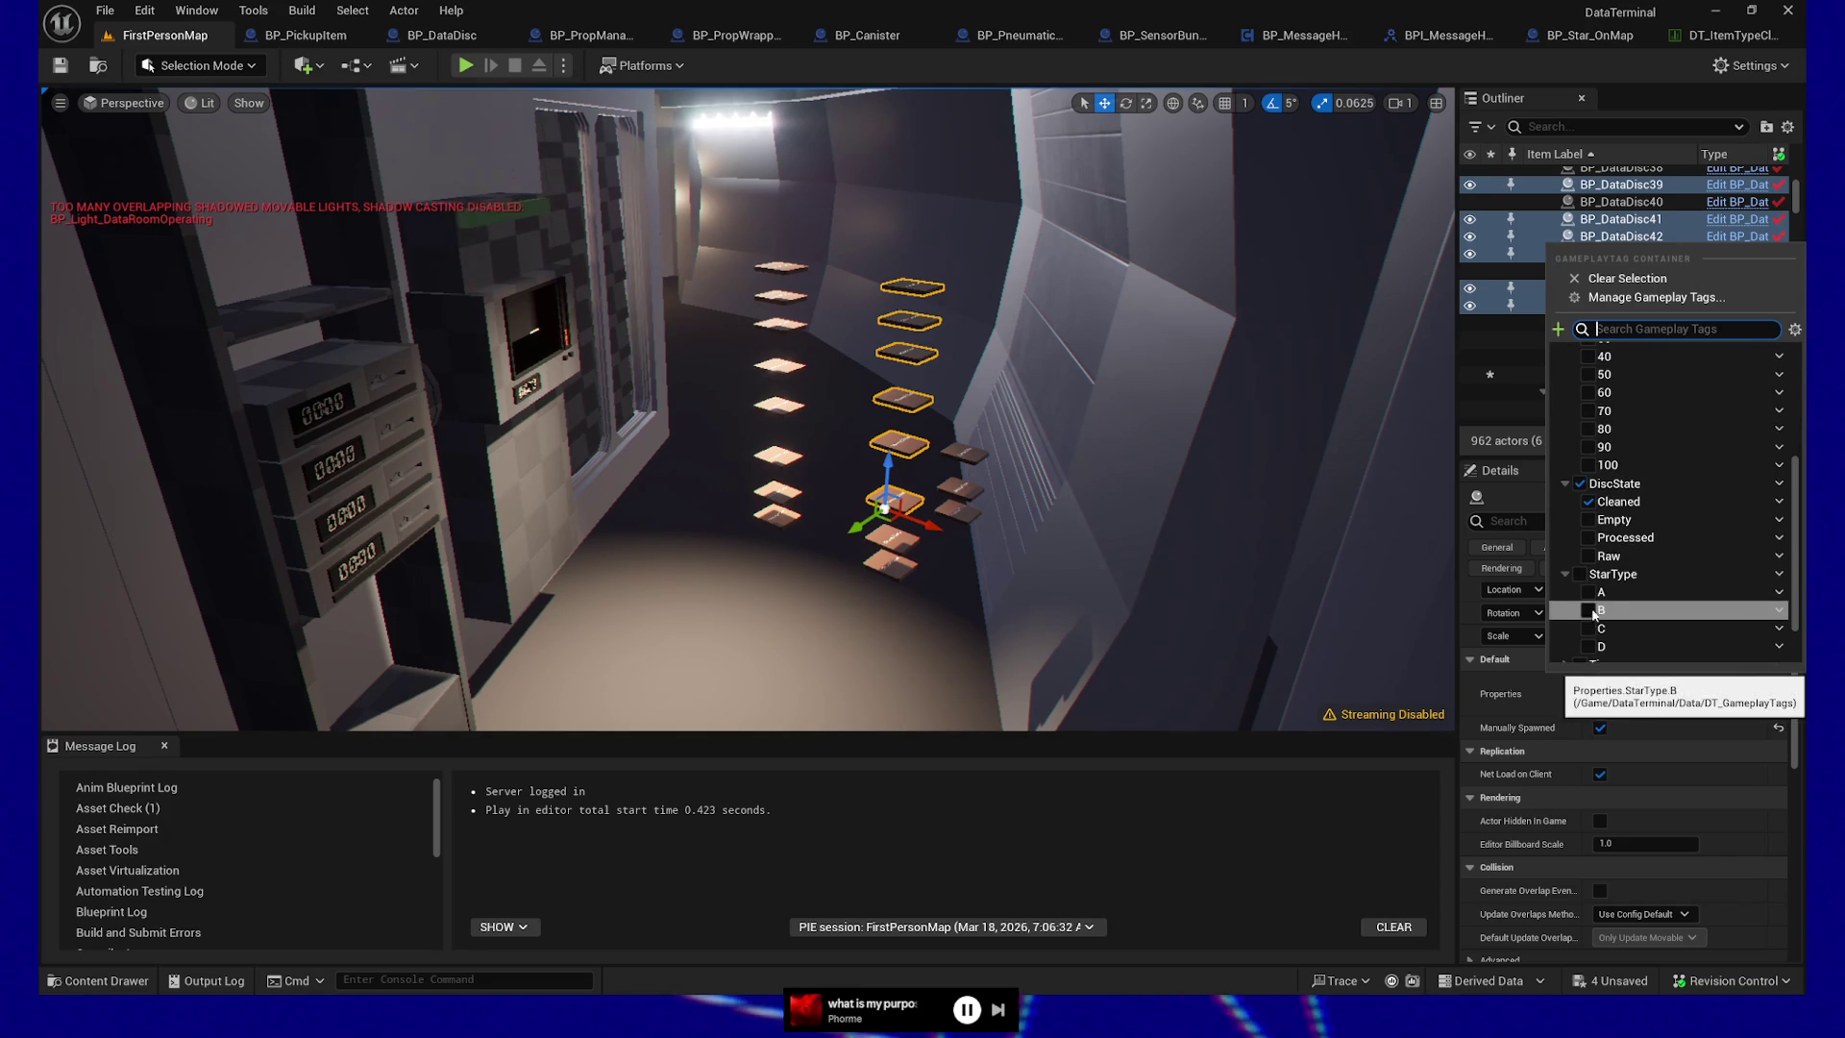
pyautogui.click(1590, 610)
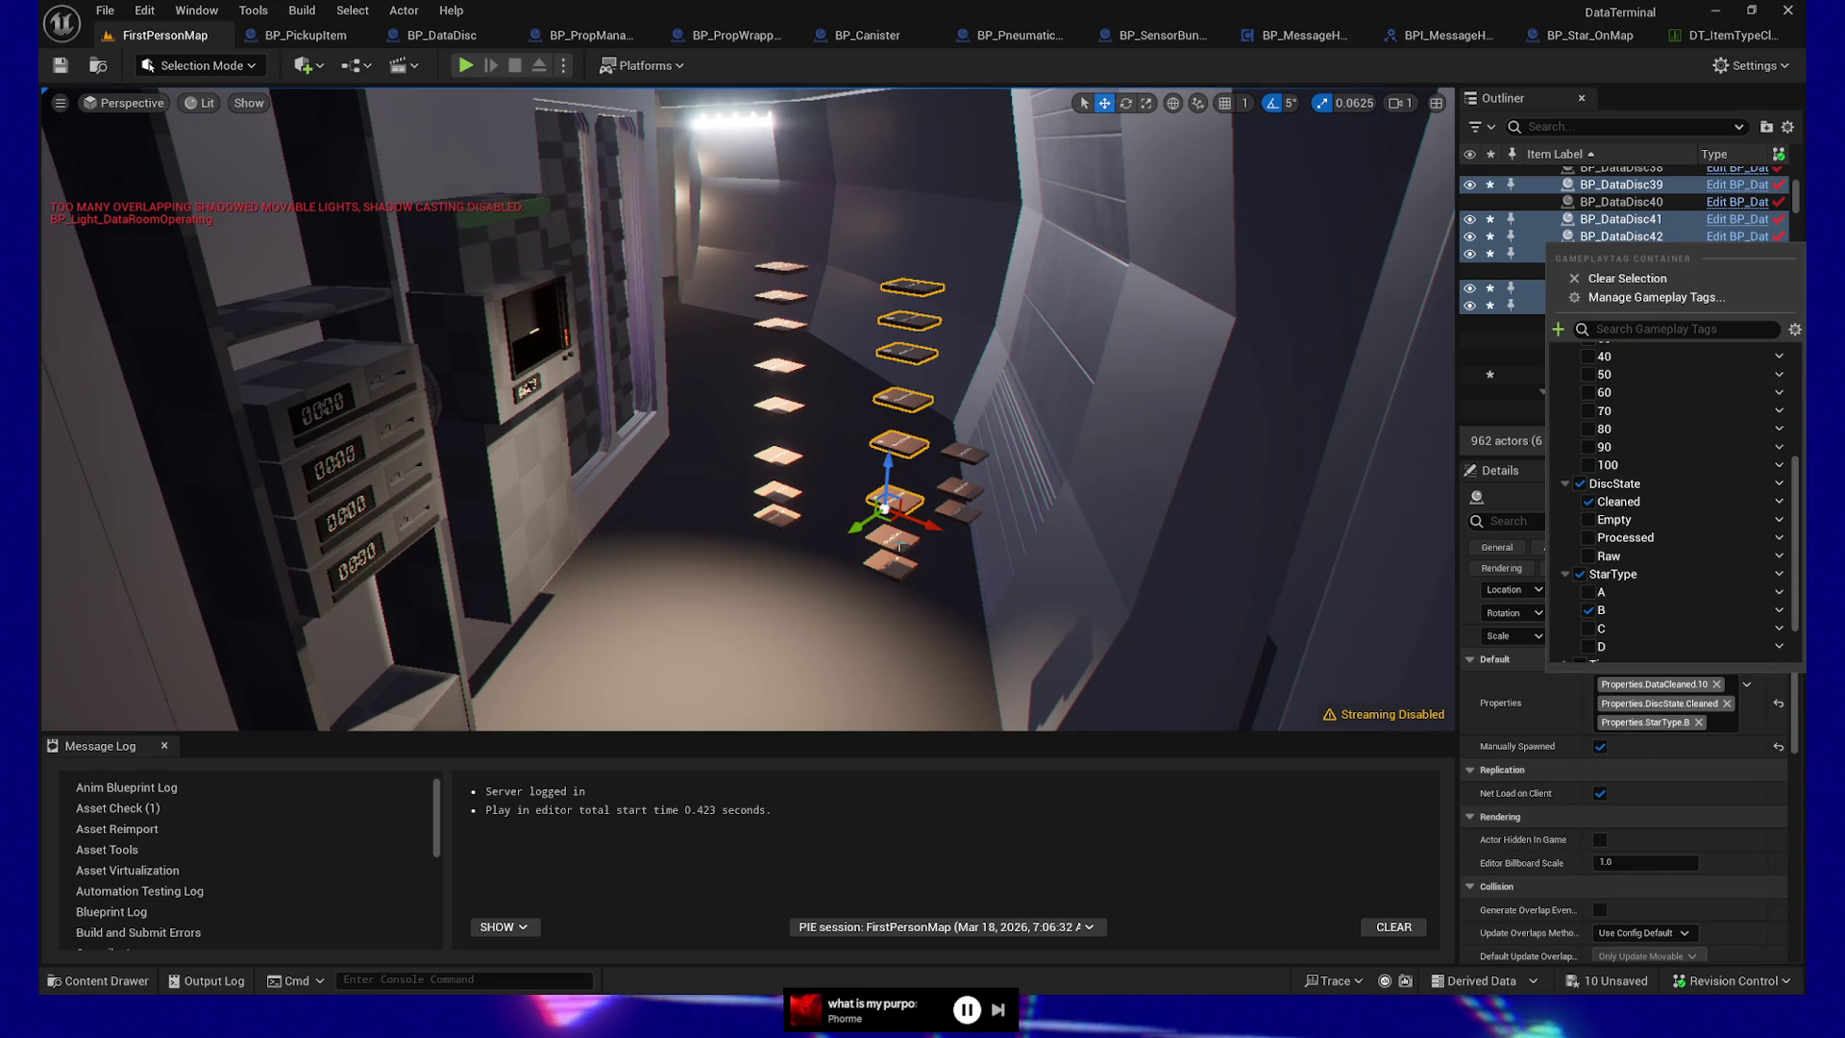
# Tag the right-stack group of discs with StarType D
pyautogui.click(886, 547)
pyautogui.keyDown('ctrl'); pyautogui.click(892, 562); pyautogui.keyUp('ctrl')
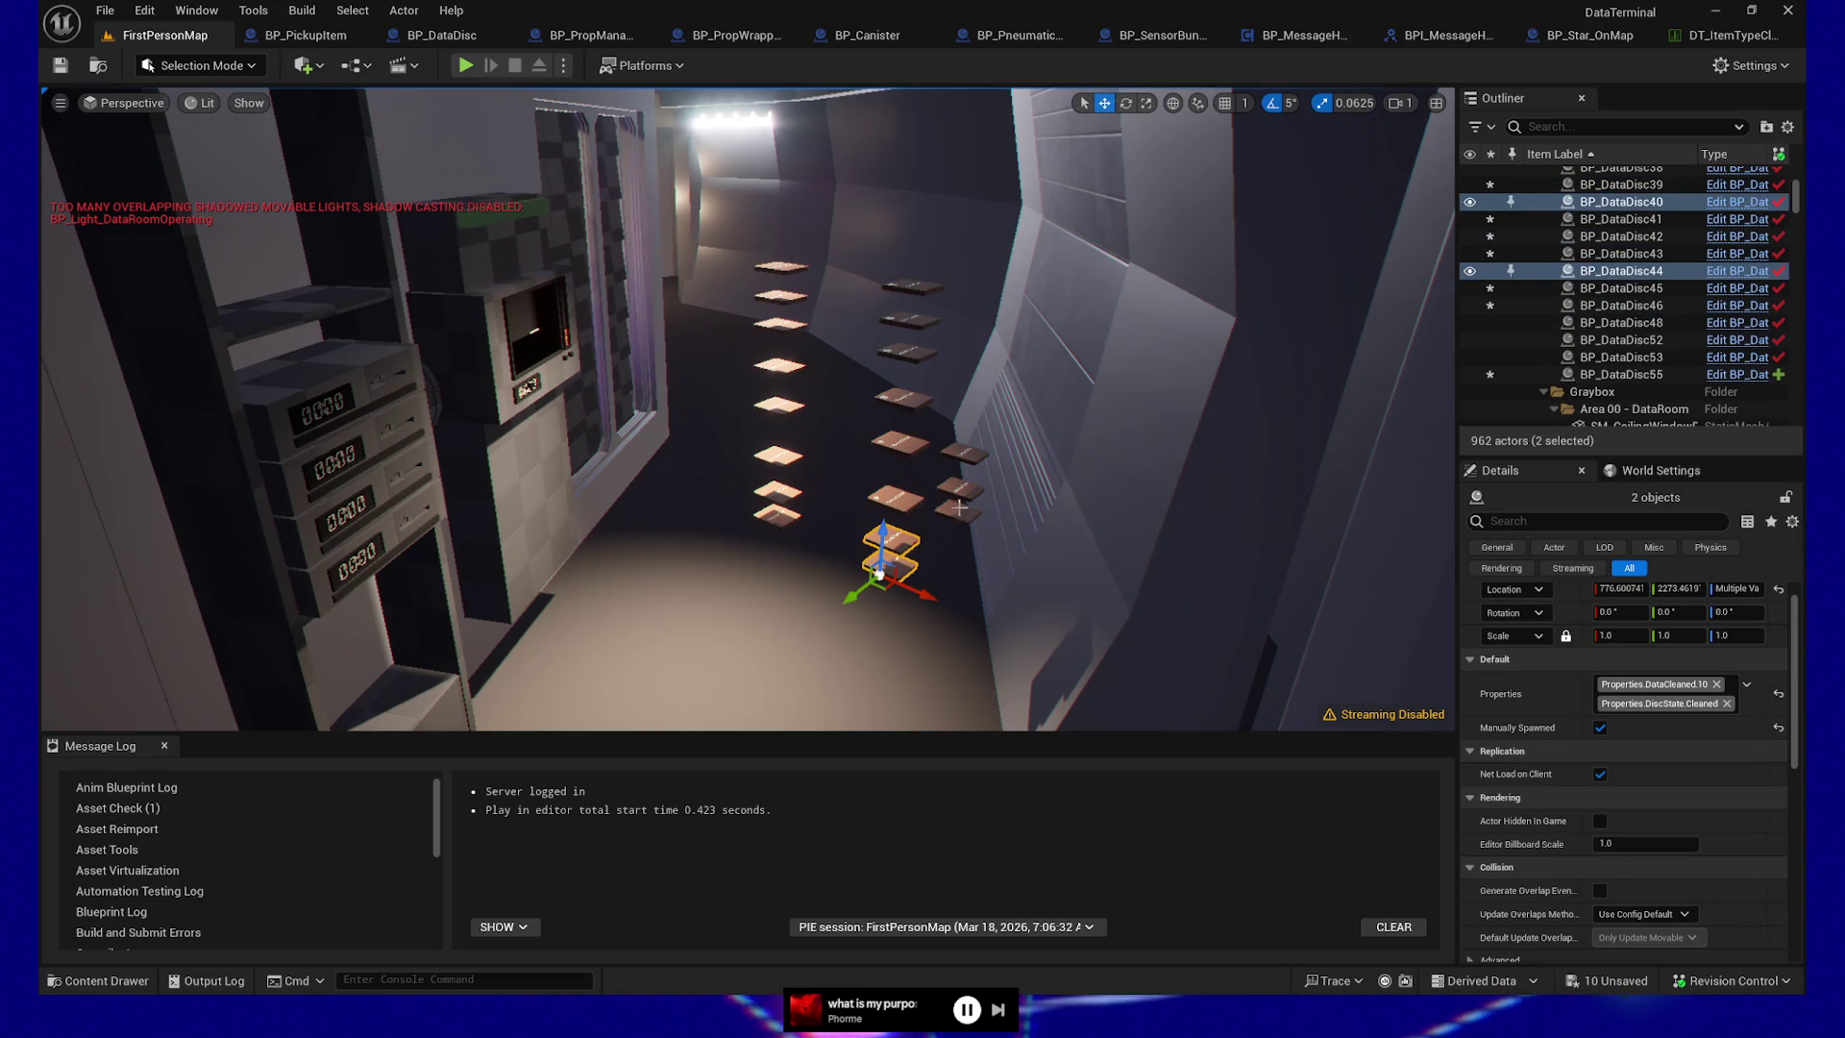
pyautogui.keyDown('ctrl'); pyautogui.click(959, 490); pyautogui.keyUp('ctrl')
pyautogui.keyDown('ctrl'); pyautogui.click(968, 453); pyautogui.keyUp('ctrl')
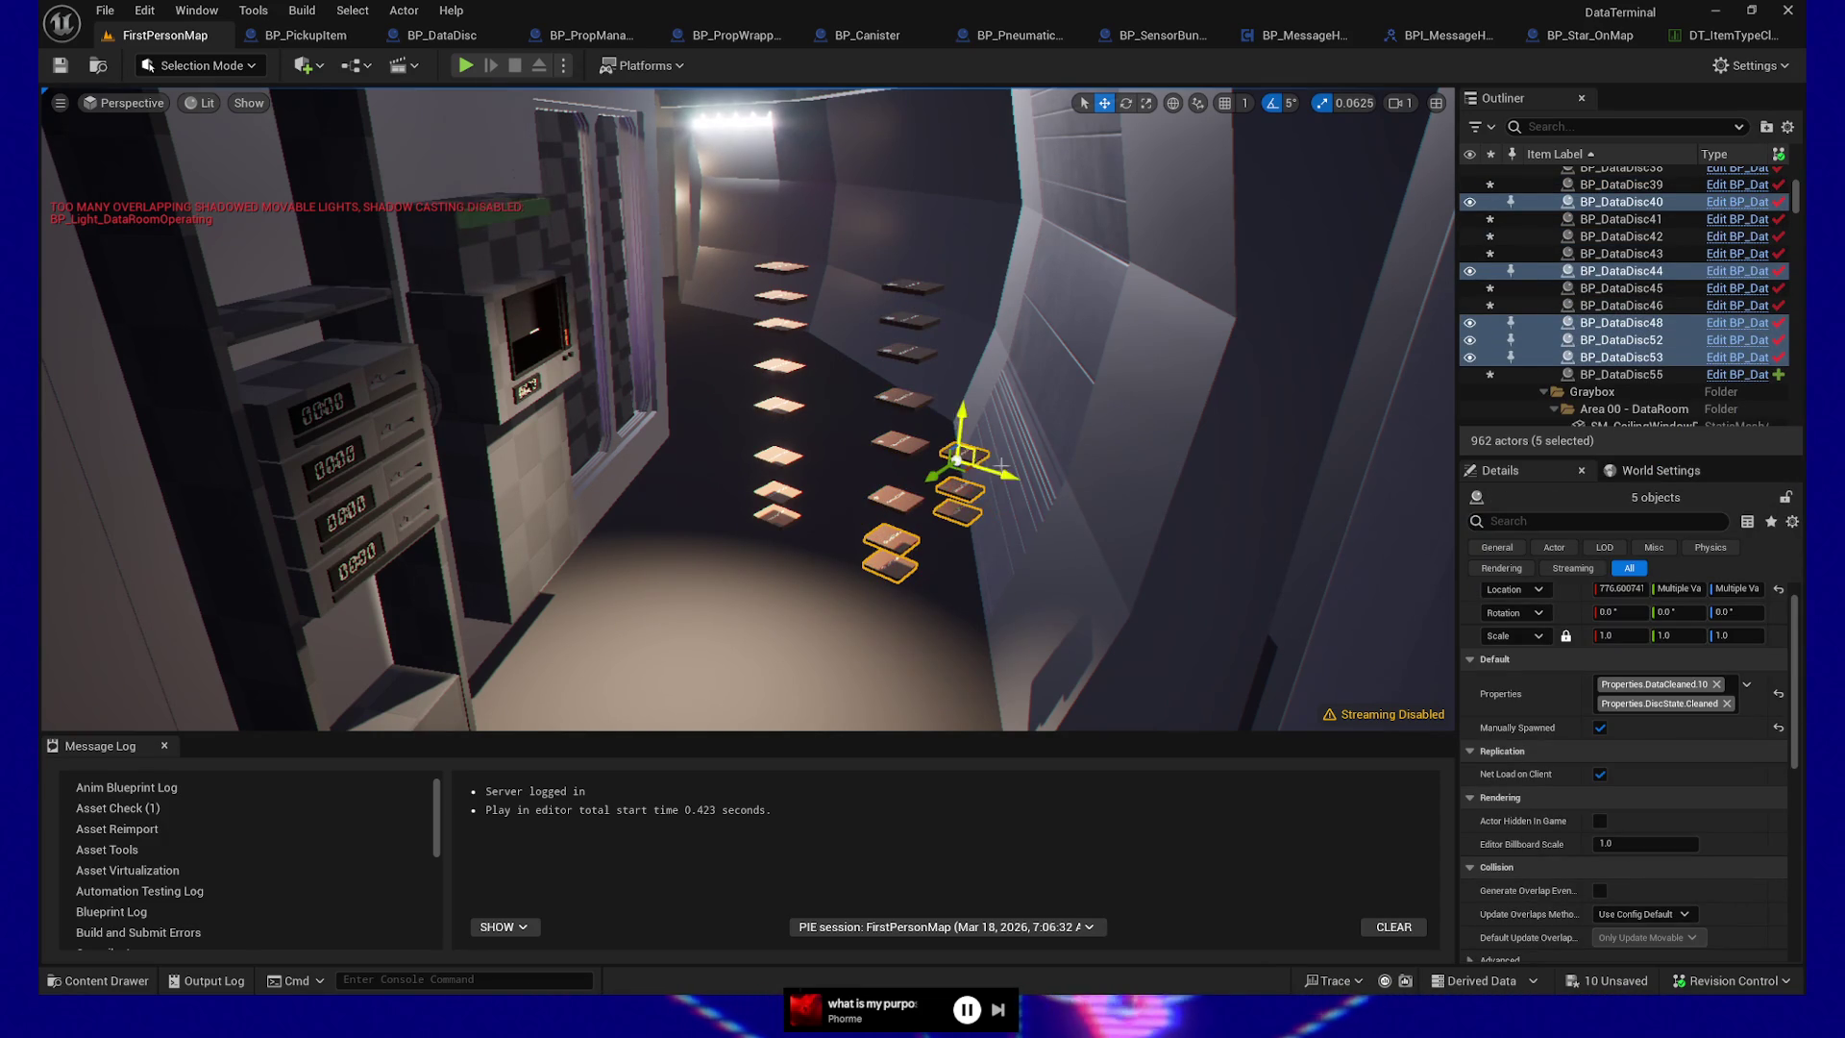
pyautogui.click(1746, 684)
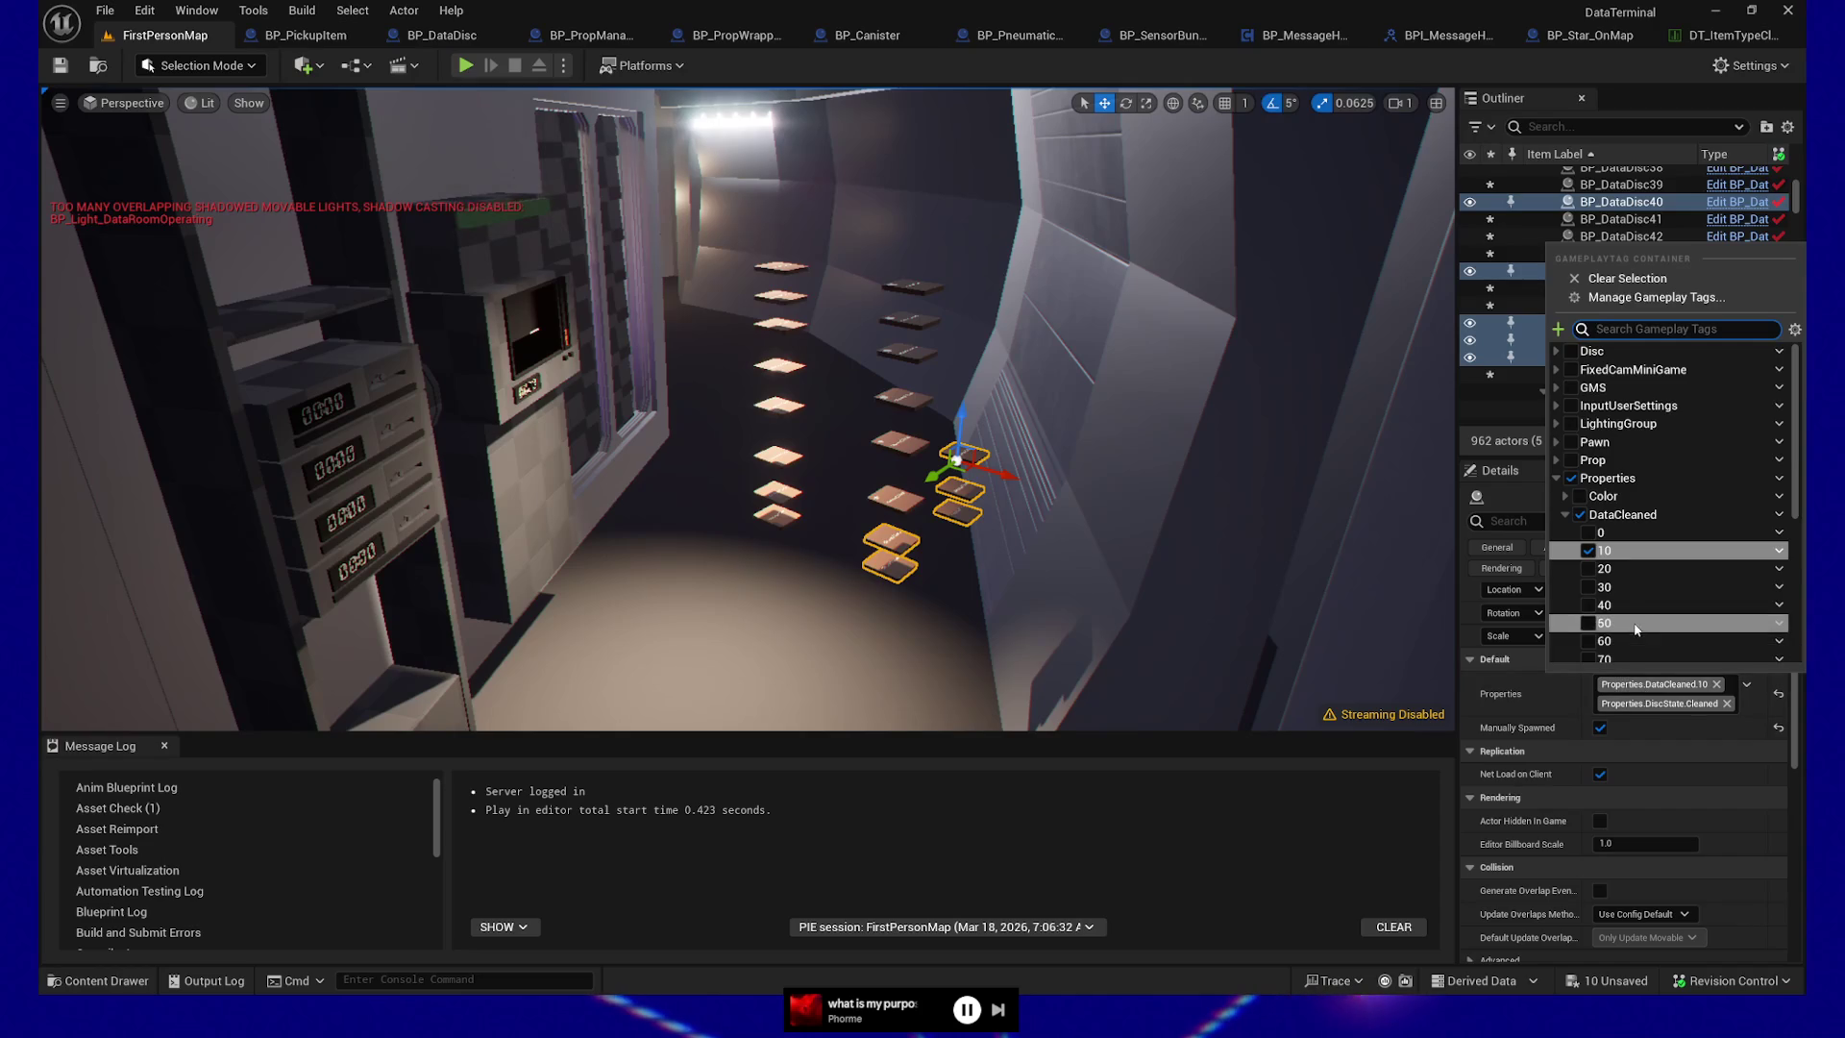
pyautogui.scroll(-4, 1622, 630)
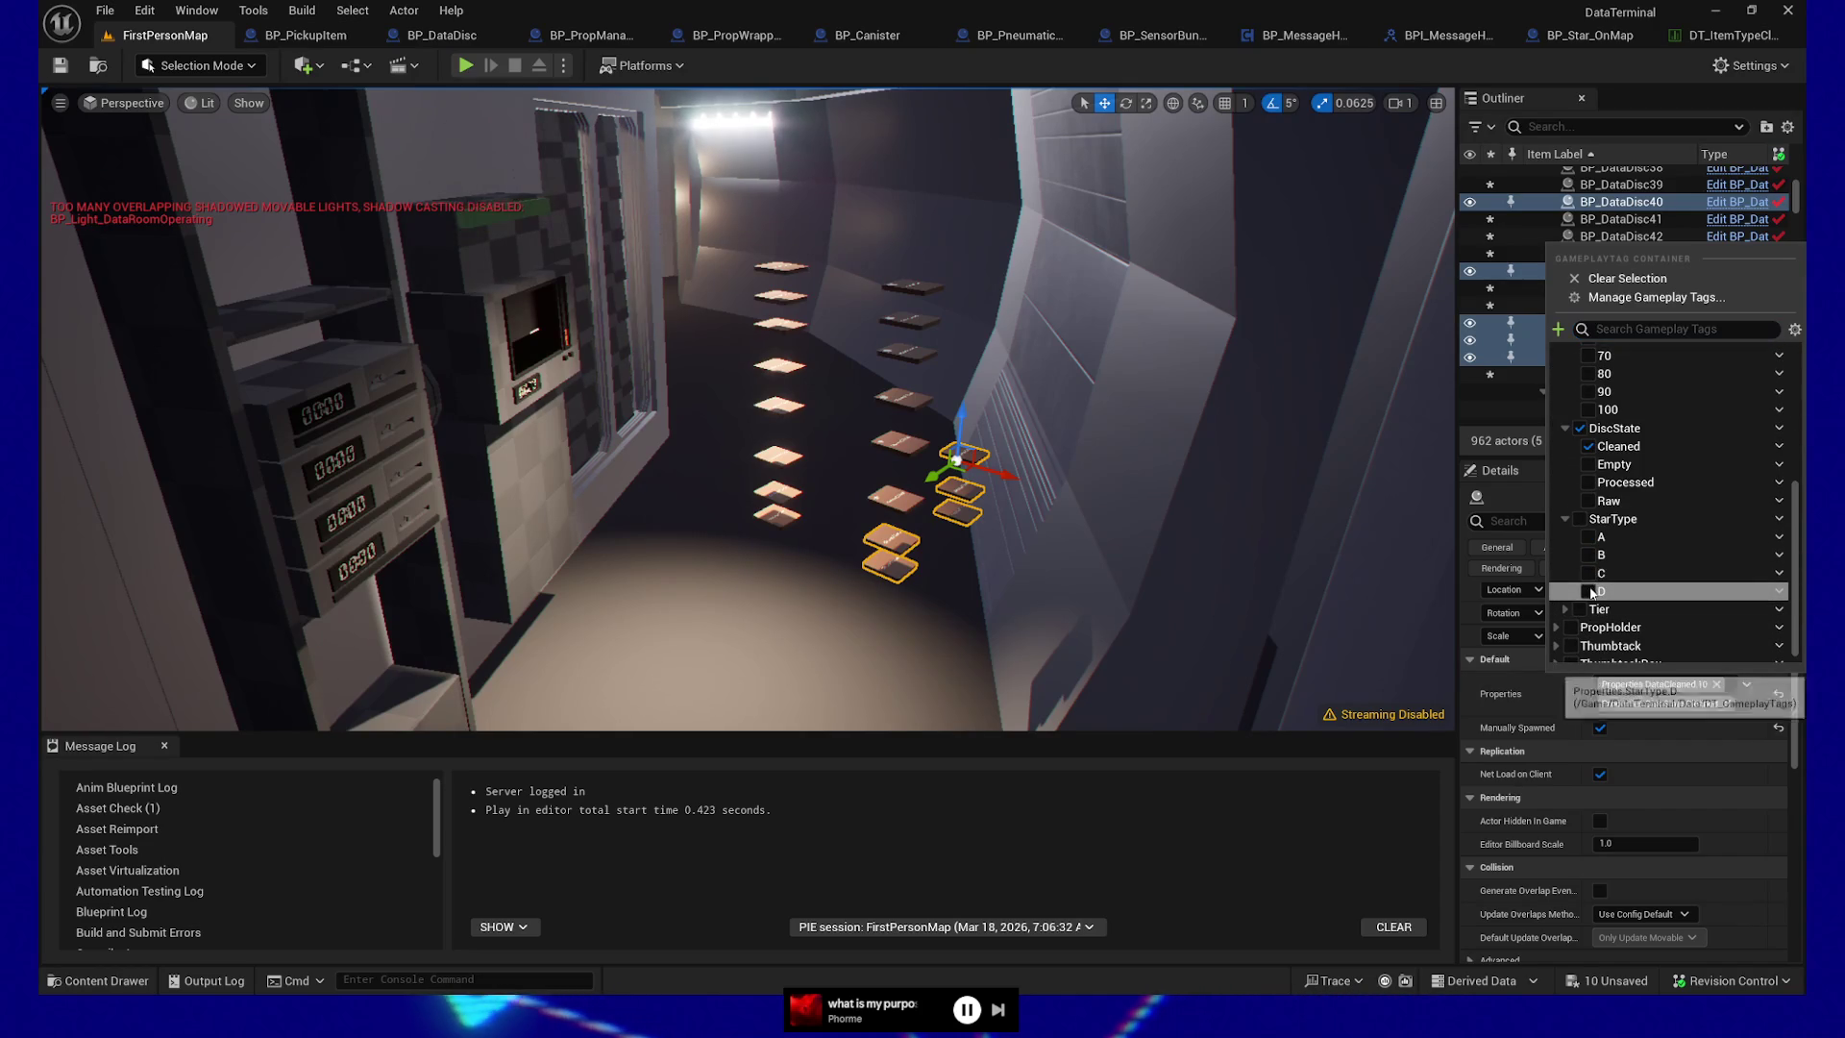
pyautogui.click(1589, 591)
# Tag five left-stack discs with StarType A
pyautogui.click(785, 510)
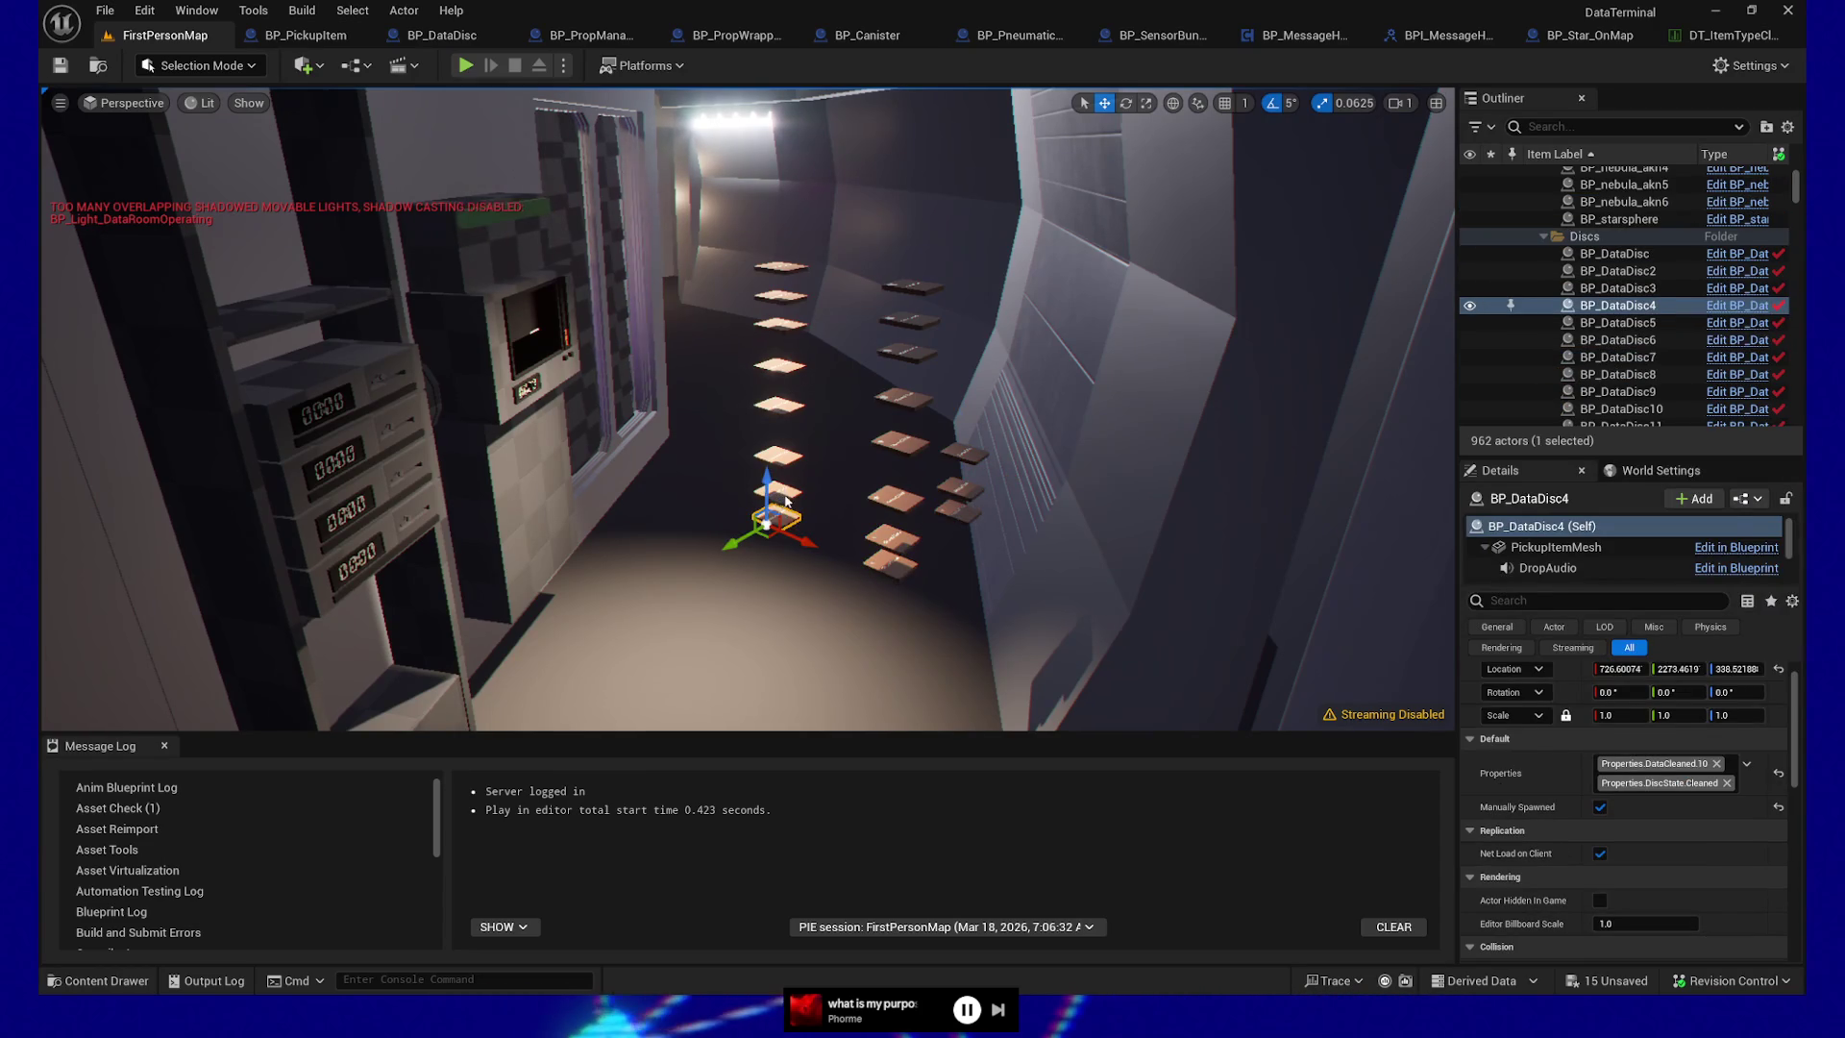
pyautogui.keyDown('ctrl'); pyautogui.click(787, 488); pyautogui.keyUp('ctrl')
pyautogui.keyDown('ctrl'); pyautogui.click(793, 465); pyautogui.keyUp('ctrl')
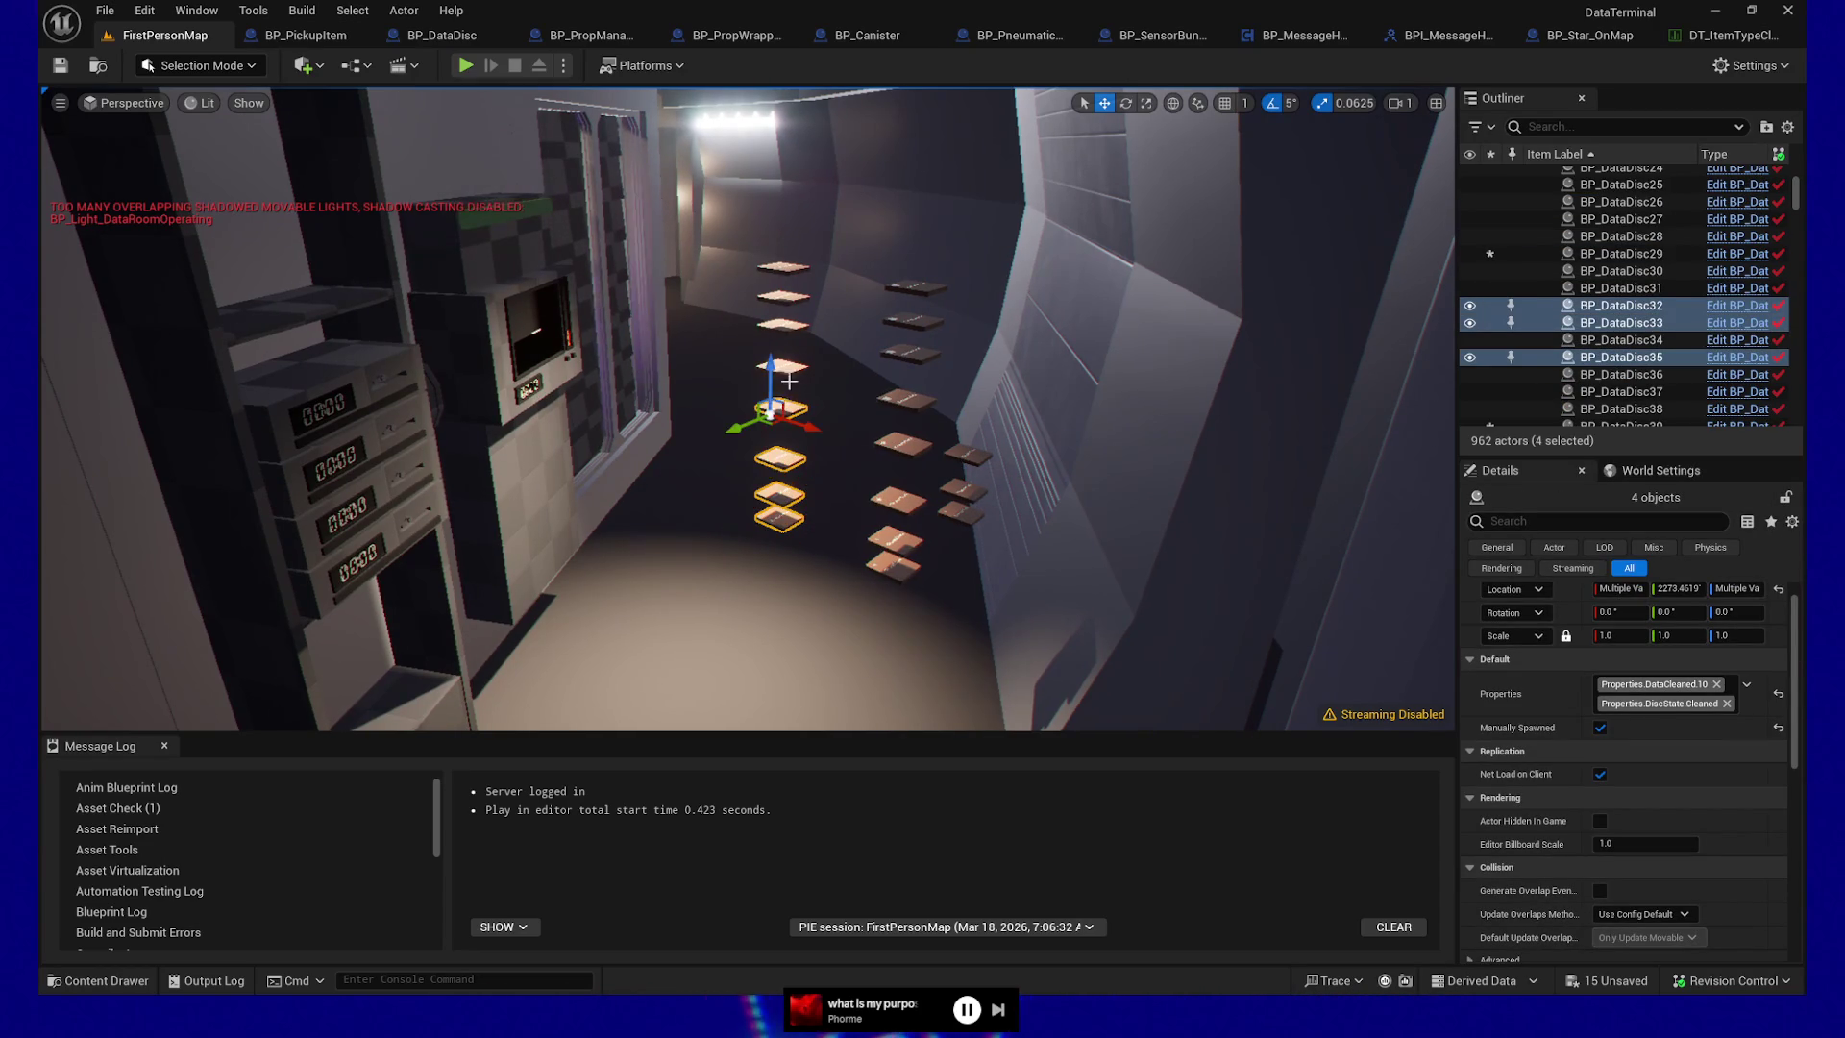
pyautogui.keyDown('ctrl'); pyautogui.click(792, 327); pyautogui.keyUp('ctrl')
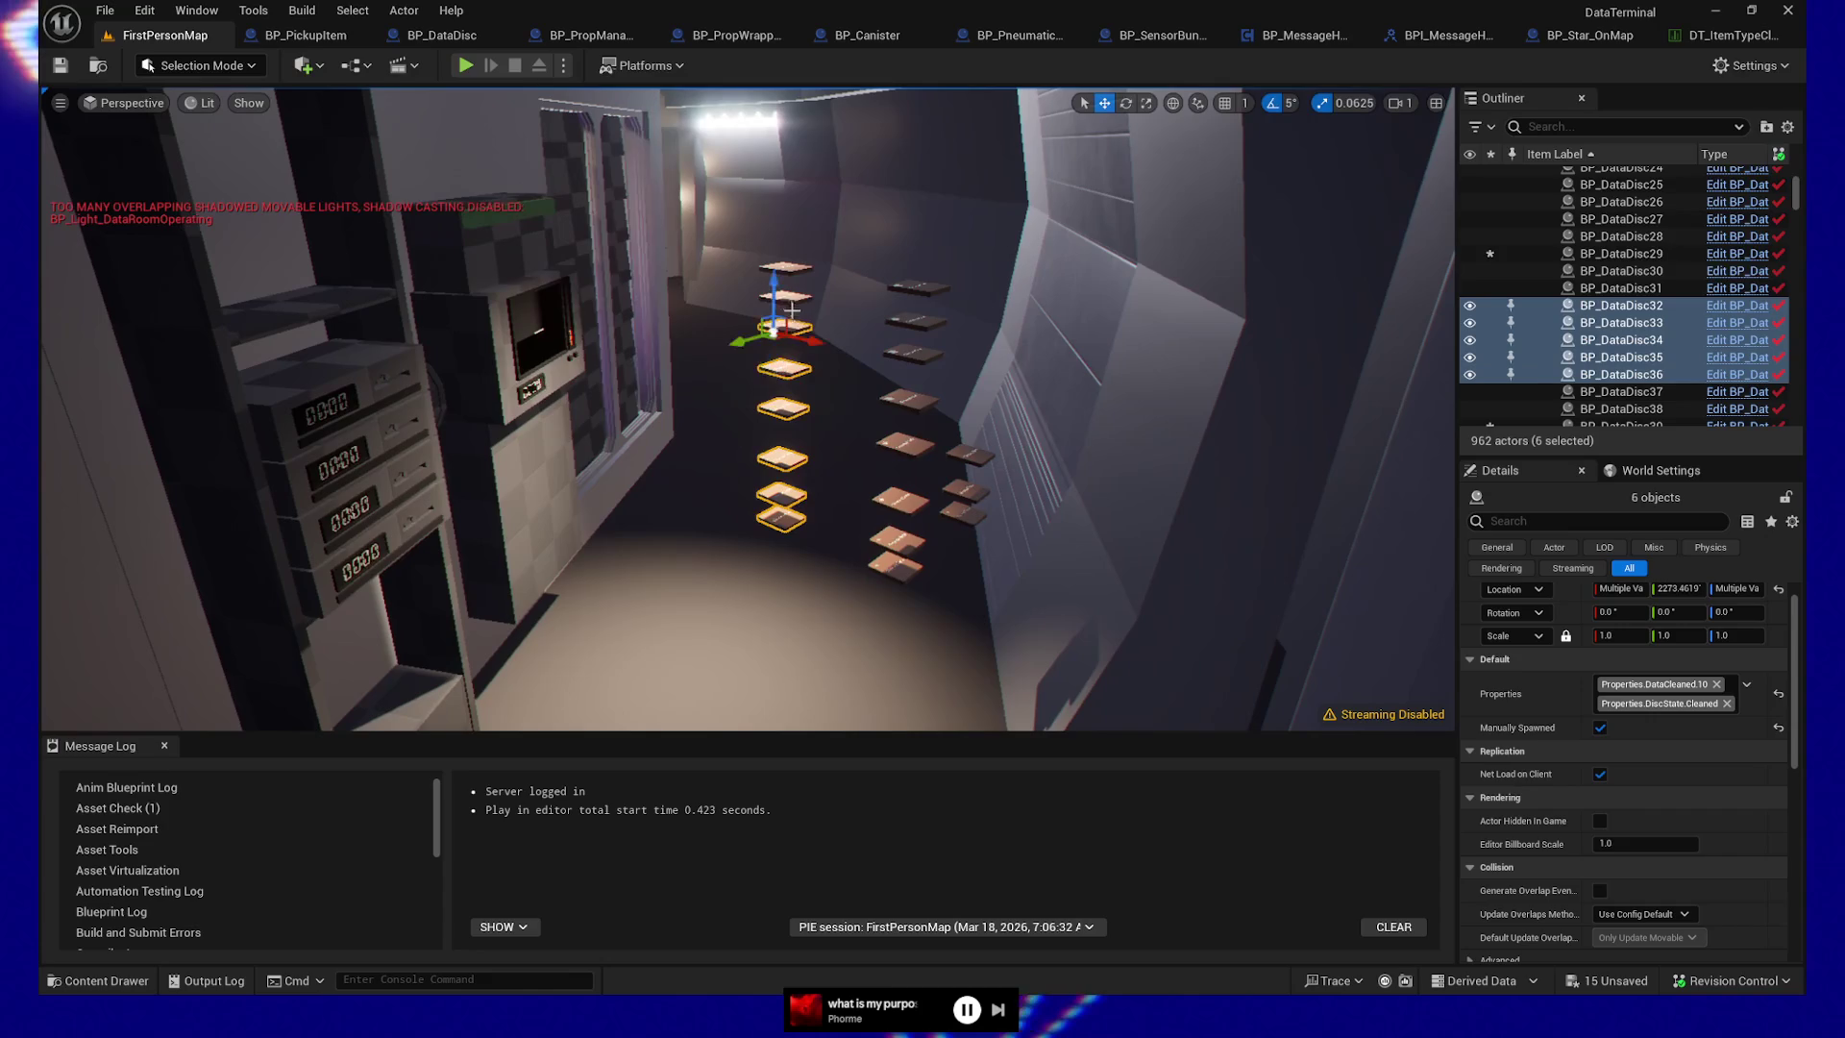
pyautogui.keyDown('ctrl'); pyautogui.click(790, 301); pyautogui.keyUp('ctrl')
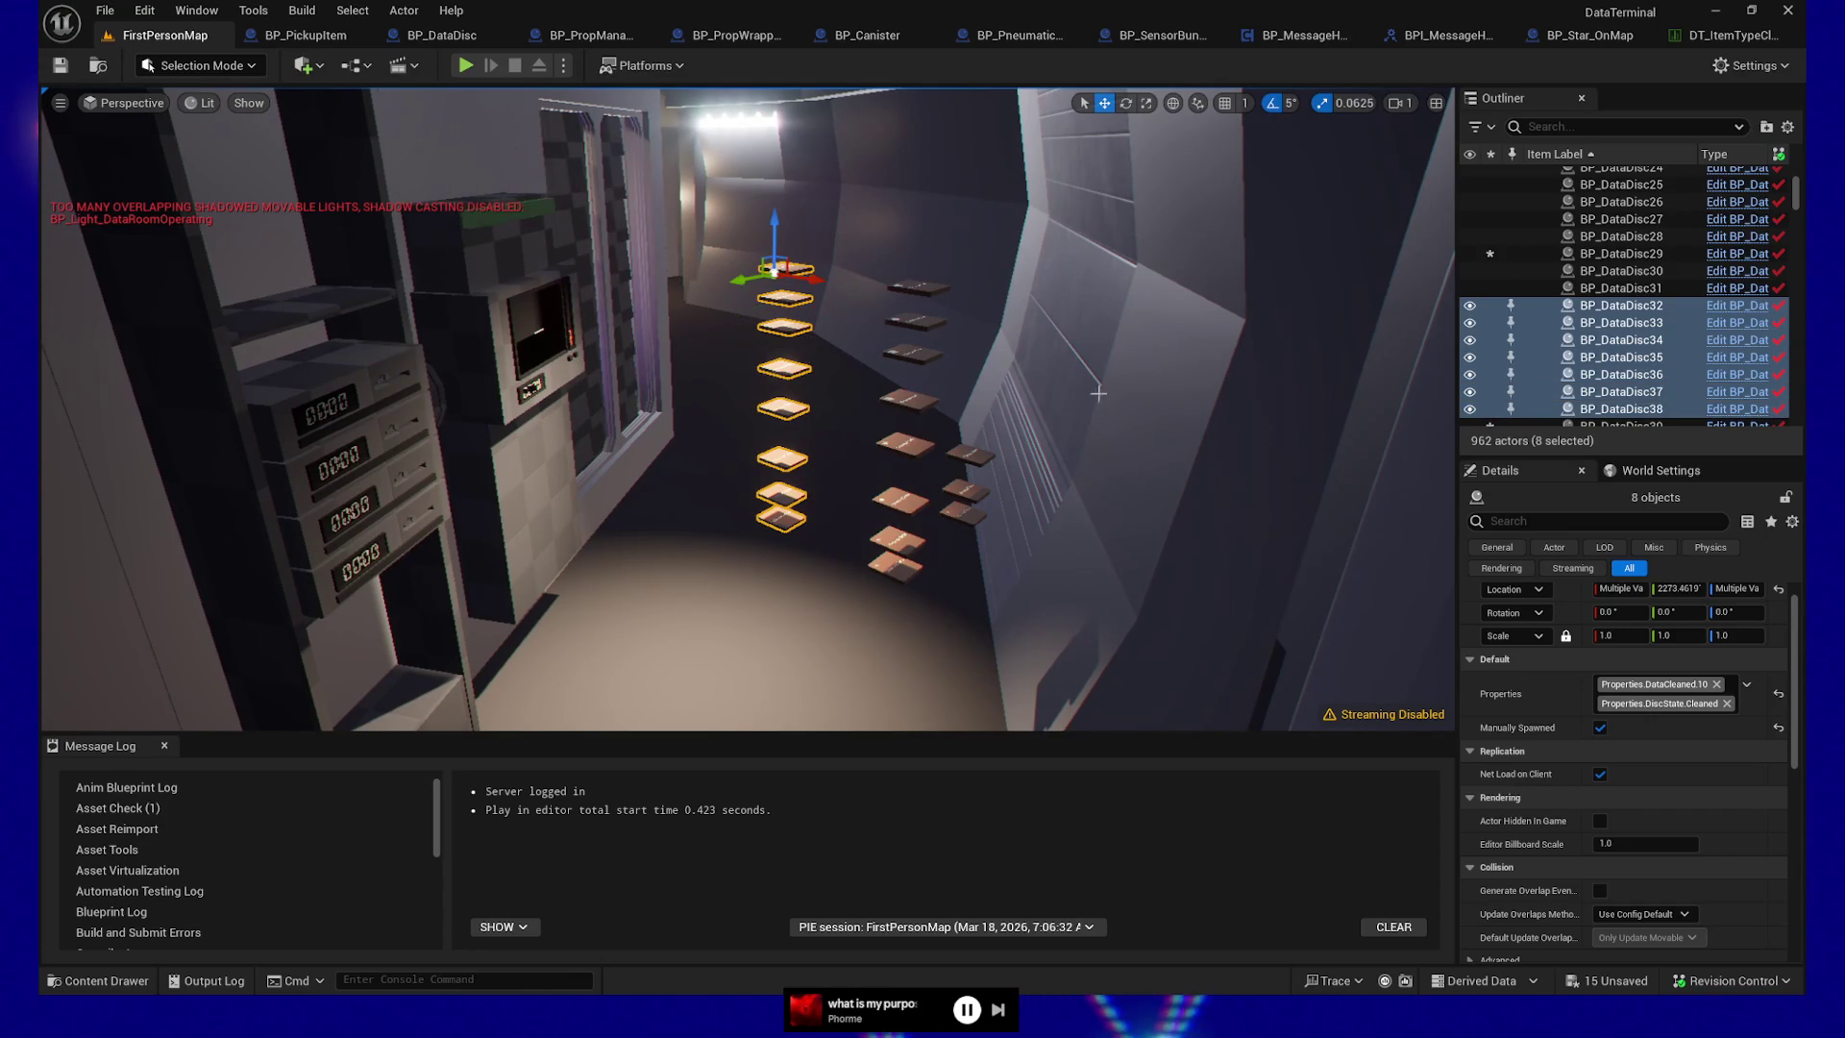
pyautogui.scroll(1, 1761, 728)
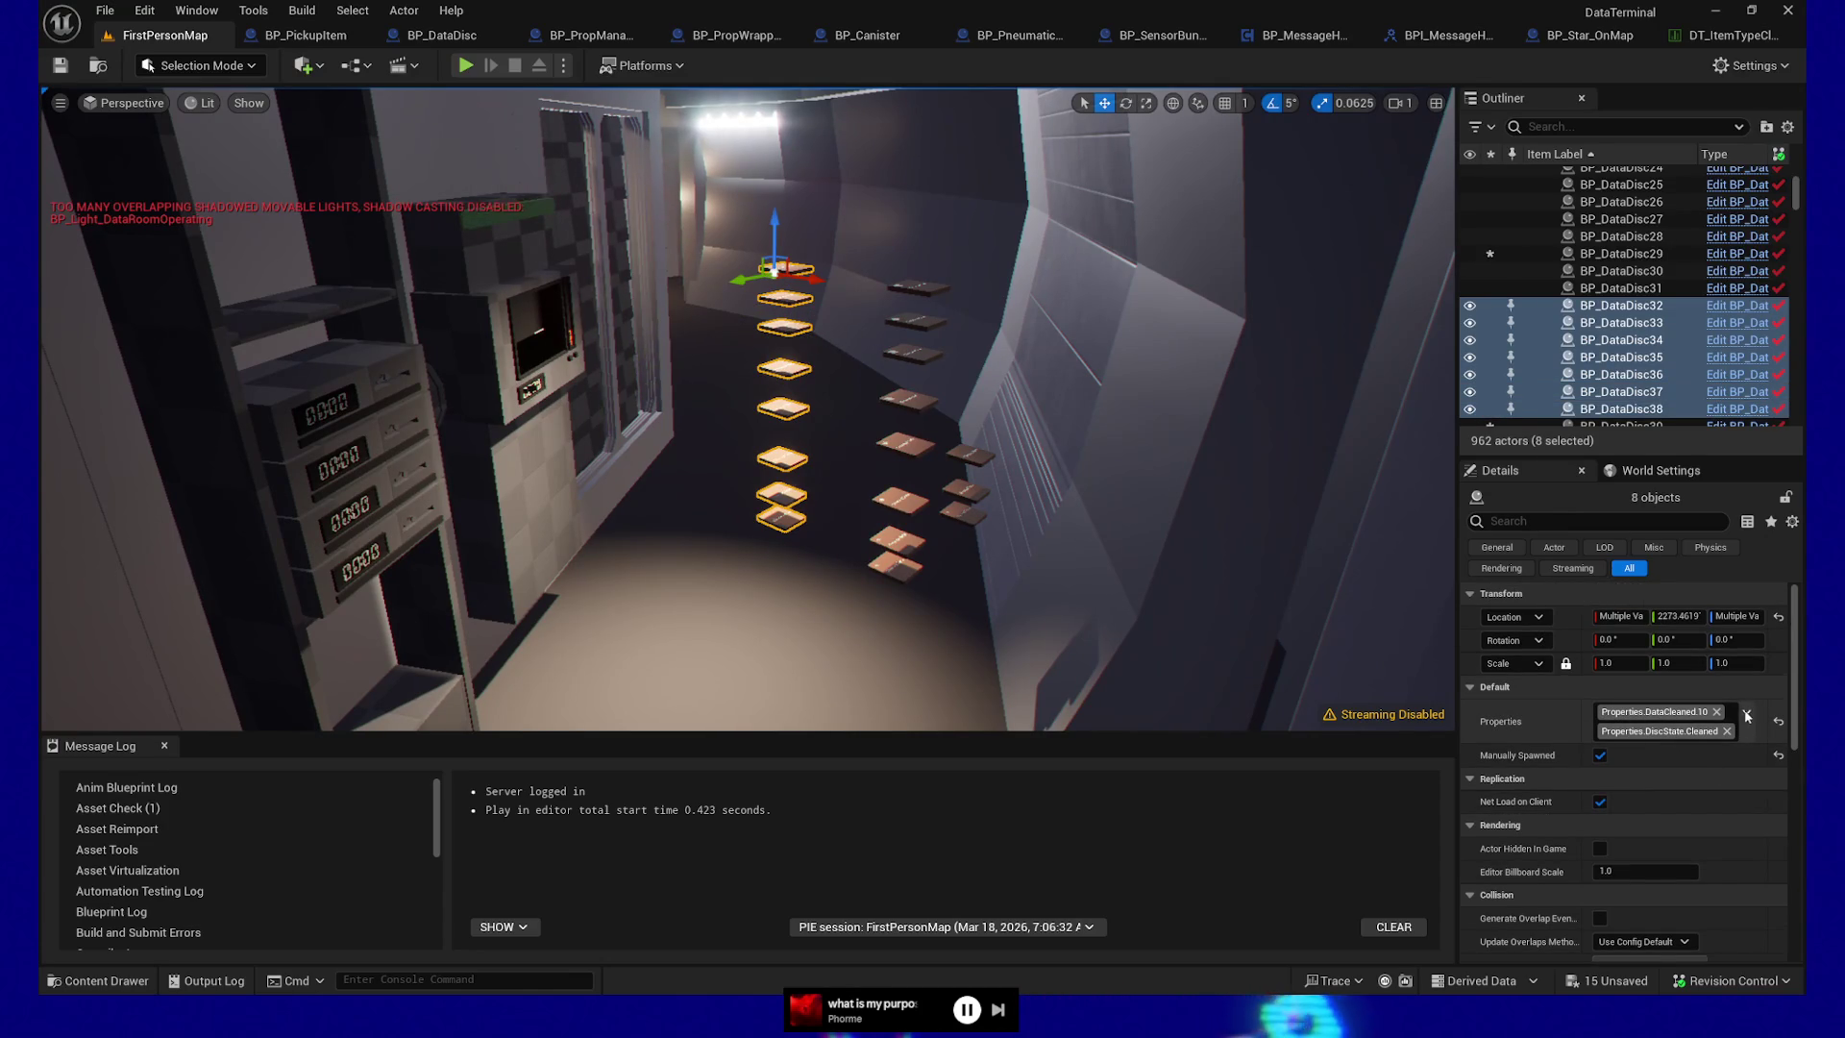
pyautogui.click(1748, 715)
pyautogui.scroll(-5, 1686, 634)
pyautogui.scroll(-1, 1687, 634)
pyautogui.click(1589, 566)
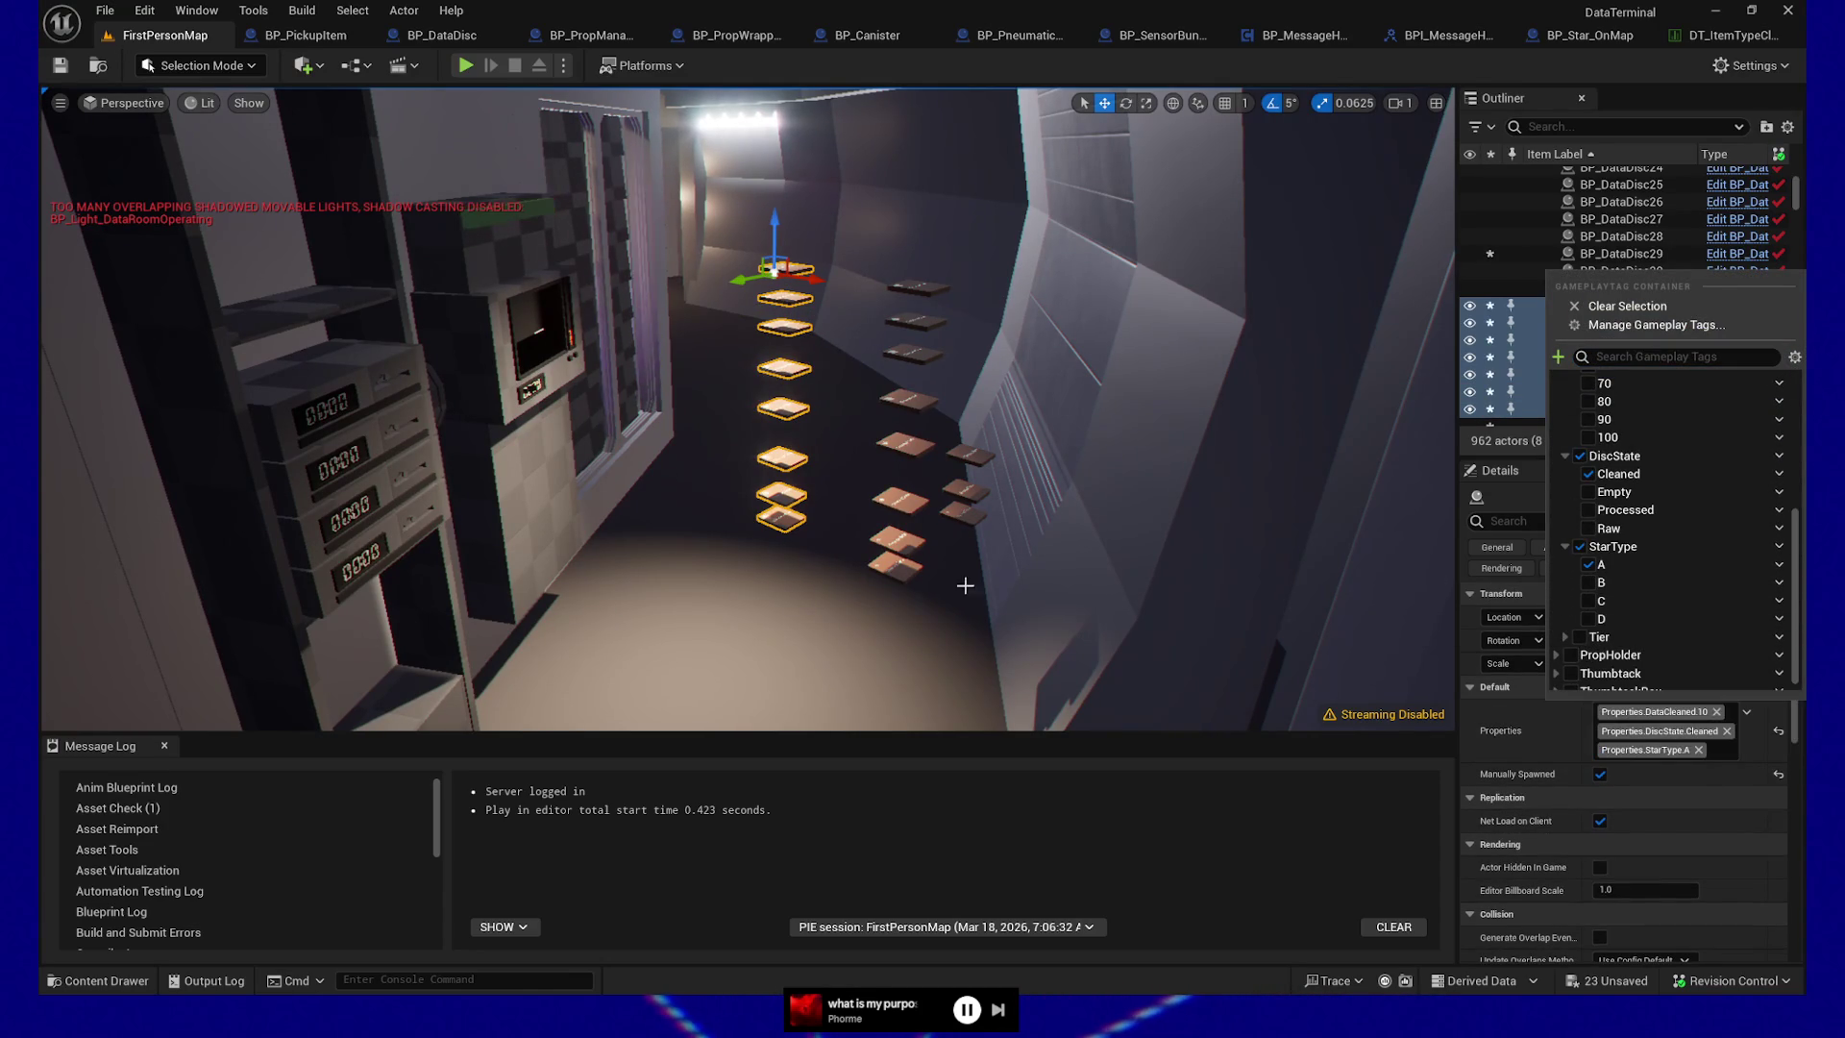
# Launch Play From Here from a floor spot near the discs
pyautogui.moveTo(769, 576); pyautogui.dragTo(769, 699)
pyautogui.rightClick(769, 698)
pyautogui.click(805, 682)
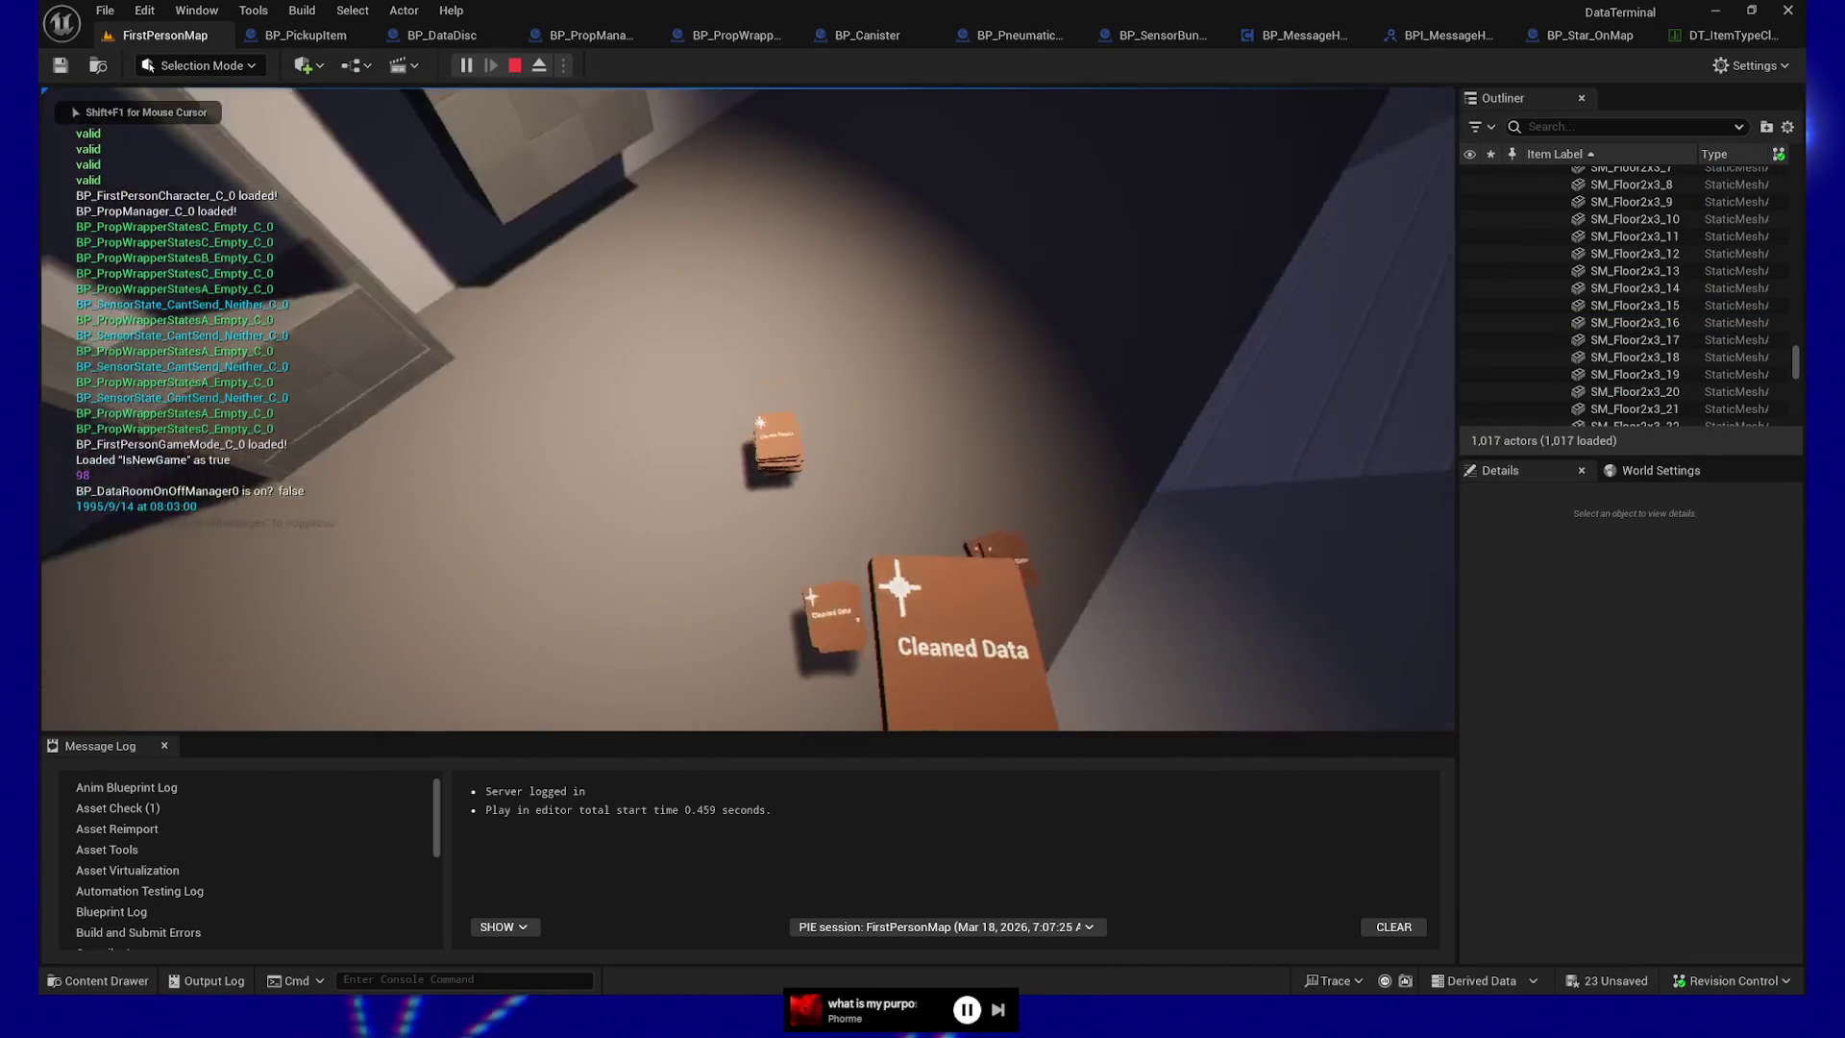
# Feed Cleaned Data discs into the terminal, collect the ejected Processed Data discs, then quit play
pyautogui.press('e')
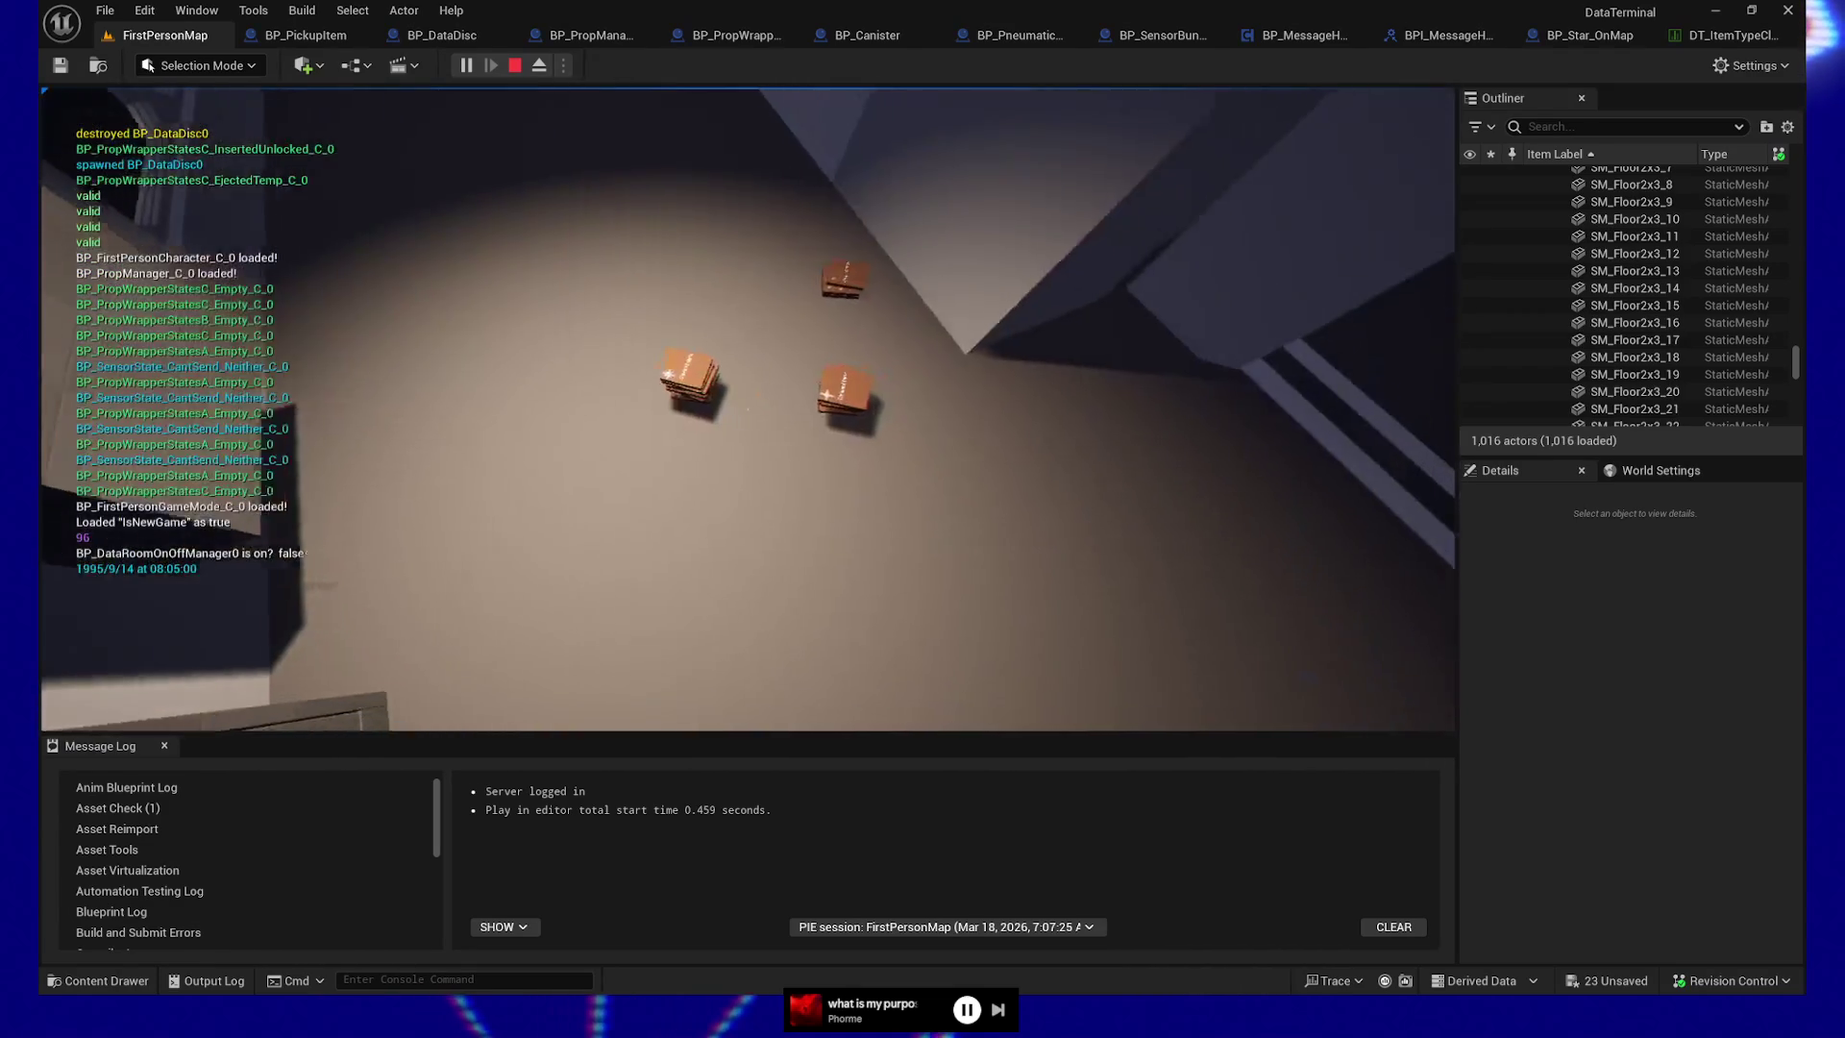
pyautogui.press('e')
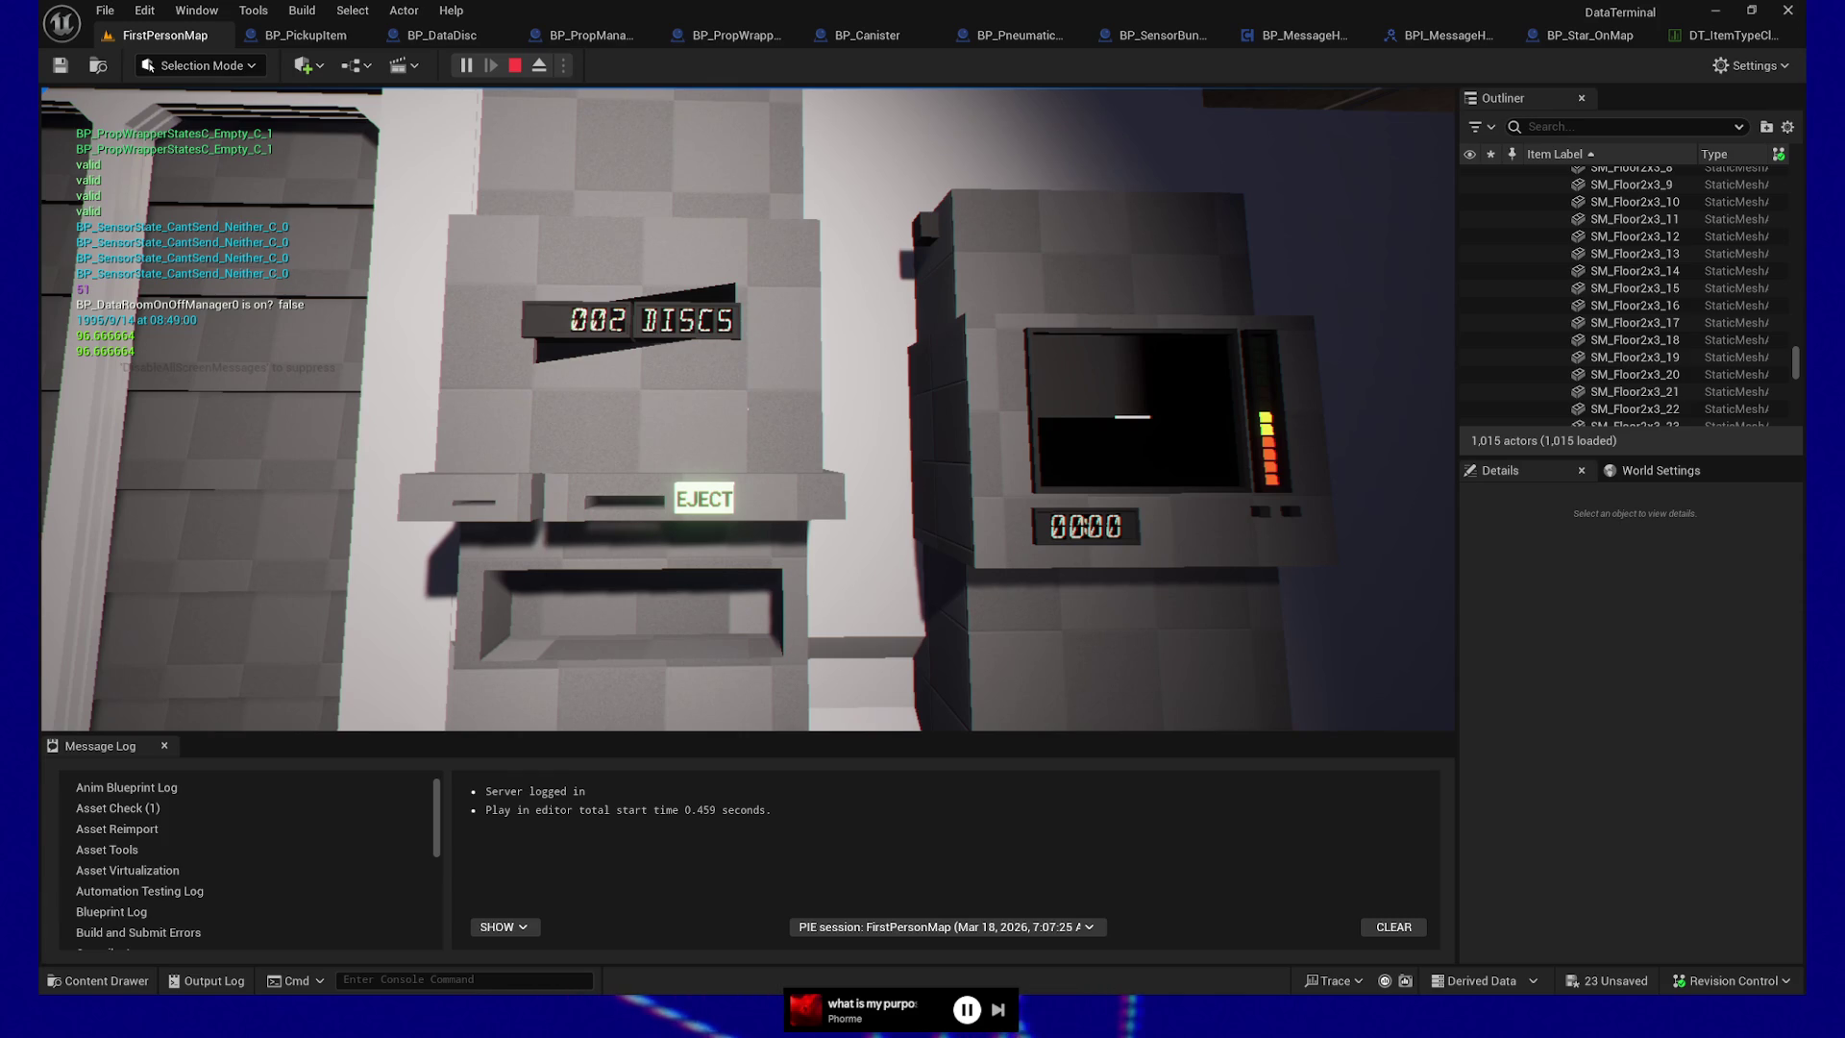
pyautogui.press('e')
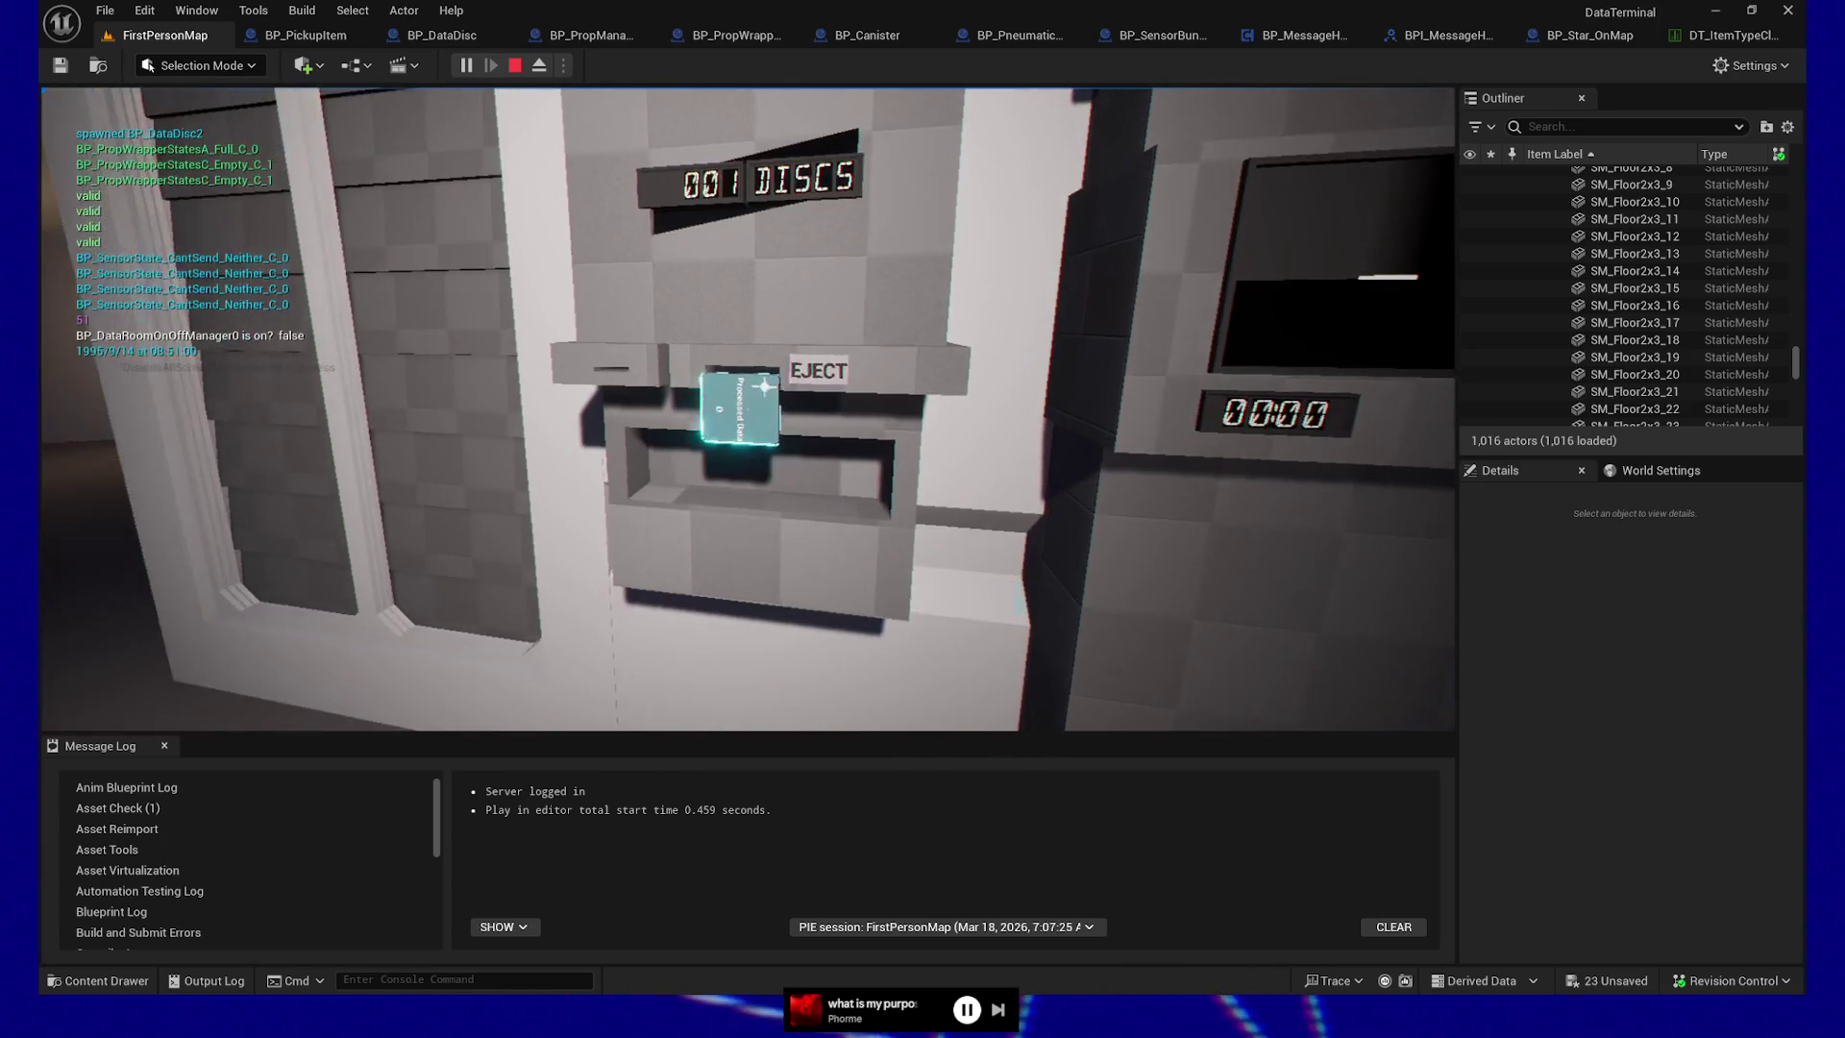
pyautogui.press('e')
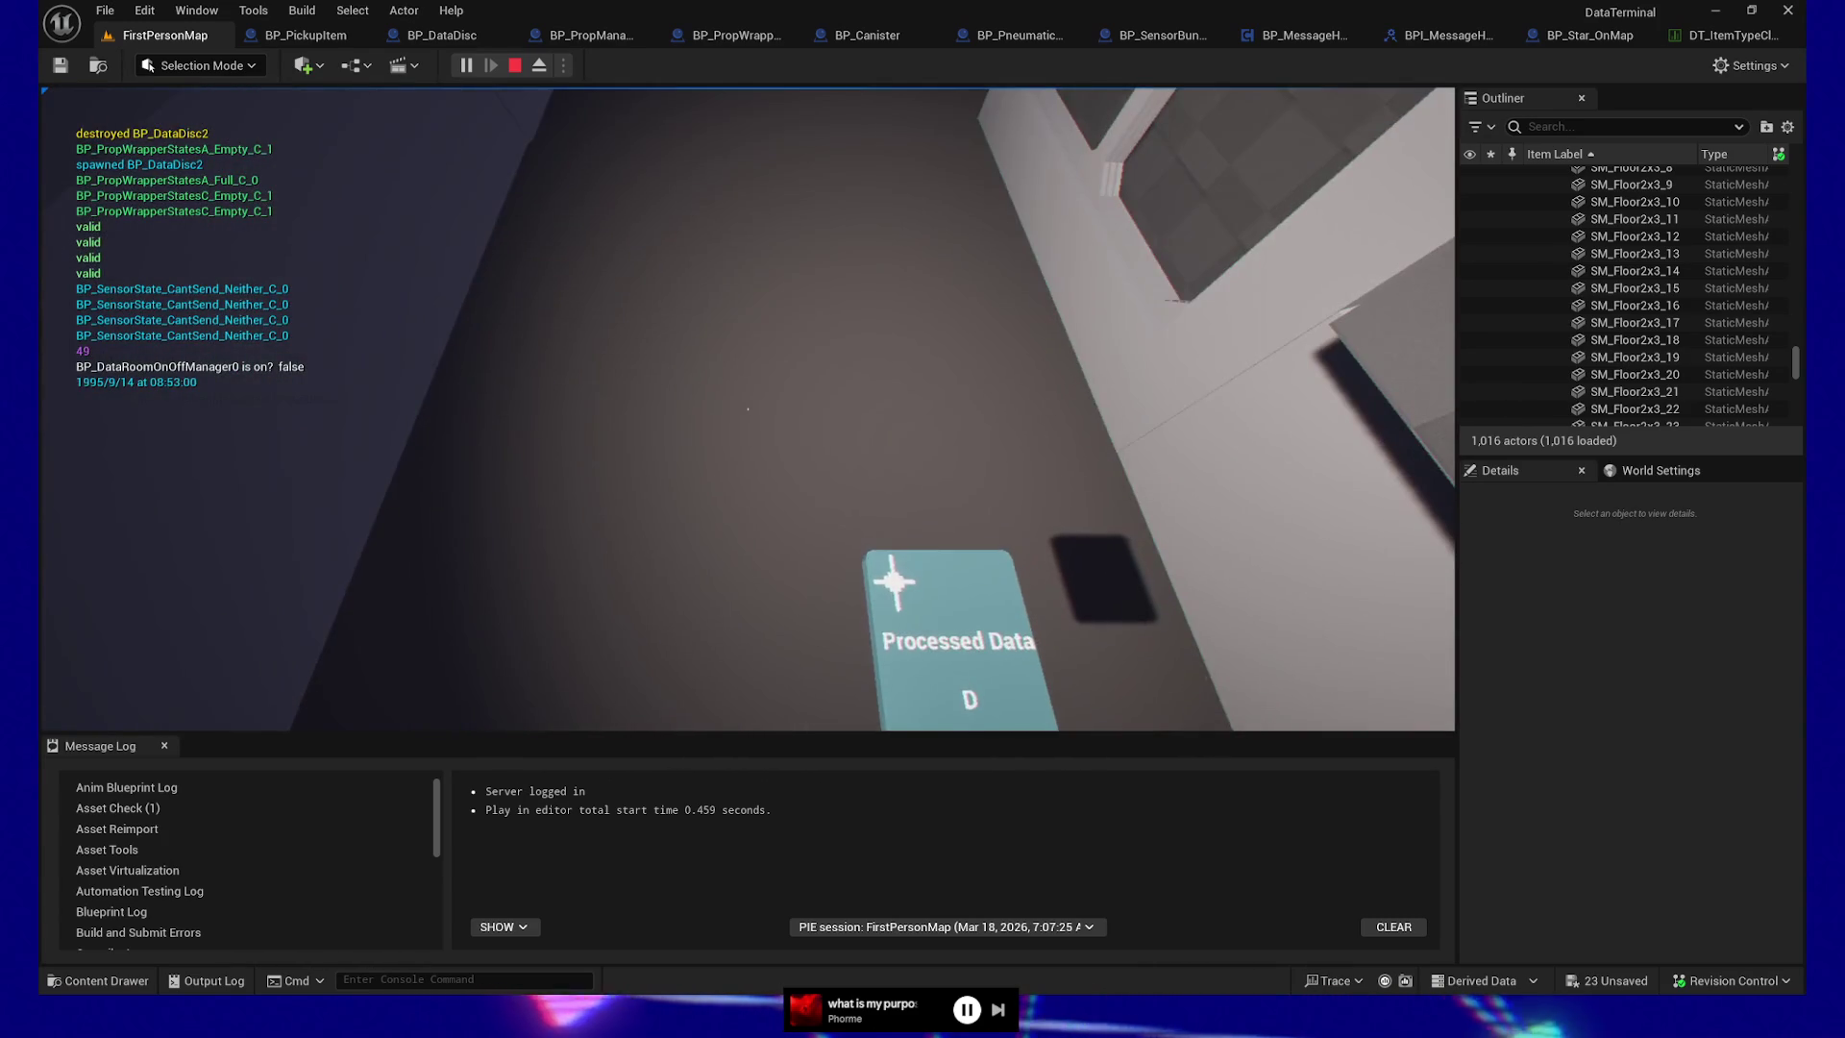
pyautogui.press('e')
pyautogui.press('e')
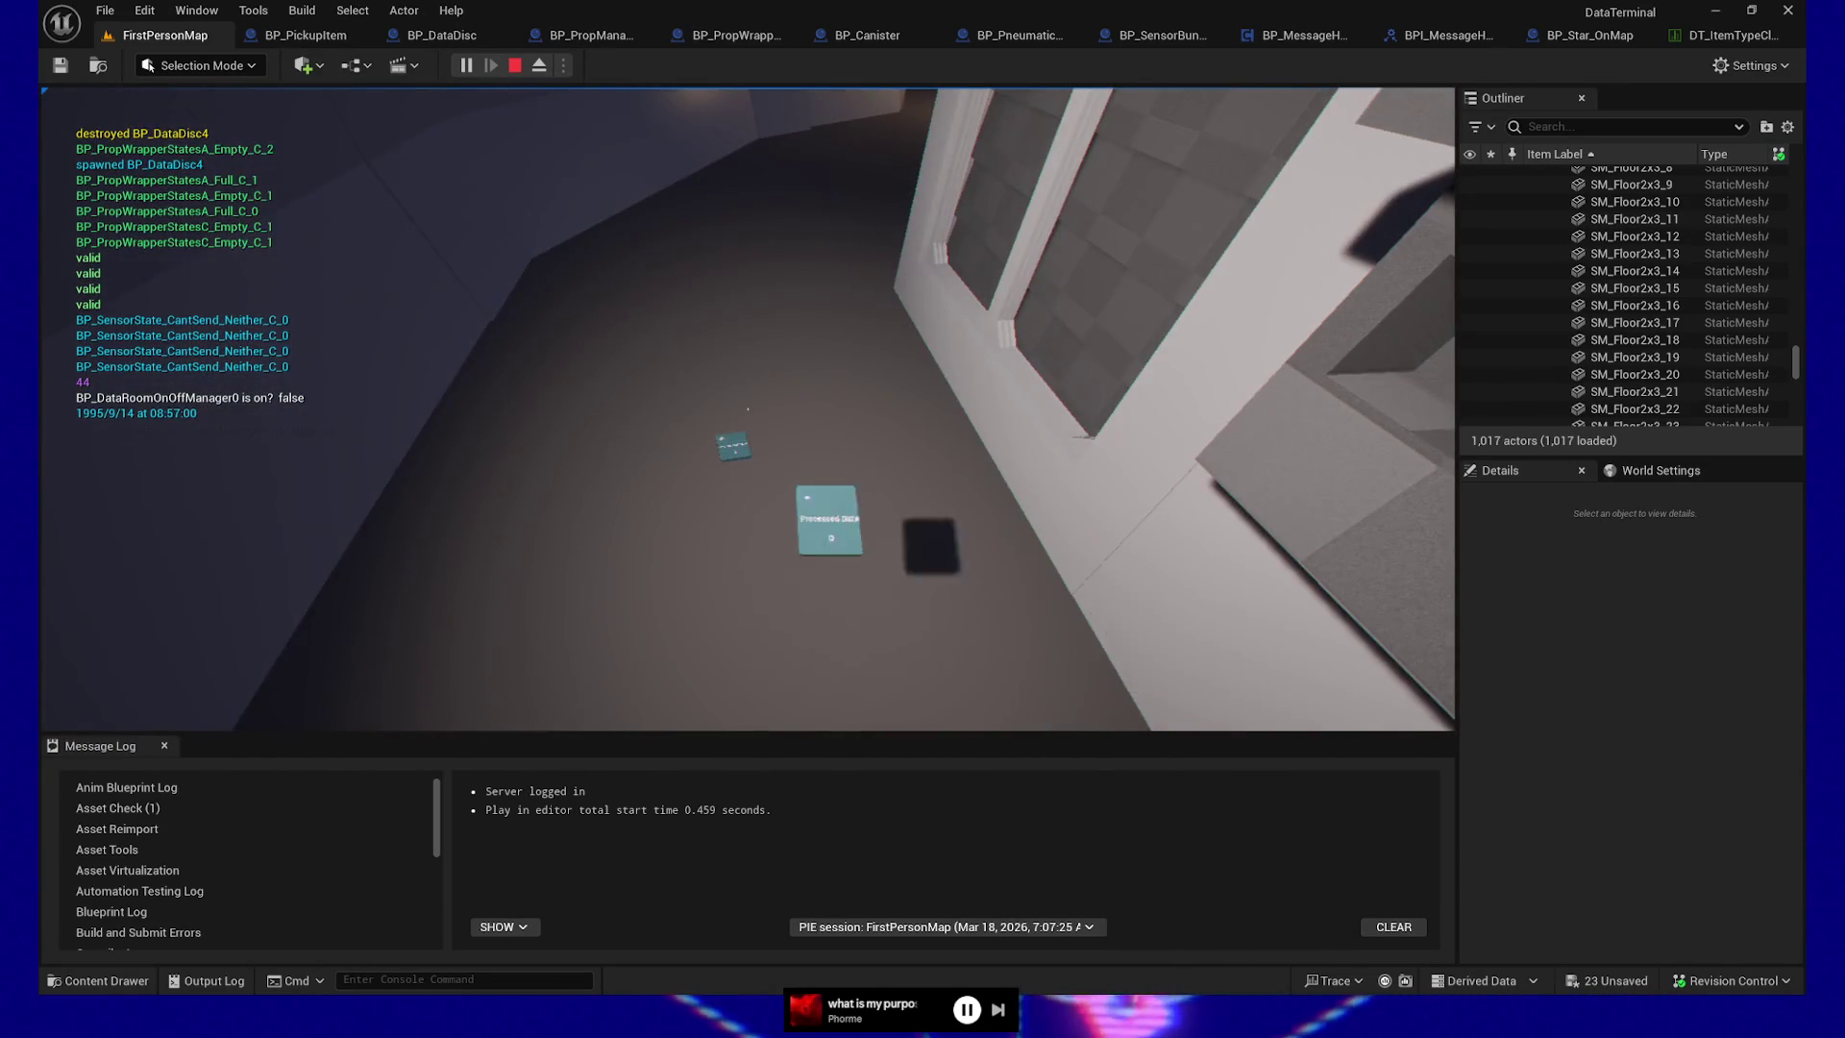
pyautogui.press('p')
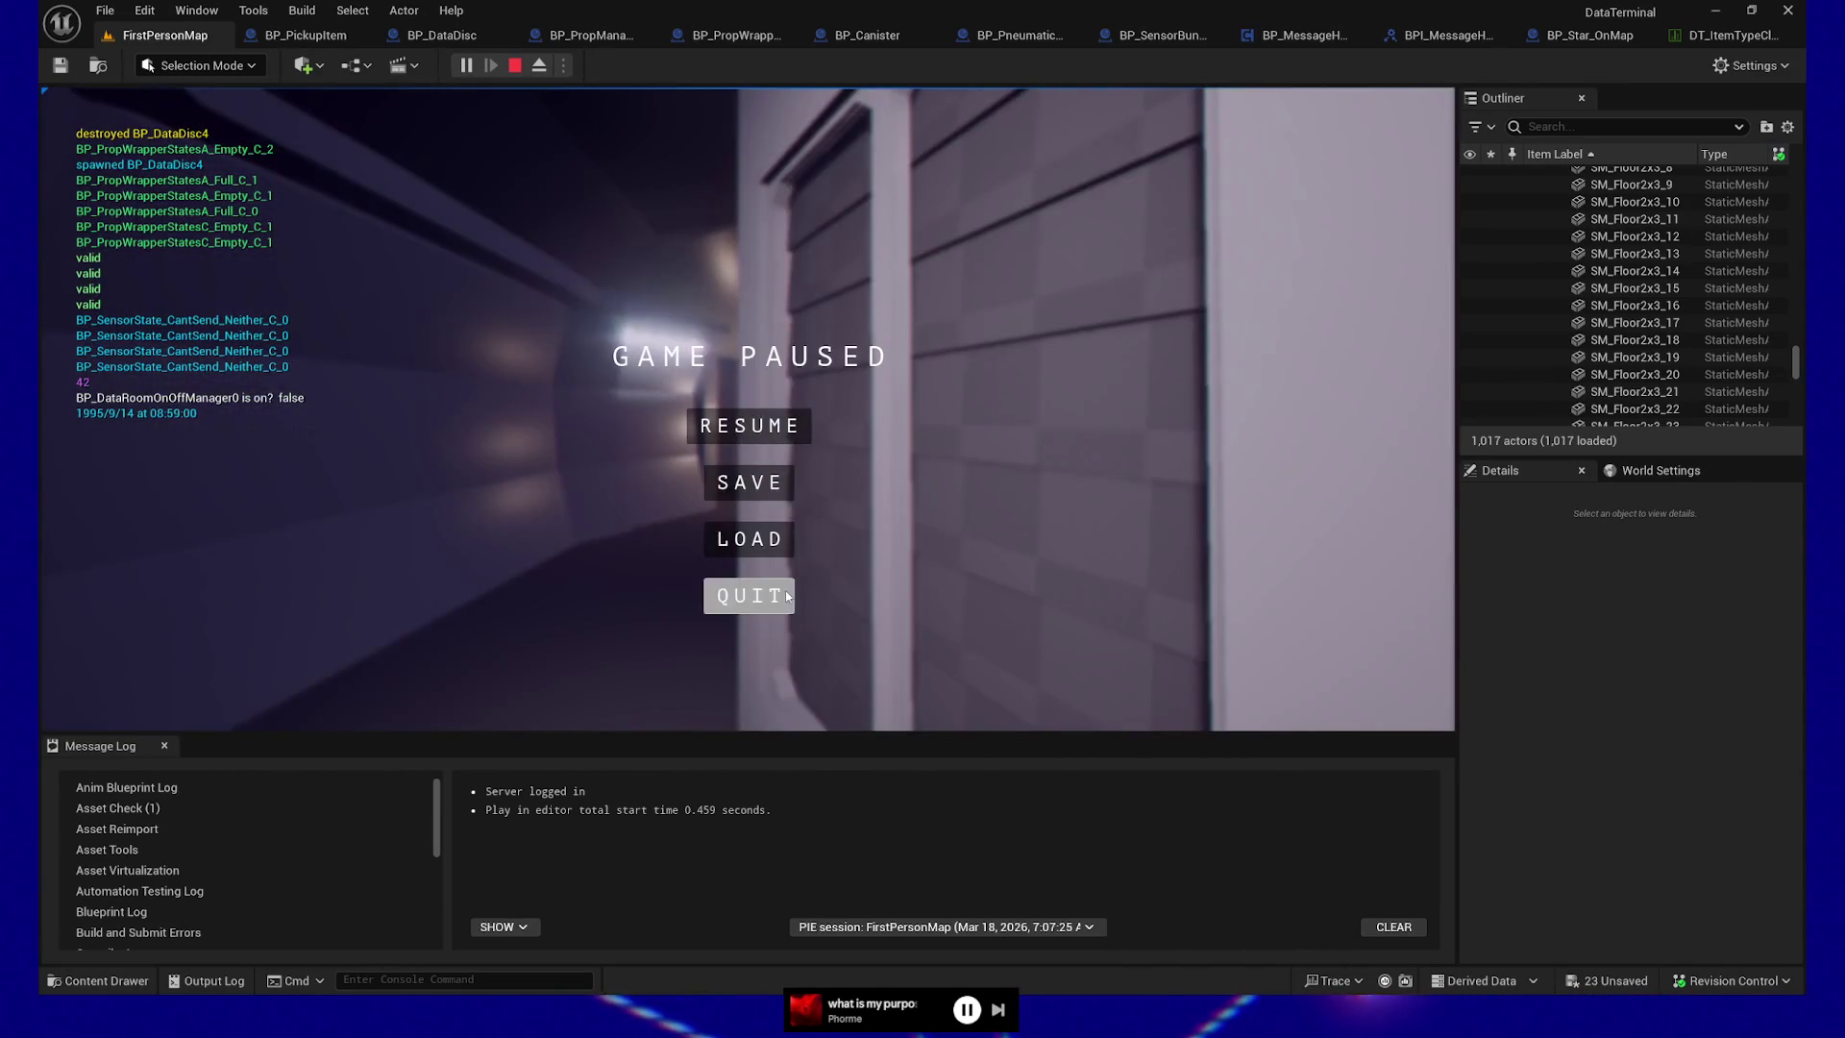
pyautogui.click(787, 597)
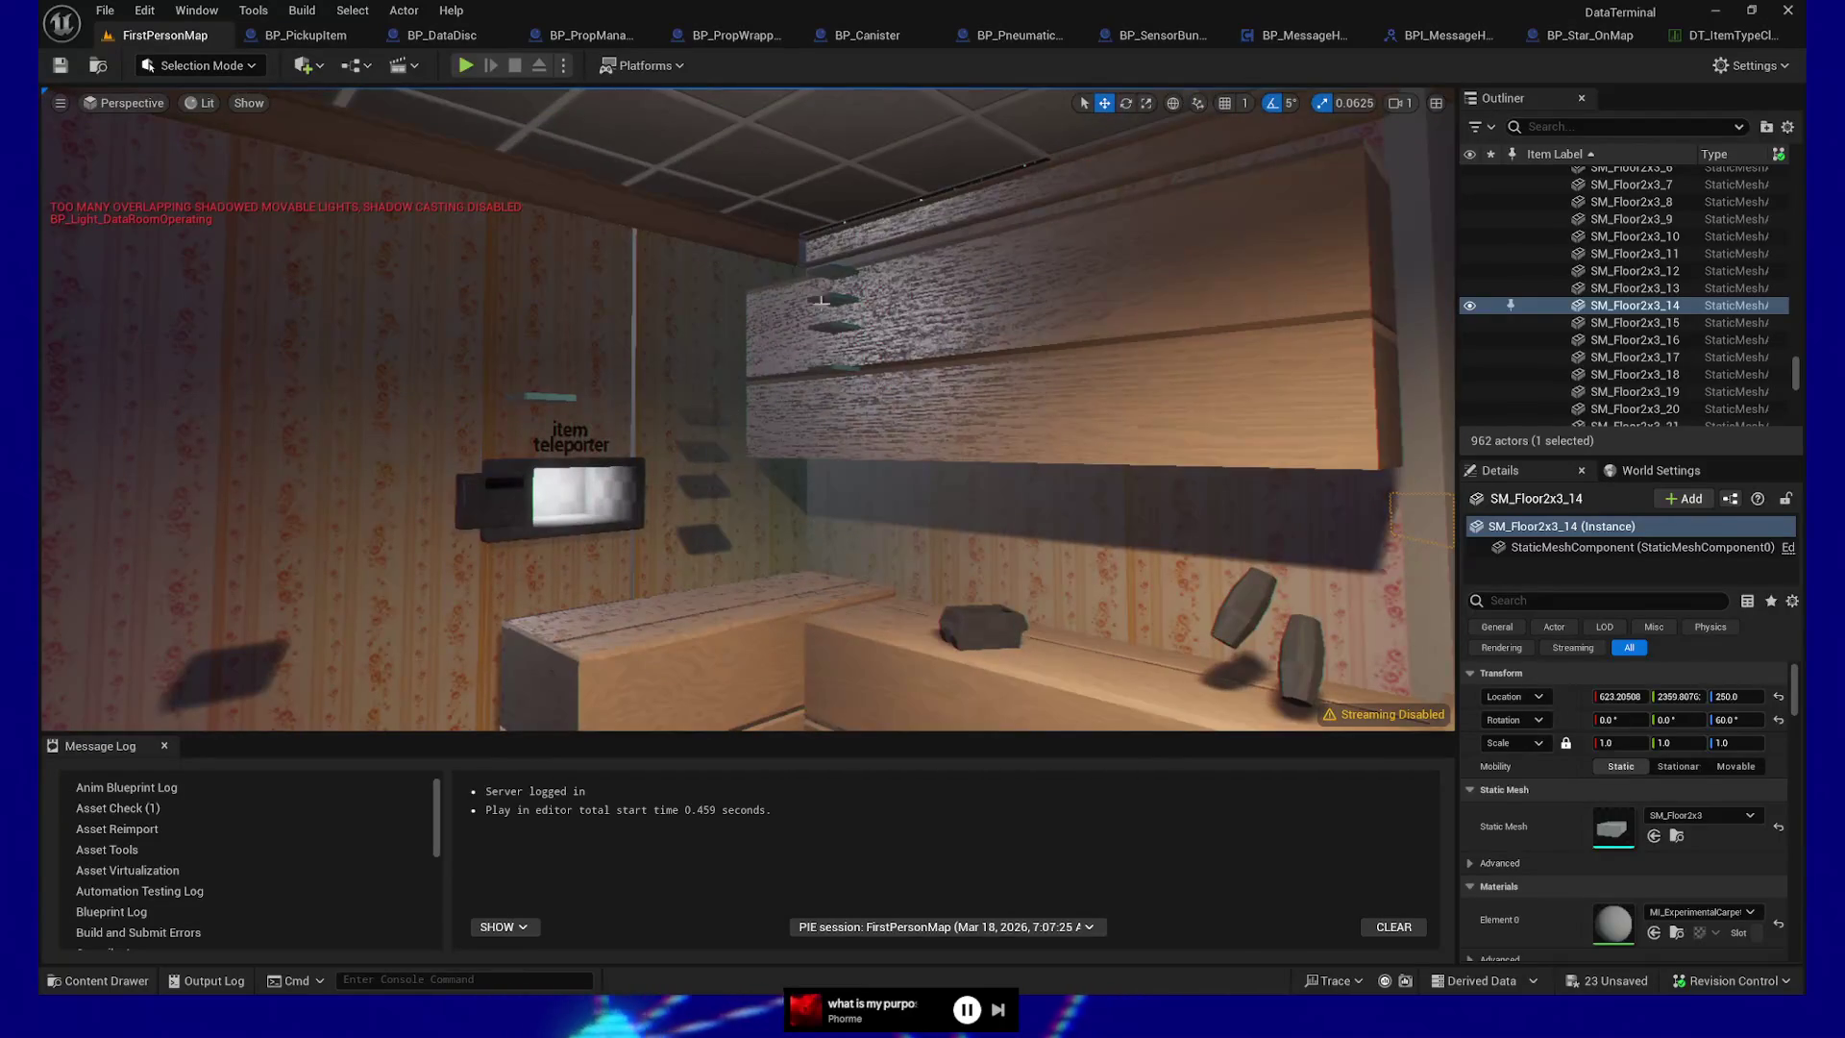
# Select BP_DataDisc47, 49, 50, 51 and 54 and add the Properties.StarType.B tag
pyautogui.click(832, 298)
pyautogui.keyDown('ctrl'); pyautogui.click(833, 273); pyautogui.keyUp('ctrl')
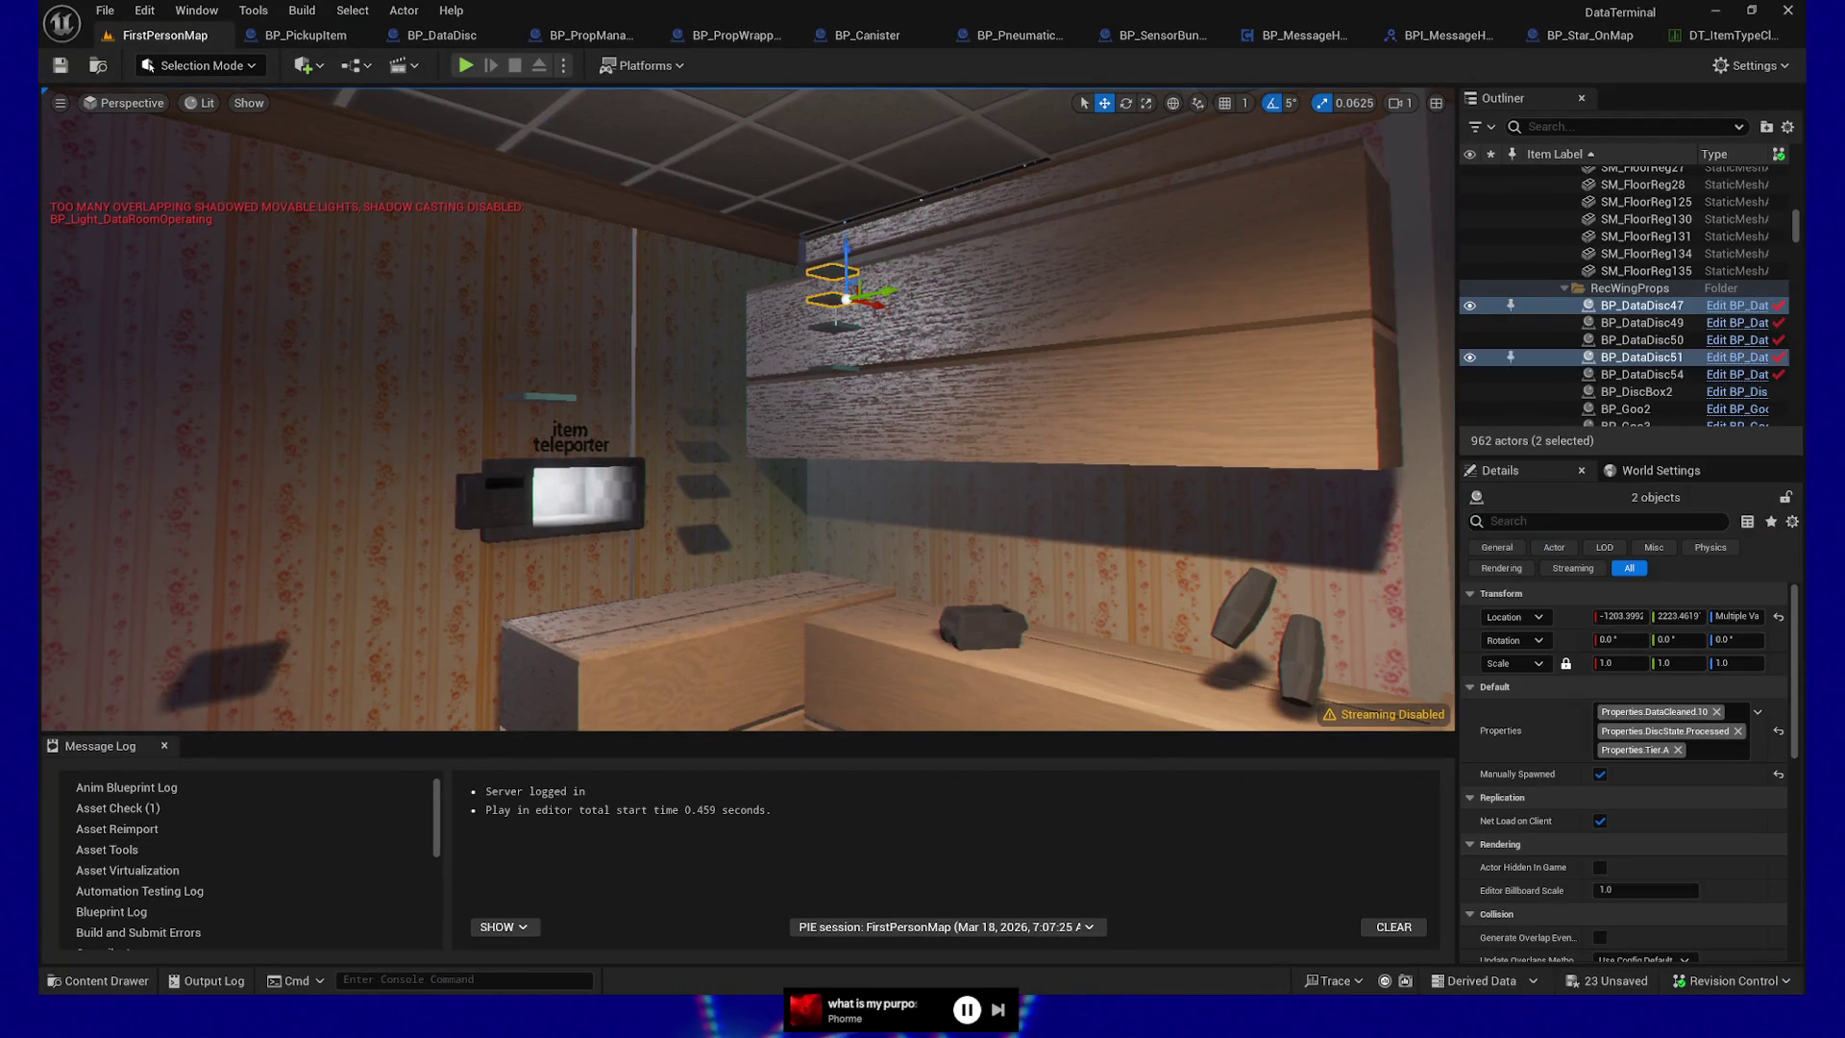
pyautogui.keyDown('ctrl'); pyautogui.click(835, 328); pyautogui.keyUp('ctrl')
pyautogui.keyDown('ctrl'); pyautogui.click(814, 377); pyautogui.keyUp('ctrl')
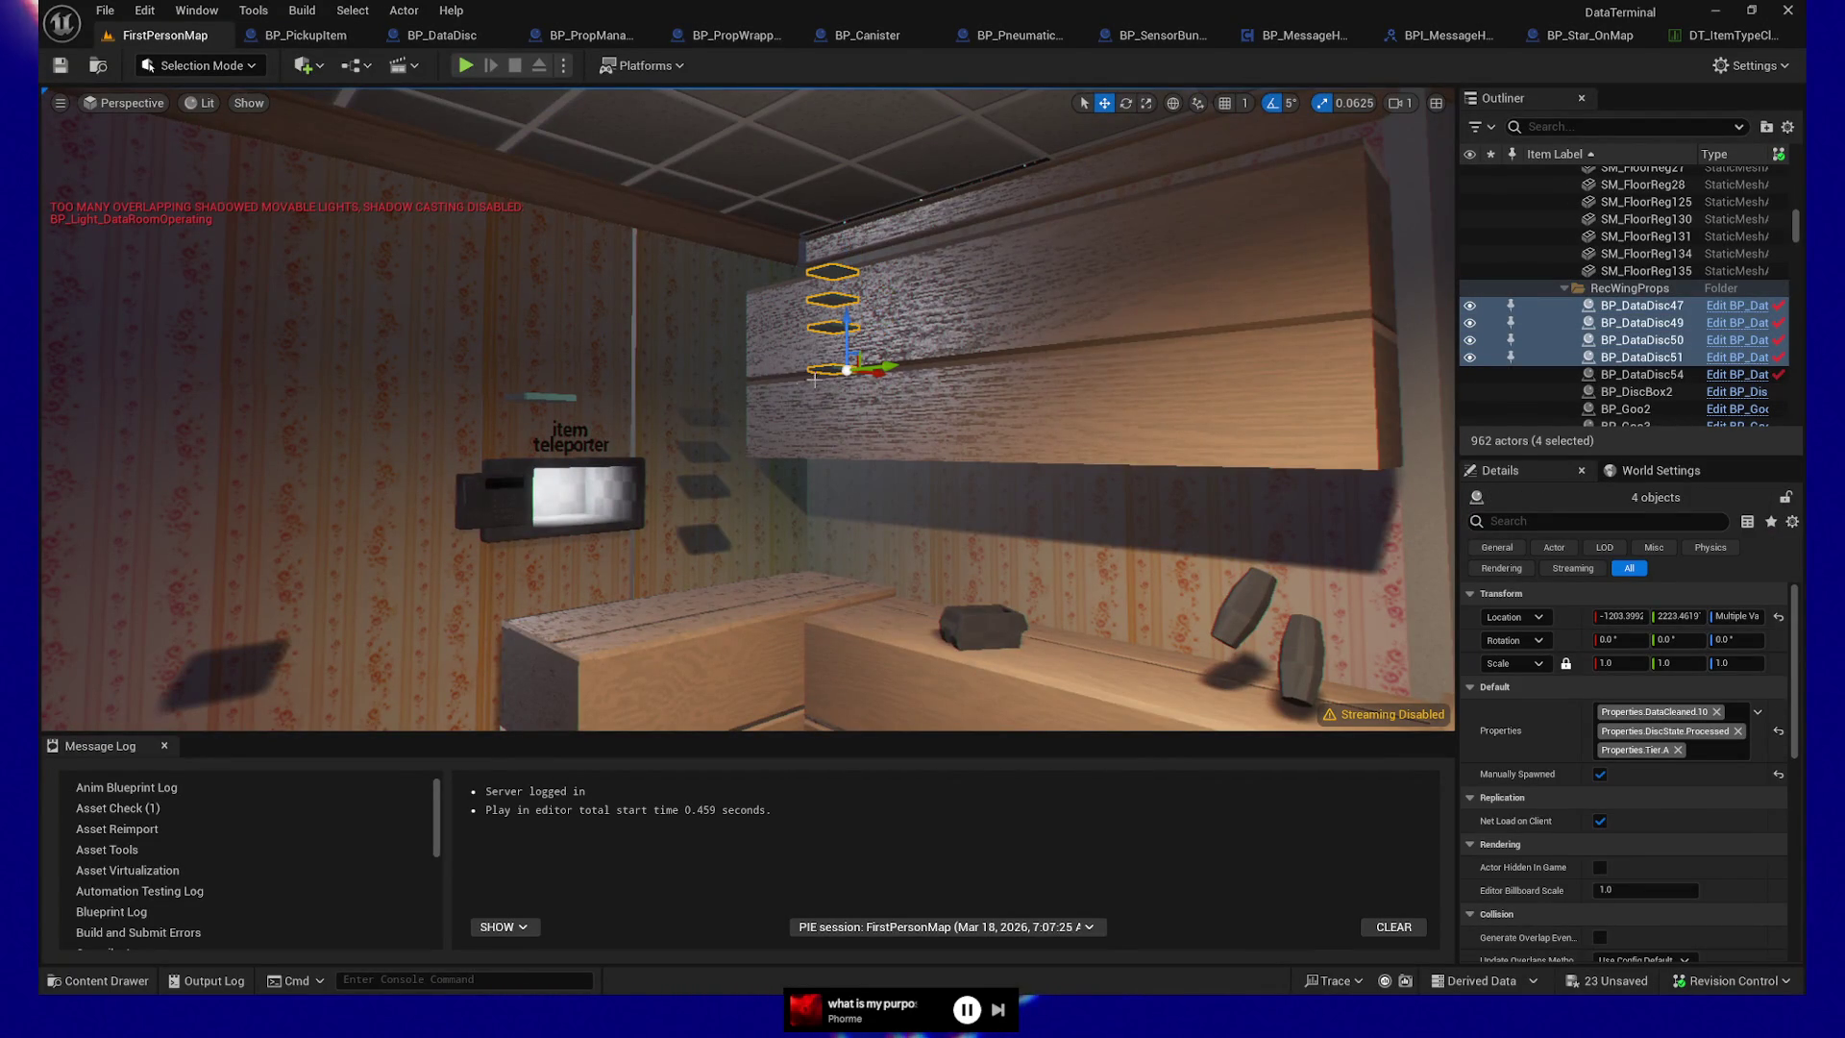
pyautogui.keyDown('ctrl'); pyautogui.click(541, 397); pyautogui.keyUp('ctrl')
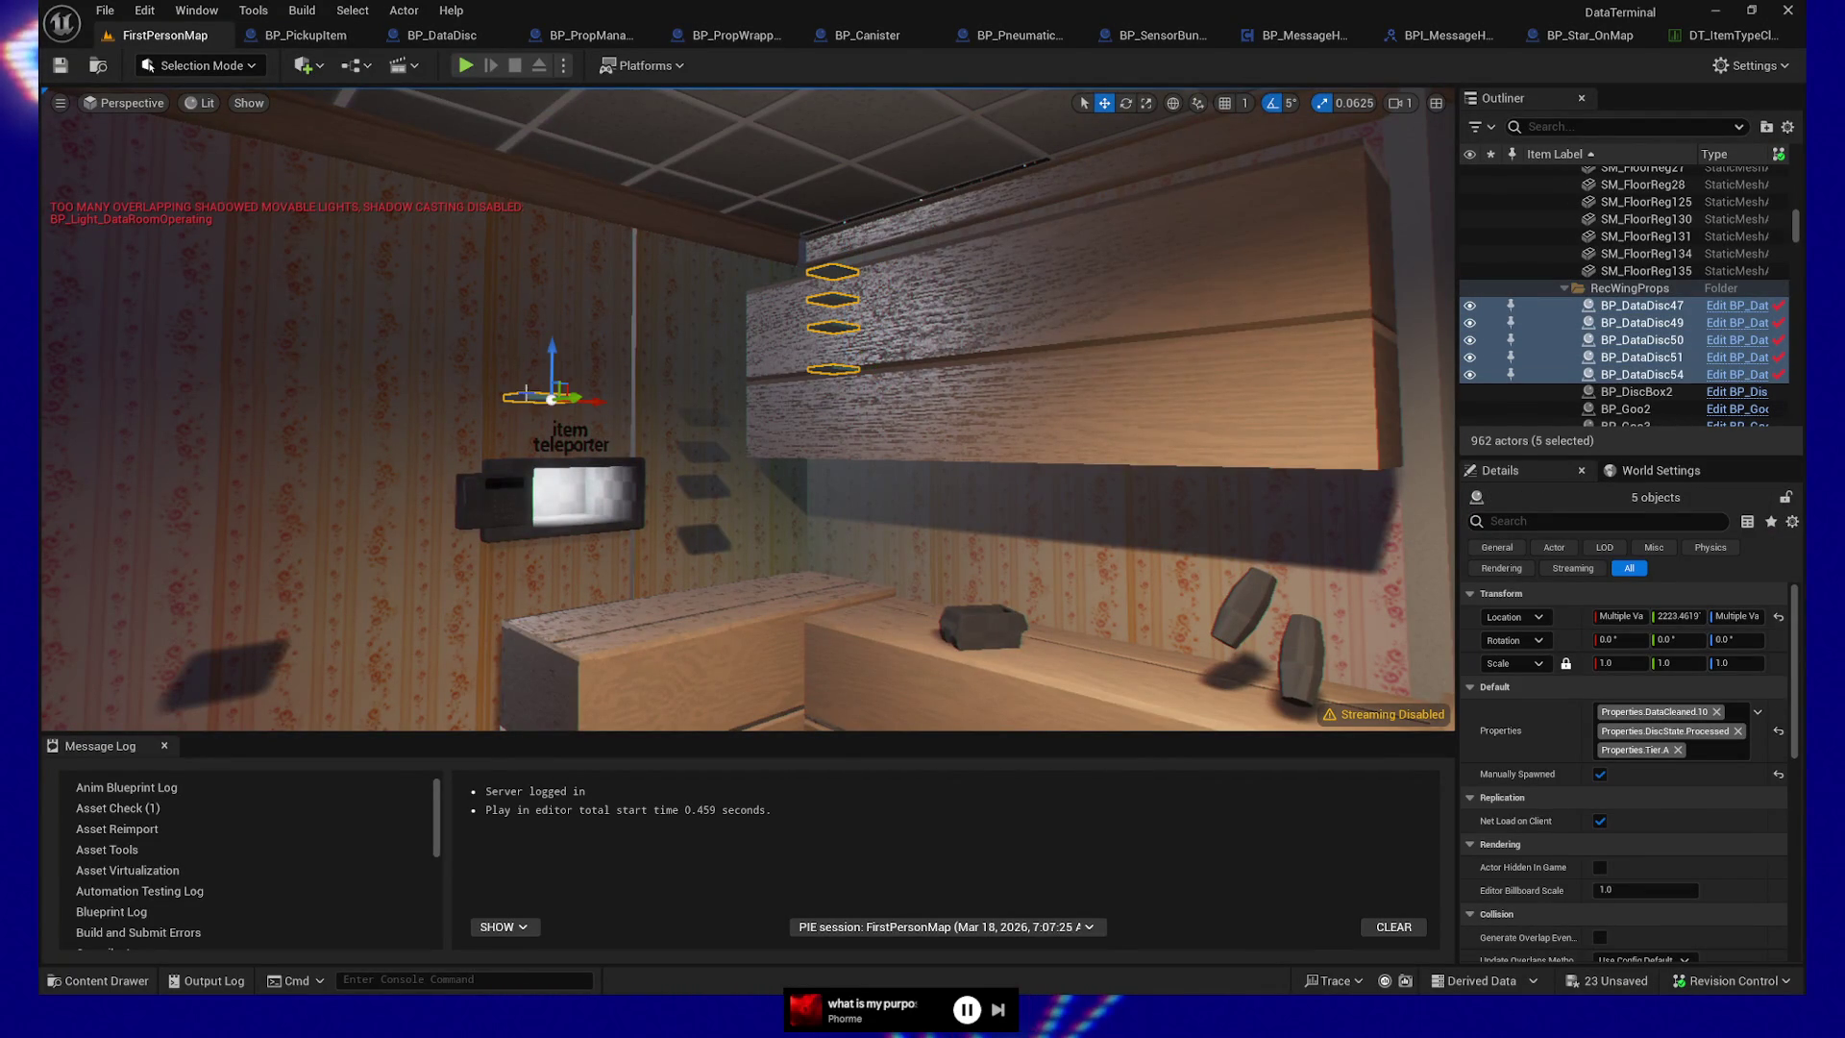
pyautogui.click(1759, 715)
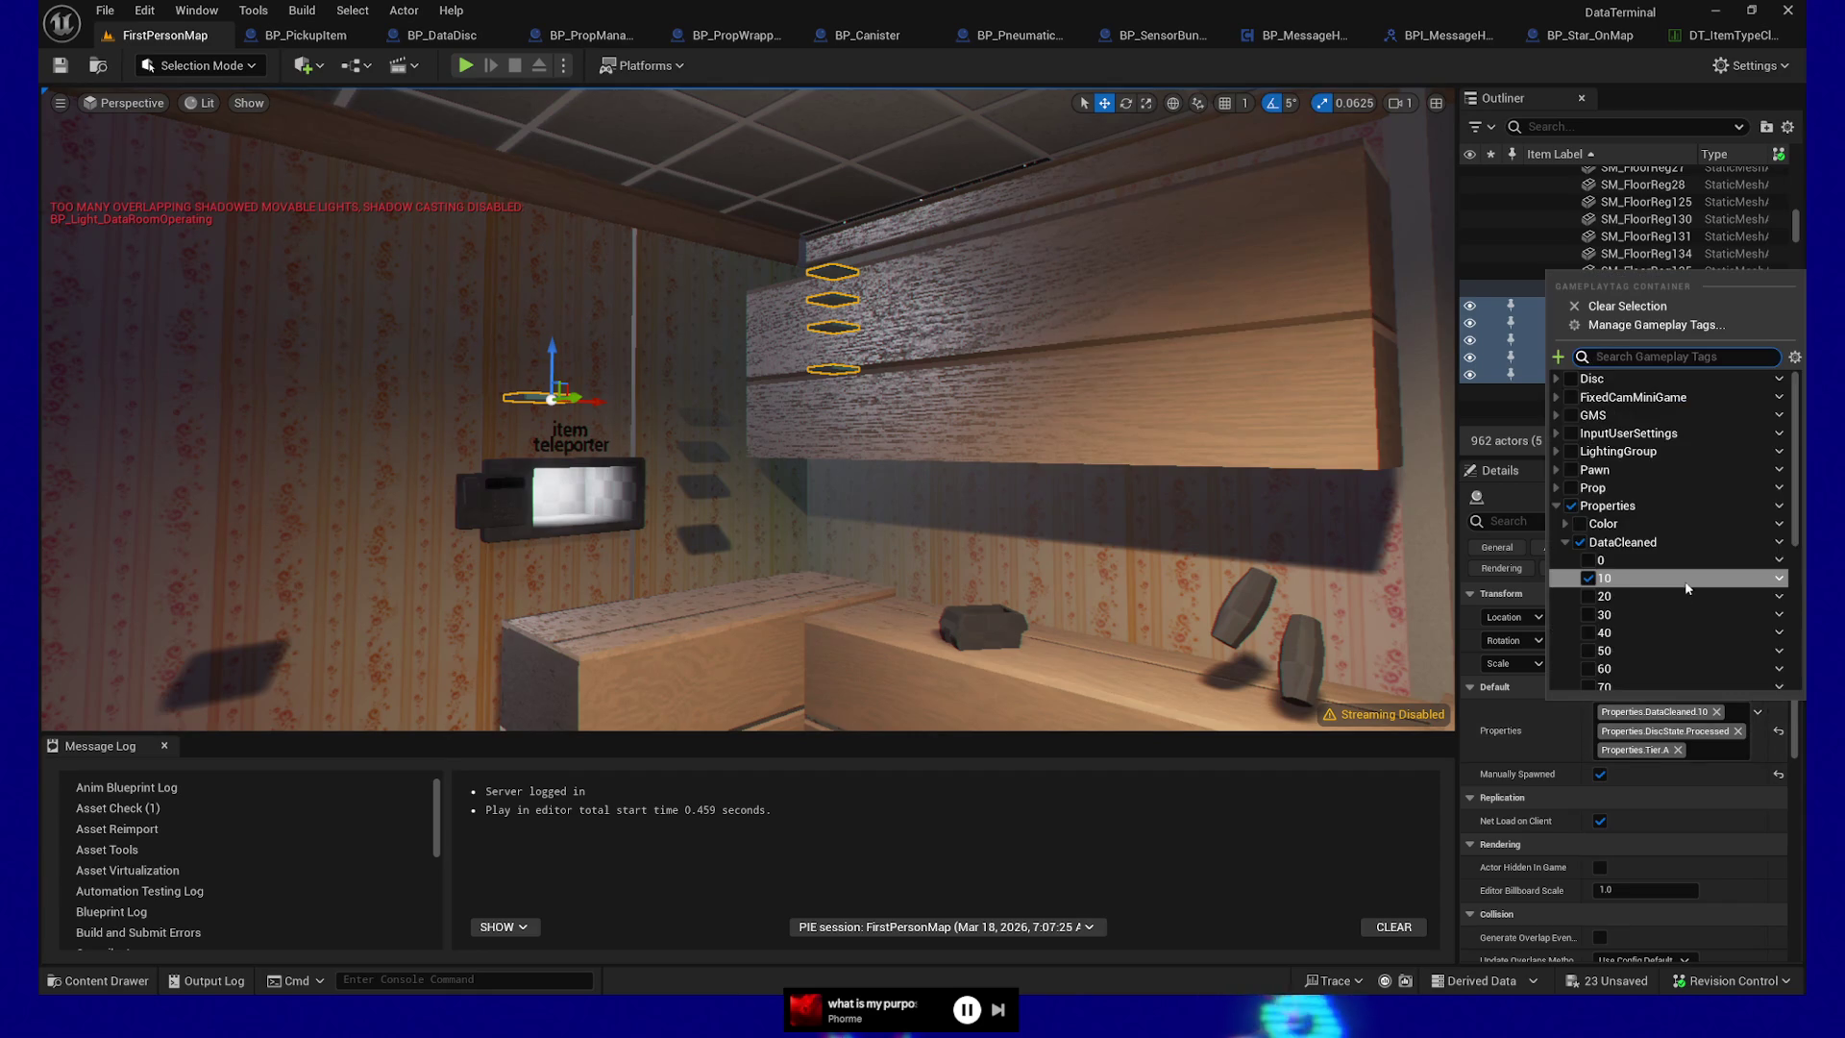
pyautogui.scroll(-5, 1673, 595)
pyautogui.click(1589, 582)
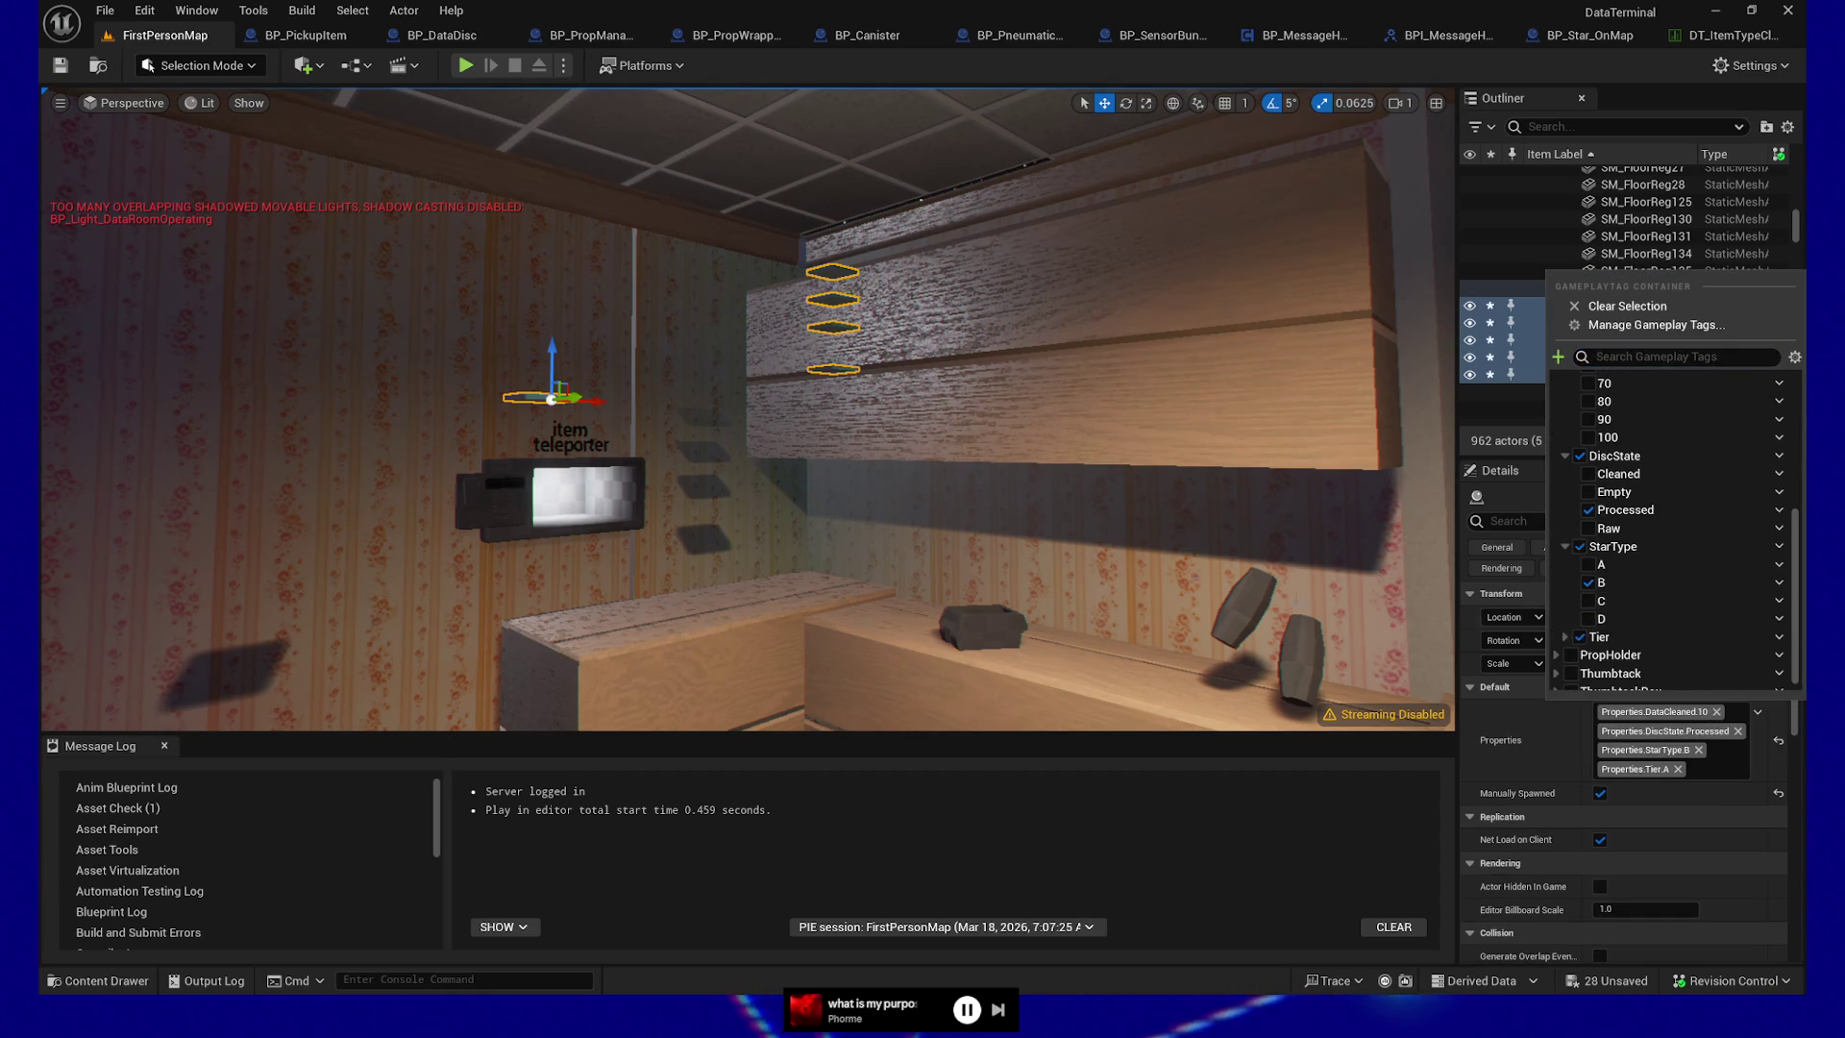
pyautogui.press('w')
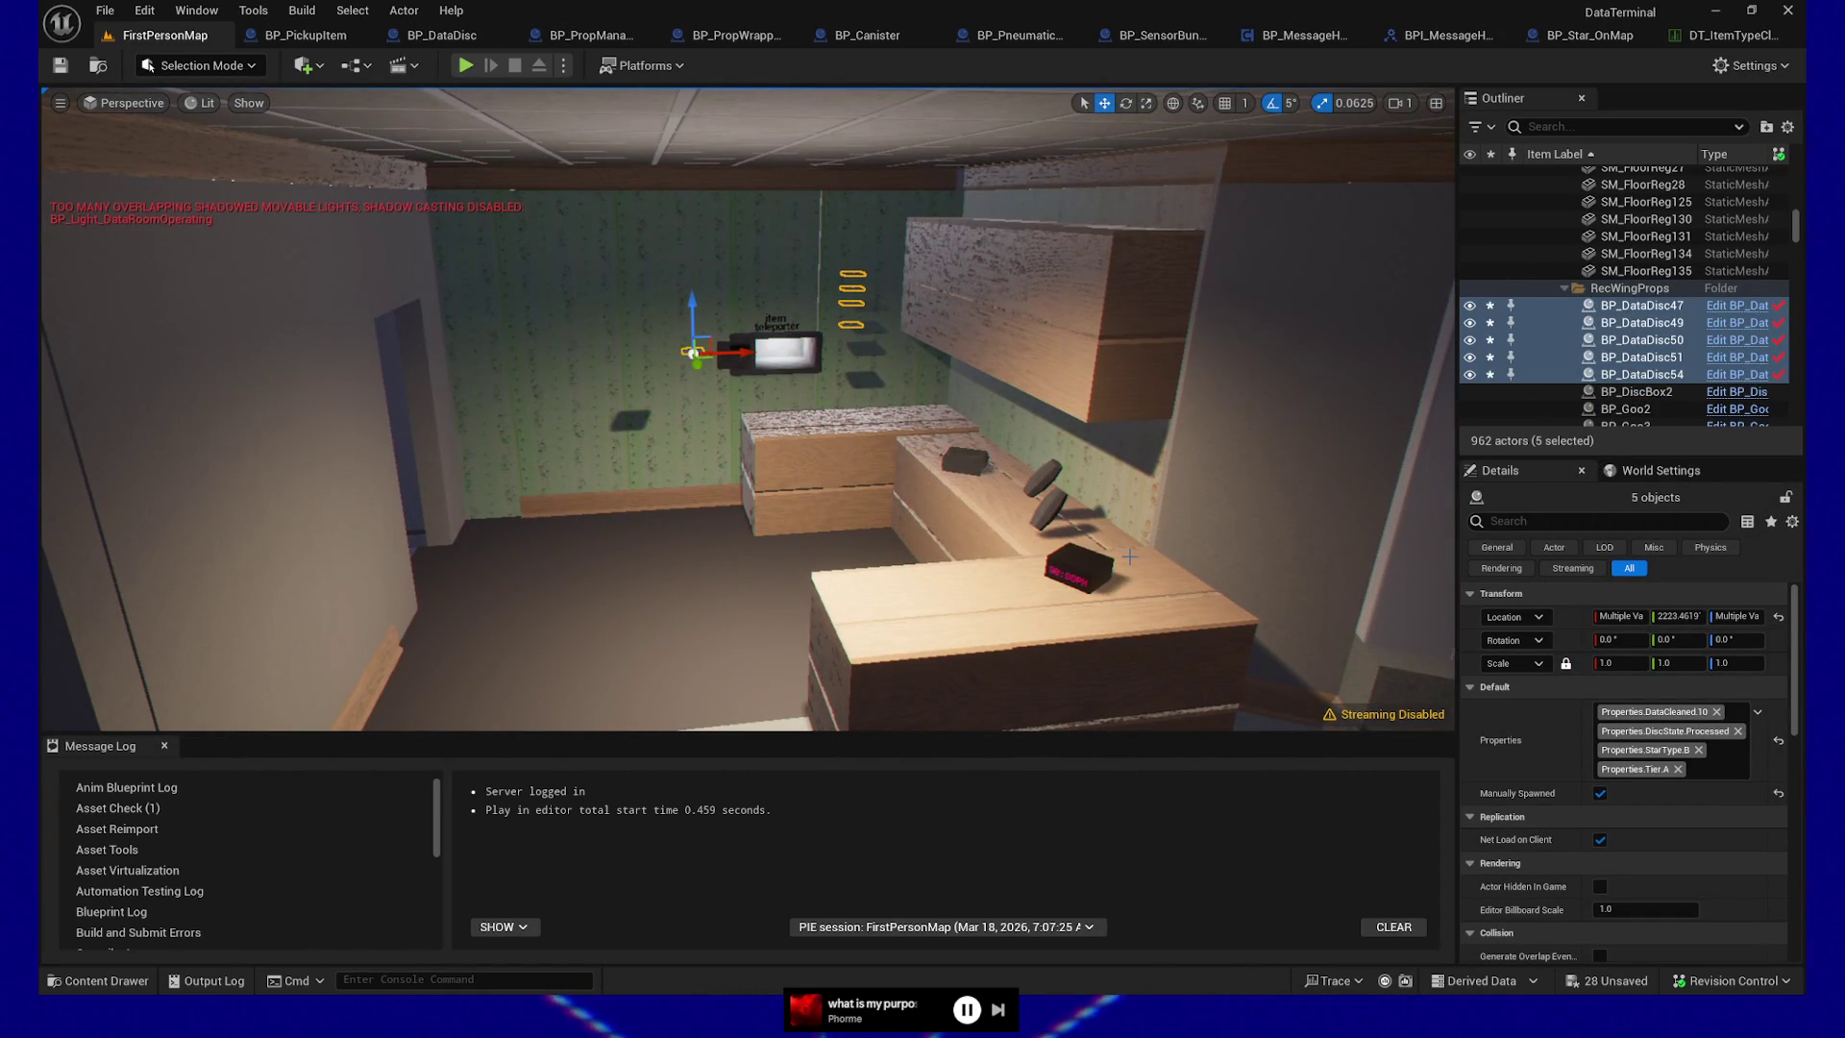
# Fly to the star board and select BP_Star_OnMap59, whose Star Map Ref is BP_StarMaps
pyautogui.press('w')
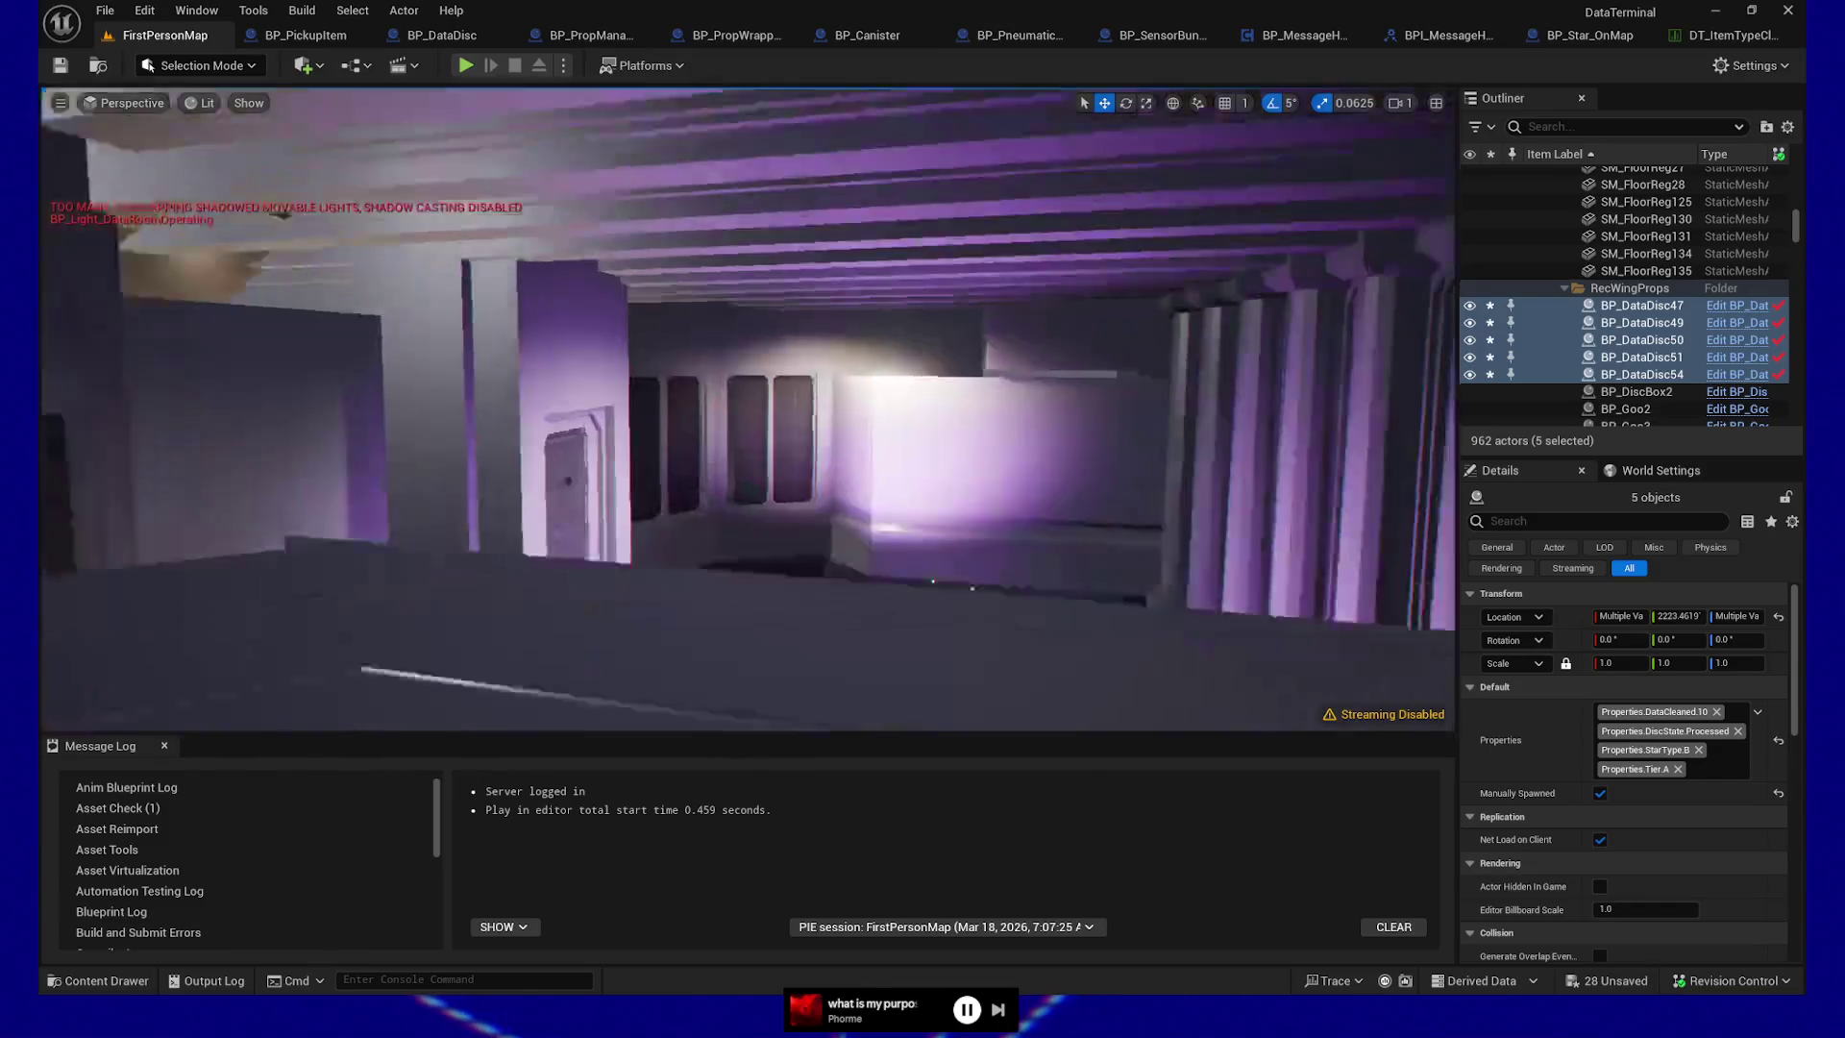
pyautogui.press('w')
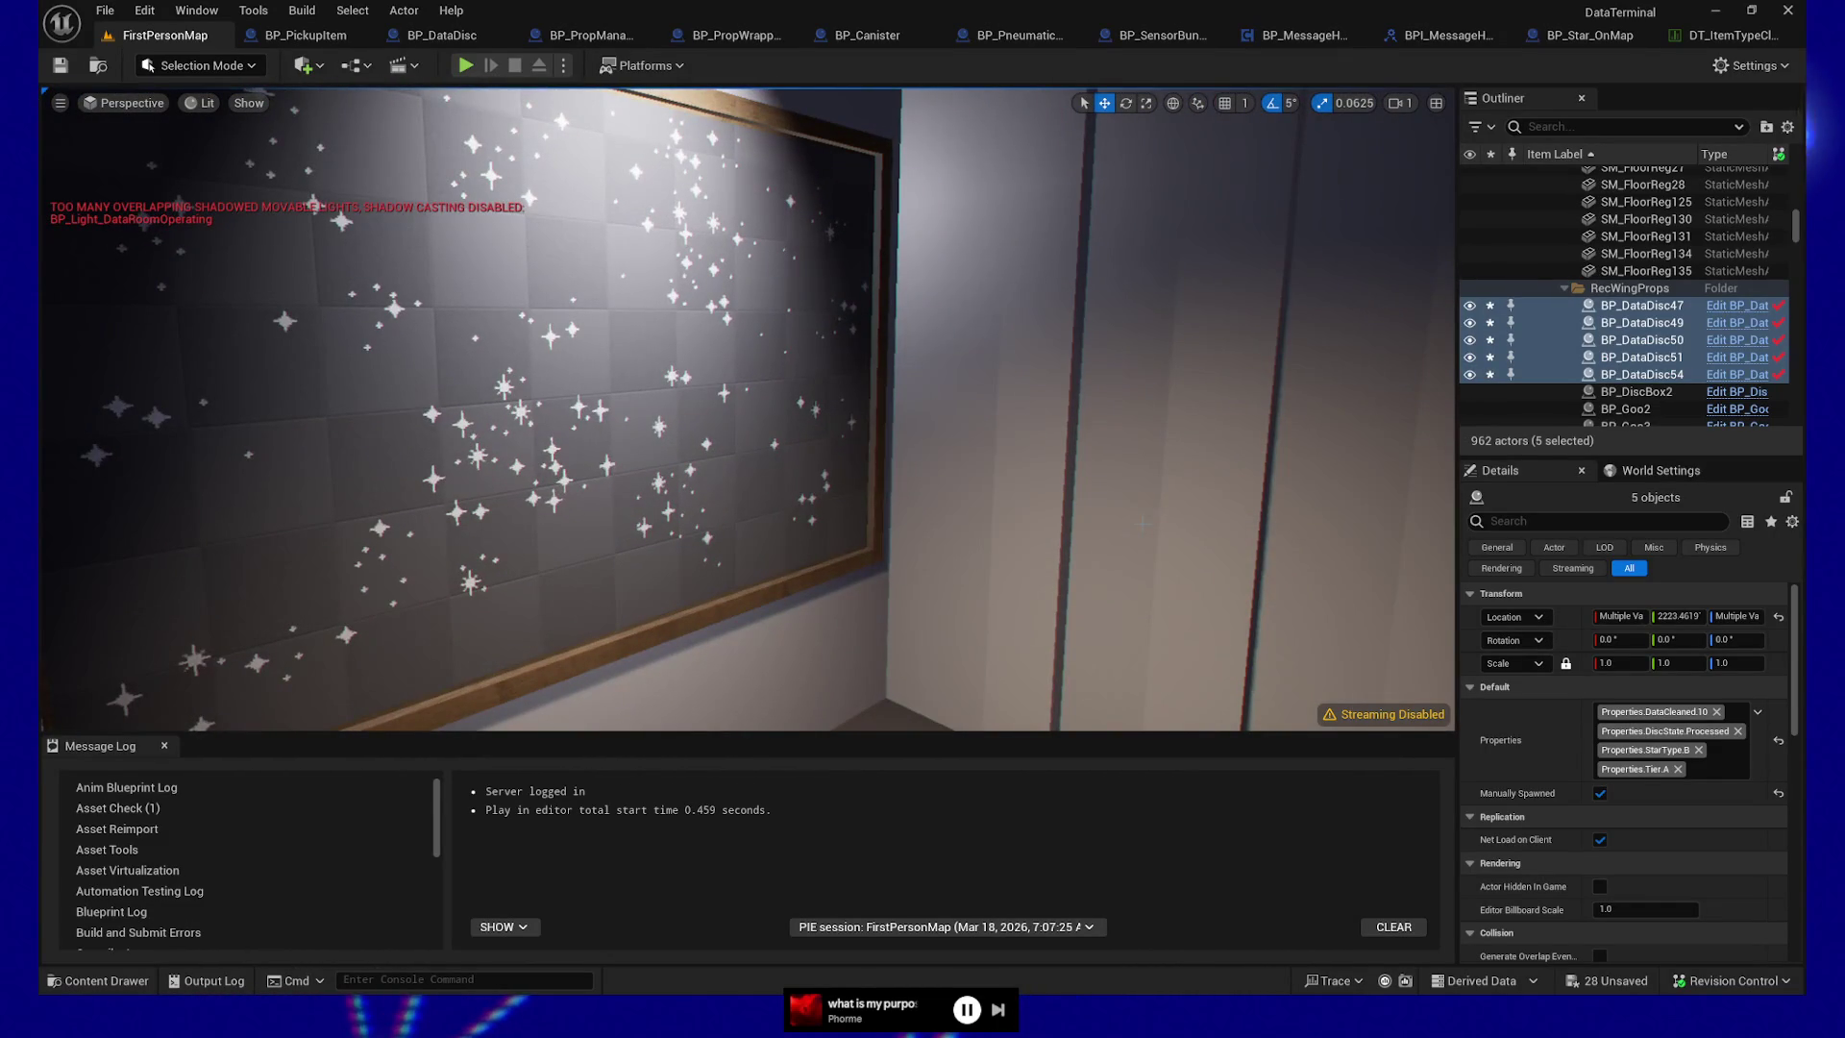
pyautogui.click(1014, 596)
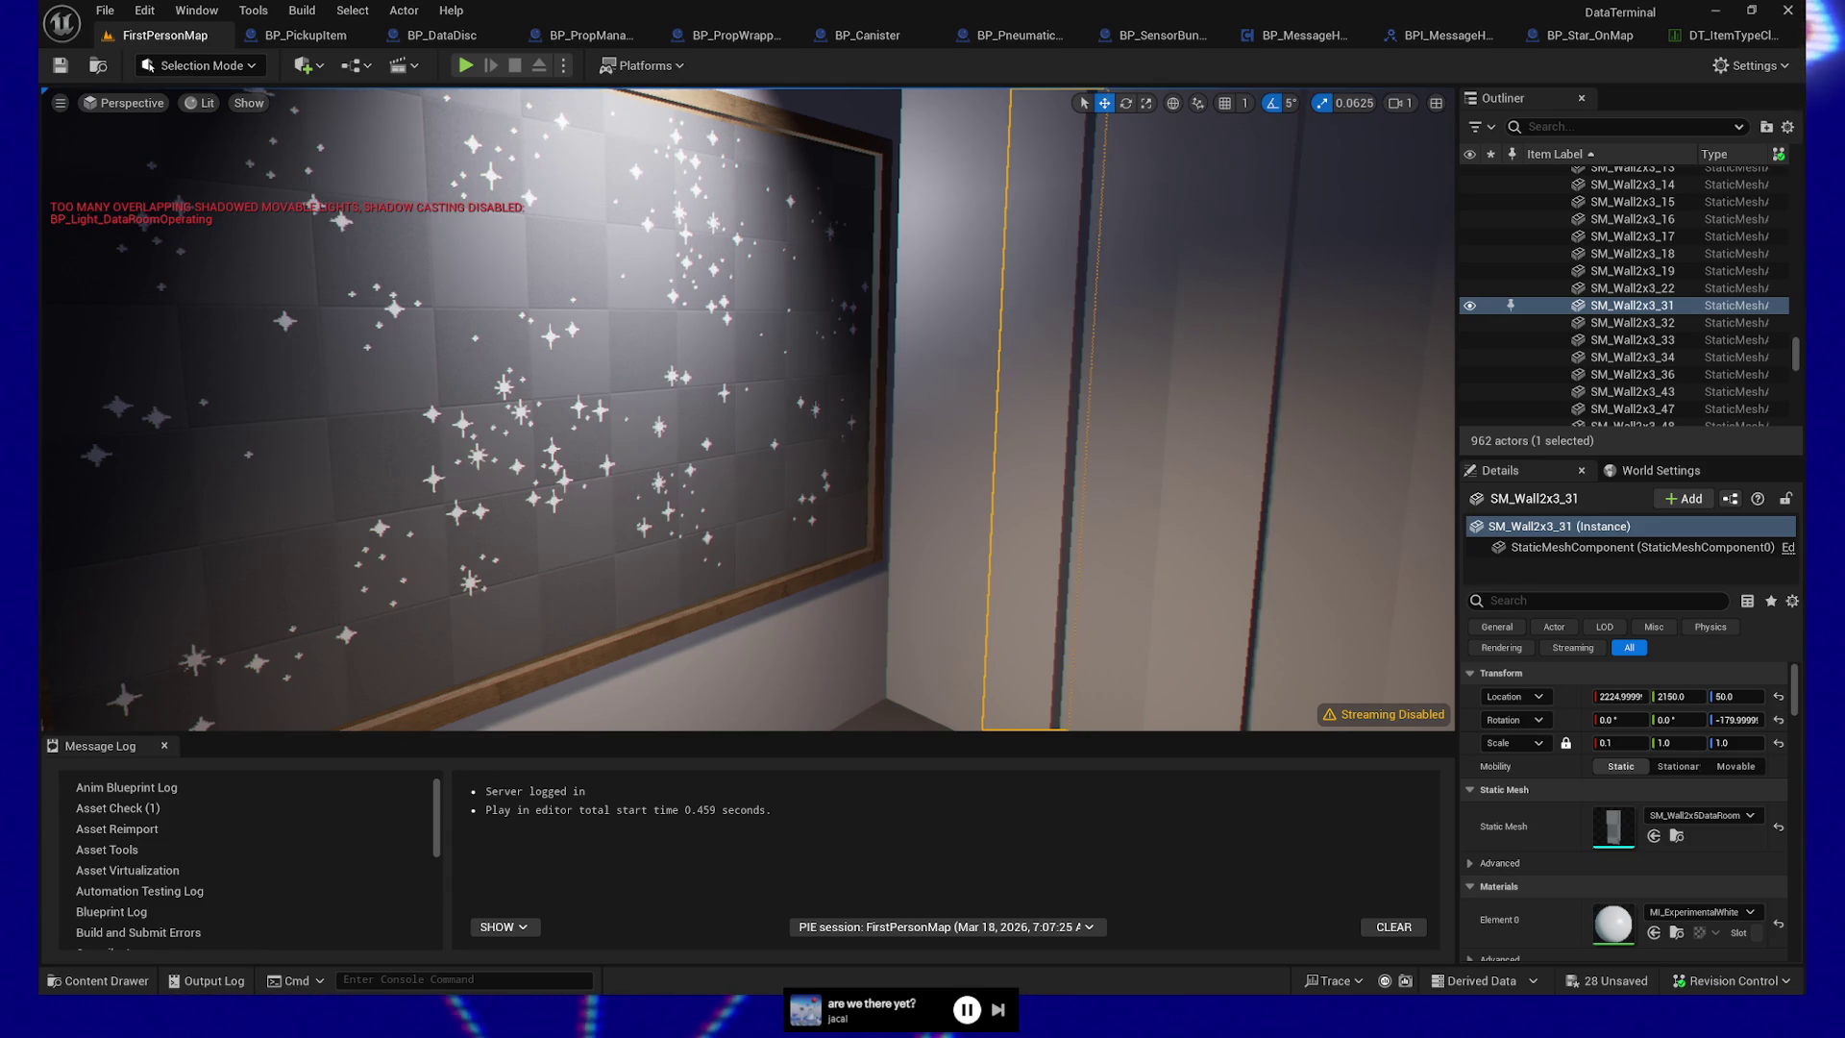
pyautogui.moveTo(1094, 437)
pyautogui.mouseDown()
pyautogui.moveTo(922, 451)
pyautogui.moveTo(903, 519)
pyautogui.moveTo(922, 500)
pyautogui.moveTo(846, 471)
pyautogui.moveTo(903, 451)
pyautogui.moveTo(692, 449)
pyautogui.moveTo(1094, 443)
pyautogui.mouseUp()
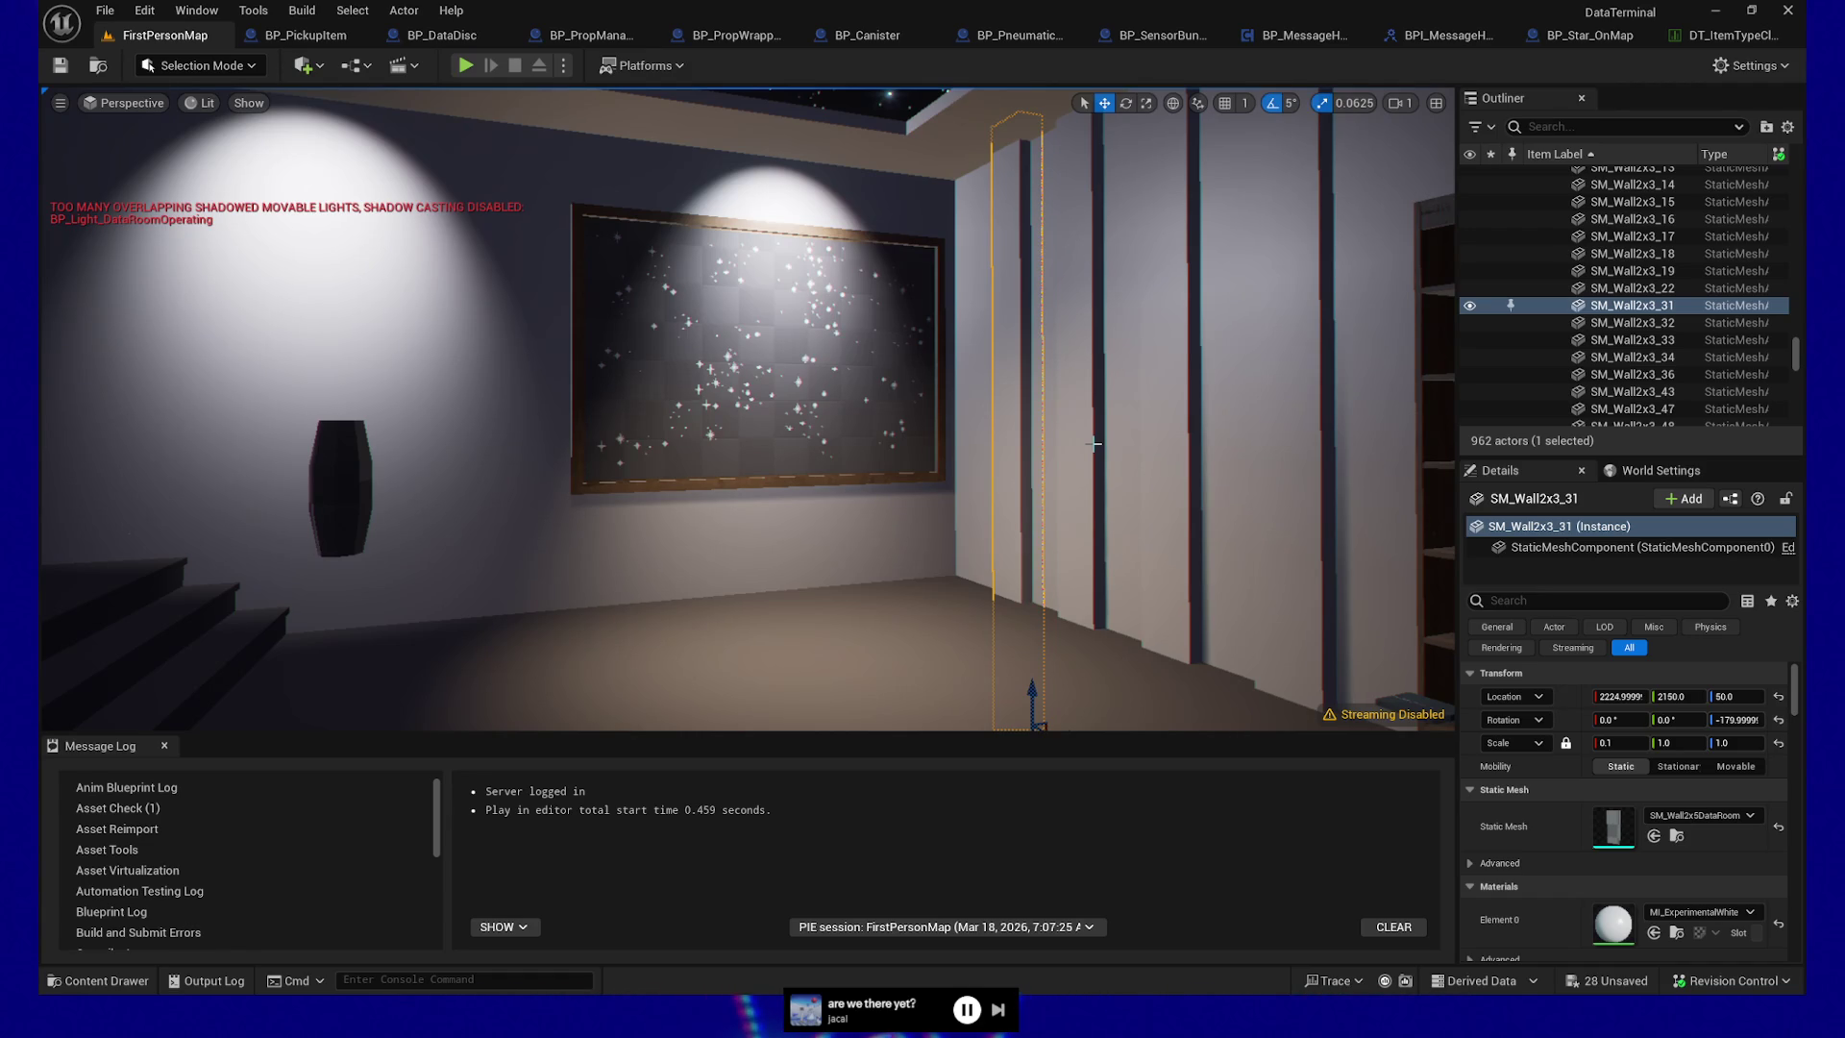
pyautogui.click(810, 328)
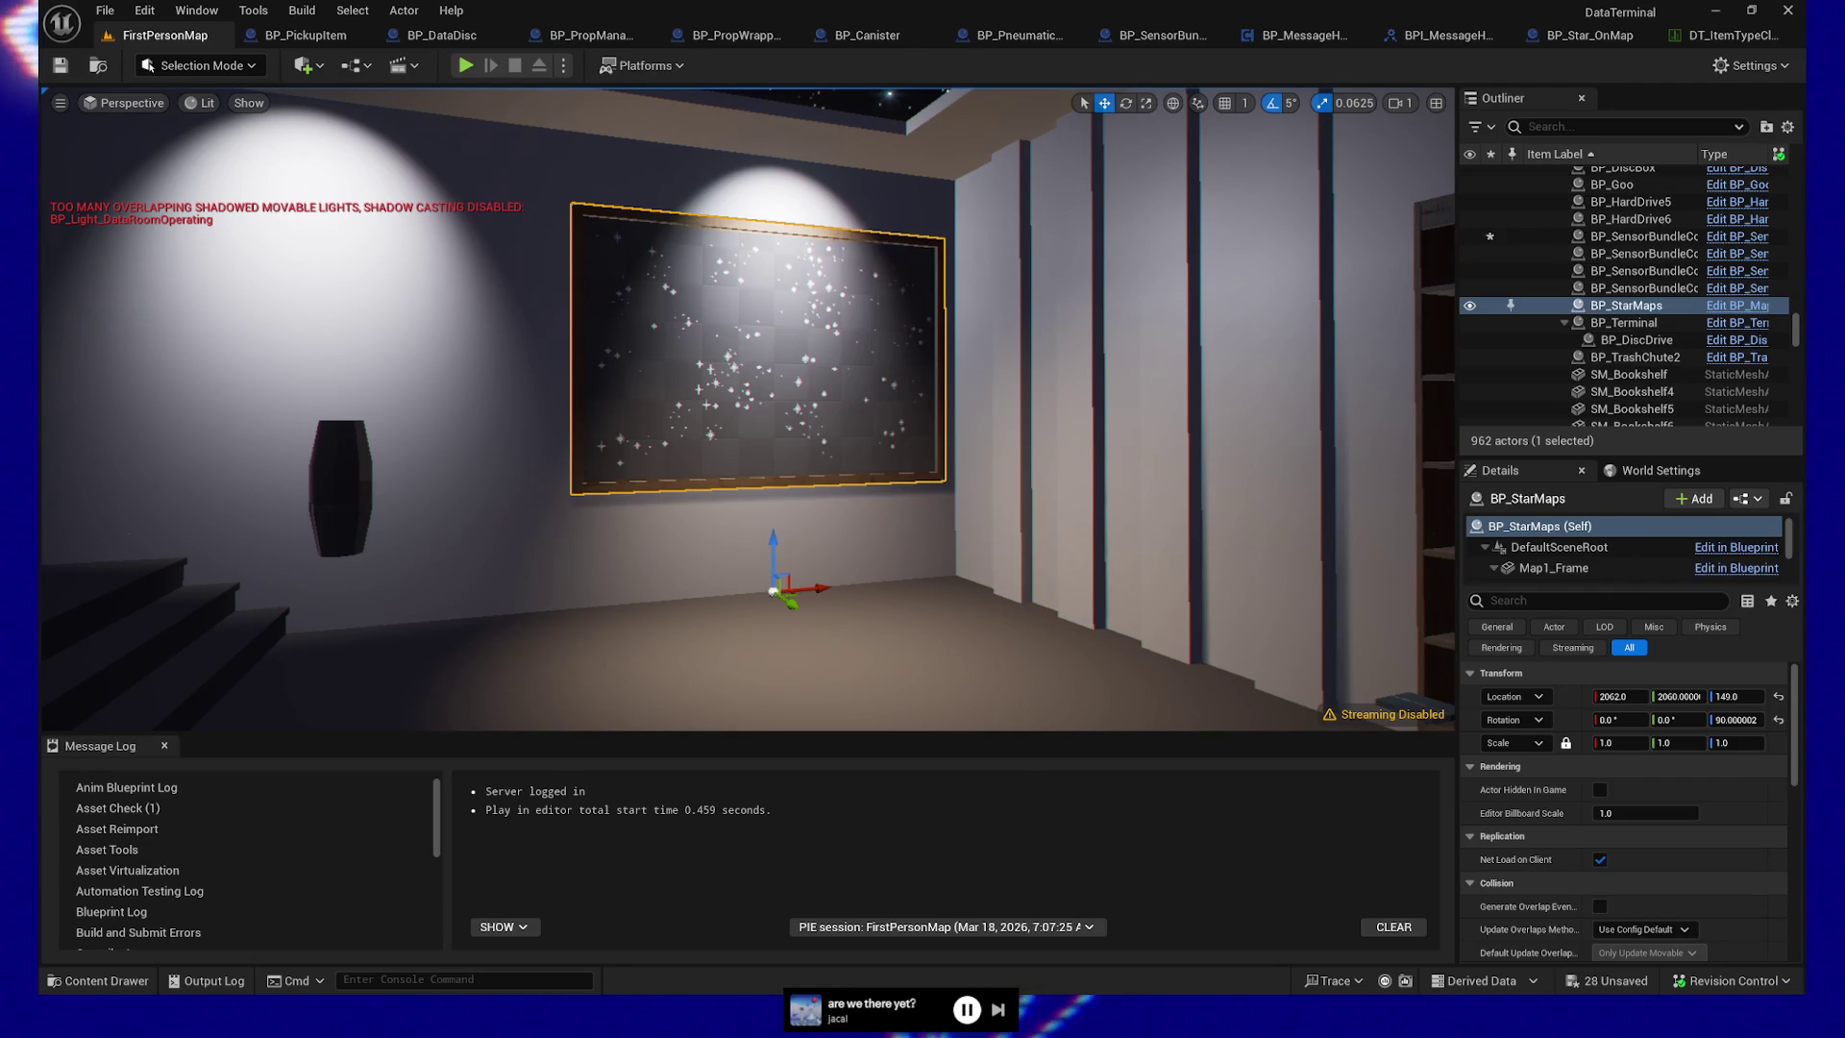
pyautogui.click(809, 332)
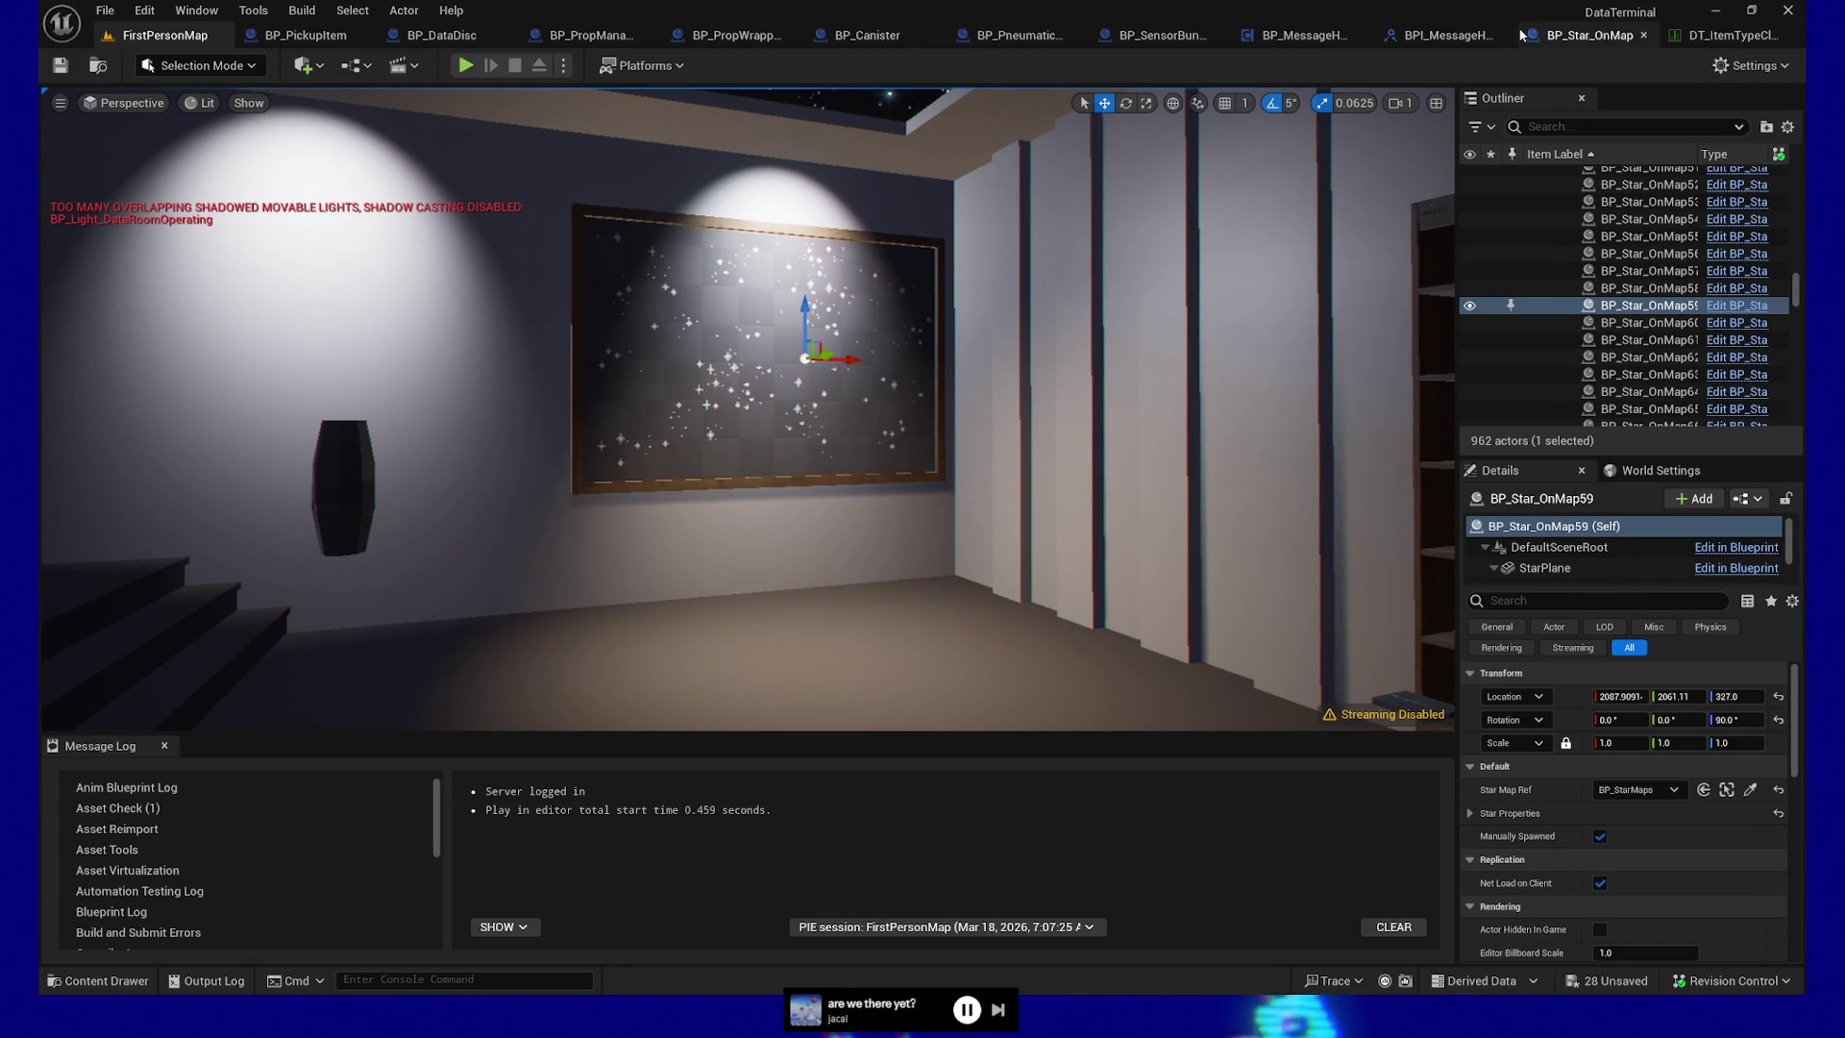
pyautogui.click(1446, 35)
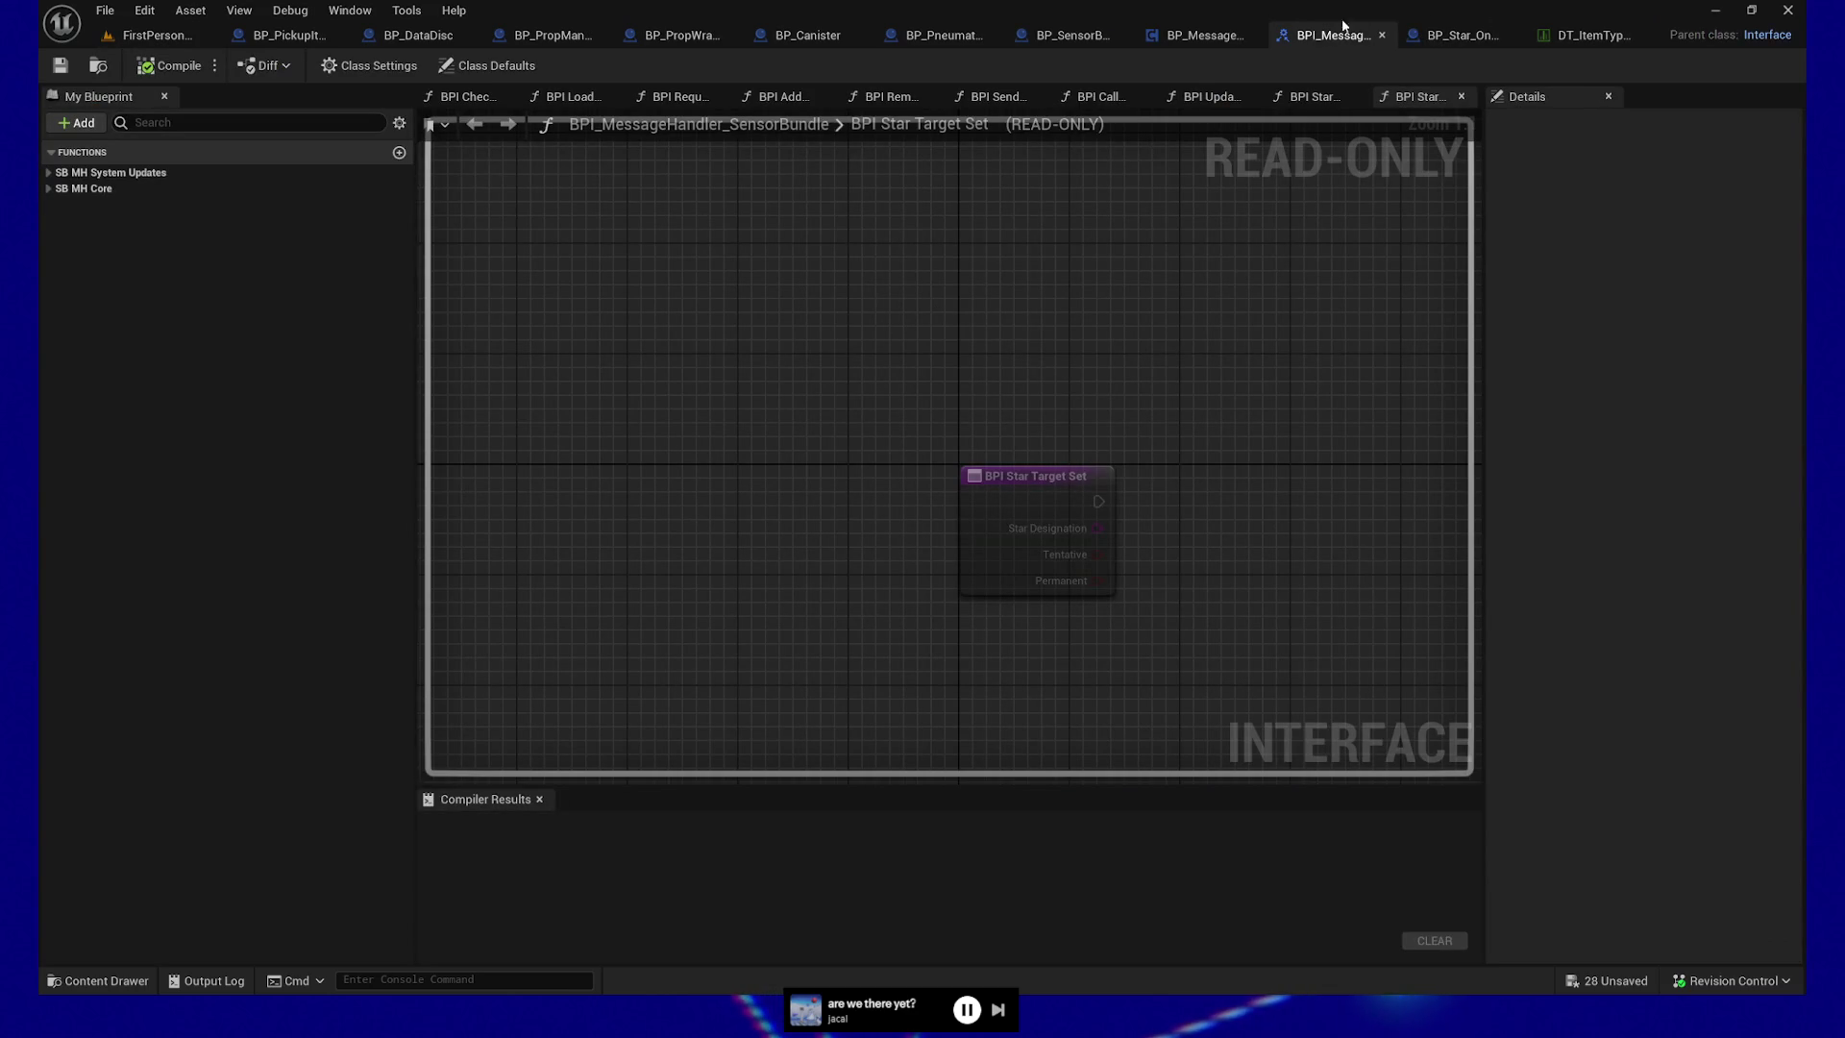
# In BP_MessageHandler_SensorBundle's Event Graph, frame the Star Target events and select Tentative Star Target Set
pyautogui.click(1202, 35)
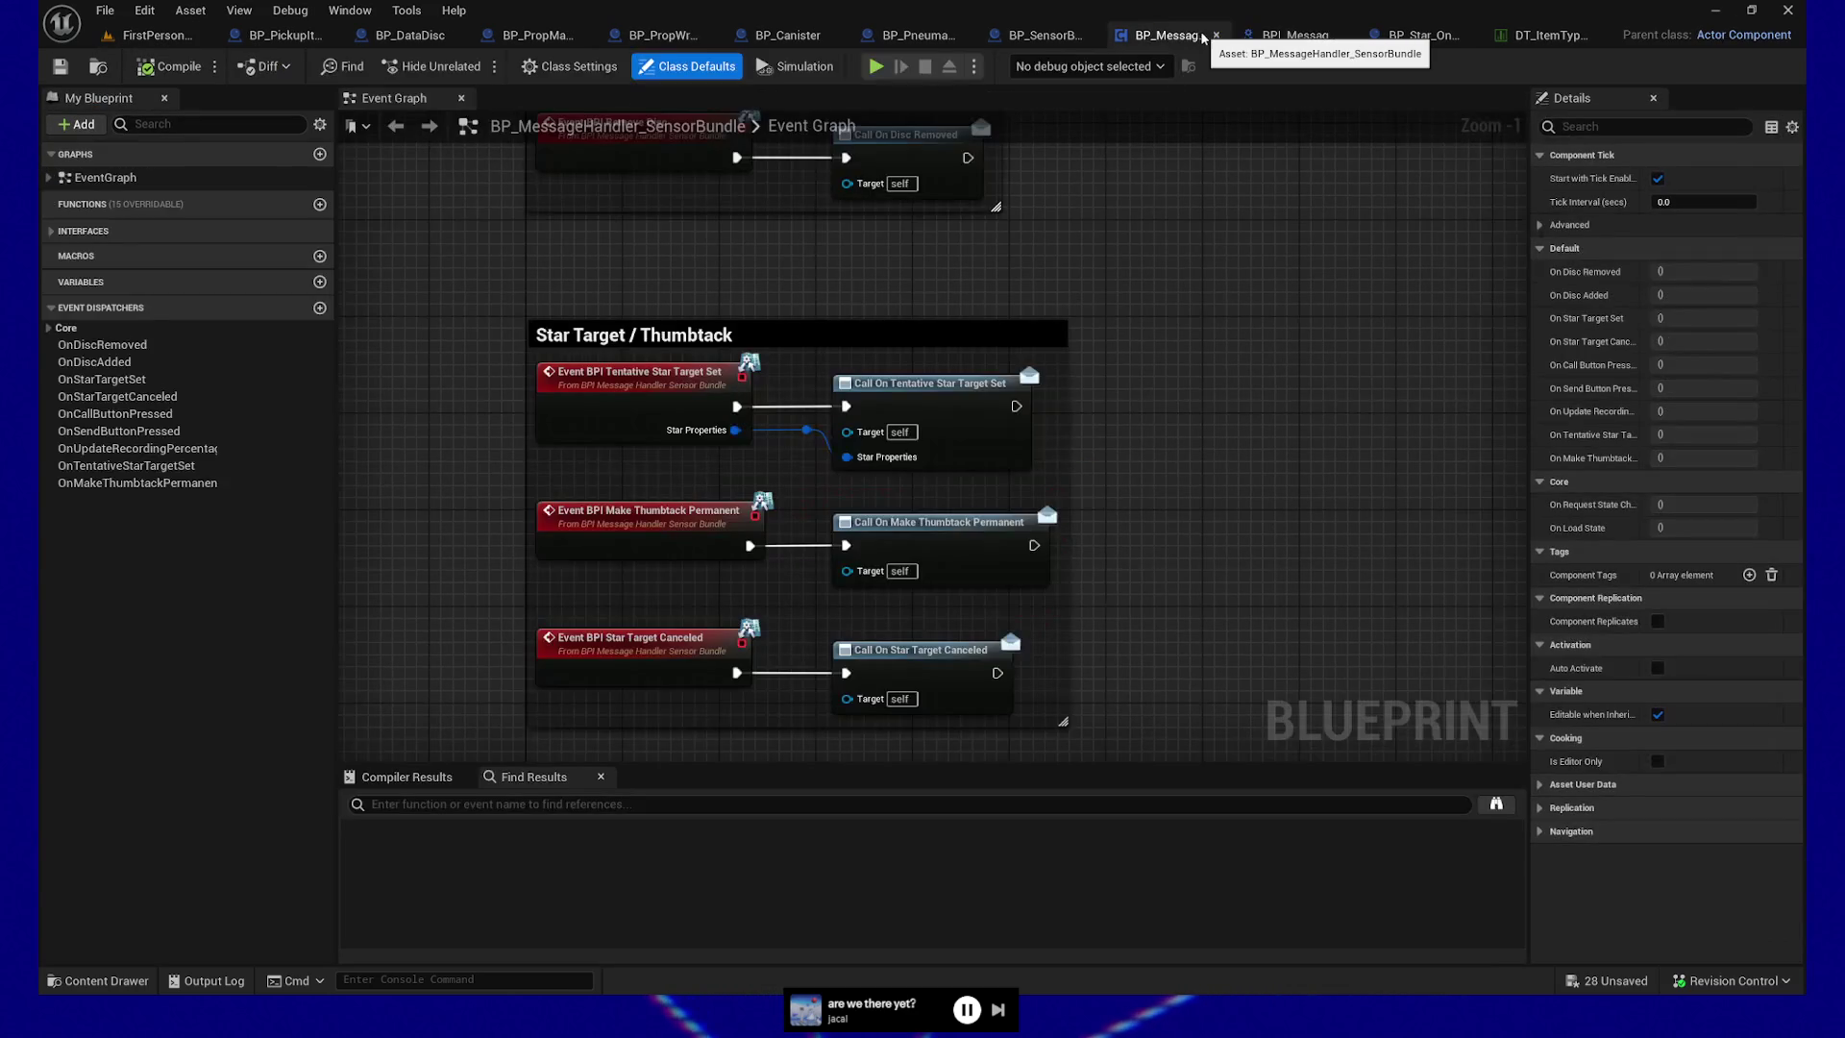
pyautogui.moveTo(1203, 321)
pyautogui.mouseDown()
pyautogui.moveTo(1231, 346)
pyautogui.moveTo(1243, 315)
pyautogui.mouseUp()
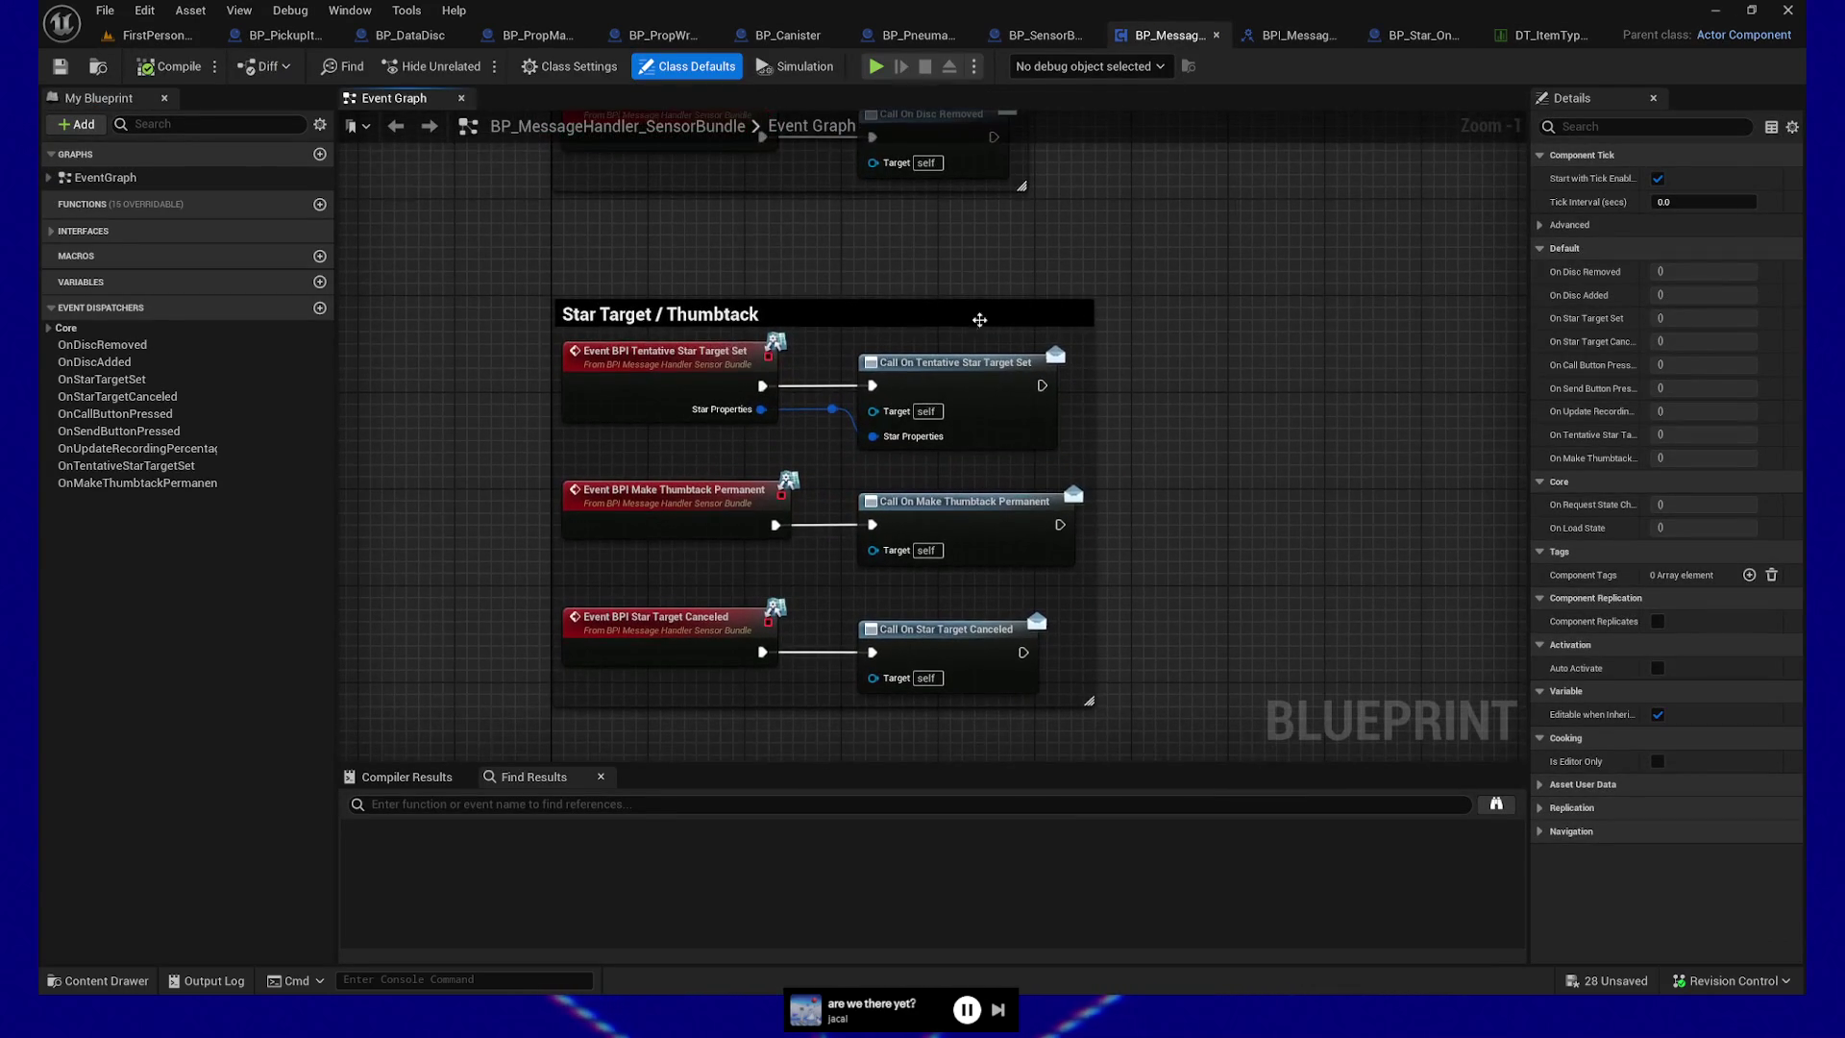
pyautogui.click(673, 368)
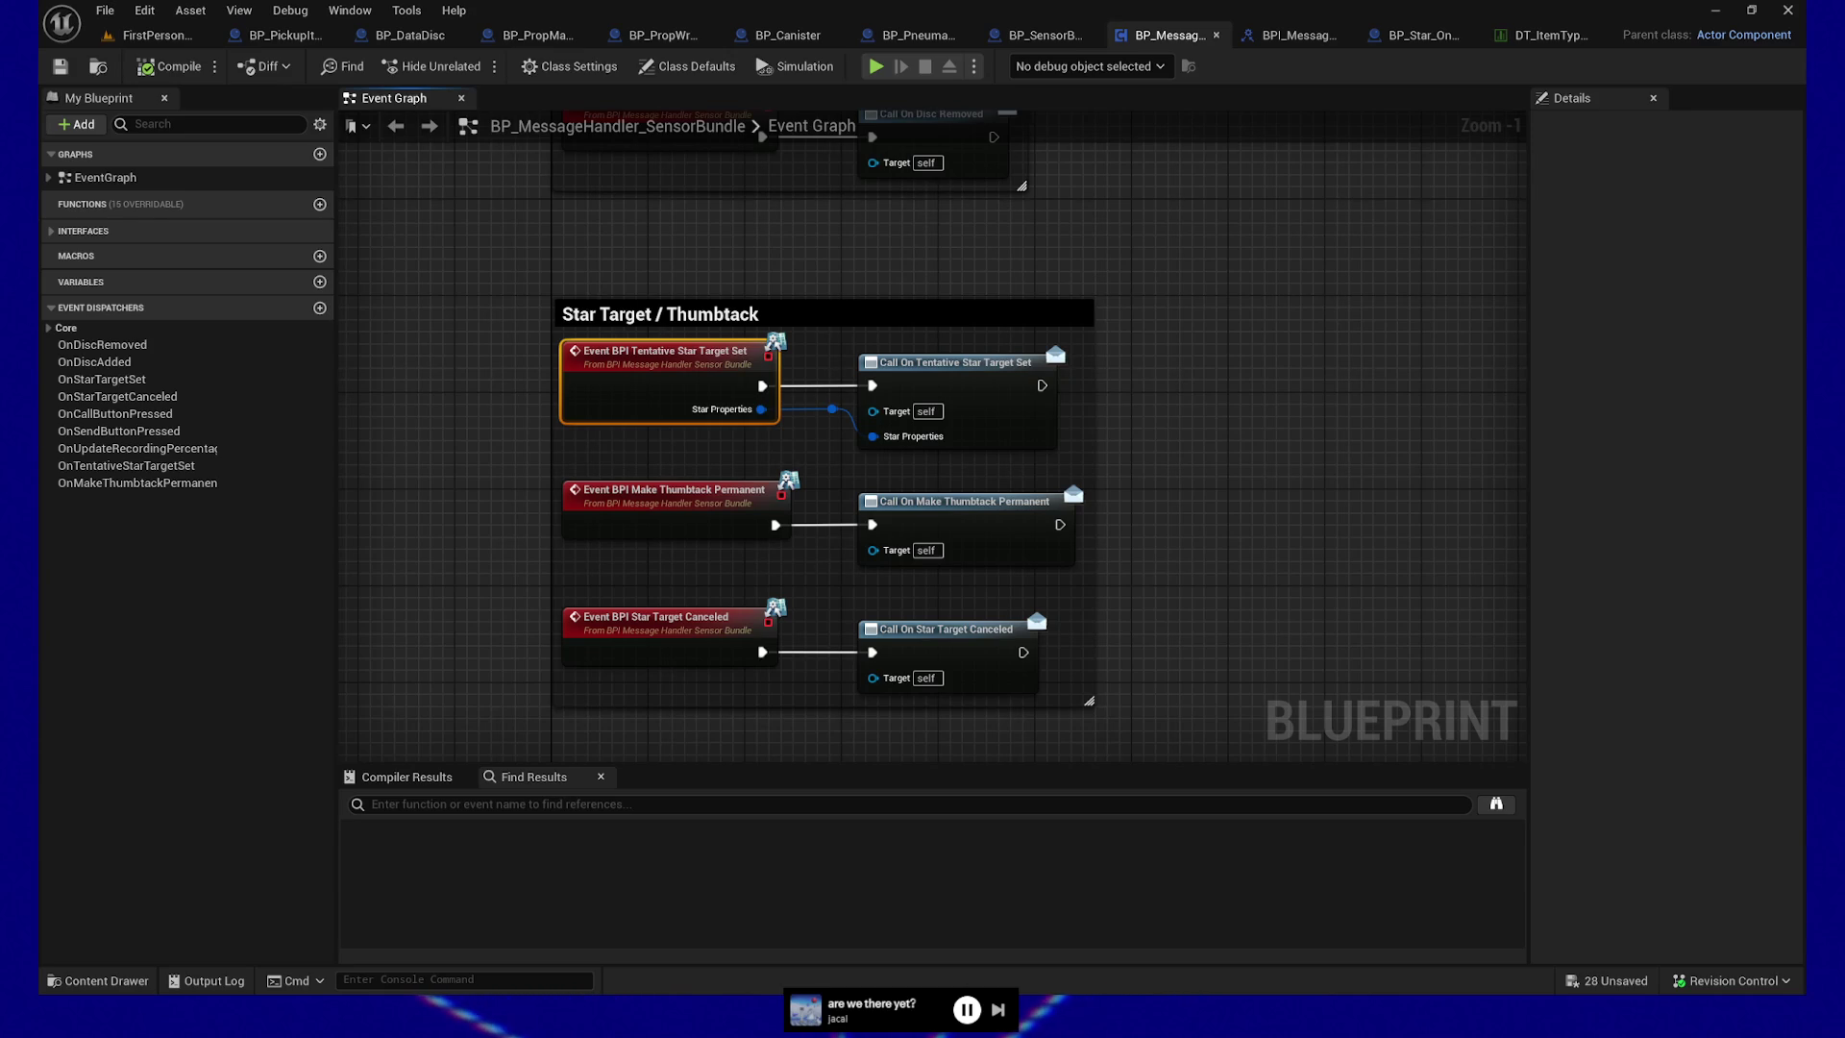
pyautogui.moveTo(1118, 297)
pyautogui.mouseDown()
pyautogui.moveTo(1161, 424)
pyautogui.moveTo(1143, 228)
pyautogui.mouseUp()
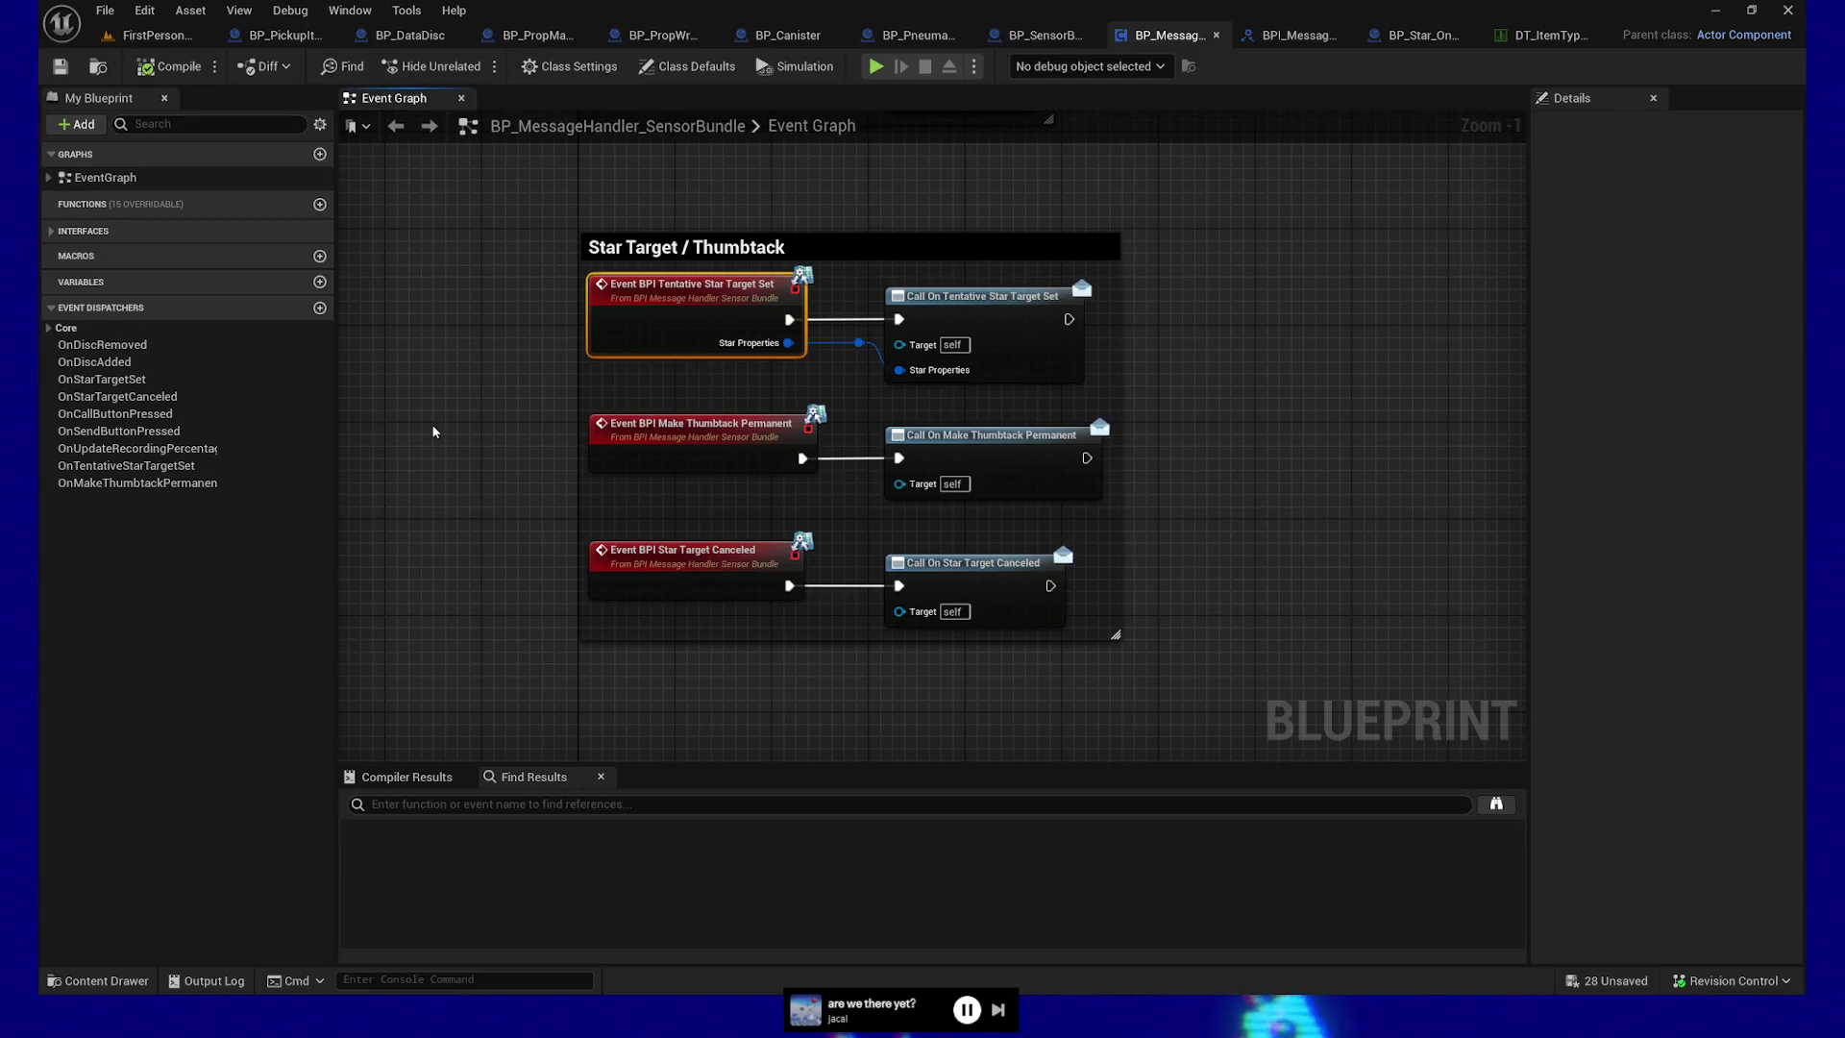
# Search all blueprints by name for references to BPI_TentativeStarTargetSet
pyautogui.moveTo(455, 350); pyautogui.dragTo(483, 420)
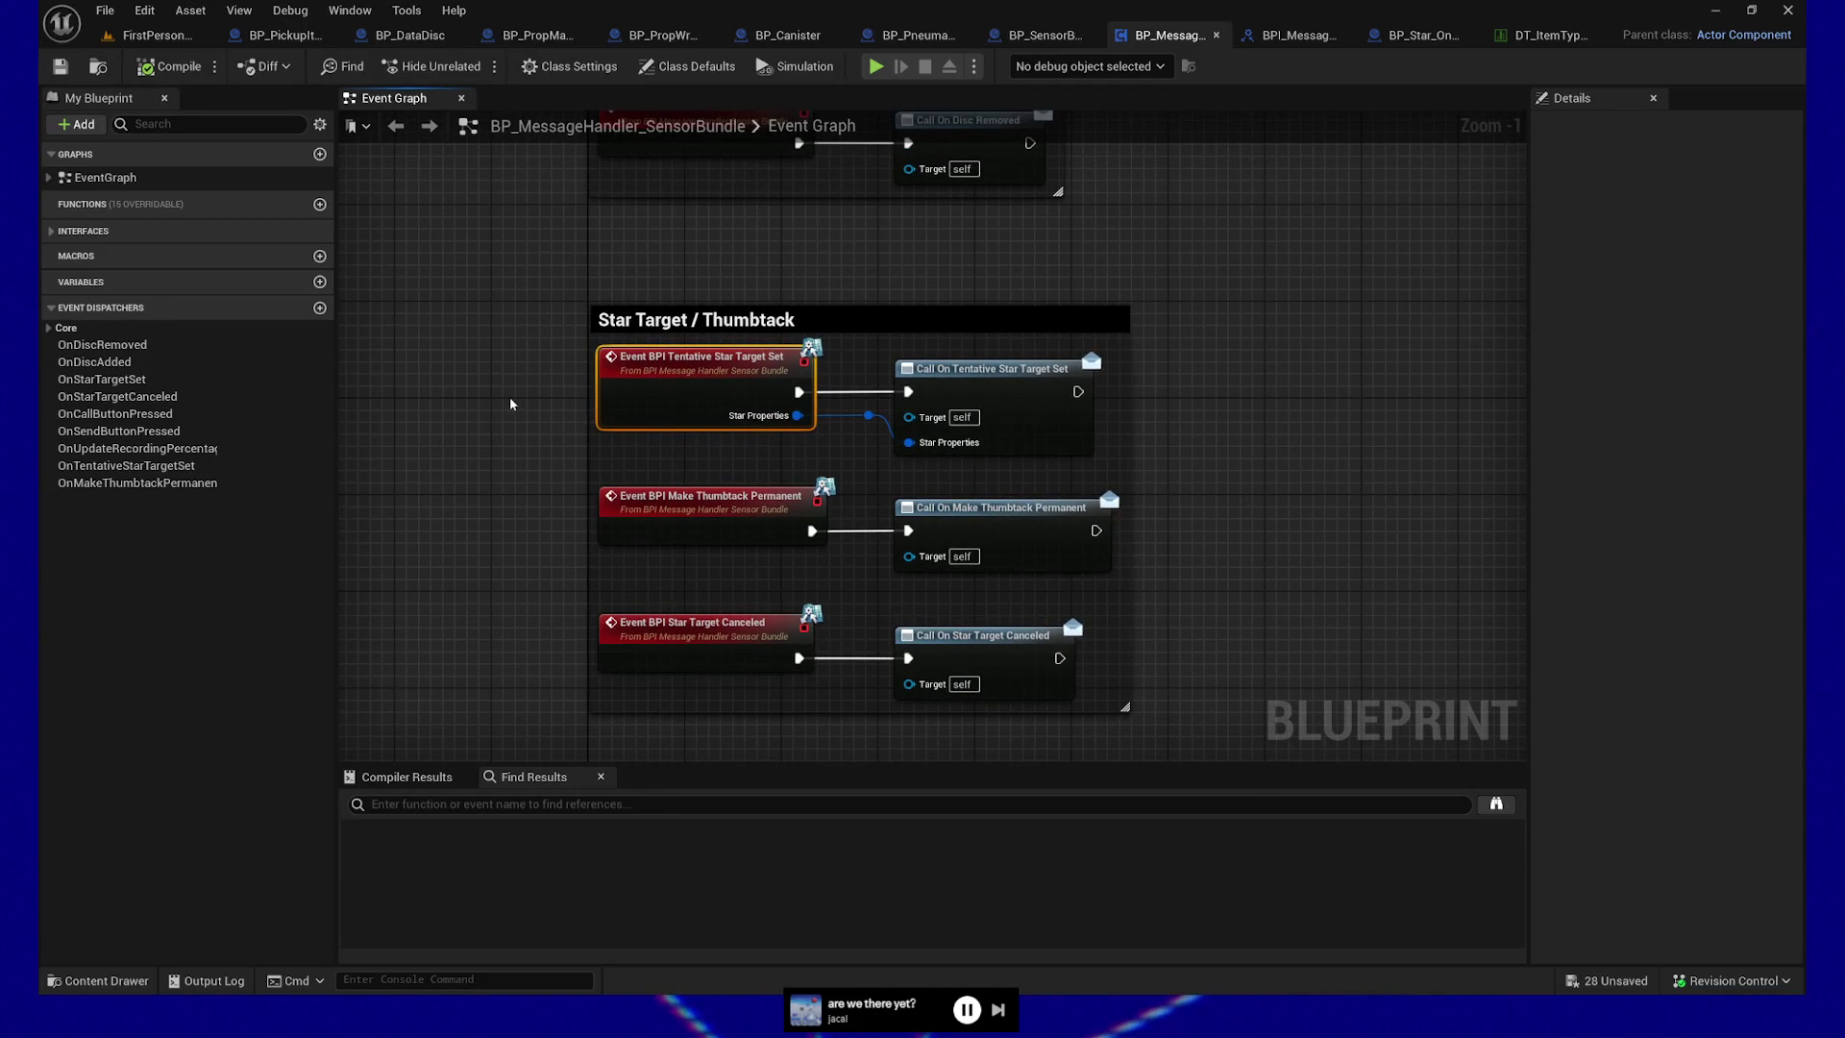
pyautogui.moveTo(546, 351); pyautogui.dragTo(585, 396)
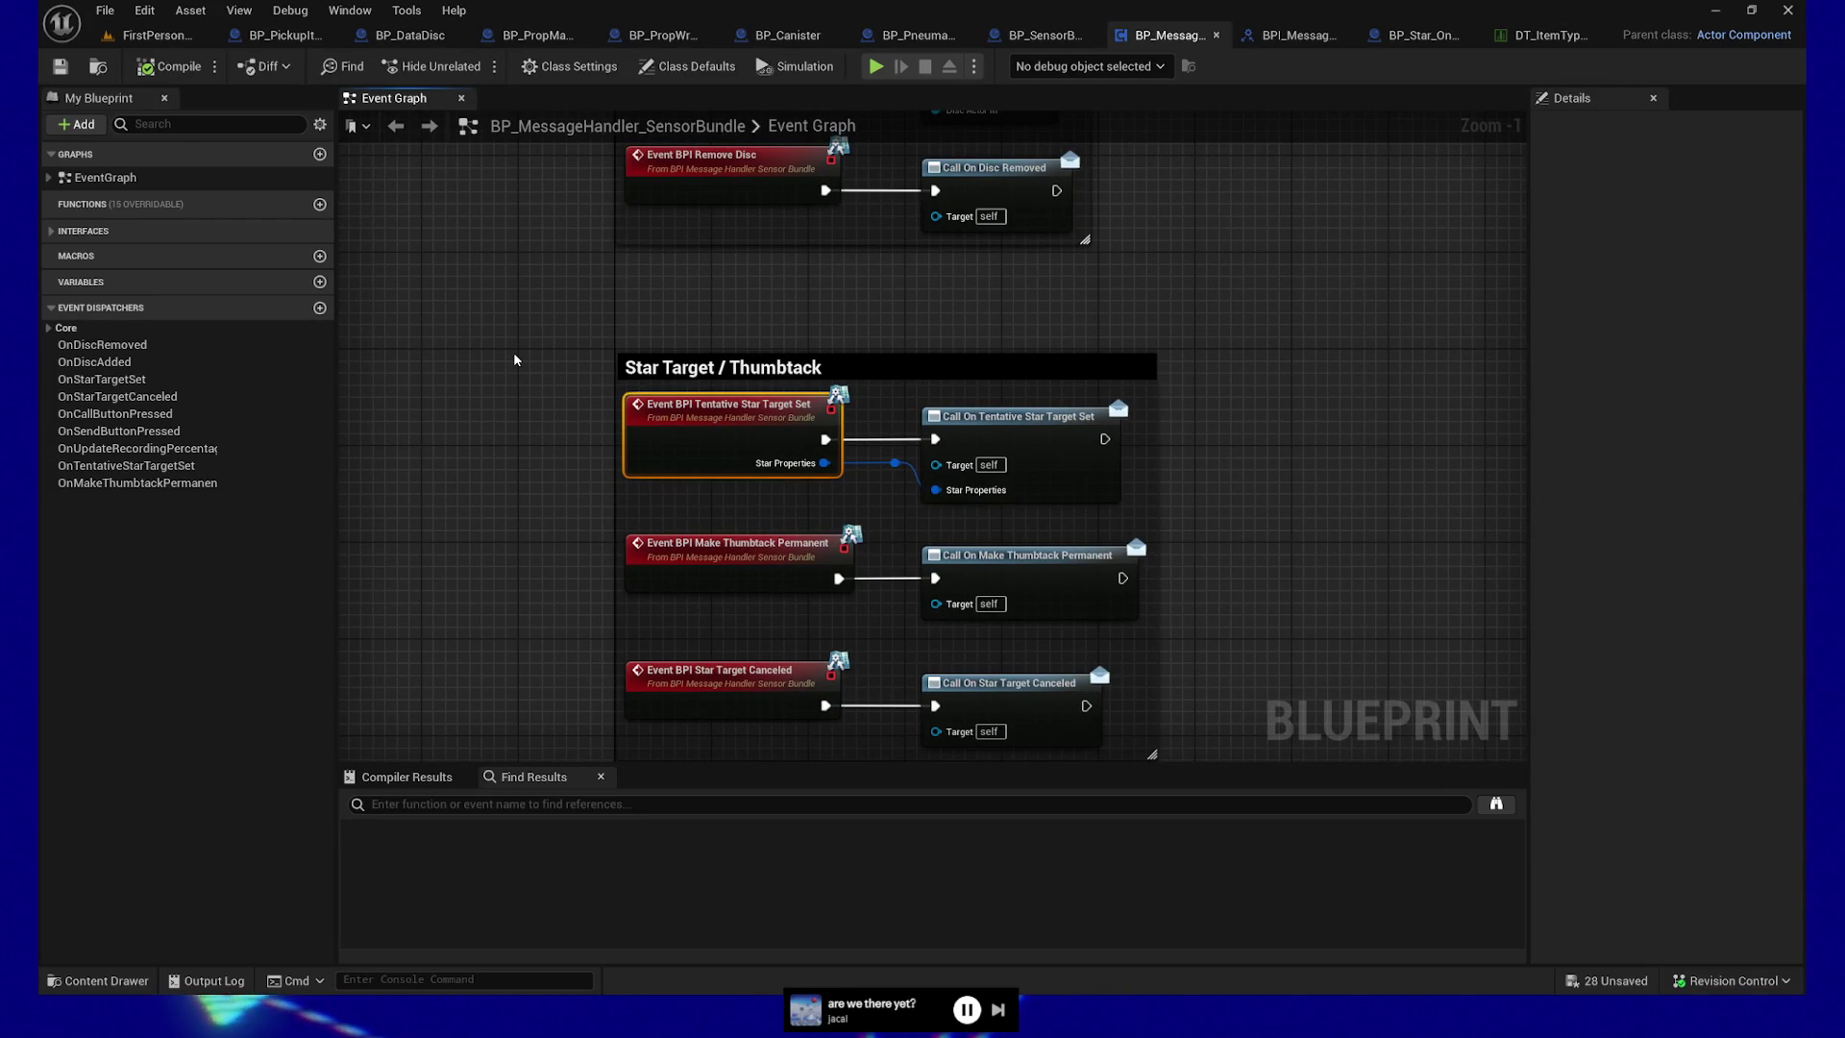
pyautogui.moveTo(519, 362); pyautogui.dragTo(527, 317)
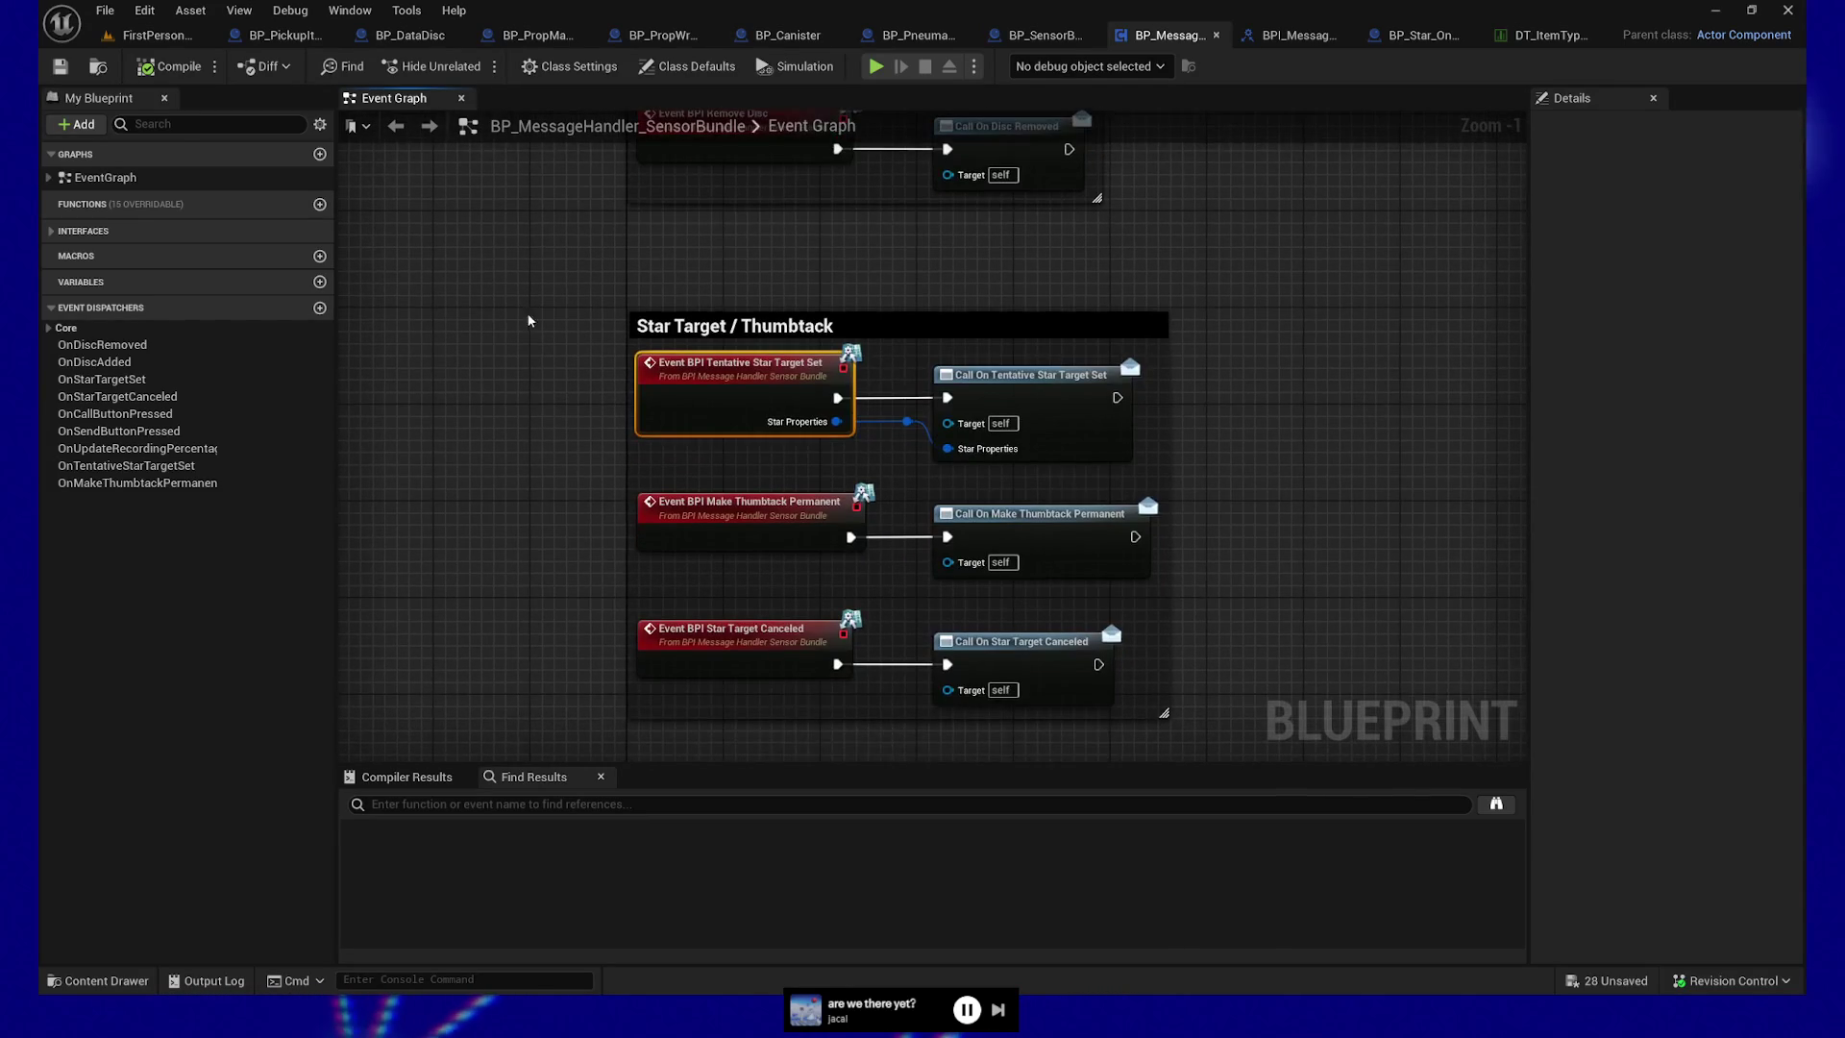
pyautogui.rightClick(746, 371)
pyautogui.moveTo(836, 579)
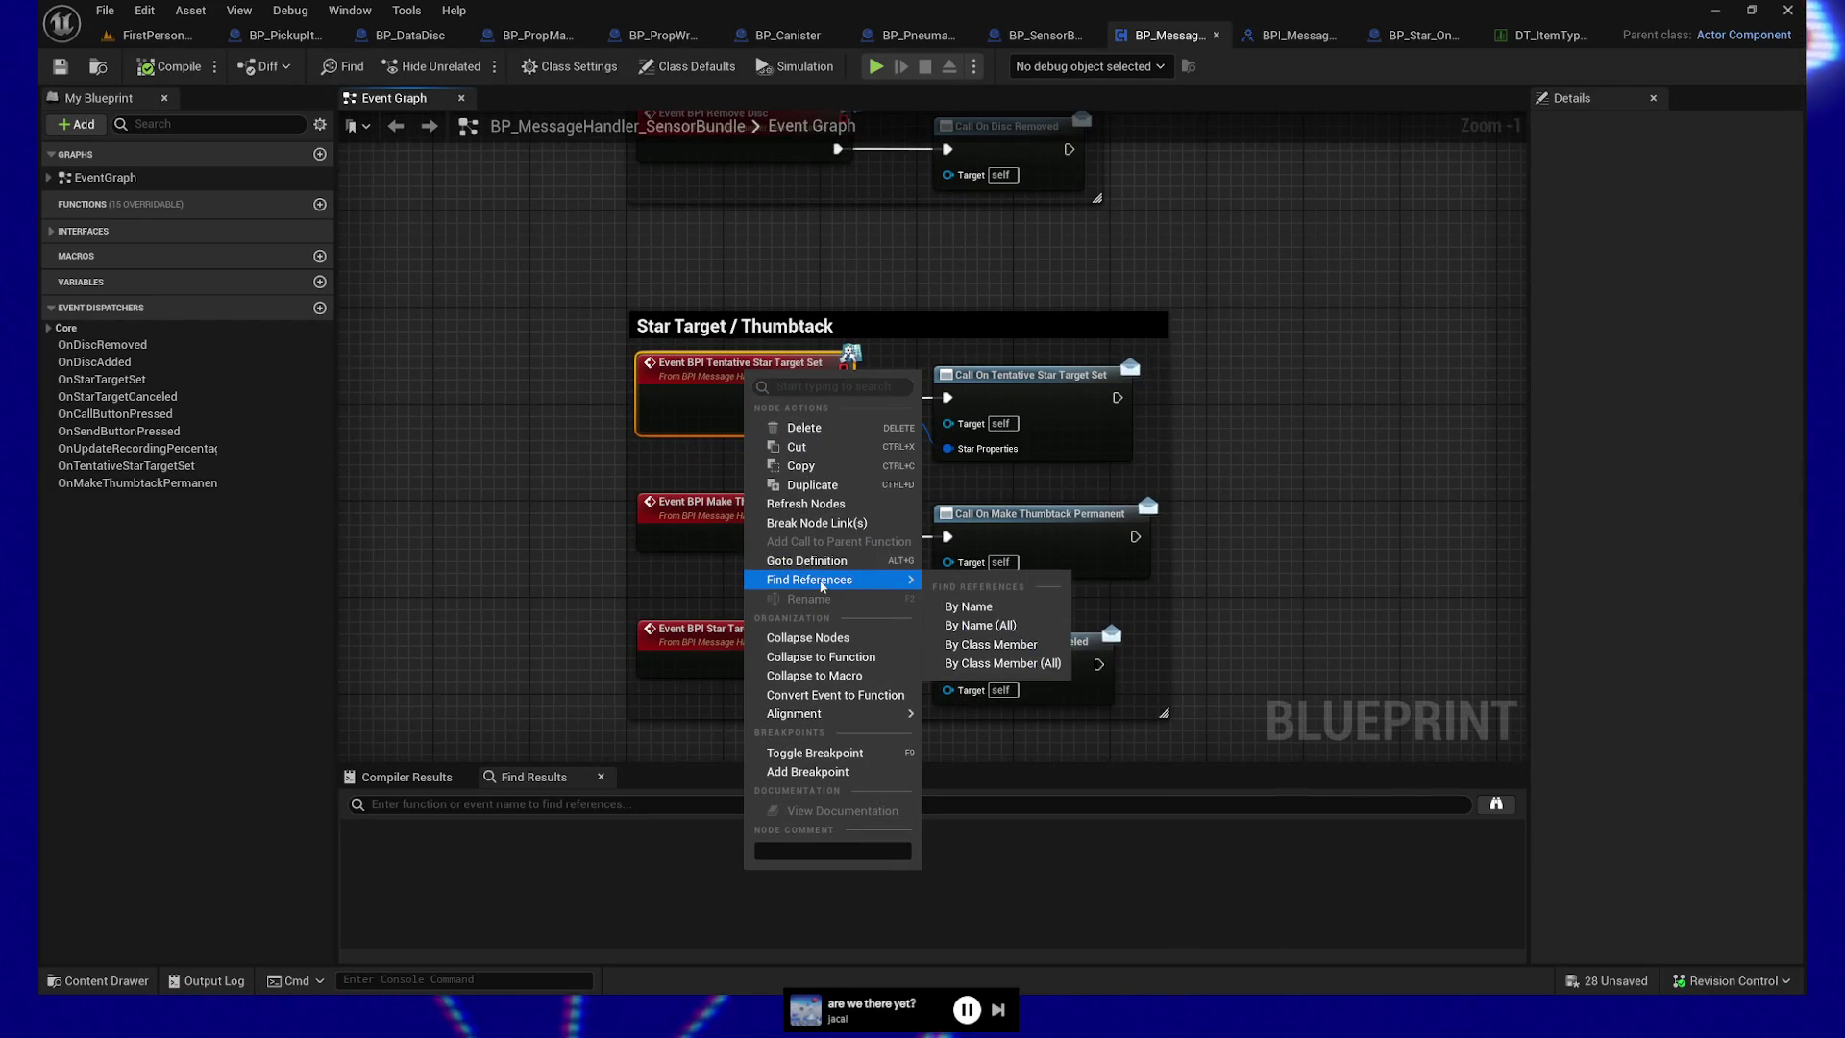
pyautogui.click(1017, 625)
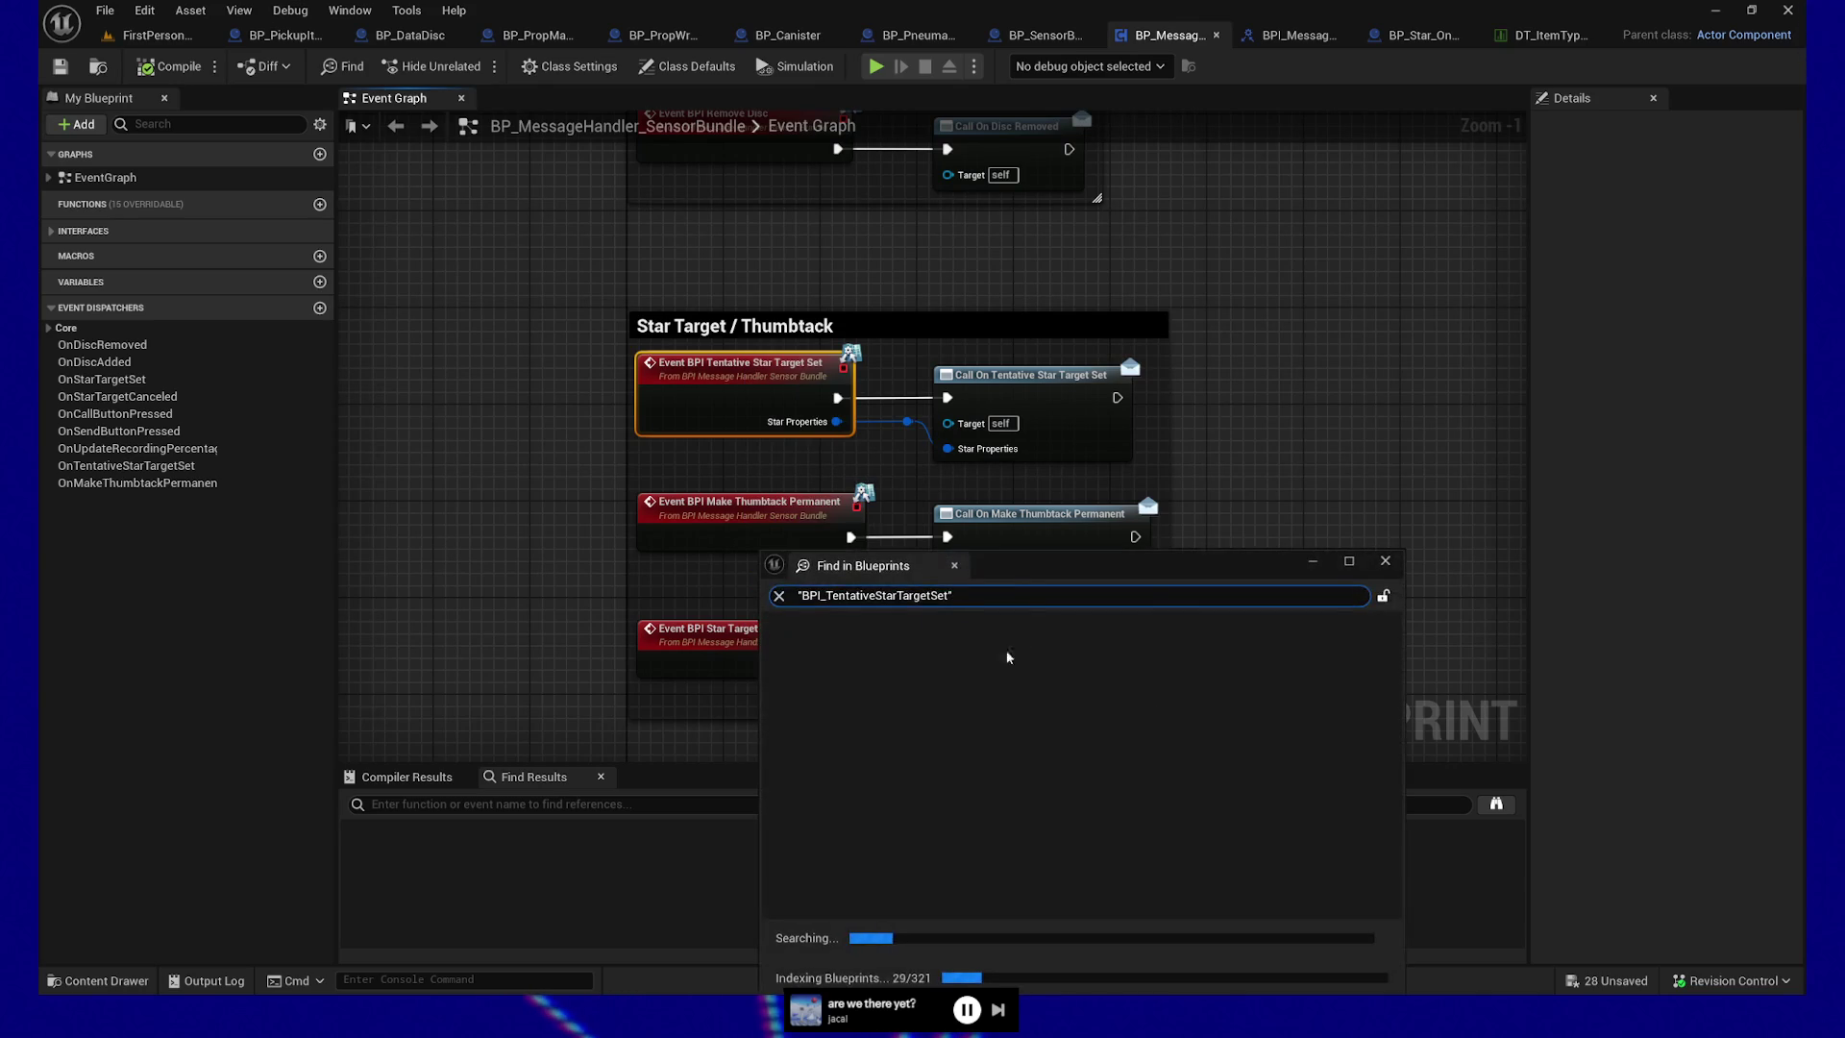
# Move the Find in Blueprints results aside until indexing finishes, then return to the Event Graph
pyautogui.moveTo(1035, 574)
pyautogui.mouseDown()
pyautogui.moveTo(1194, 577)
pyautogui.moveTo(1230, 462)
pyautogui.moveTo(1252, 458)
pyautogui.mouseUp()
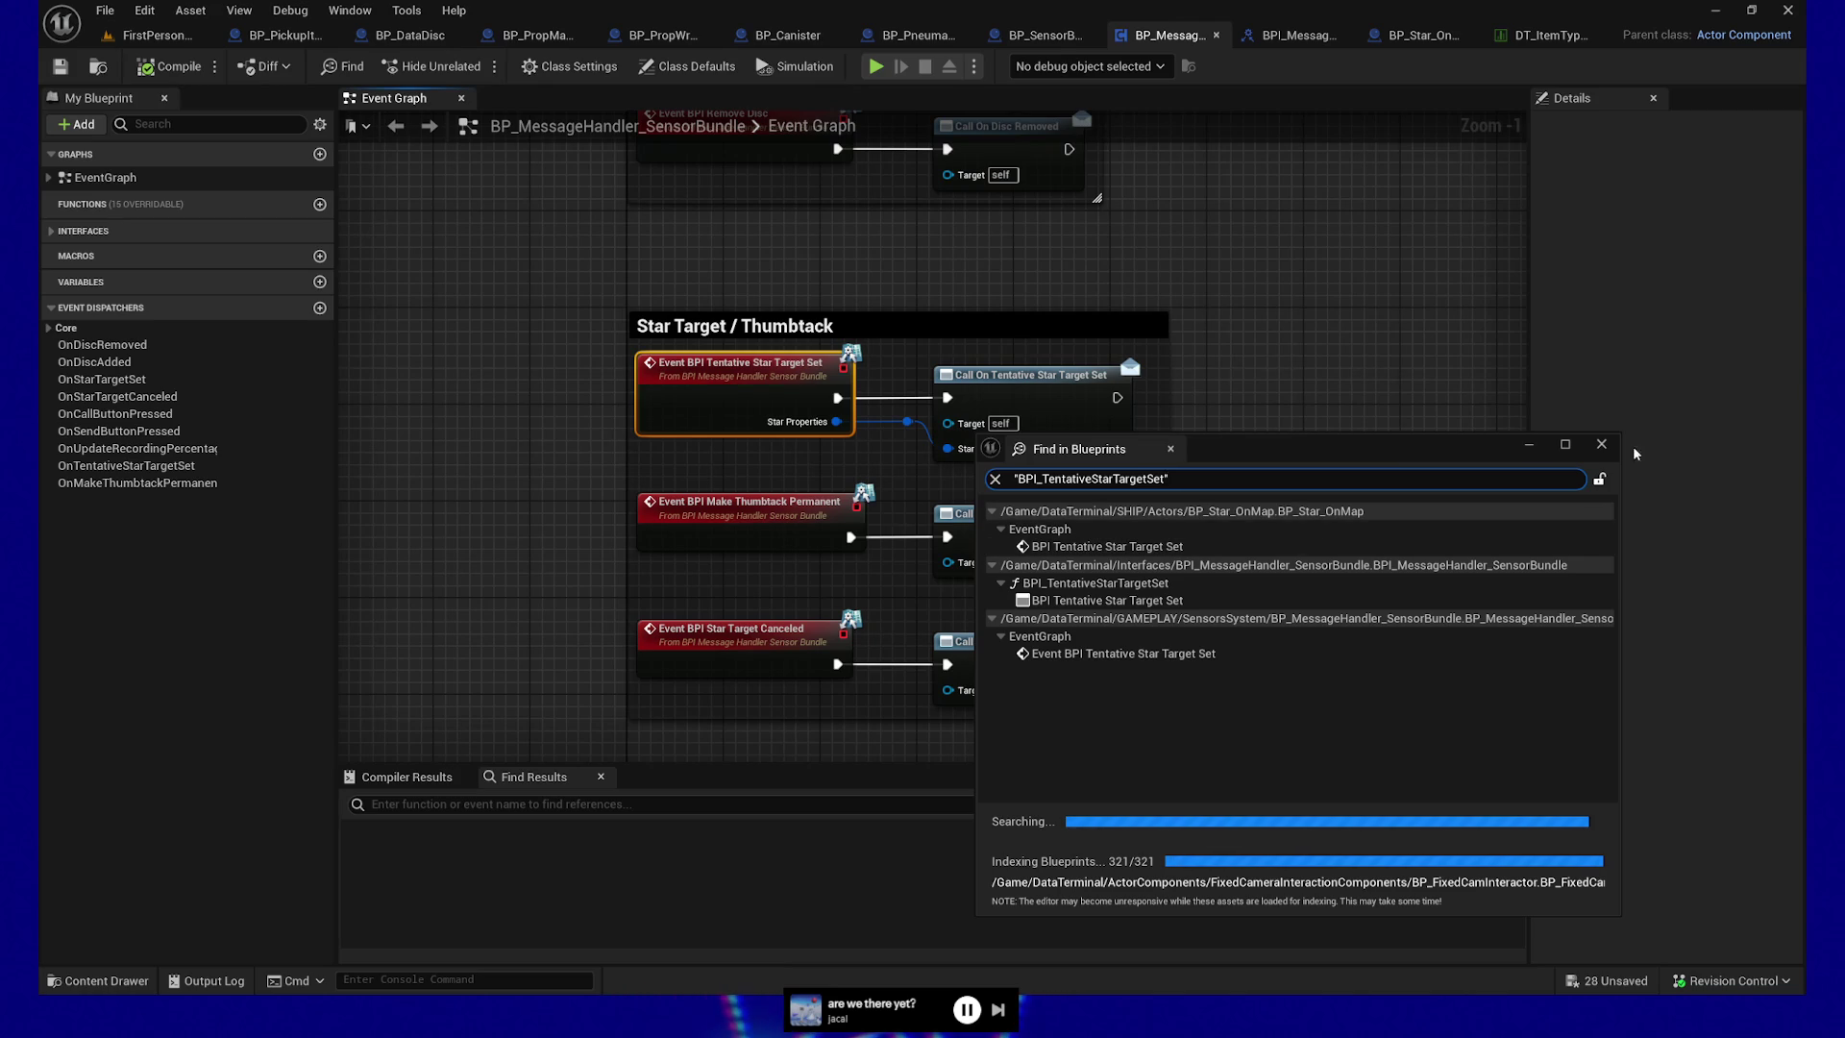
pyautogui.click(904, 587)
# Search all blueprints by name for references to BPI Star Target Canceled
pyautogui.rightClick(737, 639)
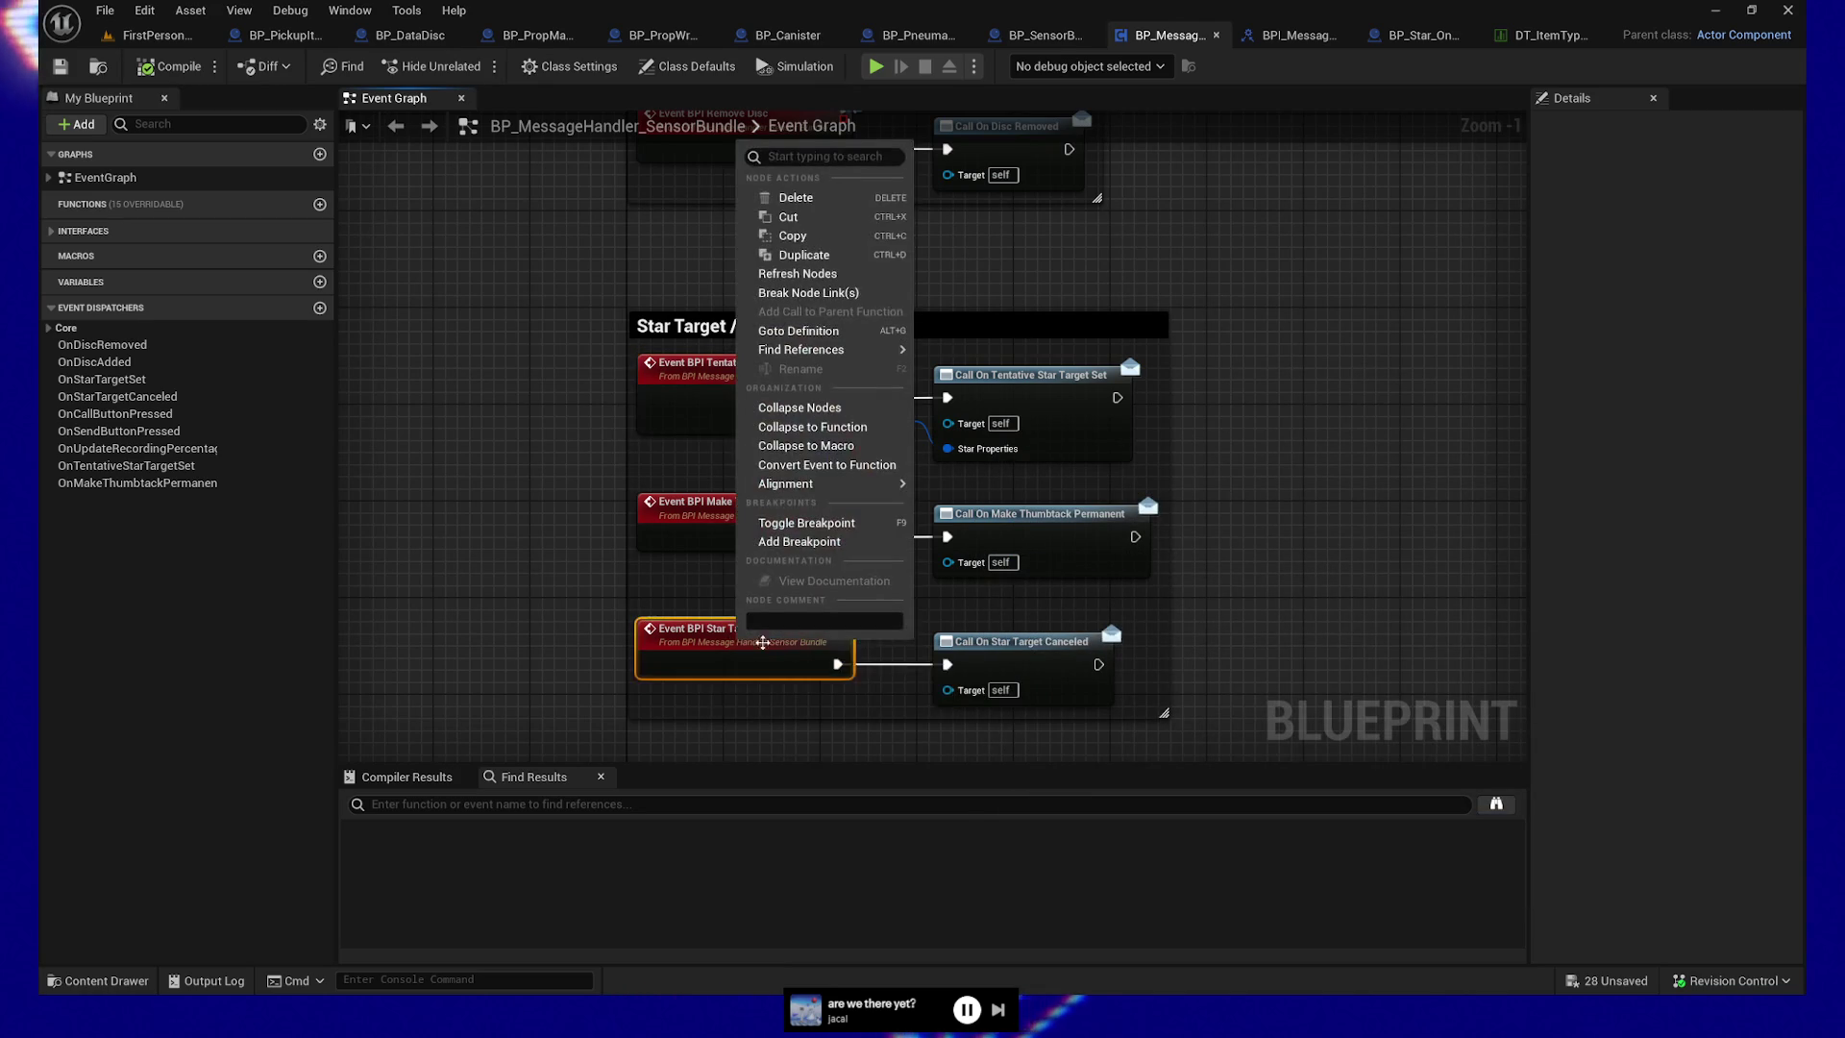
pyautogui.moveTo(853, 358)
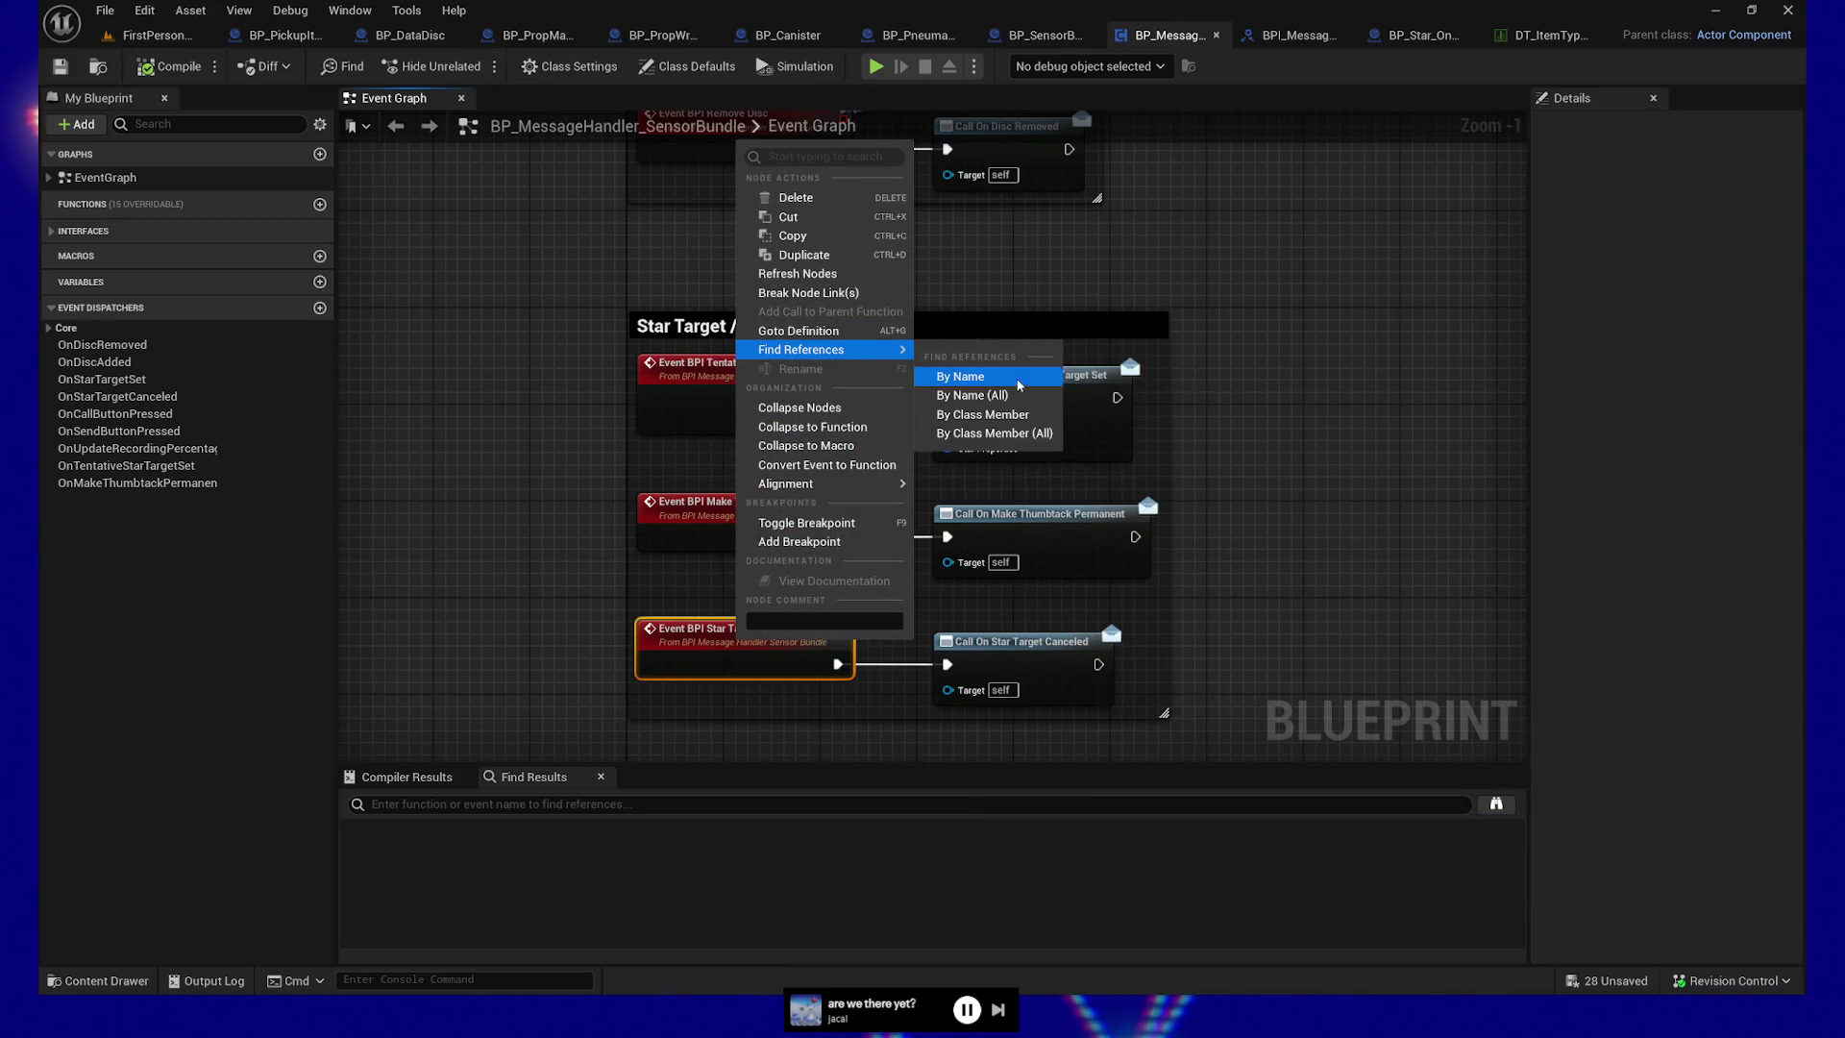
pyautogui.click(973, 395)
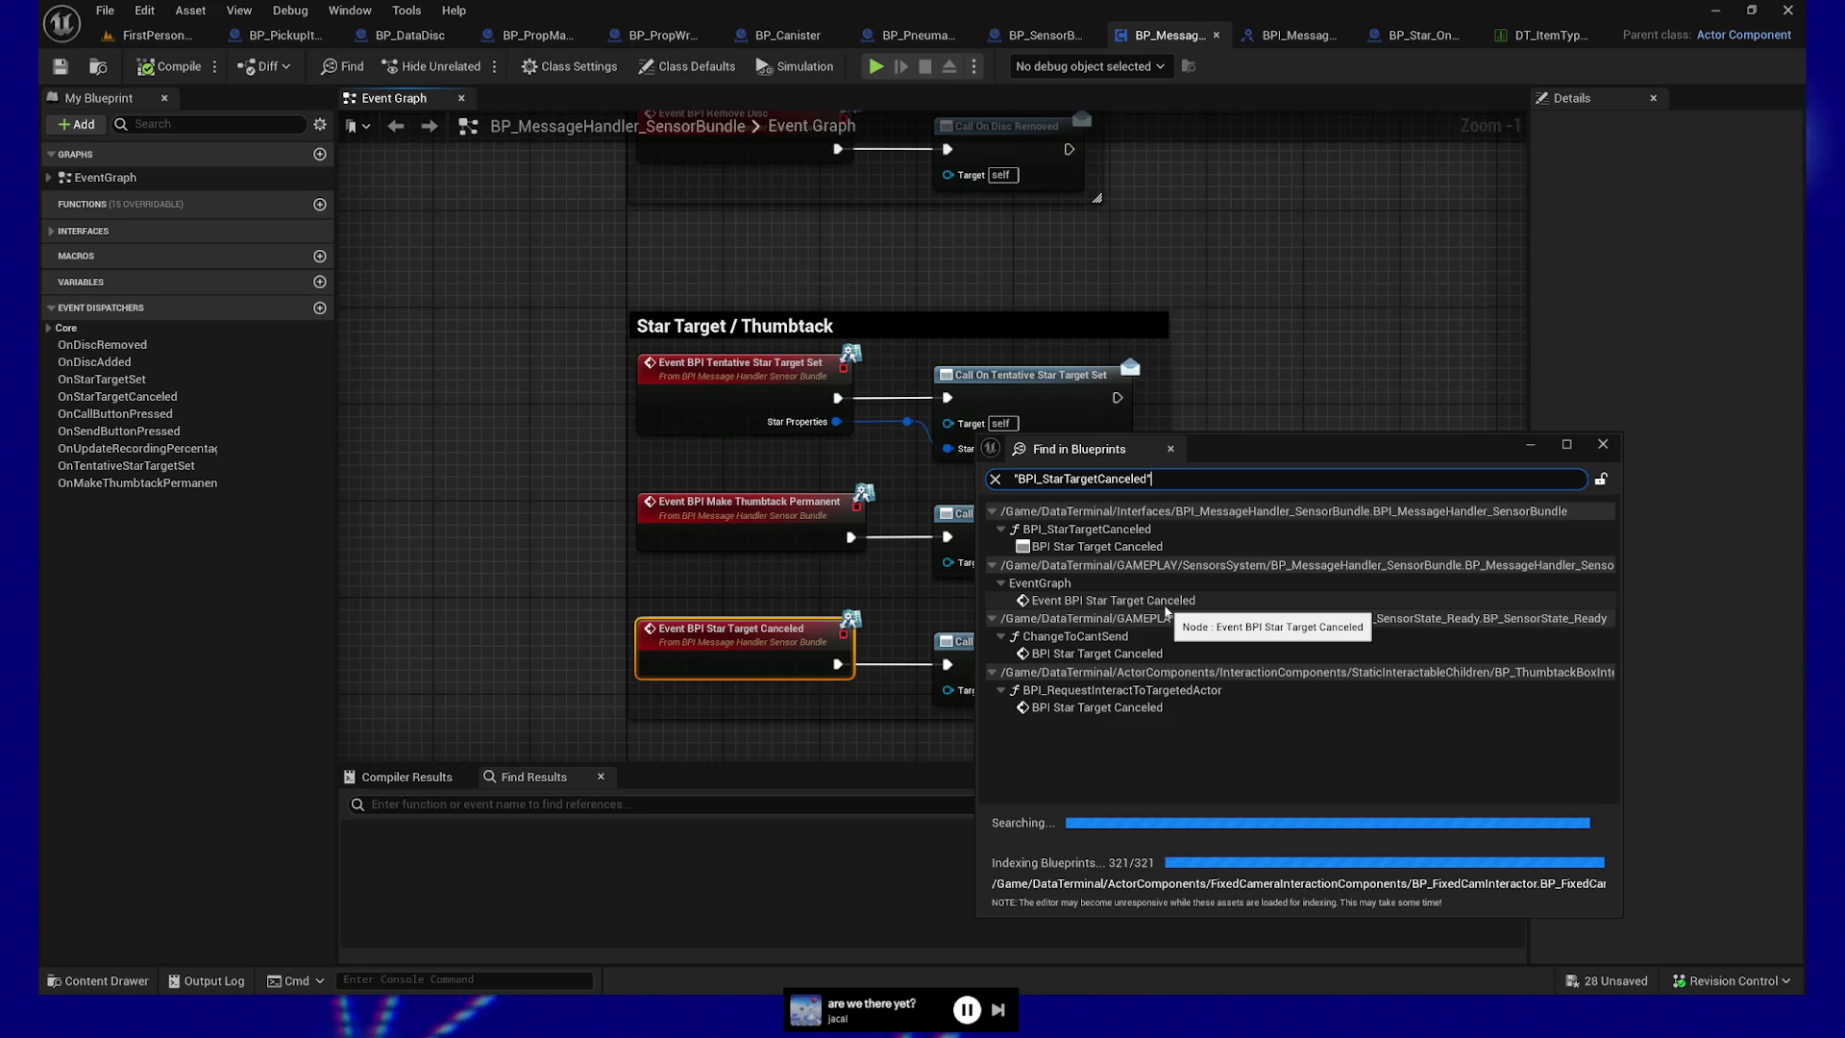
# Widen the results window, collapse the interface and SensorsSystem groups, and return to FirstPersonMap
pyautogui.moveTo(1621, 601); pyautogui.dragTo(1702, 587)
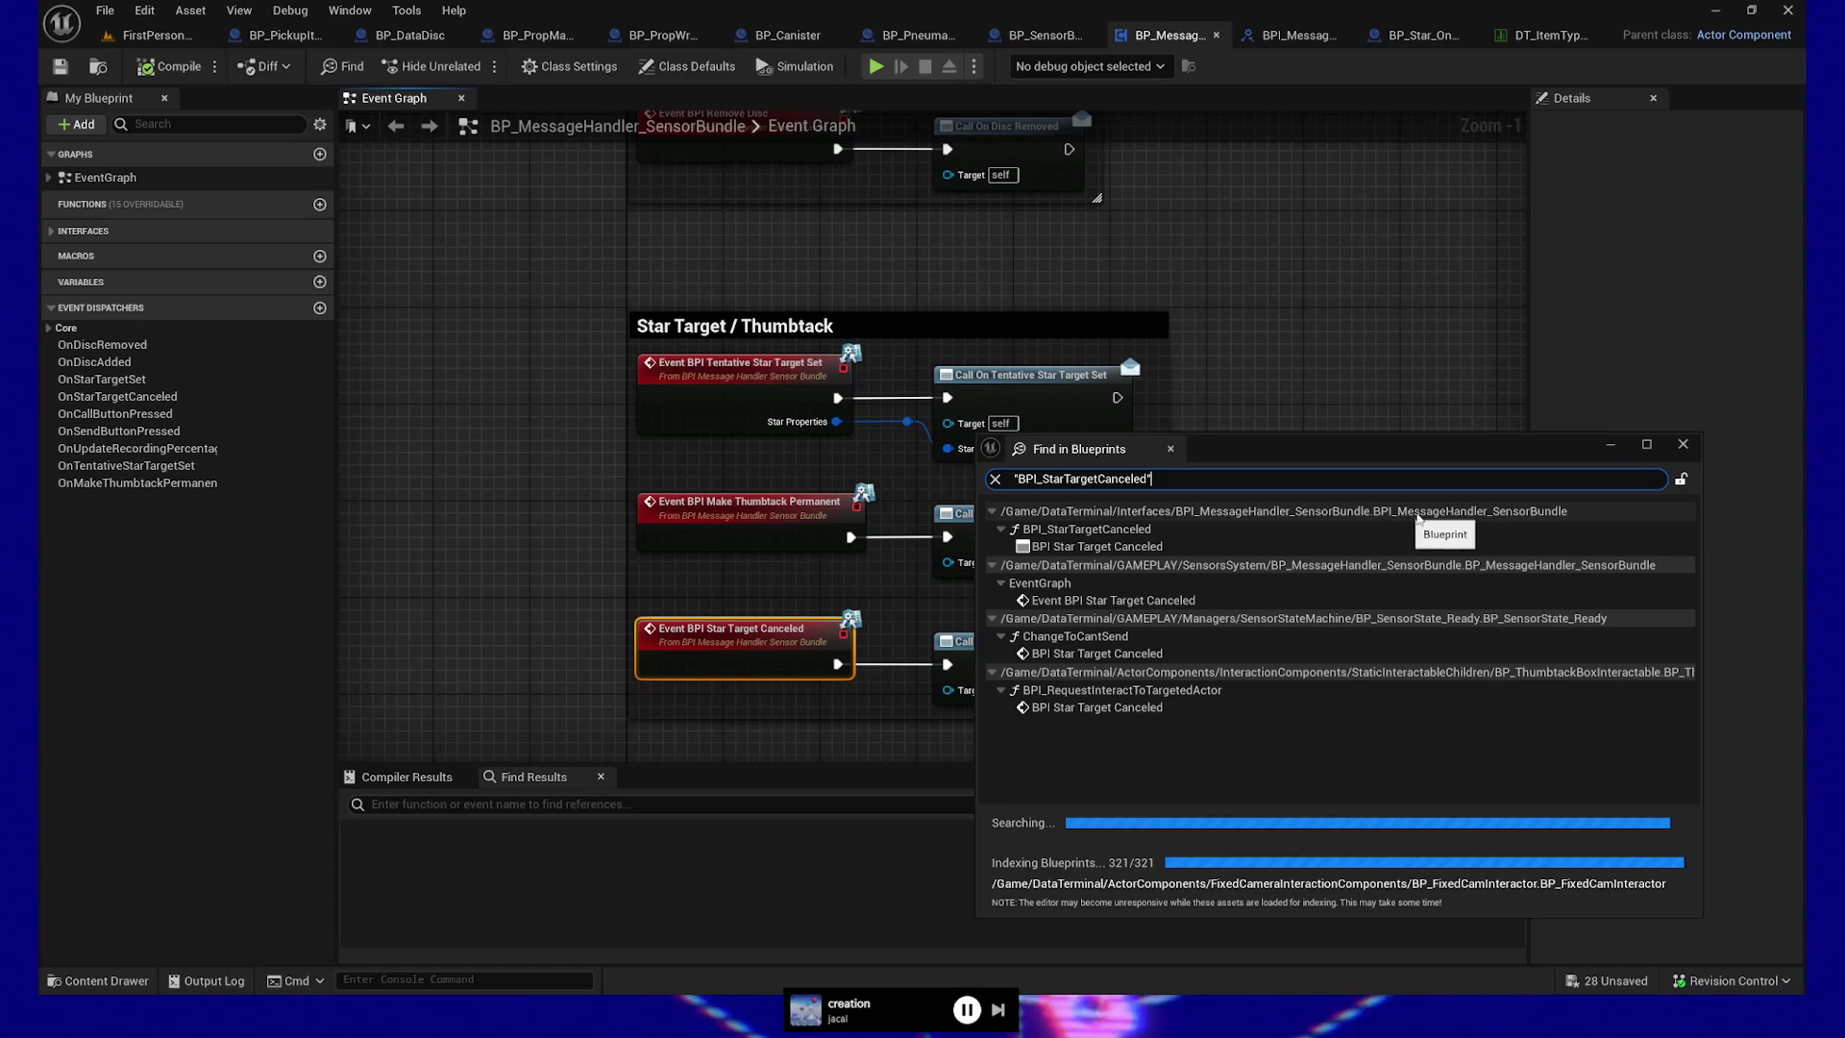
pyautogui.click(993, 512)
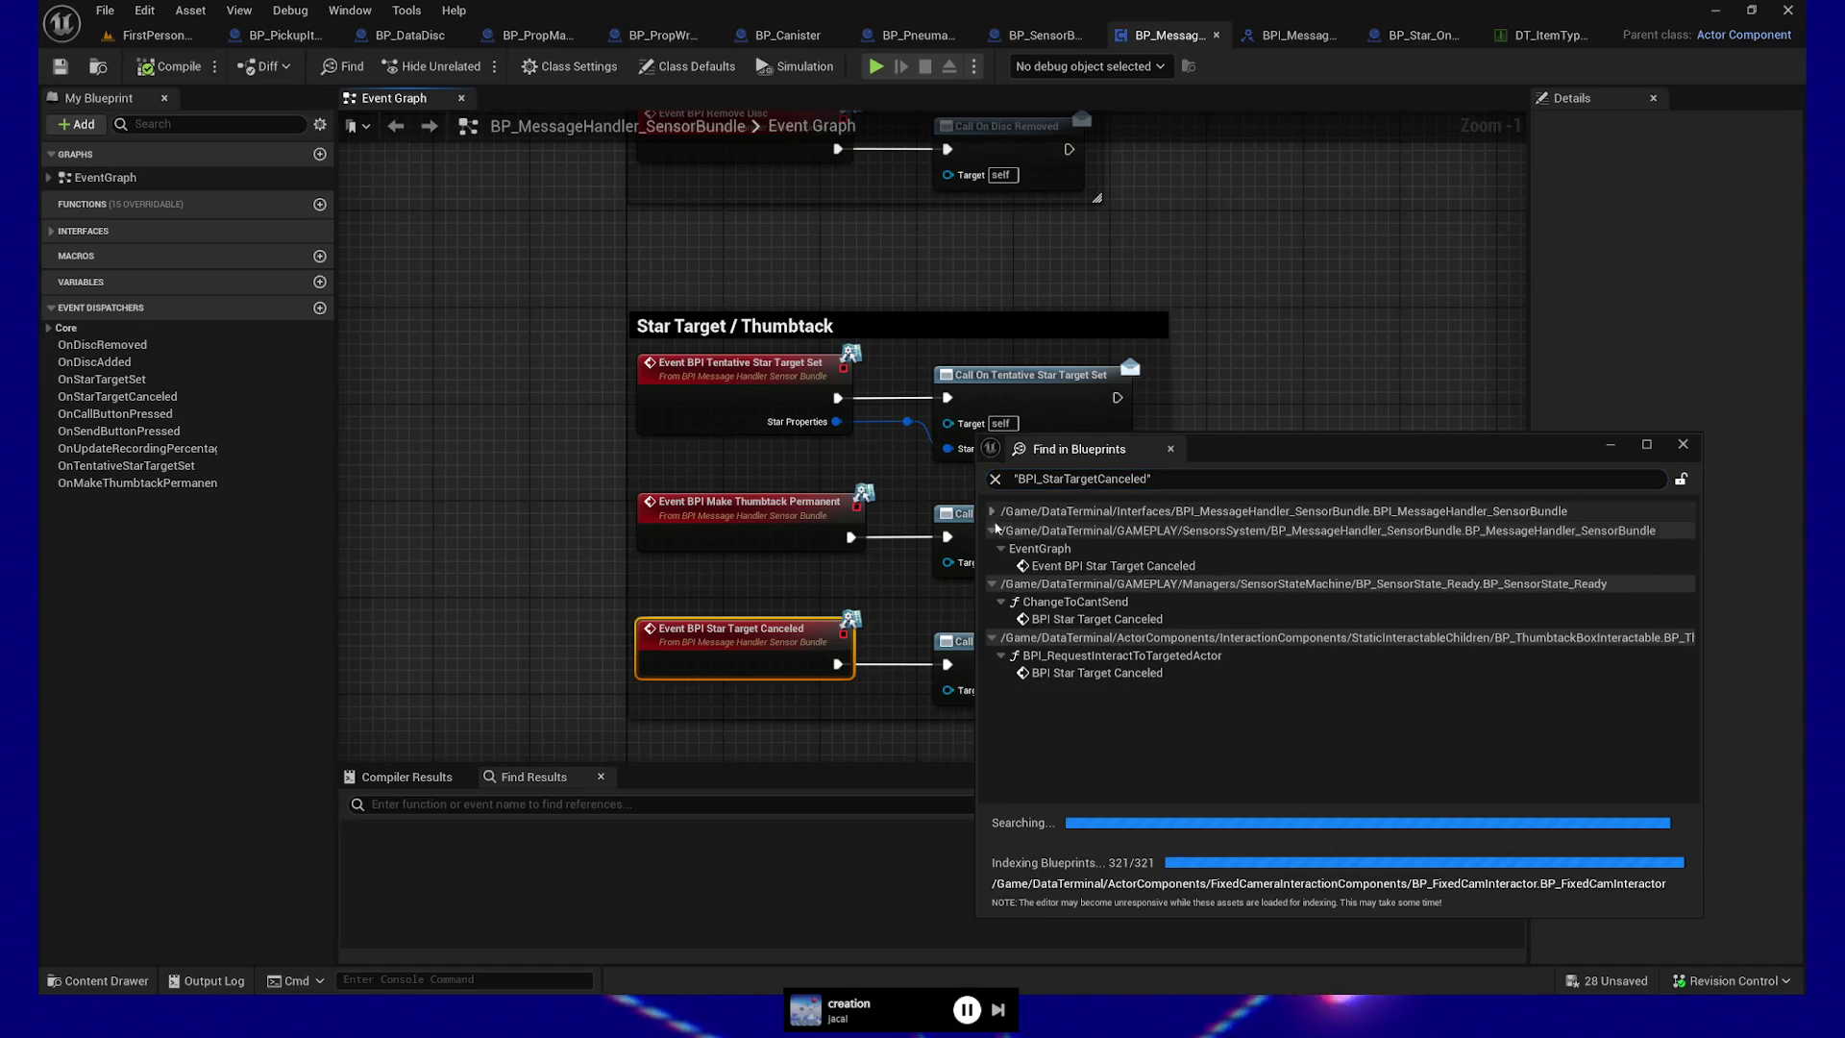
pyautogui.click(993, 530)
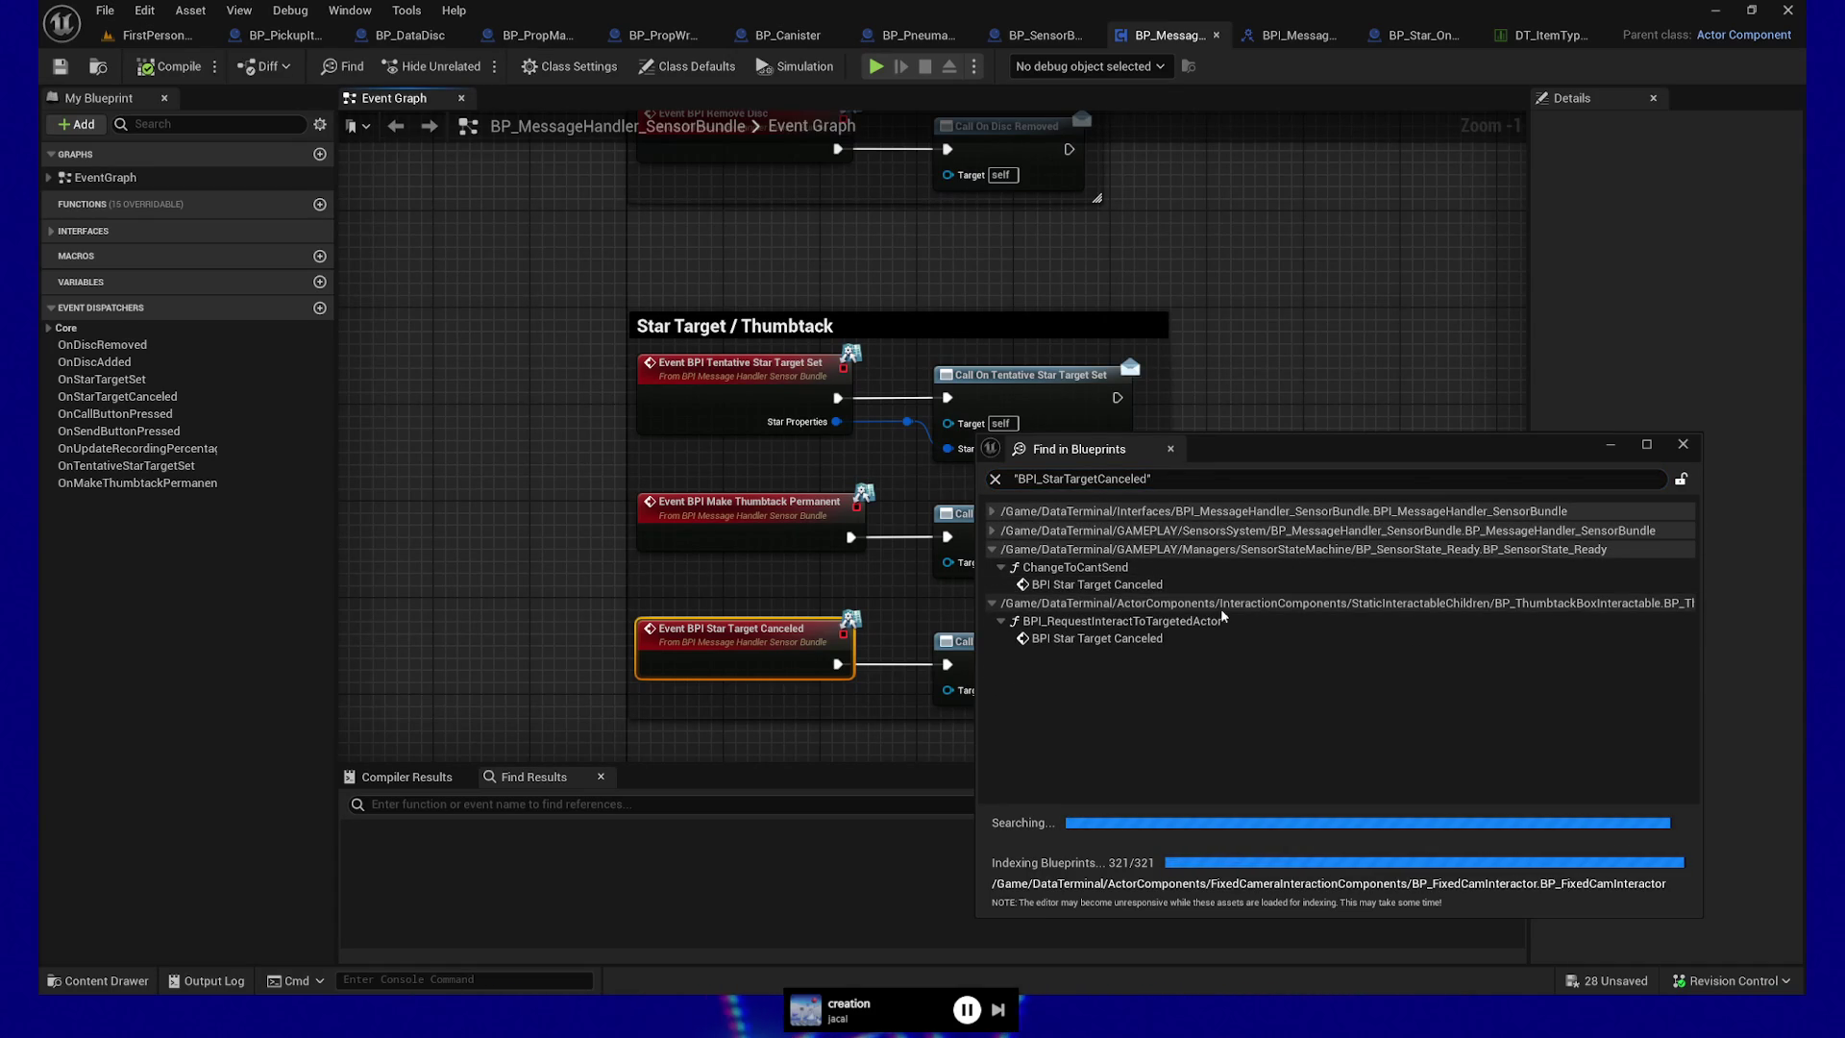
pyautogui.moveTo(978, 594); pyautogui.dragTo(773, 593)
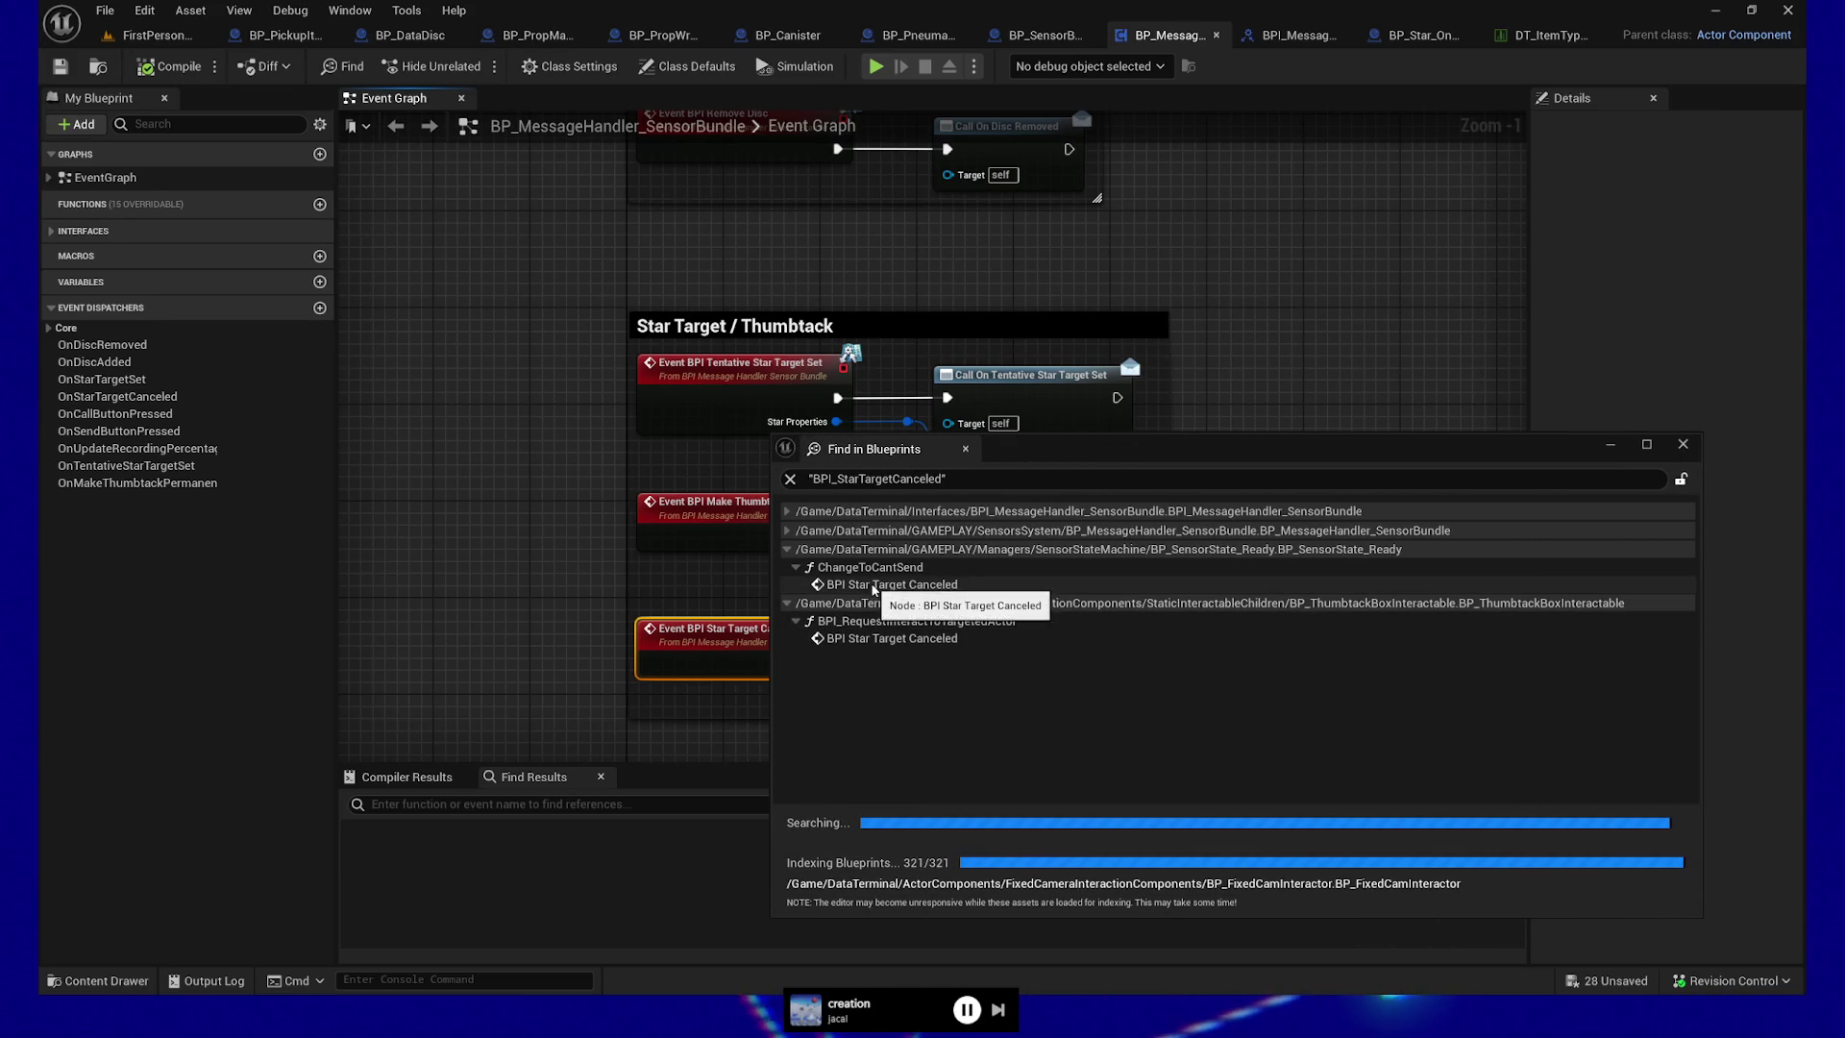
pyautogui.click(105, 31)
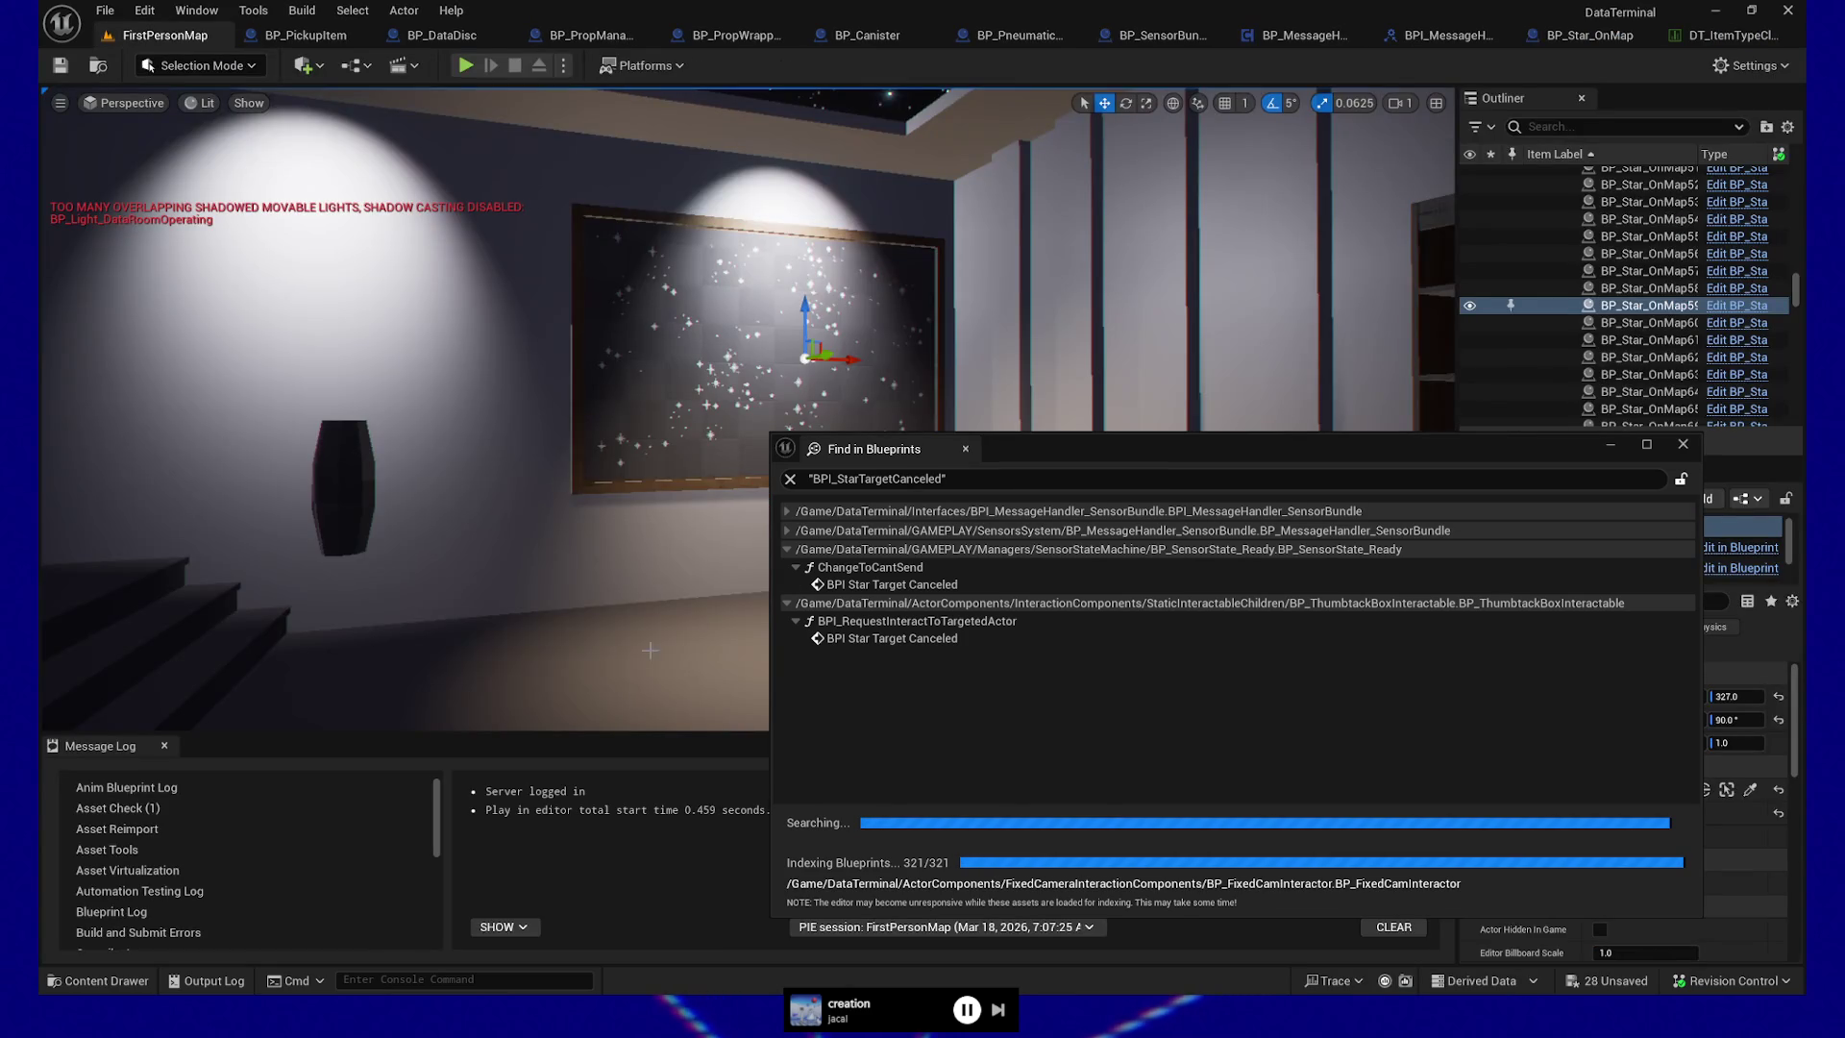
# Play the level from the chosen floor spot, with the search results moved out of view
pyautogui.rightClick(677, 692)
pyautogui.click(676, 686)
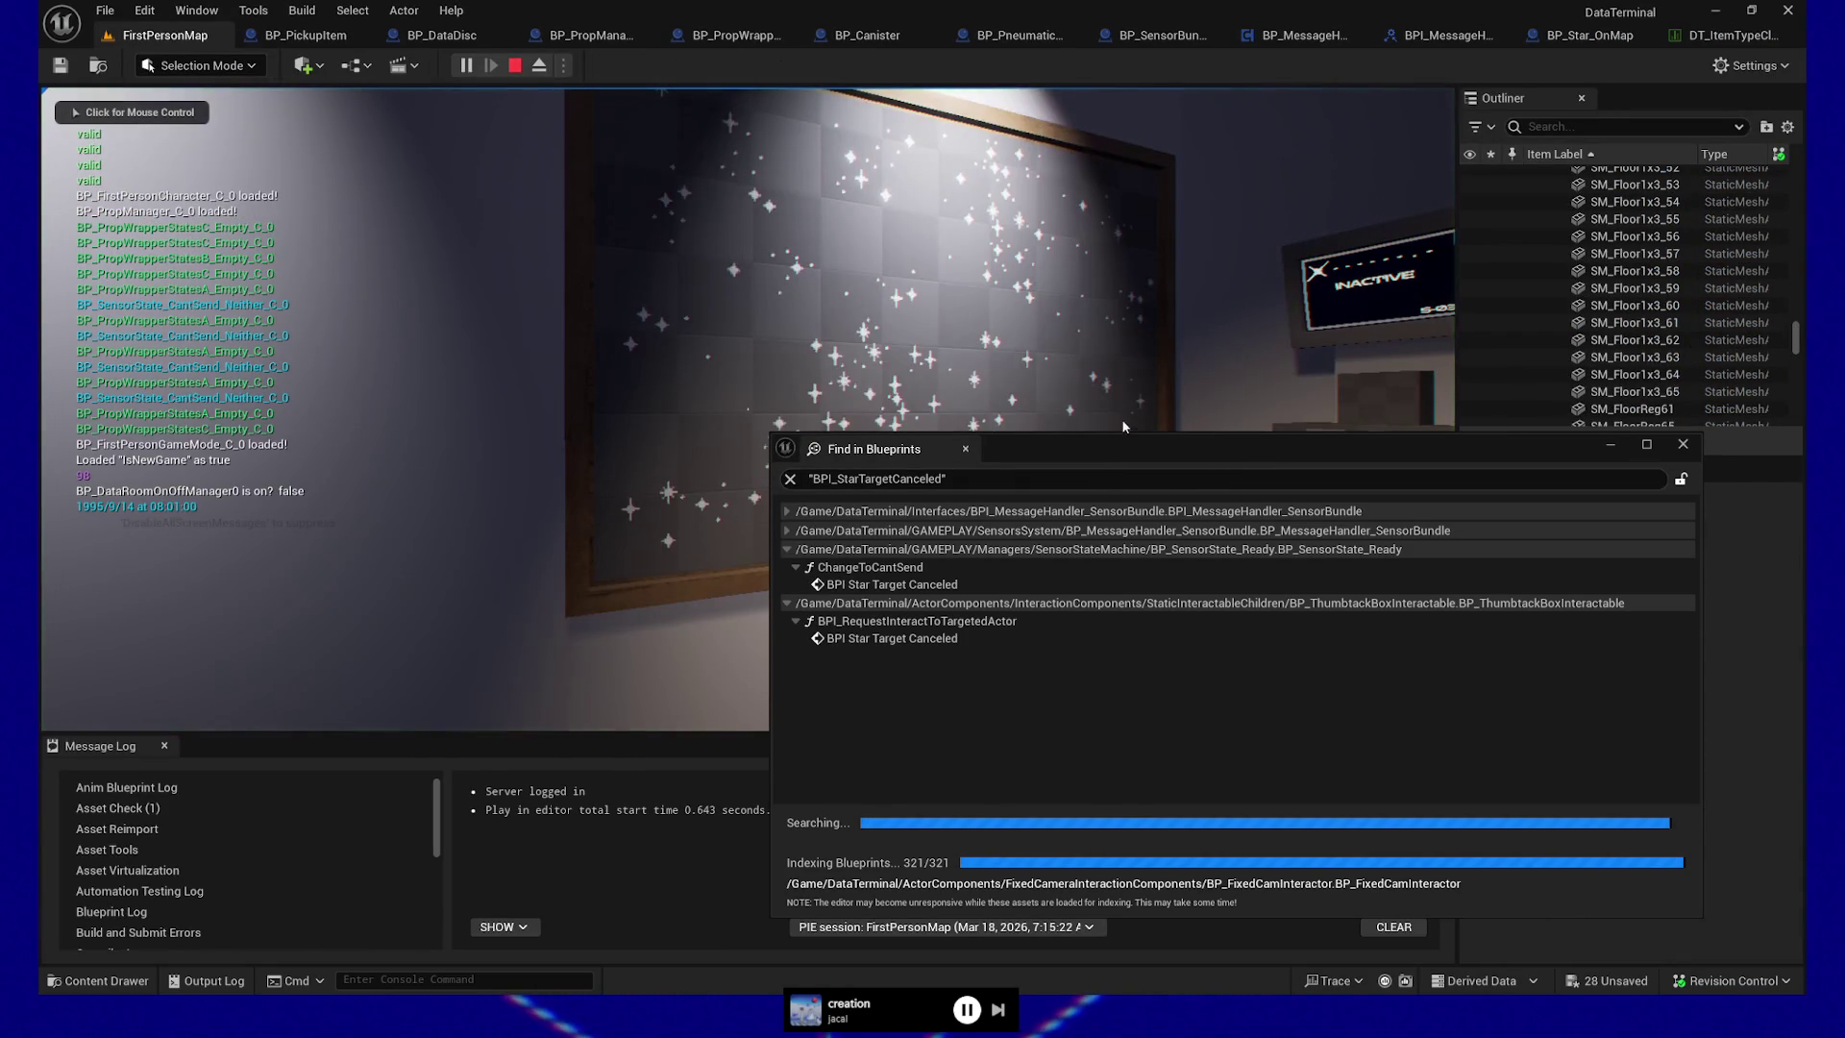
pyautogui.moveTo(1119, 452)
pyautogui.mouseDown()
pyautogui.moveTo(1341, 538)
pyautogui.moveTo(1430, 868)
pyautogui.mouseUp()
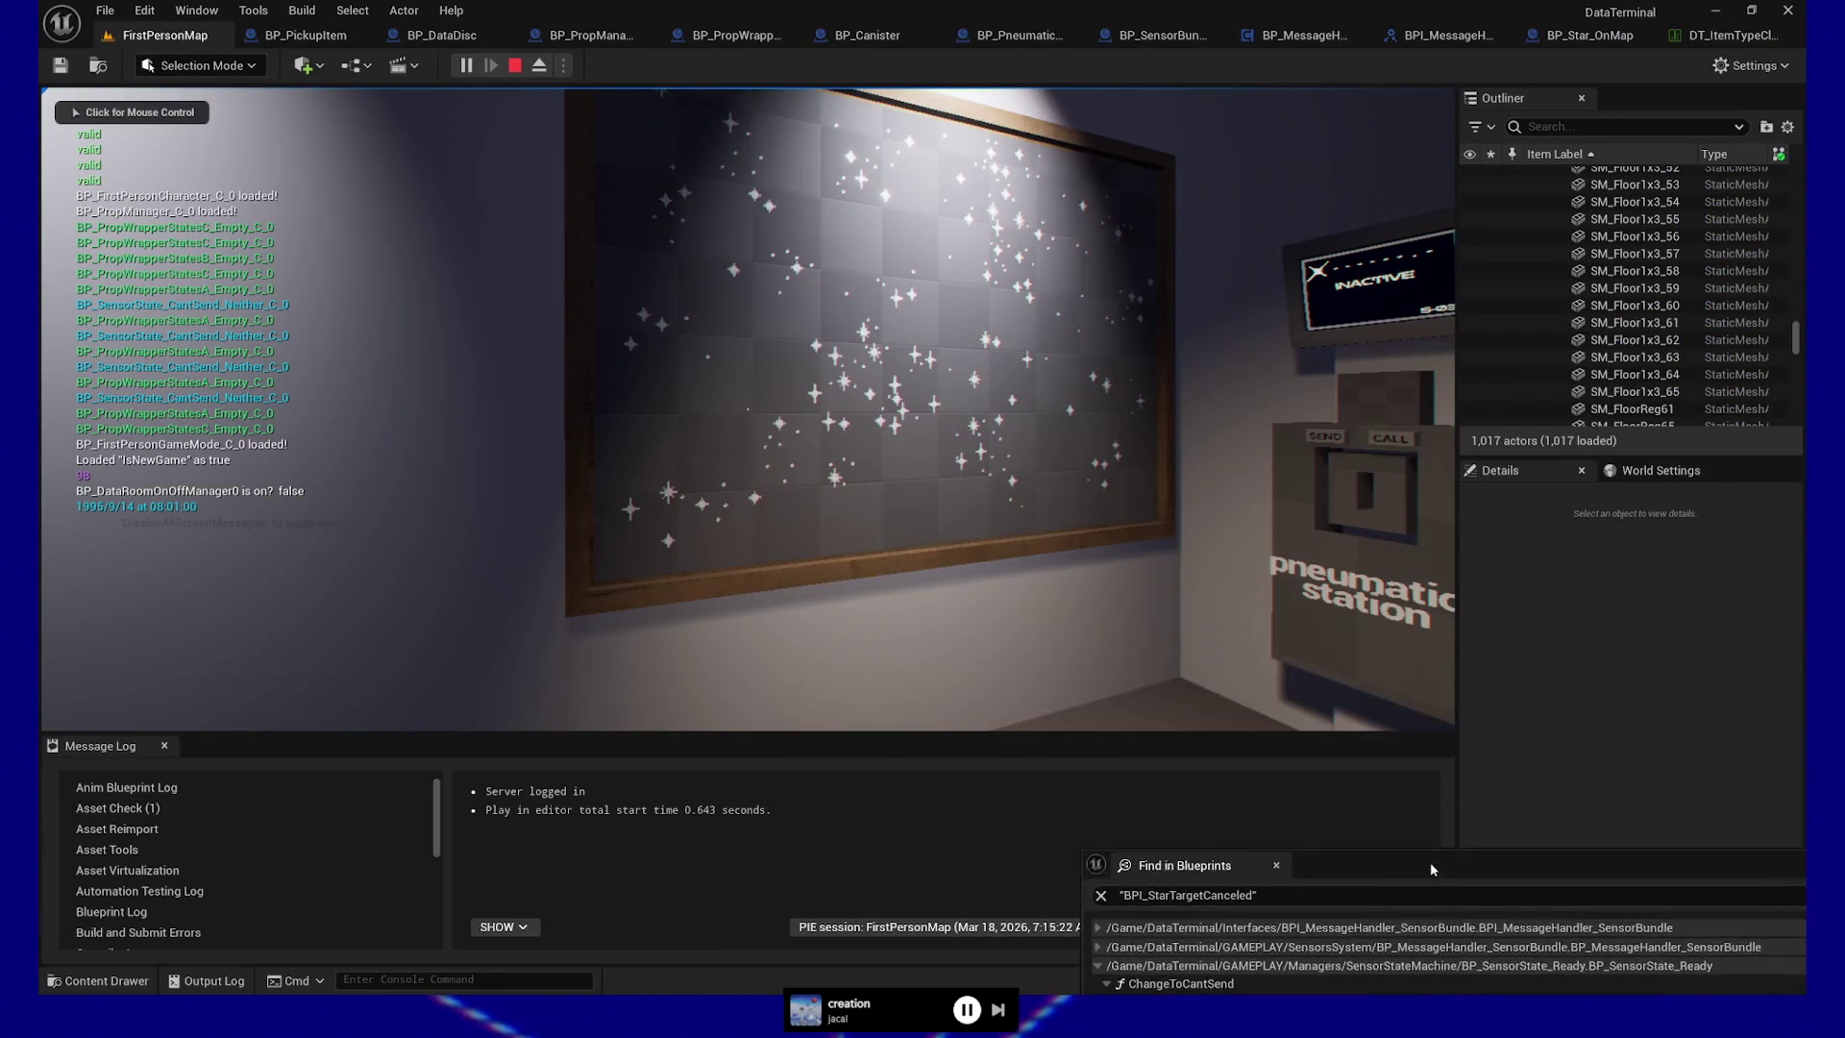
pyautogui.click(1108, 675)
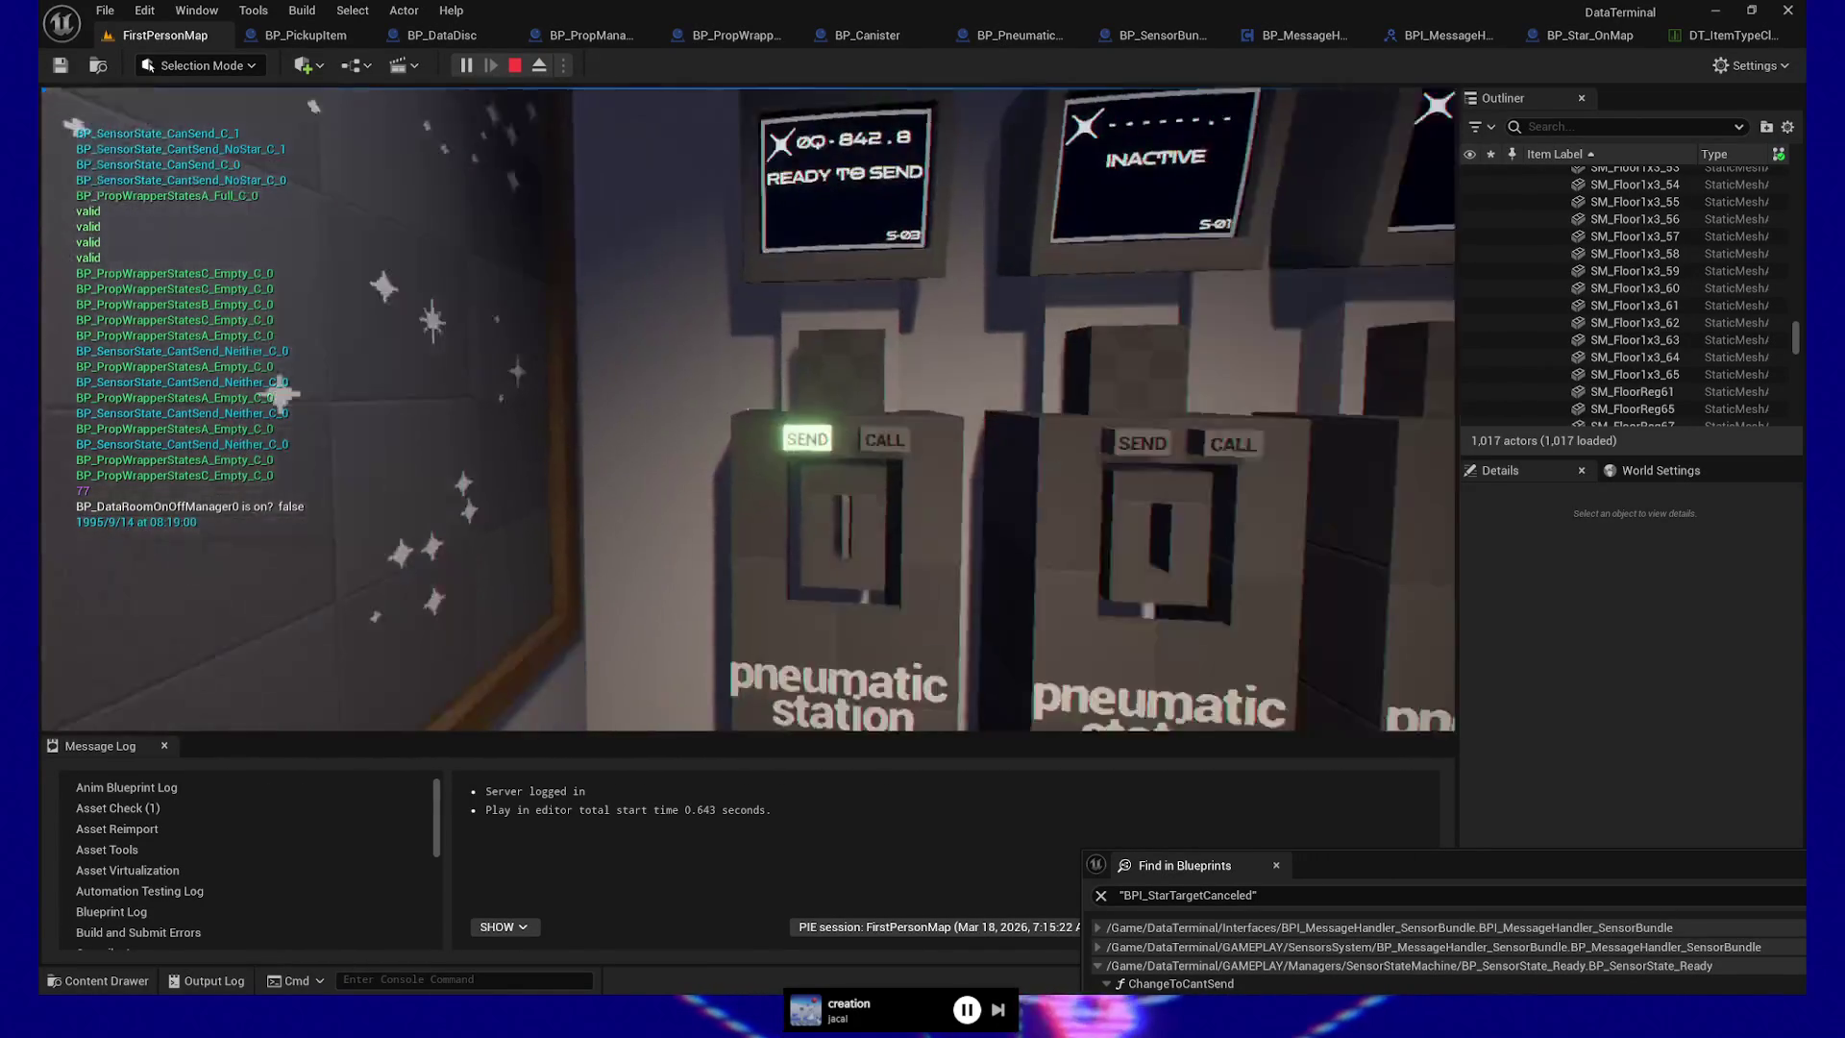
# Trigger SEND and CALL on the pneumatic station, take the Raw Data disc, then pause and quit
pyautogui.click(748, 410)
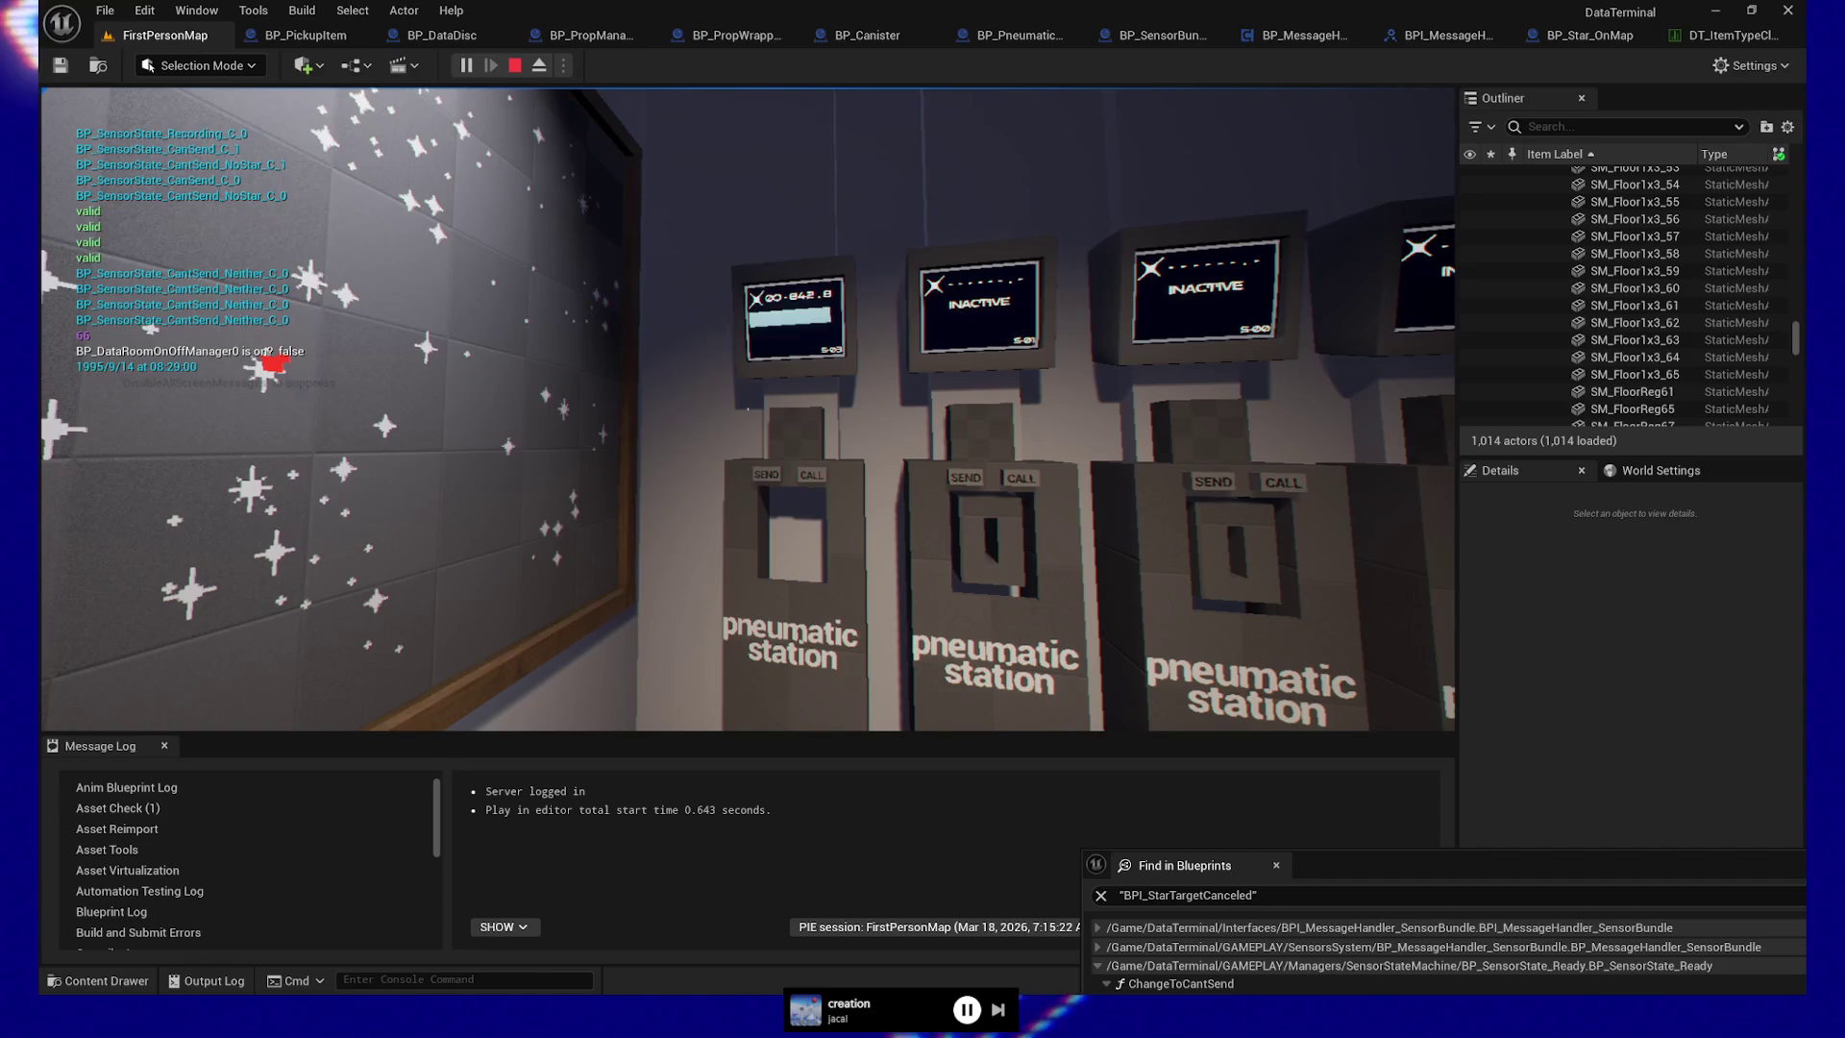
pyautogui.press('w')
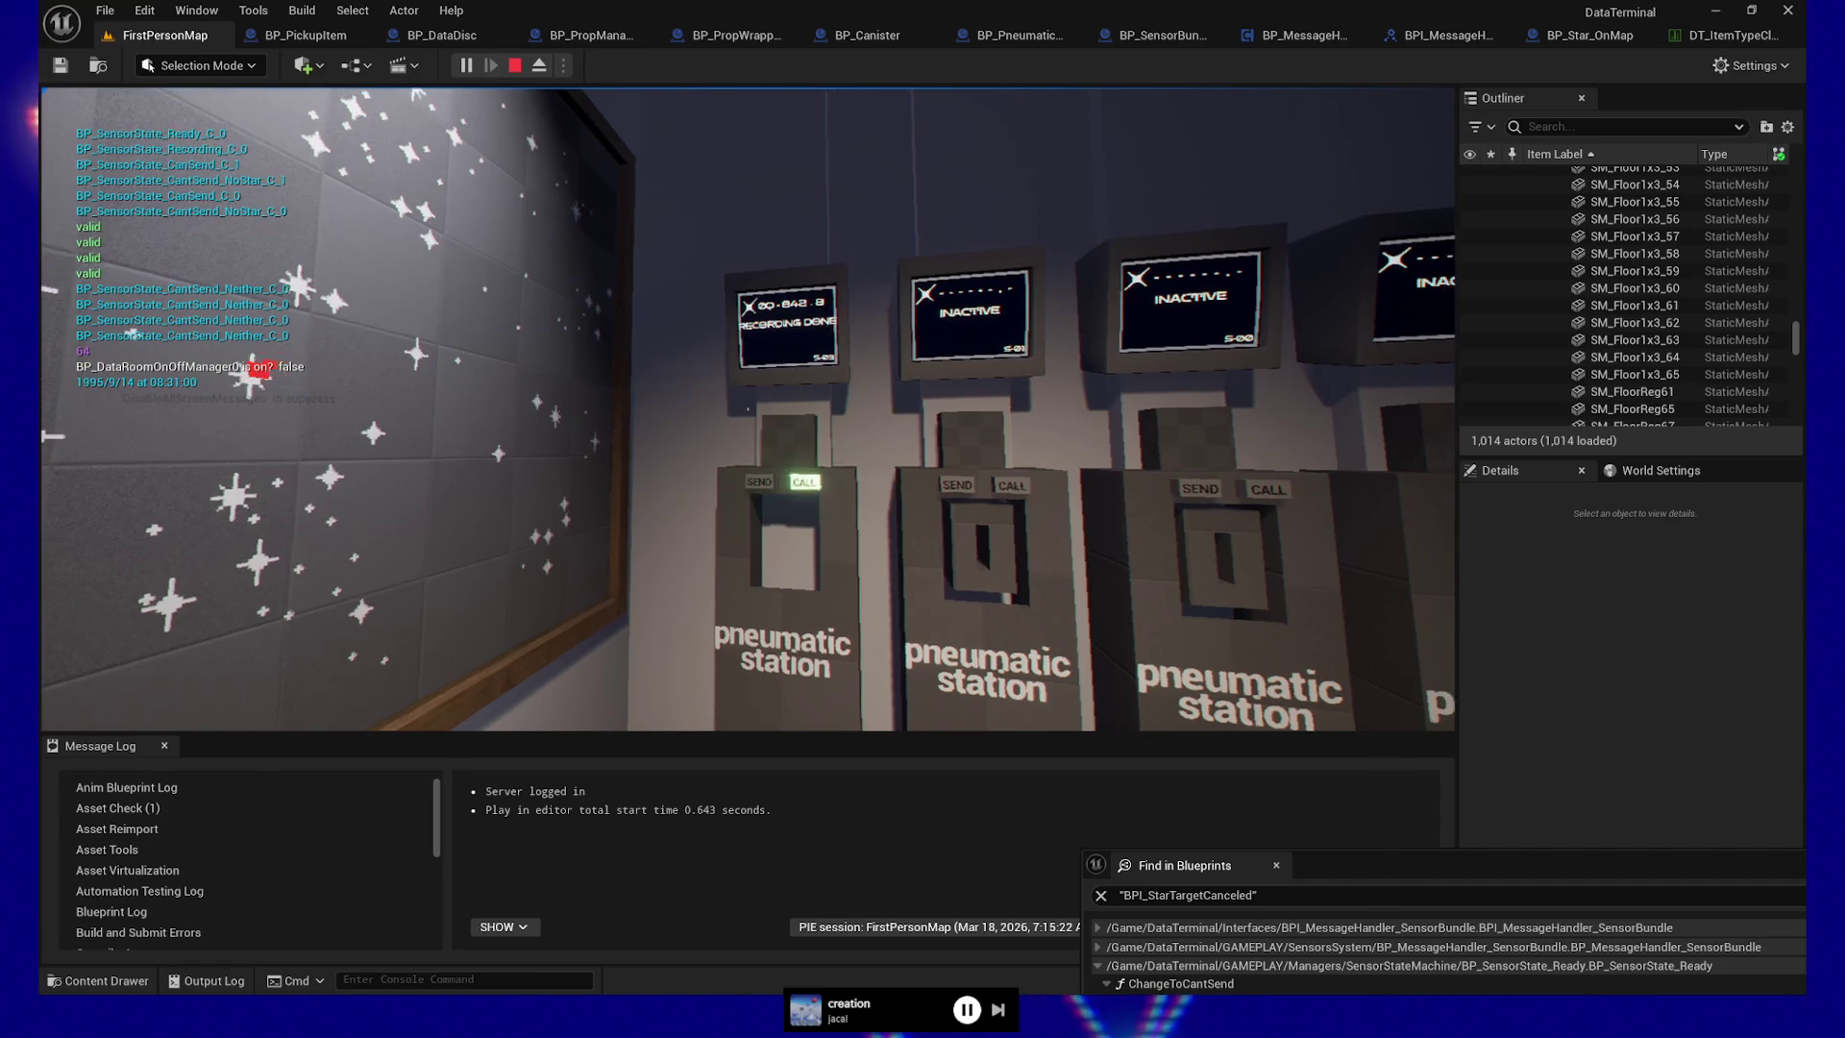
pyautogui.press('w')
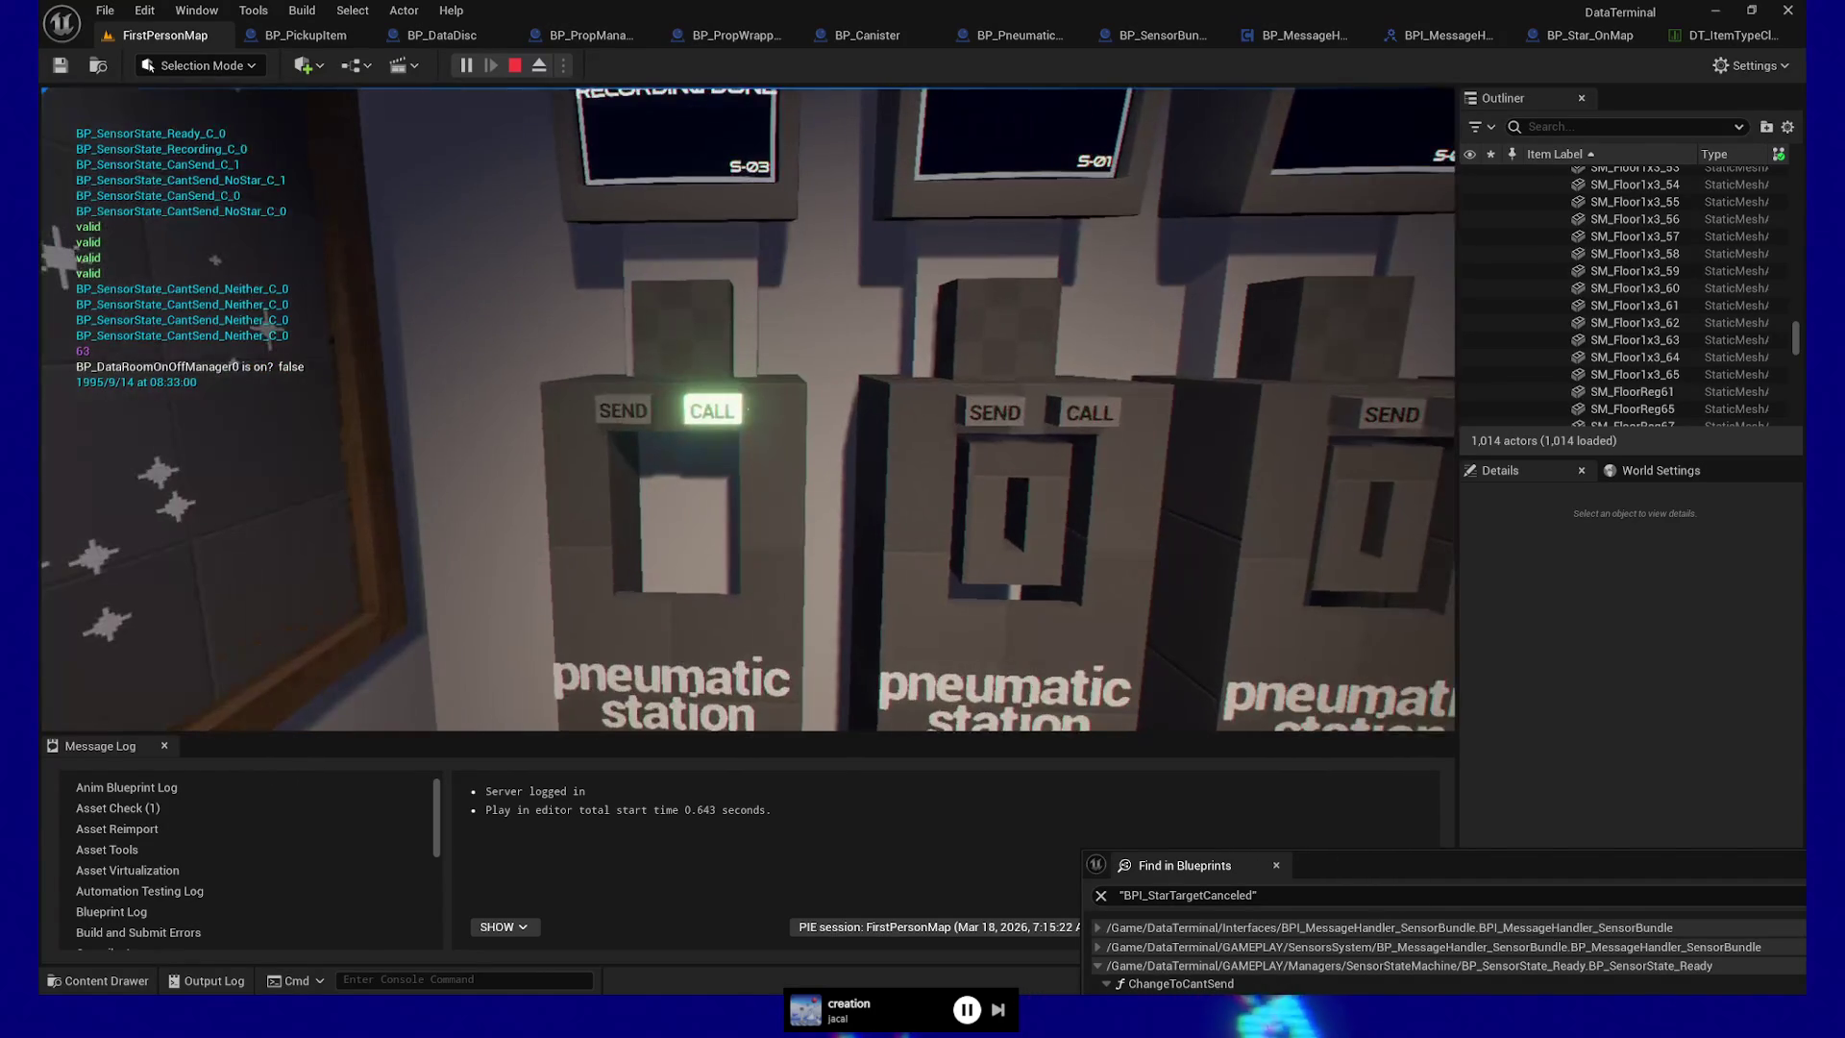
pyautogui.press('w')
pyautogui.press('e')
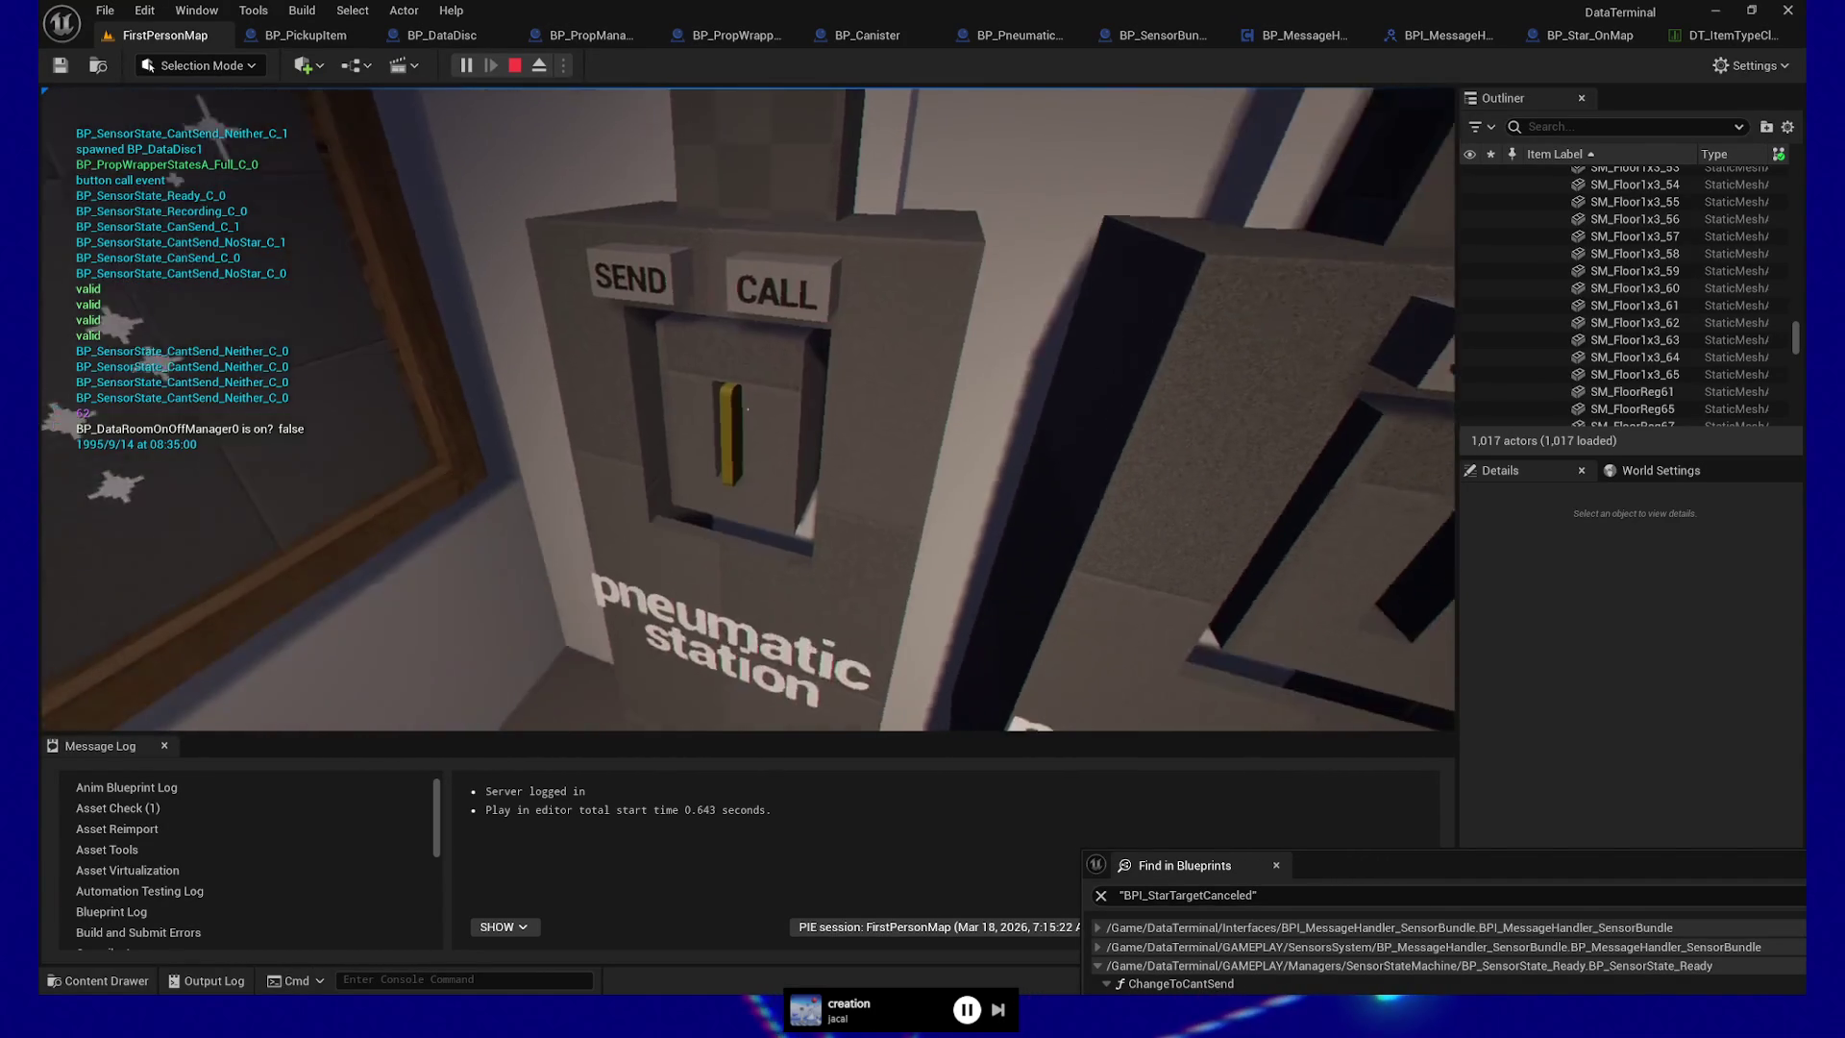
pyautogui.press('e')
pyautogui.press('w')
pyautogui.press('p')
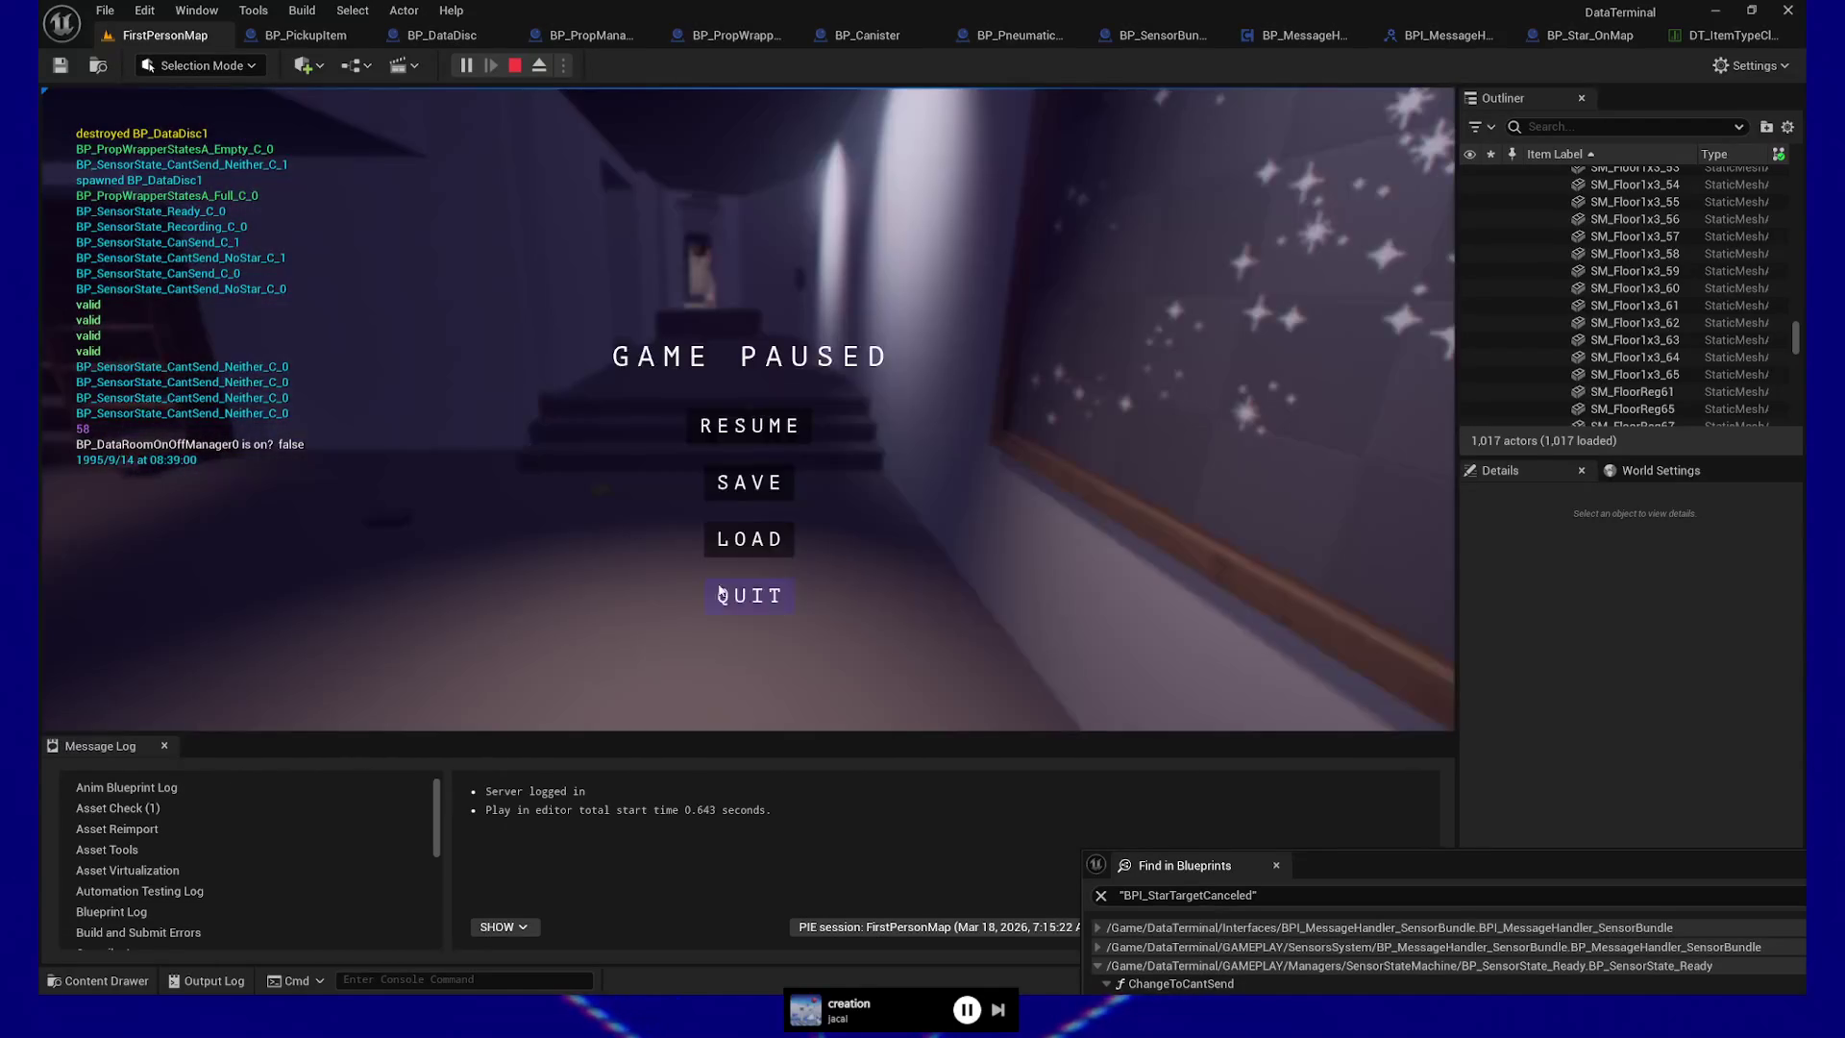
pyautogui.click(766, 609)
# Recentre the search results and open the ChangeToCantSend call in BP_SensorState_Ready
pyautogui.moveTo(1457, 850)
pyautogui.mouseDown()
pyautogui.moveTo(1109, 360)
pyautogui.moveTo(1225, 414)
pyautogui.moveTo(1209, 410)
pyautogui.mouseUp()
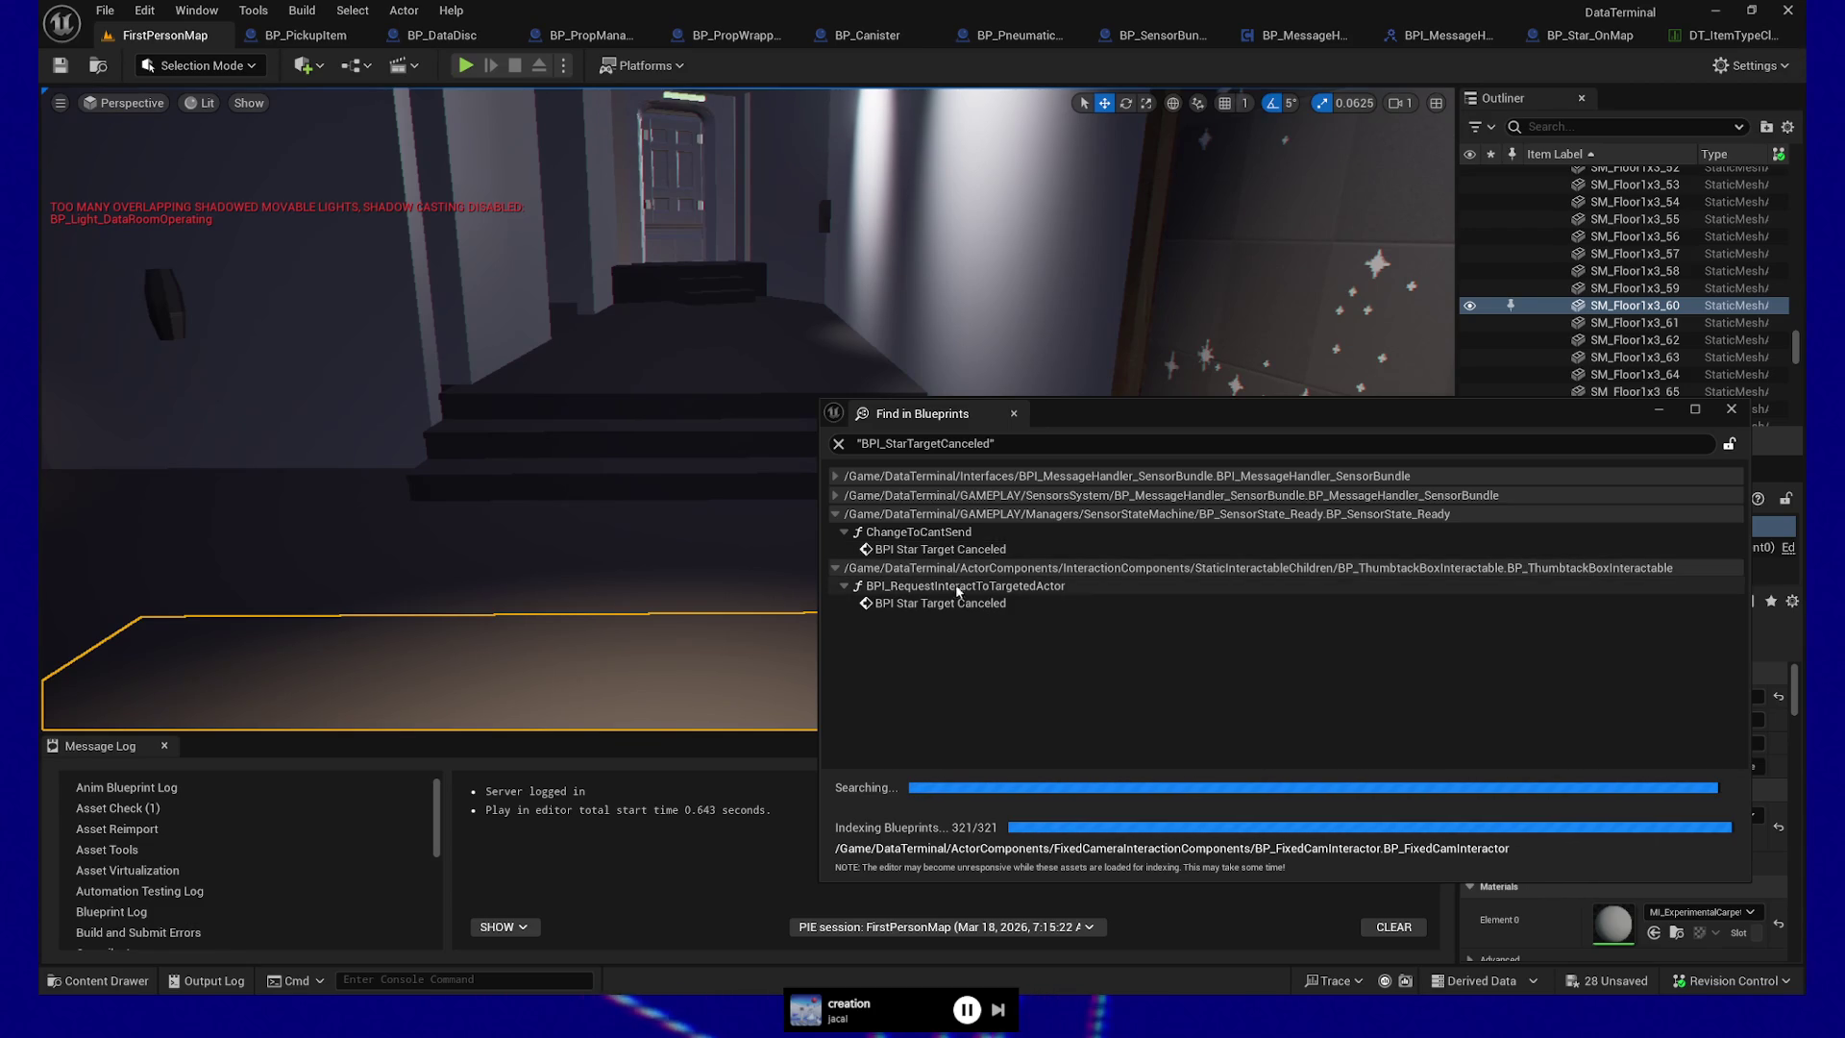
pyautogui.doubleClick(961, 550)
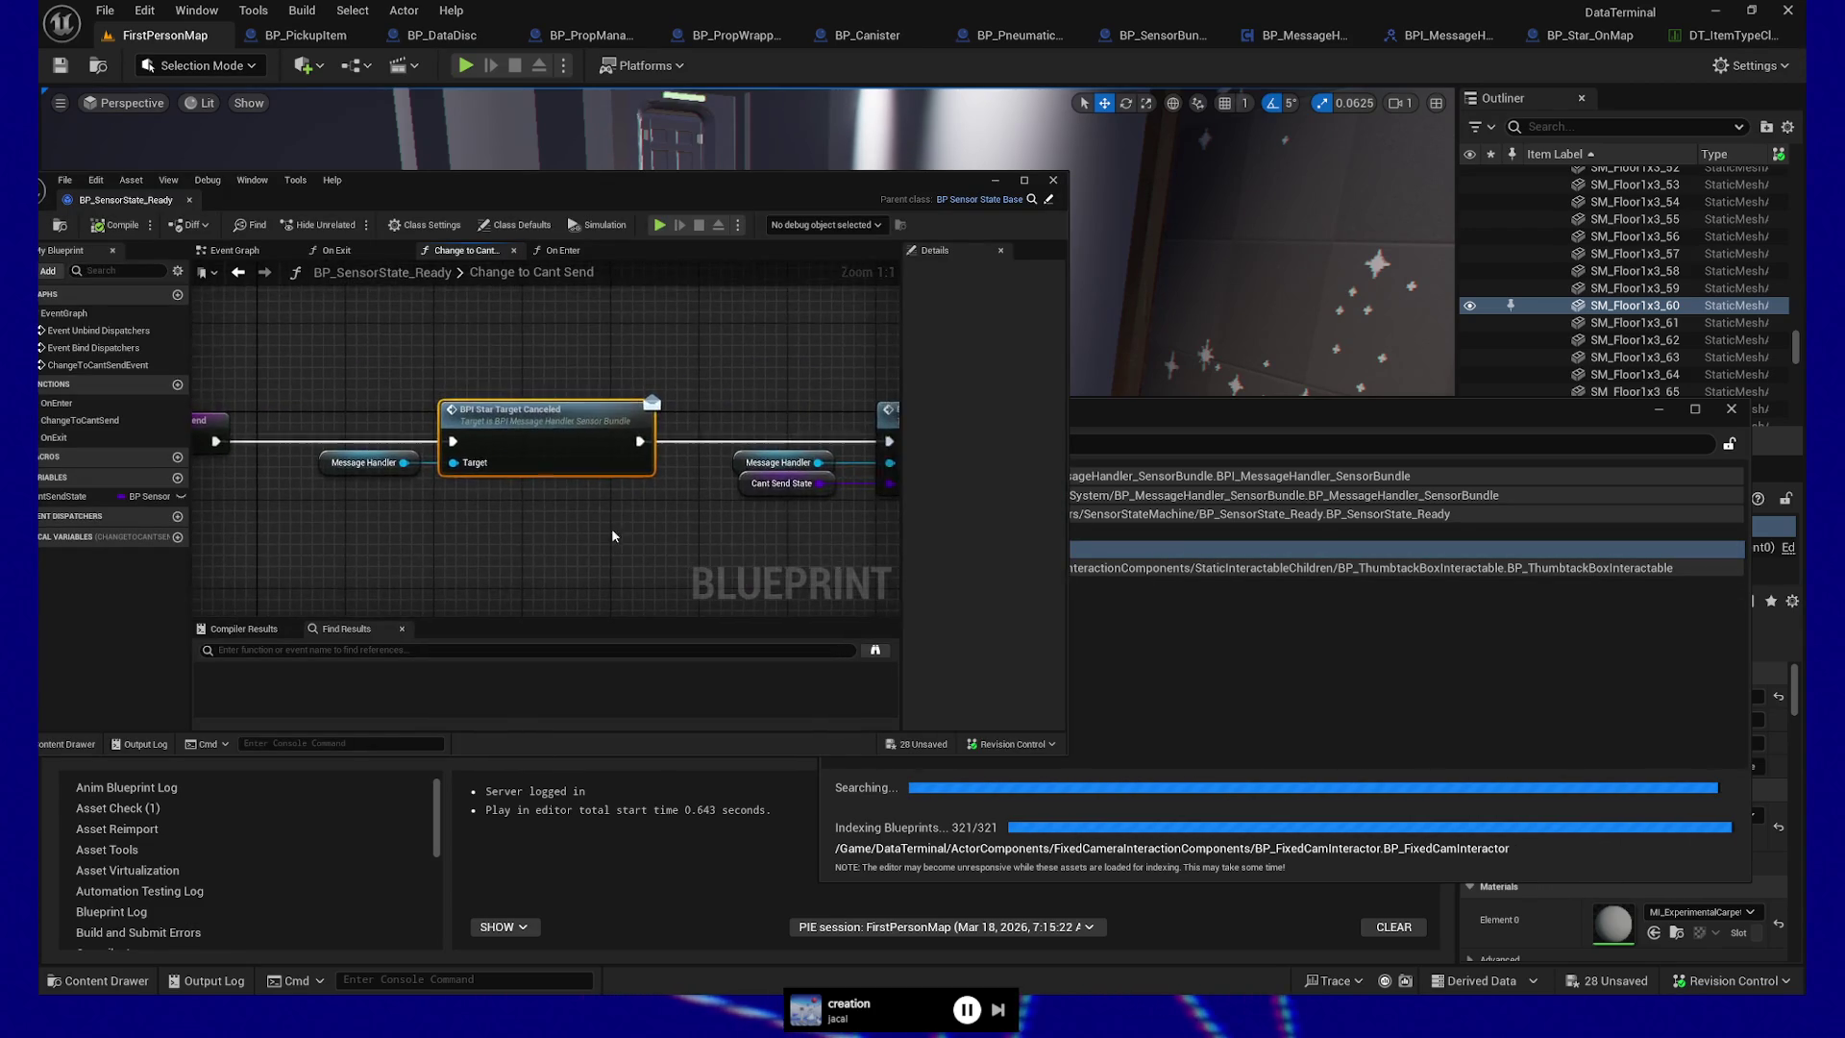
# Dock the BP_SensorState_Ready editor and frame the Change to Cant Send nodes beside the results
pyautogui.moveTo(740, 187); pyautogui.dragTo(1259, 294)
pyautogui.moveTo(639, 316); pyautogui.dragTo(1657, 36)
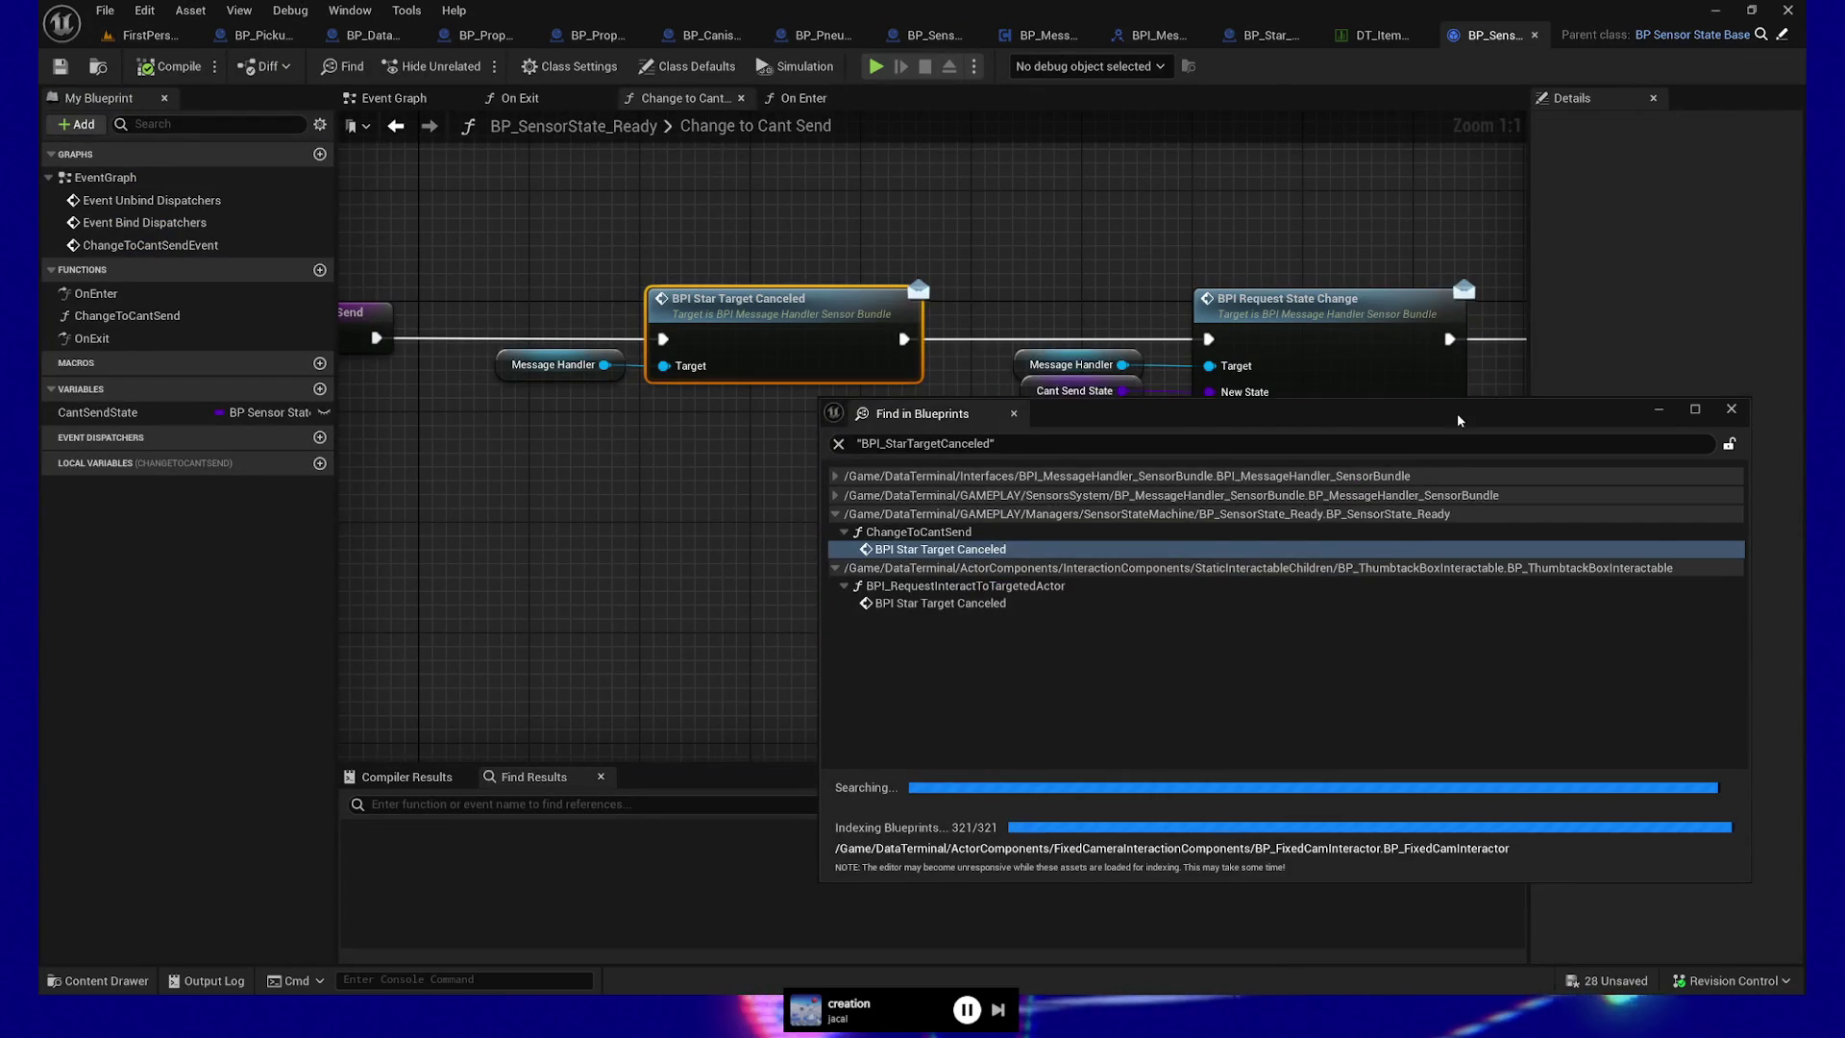
pyautogui.moveTo(1457, 412); pyautogui.dragTo(1465, 800)
pyautogui.moveTo(1032, 522)
pyautogui.mouseDown()
pyautogui.moveTo(1137, 589)
pyautogui.moveTo(1057, 593)
pyautogui.mouseUp()
# Marquee-select the Message Handler and BPI Star Target Canceled nodes, then nudge the graph
pyautogui.moveTo(526, 321)
pyautogui.mouseDown()
pyautogui.moveTo(706, 467)
pyautogui.moveTo(835, 522)
pyautogui.mouseUp()
pyautogui.moveTo(1283, 591)
pyautogui.mouseDown()
pyautogui.moveTo(1032, 575)
pyautogui.moveTo(659, 590)
pyautogui.moveTo(1439, 574)
pyautogui.mouseUp()
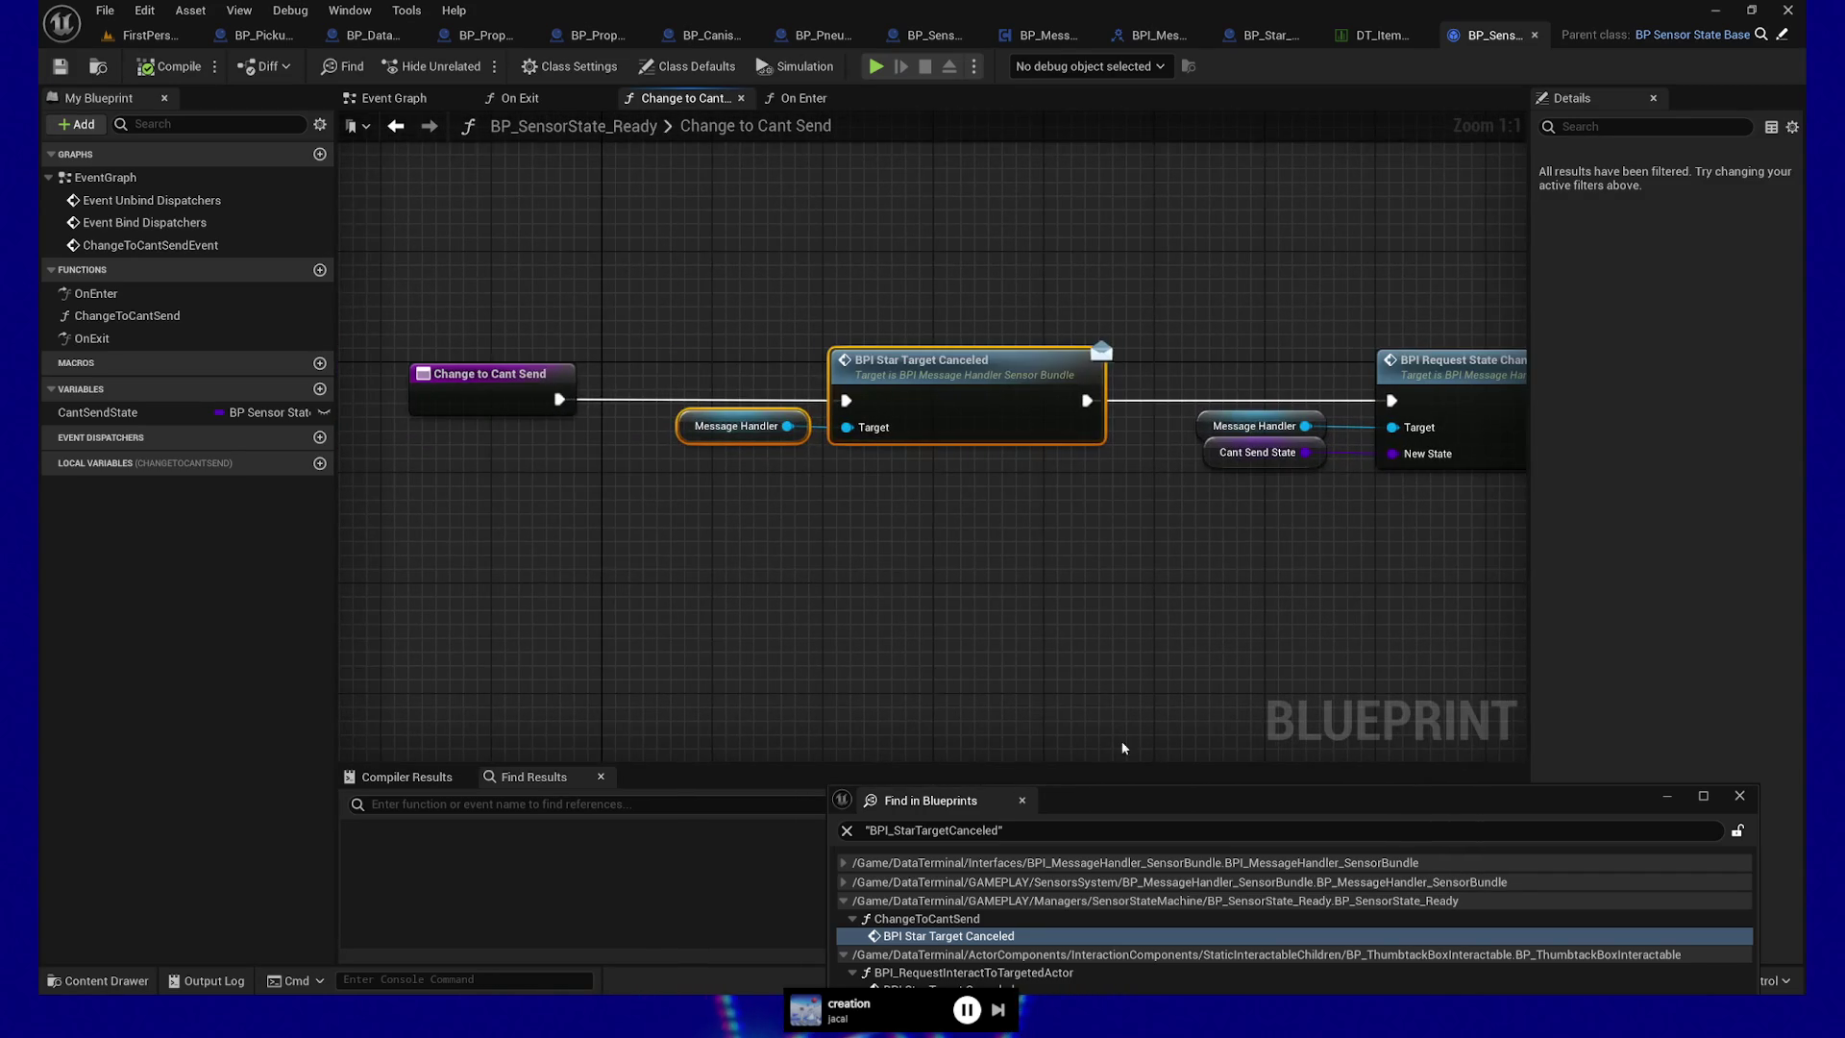
pyautogui.moveTo(1137, 803)
pyautogui.mouseDown()
pyautogui.moveTo(1134, 481)
pyautogui.moveTo(1135, 501)
pyautogui.mouseUp()
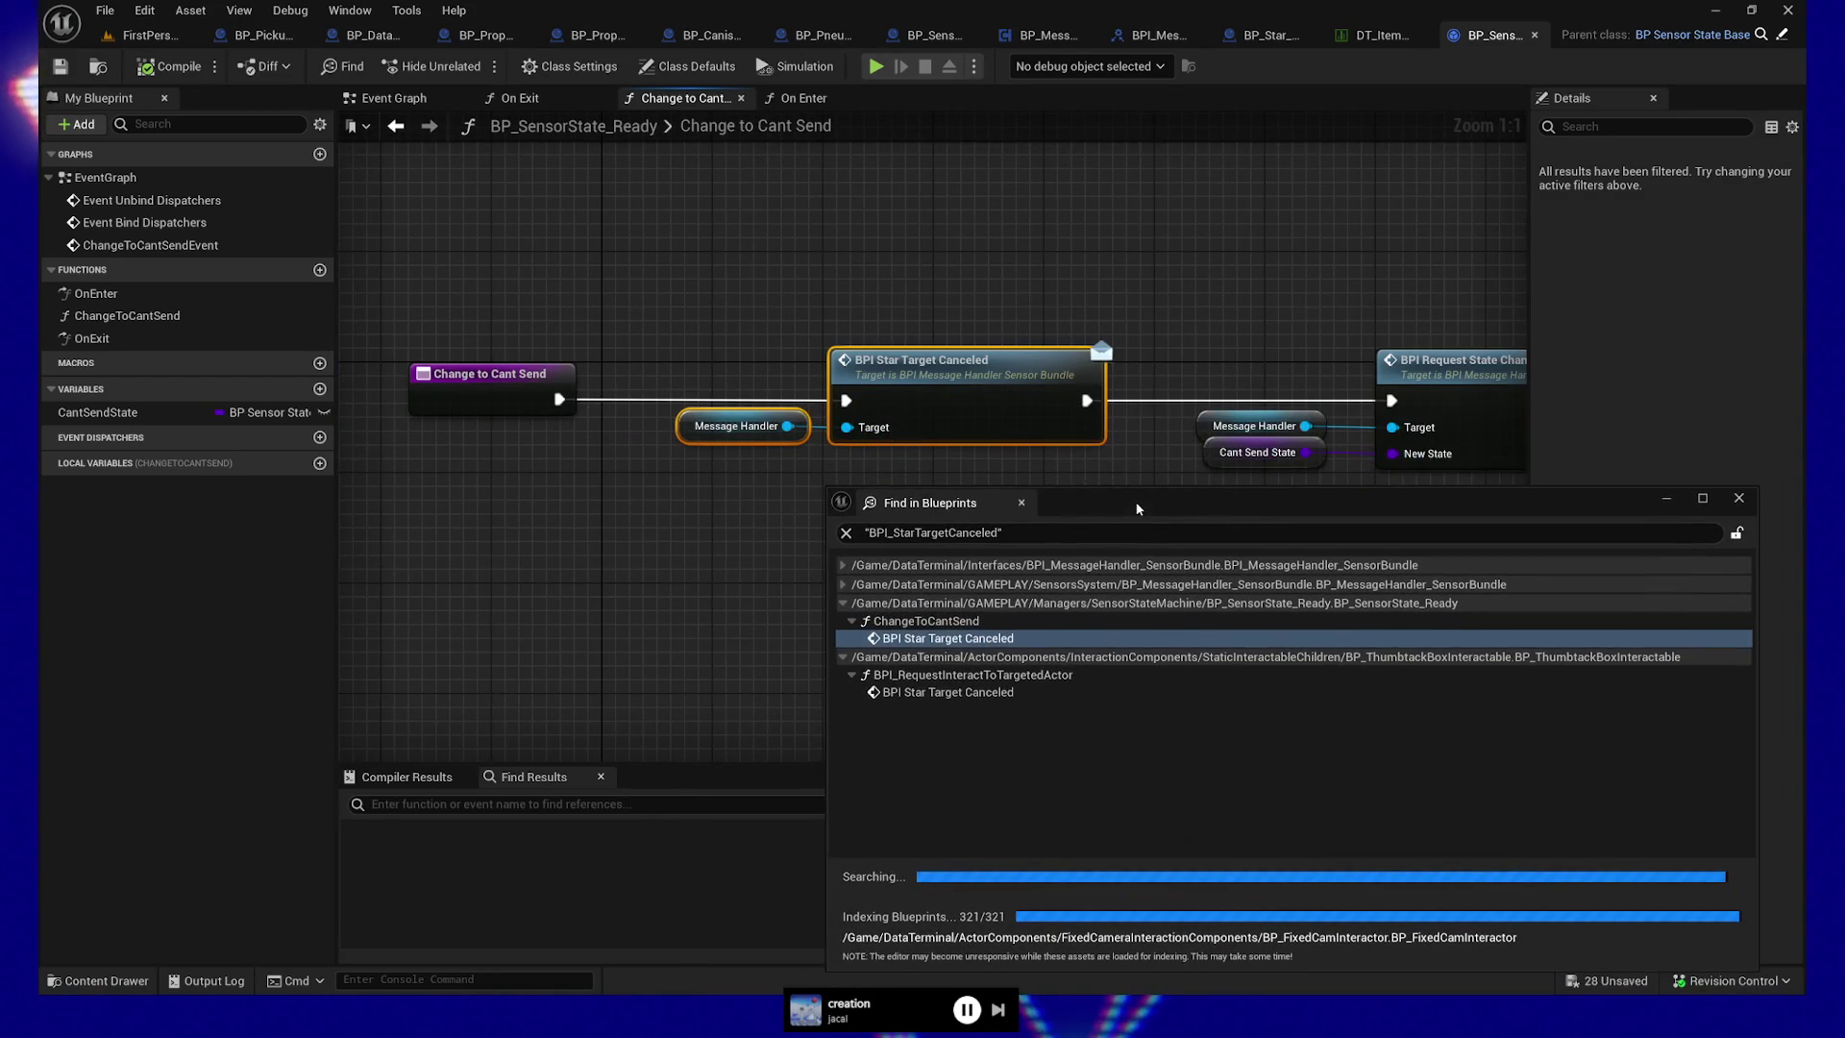
pyautogui.click(588, 529)
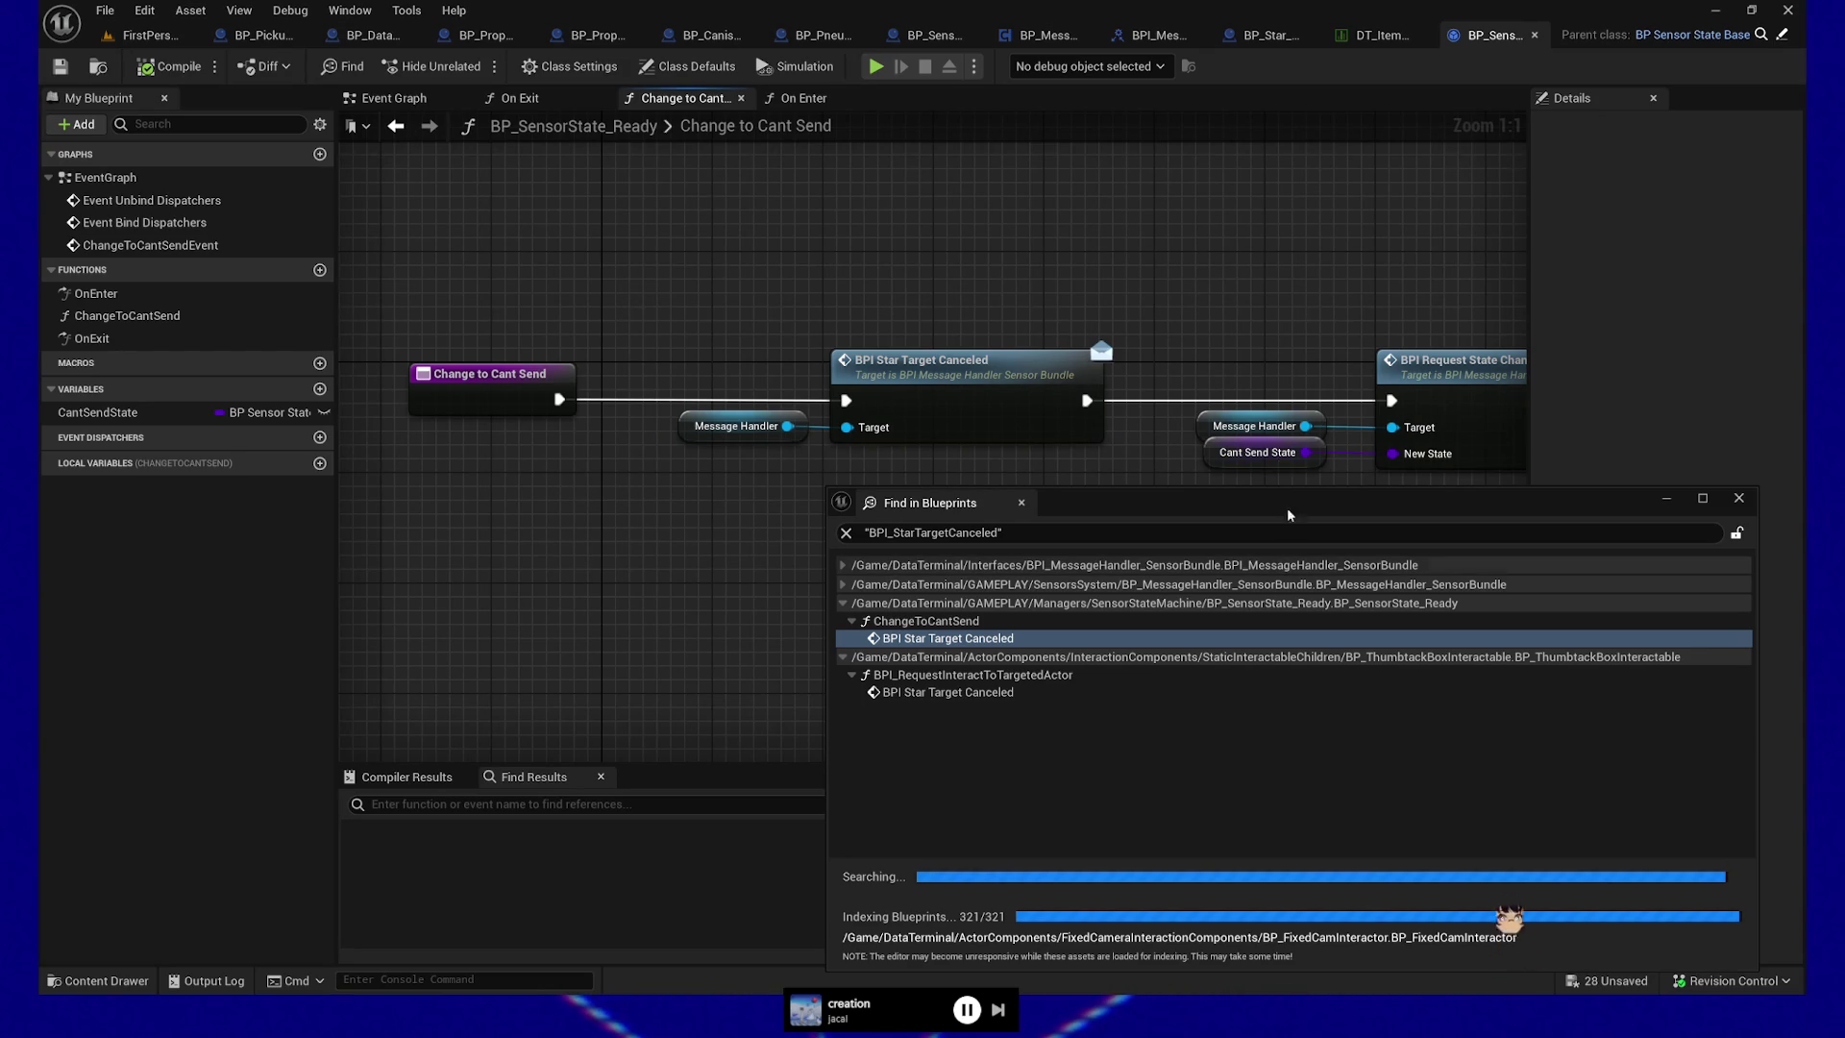
pyautogui.moveTo(710, 335); pyautogui.dragTo(875, 424)
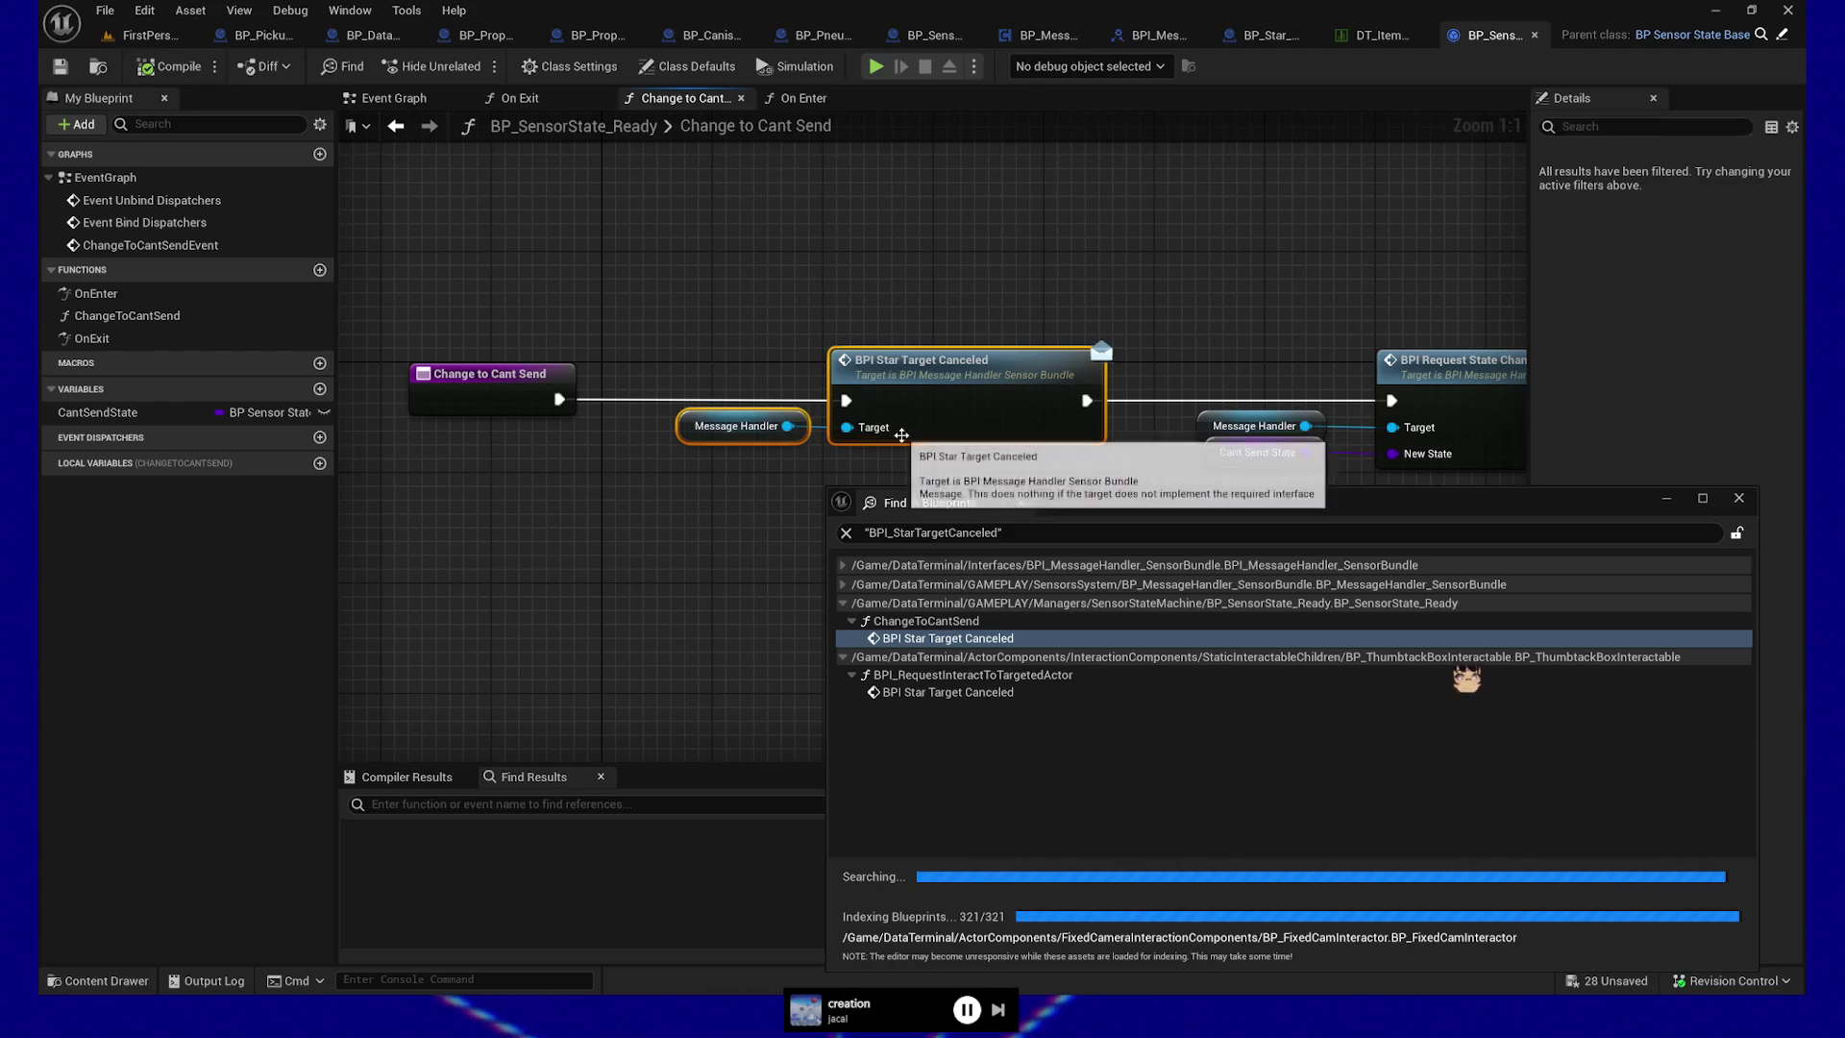
pyautogui.moveTo(965, 228); pyautogui.dragTo(974, 226)
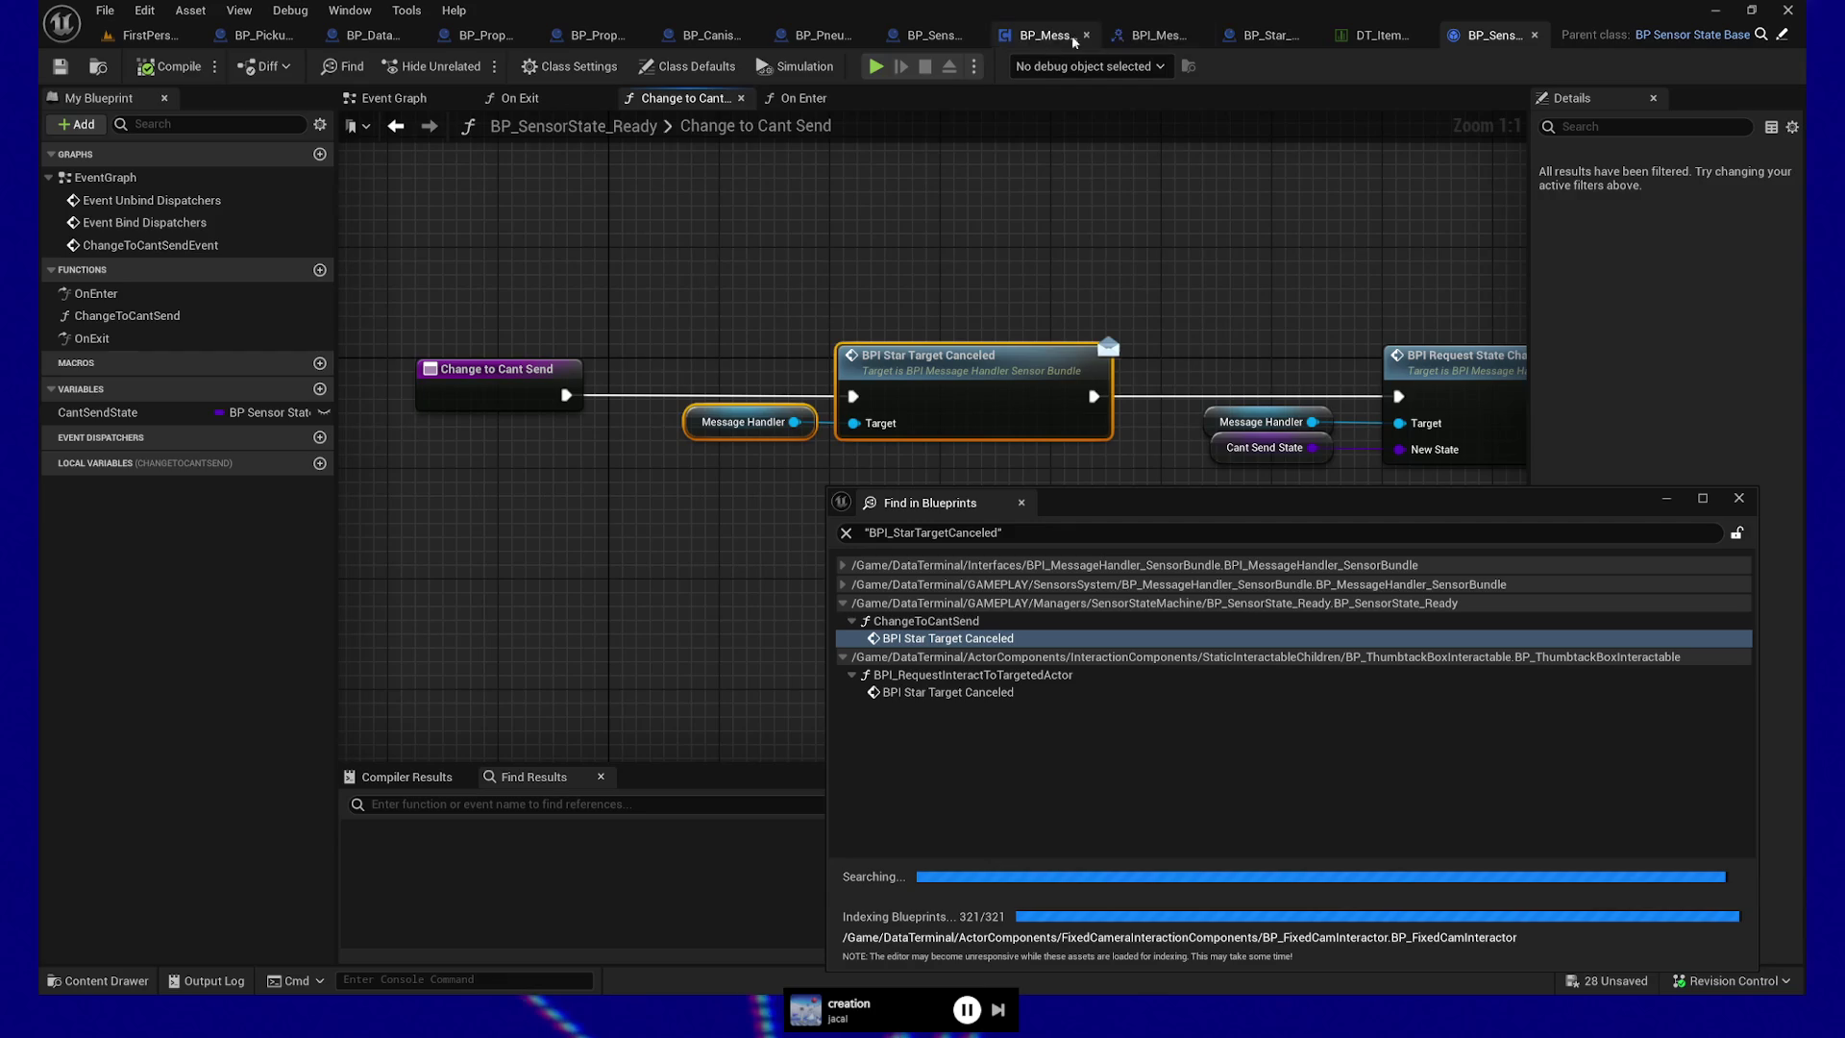
# From the sensor bundle handler's Call On Star Target Canceled node, search 'bind event to on star target canceled'
pyautogui.click(1033, 39)
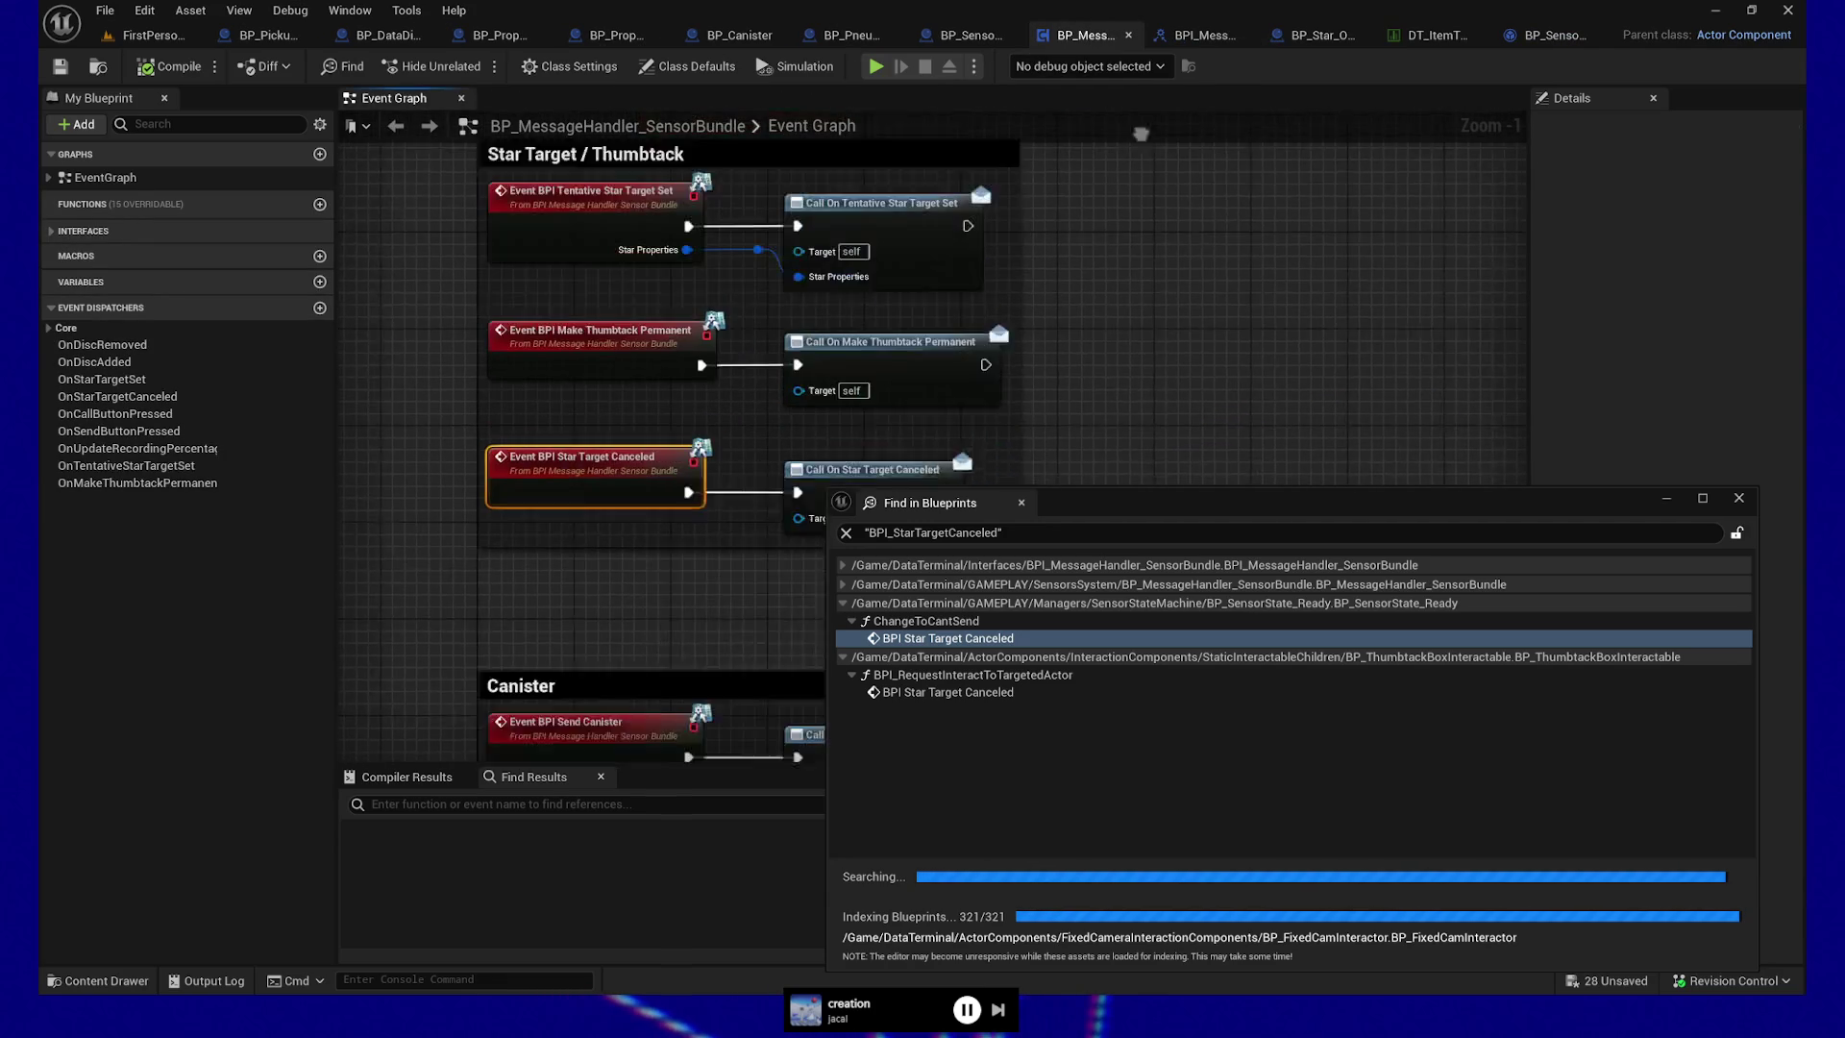
pyautogui.click(823, 420)
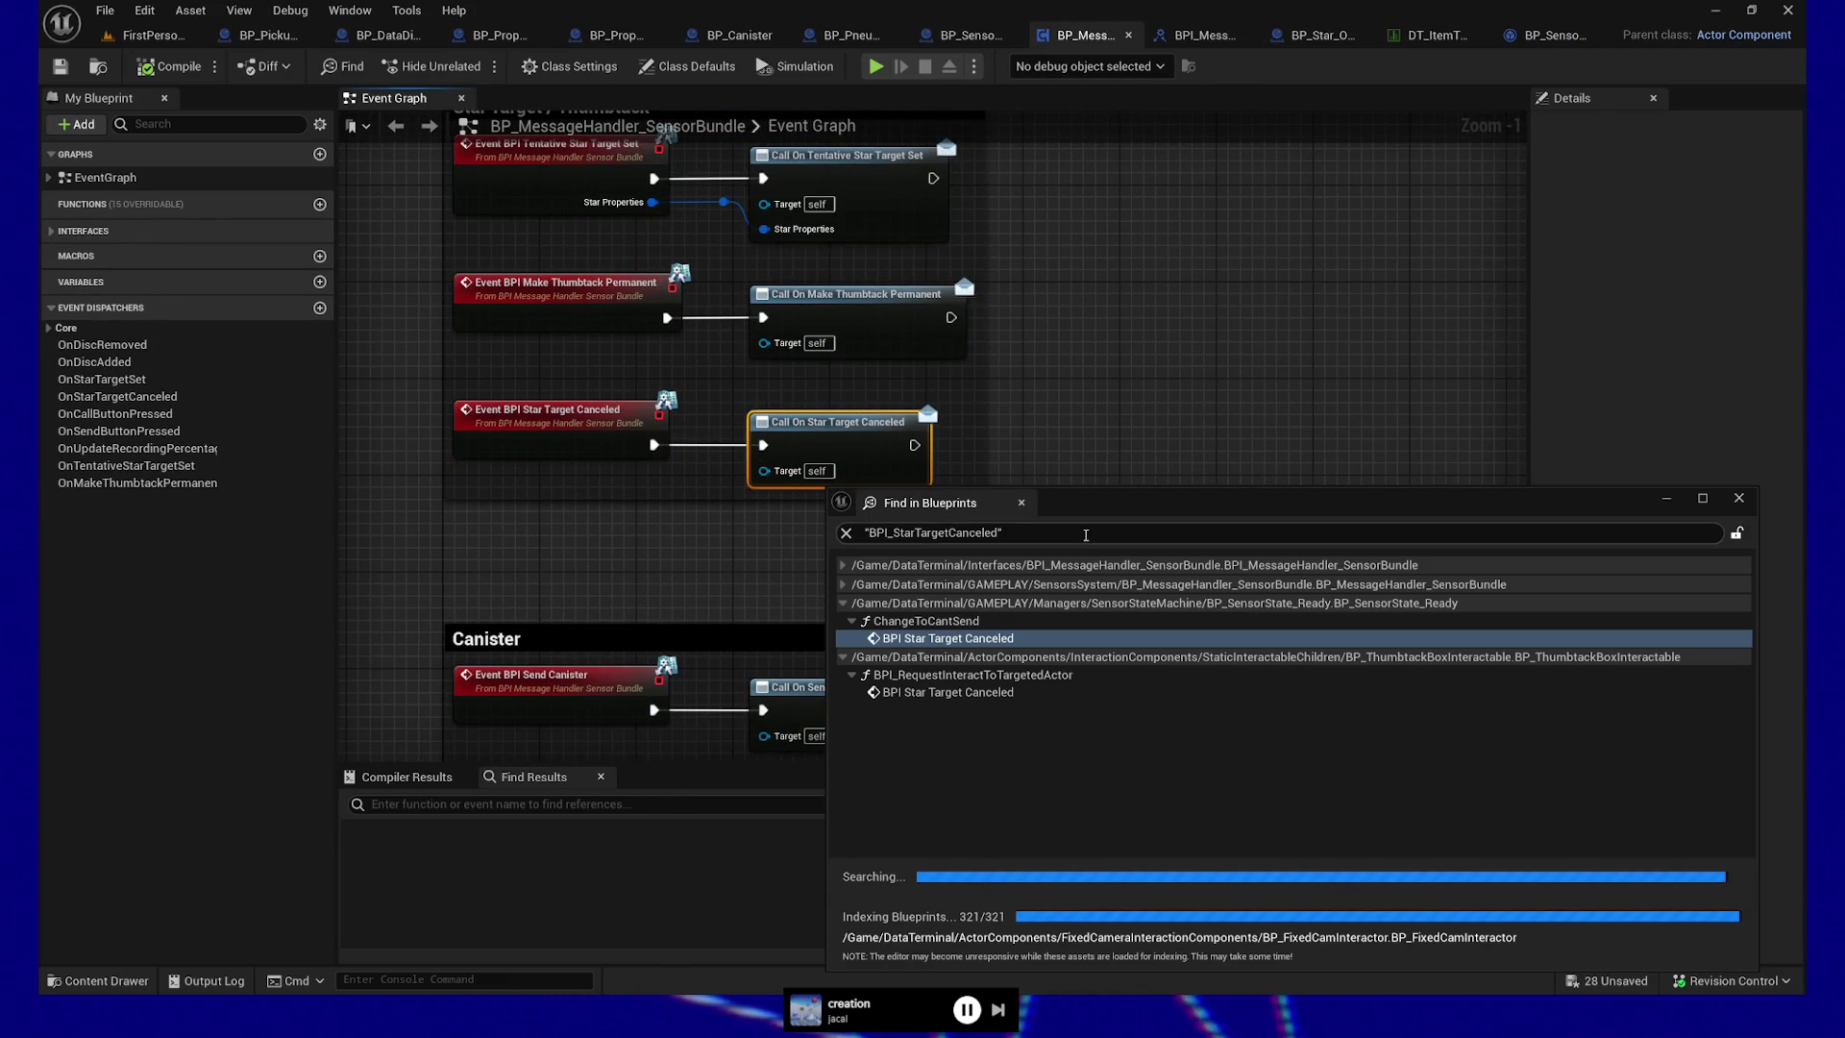
pyautogui.write('bin')
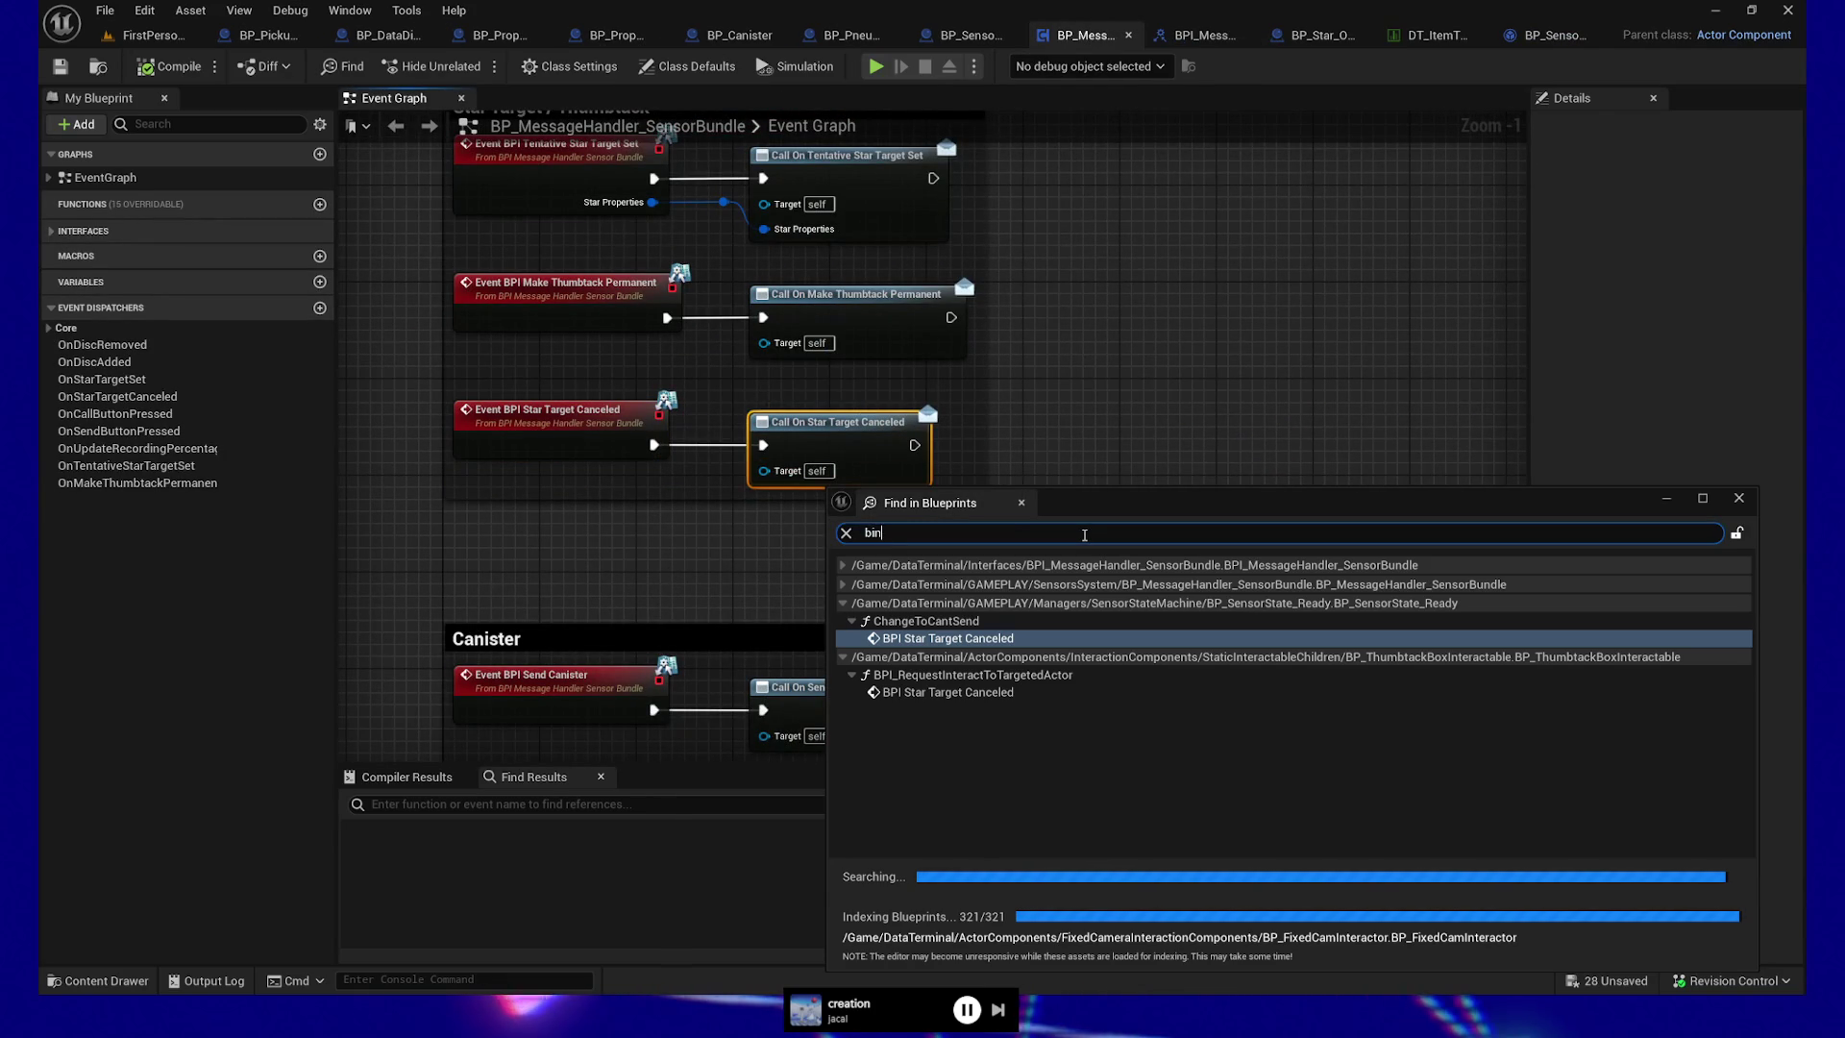
pyautogui.write('d event to on star target cance')
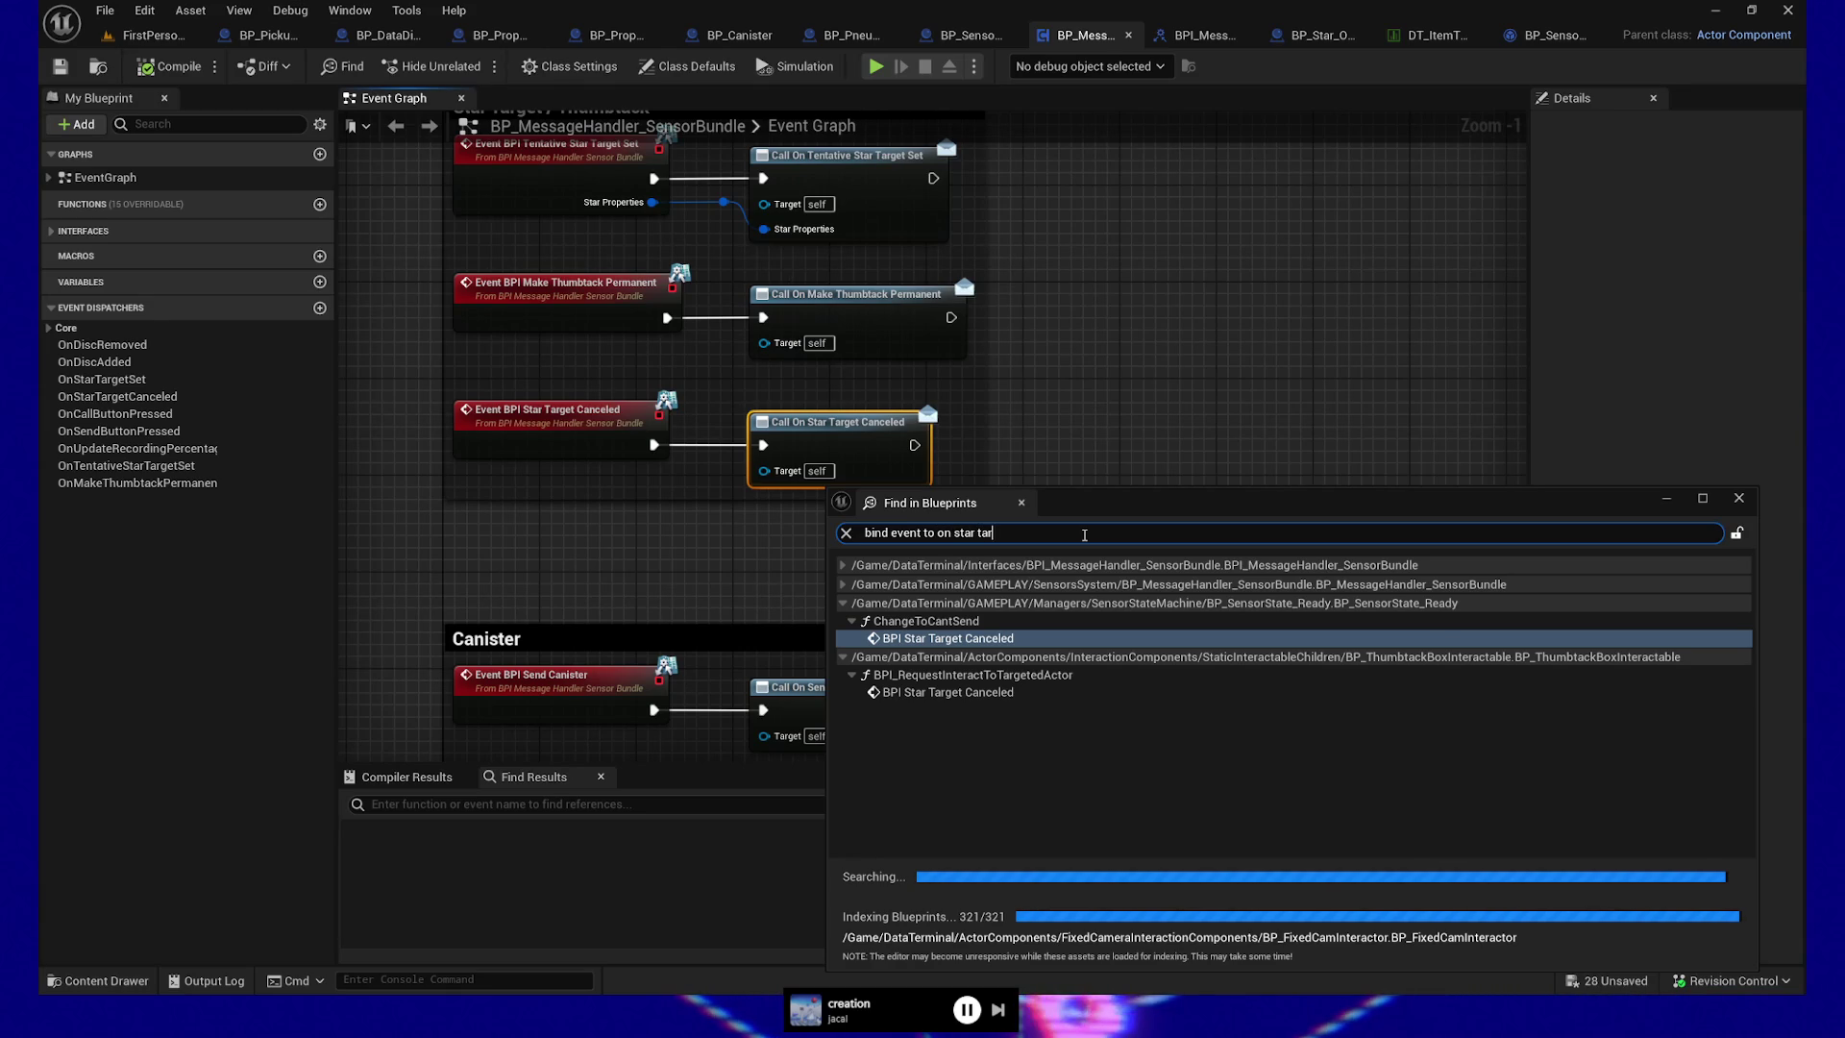
pyautogui.write('led')
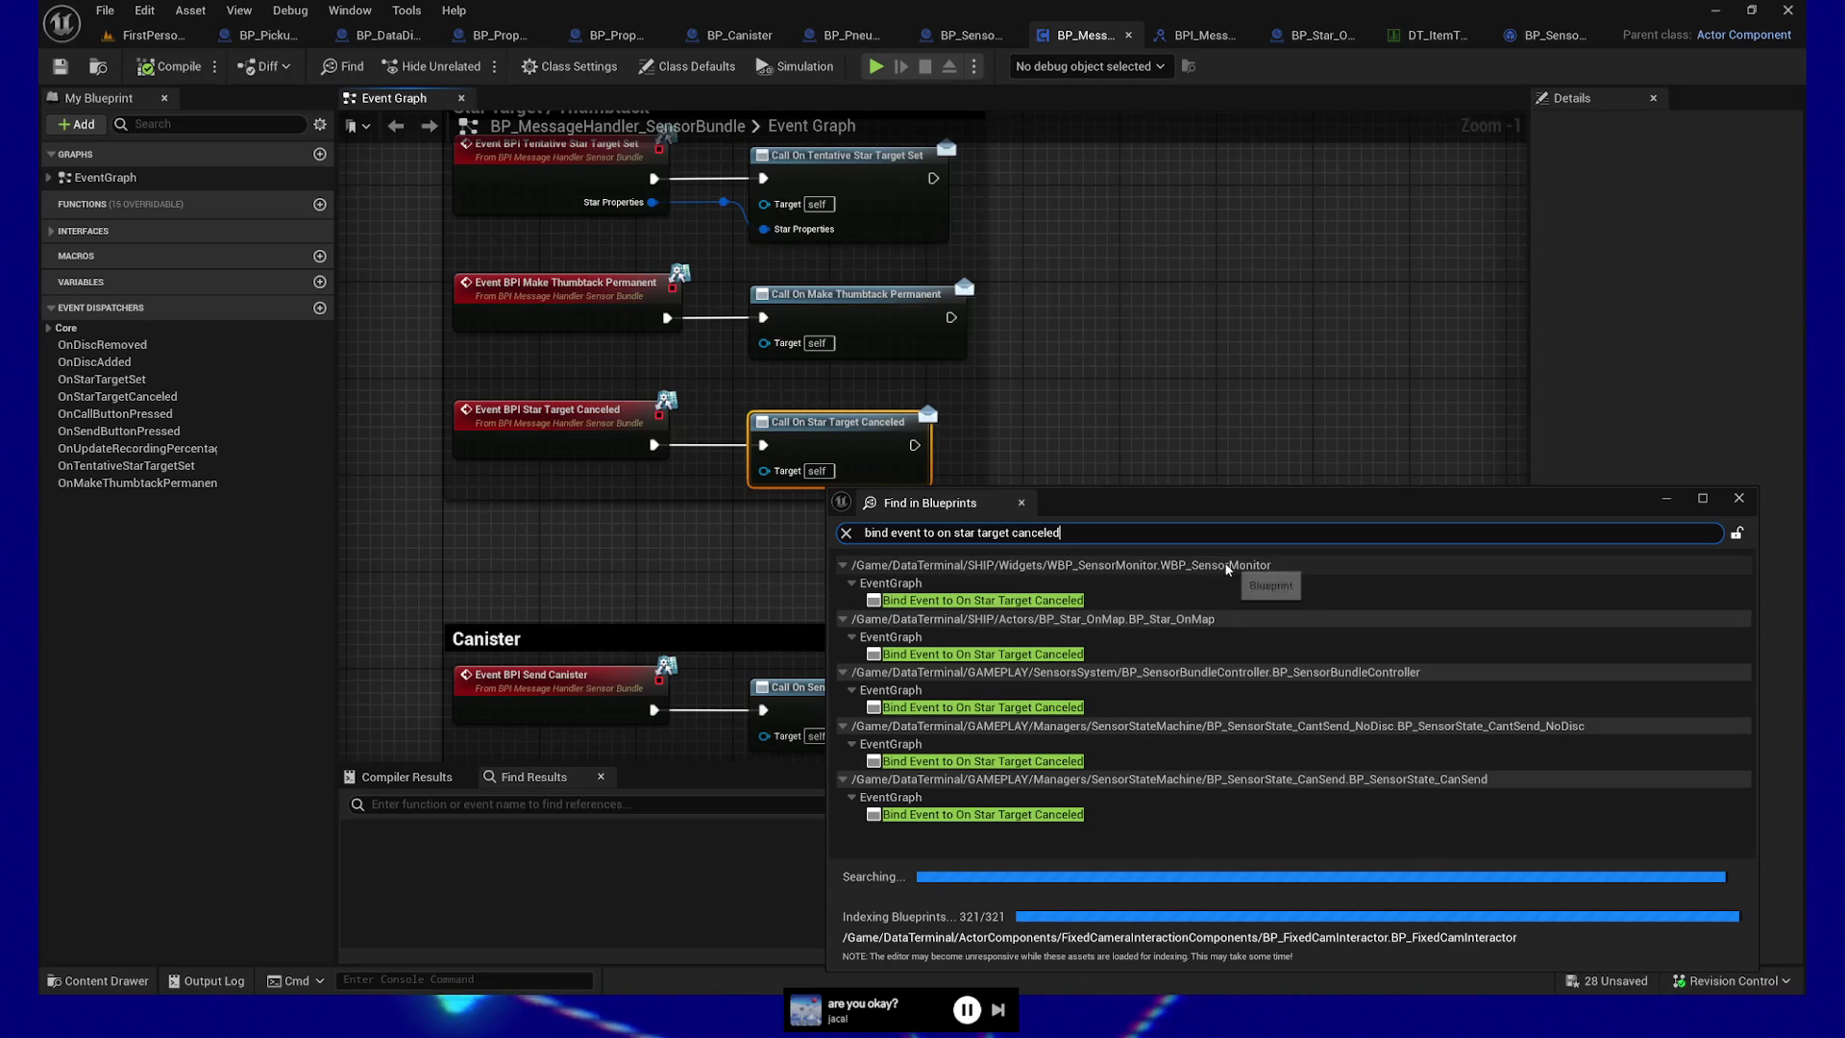
pyautogui.moveTo(1070, 512)
pyautogui.mouseDown()
pyautogui.moveTo(1071, 413)
pyautogui.moveTo(1095, 483)
pyautogui.mouseUp()
pyautogui.doubleClick(1009, 572)
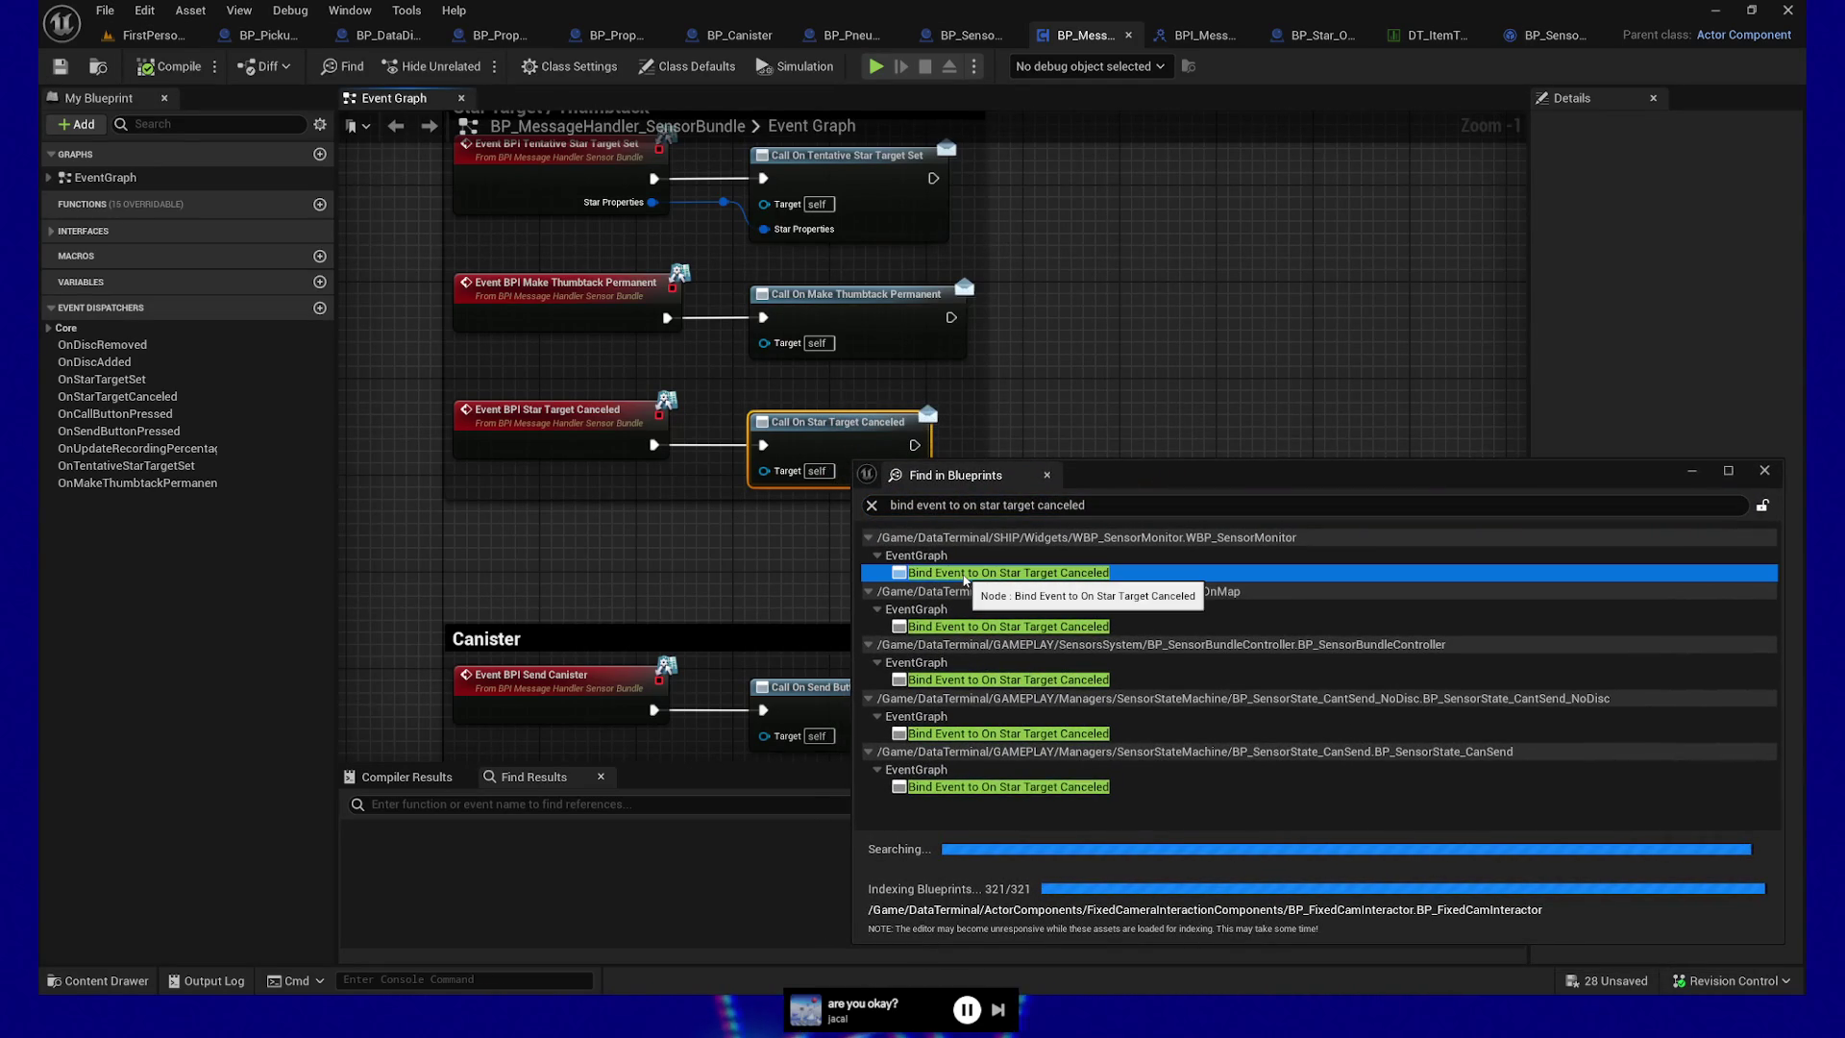
# Inspect the sensor monitor's CancelStarTarget event and its No Star Target variable
pyautogui.moveTo(1116, 479)
pyautogui.mouseDown()
pyautogui.moveTo(1109, 929)
pyautogui.moveTo(1106, 829)
pyautogui.mouseUp()
pyautogui.doubleClick(952, 536)
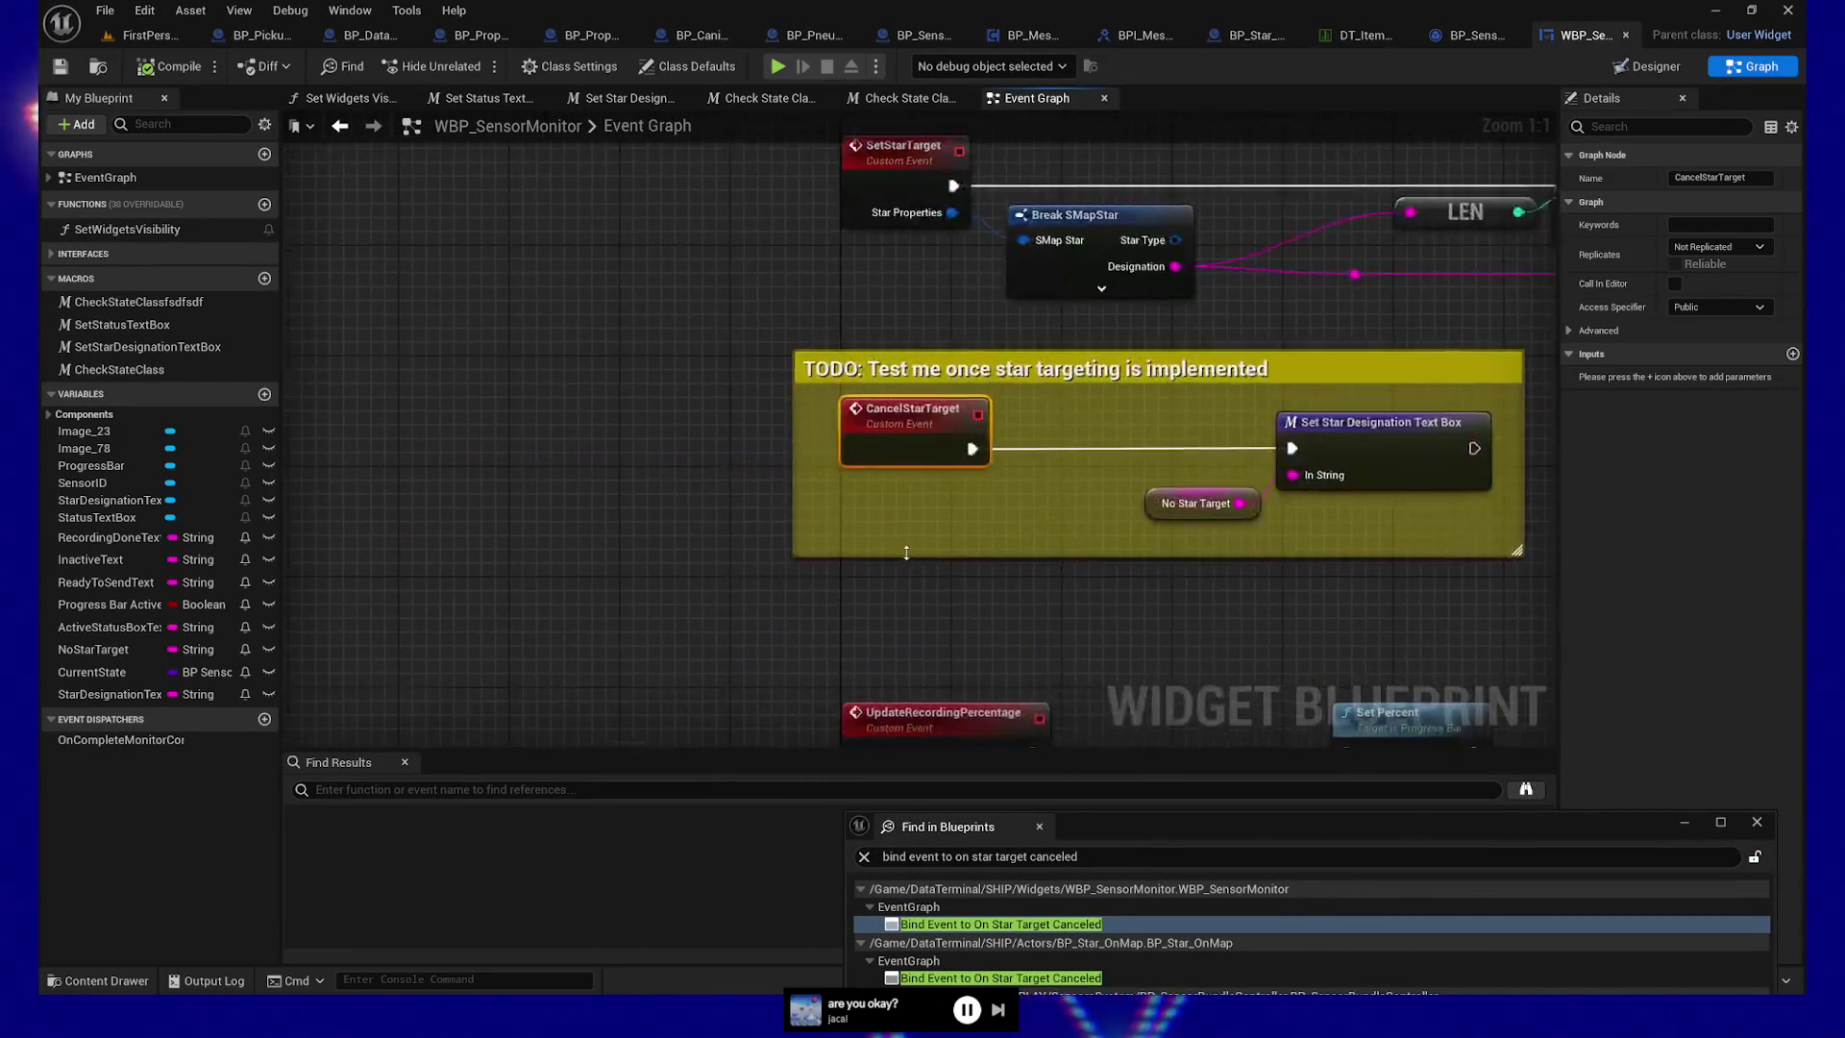
pyautogui.click(994, 543)
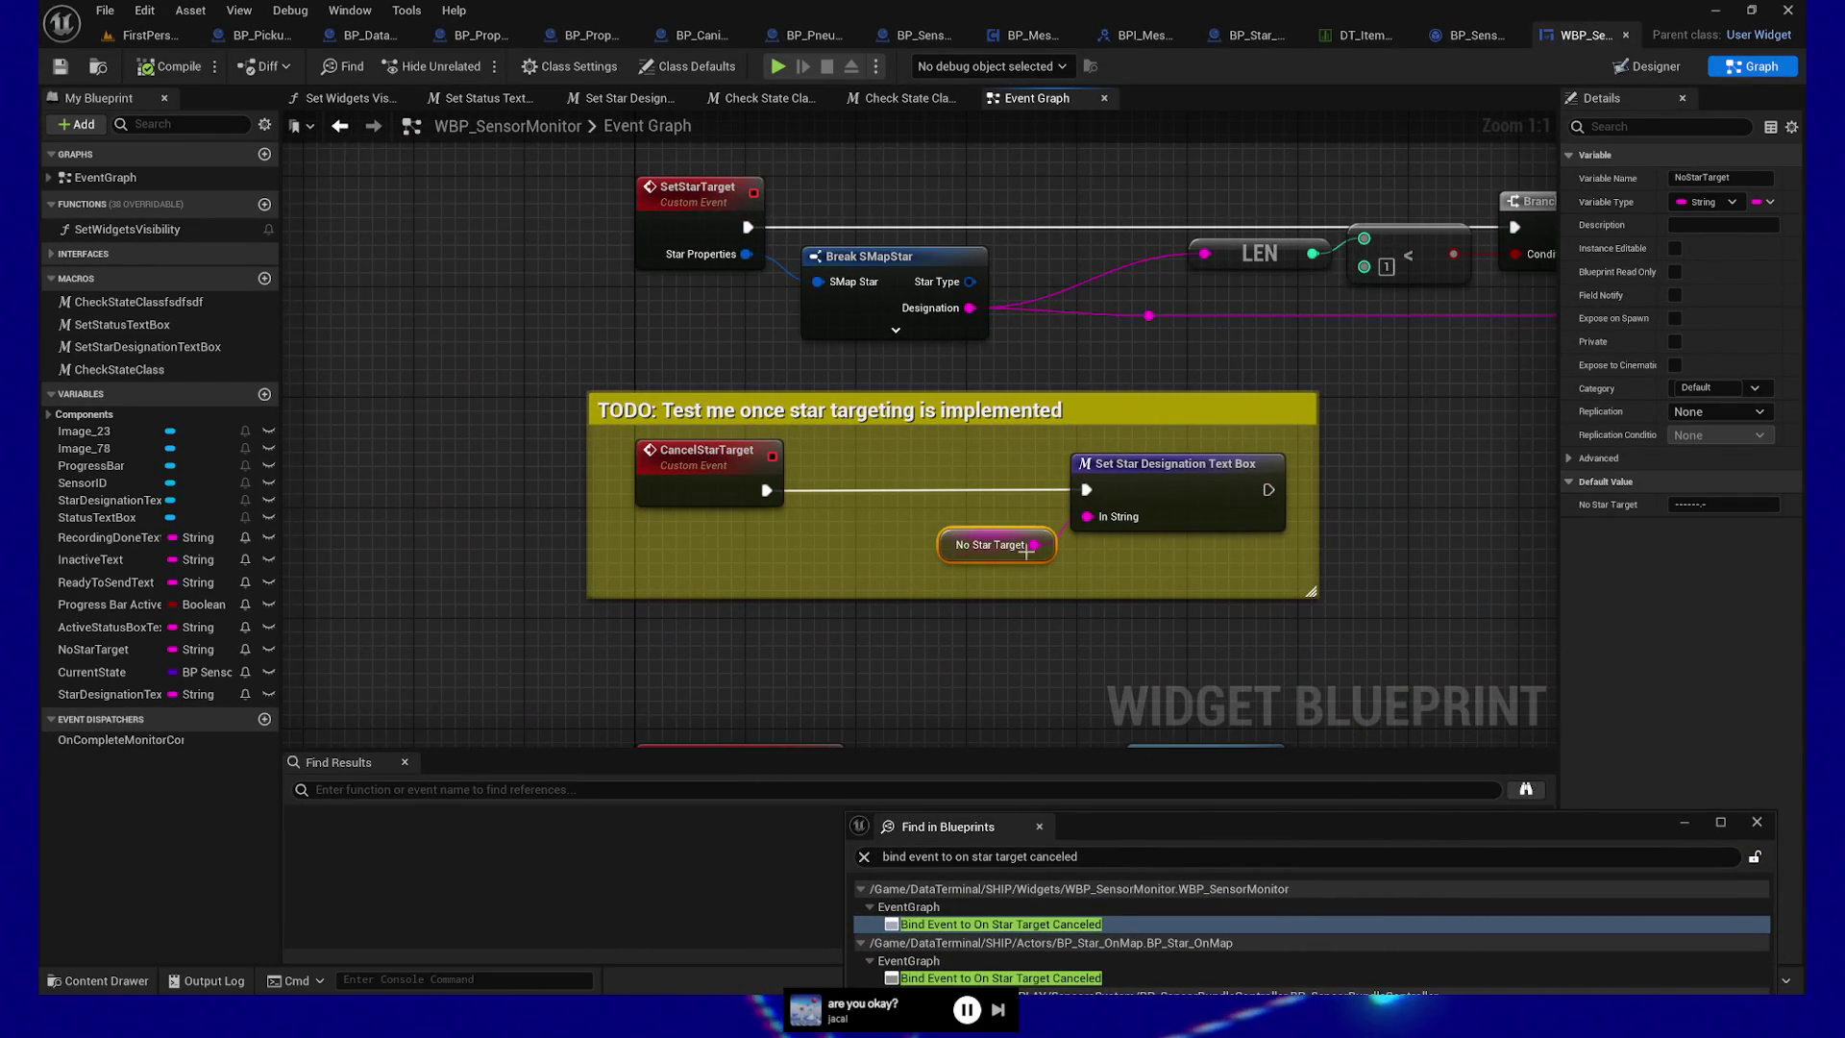
pyautogui.moveTo(1207, 824)
pyautogui.mouseDown()
pyautogui.moveTo(1136, 408)
pyautogui.moveTo(1218, 439)
pyautogui.mouseUp()
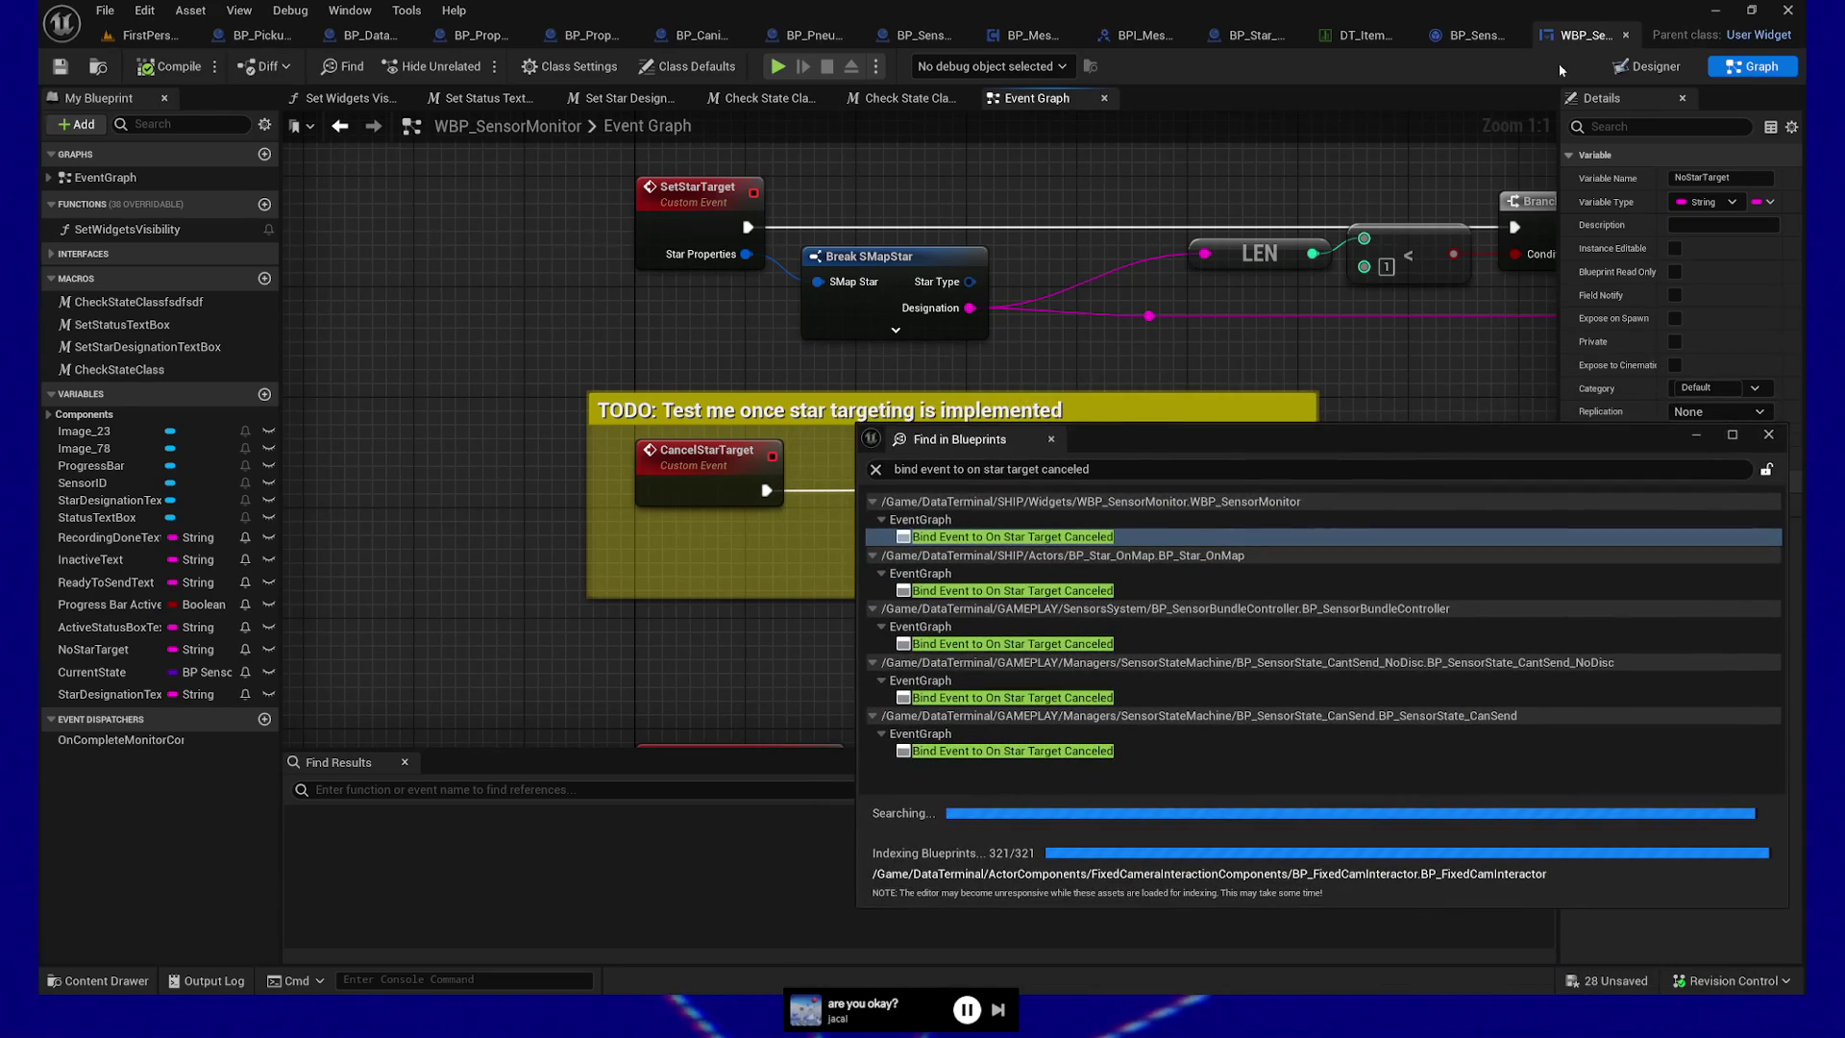
# Close WBP_SensorMonitor and jump to BP_Star_OnMap's Bind Event to On Star Target Canceled node
pyautogui.click(1626, 36)
pyautogui.click(873, 502)
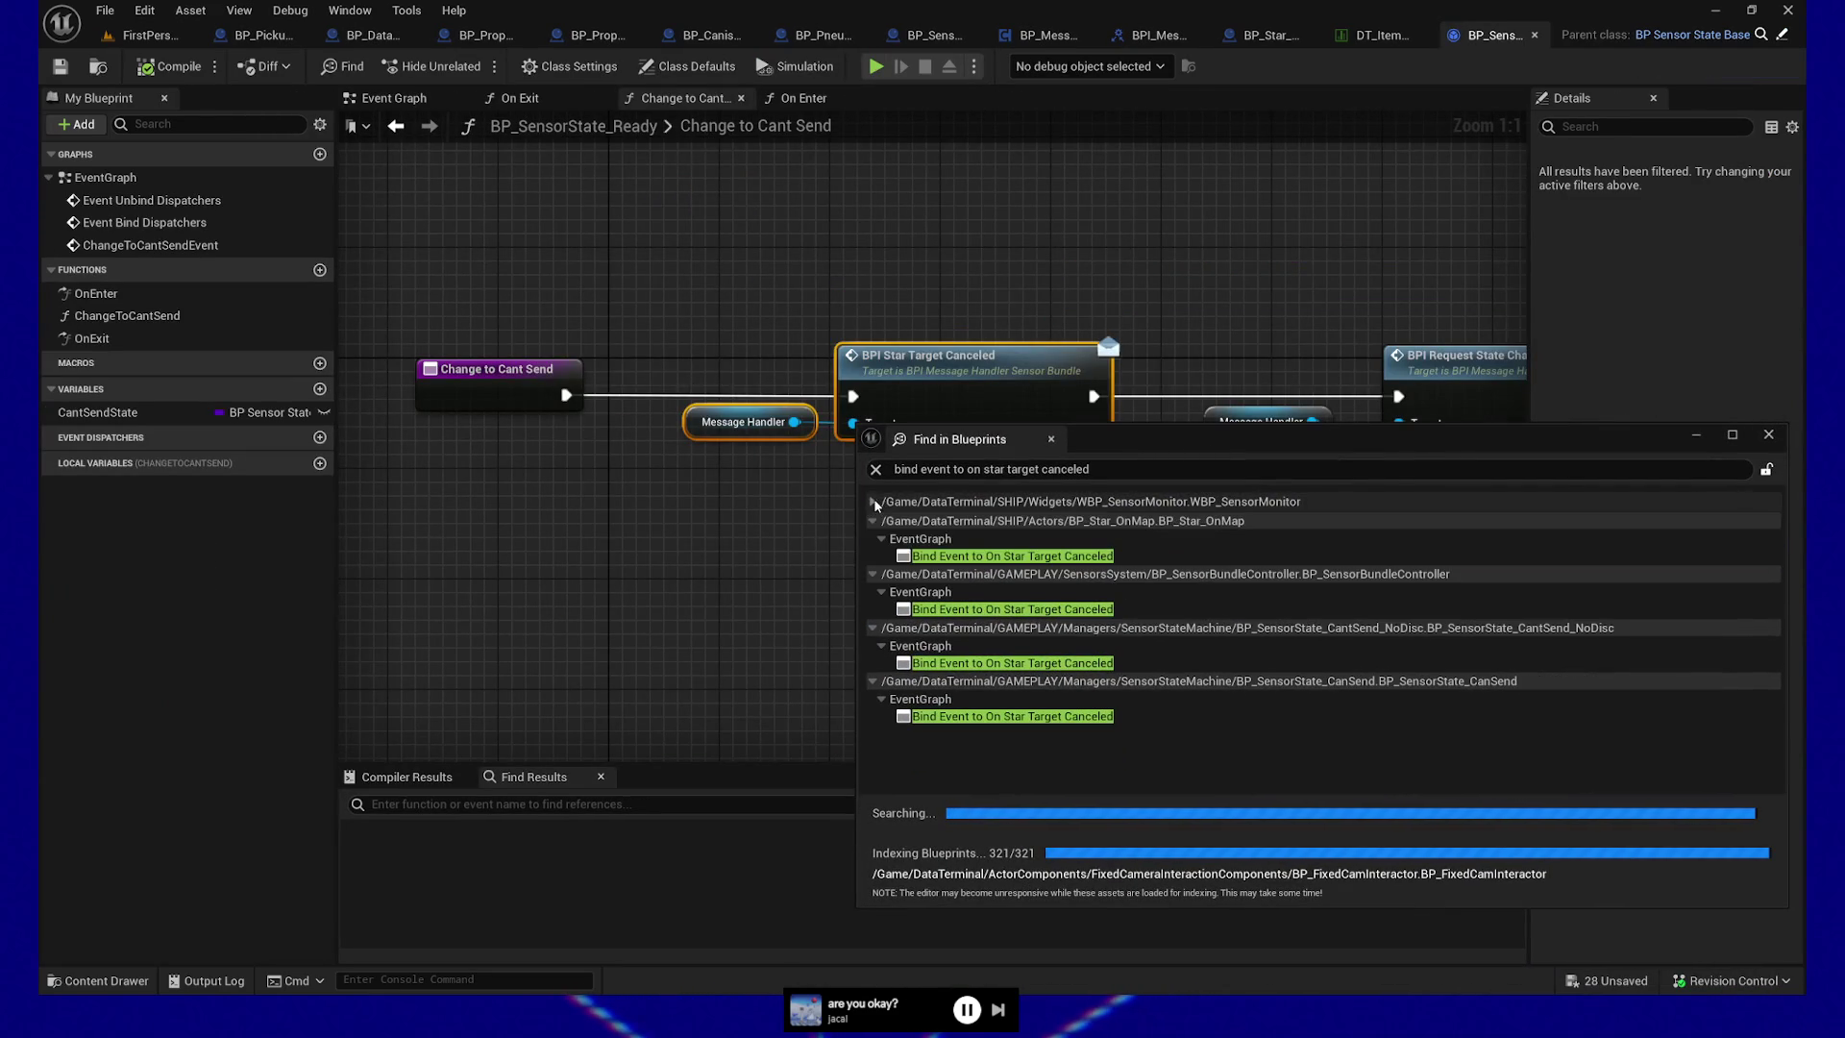
pyautogui.doubleClick(1000, 557)
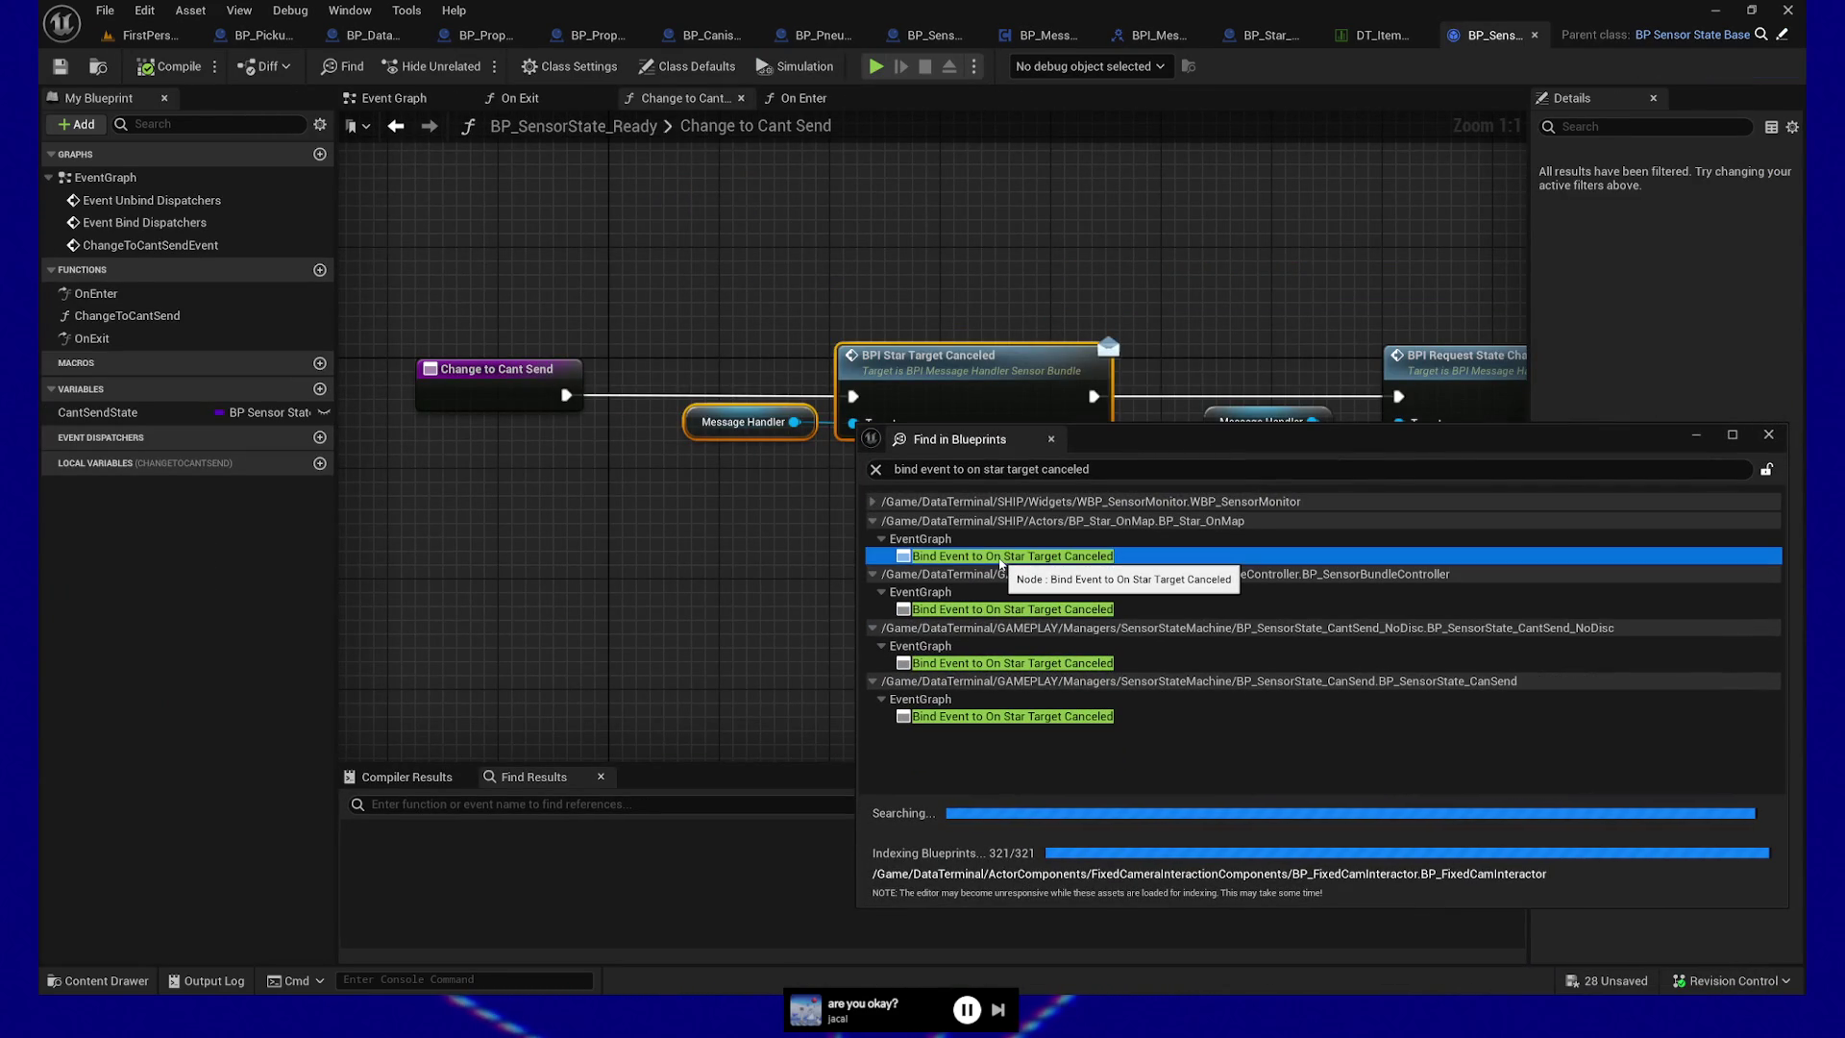
pyautogui.moveTo(1128, 441); pyautogui.dragTo(1226, 688)
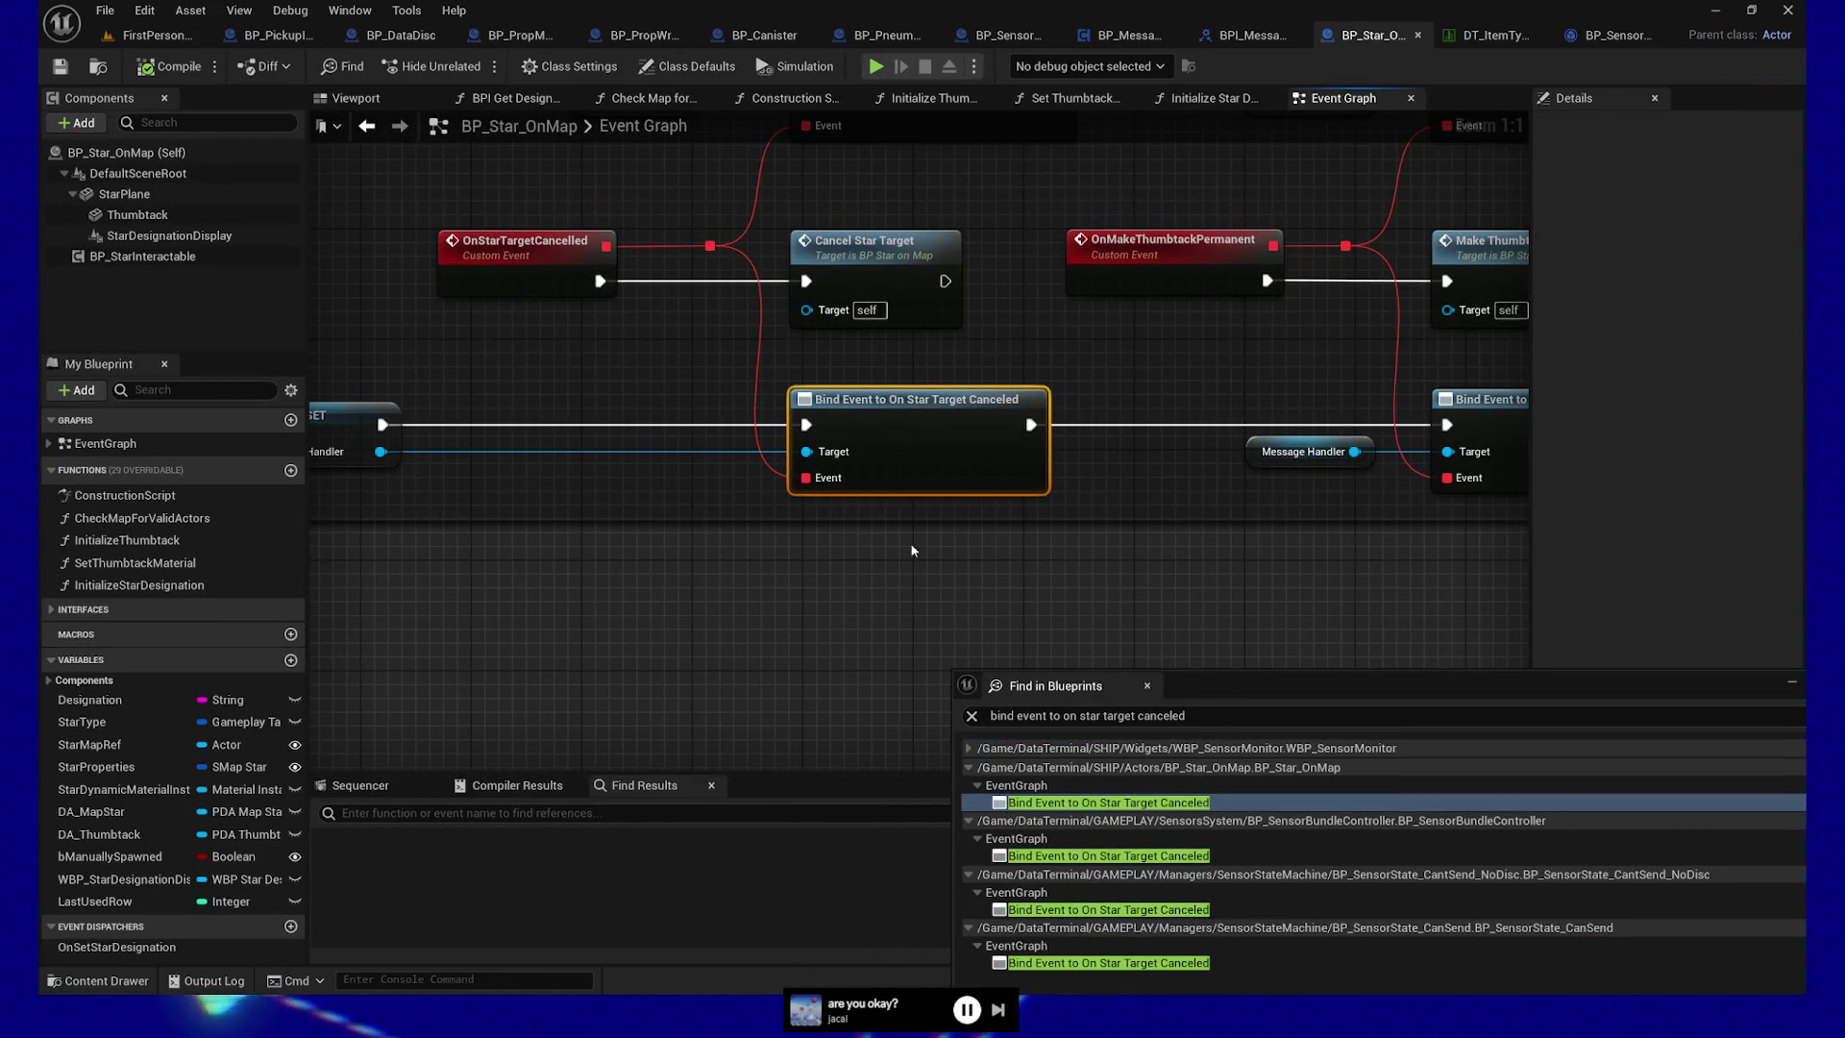
# Follow BP_Star_OnMap's bind node to the CancelStarTarget event and review its logic
pyautogui.moveTo(1235, 595)
pyautogui.mouseDown()
pyautogui.moveTo(1327, 625)
pyautogui.moveTo(1221, 599)
pyautogui.mouseUp()
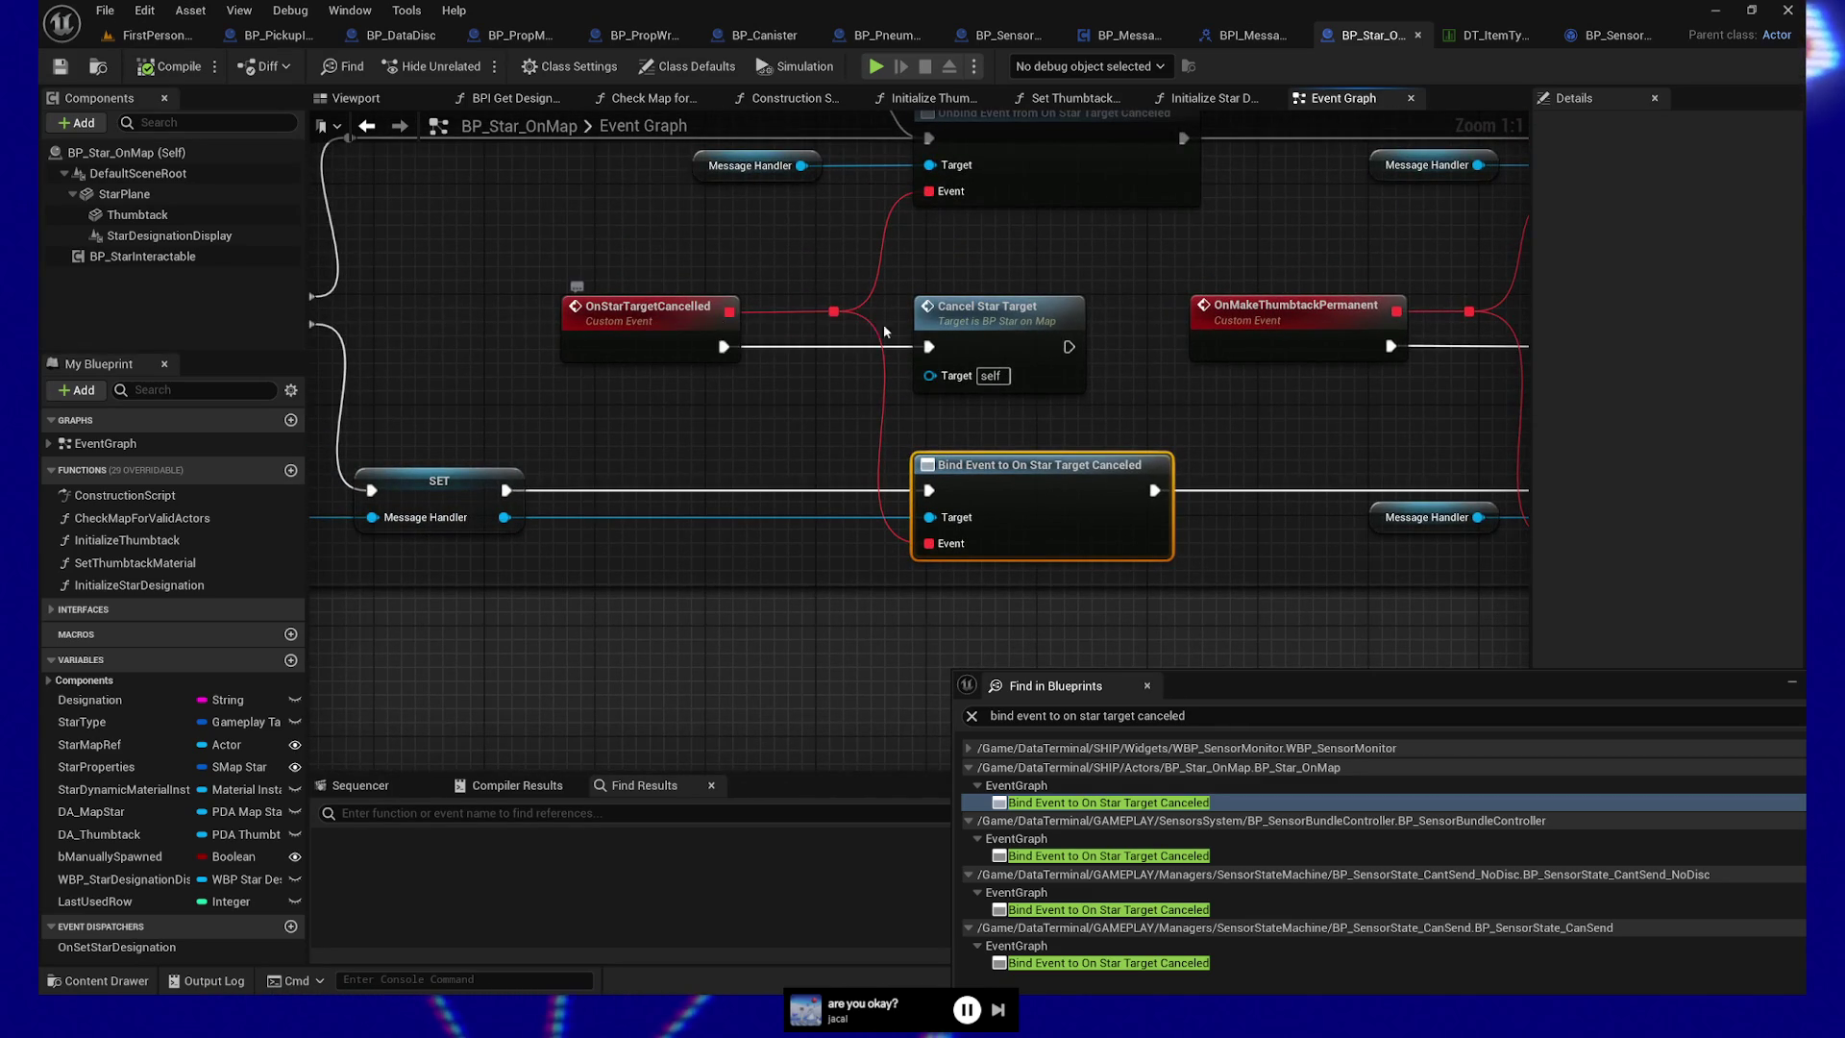
pyautogui.doubleClick(982, 316)
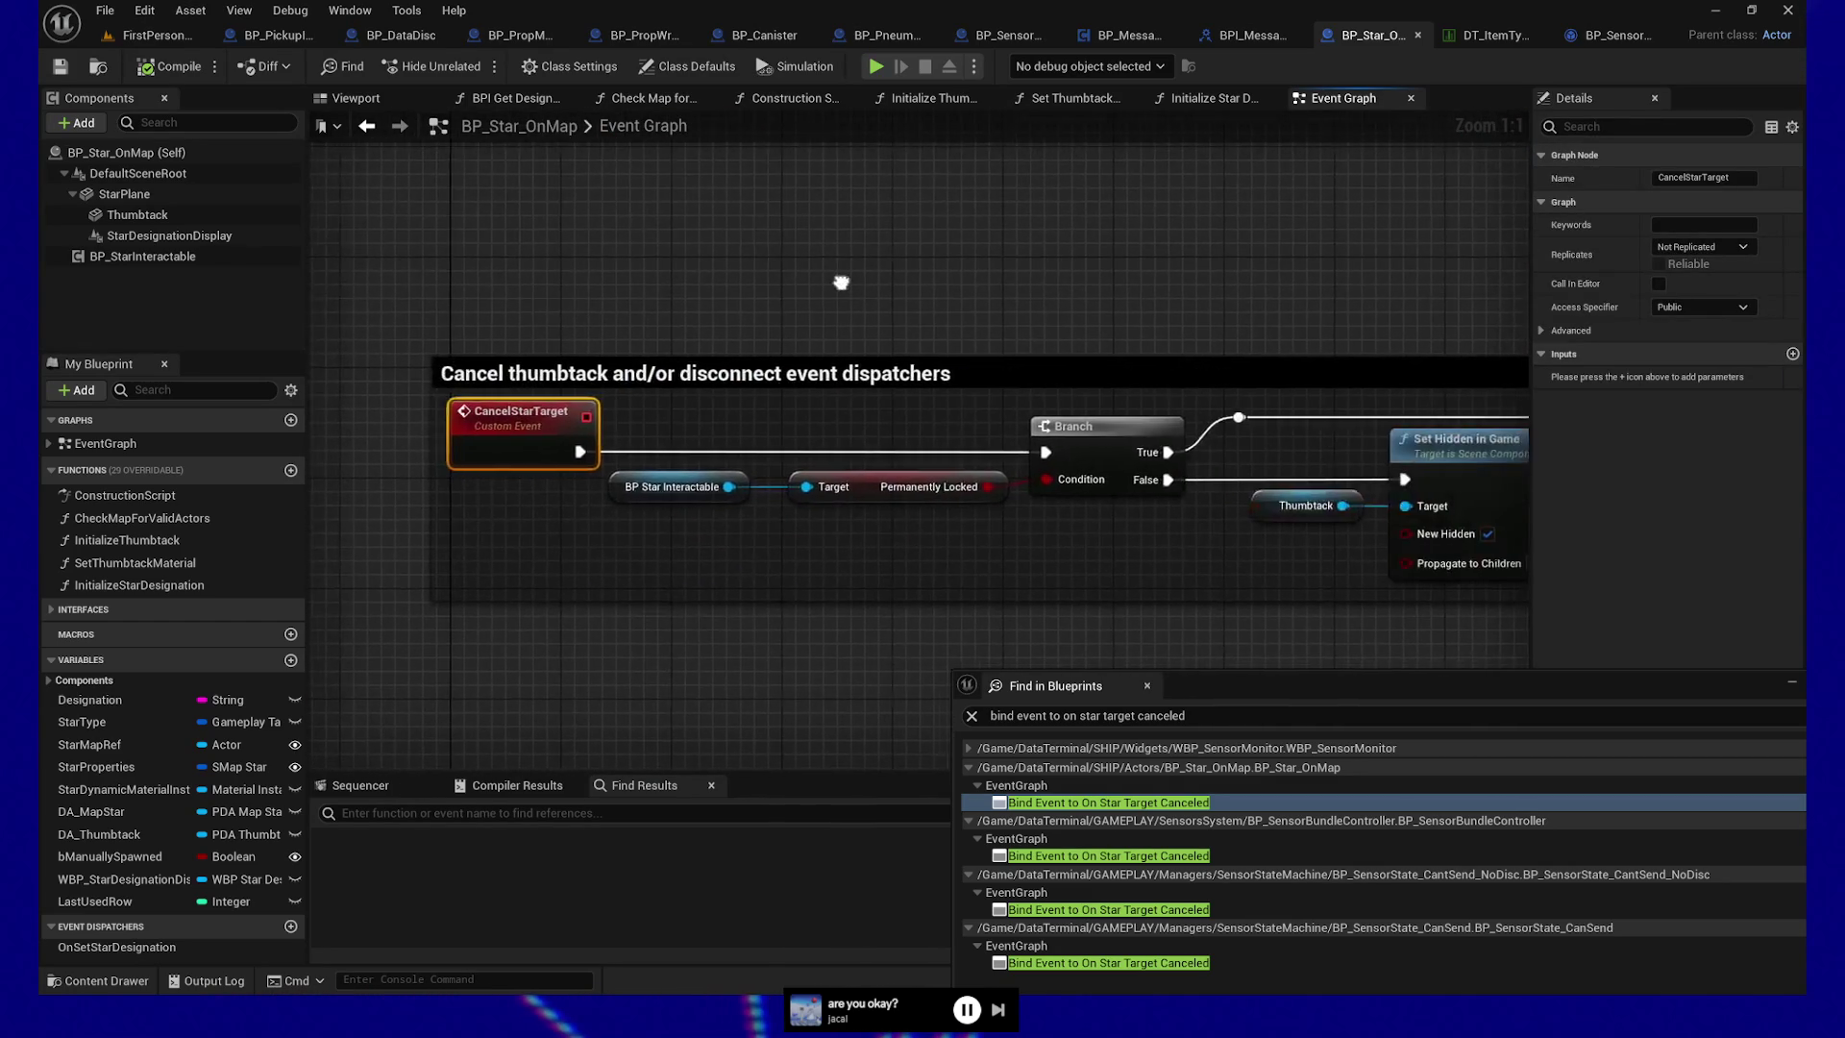
pyautogui.moveTo(850, 559)
pyautogui.mouseDown()
pyautogui.moveTo(592, 556)
pyautogui.moveTo(631, 563)
pyautogui.mouseUp()
pyautogui.moveTo(1154, 569); pyautogui.dragTo(681, 571)
pyautogui.moveTo(885, 565); pyautogui.dragTo(846, 568)
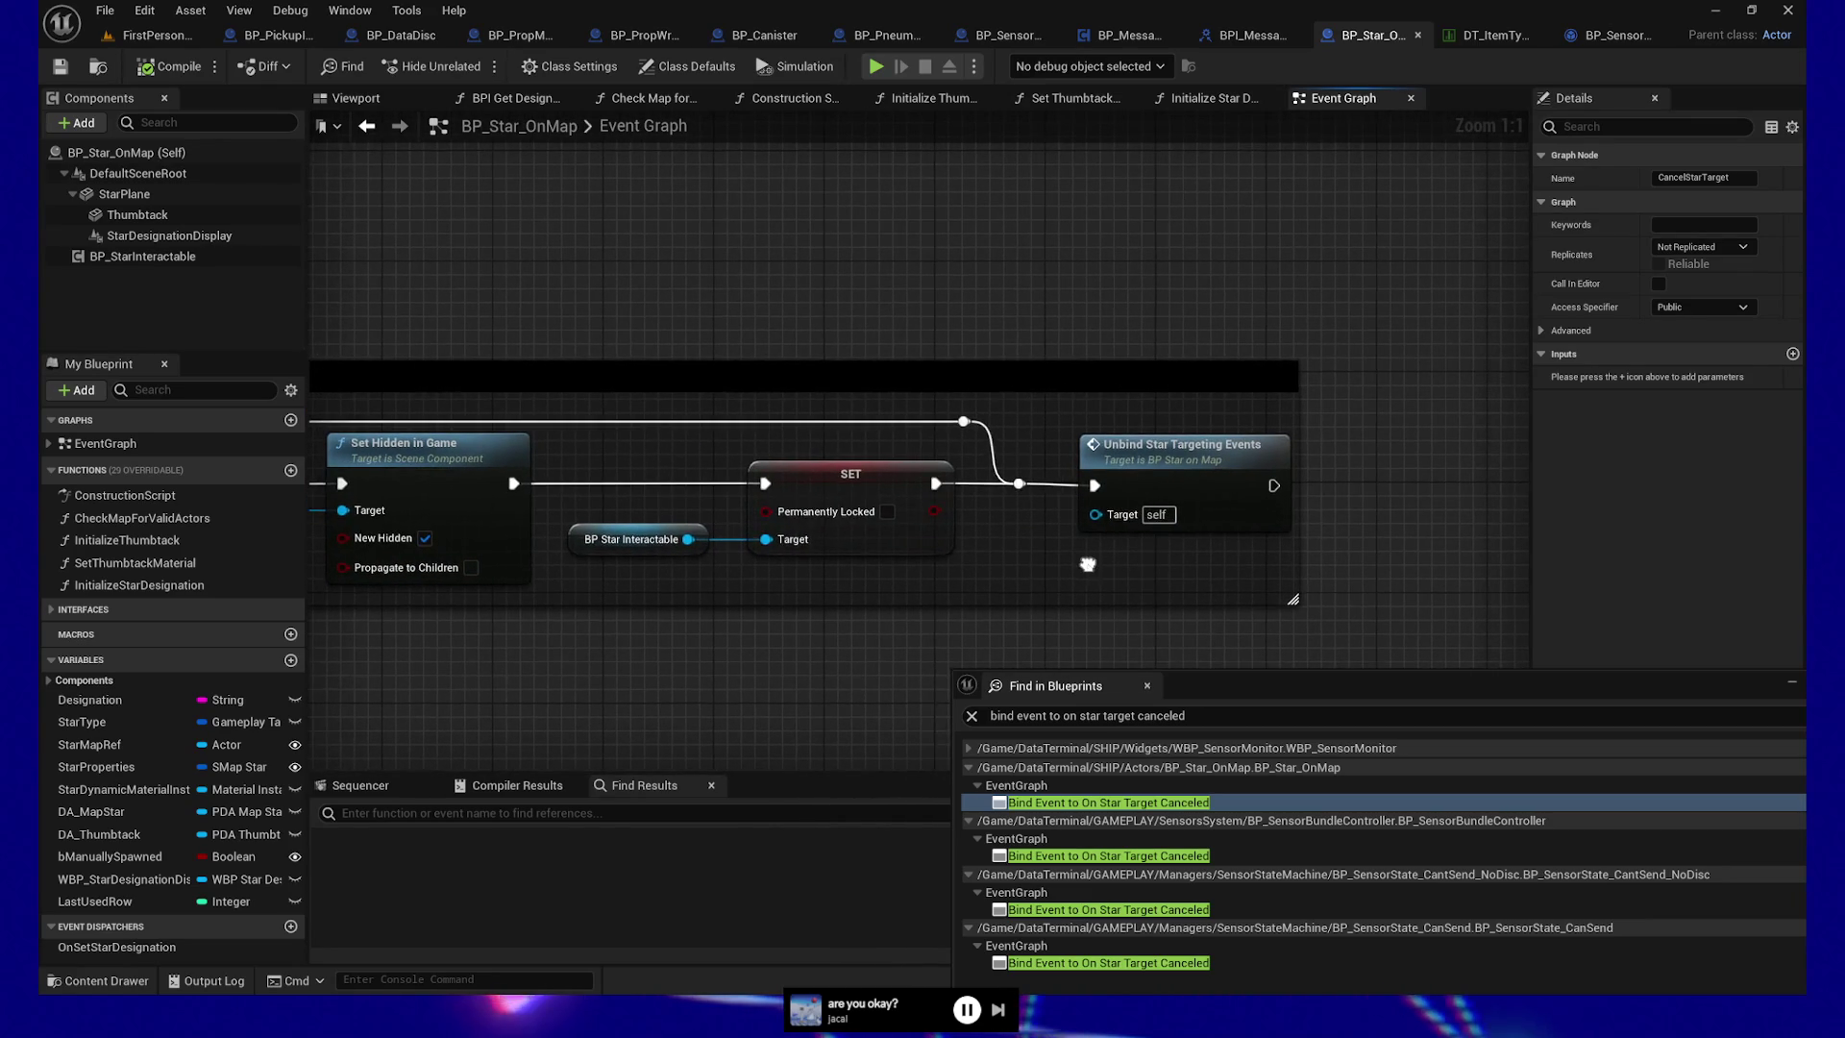
# Float the search results and jump to BP_SensorBundleController's Bind Event to On Star Target Canceled node
pyautogui.moveTo(1261, 678); pyautogui.dragTo(1157, 496)
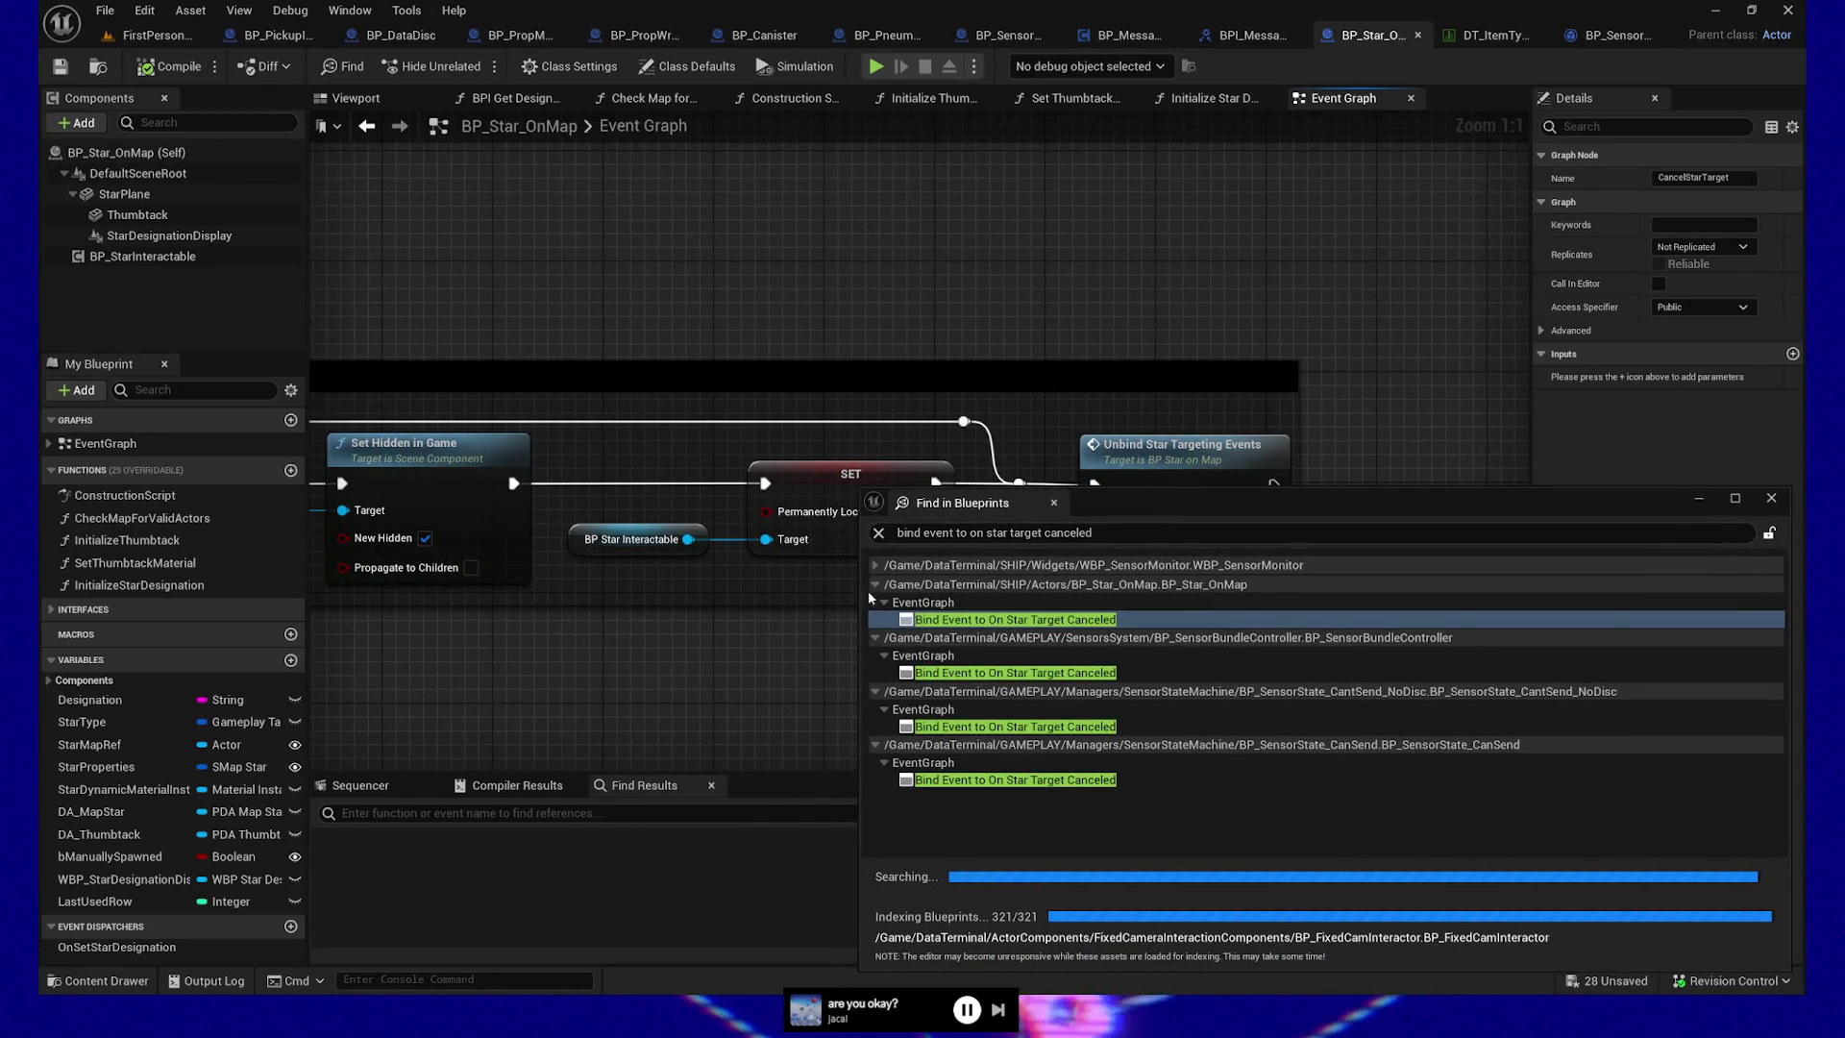
pyautogui.click(885, 586)
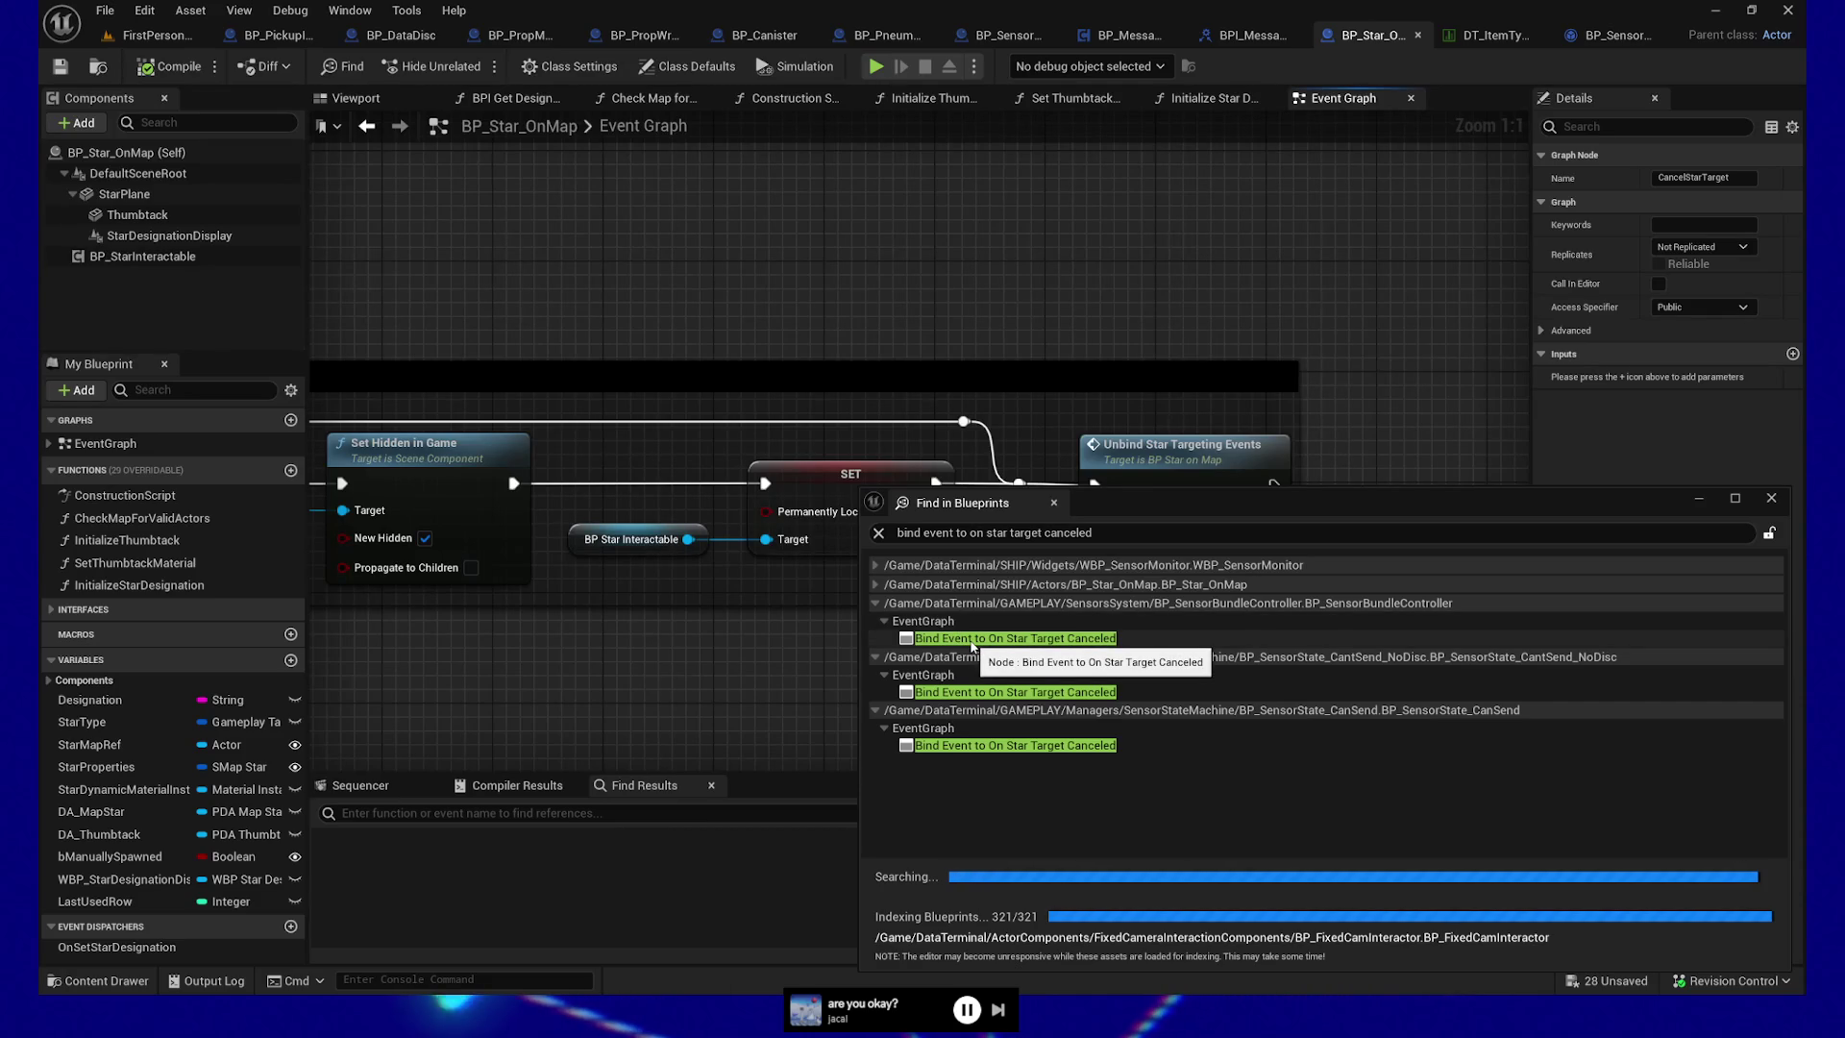
pyautogui.doubleClick(971, 639)
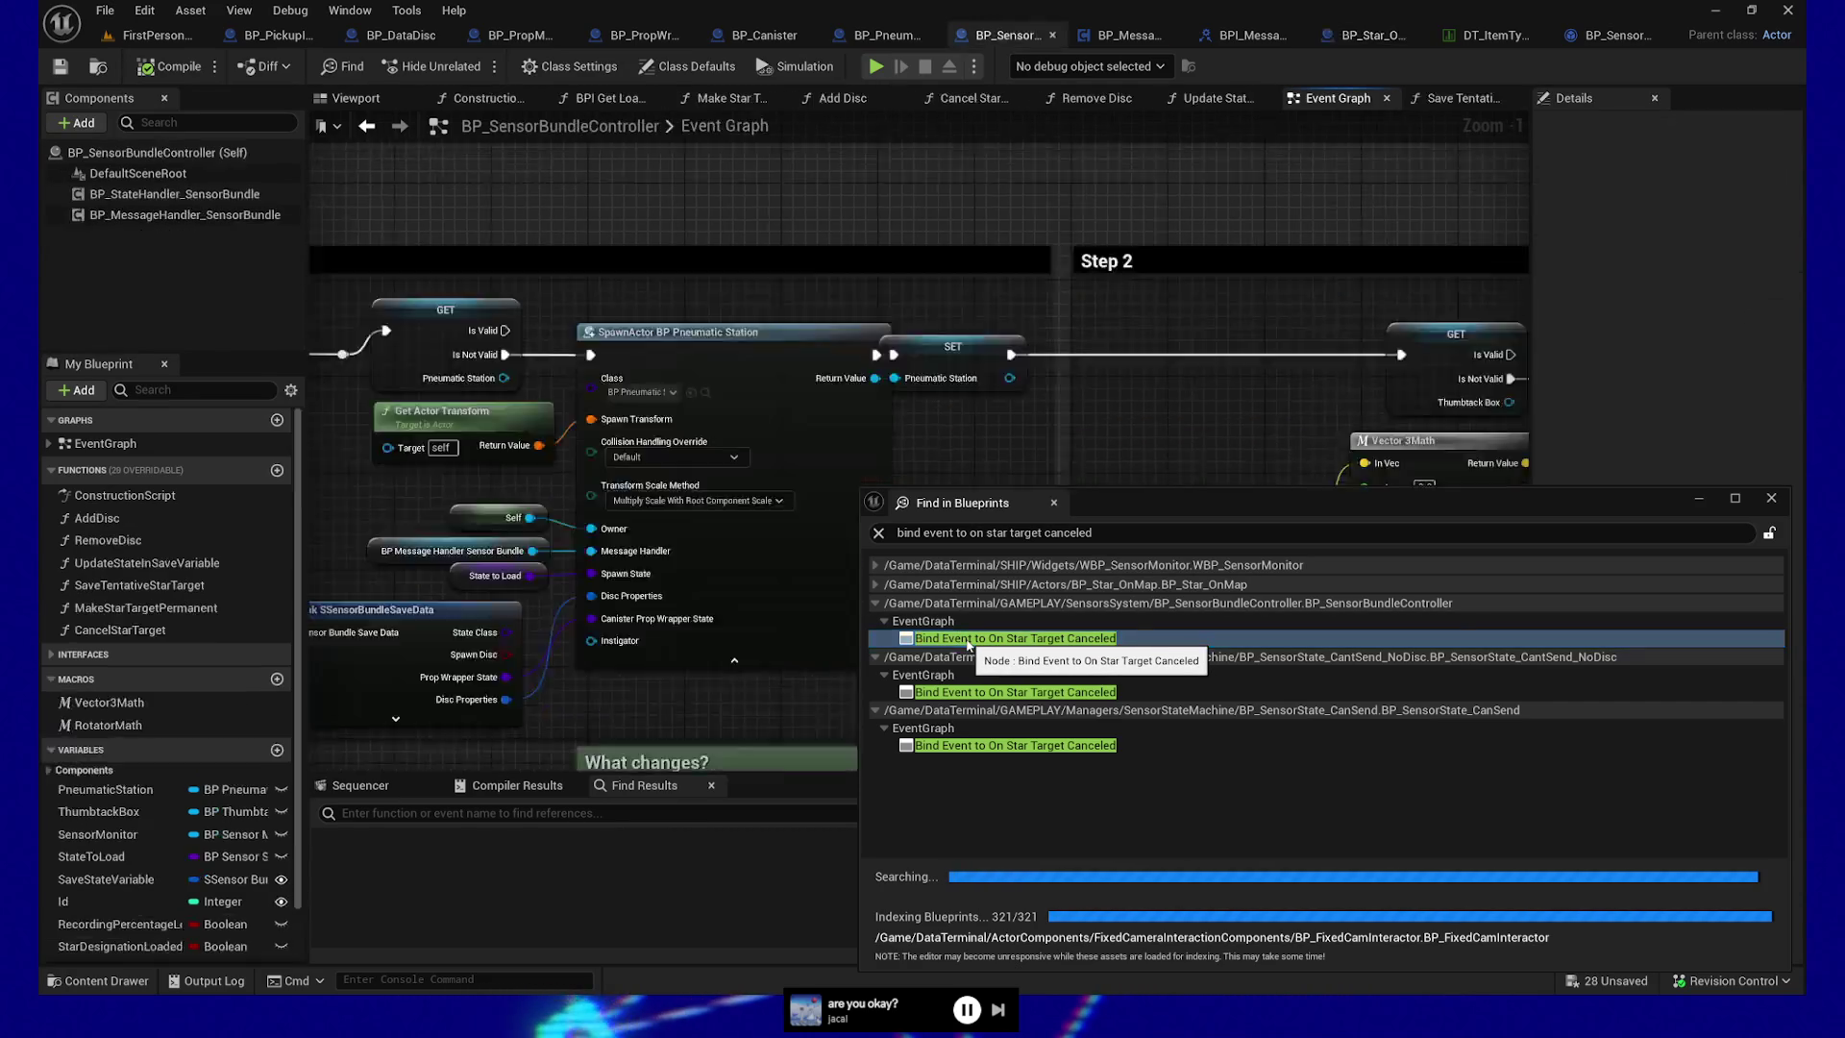
# Open BP_SensorBundleController's Cancel Star Target function and select its three nodes
pyautogui.moveTo(1082, 504); pyautogui.dragTo(1163, 838)
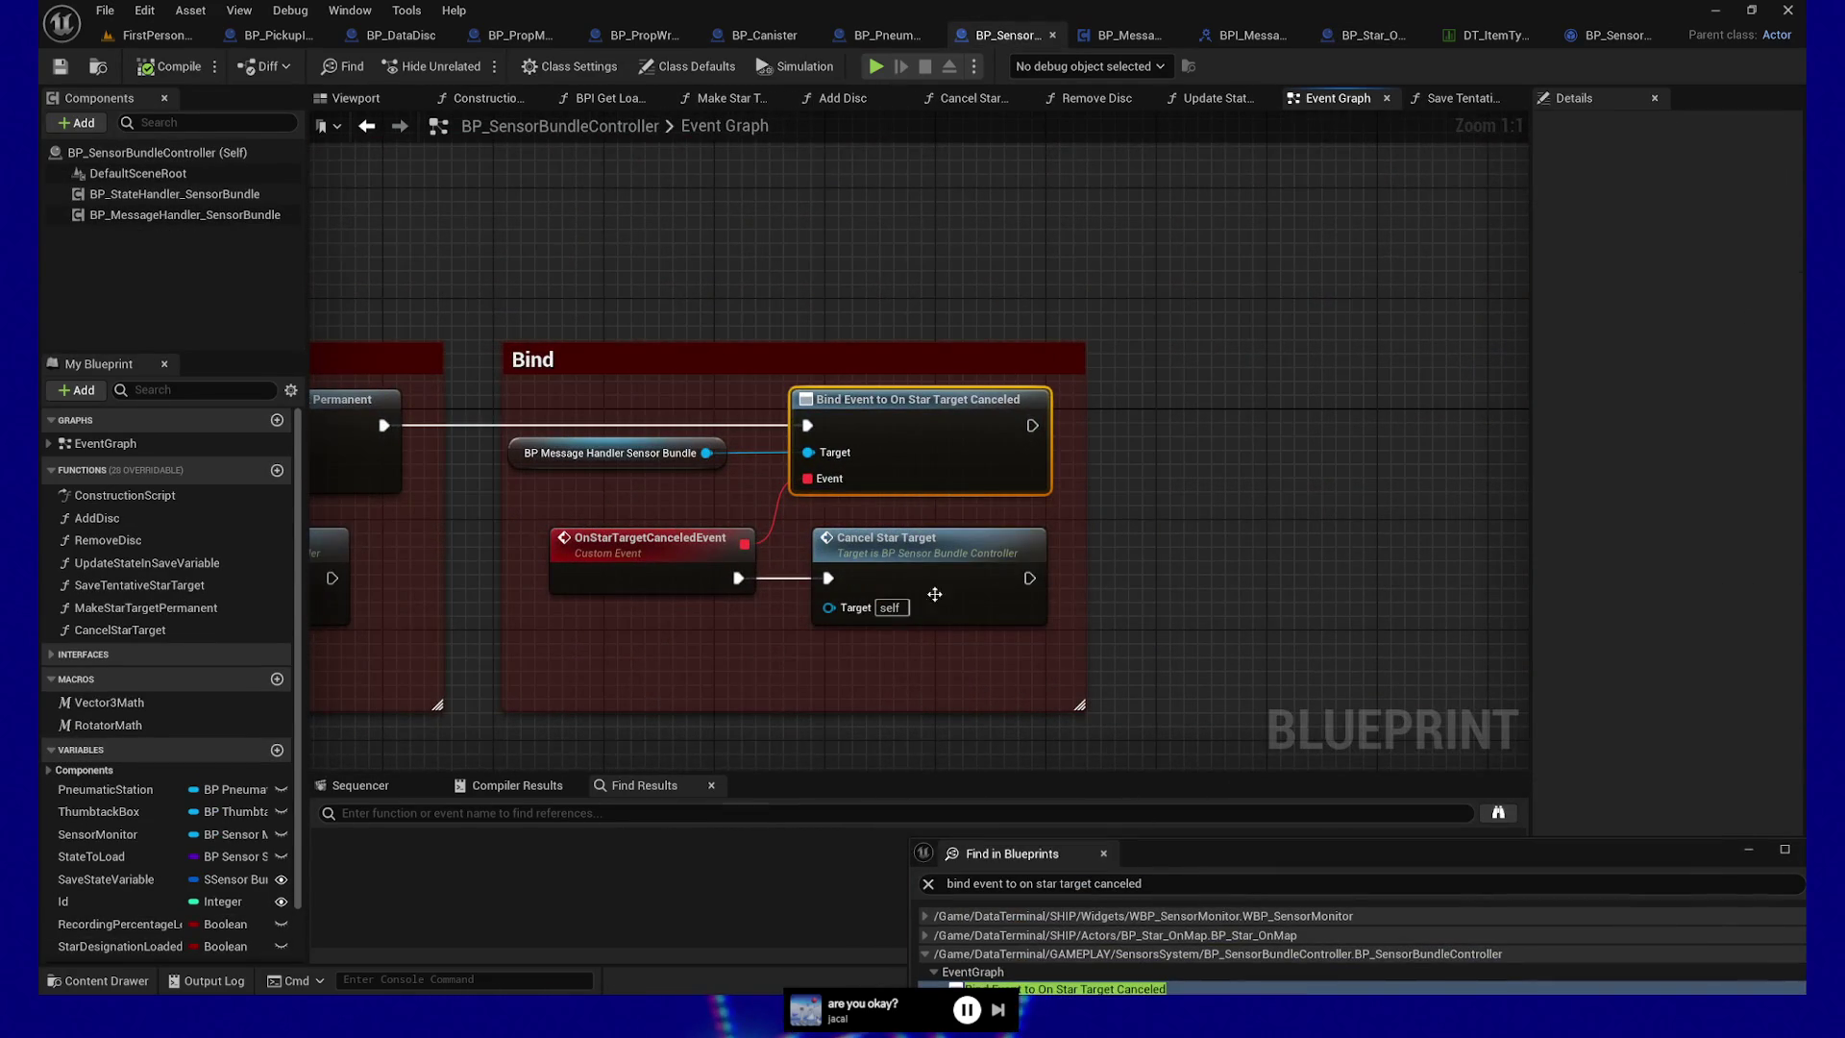
pyautogui.doubleClick(925, 556)
pyautogui.moveTo(701, 391)
pyautogui.mouseDown()
pyautogui.moveTo(806, 481)
pyautogui.moveTo(1207, 671)
pyautogui.mouseUp()
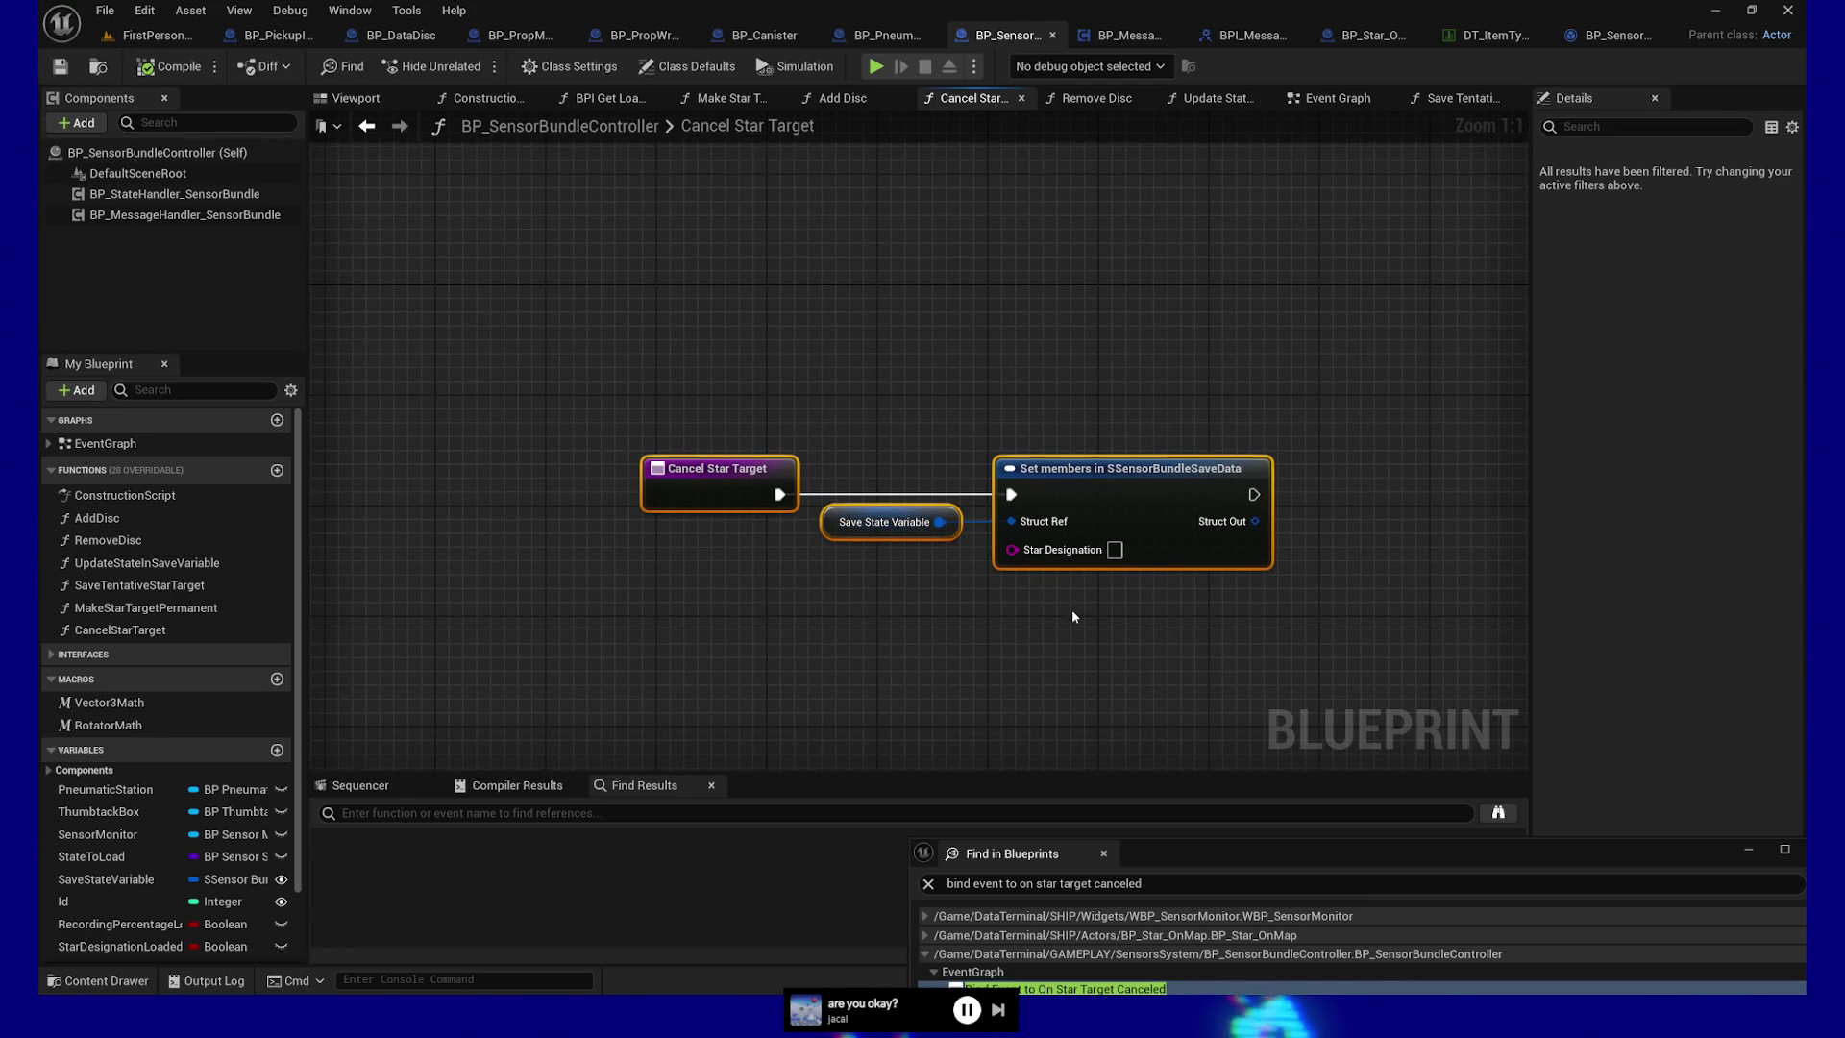
pyautogui.moveTo(667, 377)
pyautogui.mouseDown()
pyautogui.moveTo(1278, 577)
pyautogui.moveTo(1127, 617)
pyautogui.mouseUp()
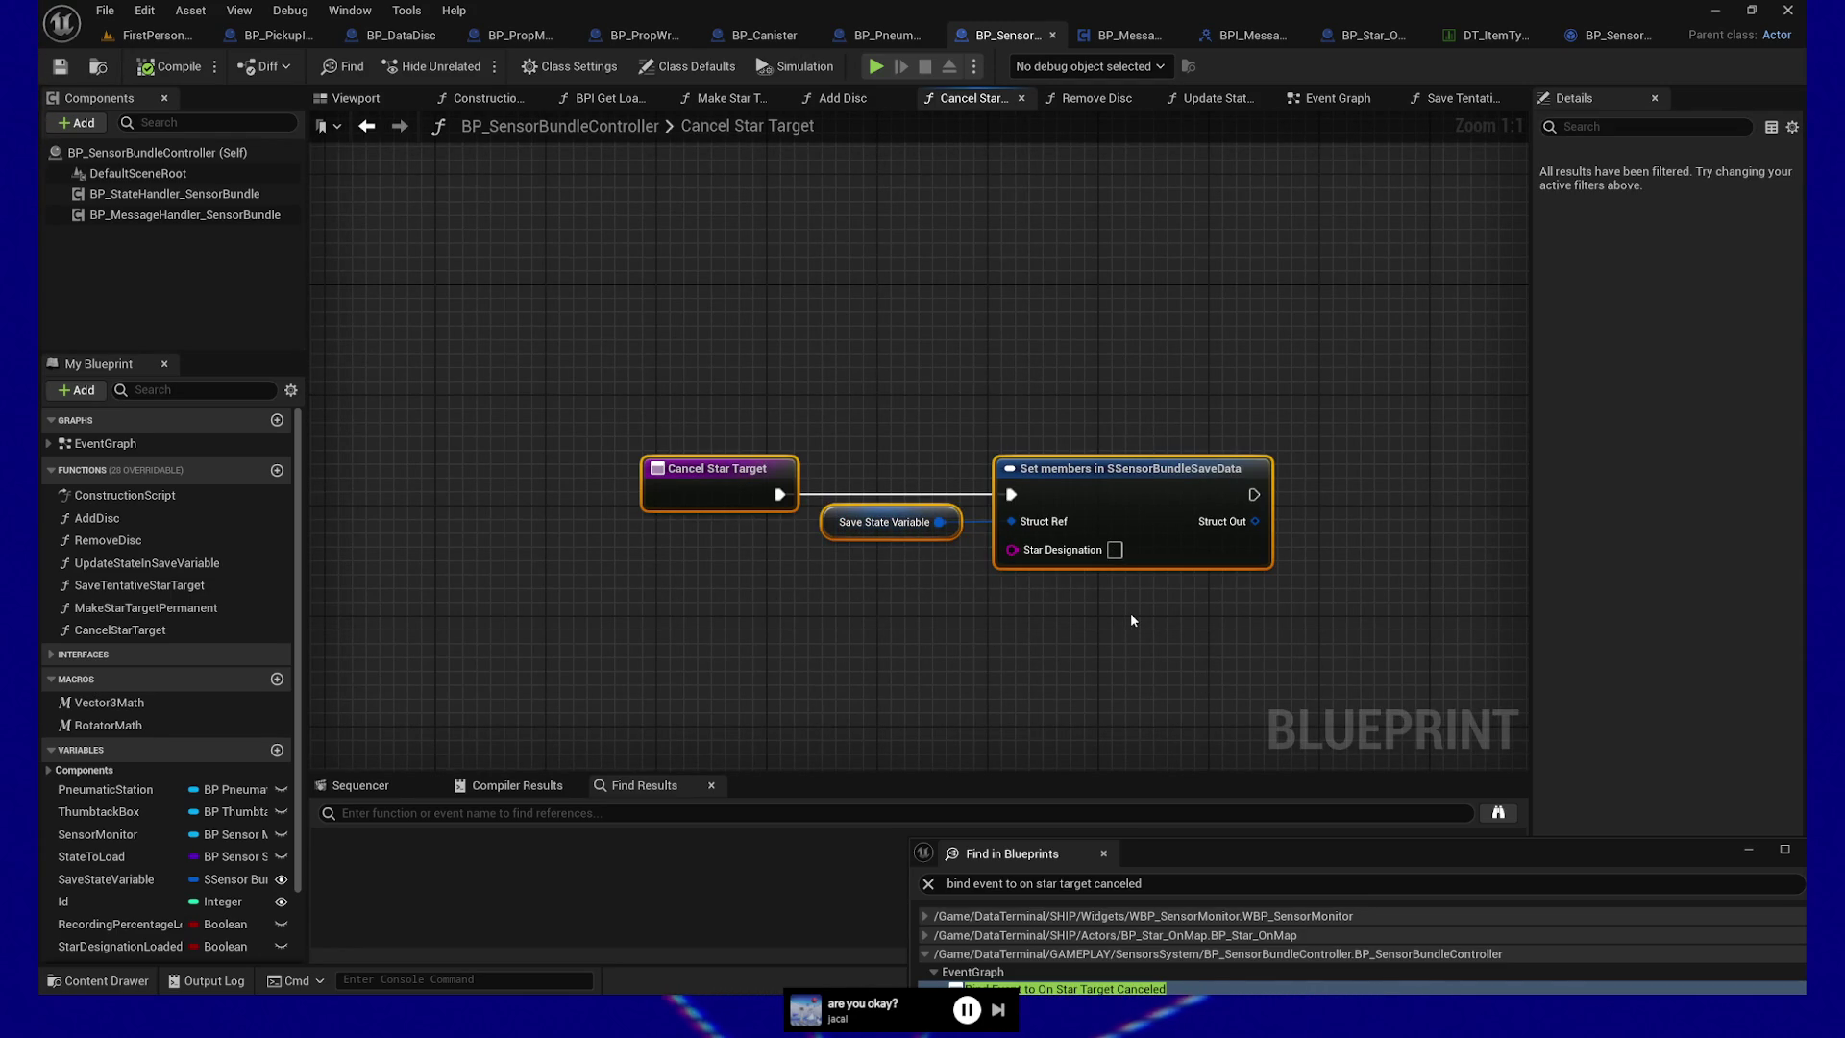
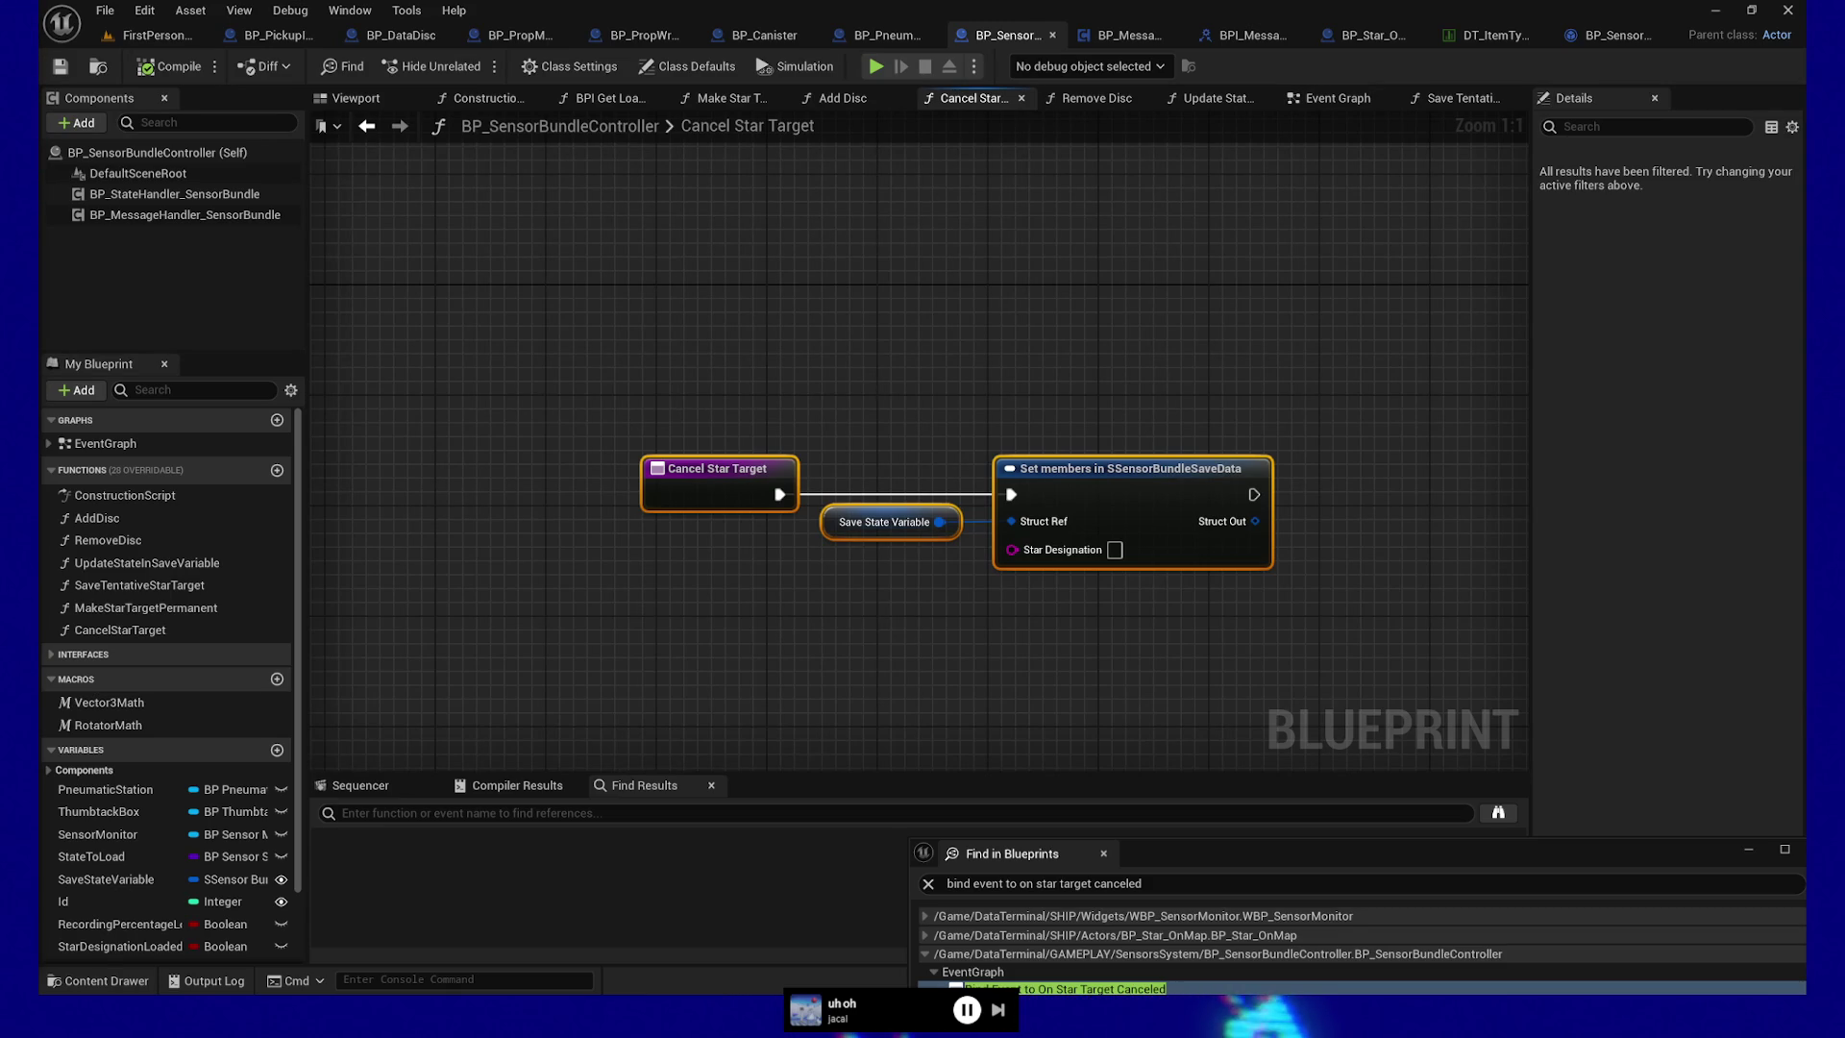
# Move and shrink the Find in Blueprints results window and pan the graph to reveal its nodes
pyautogui.moveTo(1169, 862)
pyautogui.mouseDown()
pyautogui.moveTo(827, 613)
pyautogui.moveTo(1179, 478)
pyautogui.moveTo(1103, 469)
pyautogui.moveTo(1135, 488)
pyautogui.mouseUp()
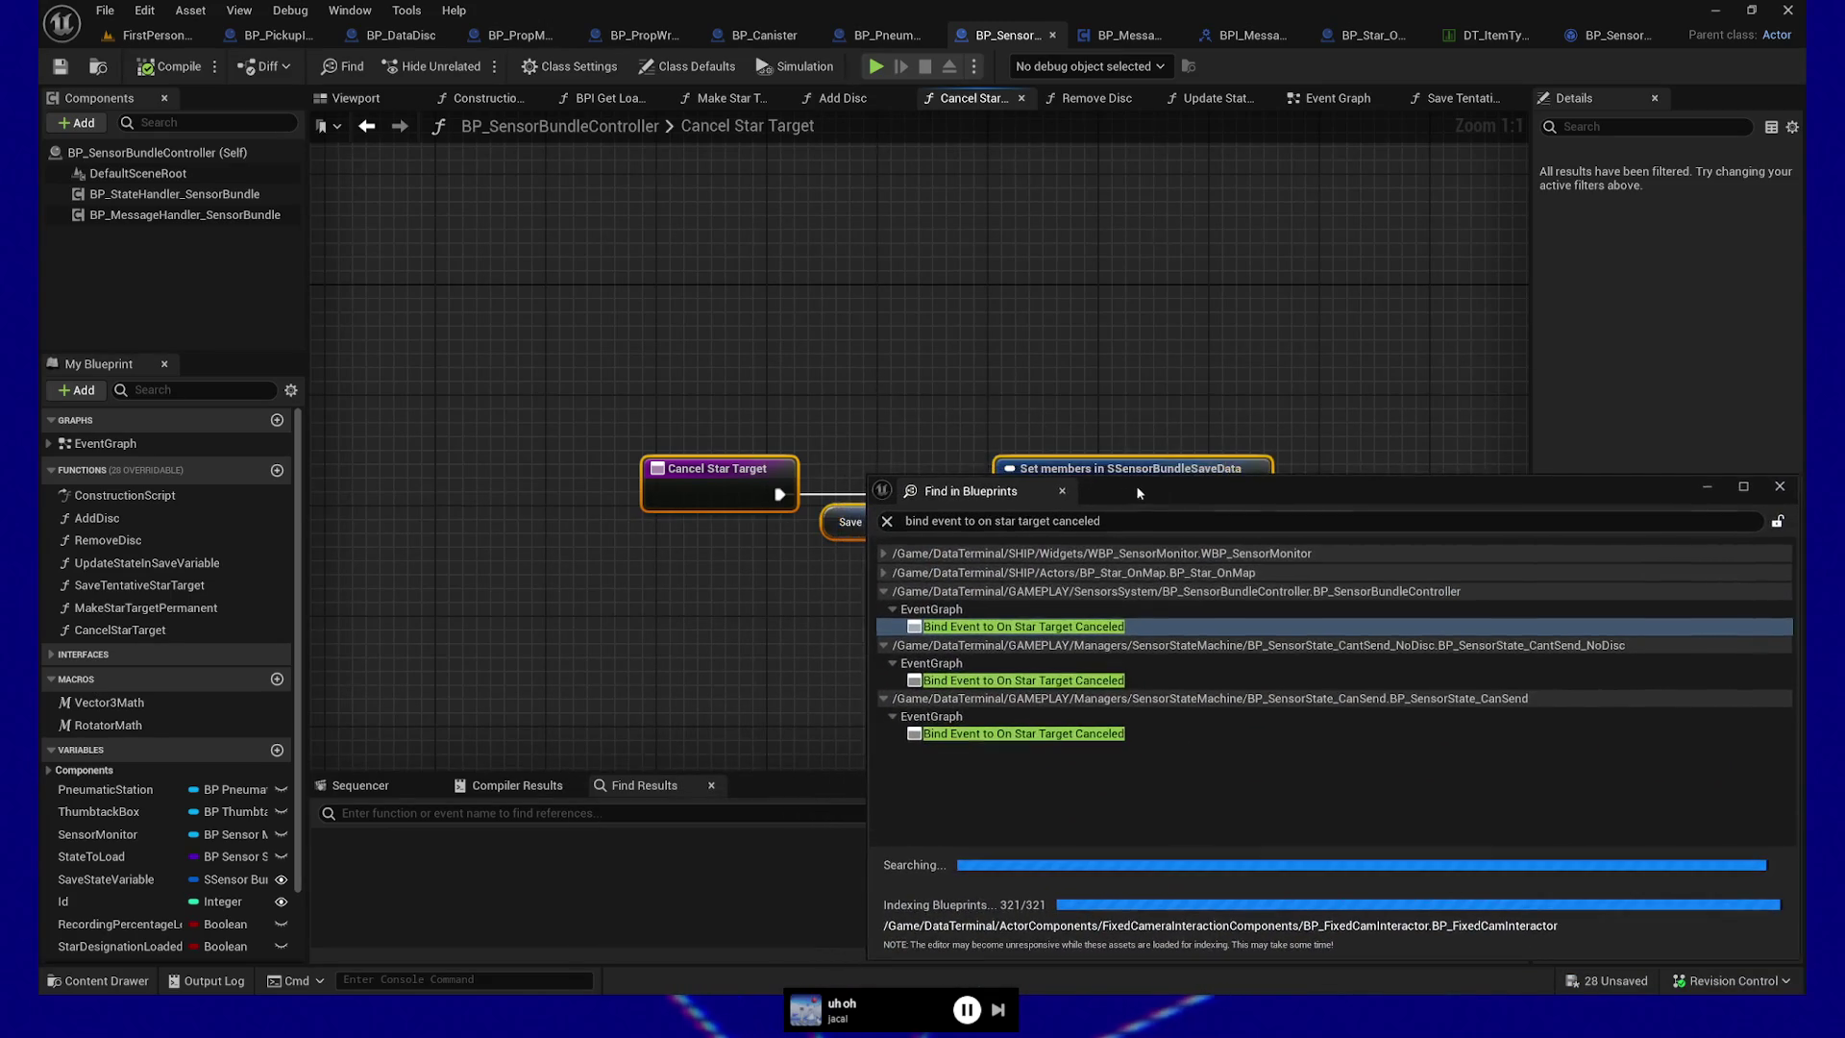
pyautogui.moveTo(1249, 477); pyautogui.dragTo(1249, 564)
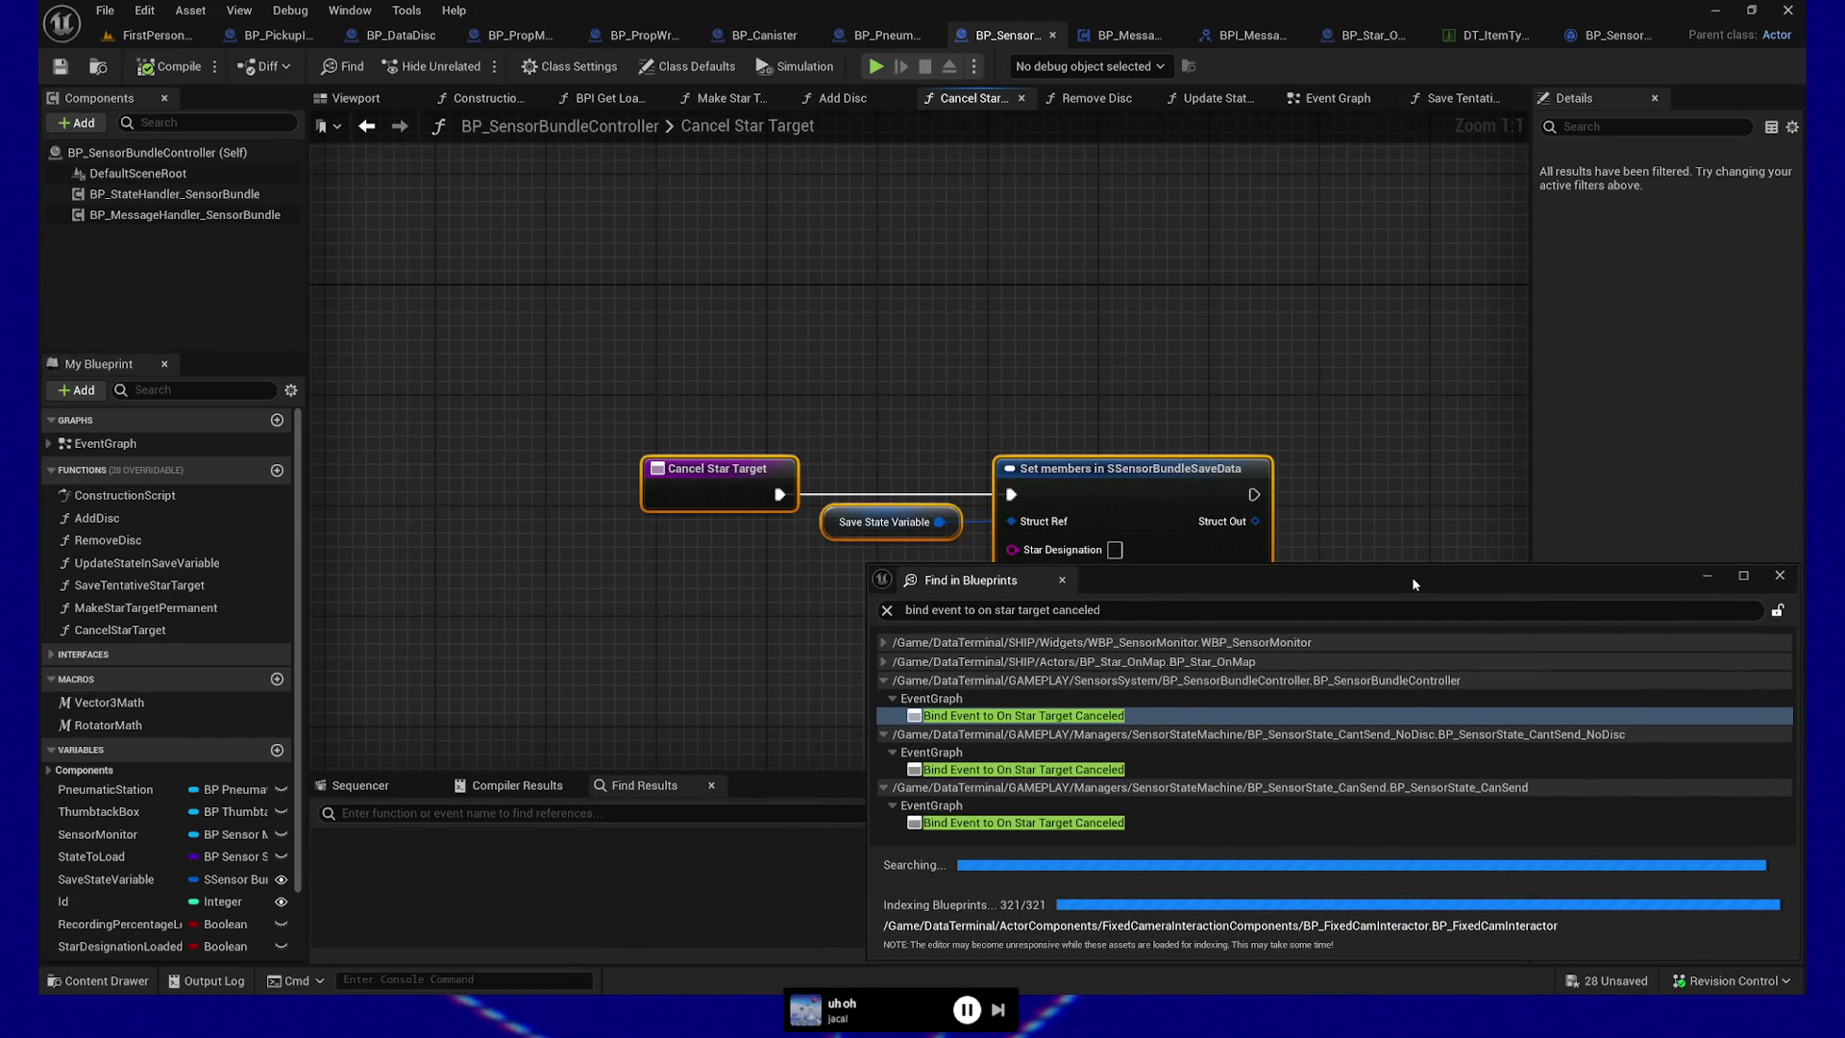
pyautogui.moveTo(1409, 584); pyautogui.dragTo(1410, 612)
pyautogui.moveTo(692, 251)
pyautogui.mouseDown()
pyautogui.moveTo(471, 115)
pyautogui.moveTo(460, 84)
pyautogui.mouseUp()
pyautogui.moveTo(1165, 609)
pyautogui.mouseDown()
pyautogui.moveTo(1128, 540)
pyautogui.moveTo(1134, 558)
pyautogui.mouseUp()
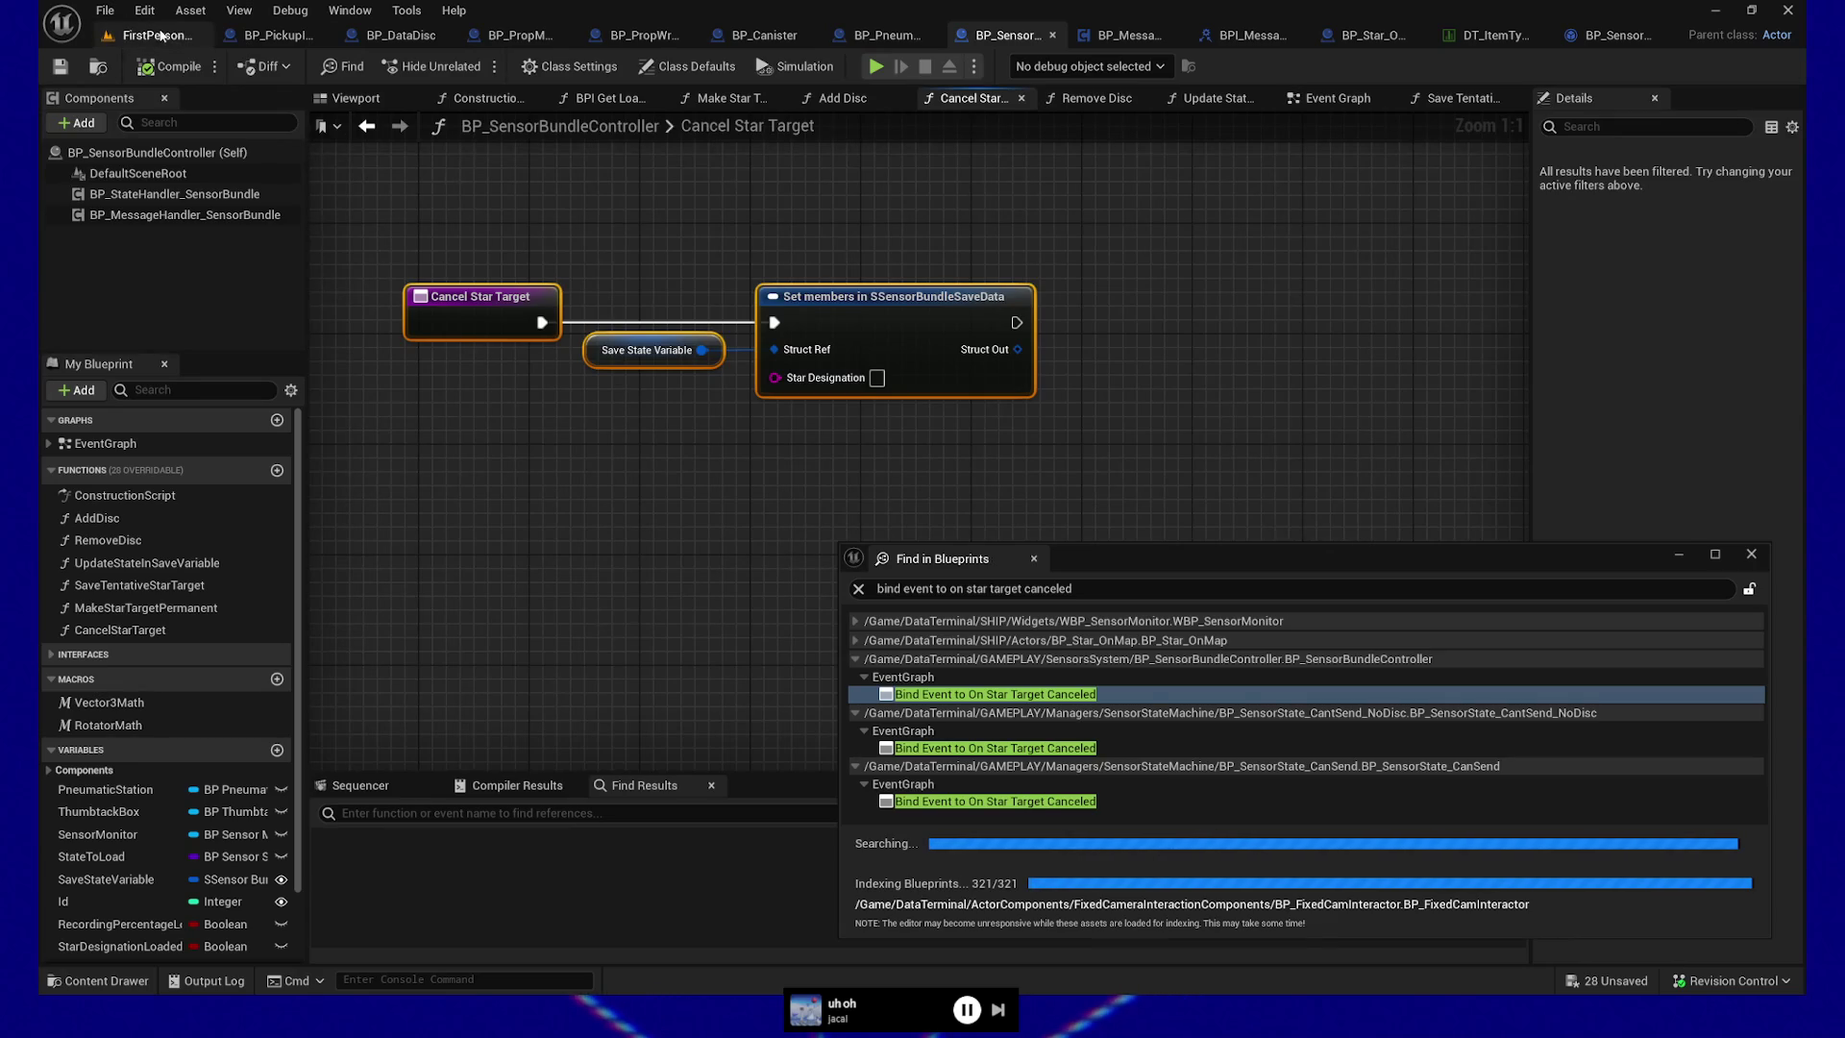
# Switch to the FirstPerson level, hide Find in Blueprints, and Play From Here on the floor
pyautogui.click(158, 36)
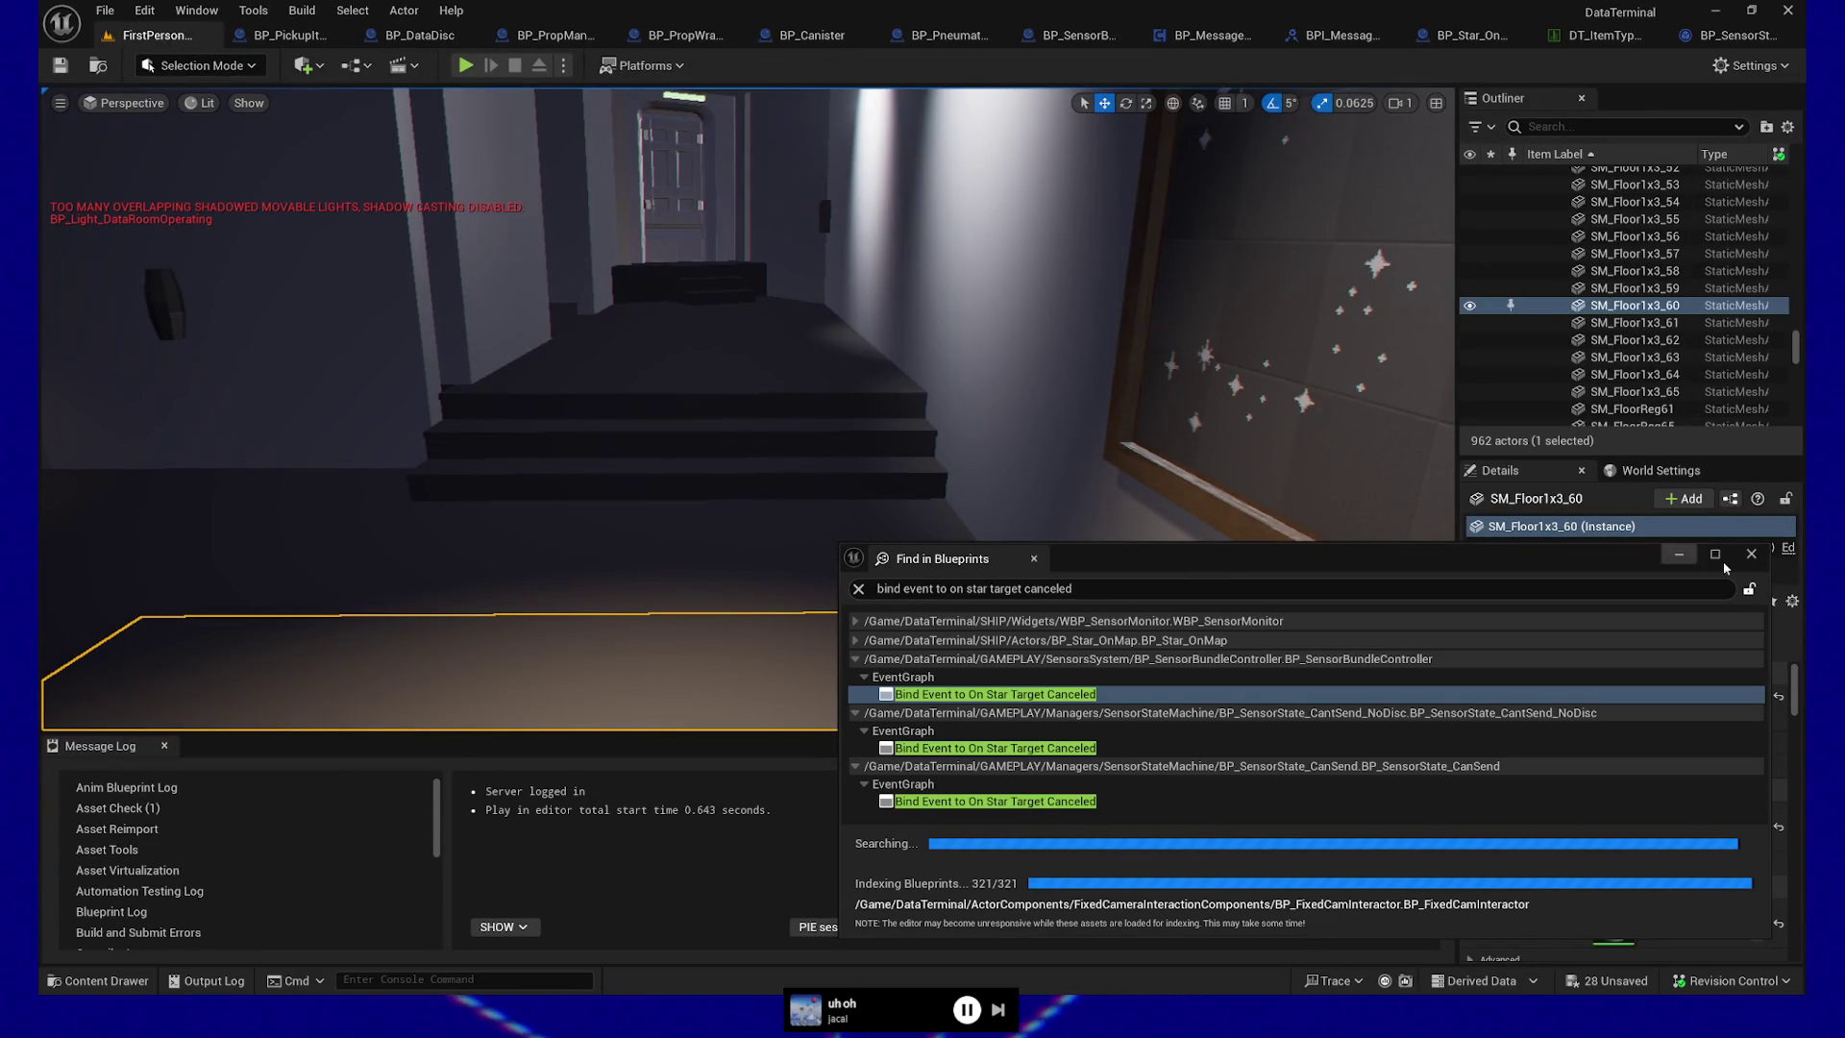
pyautogui.click(1682, 557)
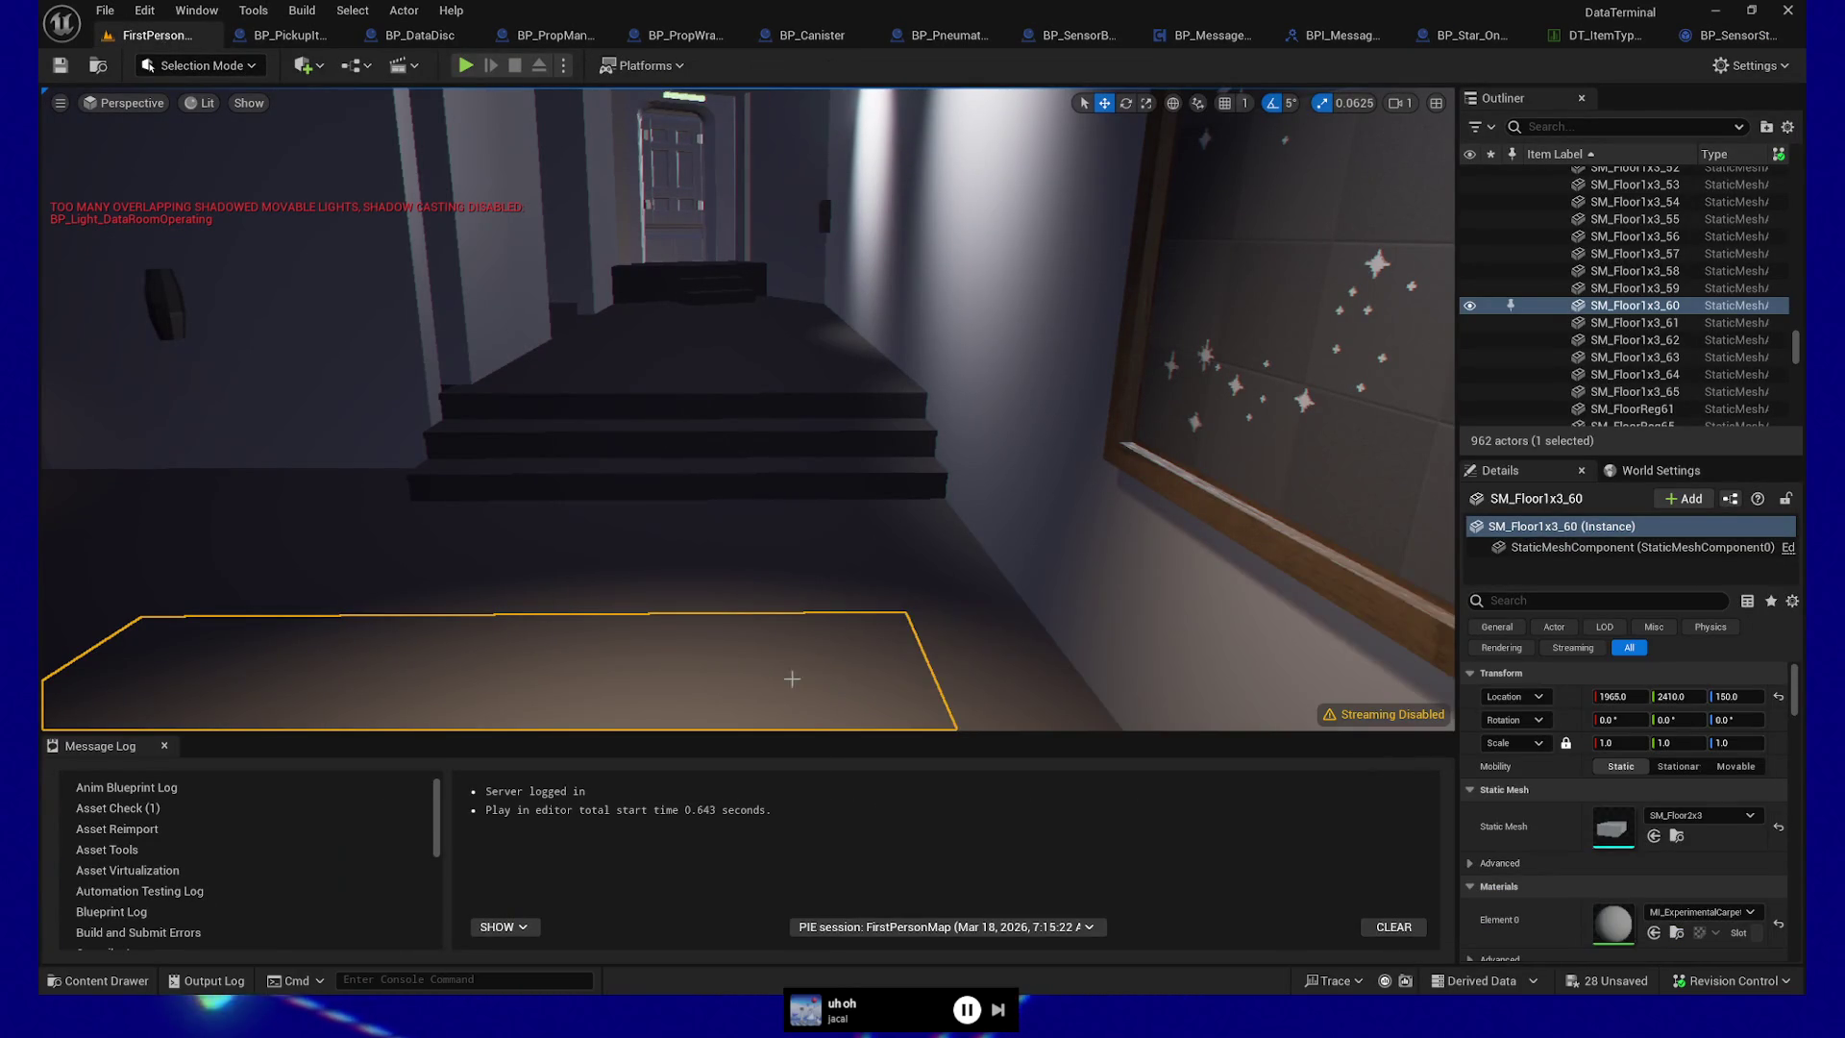
pyautogui.rightClick(697, 700)
pyautogui.click(731, 680)
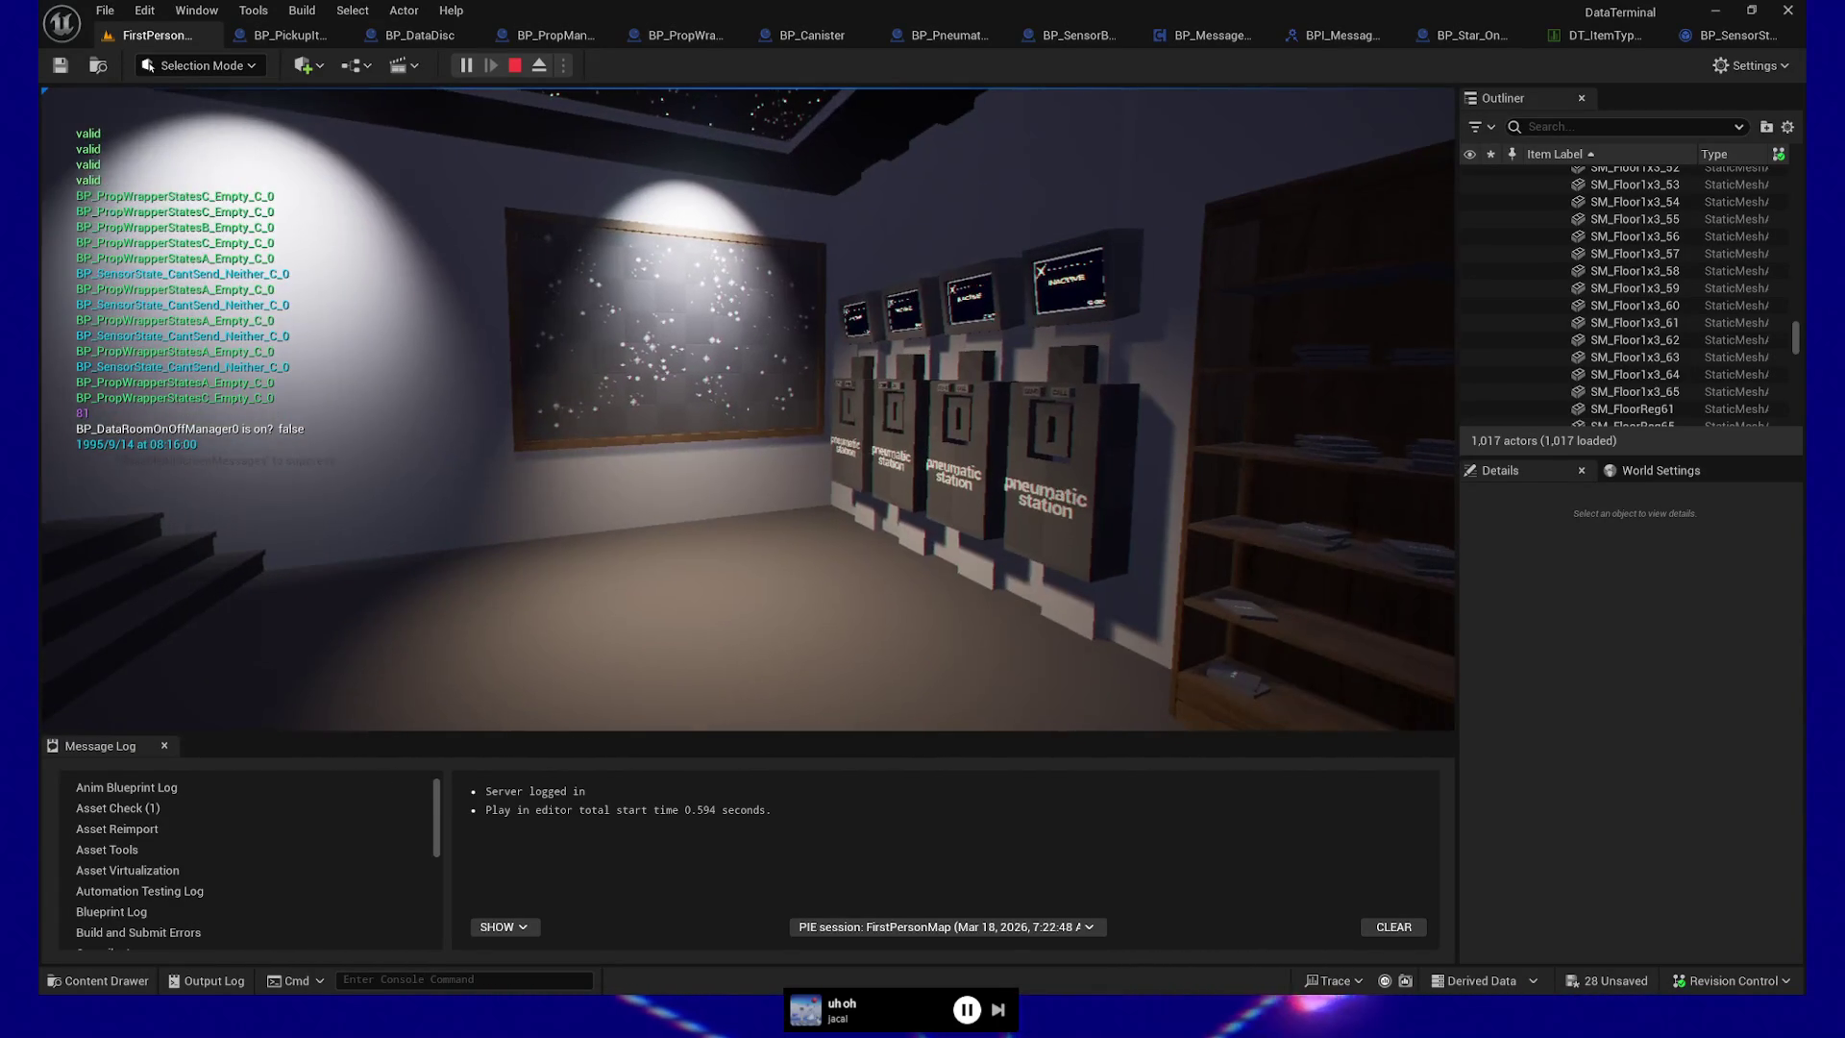
# Walk to the pneumatic station, call and pick up the Raw Data disc, drop it, then pause
pyautogui.press('w')
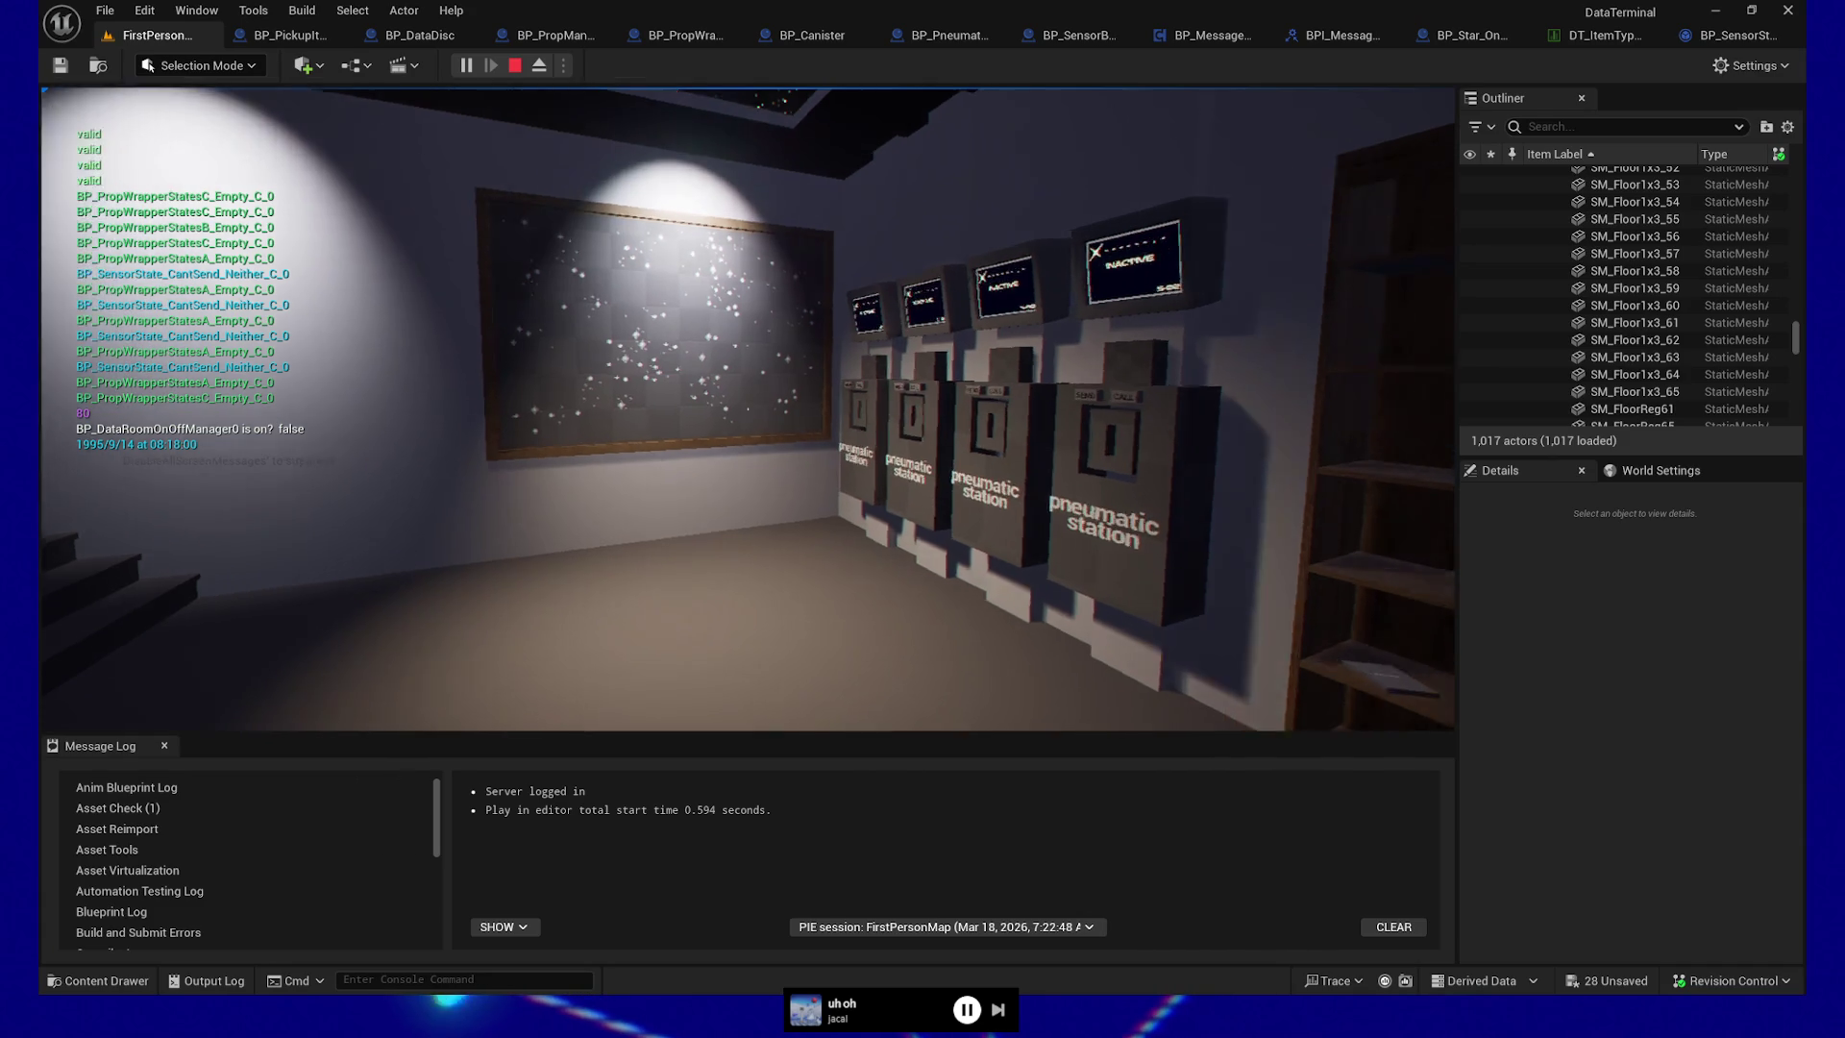
pyautogui.press('w')
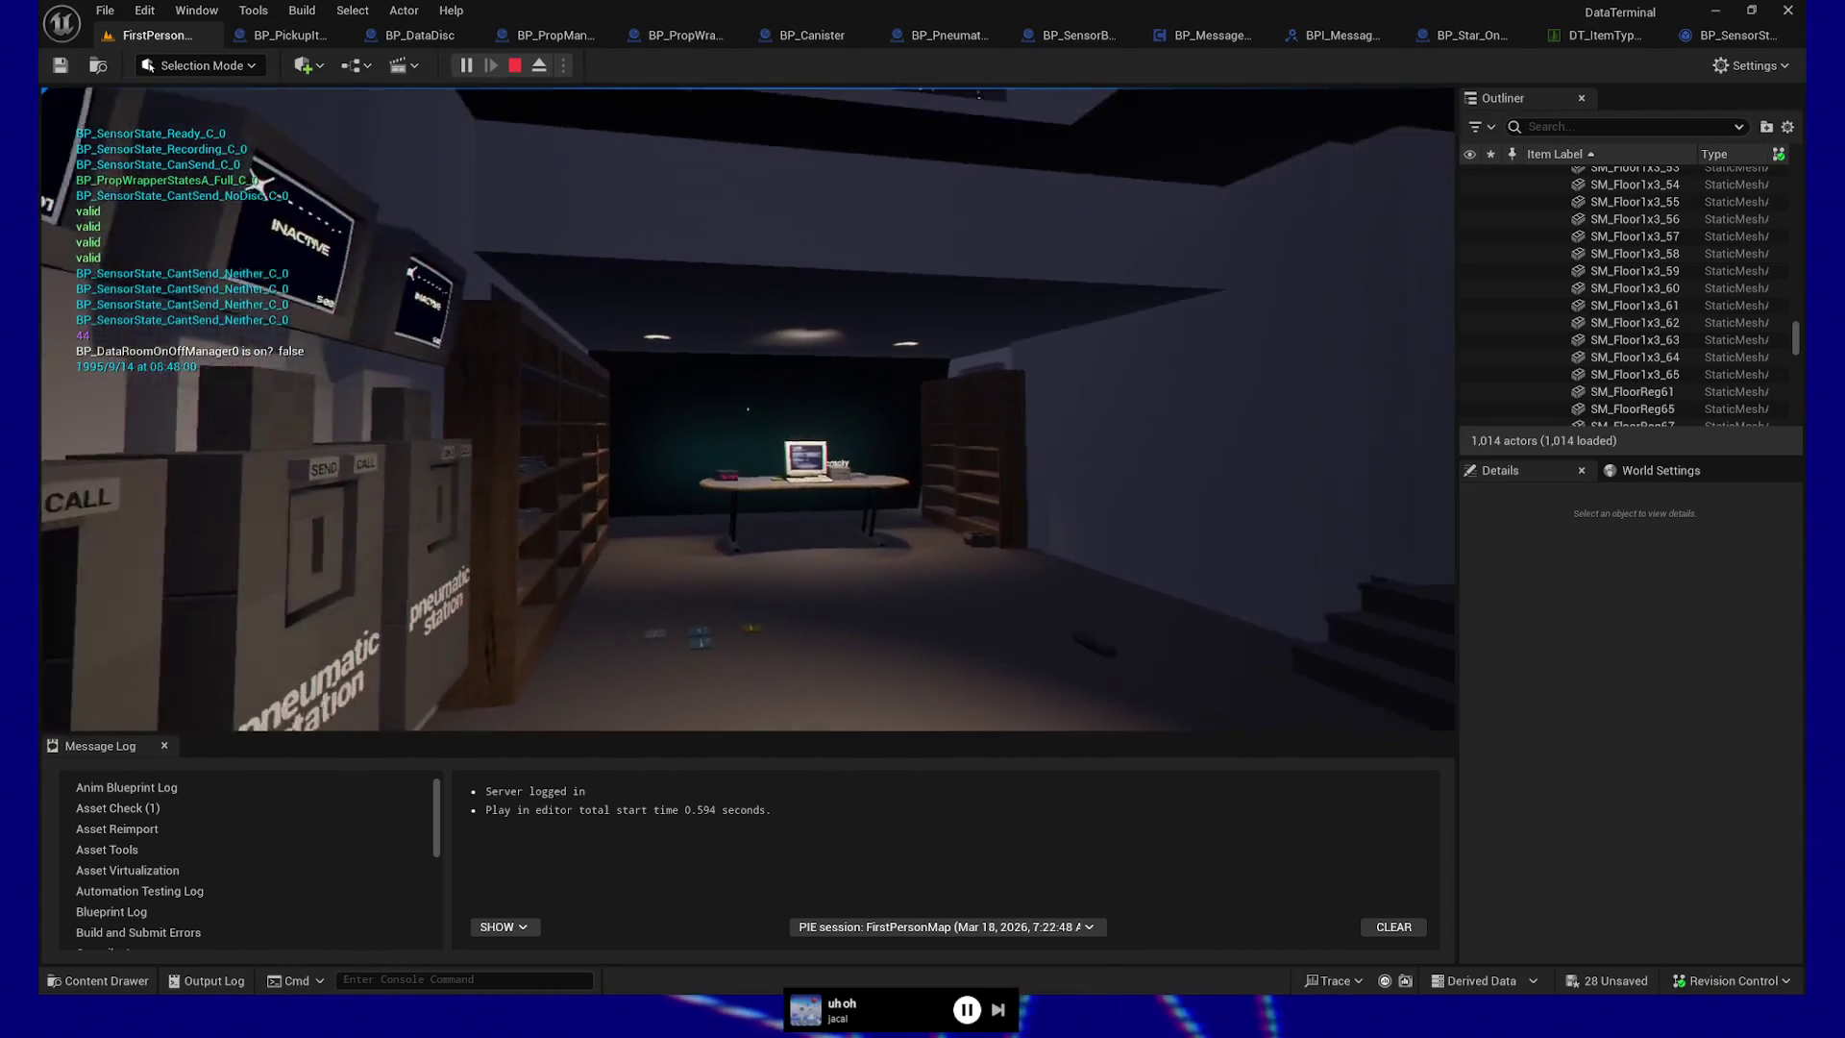
pyautogui.press('e')
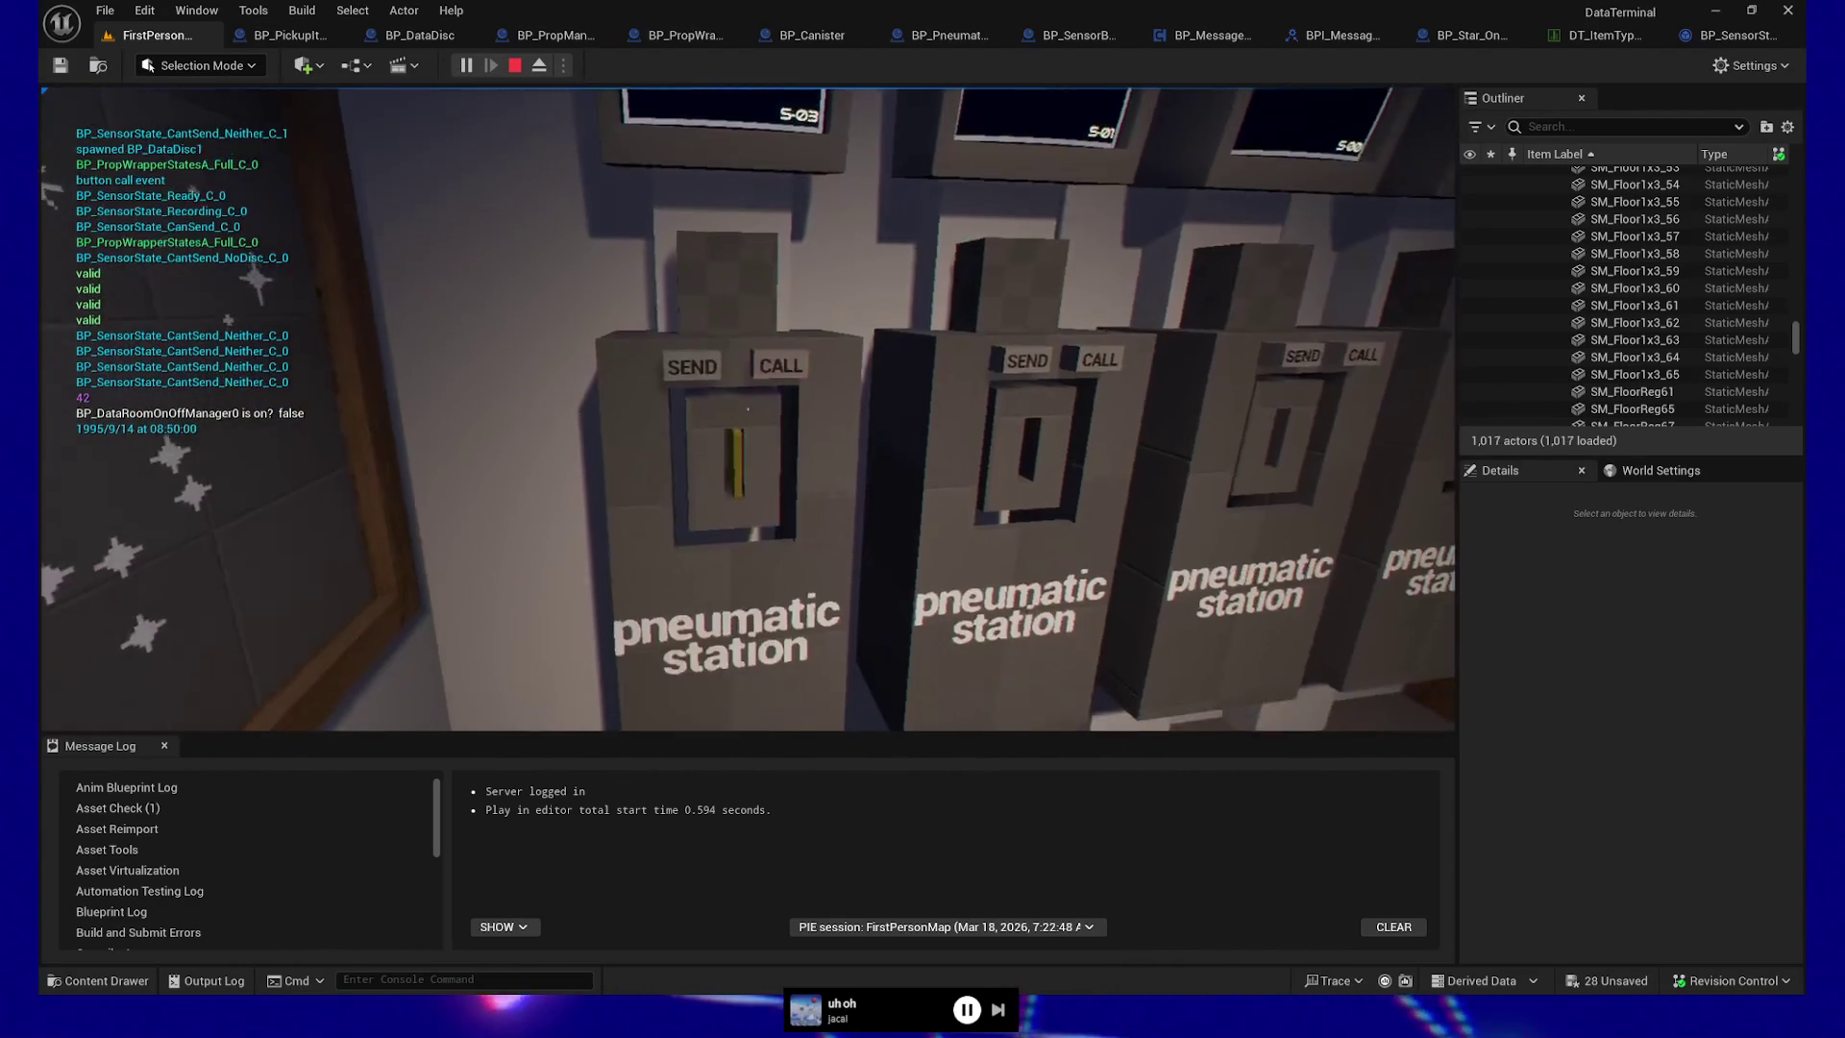
pyautogui.press('e')
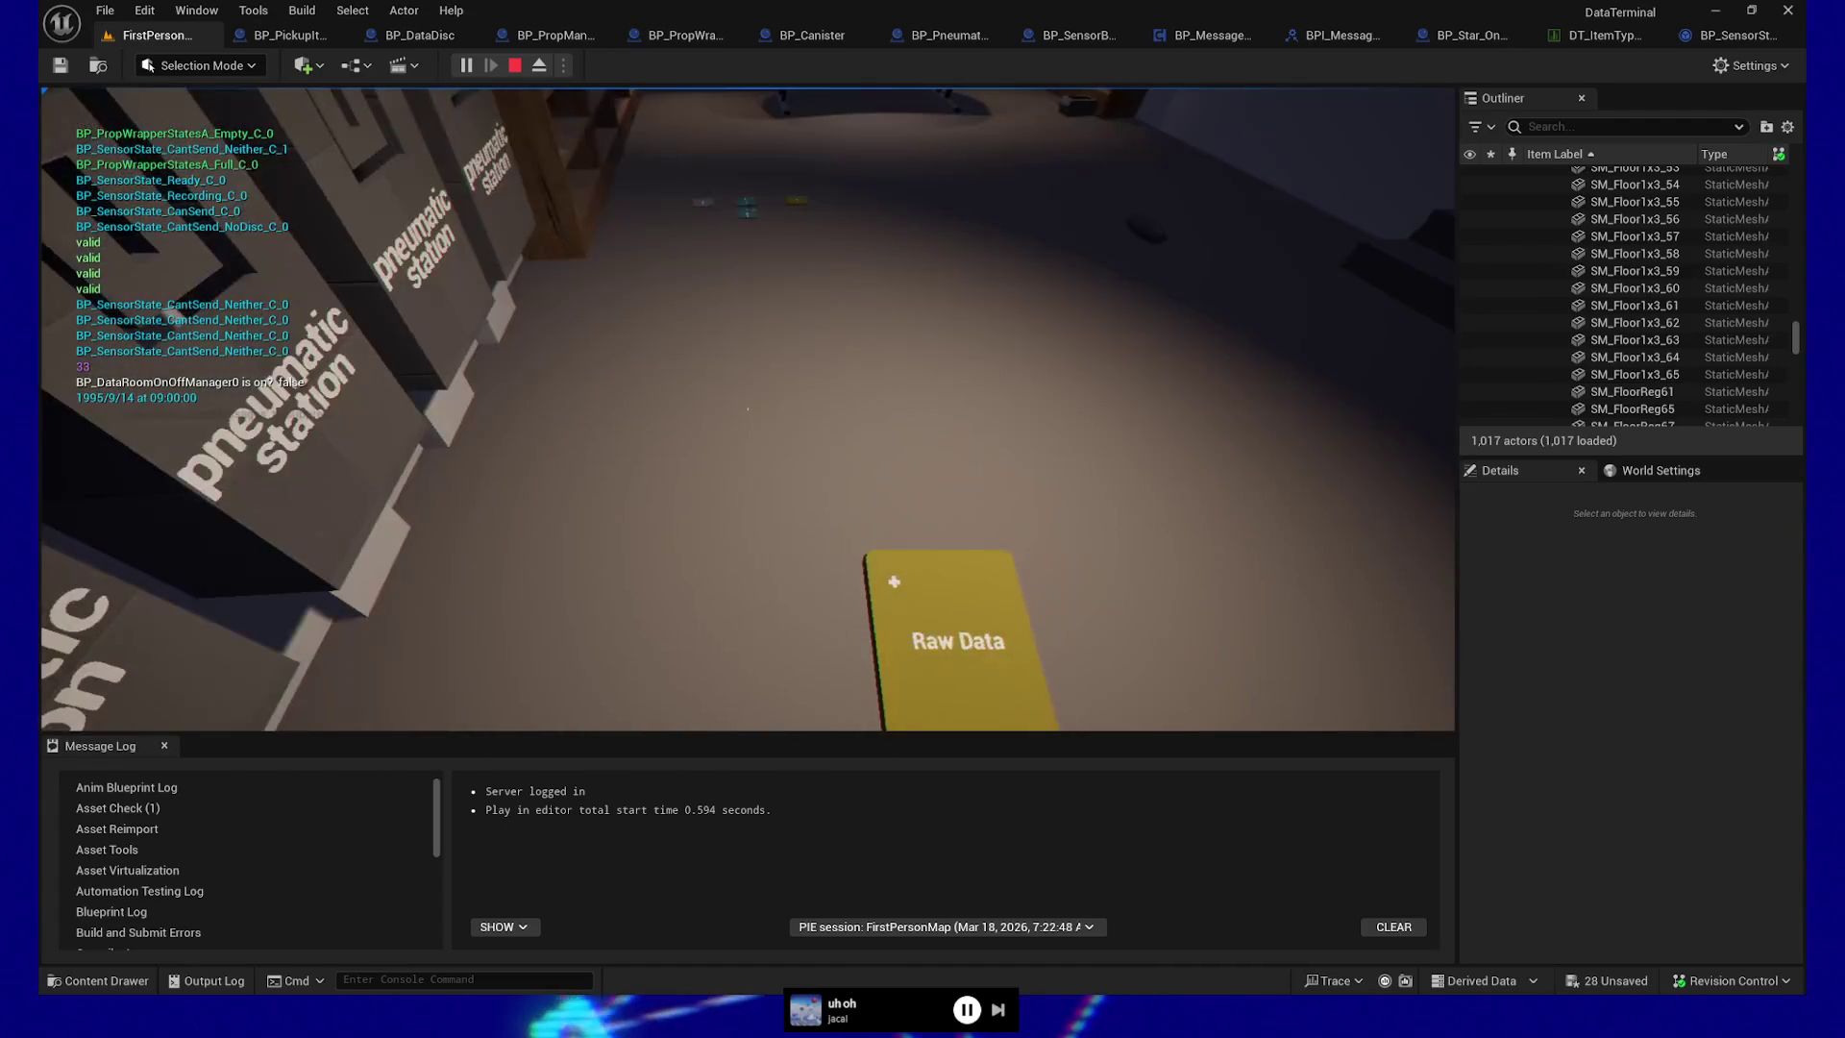
pyautogui.press('e')
pyautogui.press('Escape')
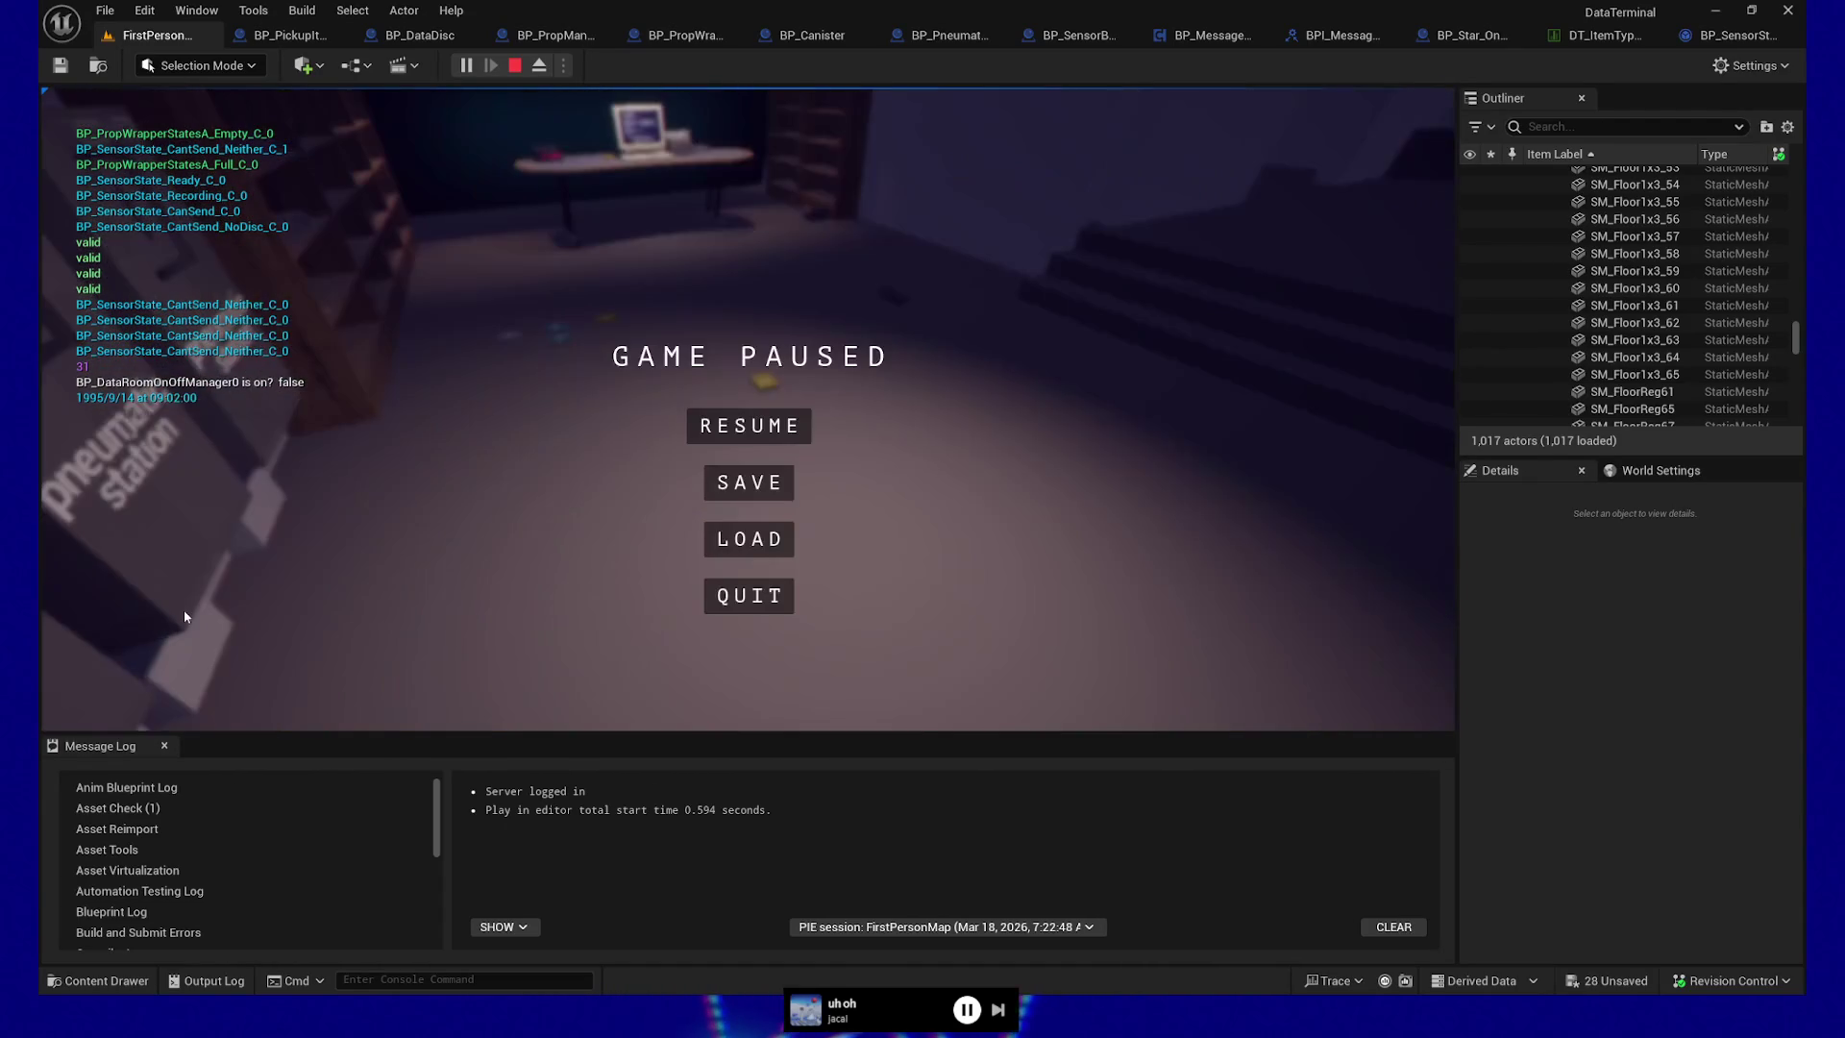
# Quit the play session and pull the editor view back to see the terminal desk
pyautogui.click(736, 597)
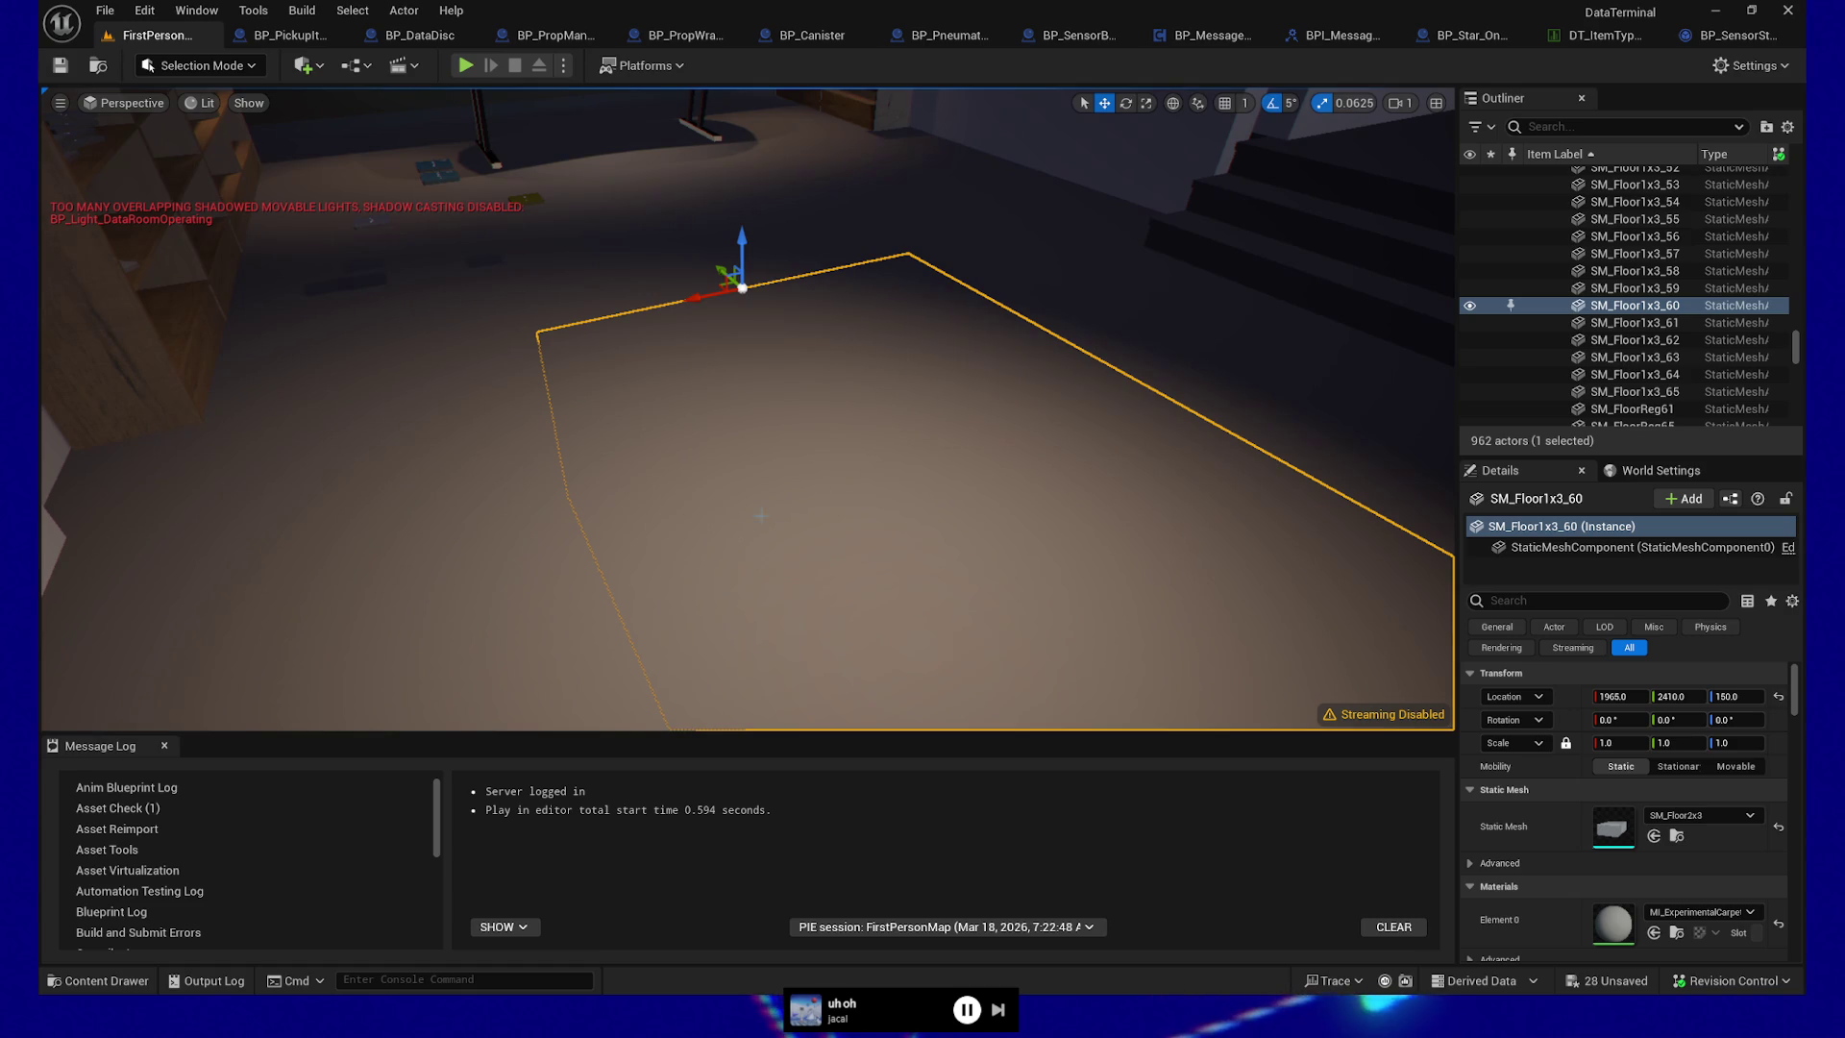
pyautogui.moveTo(1061, 396)
pyautogui.mouseDown()
pyautogui.moveTo(1061, 500)
pyautogui.moveTo(1125, 370)
pyautogui.moveTo(1014, 380)
pyautogui.moveTo(980, 414)
pyautogui.moveTo(865, 433)
pyautogui.moveTo(980, 423)
pyautogui.mouseUp()
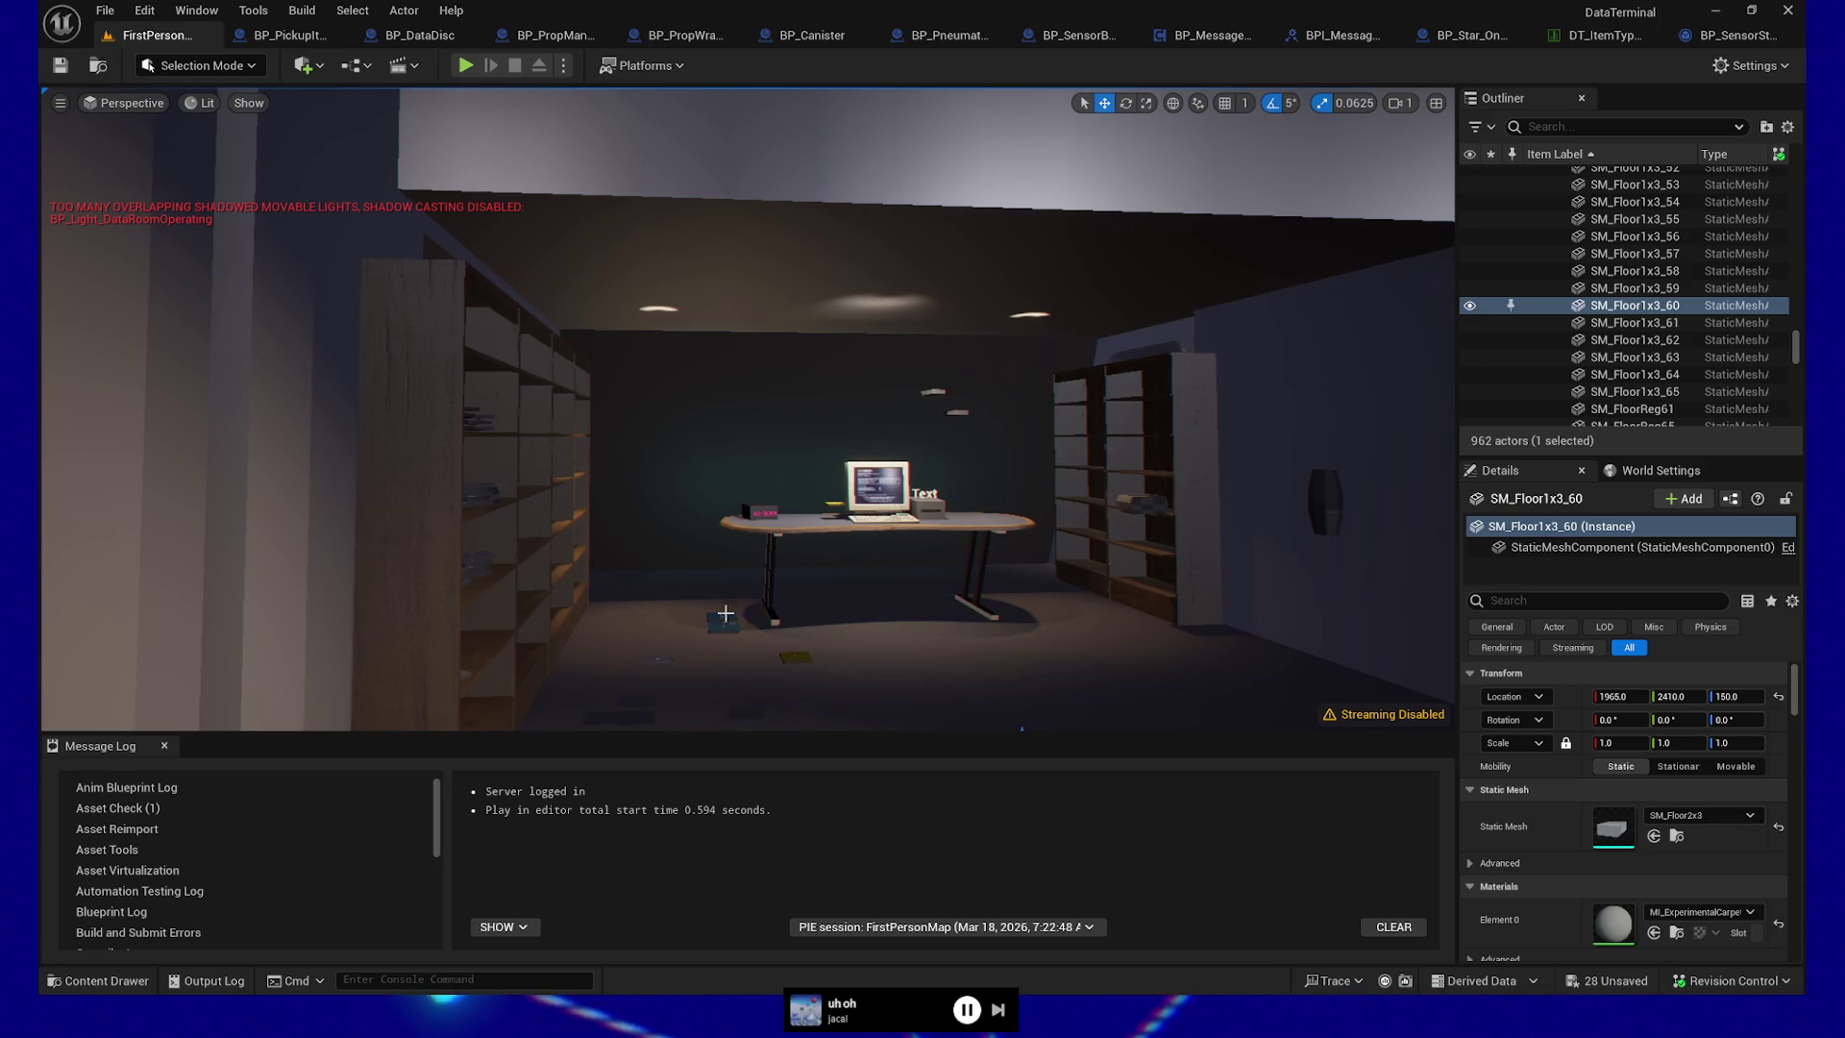
pyautogui.scroll(-2, 635, 639)
pyautogui.moveTo(759, 730)
pyautogui.mouseDown()
pyautogui.moveTo(764, 844)
pyautogui.moveTo(768, 812)
pyautogui.mouseUp()
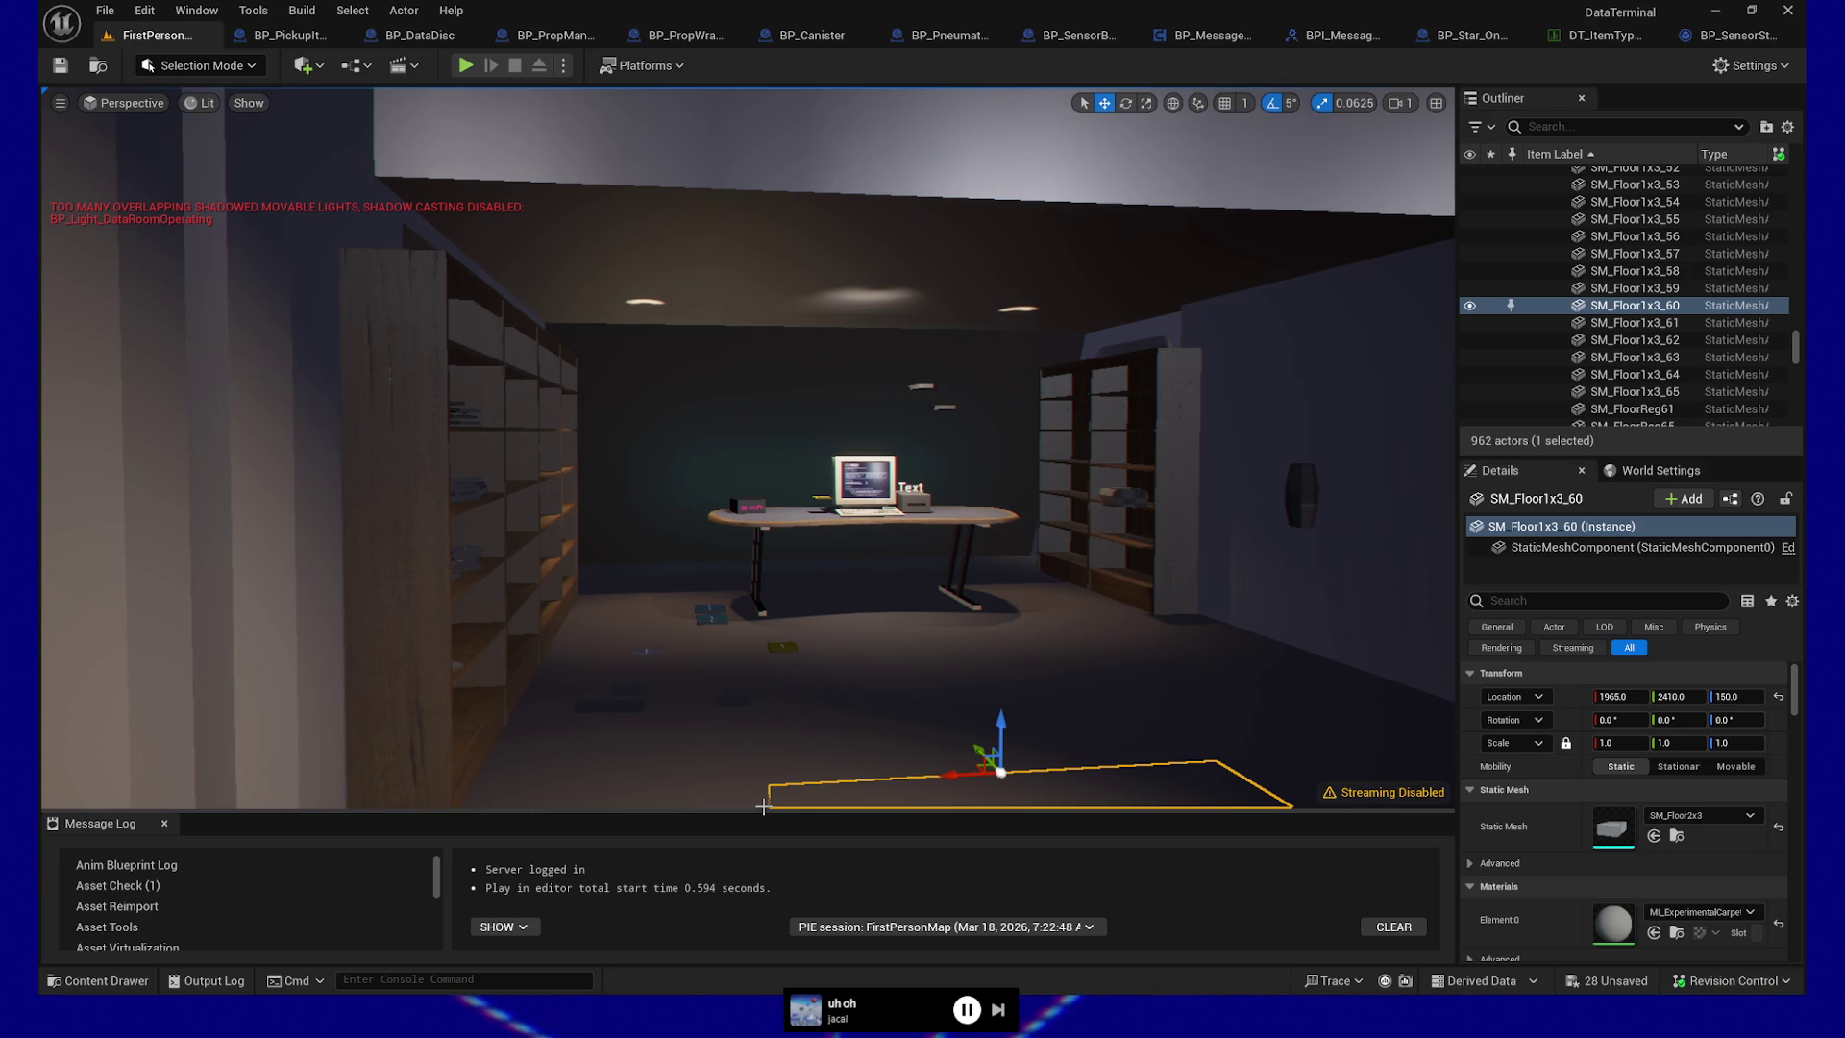
pyautogui.moveTo(865, 717); pyautogui.dragTo(971, 717)
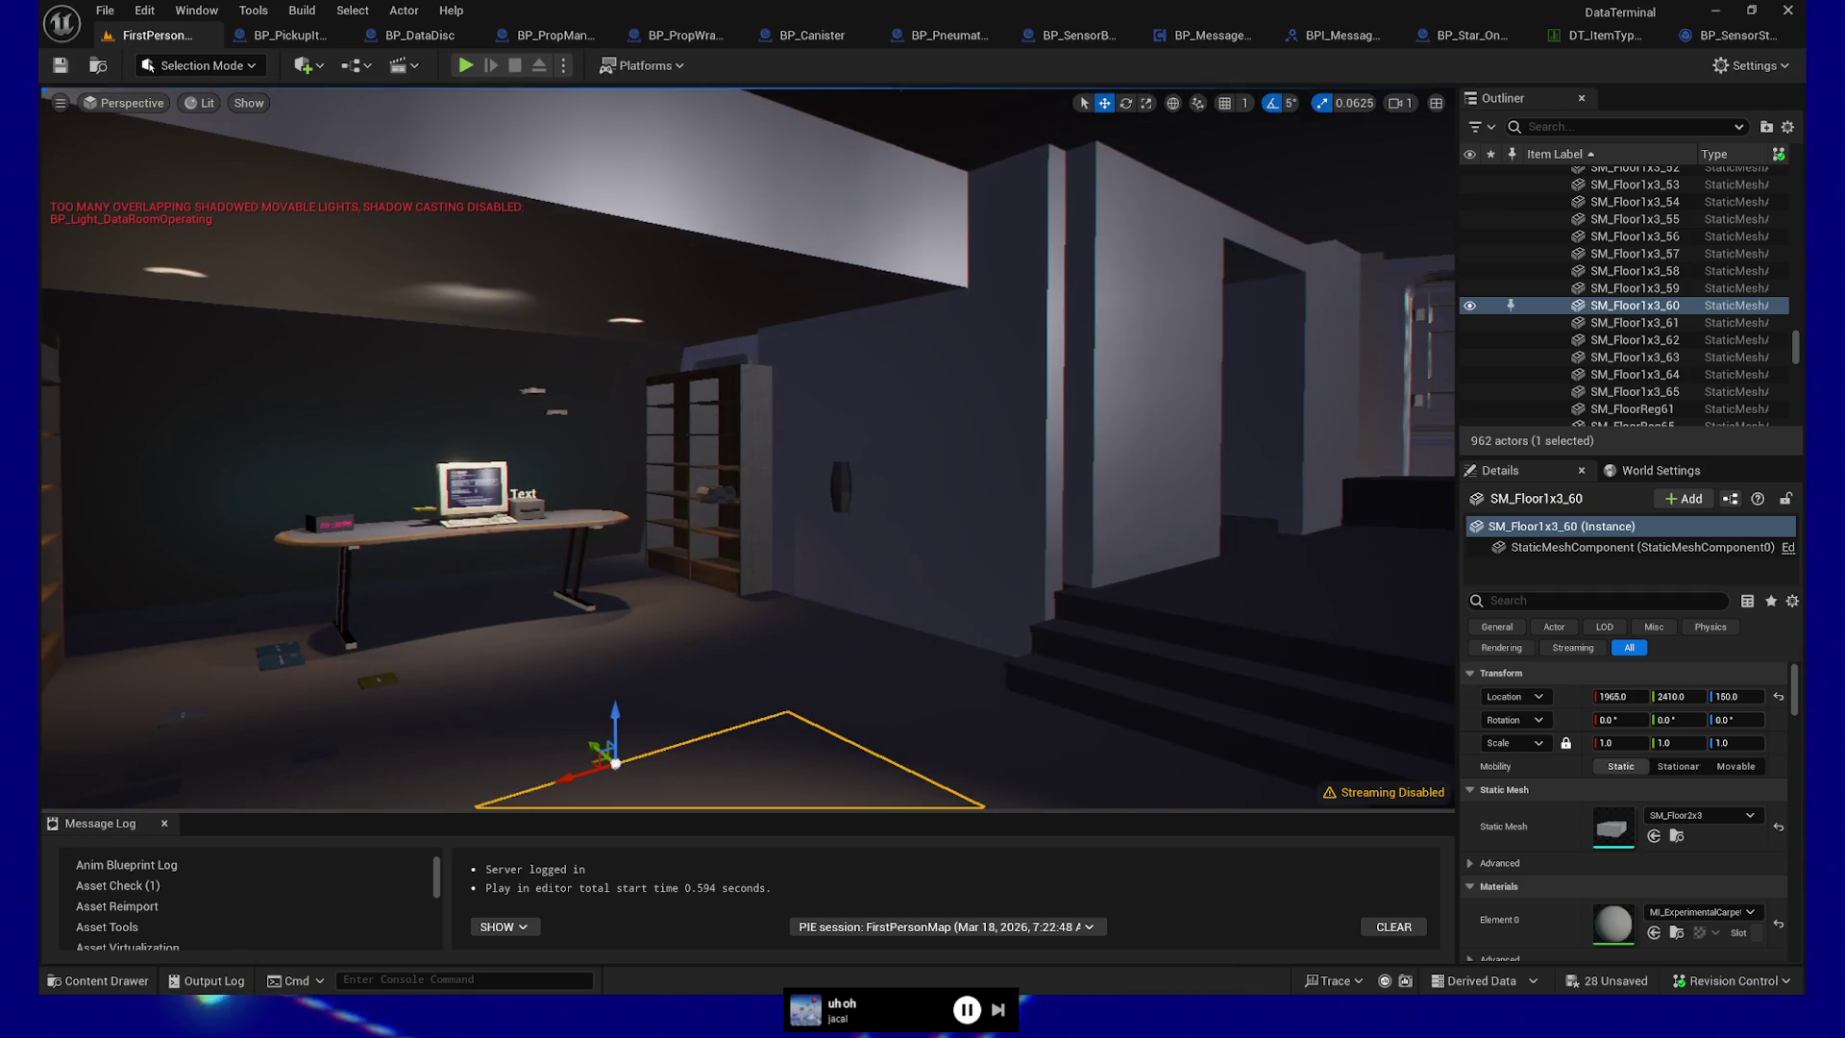